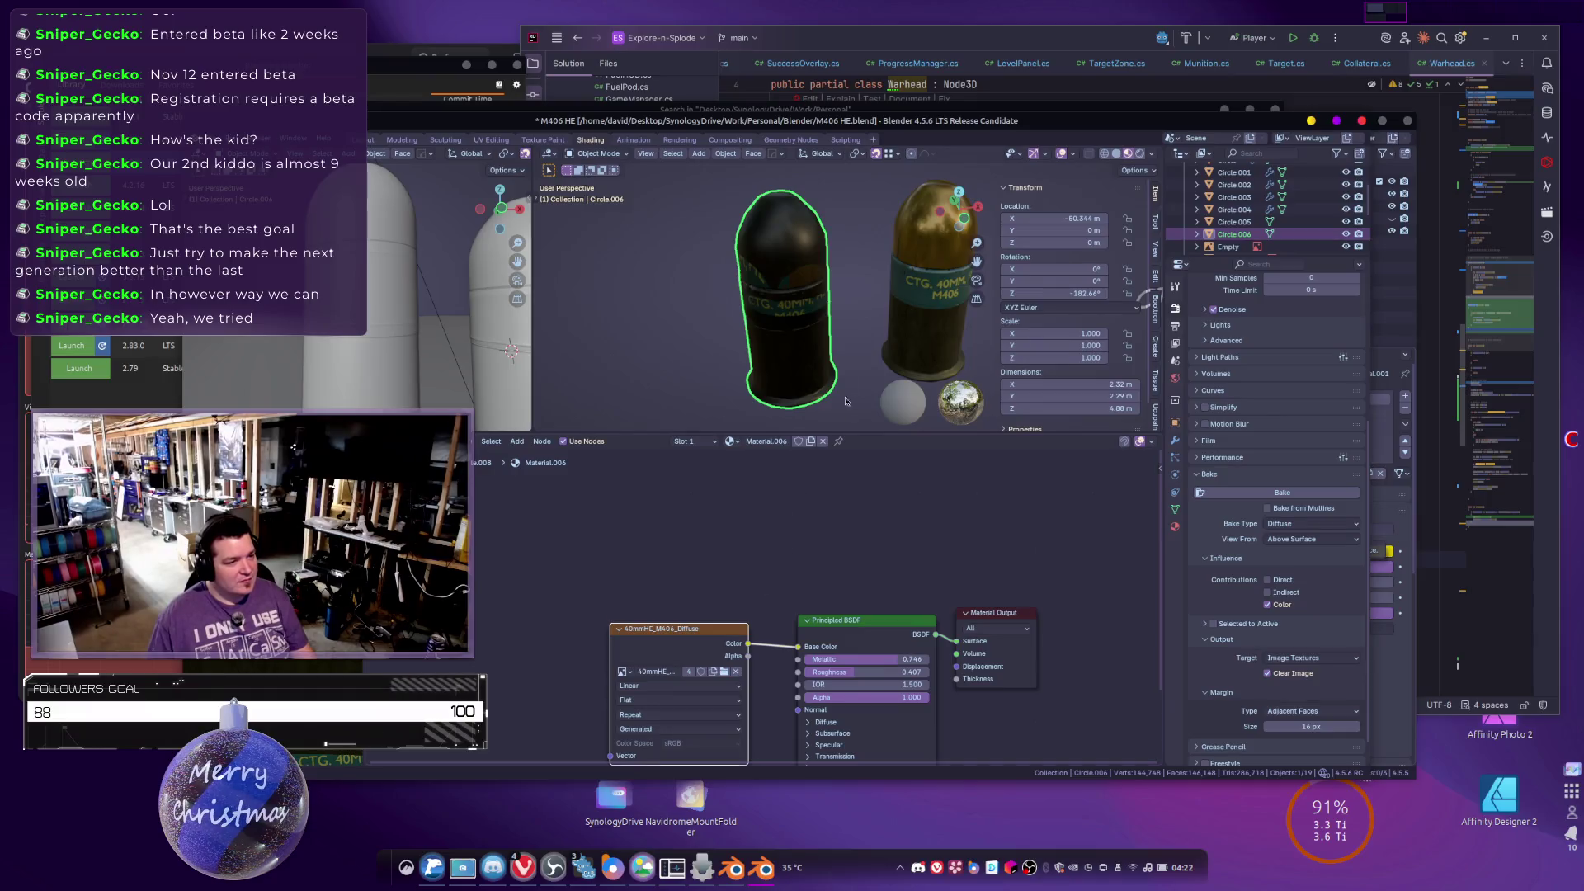
Check the shell's UV maps and orbit the view to compare both cartridge shells.
{"action": "left_click", "coordinate": [1175, 510]}
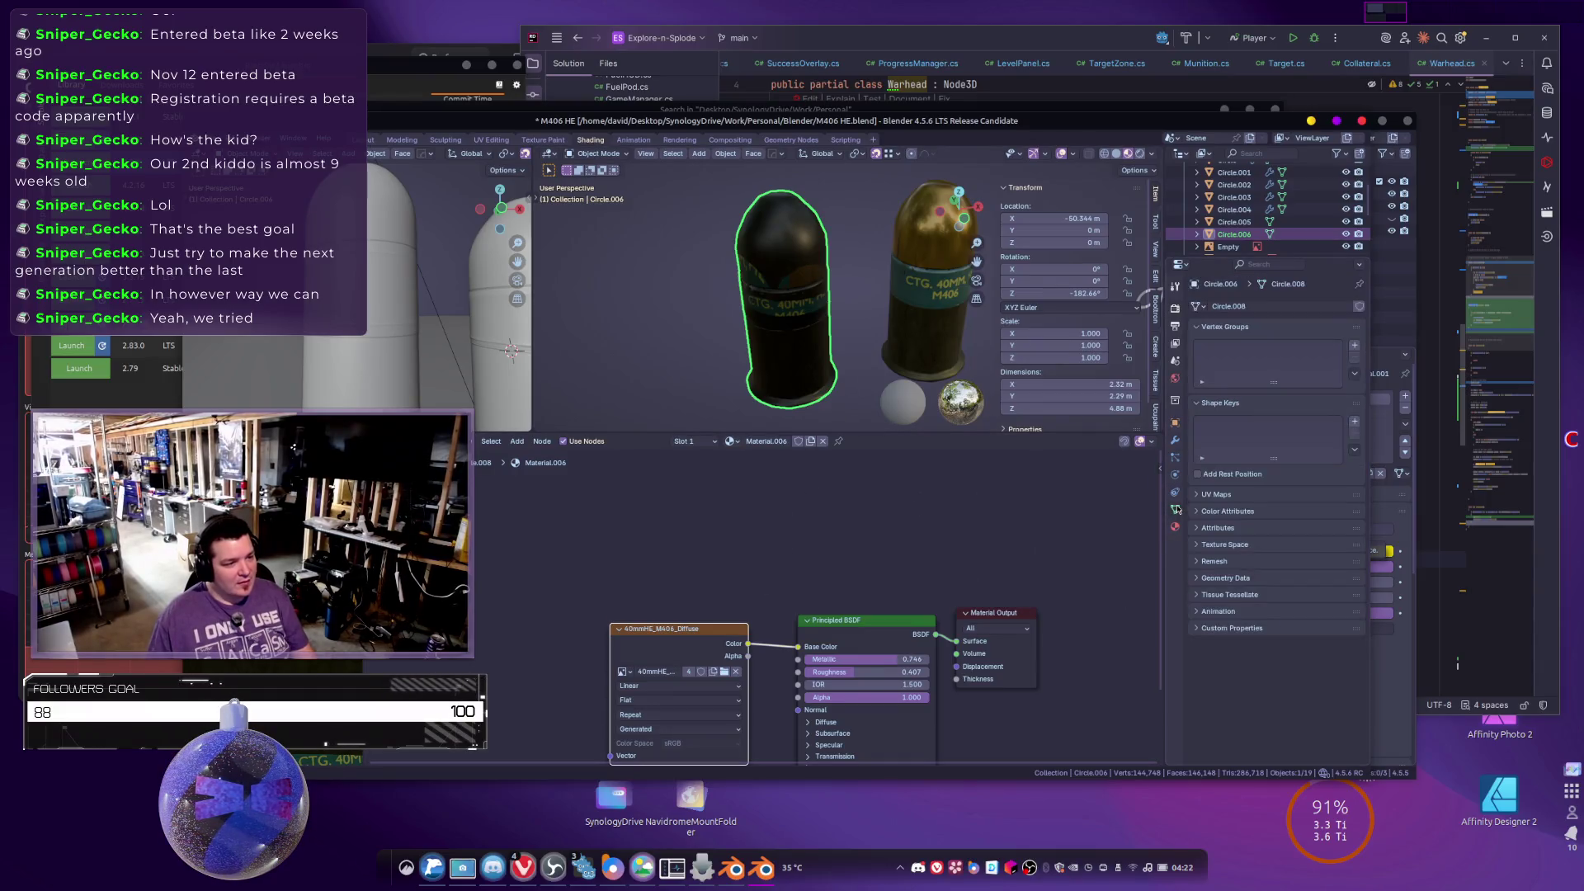
{"action": "left_click", "coordinate": [1199, 495]}
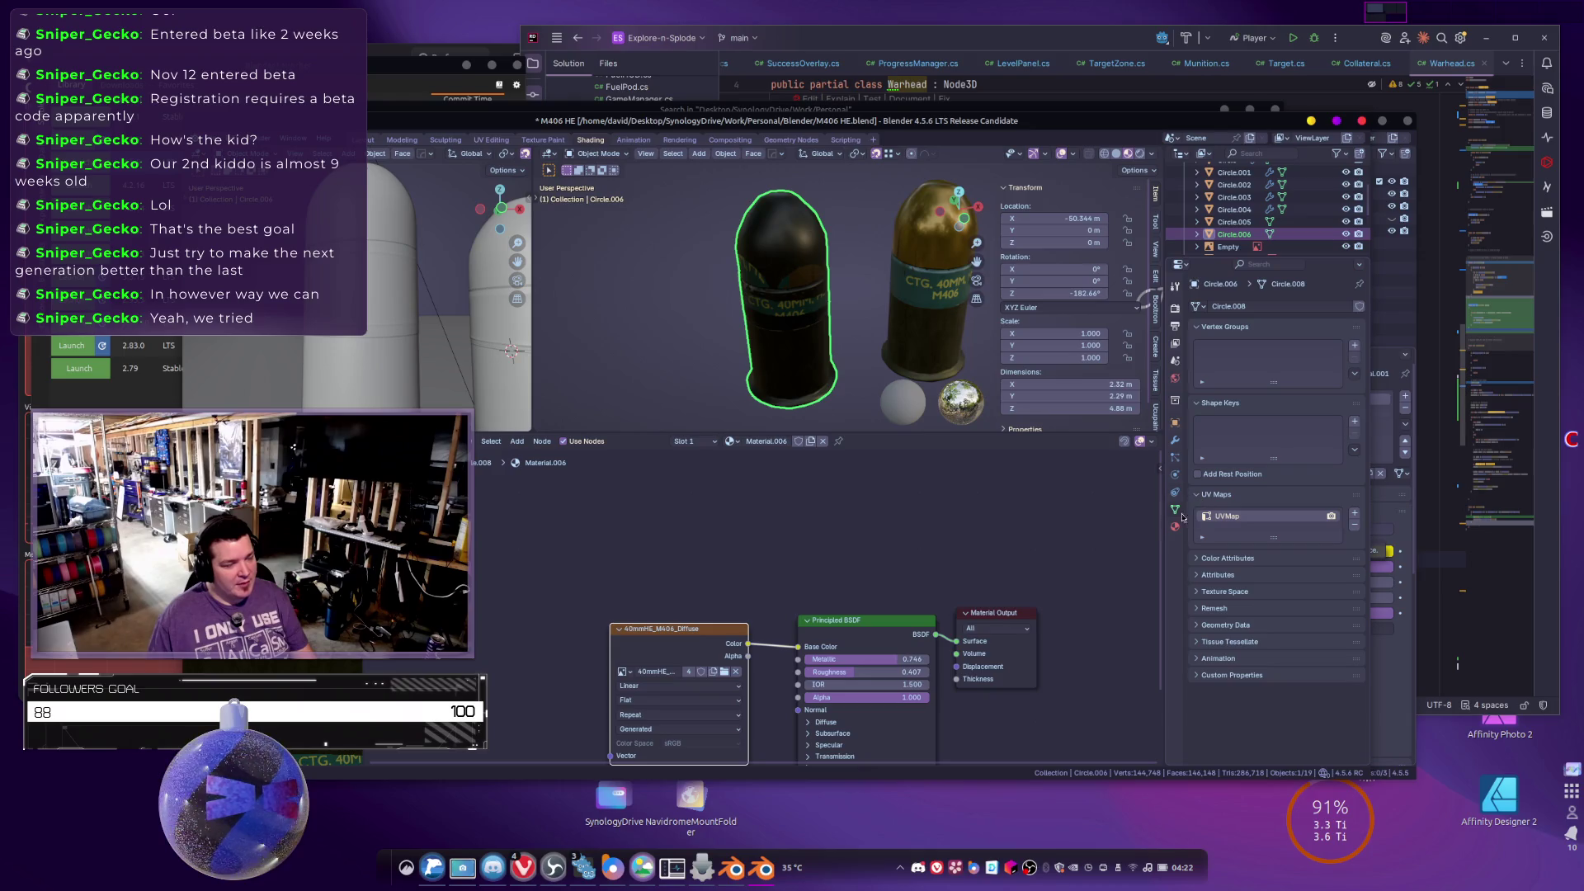
{"action": "mouse_move", "coordinate": [826, 307]}
{"action": "left_mouse_down"}
{"action": "mouse_move", "coordinate": [746, 309]}
{"action": "mouse_move", "coordinate": [907, 313]}
{"action": "mouse_move", "coordinate": [880, 316]}
{"action": "left_mouse_up"}
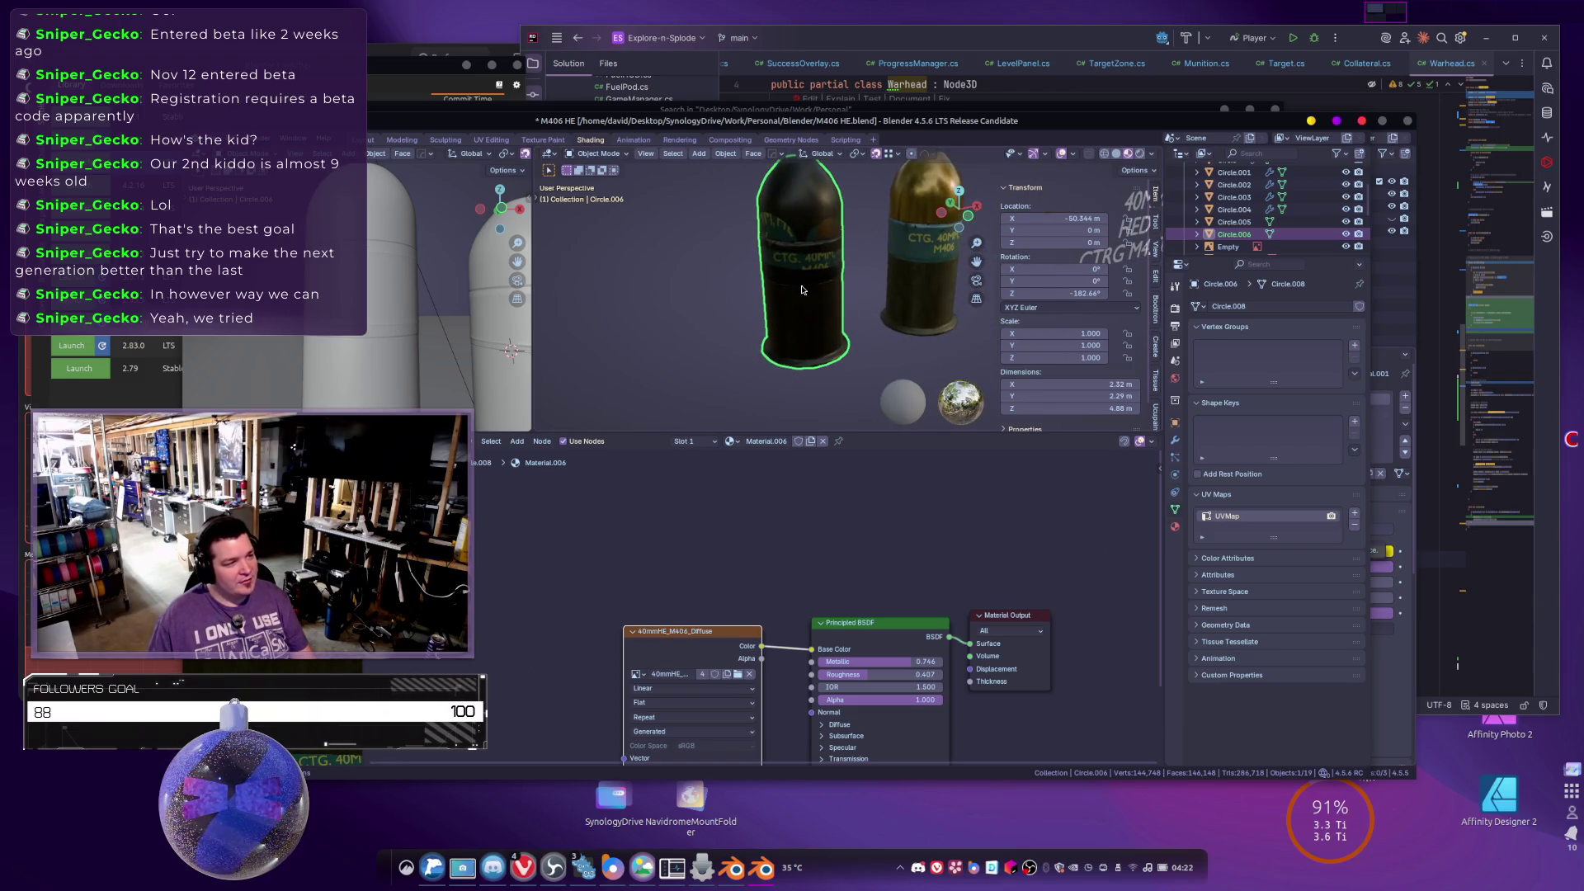
{"action": "scroll", "coordinate": [829, 256], "scroll_direction": "up", "scroll_amount": 2}
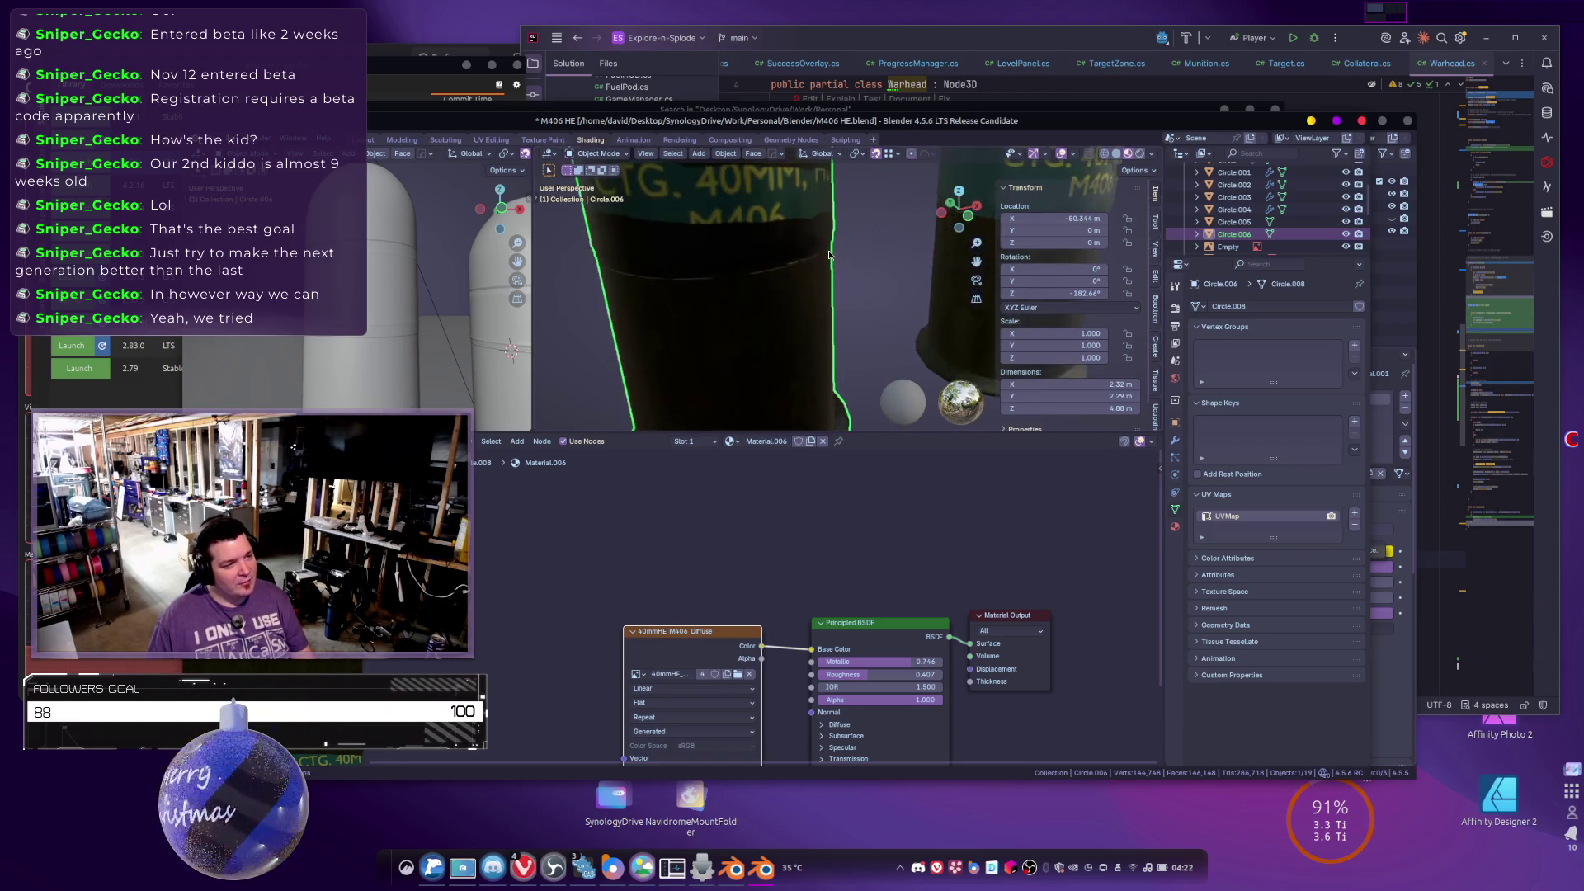
{"action": "scroll", "coordinate": [824, 365], "scroll_direction": "down", "scroll_amount": 4}
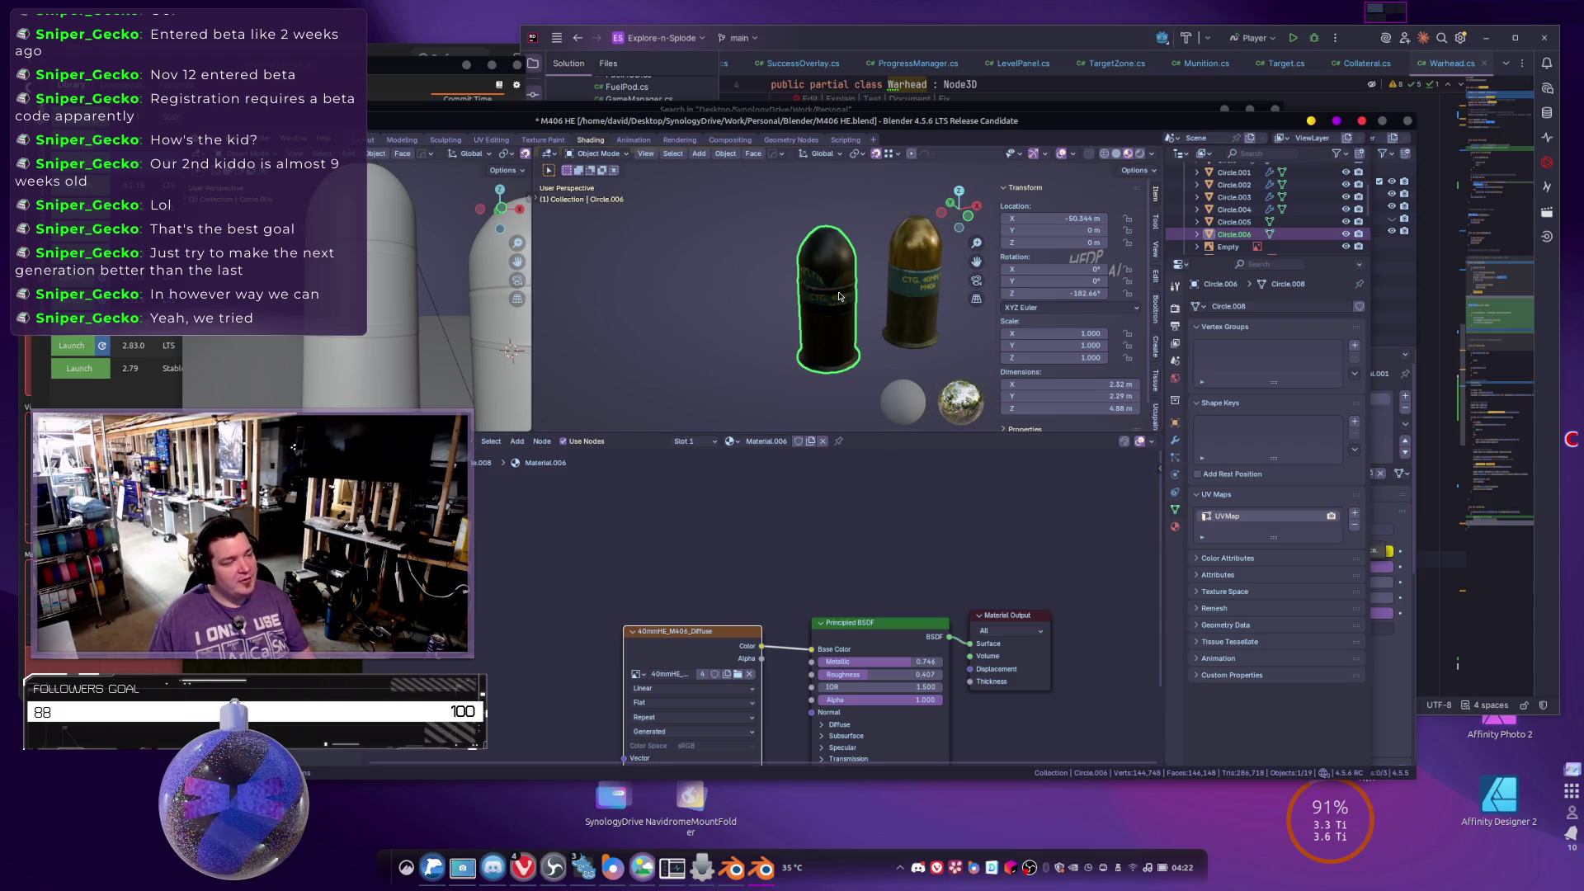
Delete the black Circle.006 shell and take the gold shell into Edit Mode.
{"action": "key", "text": "x"}
{"action": "left_click", "coordinate": [688, 296]}
{"action": "left_click", "coordinate": [901, 283]}
{"action": "key", "text": "Tab"}
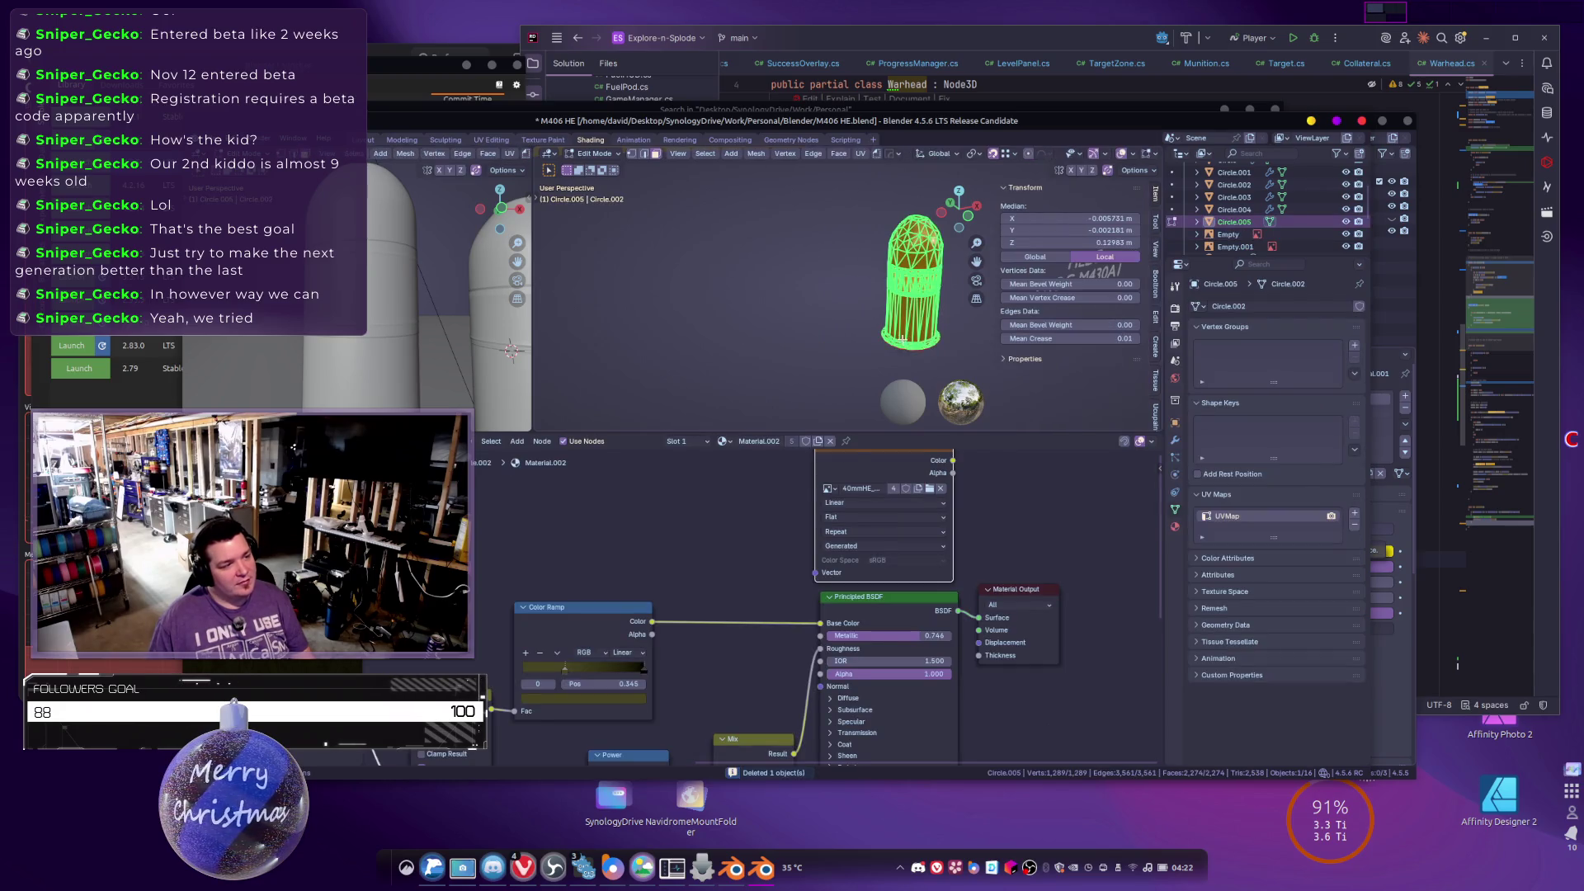
Select the Material.002 casing faces and unwrap them.
{"action": "left_click", "coordinate": [1175, 526]}
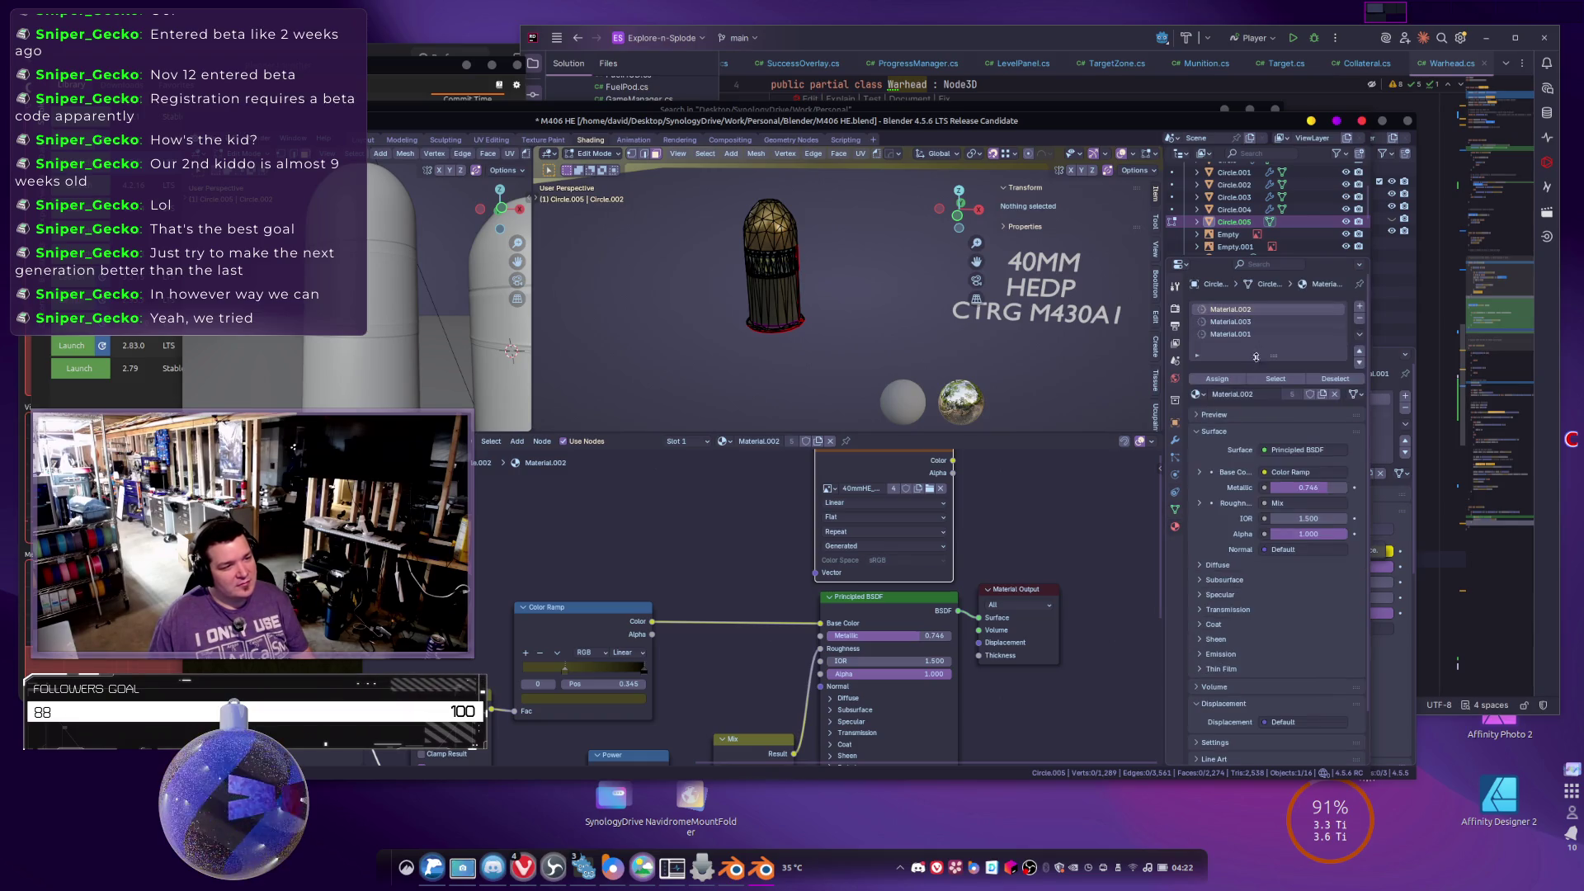
{"action": "left_click", "coordinate": [1275, 379]}
{"action": "key", "text": "u"}
{"action": "left_click", "coordinate": [822, 301]}
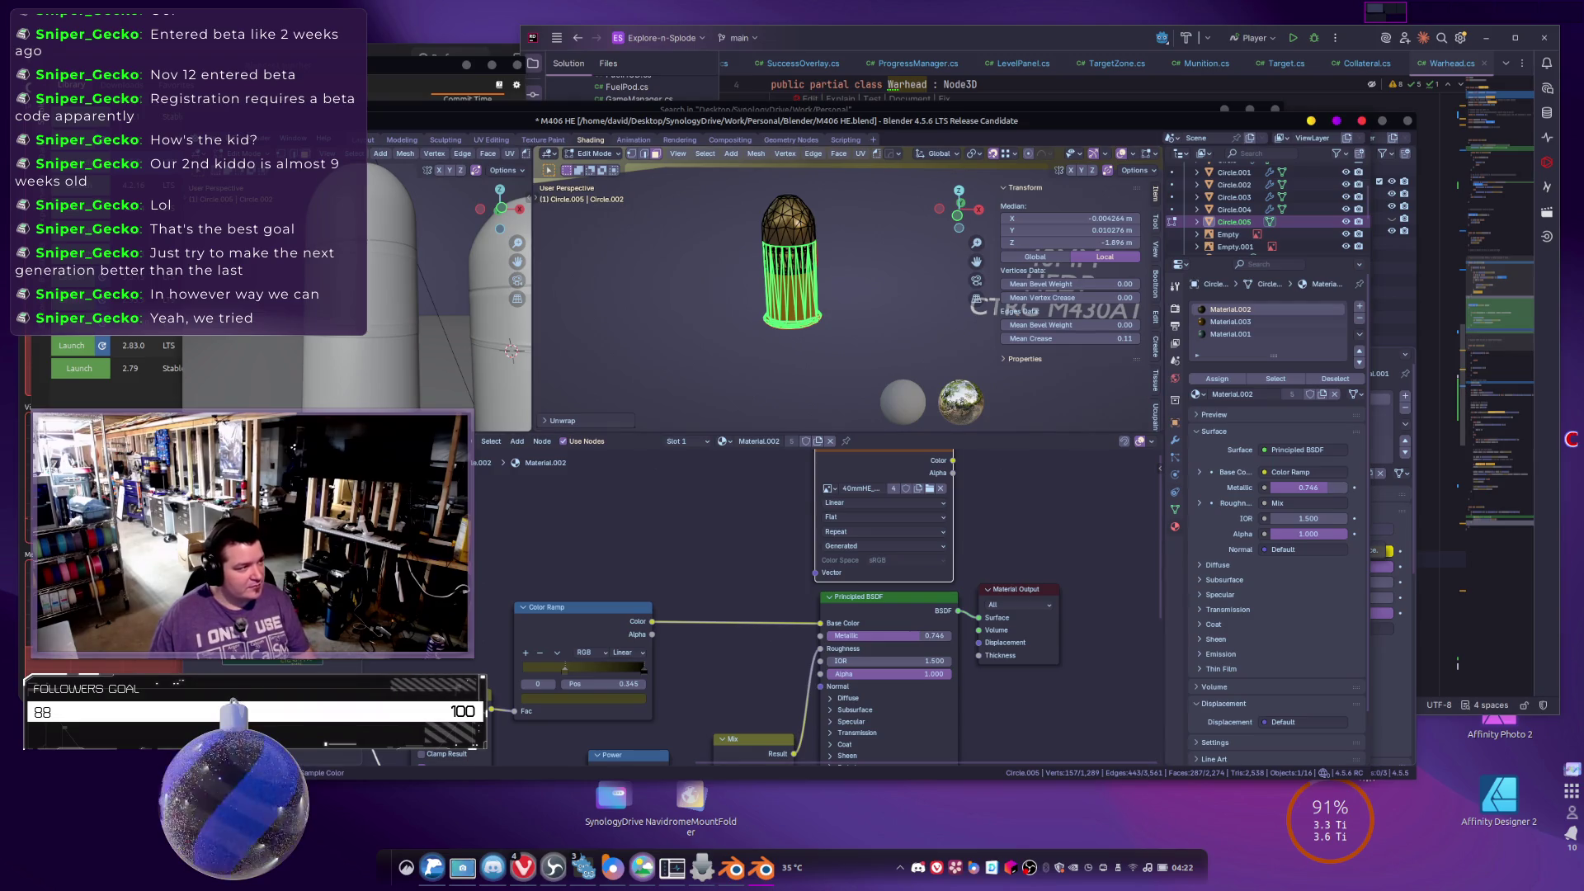
In the UV Editing workspace, select all UV islands and scale them to fit the texture.
{"action": "left_click", "coordinate": [491, 140]}
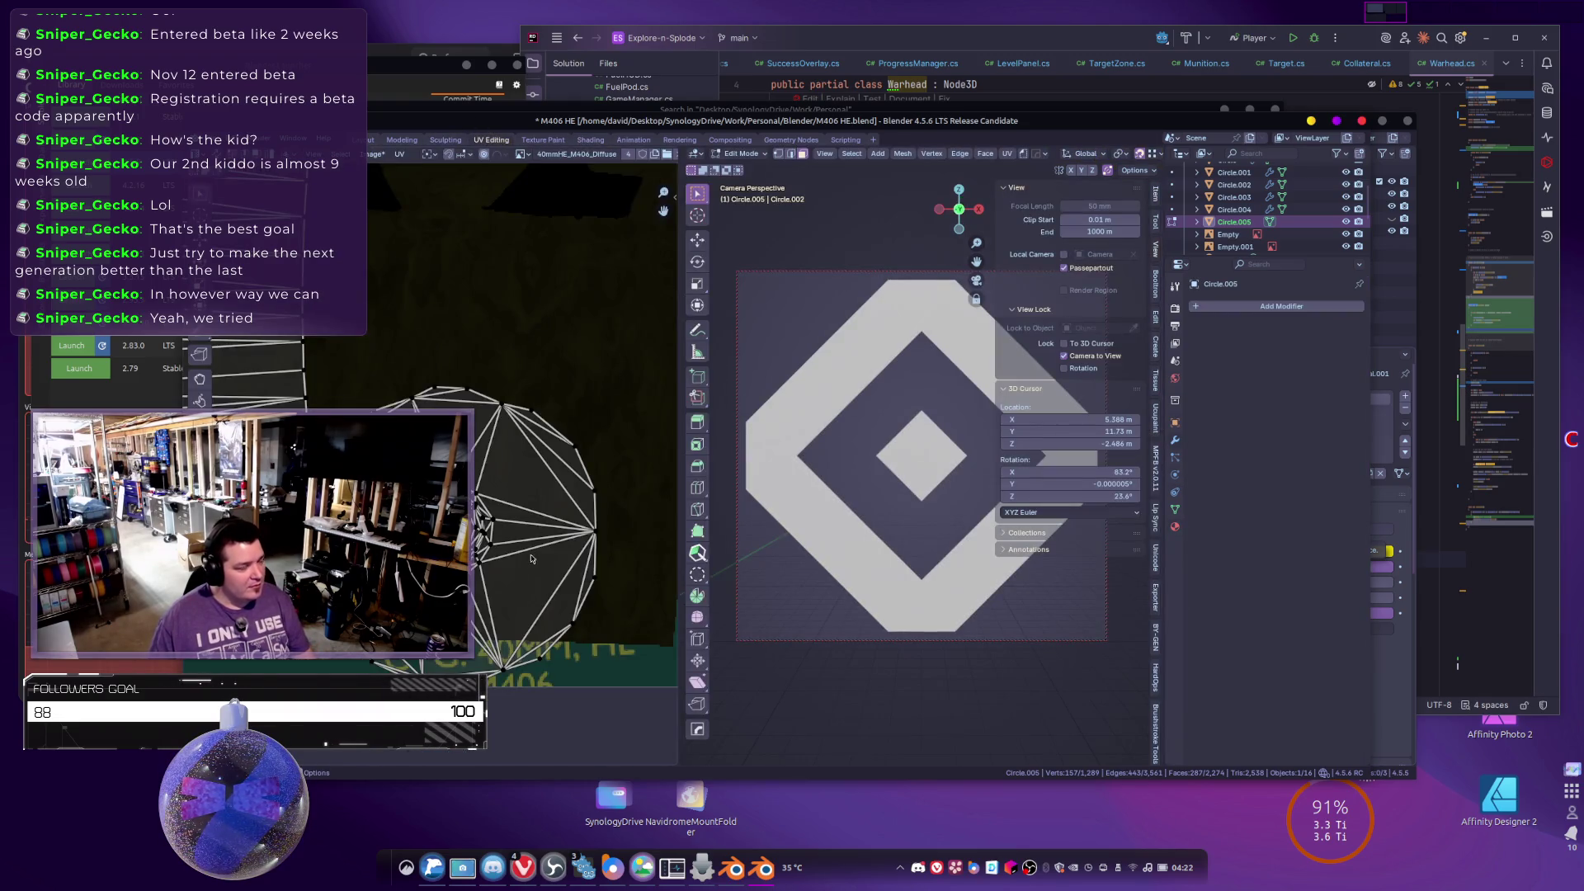
{"action": "scroll", "coordinate": [901, 498], "scroll_direction": "down", "scroll_amount": 3}
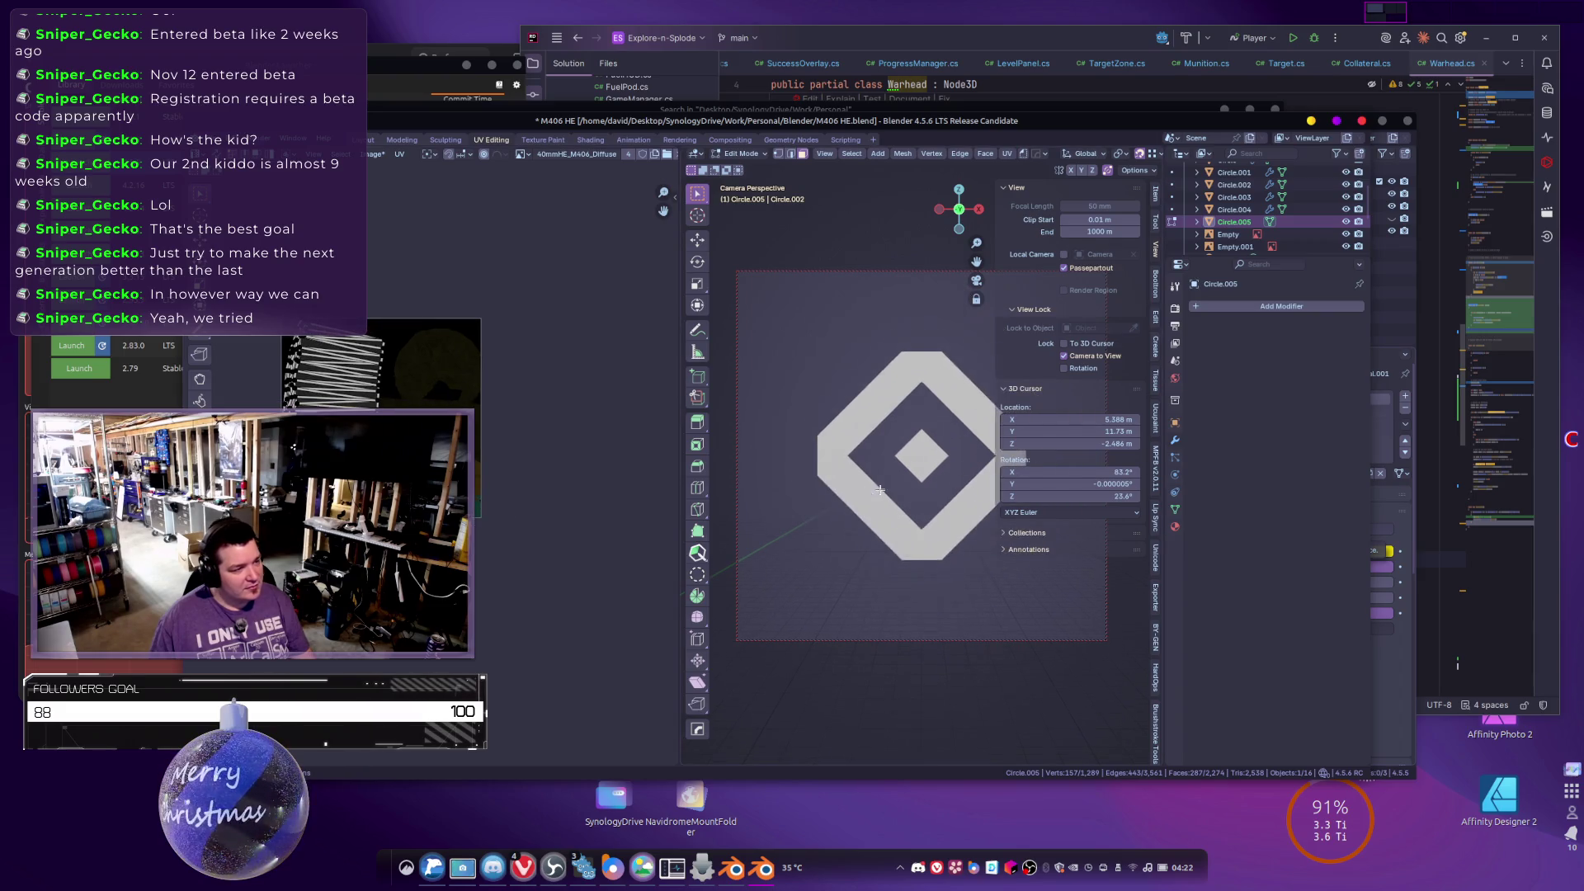
{"action": "scroll", "coordinate": [483, 551], "scroll_direction": "up", "scroll_amount": 3}
{"action": "key", "text": "a"}
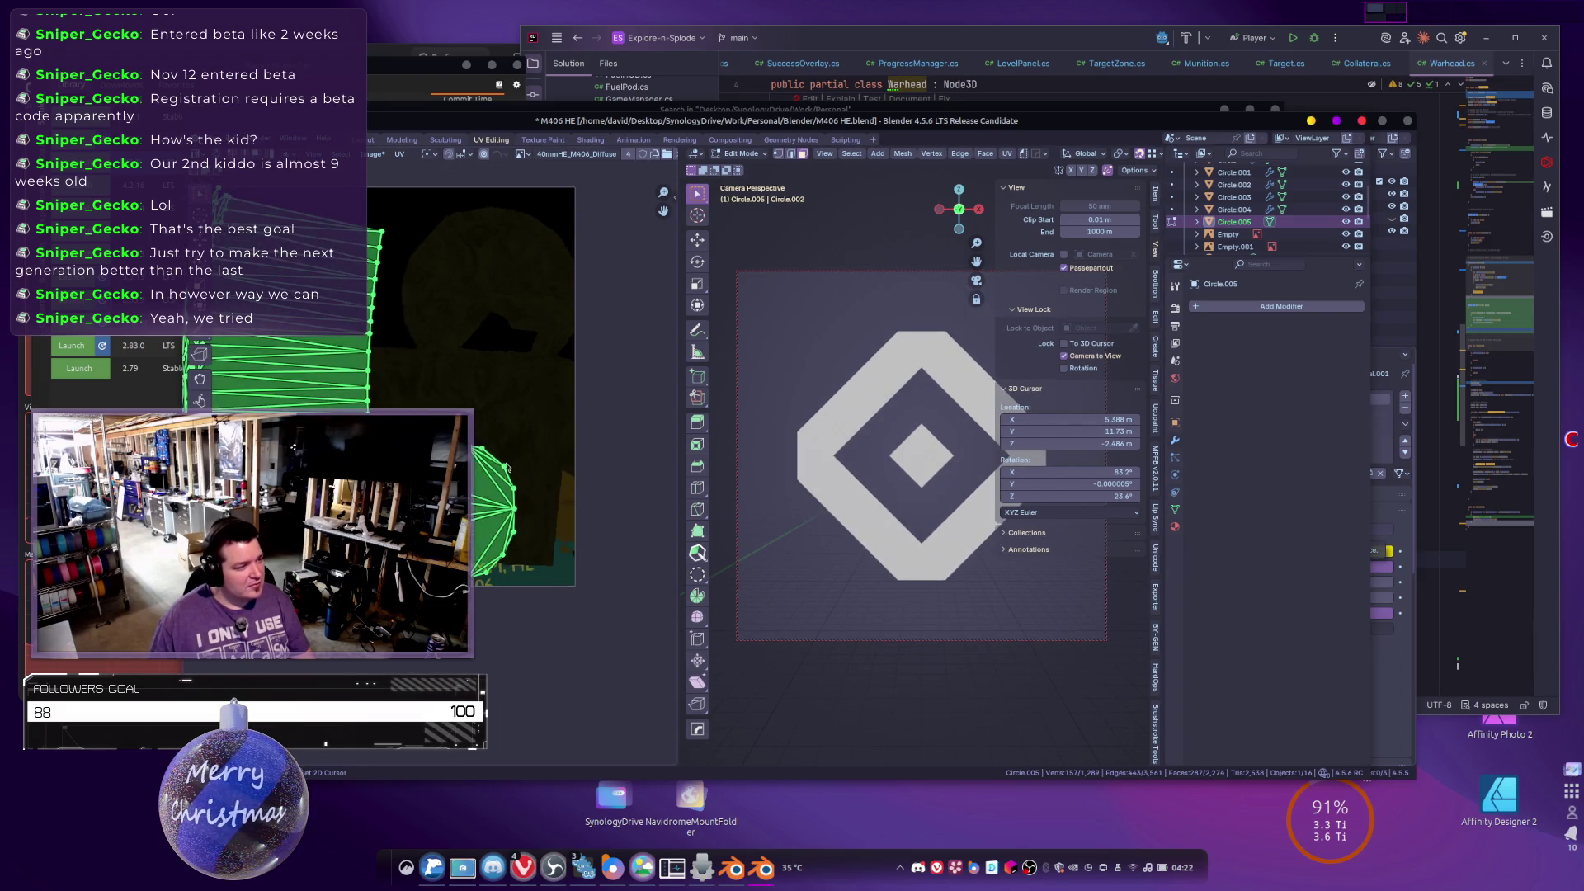
{"action": "key", "text": "s"}
{"action": "left_click", "coordinate": [480, 453]}
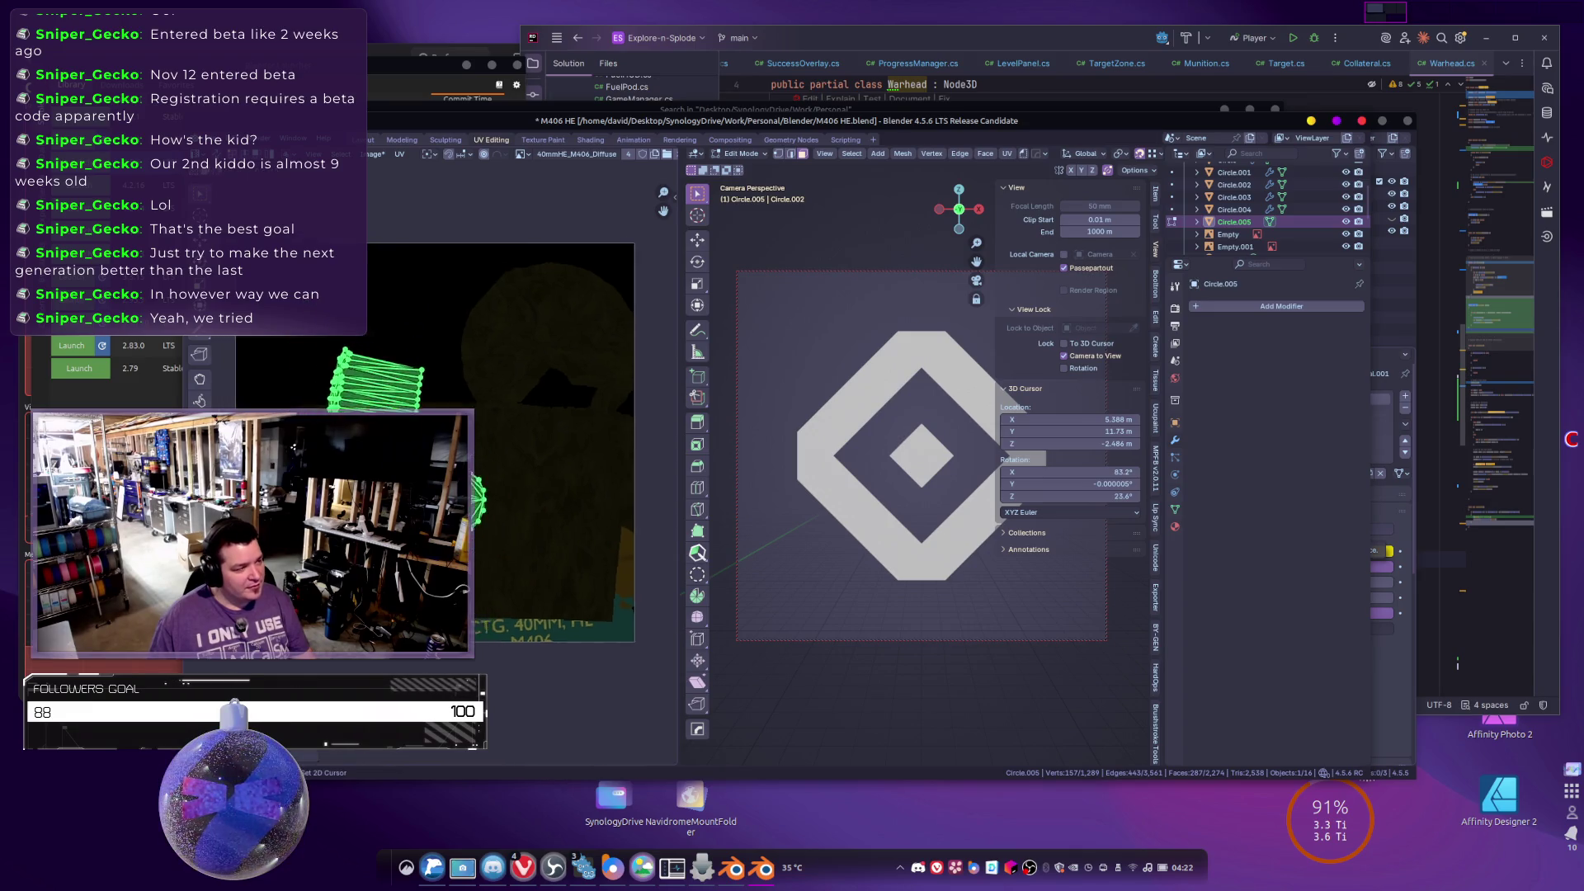
Frame the casing in front orthographic view and return to Object Mode to see the texture.
{"action": "scroll", "coordinate": [479, 453], "scroll_direction": "up", "scroll_amount": 2}
{"action": "scroll", "coordinate": [479, 453], "scroll_direction": "down", "scroll_amount": 2}
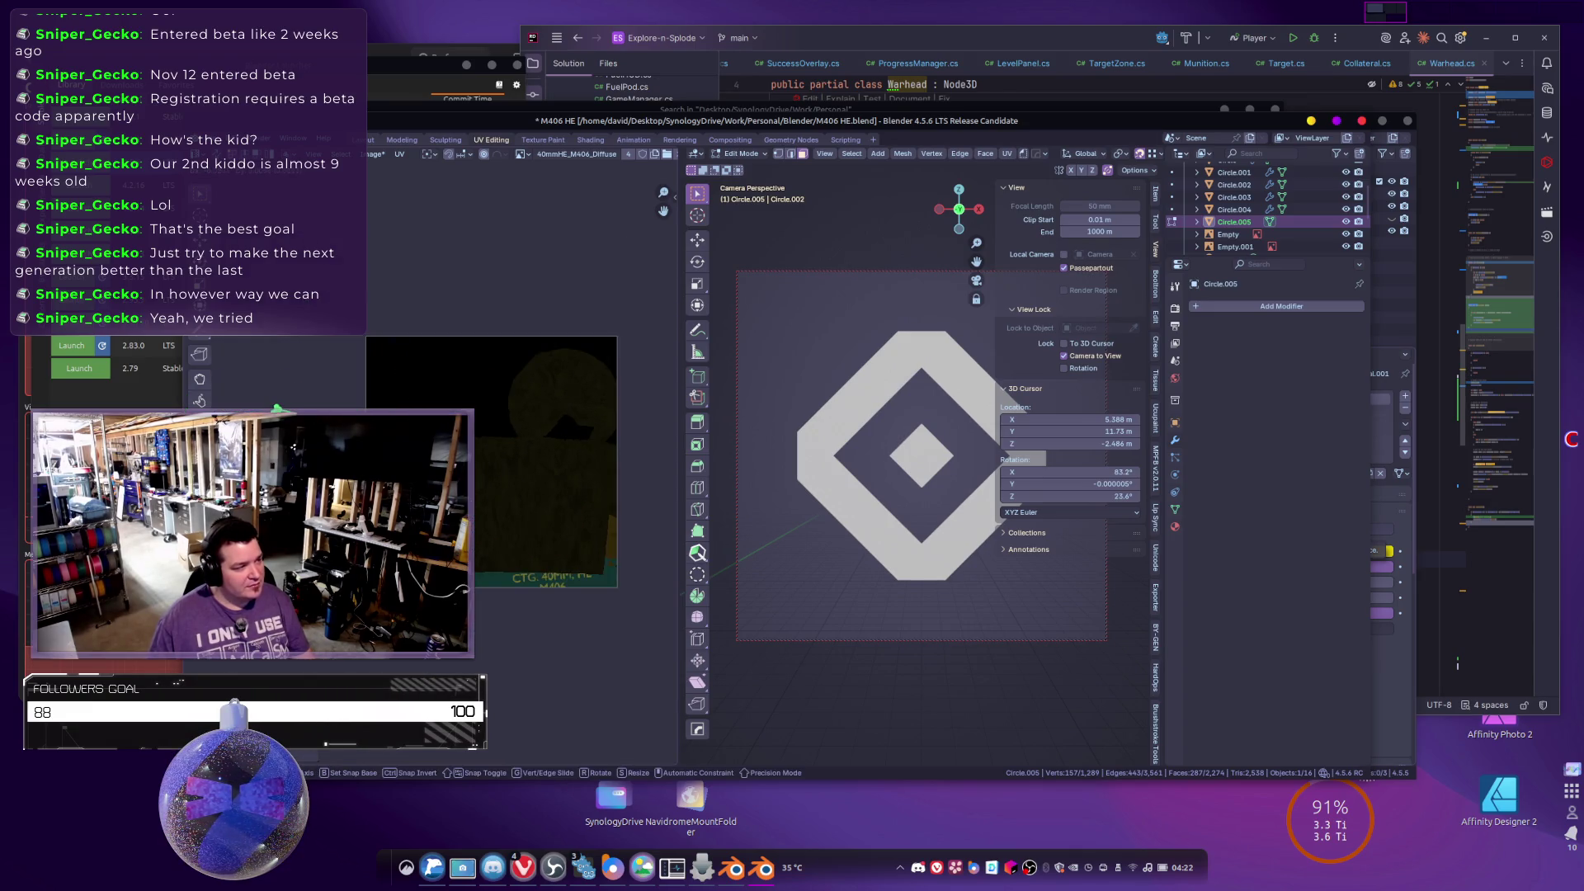
{"action": "key", "text": "ctrl+z"}
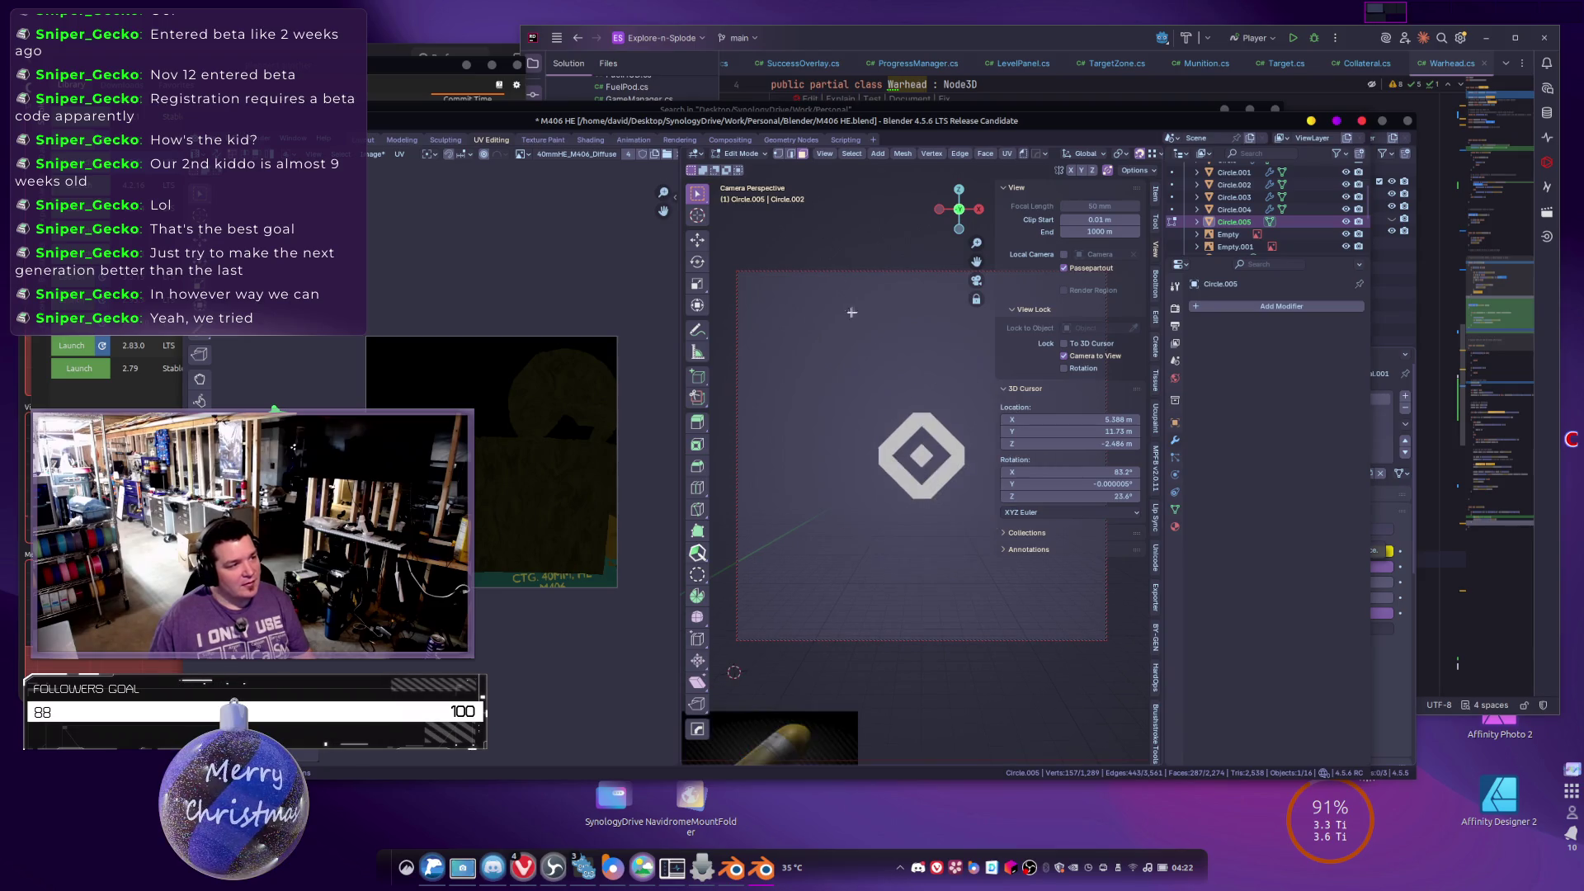
{"action": "key", "text": "KP_1"}
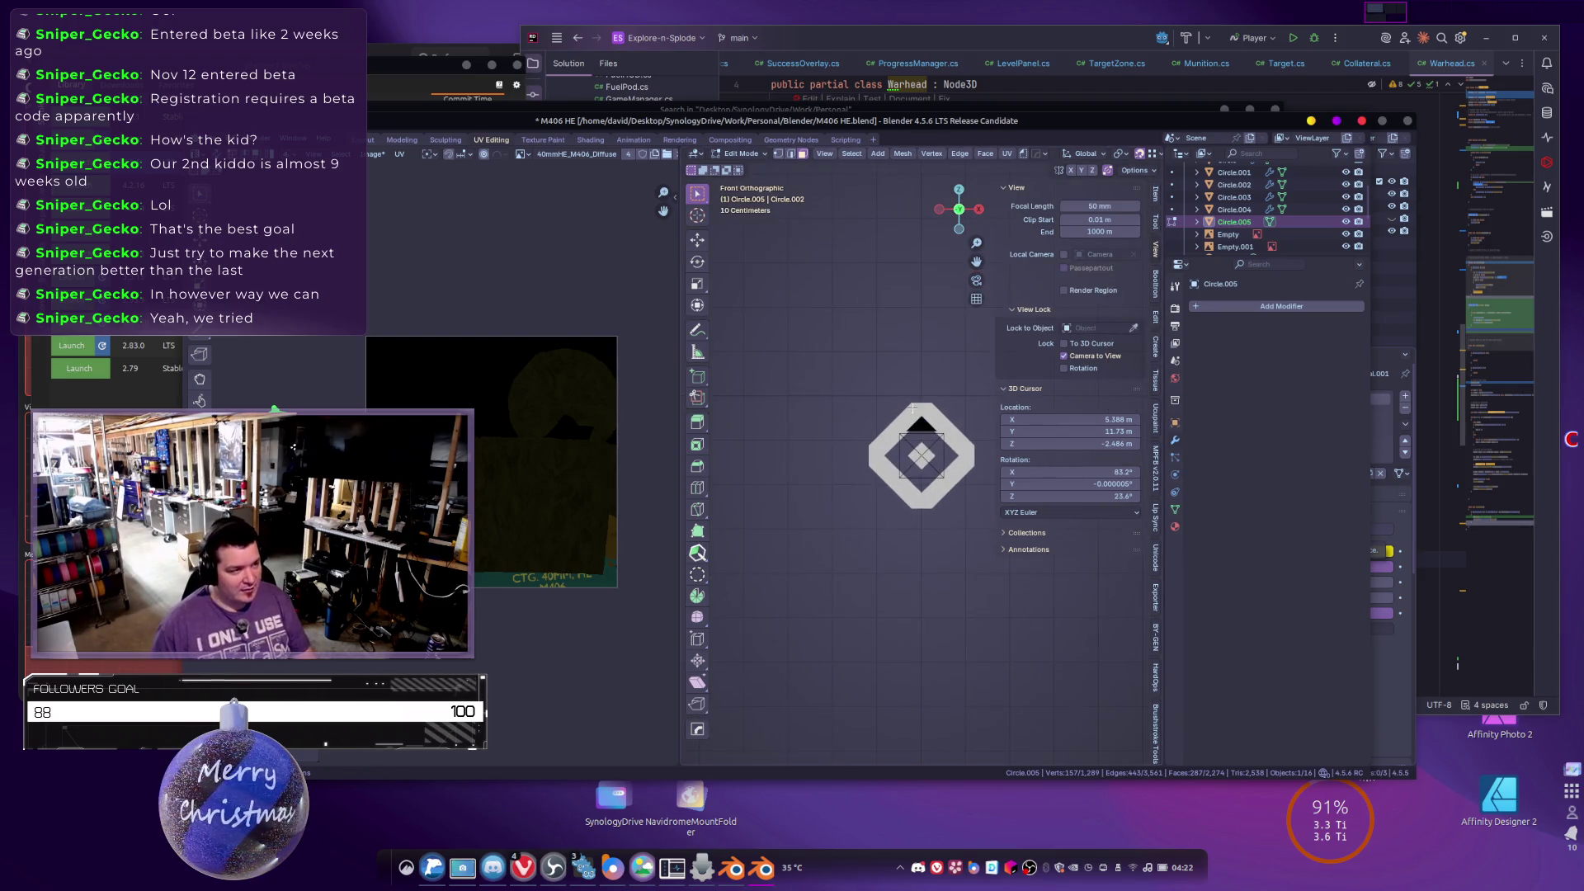
{"action": "key", "text": "KP_Decimal"}
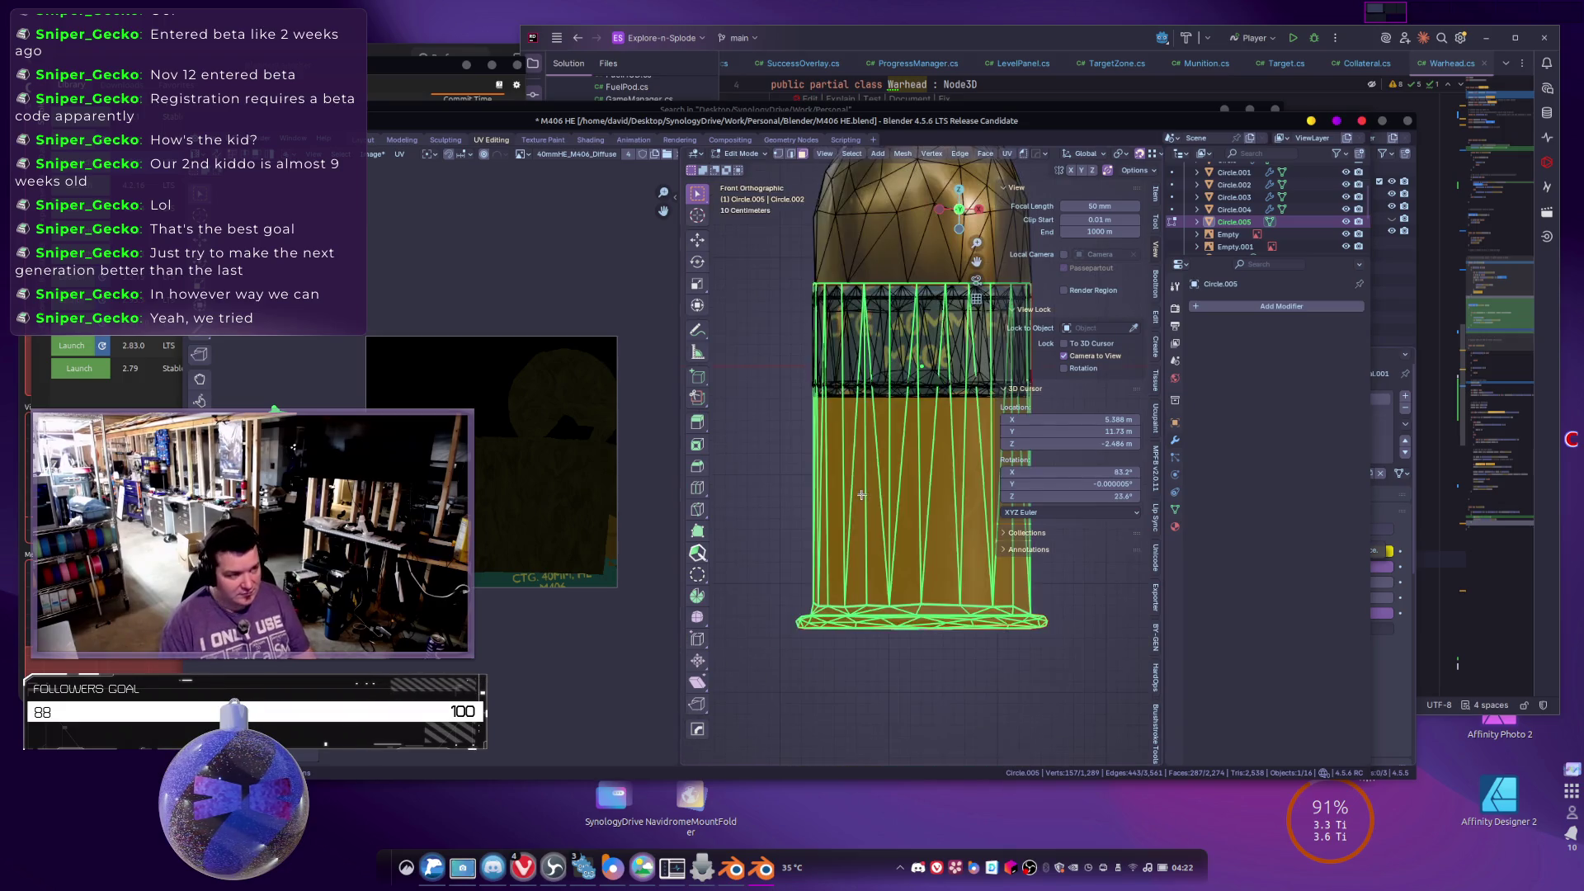
{"action": "scroll", "coordinate": [863, 505], "scroll_direction": "down", "scroll_amount": 2}
{"action": "key", "text": "Tab"}
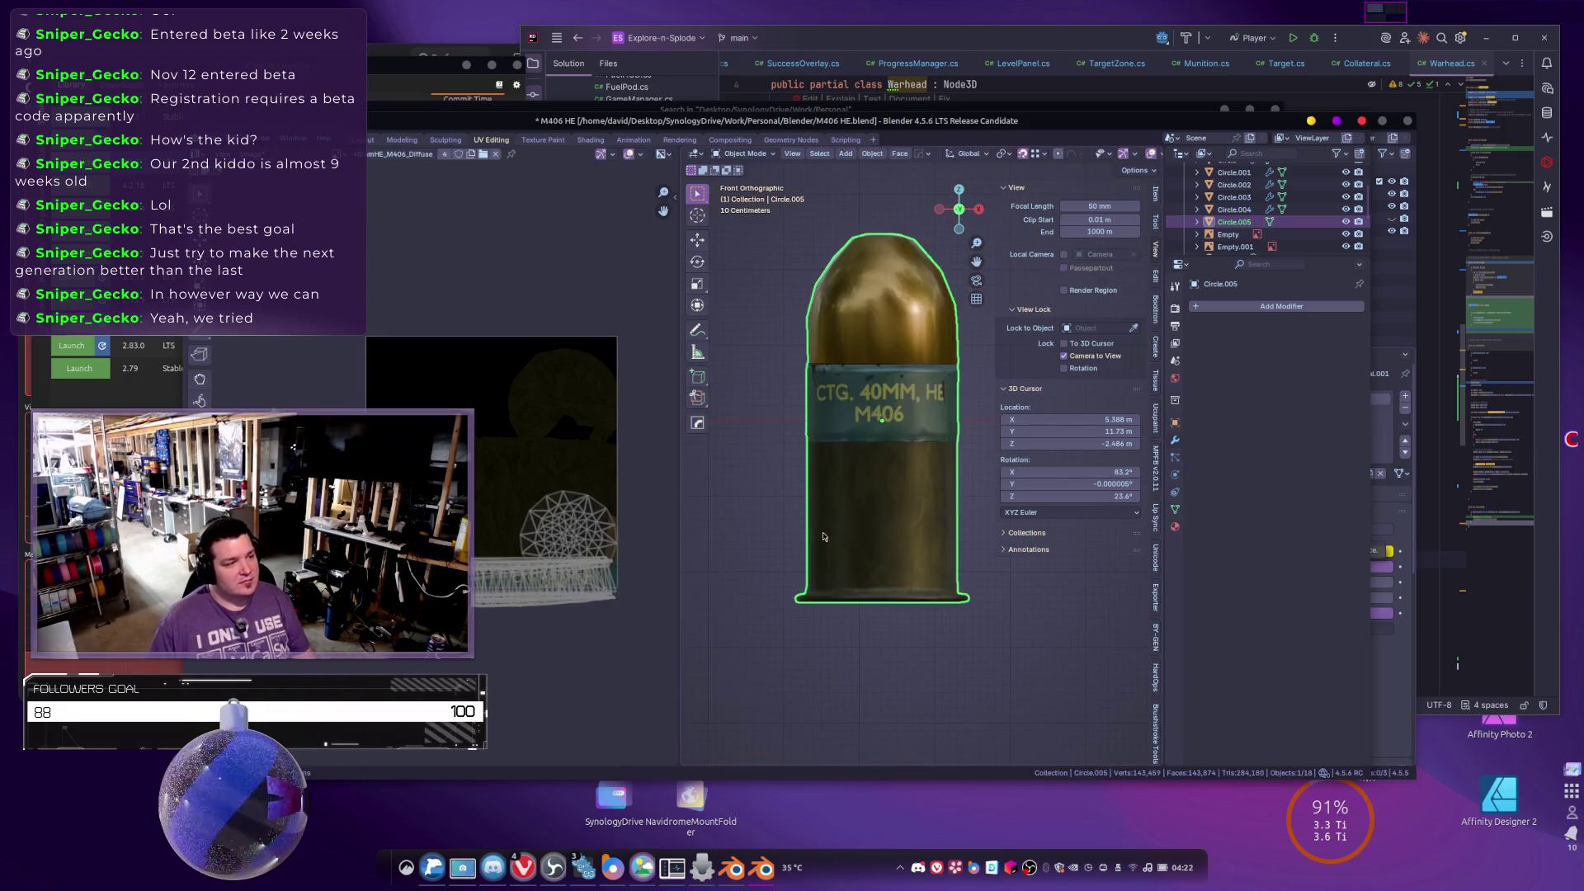
Select the Material.003 dome faces and move their UV island off the texture.
{"action": "left_click", "coordinate": [1175, 525]}
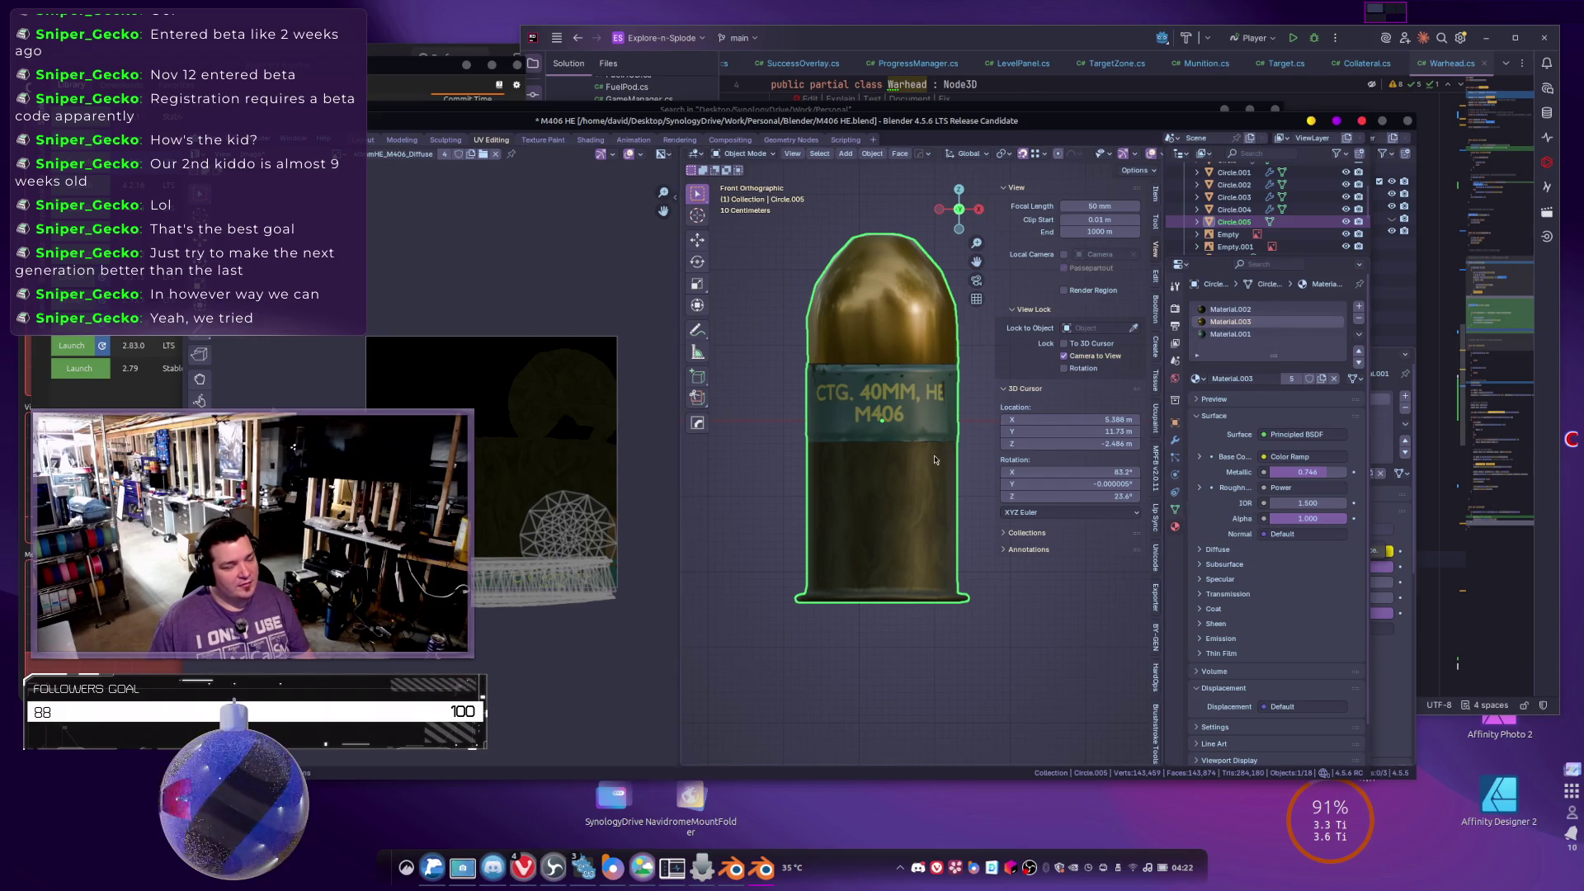
{"action": "key", "text": "Tab"}
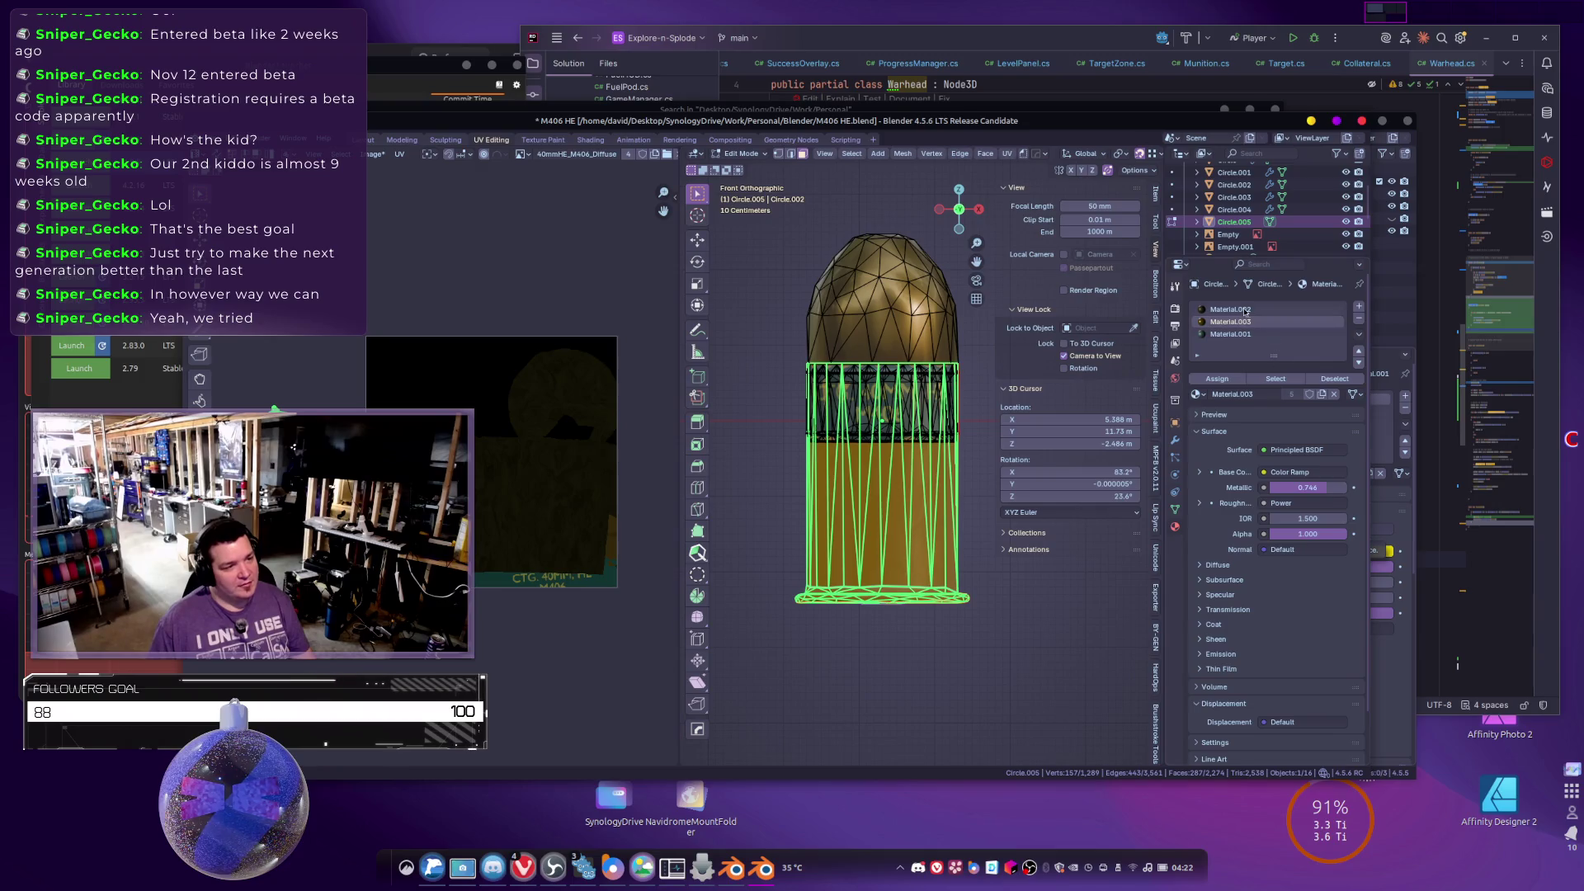
{"action": "key", "text": "a"}
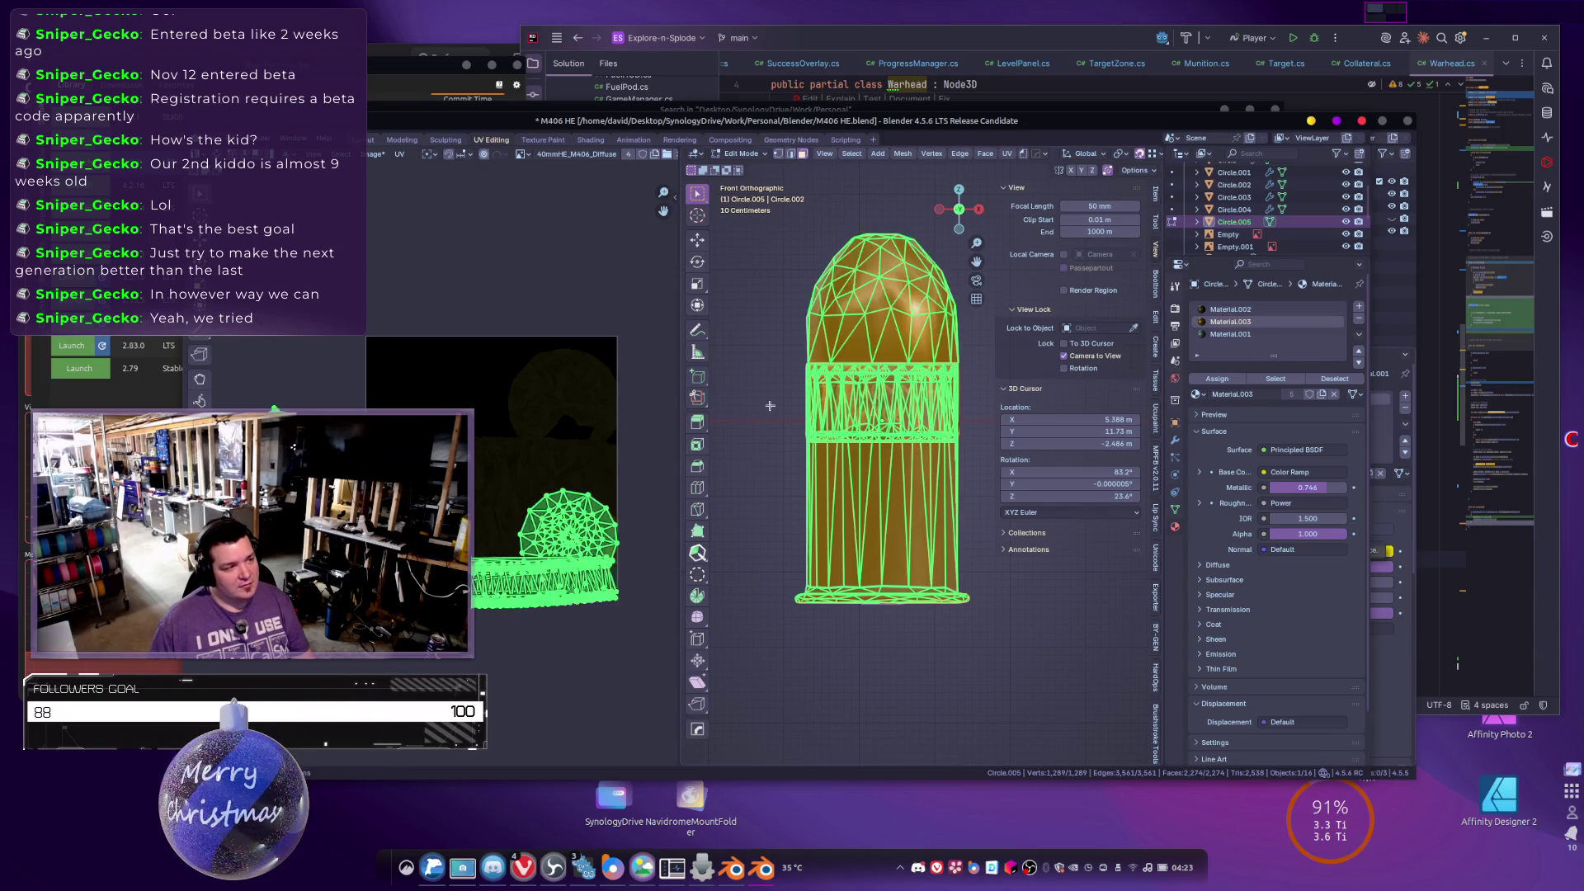
{"action": "key", "text": "alt+a"}
{"action": "left_click", "coordinate": [1275, 377]}
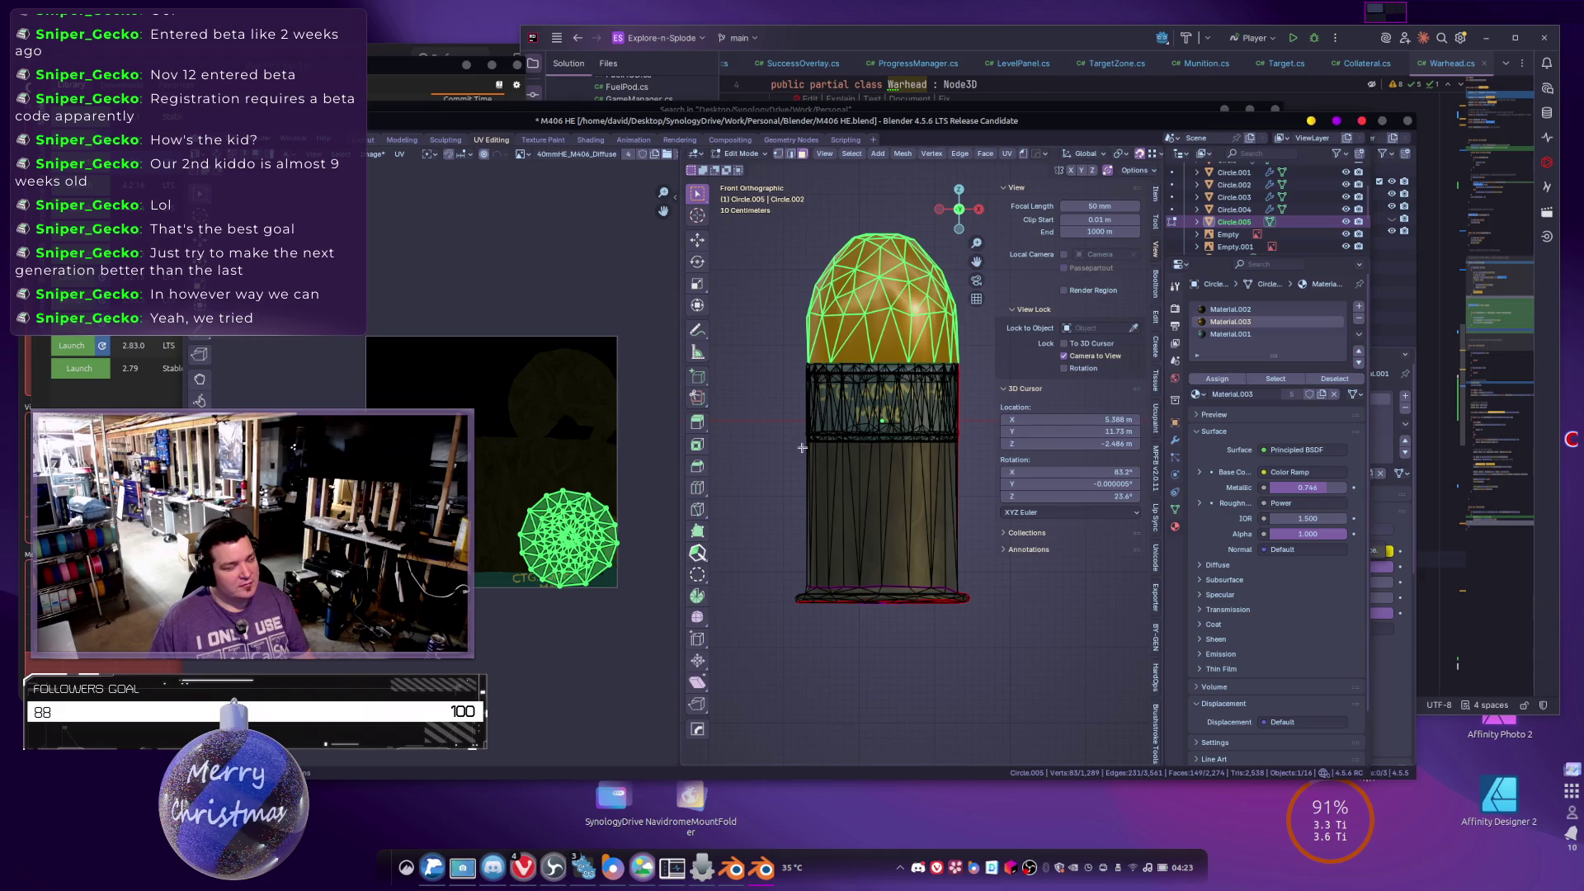
{"action": "key", "text": "g"}
{"action": "left_click", "coordinate": [612, 654]}
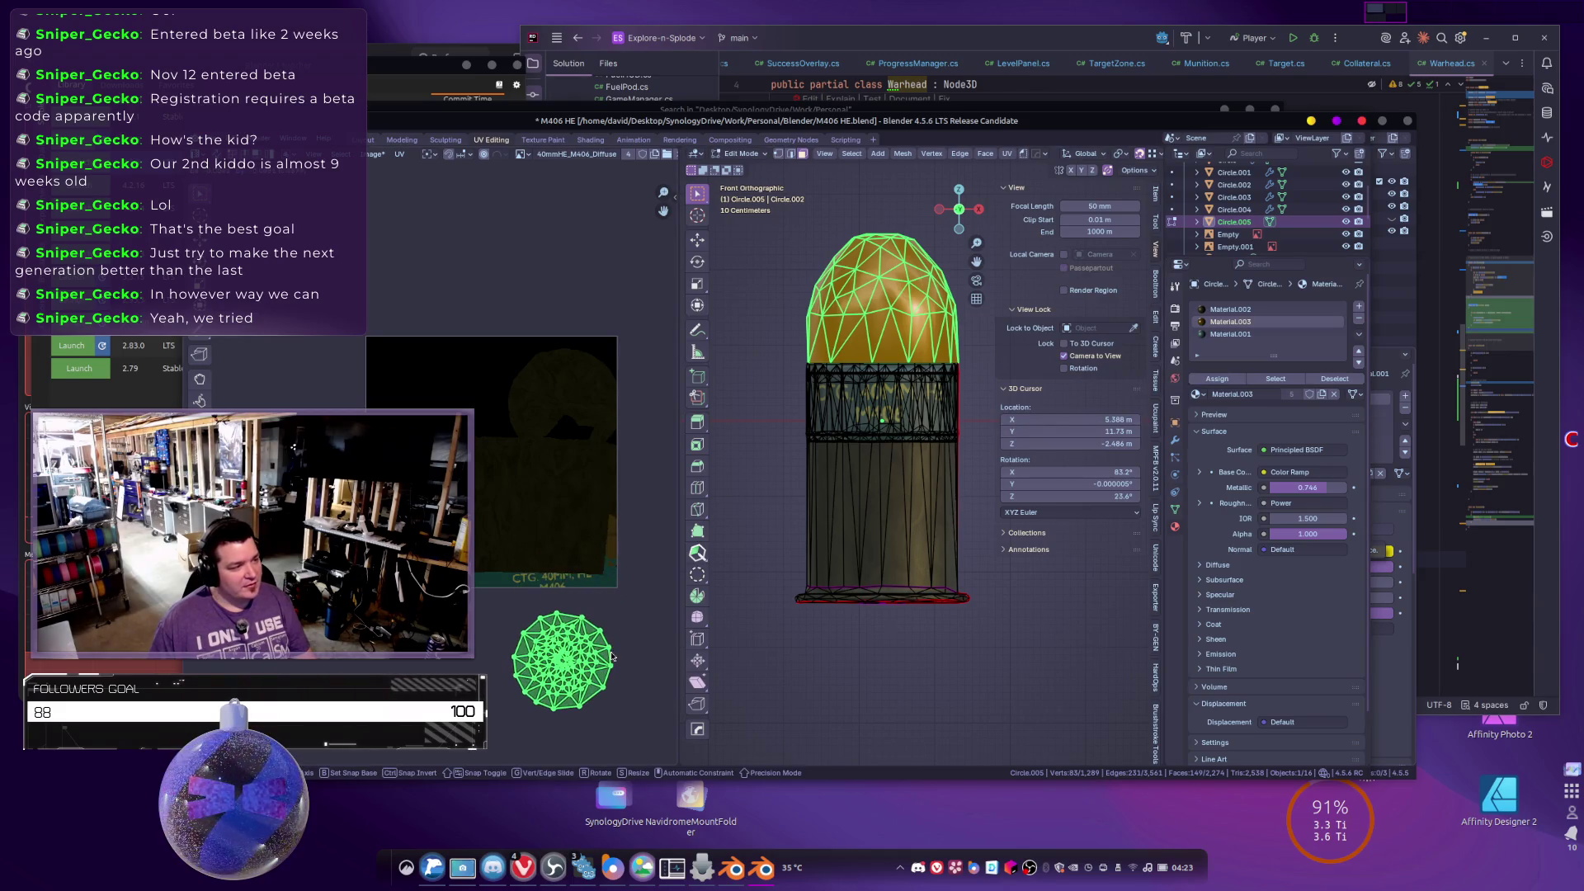
{"action": "key", "text": "alt+a"}
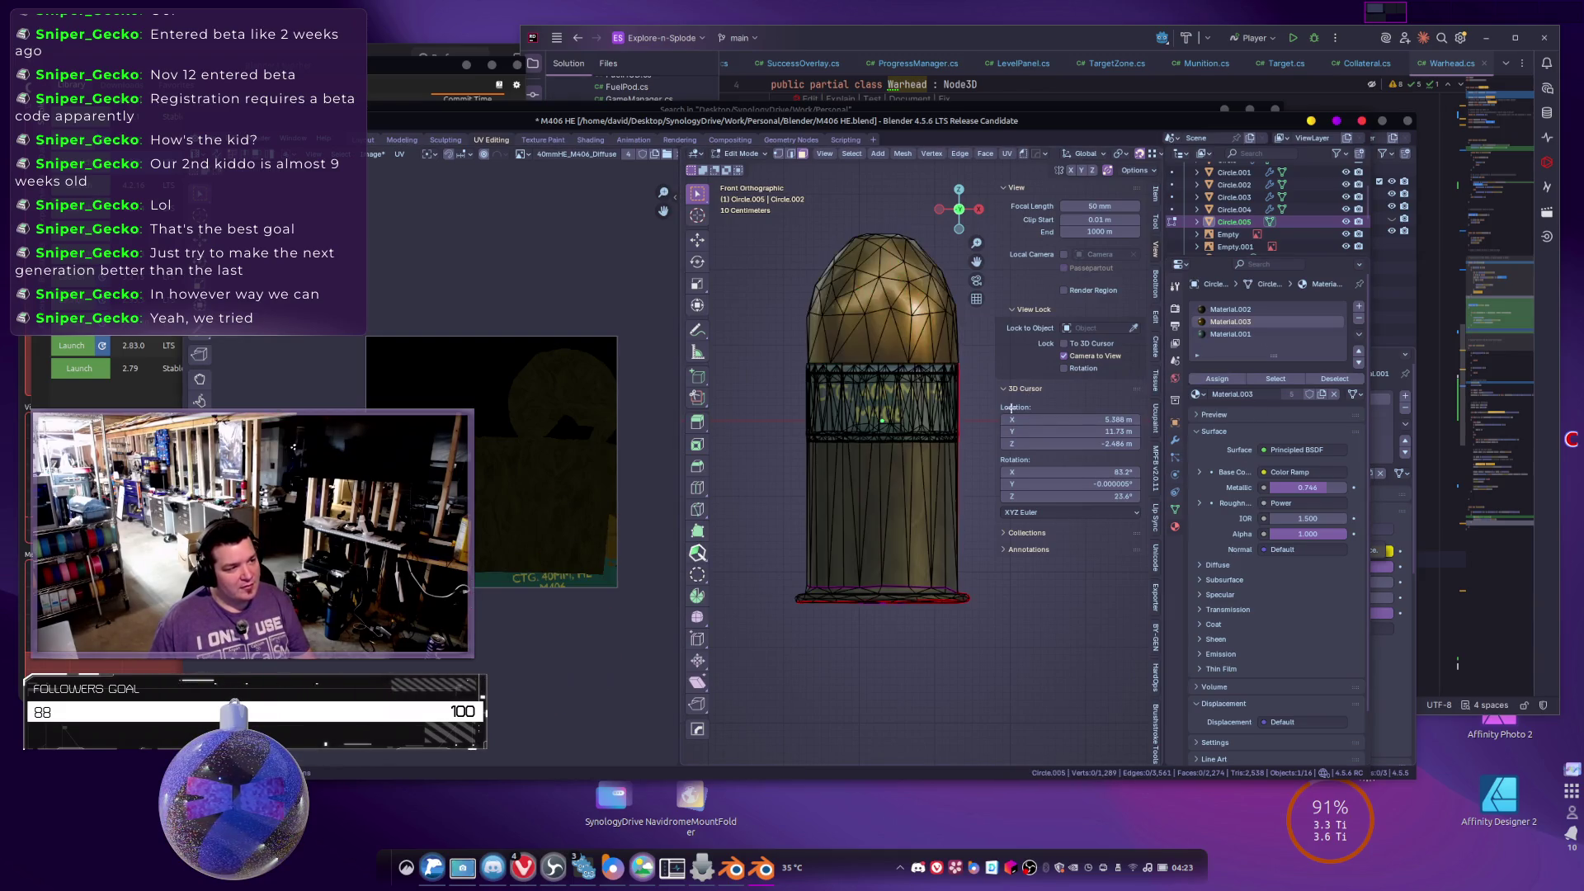
Select the Material.001 band faces and unwrap them with Smart UV Project.
{"action": "left_click", "coordinate": [1234, 335]}
{"action": "left_click", "coordinate": [1276, 379]}
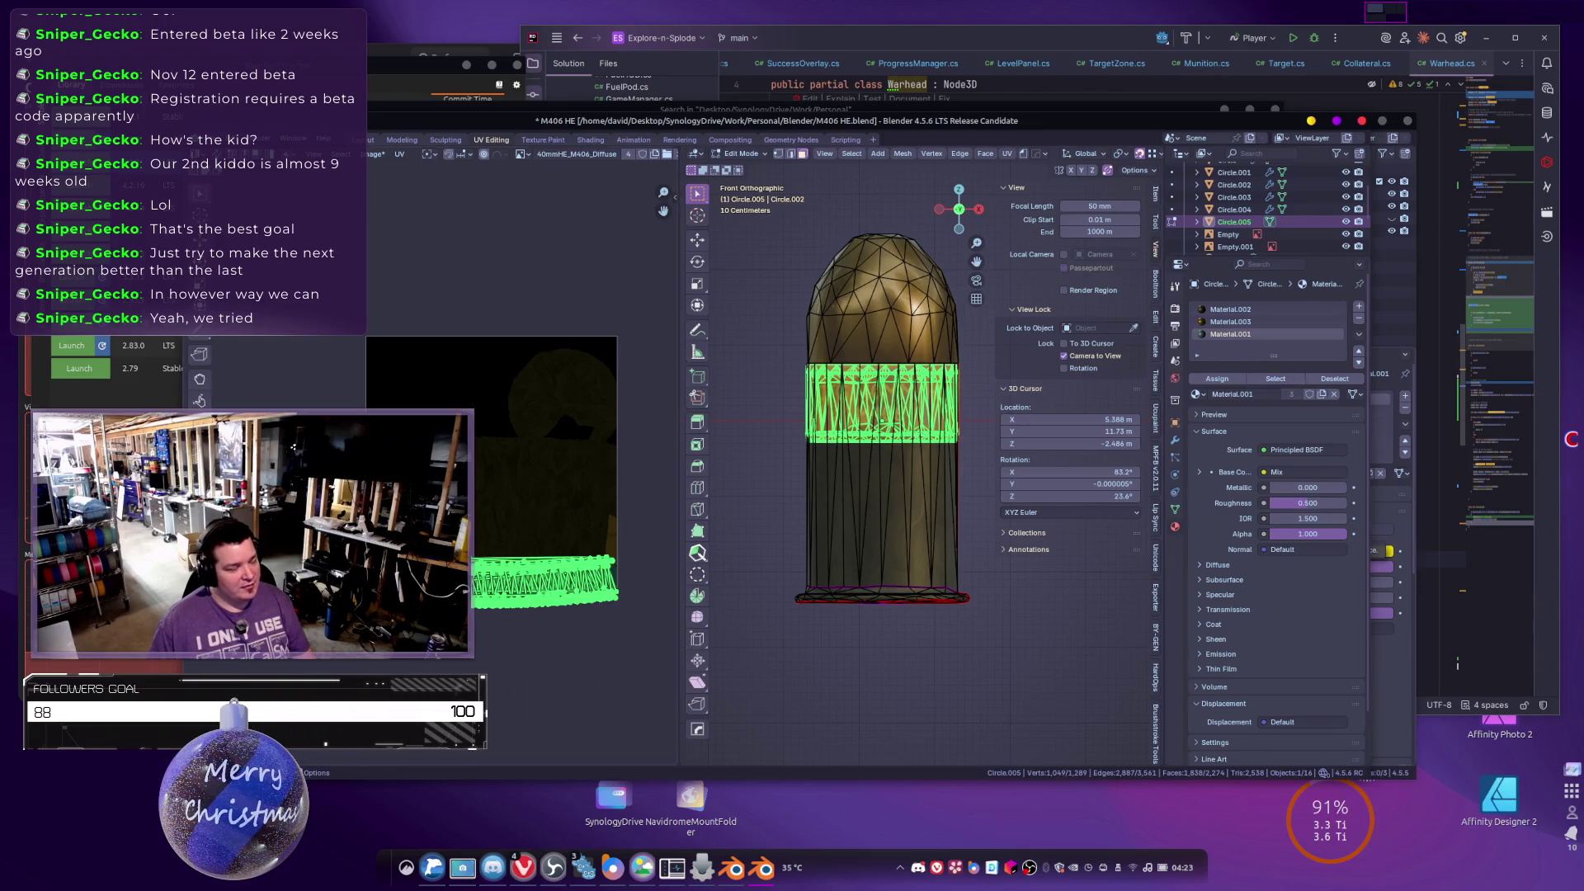
{"action": "scroll", "coordinate": [545, 612], "scroll_direction": "up", "scroll_amount": 3}
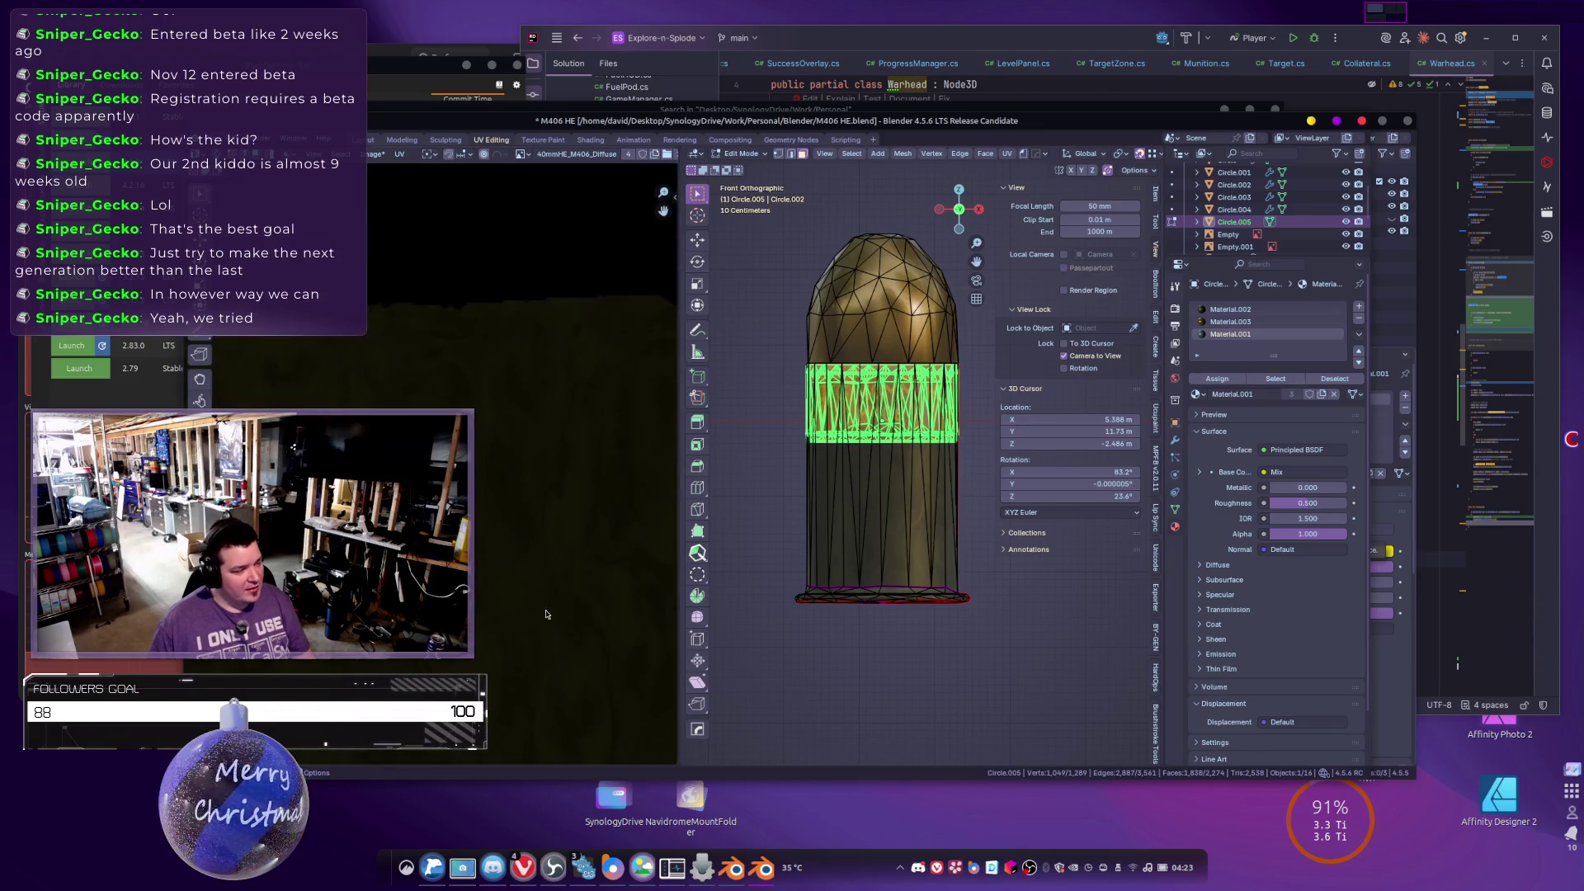
{"action": "scroll", "coordinate": [544, 612], "scroll_direction": "down", "scroll_amount": 1}
{"action": "key", "text": "u"}
{"action": "left_click", "coordinate": [803, 487]}
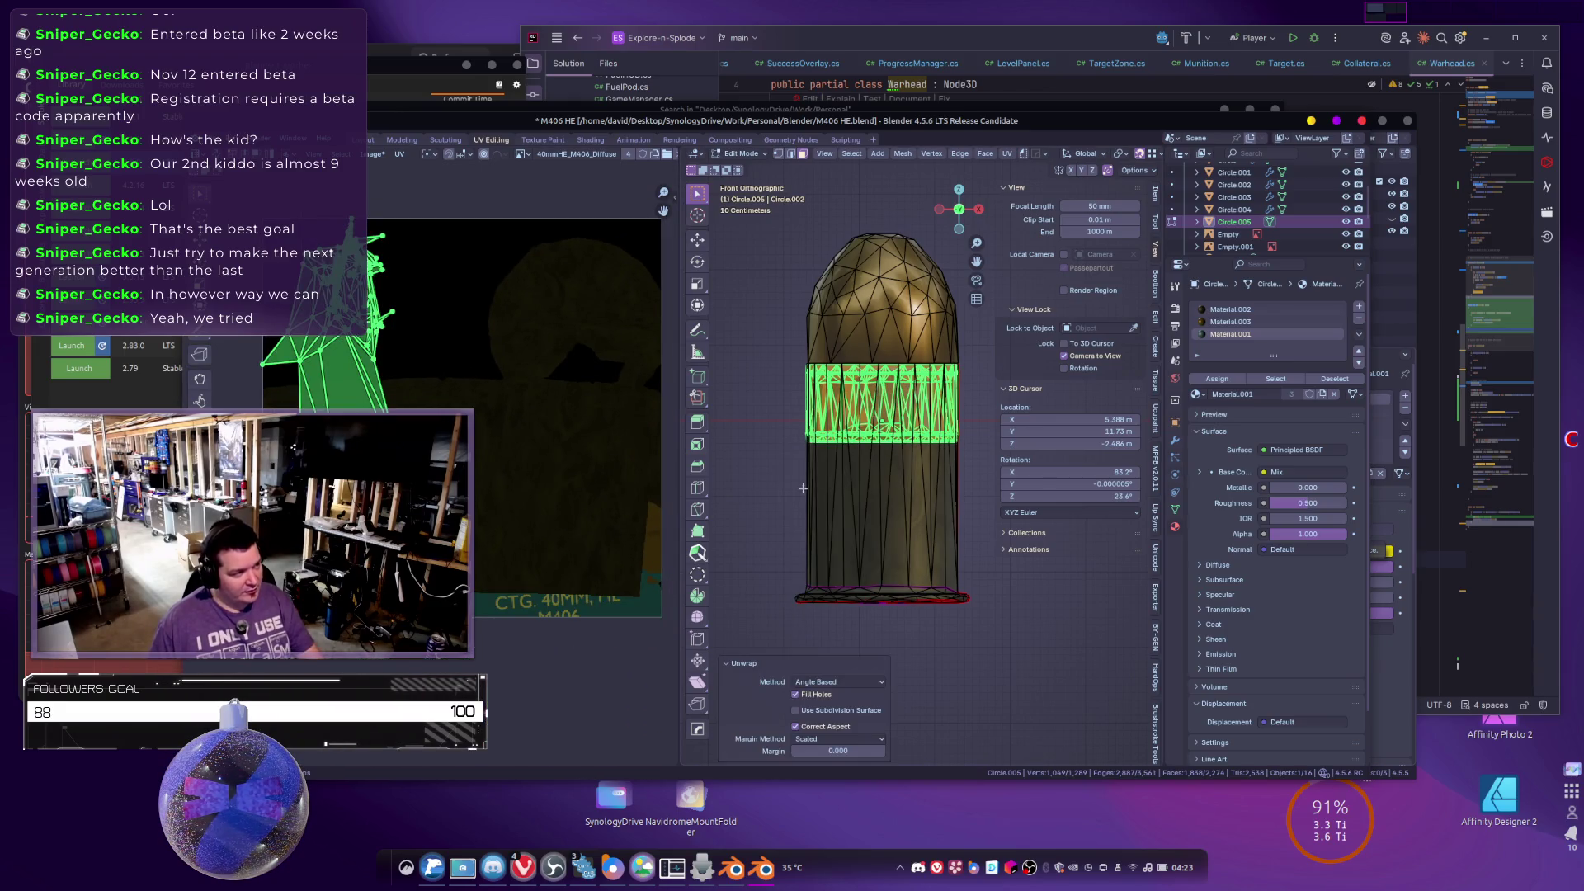
{"action": "key", "text": "u"}
{"action": "left_click", "coordinate": [971, 508]}
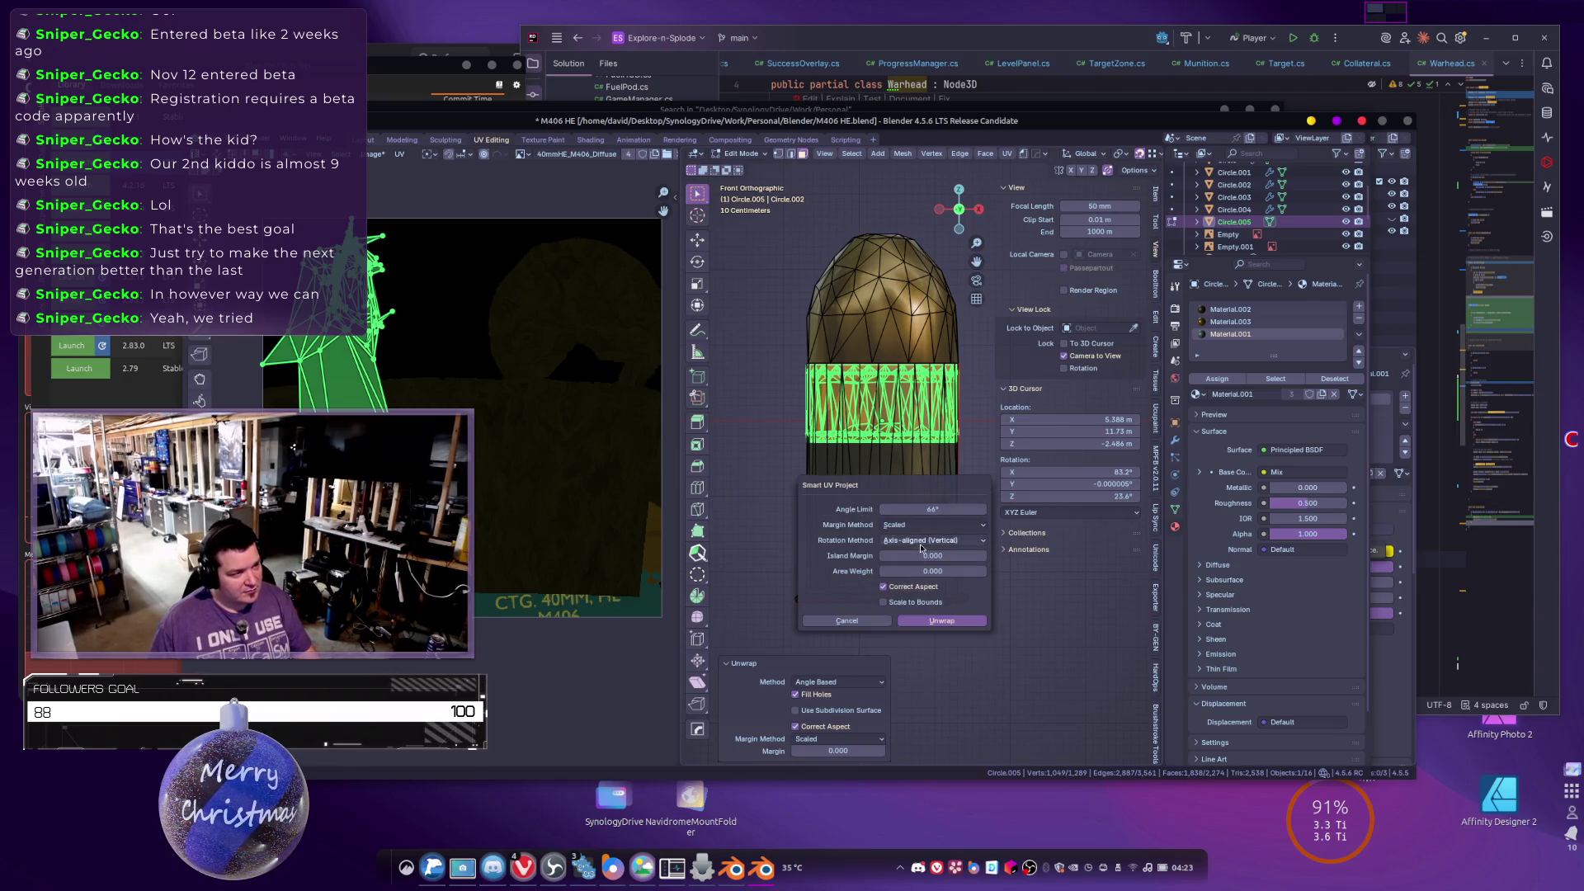
{"action": "left_click", "coordinate": [932, 620]}
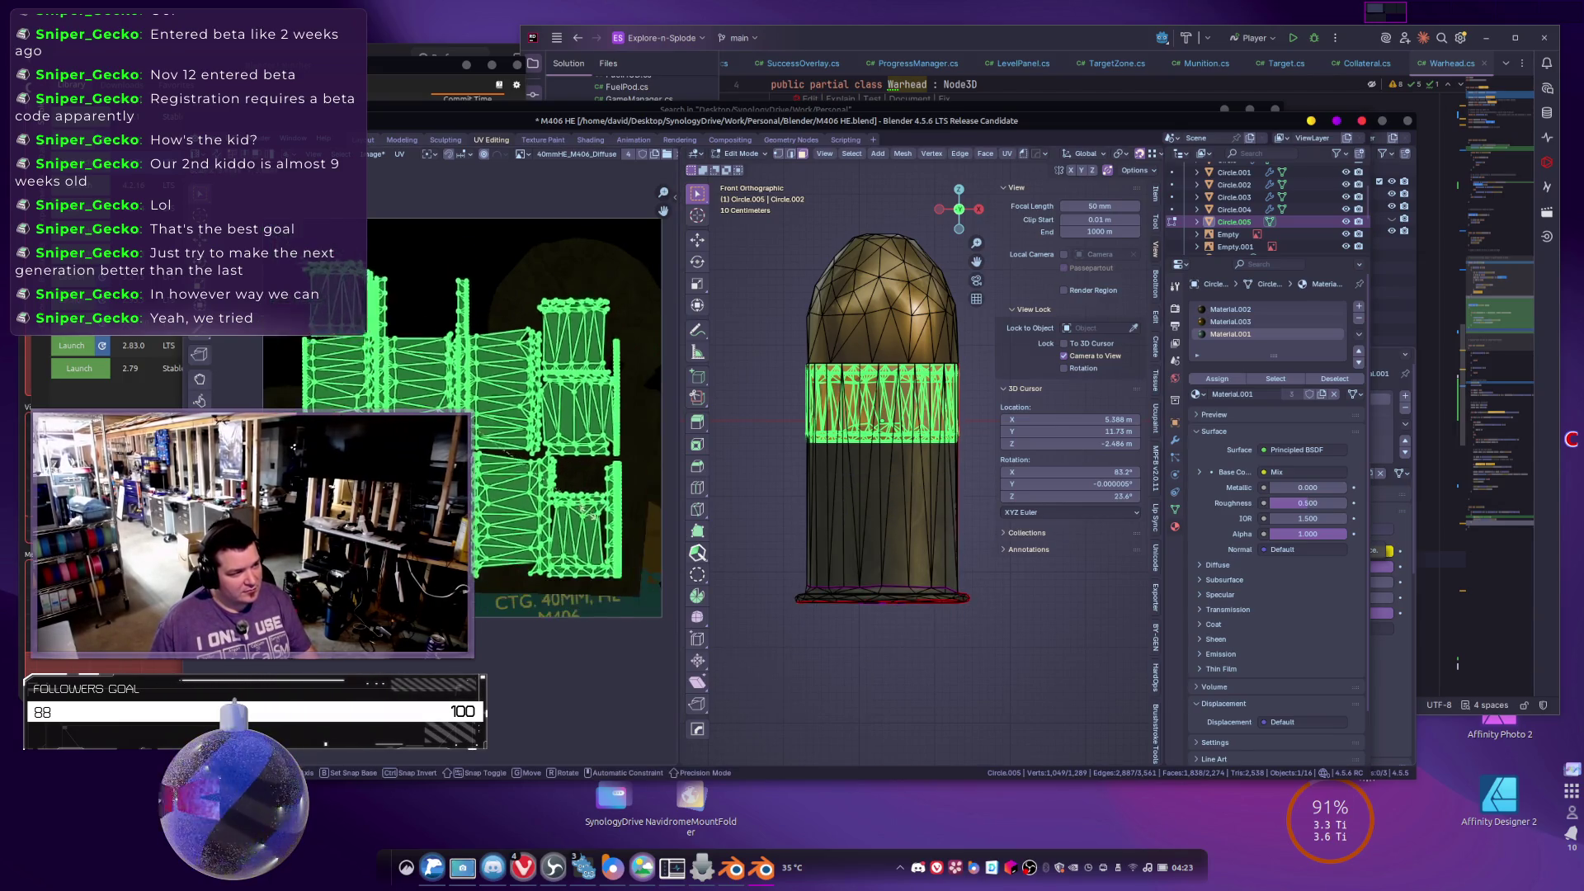
Inspect the band texture from an angle, then select a different face band in Edit Mode.
{"action": "key", "text": "Tab"}
{"action": "left_click_drag", "start_coordinate": [735, 478], "coordinate": [1037, 464]}
{"action": "mouse_move", "coordinate": [938, 524]}
{"action": "left_mouse_down"}
{"action": "mouse_move", "coordinate": [859, 480]}
{"action": "mouse_move", "coordinate": [953, 518]}
{"action": "left_mouse_up"}
{"action": "key", "text": "Tab"}
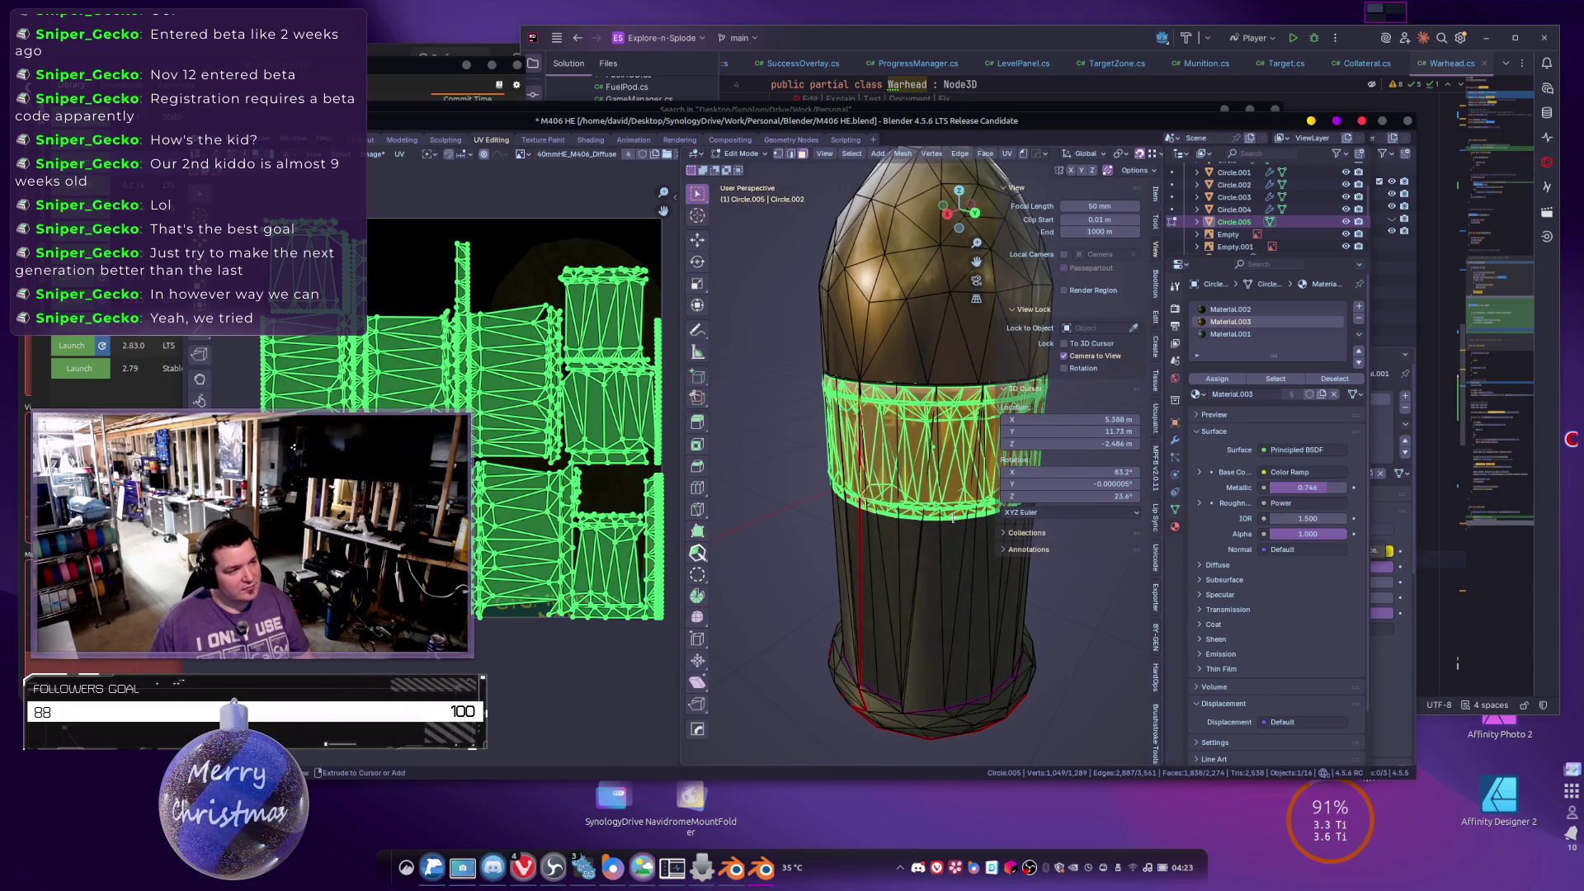
{"action": "scroll", "coordinate": [953, 517], "scroll_direction": "down", "scroll_amount": 3}
{"action": "left_click", "coordinate": [976, 483], "text": "alt"}
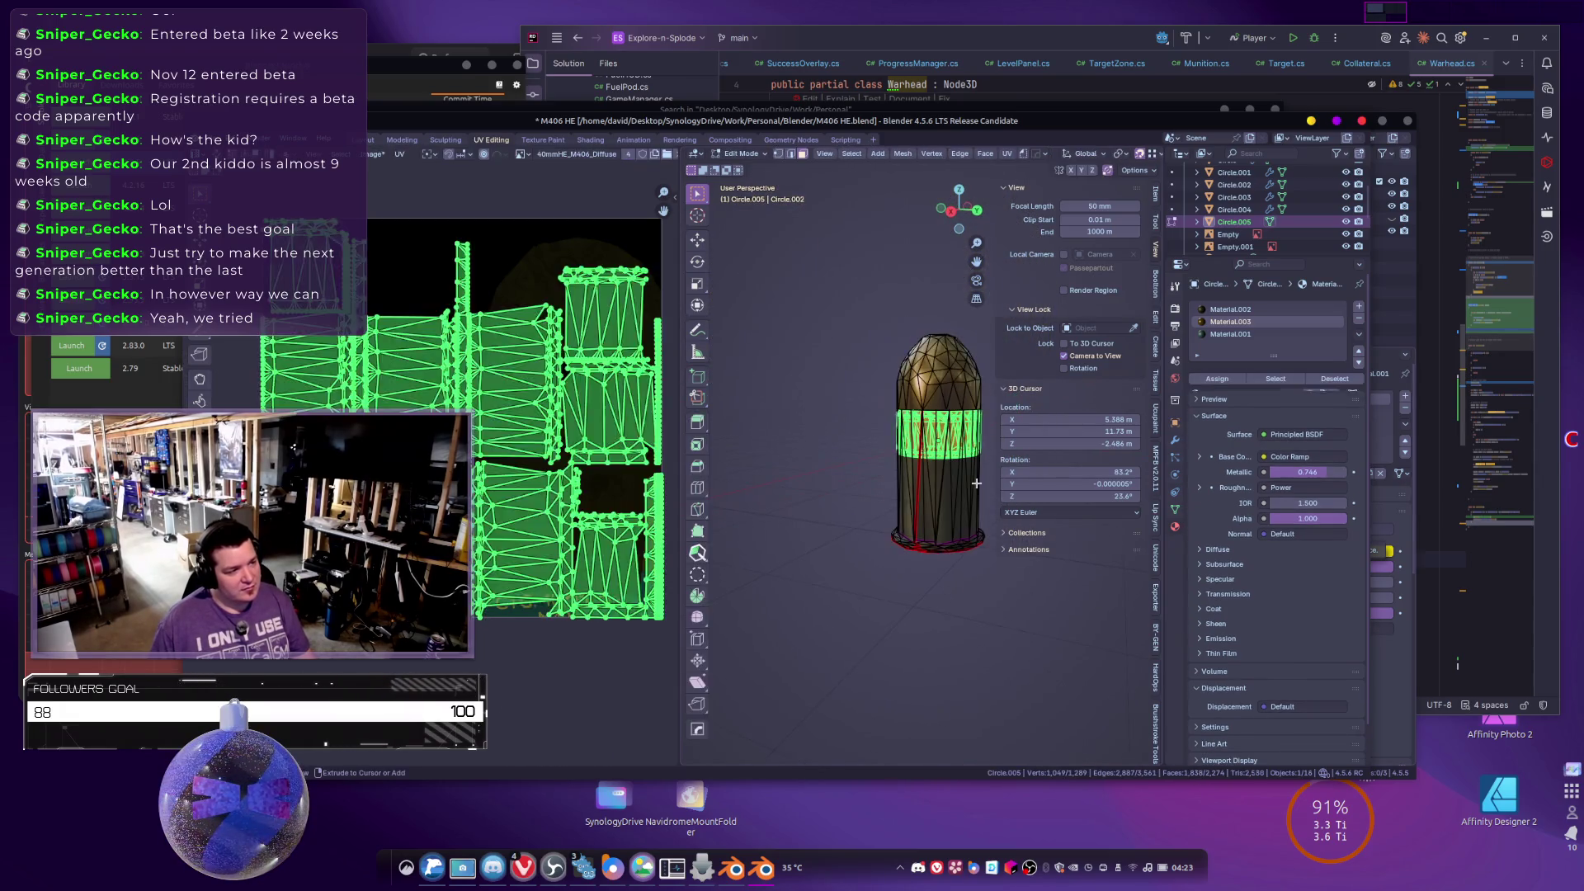
Toggle between Edit and Object Mode and frame the bullet to review the M406 label.
{"action": "scroll", "coordinate": [976, 484], "scroll_direction": "up", "scroll_amount": 4}
{"action": "key", "text": "Tab"}
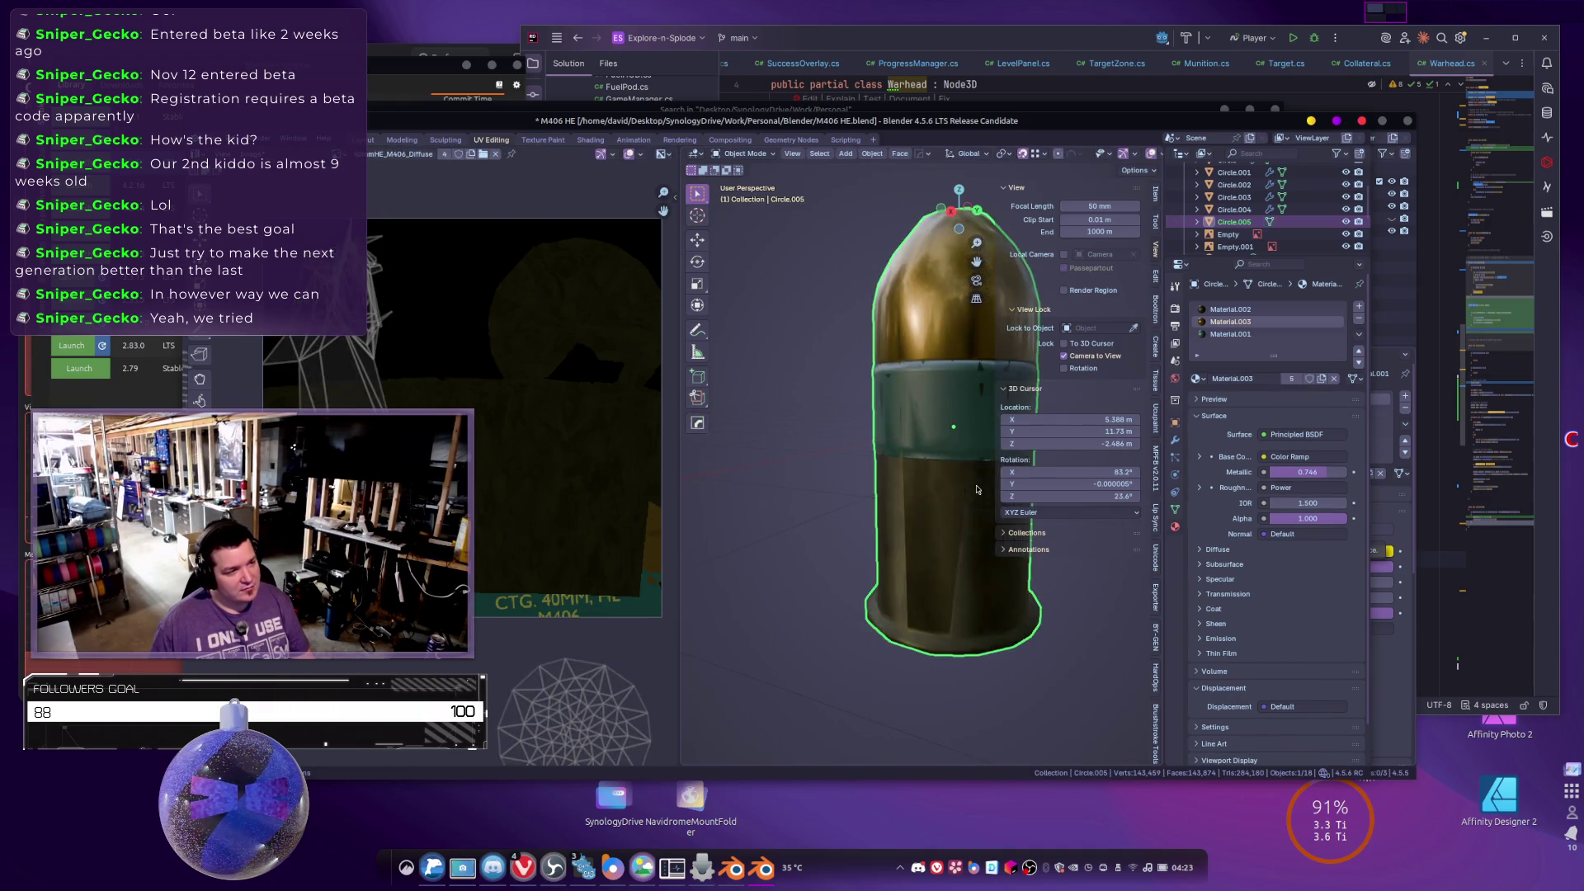
{"action": "key", "text": "Tab"}
{"action": "key", "text": "Tab"}
{"action": "key", "text": "Tab"}
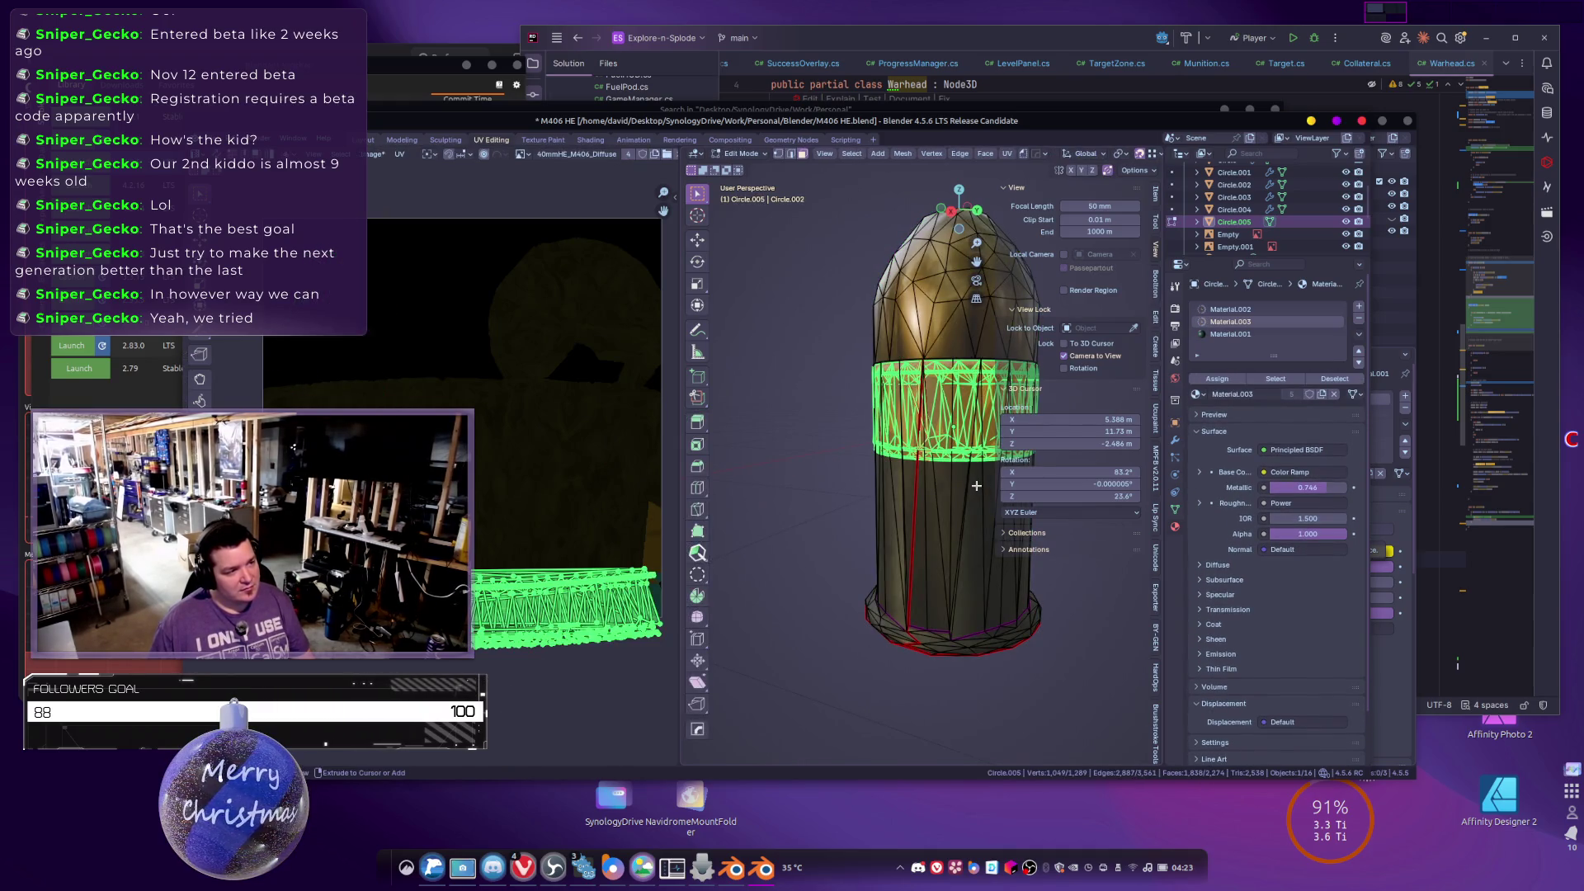
{"action": "key", "text": "Tab"}
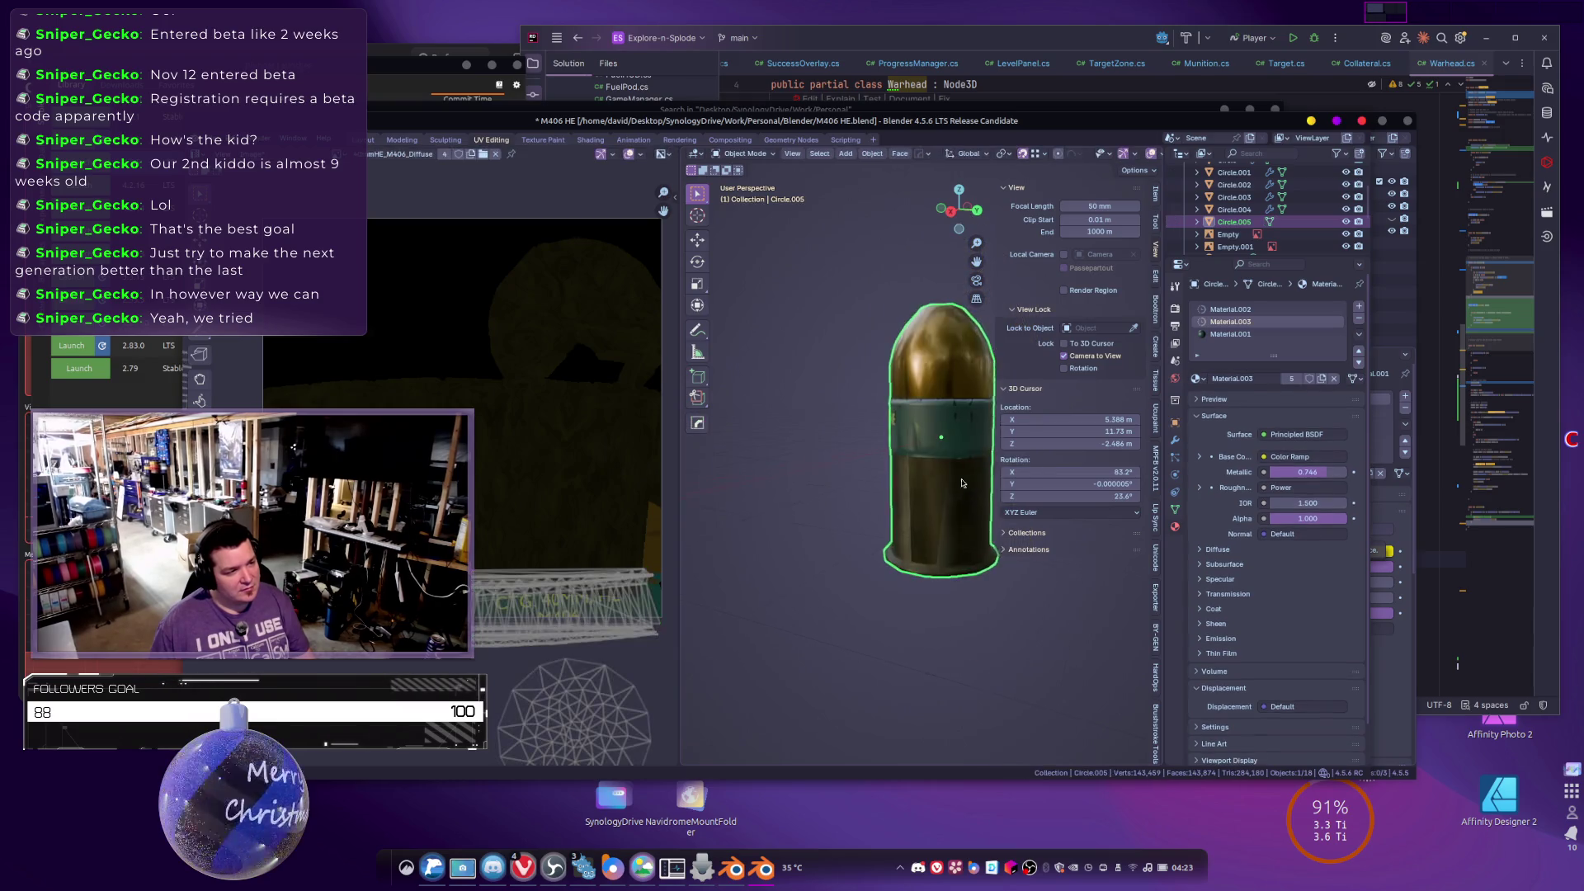
{"action": "scroll", "coordinate": [693, 491], "scroll_direction": "down", "scroll_amount": 4}
{"action": "key", "text": "KP_Decimal"}
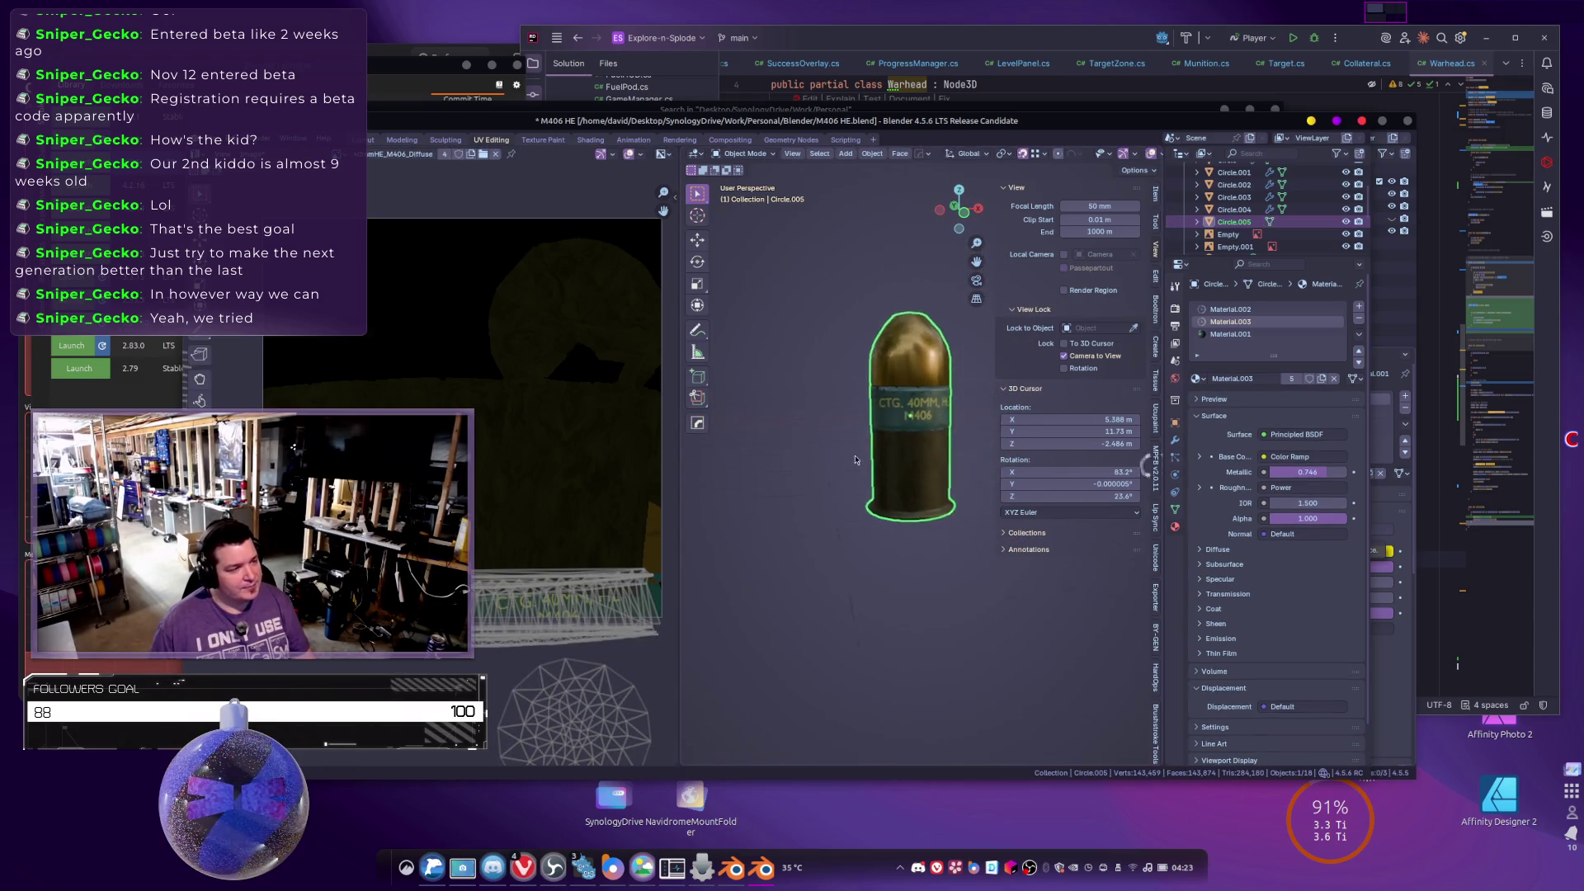
{"action": "scroll", "coordinate": [885, 495], "scroll_direction": "up", "scroll_amount": 4}
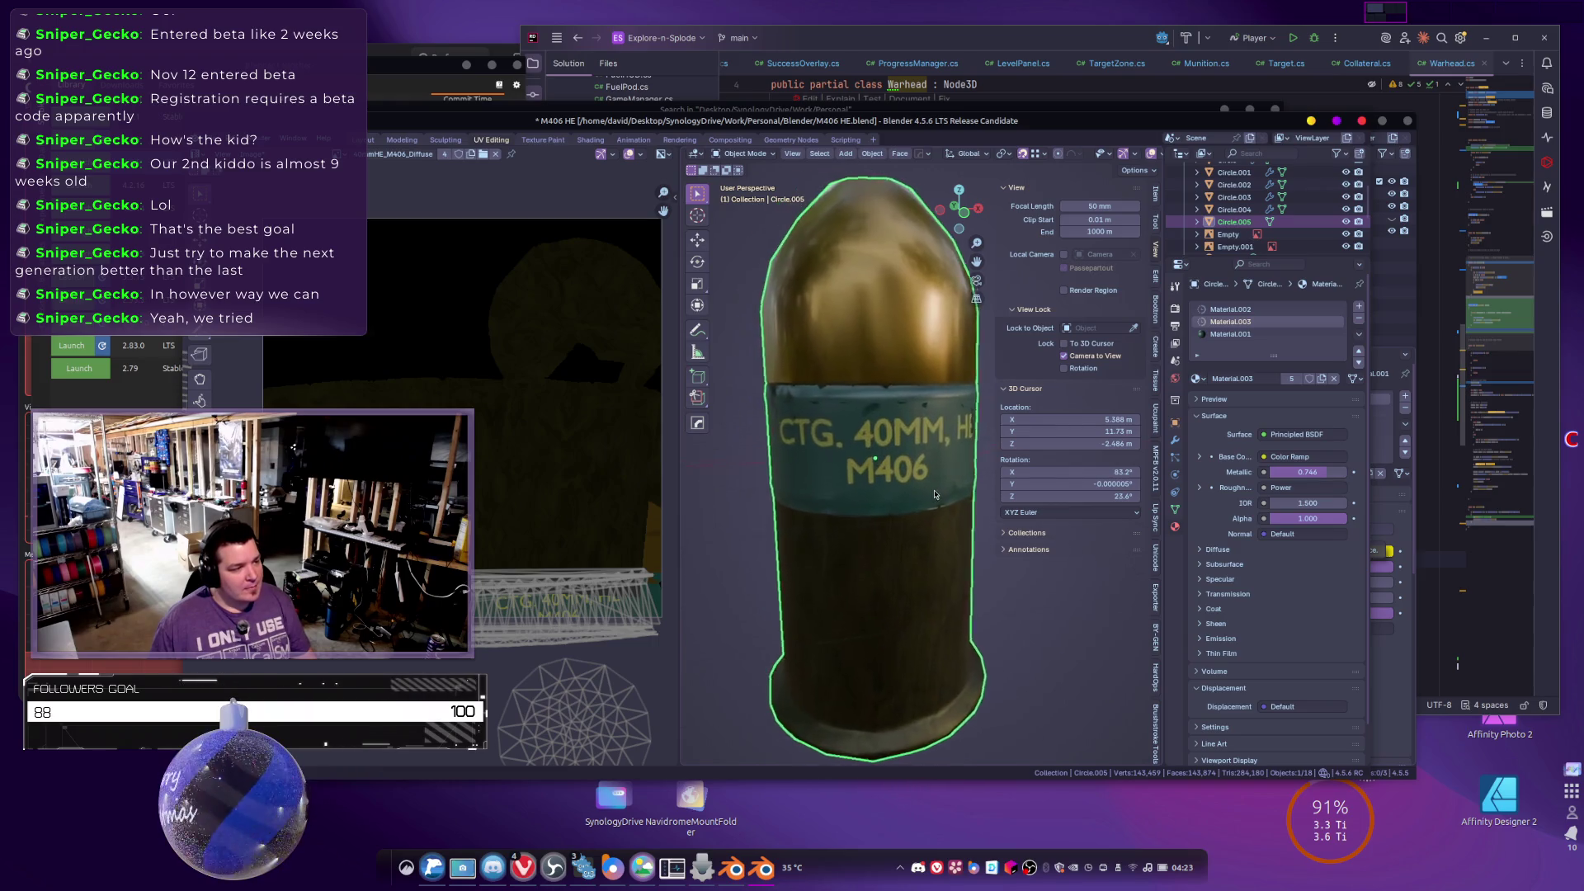
{"action": "scroll", "coordinate": [927, 468], "scroll_direction": "down", "scroll_amount": 2}
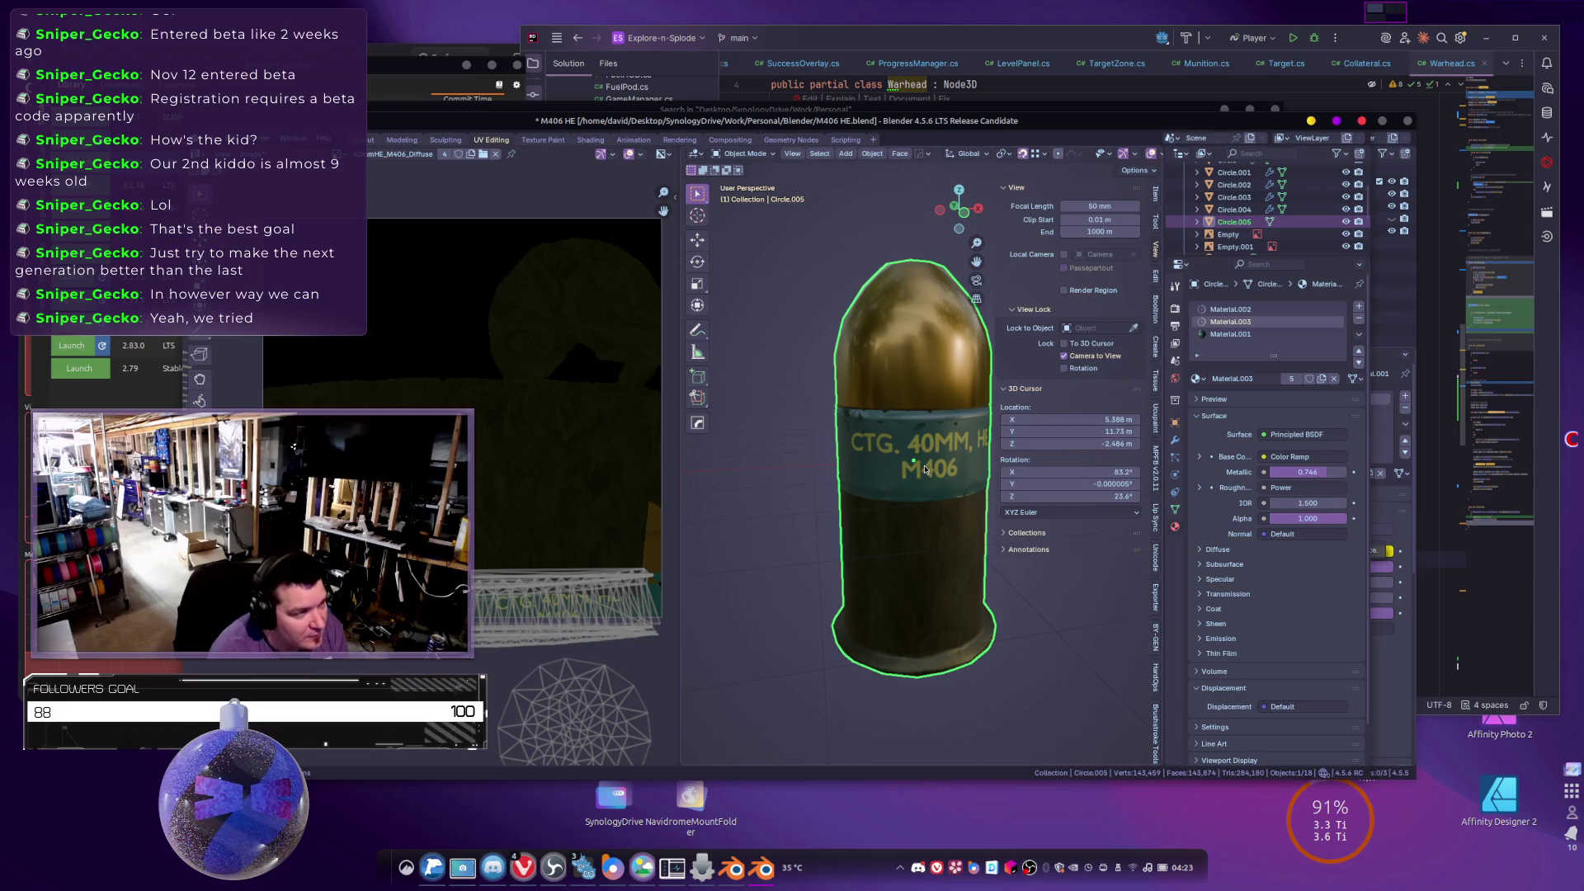
Add a second UV map, UVMap.001, in the cartridge's Object Data properties.
{"action": "left_click", "coordinate": [1176, 510]}
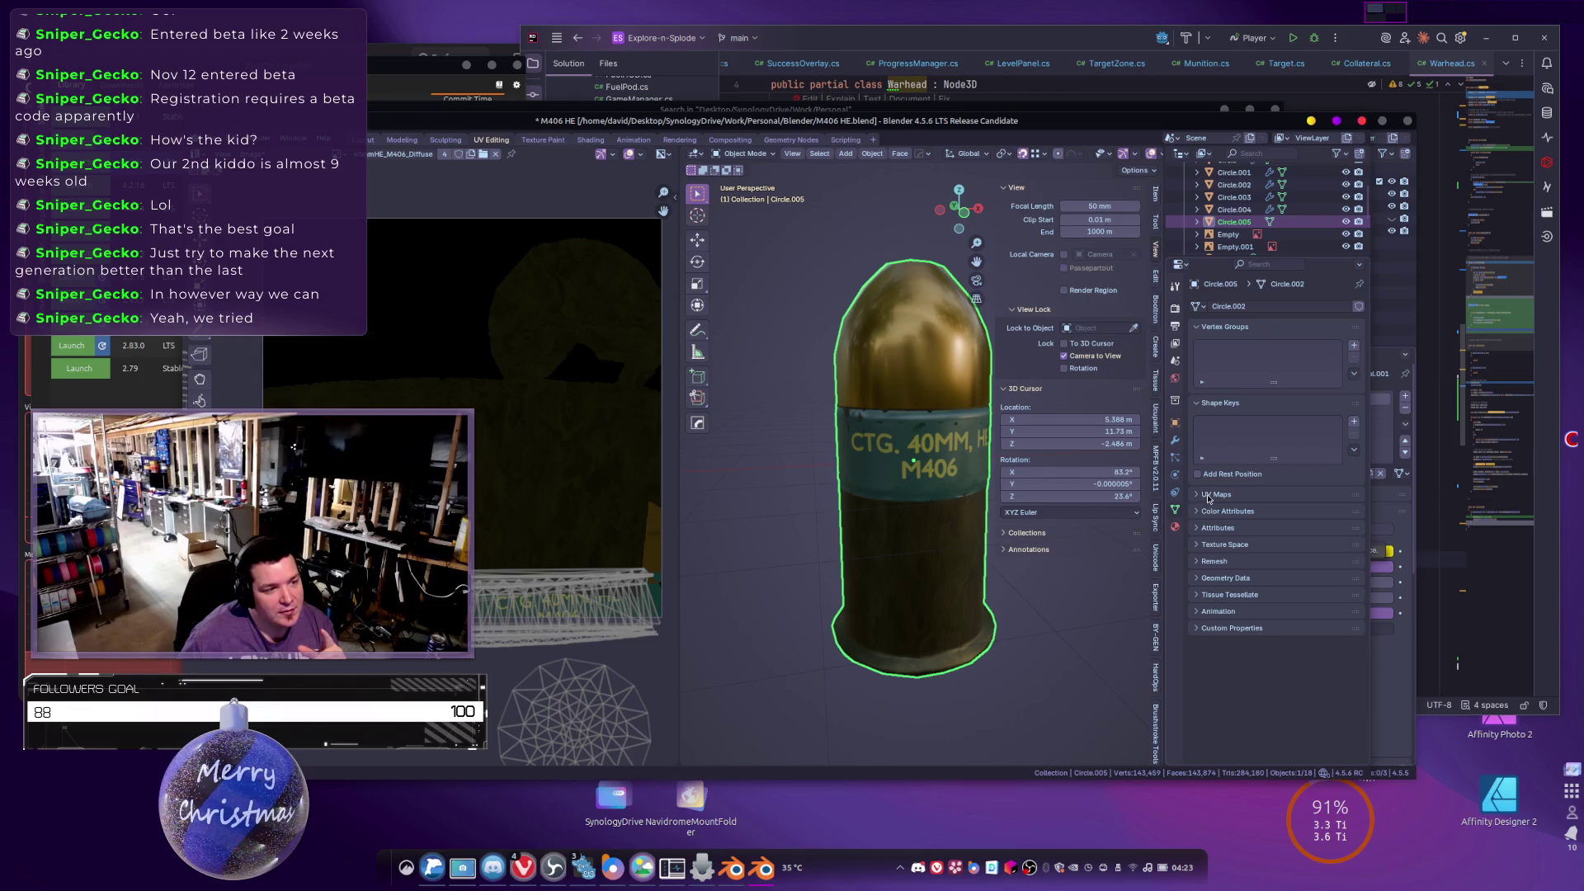
{"action": "left_click", "coordinate": [1213, 494]}
{"action": "left_click", "coordinate": [1354, 513]}
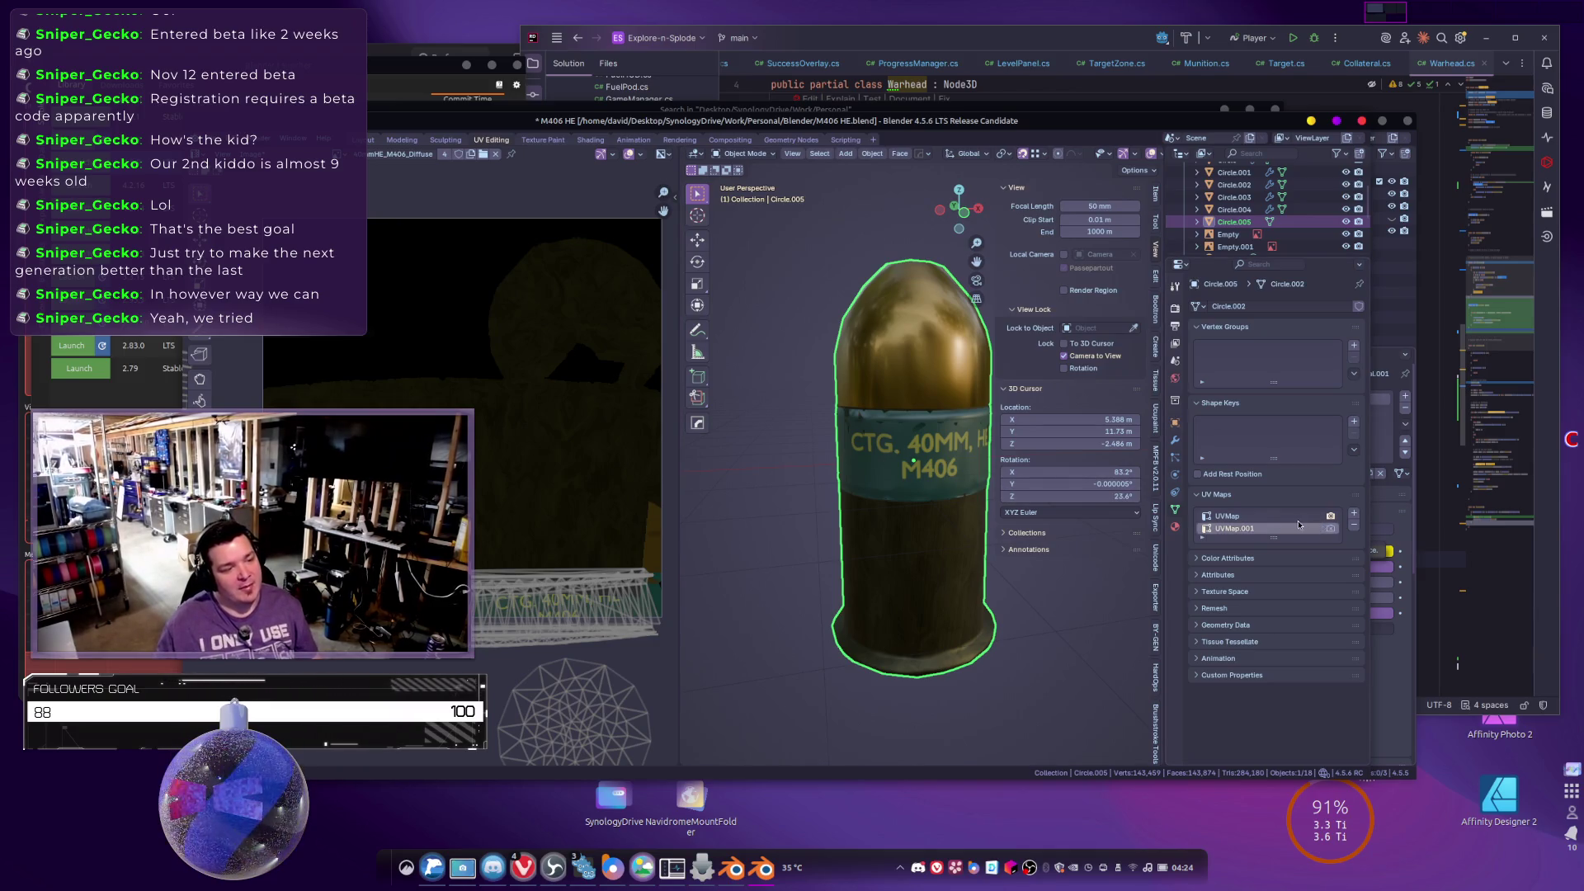
Select the whole mesh, lay out its UVs with Smart UV Project, and return to Object Mode.
{"action": "key", "text": "Tab"}
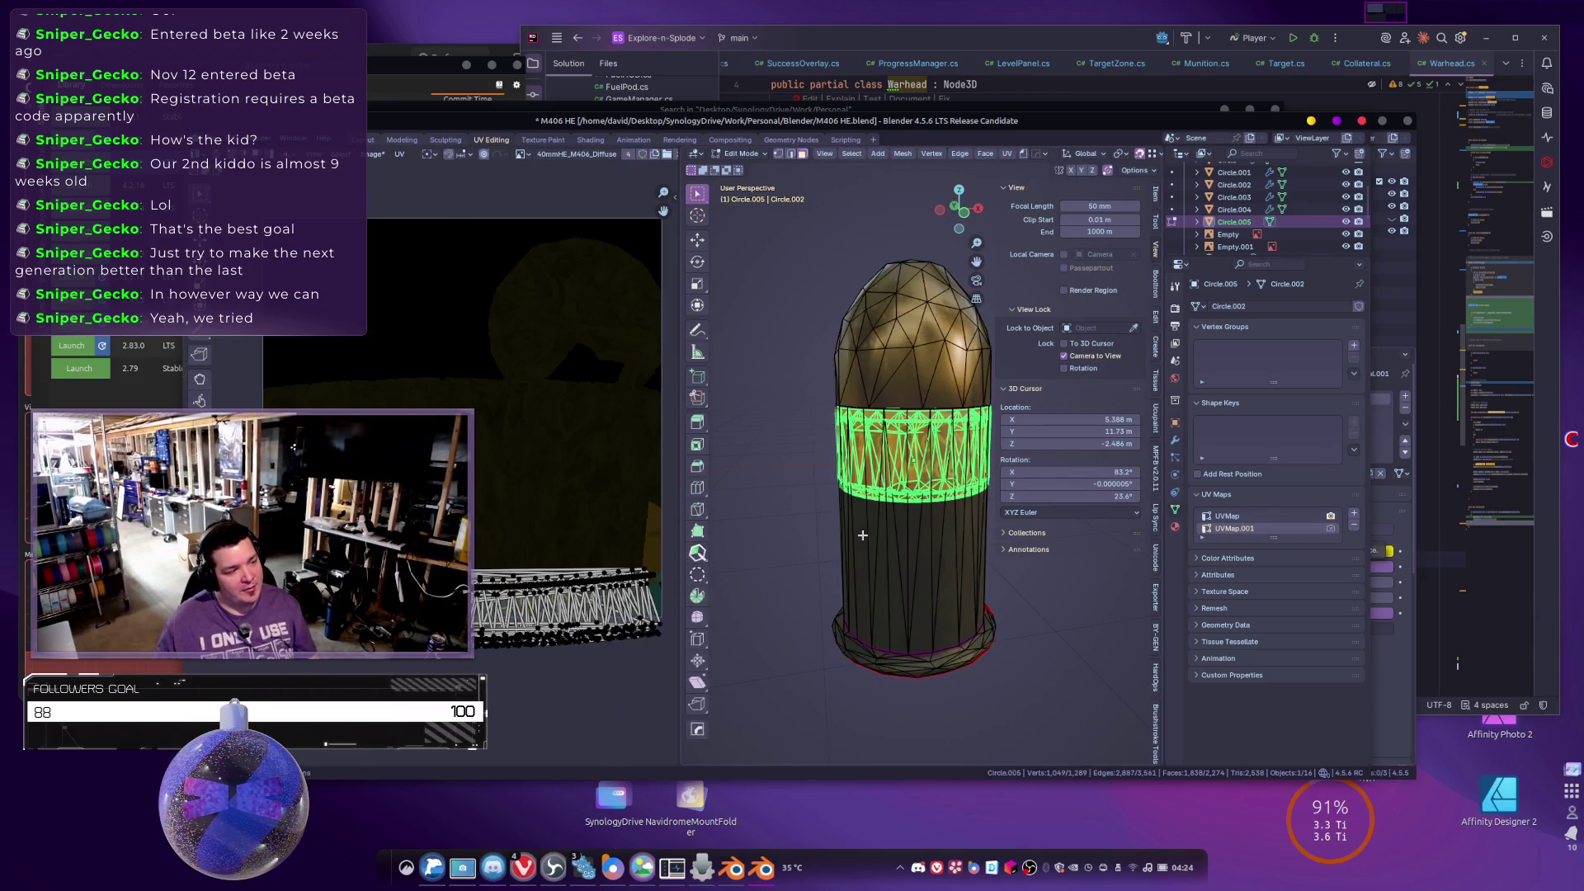
{"action": "key", "text": "a"}
{"action": "key", "text": "u"}
{"action": "left_click", "coordinate": [863, 535]}
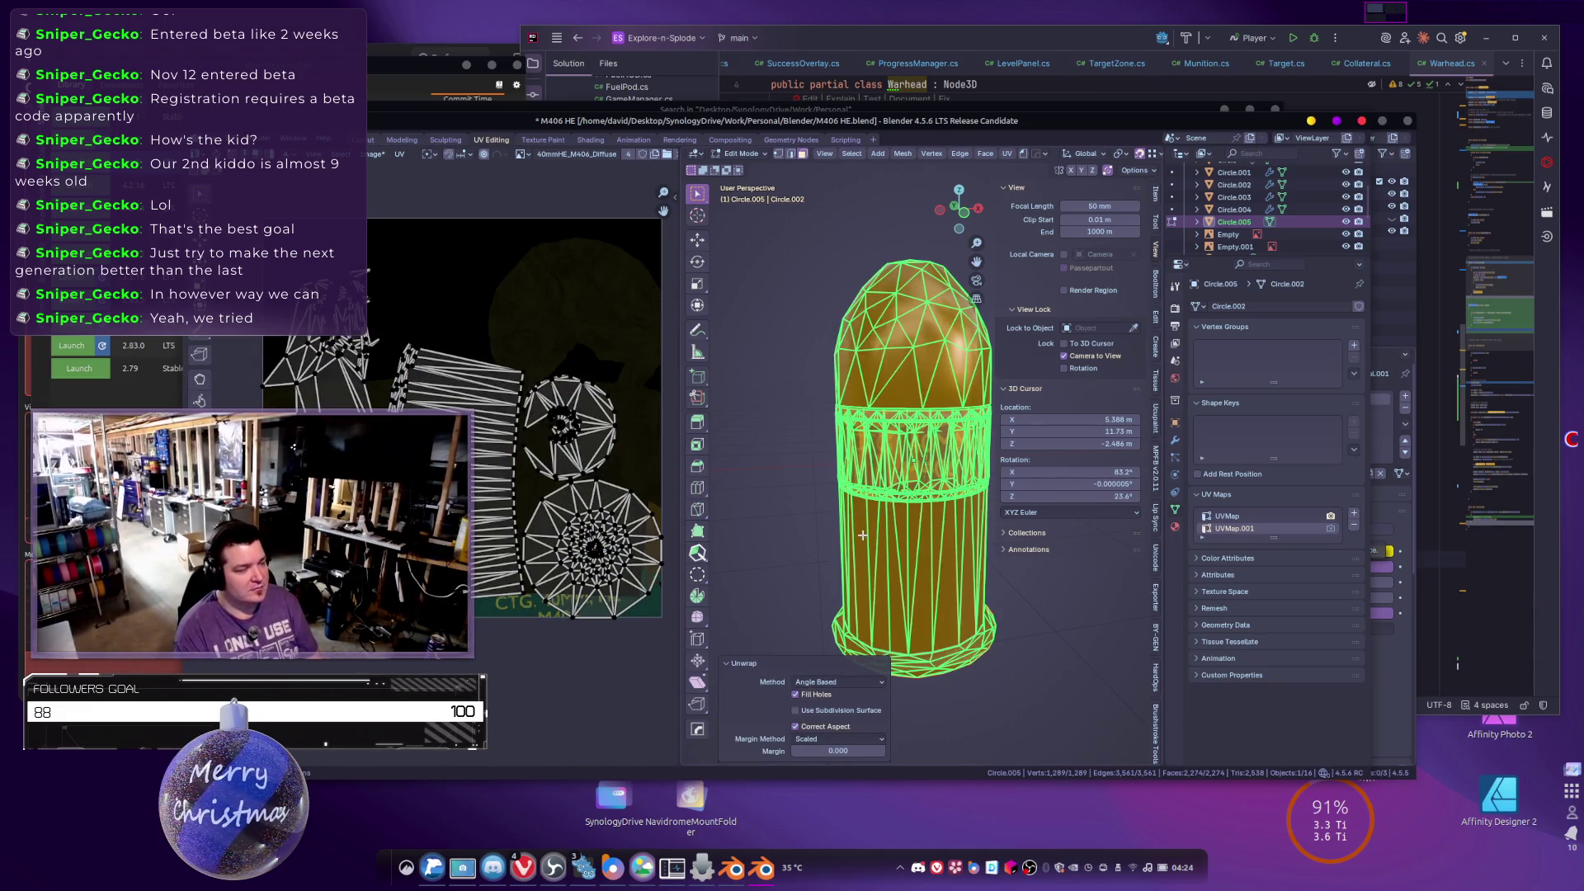
{"action": "key", "text": "u"}
{"action": "left_click", "coordinate": [863, 538]}
{"action": "left_click", "coordinate": [863, 538]}
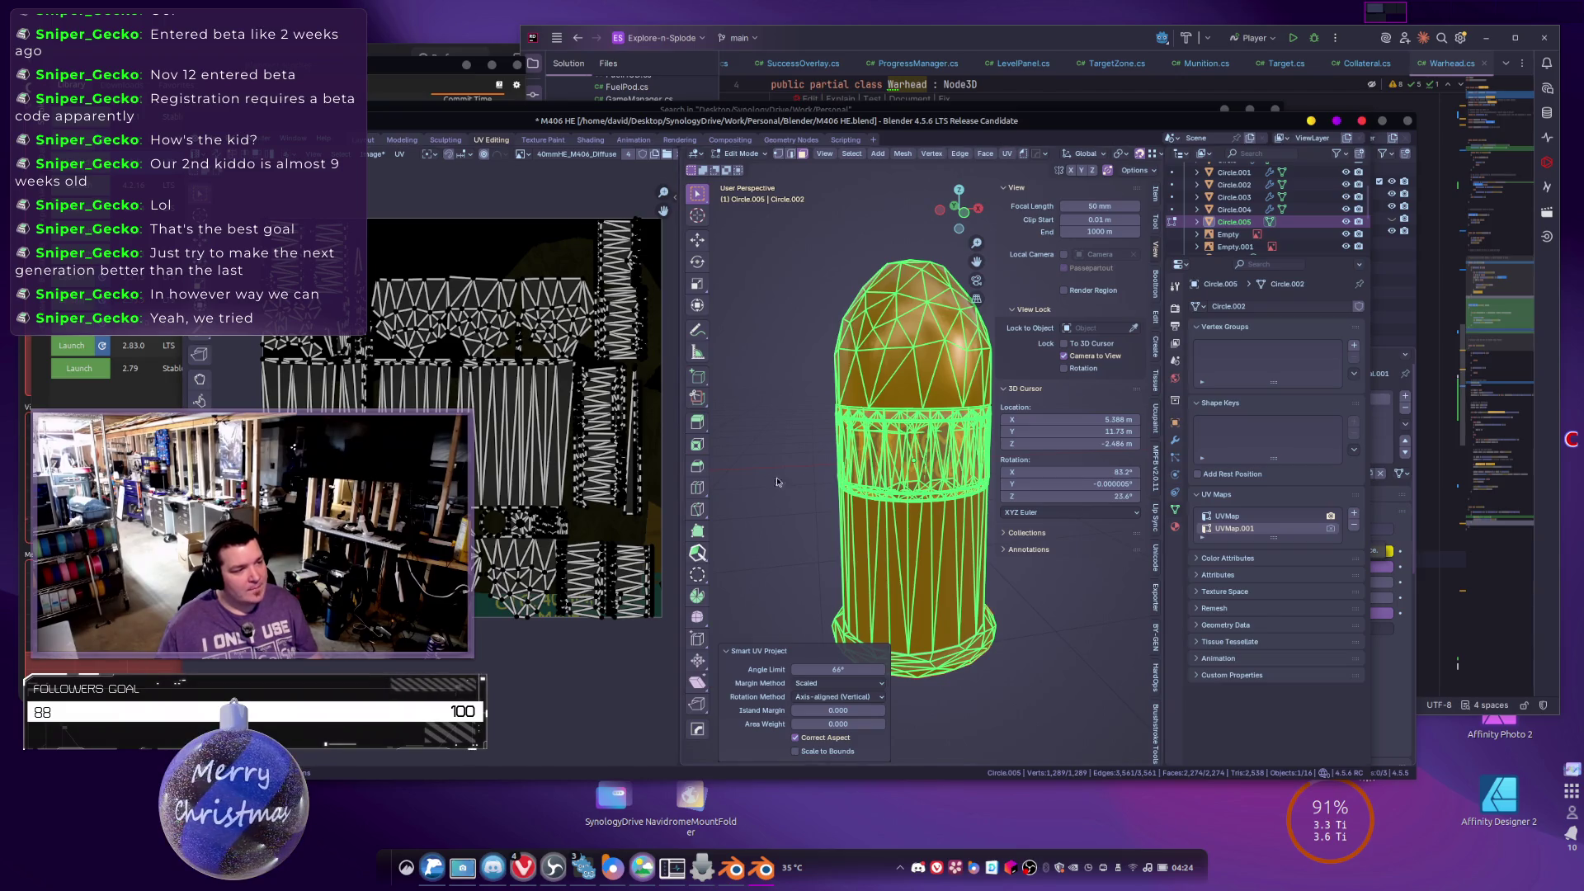
{"action": "key", "text": "Tab"}
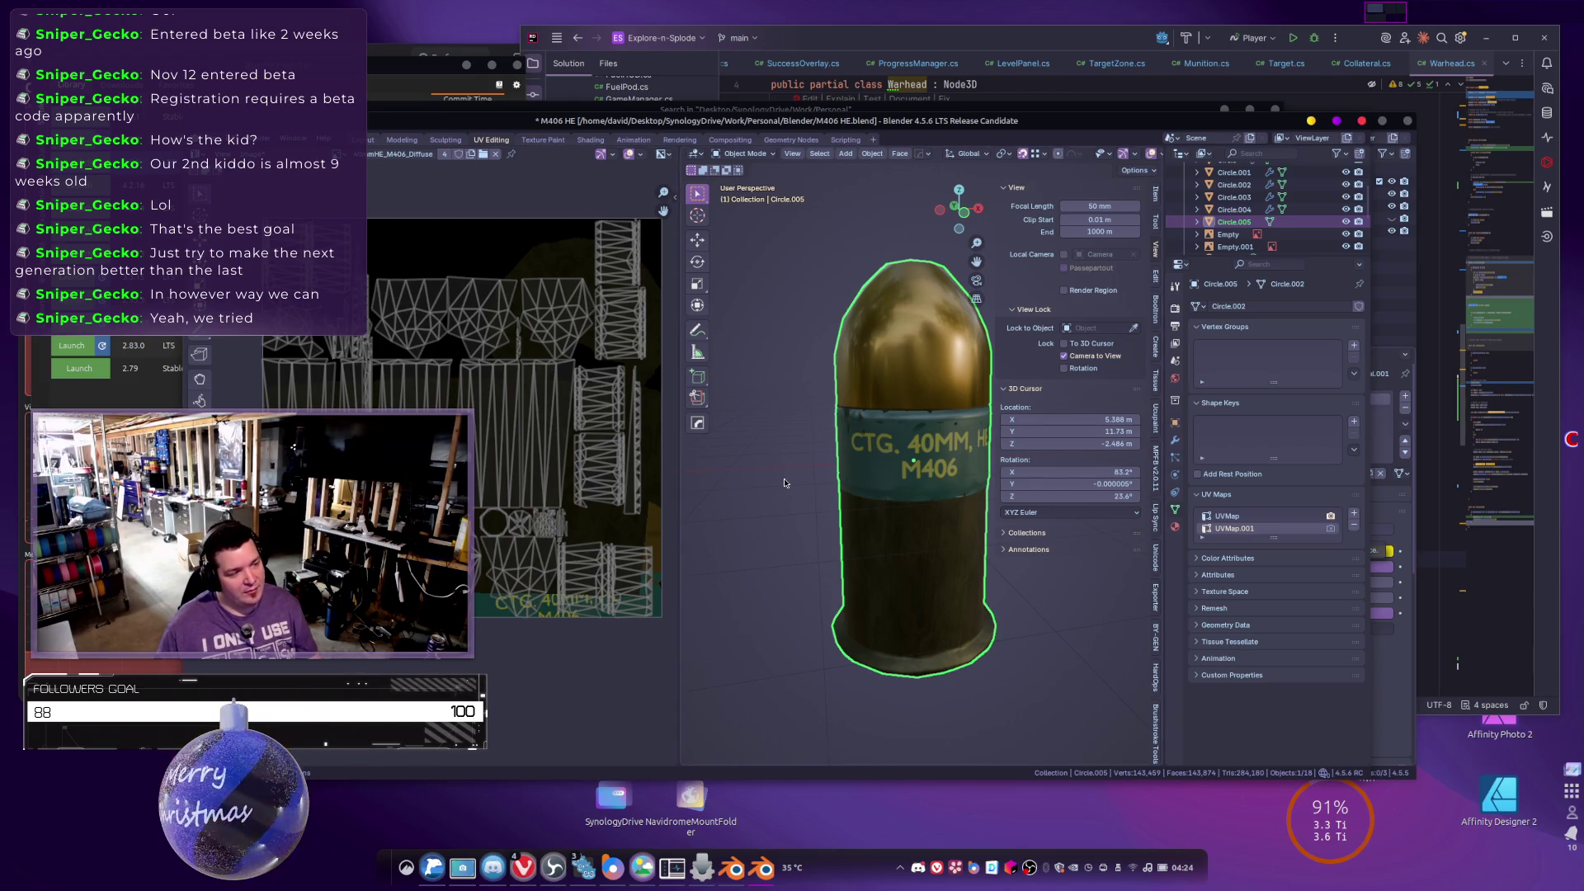
{"action": "scroll", "coordinate": [785, 485], "scroll_direction": "down", "scroll_amount": 5}
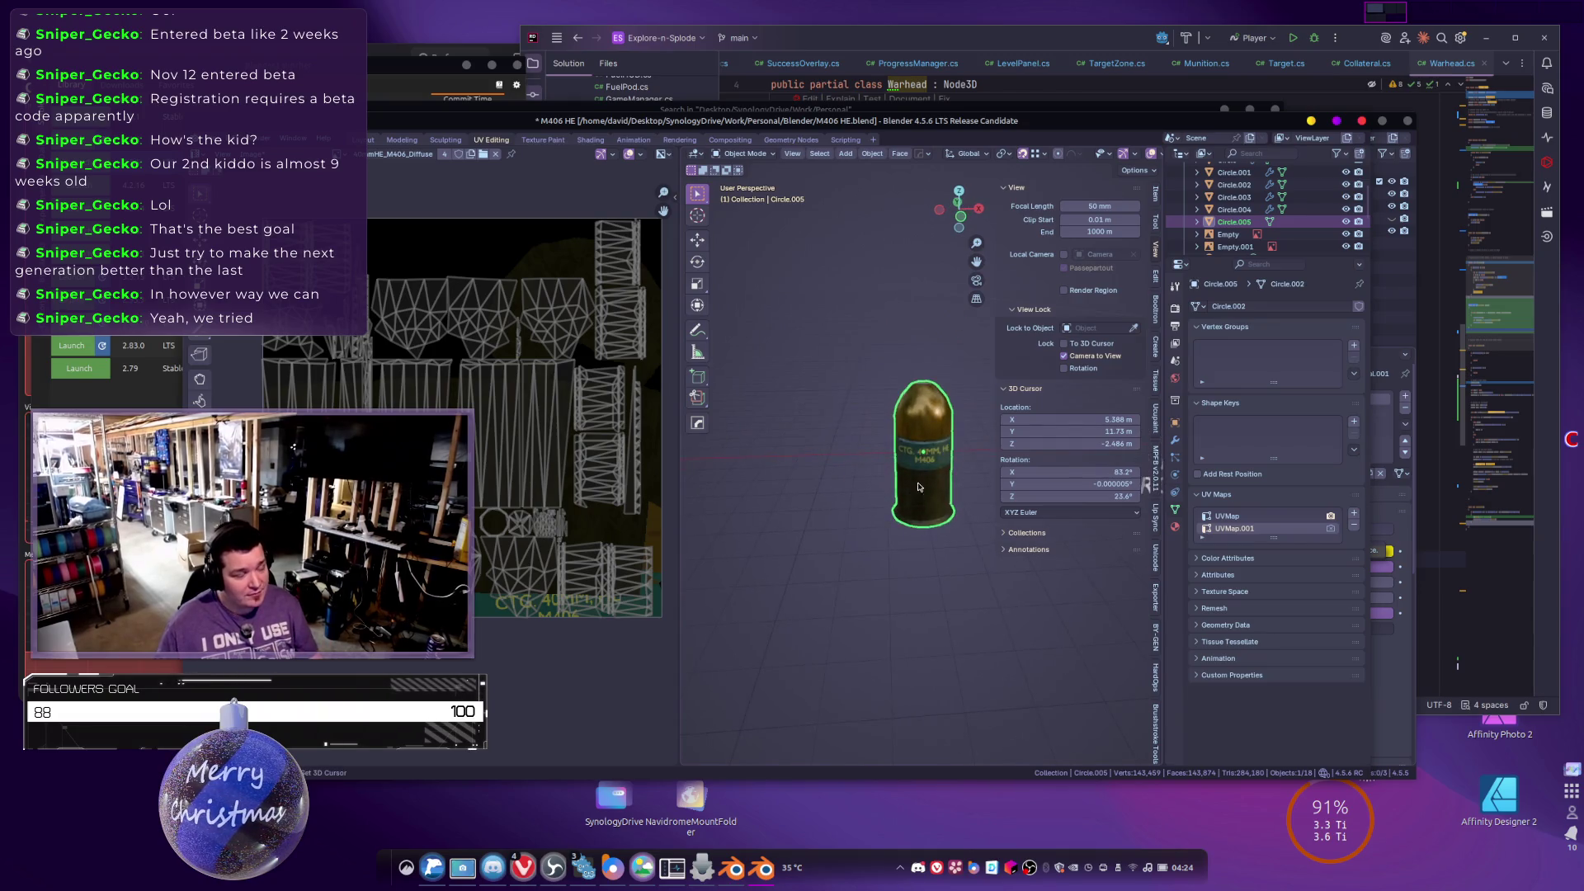
Duplicate the cartridge and place the copy beside the original along X.
{"action": "key", "text": "shift+d"}
{"action": "key", "text": "x"}
{"action": "left_click", "coordinate": [818, 484]}
{"action": "scroll", "coordinate": [949, 536], "scroll_direction": "up", "scroll_amount": 4}
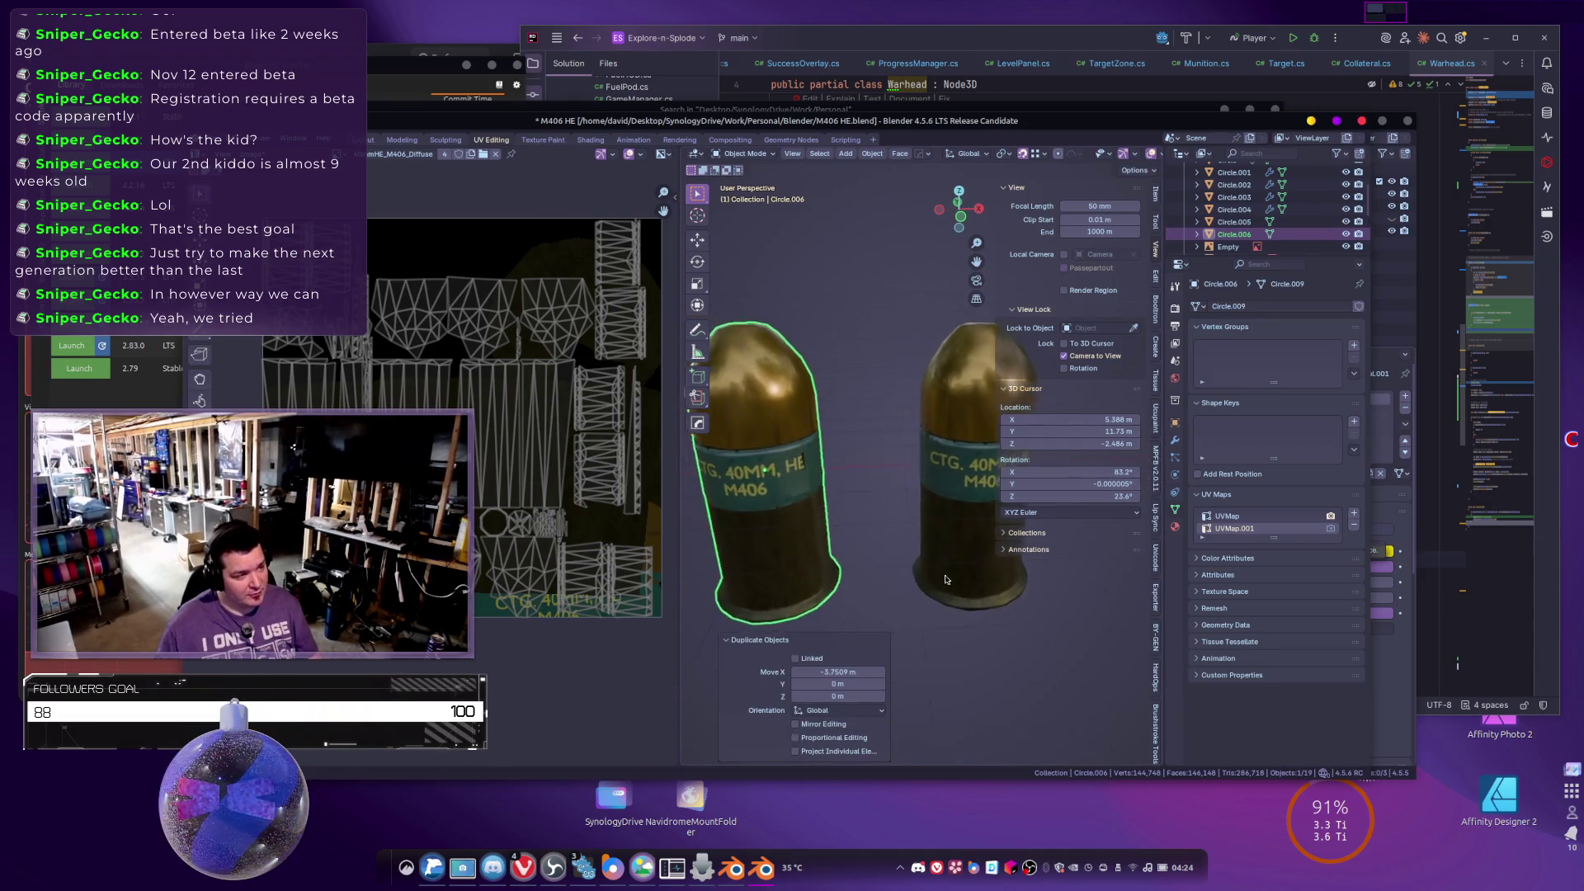
Remove the Material.003 and Material.001 slots from the copy, leaving only Material.002.
{"action": "left_click", "coordinate": [1175, 525]}
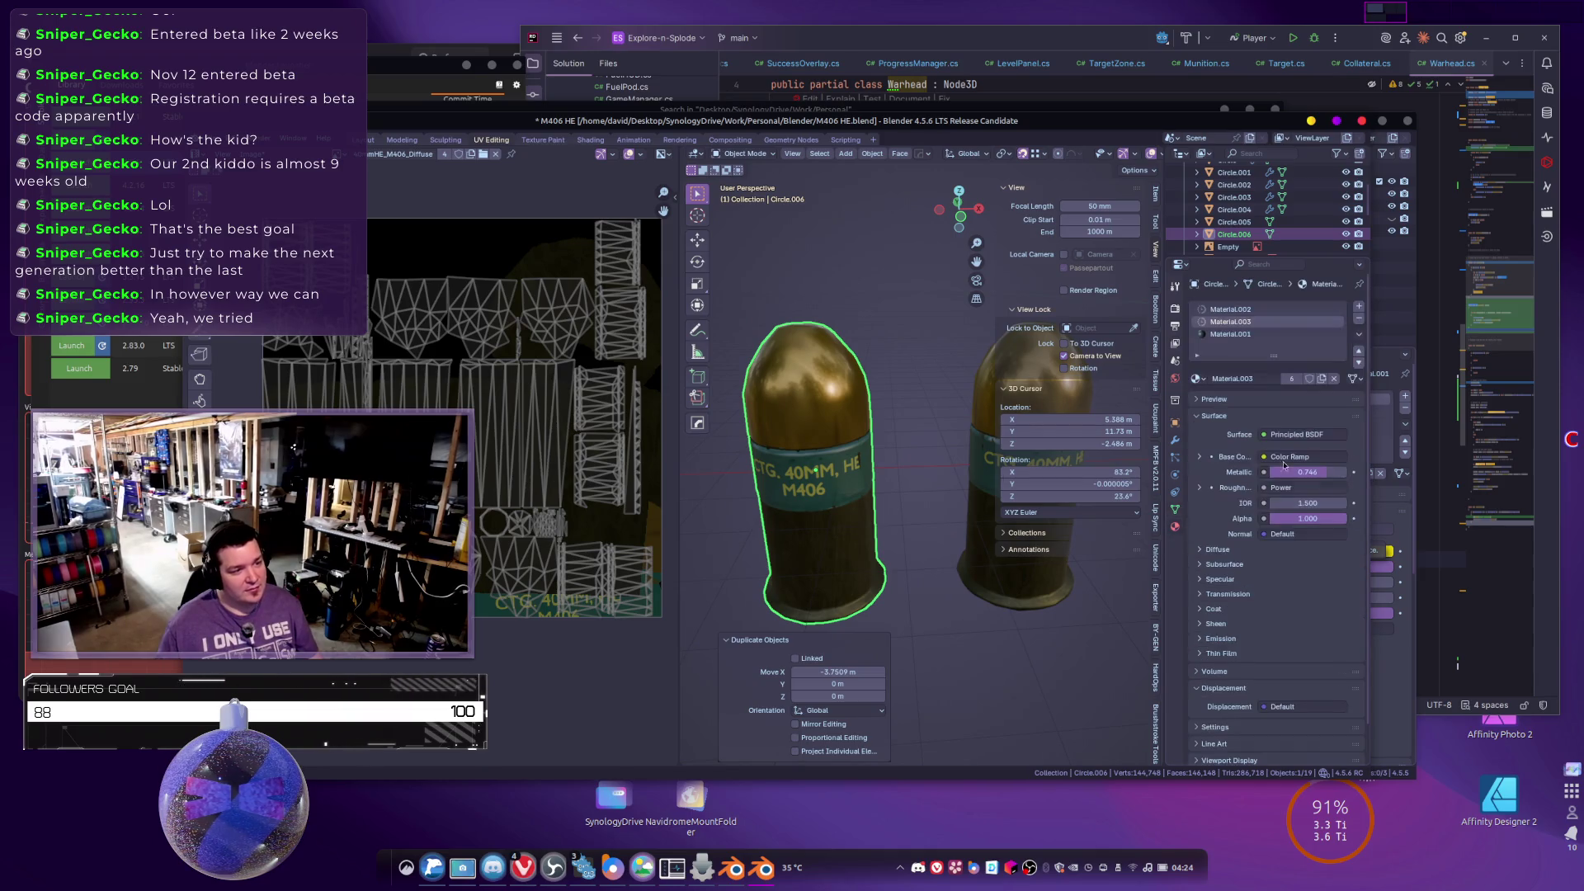
{"action": "left_click", "coordinate": [1359, 320]}
{"action": "left_click", "coordinate": [1359, 320]}
{"action": "left_click_drag", "start_coordinate": [709, 449], "coordinate": [757, 443]}
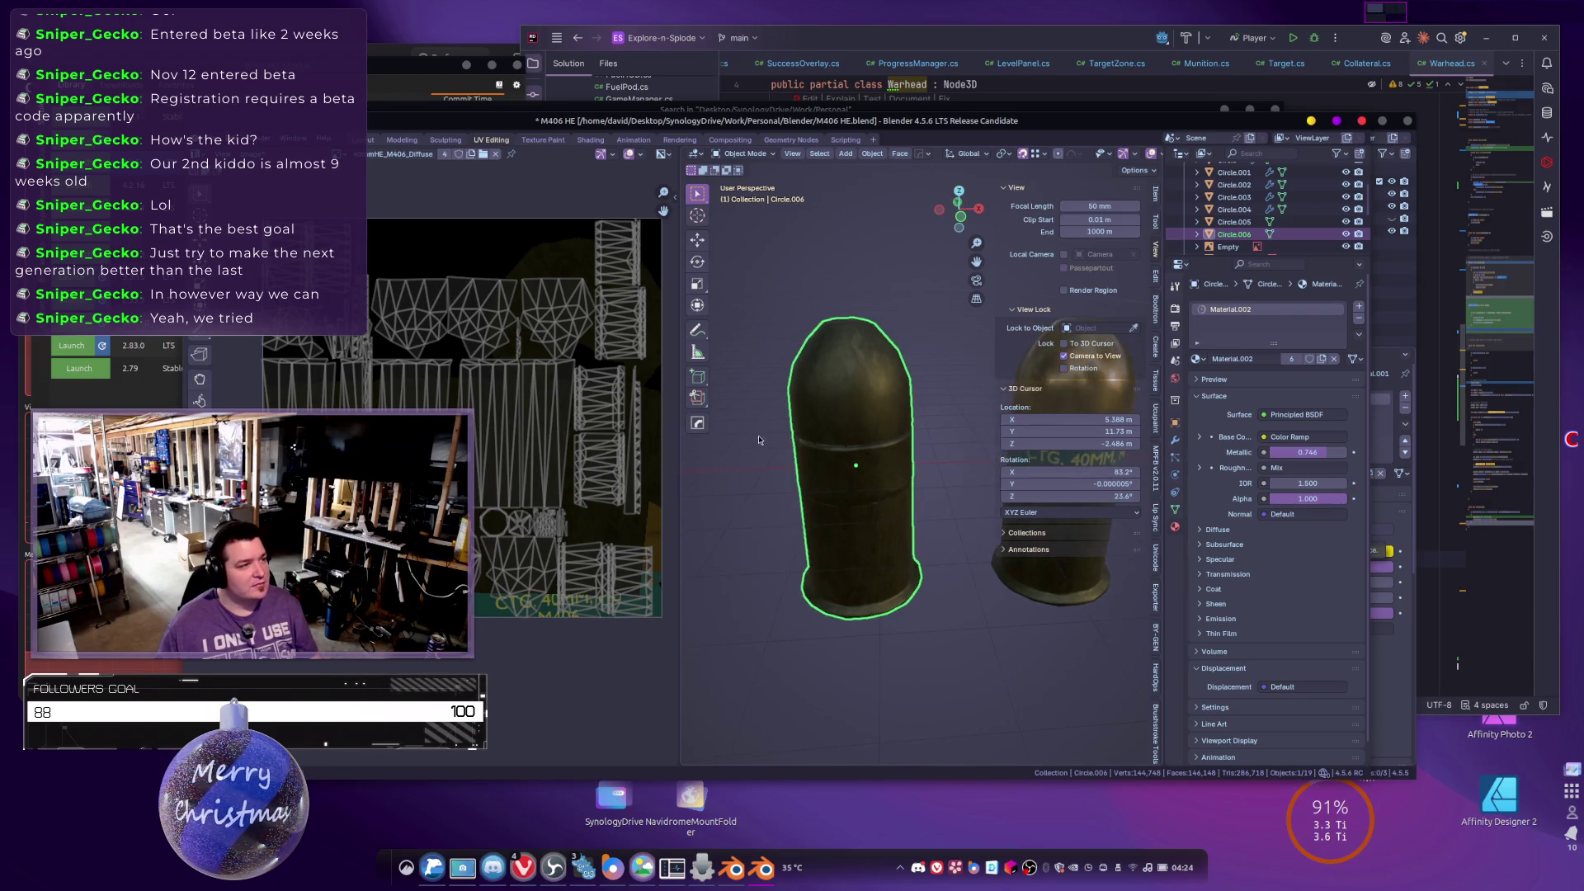
{"action": "left_click", "coordinate": [590, 140]}
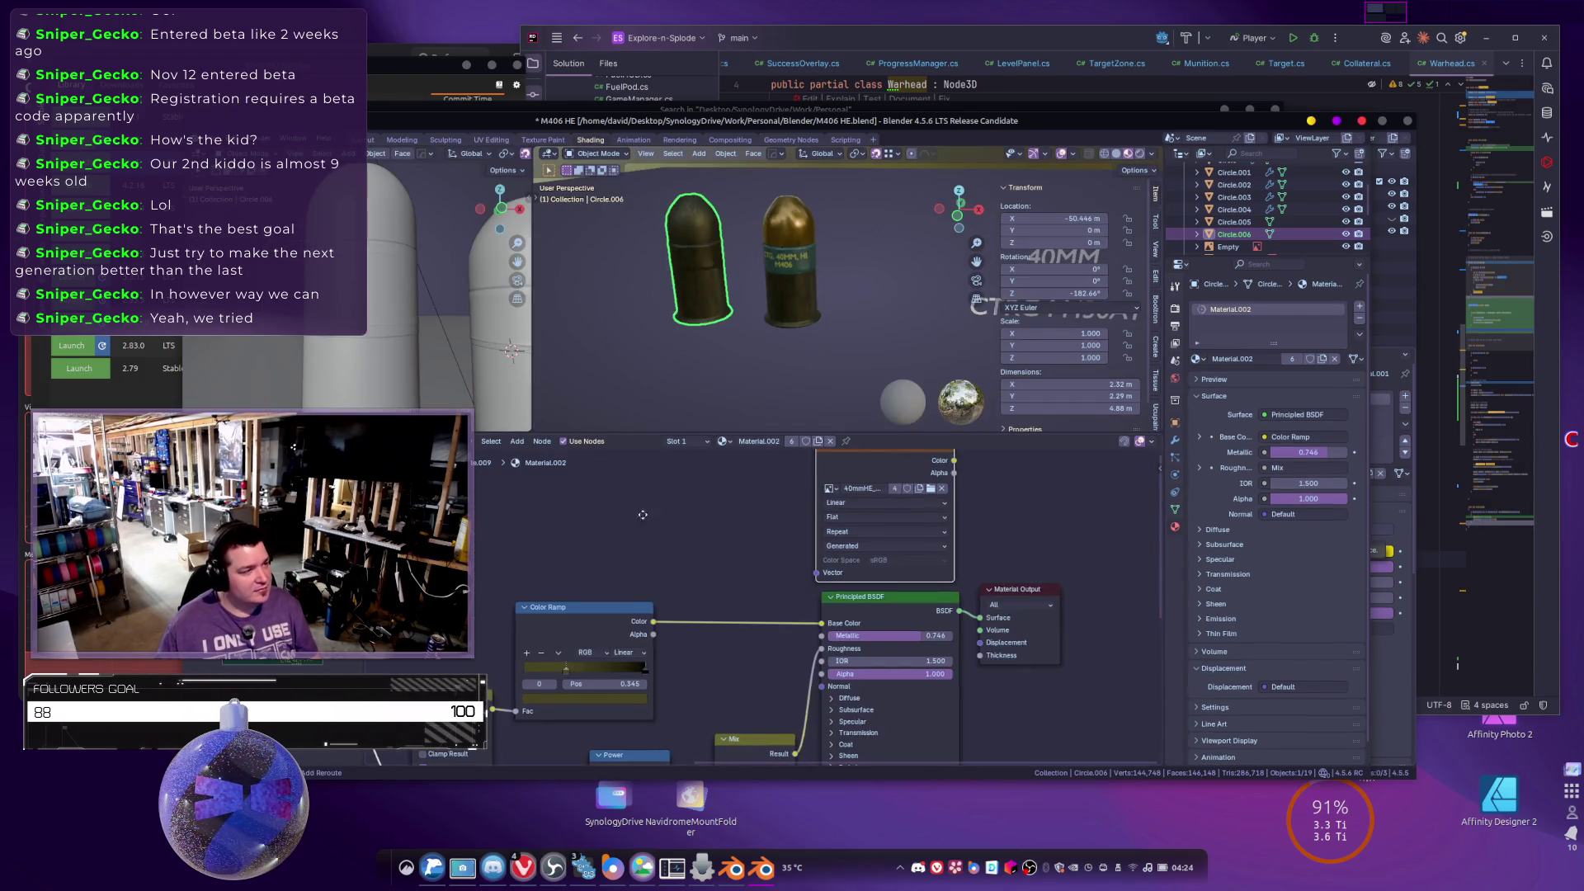
Assign Material.006 to the copied cartridge.
{"action": "key", "text": "Home"}
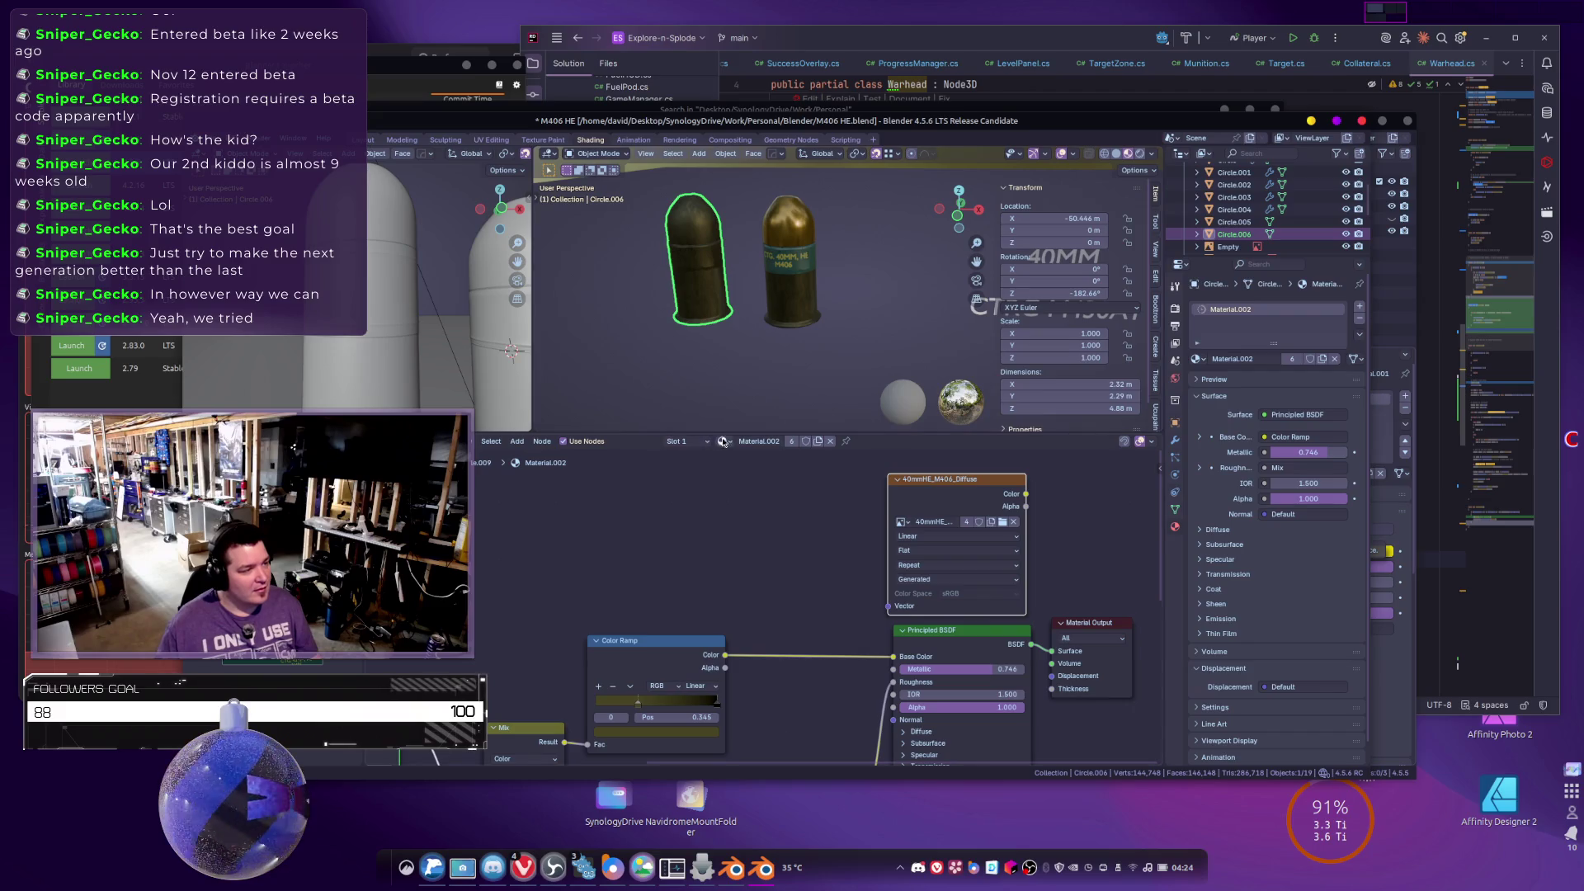
{"action": "left_click", "coordinate": [722, 442]}
{"action": "left_click", "coordinate": [763, 563]}
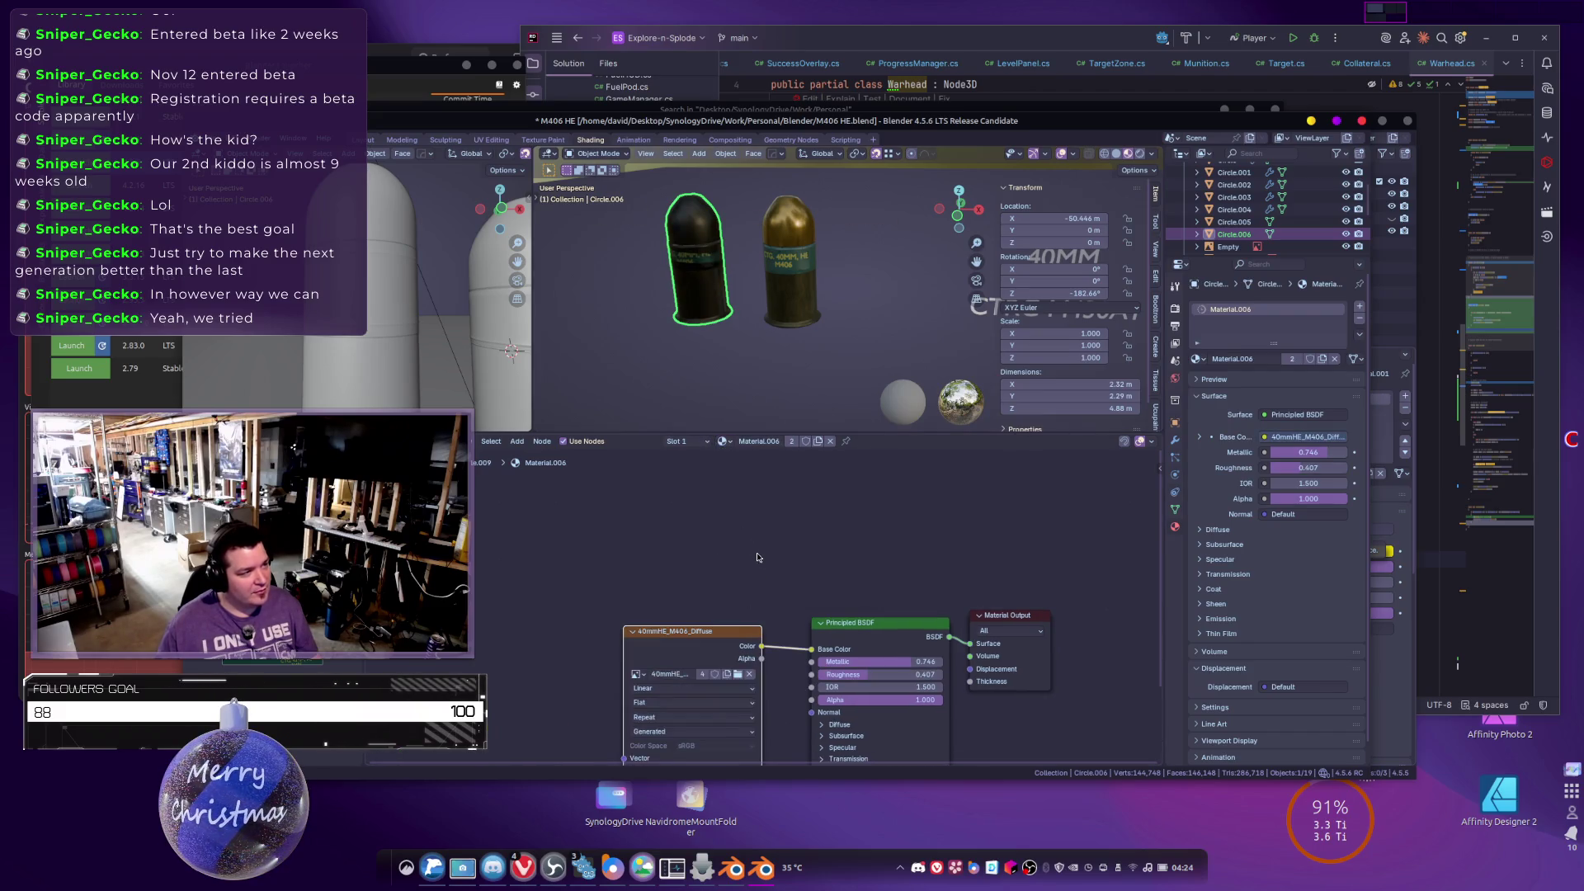
Select the original cartridge and review its Material.002 and Material.001 slots.
{"action": "left_click", "coordinate": [784, 254]}
{"action": "left_click", "coordinate": [1230, 321]}
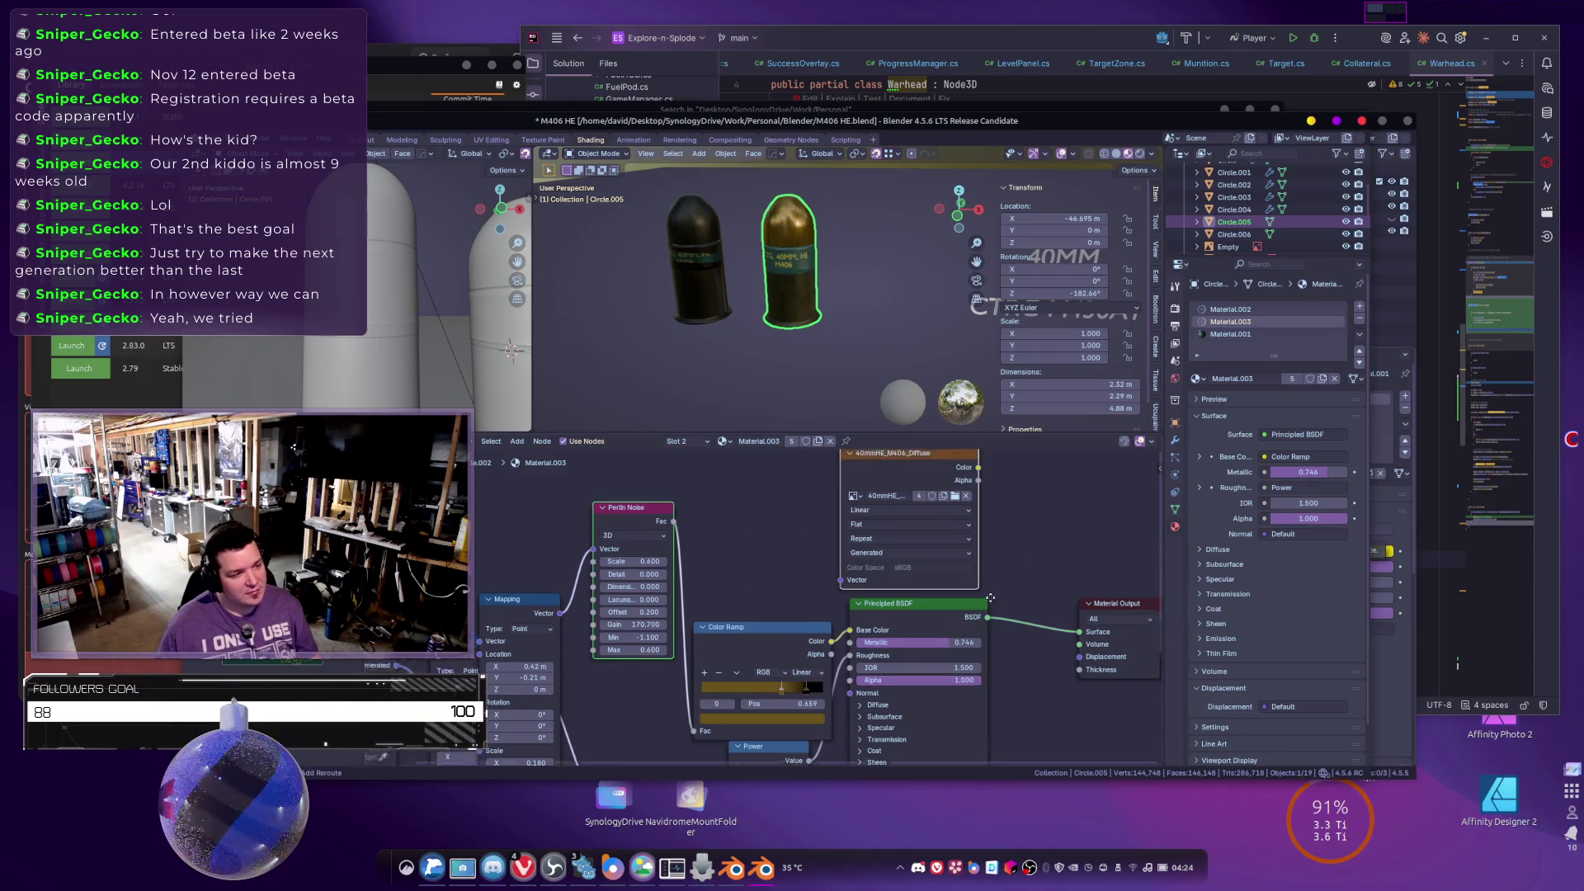
{"action": "left_click", "coordinate": [1244, 310]}
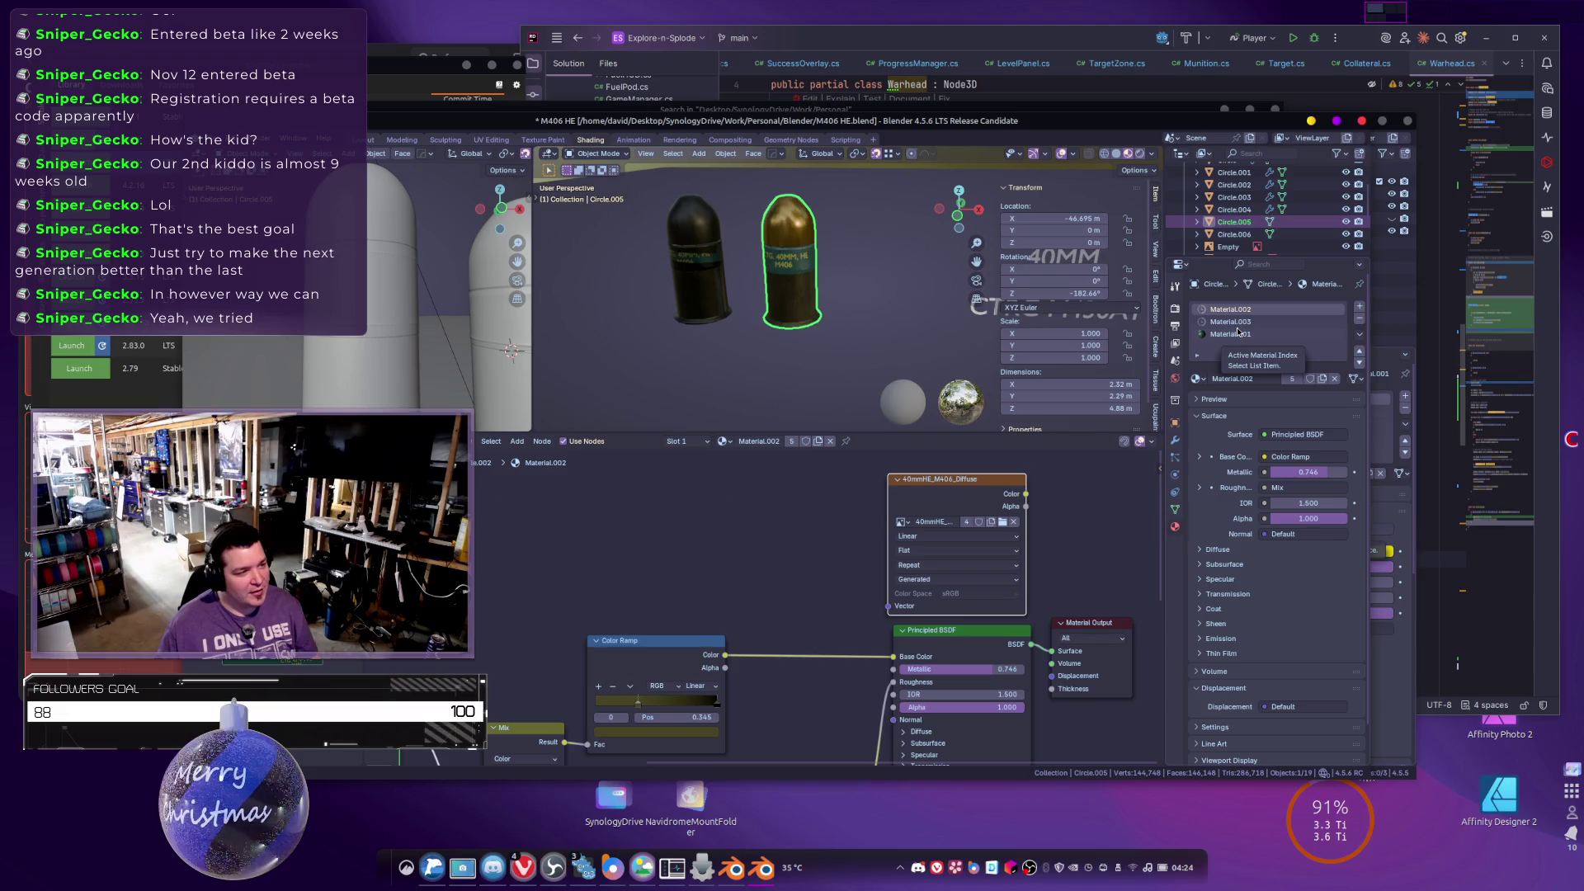
{"action": "left_click", "coordinate": [1231, 322]}
{"action": "left_click", "coordinate": [1231, 334]}
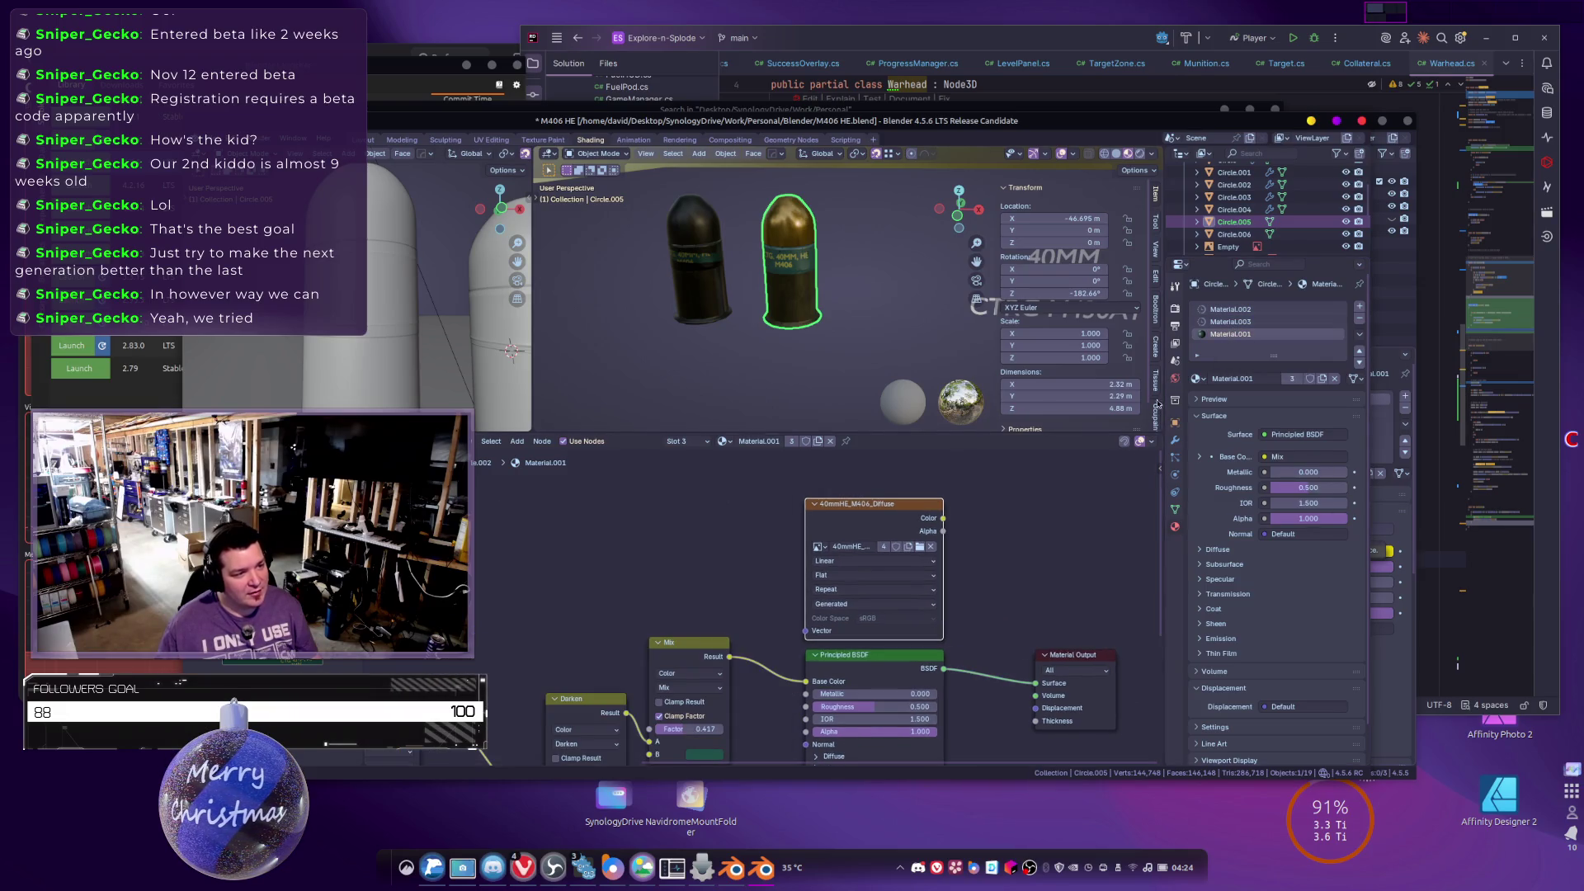
Run the Diffuse bake from Render properties, then reselect the copied cartridge.
{"action": "left_click", "coordinate": [1175, 307]}
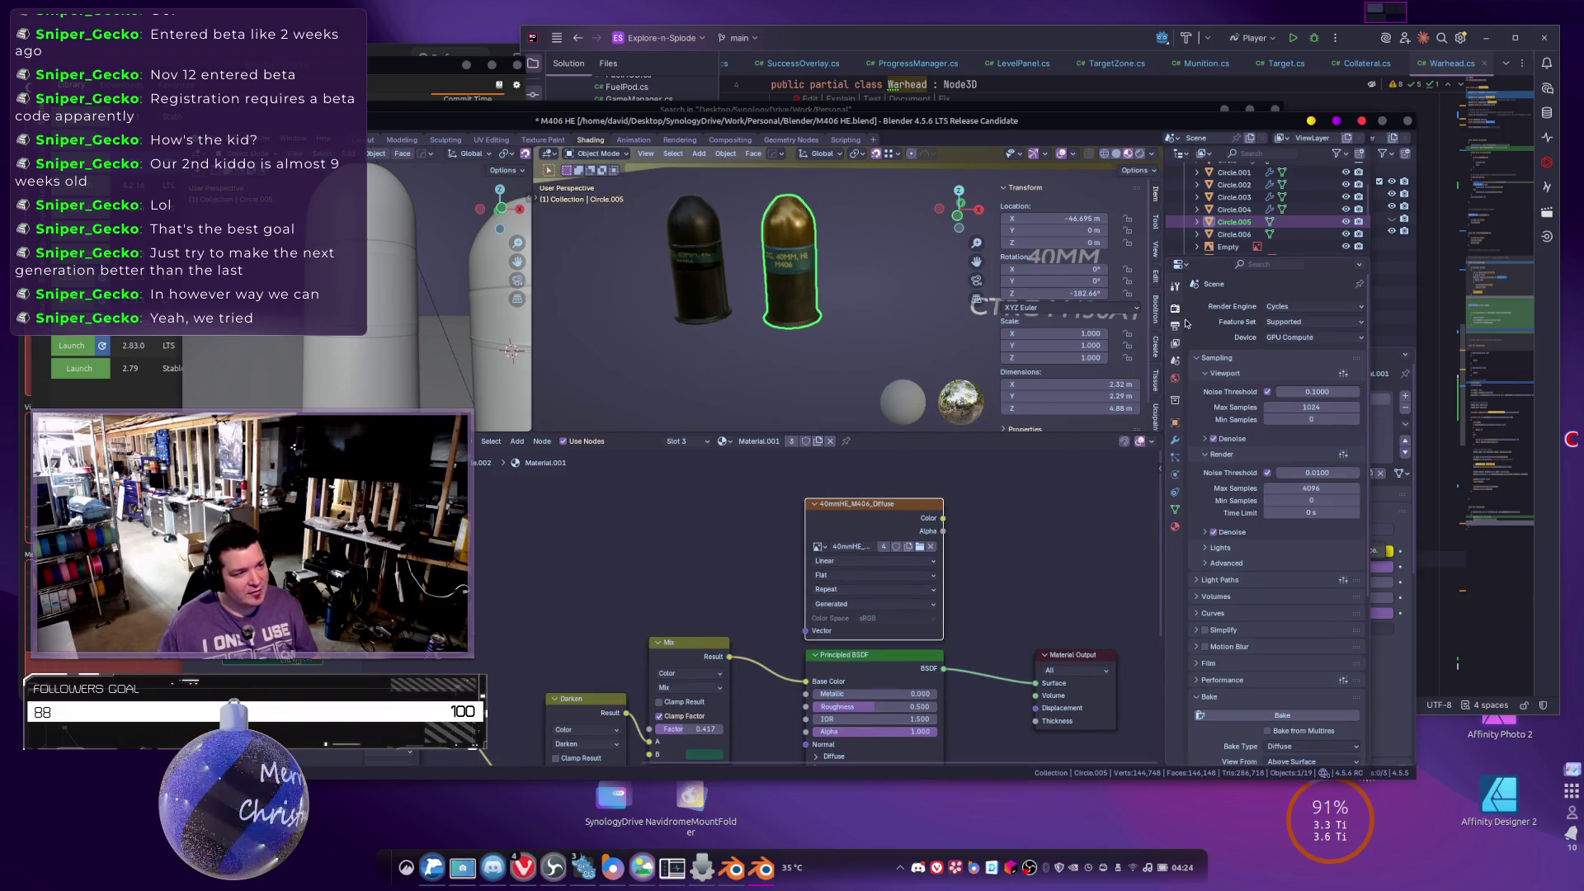
{"action": "left_click", "coordinate": [1254, 715]}
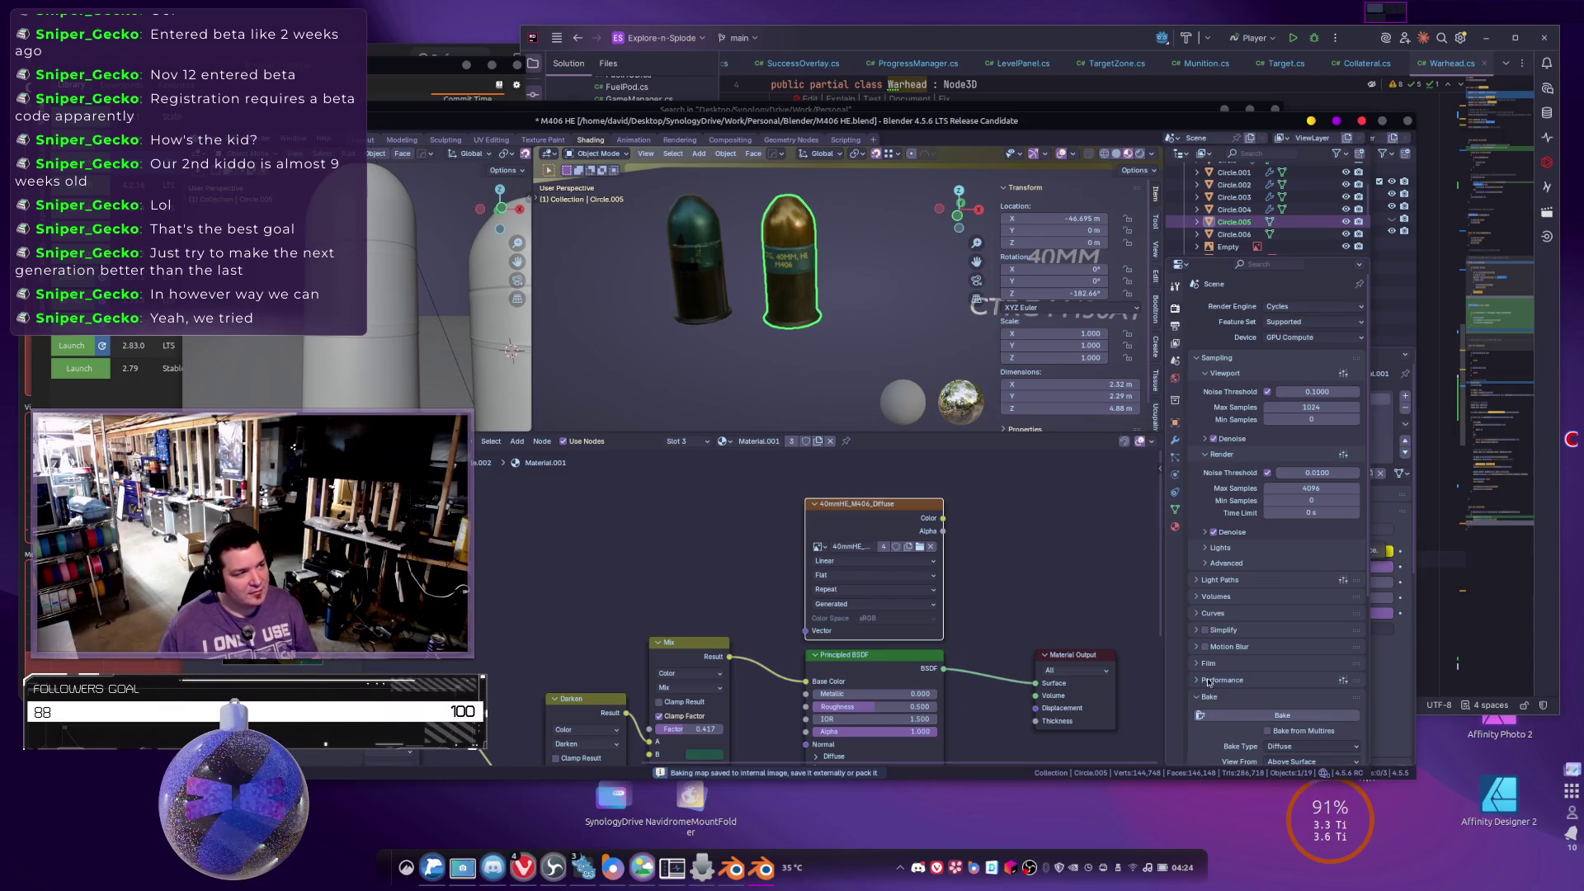
{"action": "left_click", "coordinate": [697, 260]}
{"action": "left_click", "coordinate": [1176, 510]}
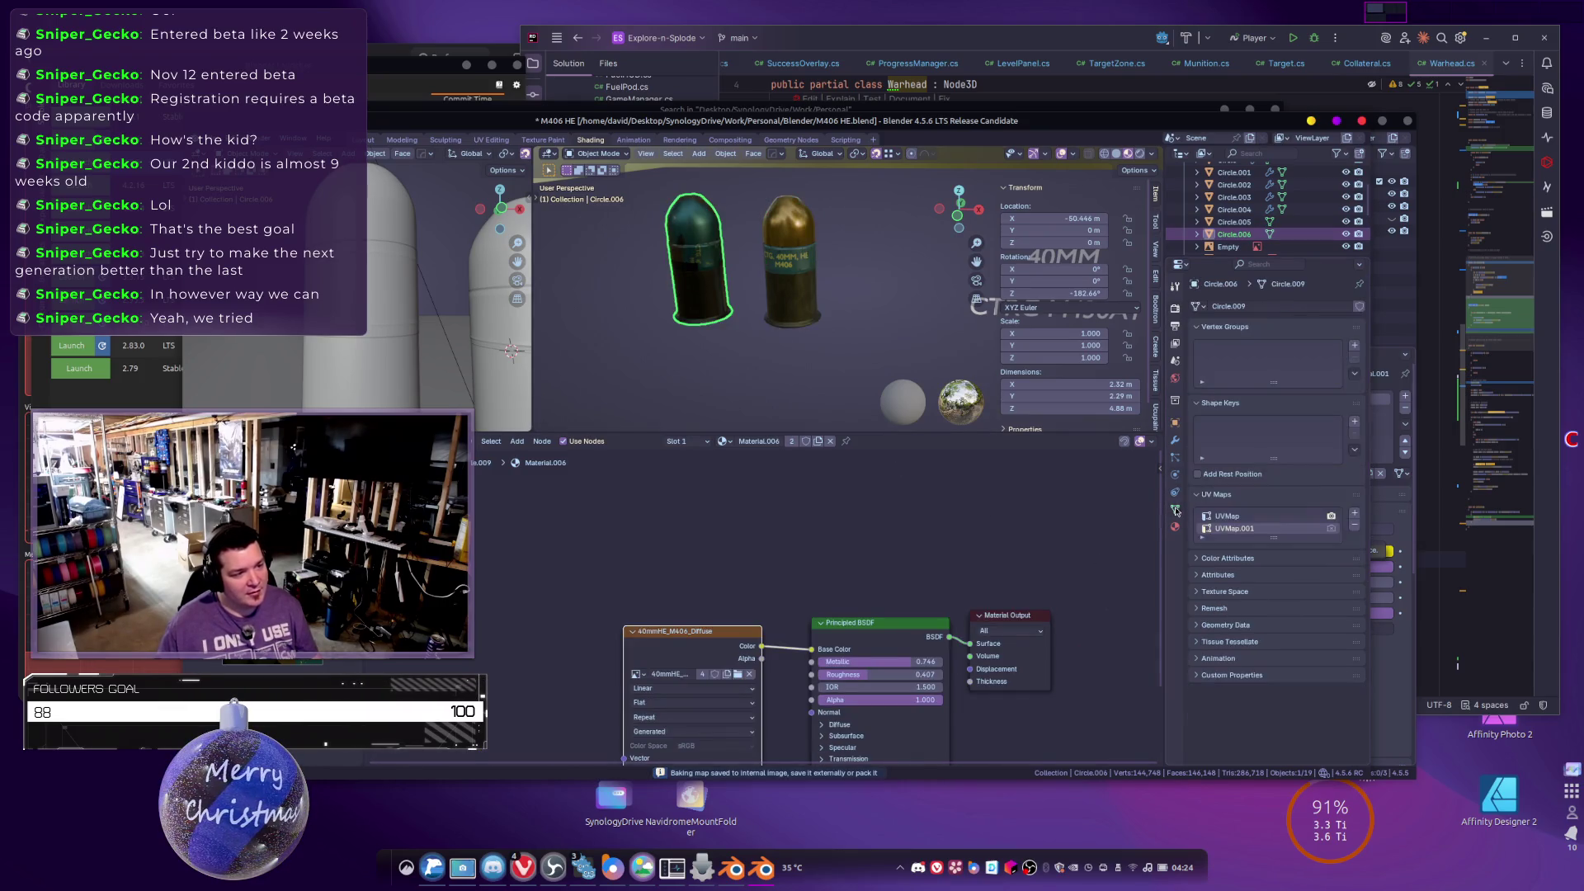
Make UVMap.001 the copy's render UV map and frame both cartridges from the side.
{"action": "left_click", "coordinate": [1330, 530]}
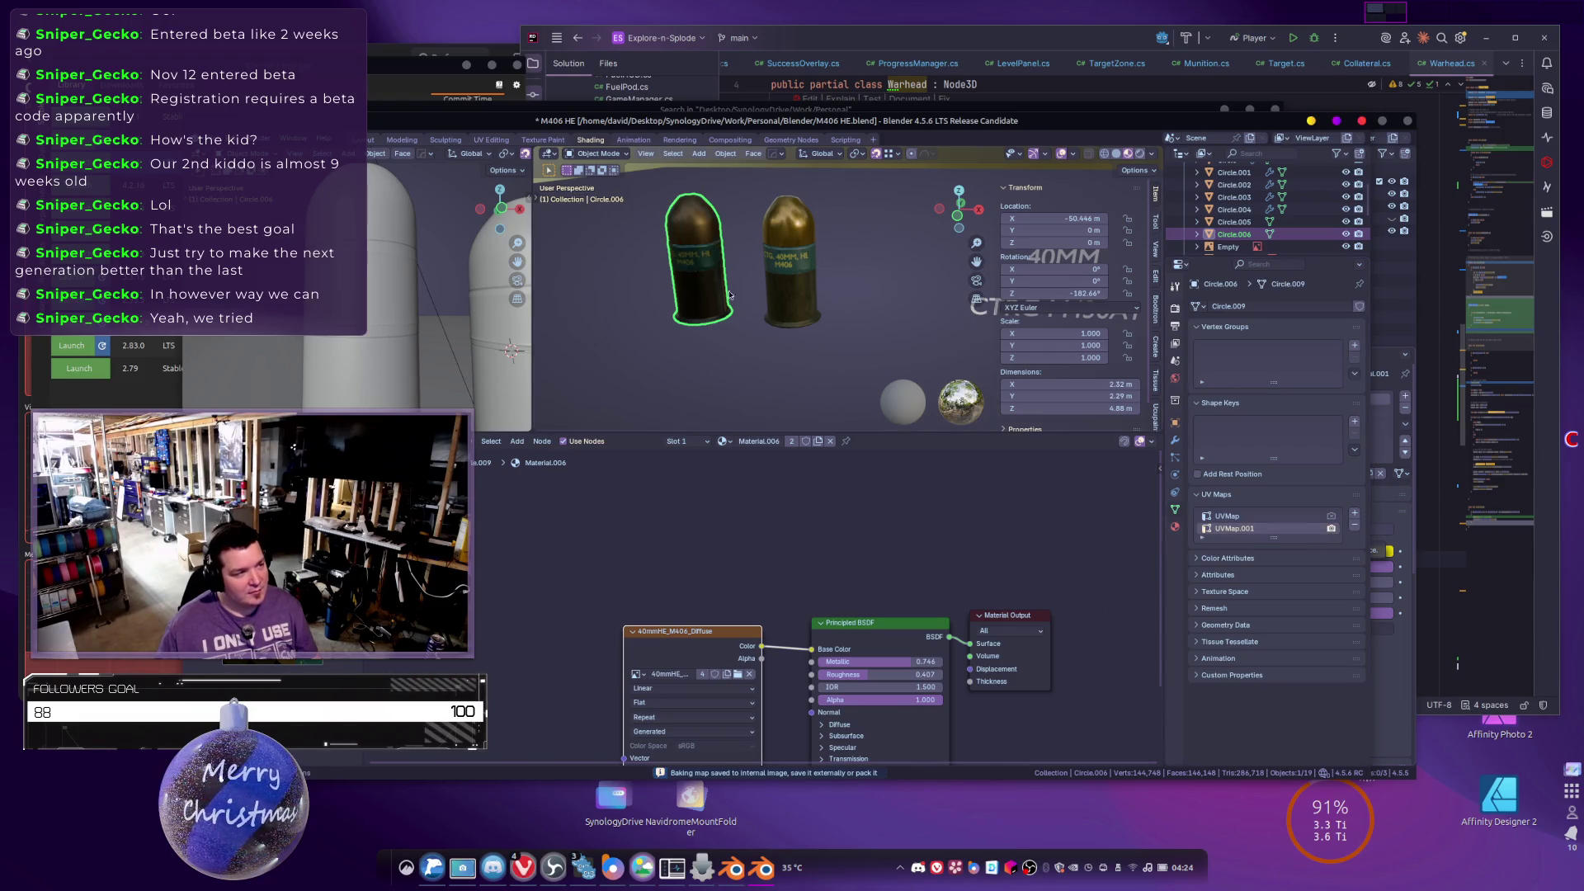
{"action": "key", "text": "KP_Decimal"}
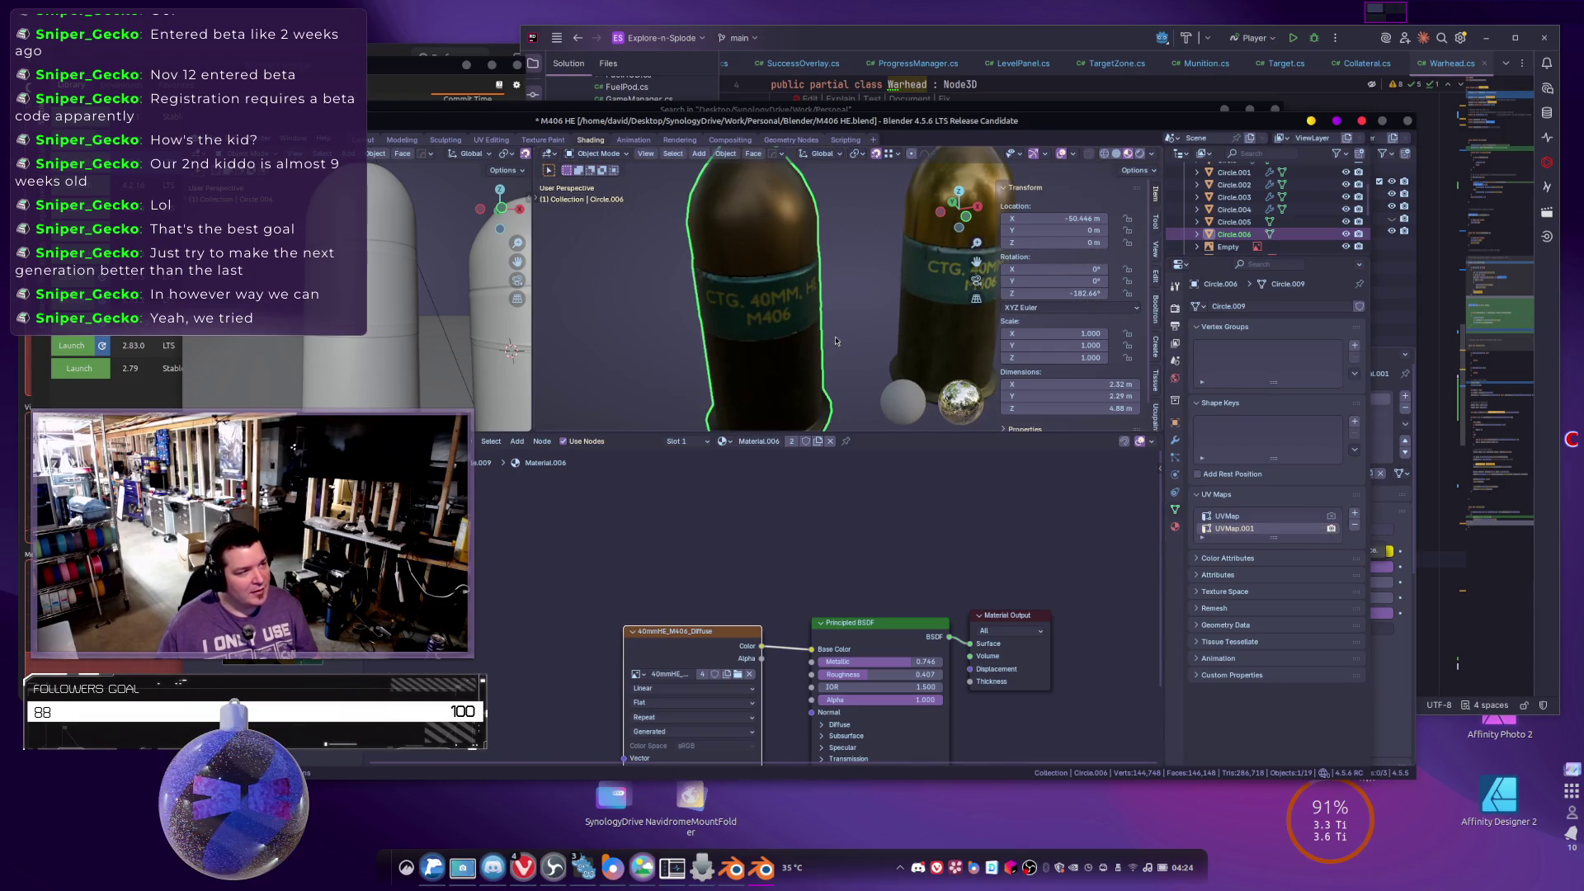
{"action": "scroll", "coordinate": [836, 341], "scroll_direction": "down", "scroll_amount": 3}
{"action": "mouse_move", "coordinate": [804, 302]}
{"action": "left_mouse_down"}
{"action": "mouse_move", "coordinate": [771, 299]}
{"action": "mouse_move", "coordinate": [809, 312]}
{"action": "left_mouse_up"}
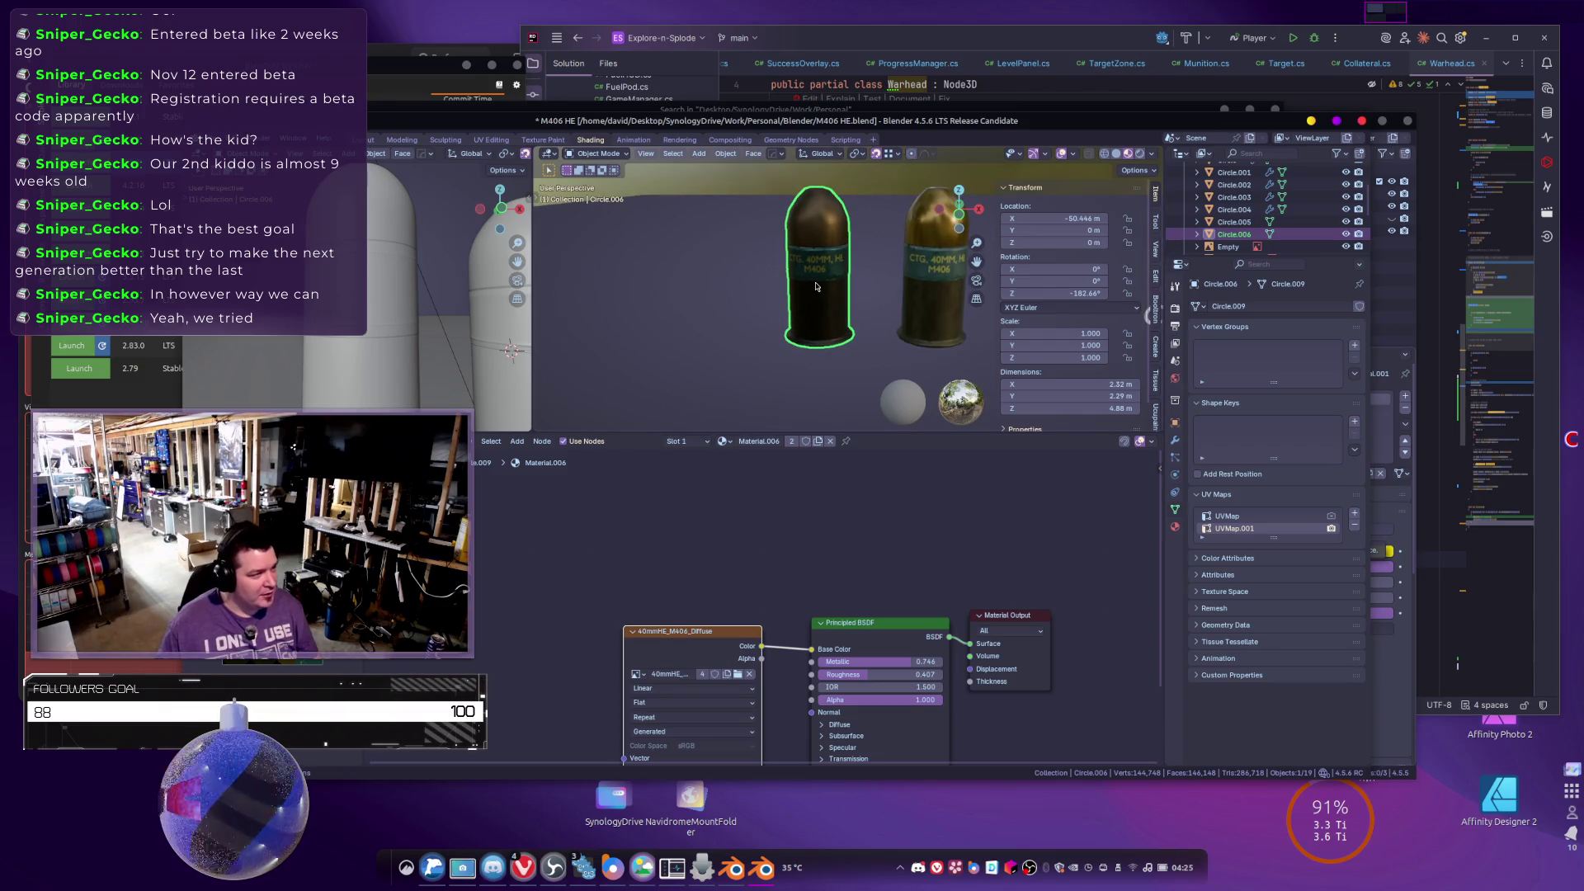
Return to Object Mode, orbit around the M406 rounds, and select the right-hand round.
{"action": "key", "text": "Tab"}
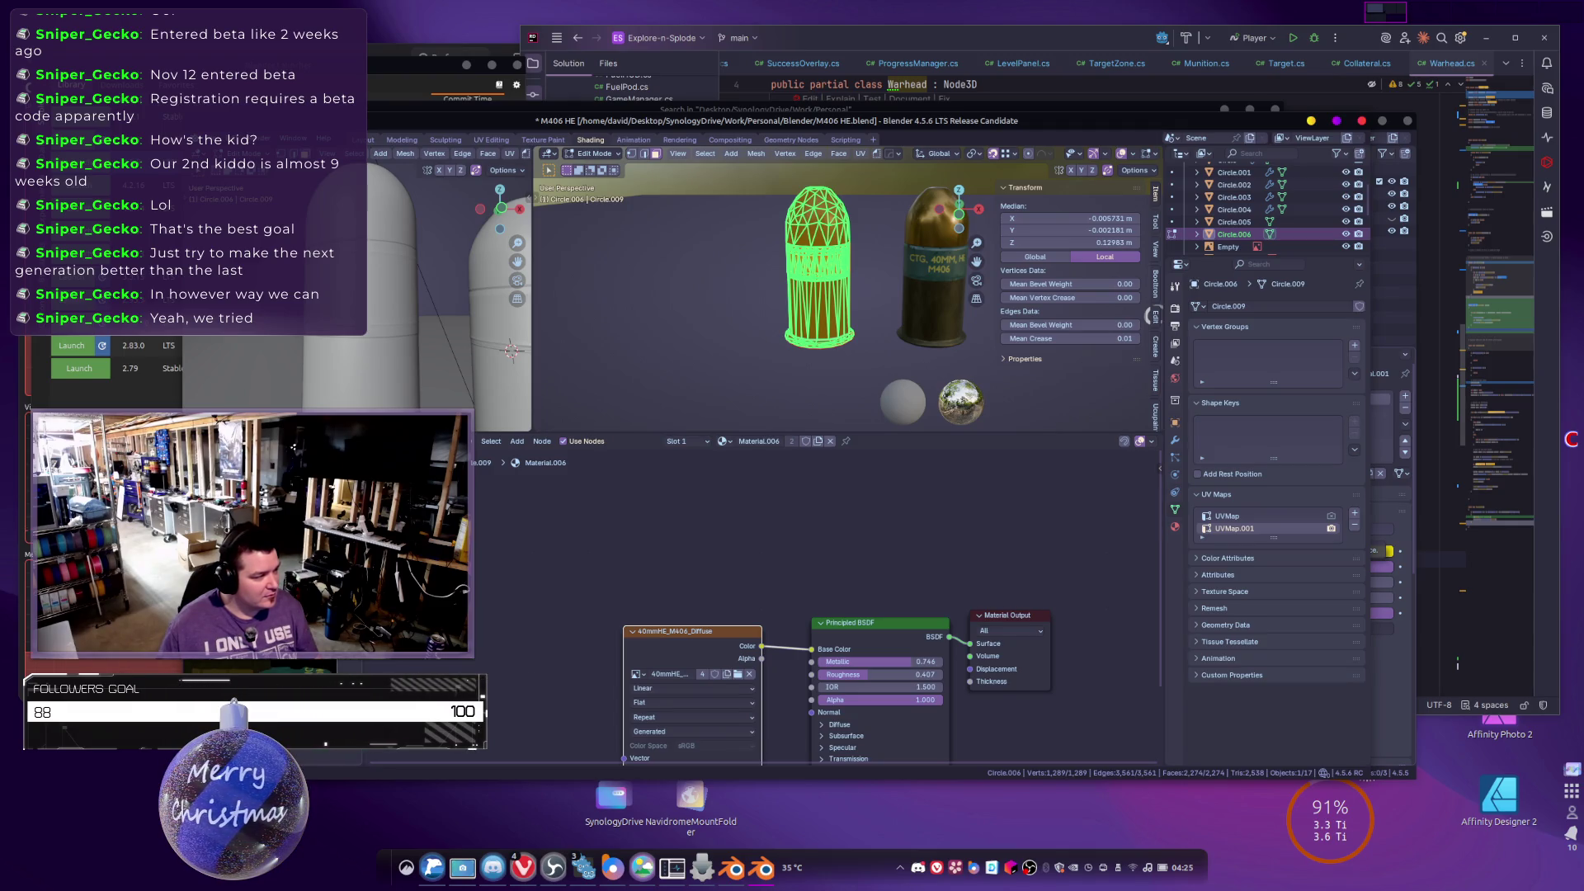
{"action": "key", "text": "Tab"}
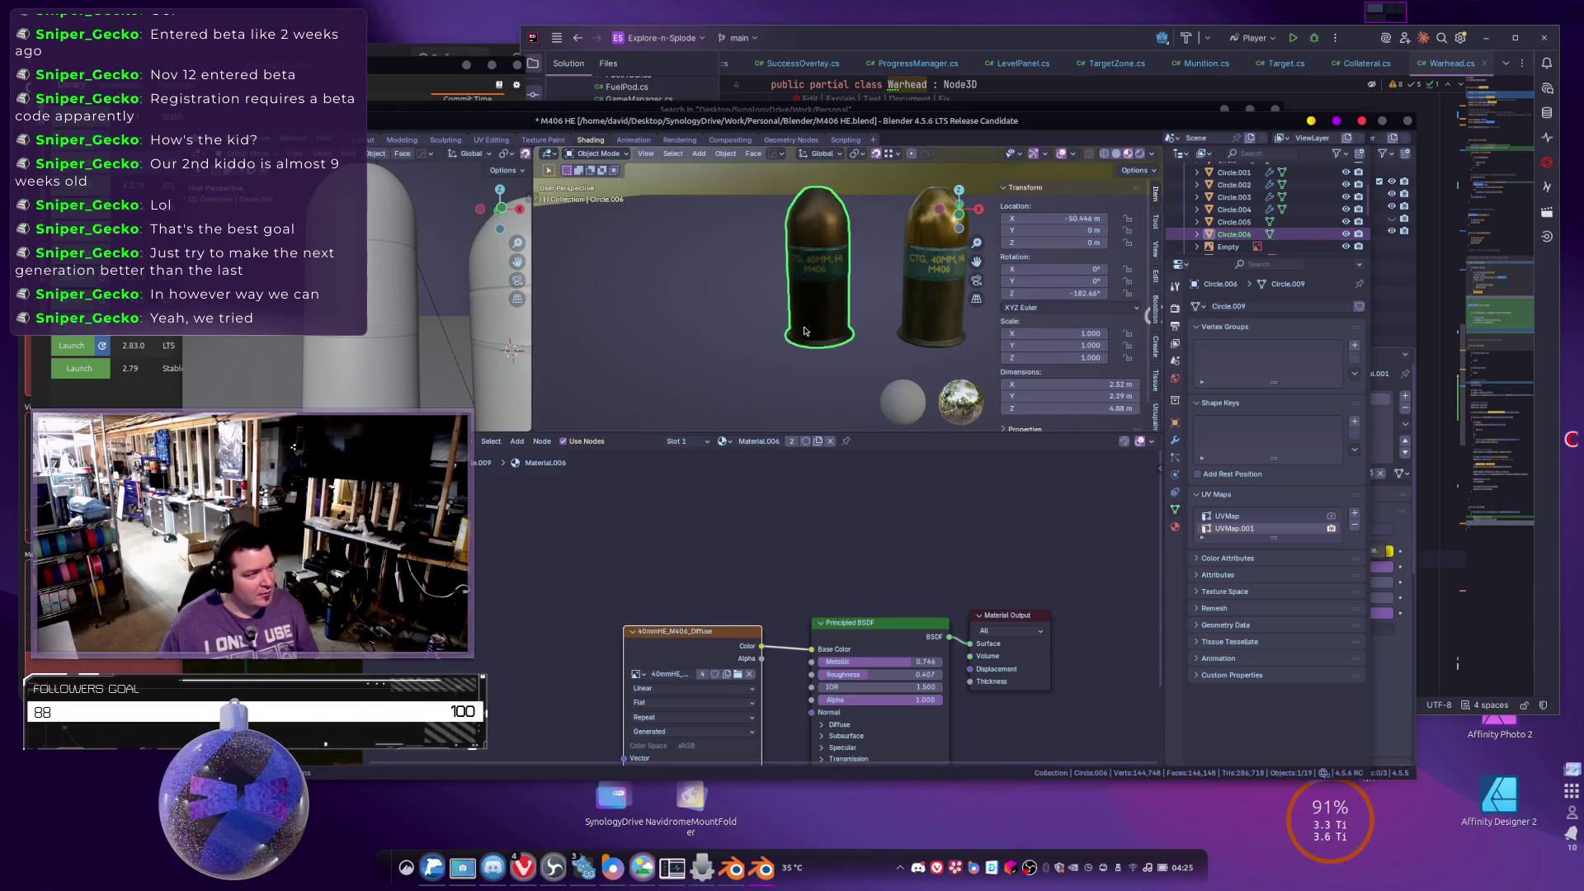
{"action": "scroll", "coordinate": [792, 289], "scroll_direction": "up", "scroll_amount": 6}
{"action": "left_click_drag", "start_coordinate": [769, 327], "coordinate": [814, 289]}
{"action": "scroll", "coordinate": [814, 289], "scroll_direction": "down", "scroll_amount": 8}
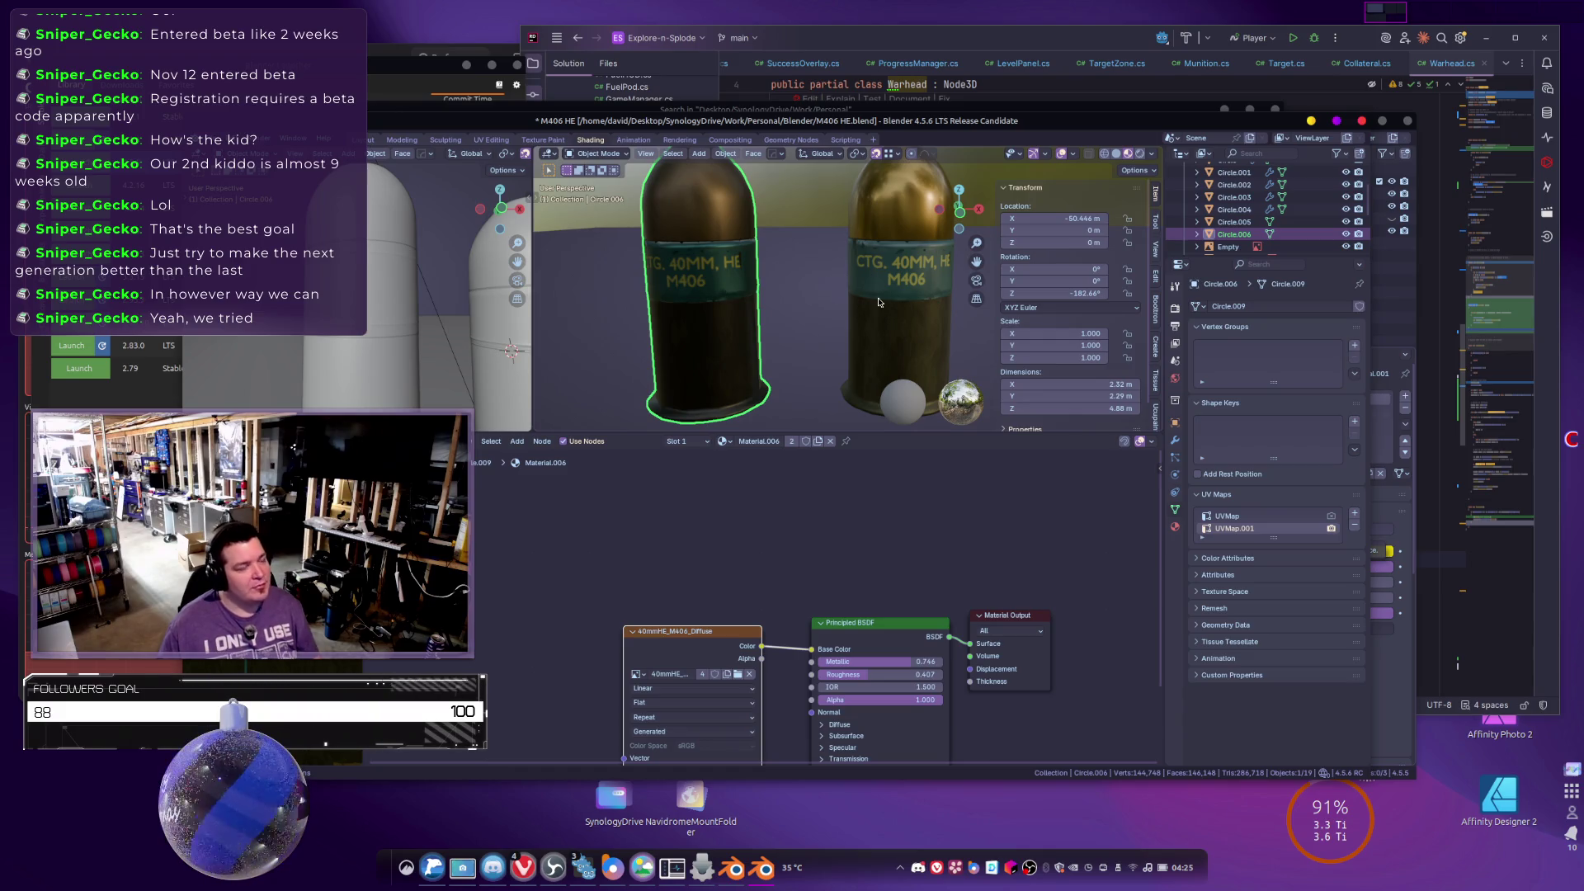
{"action": "left_click", "coordinate": [846, 291]}
{"action": "scroll", "coordinate": [872, 307], "scroll_direction": "down", "scroll_amount": 5}
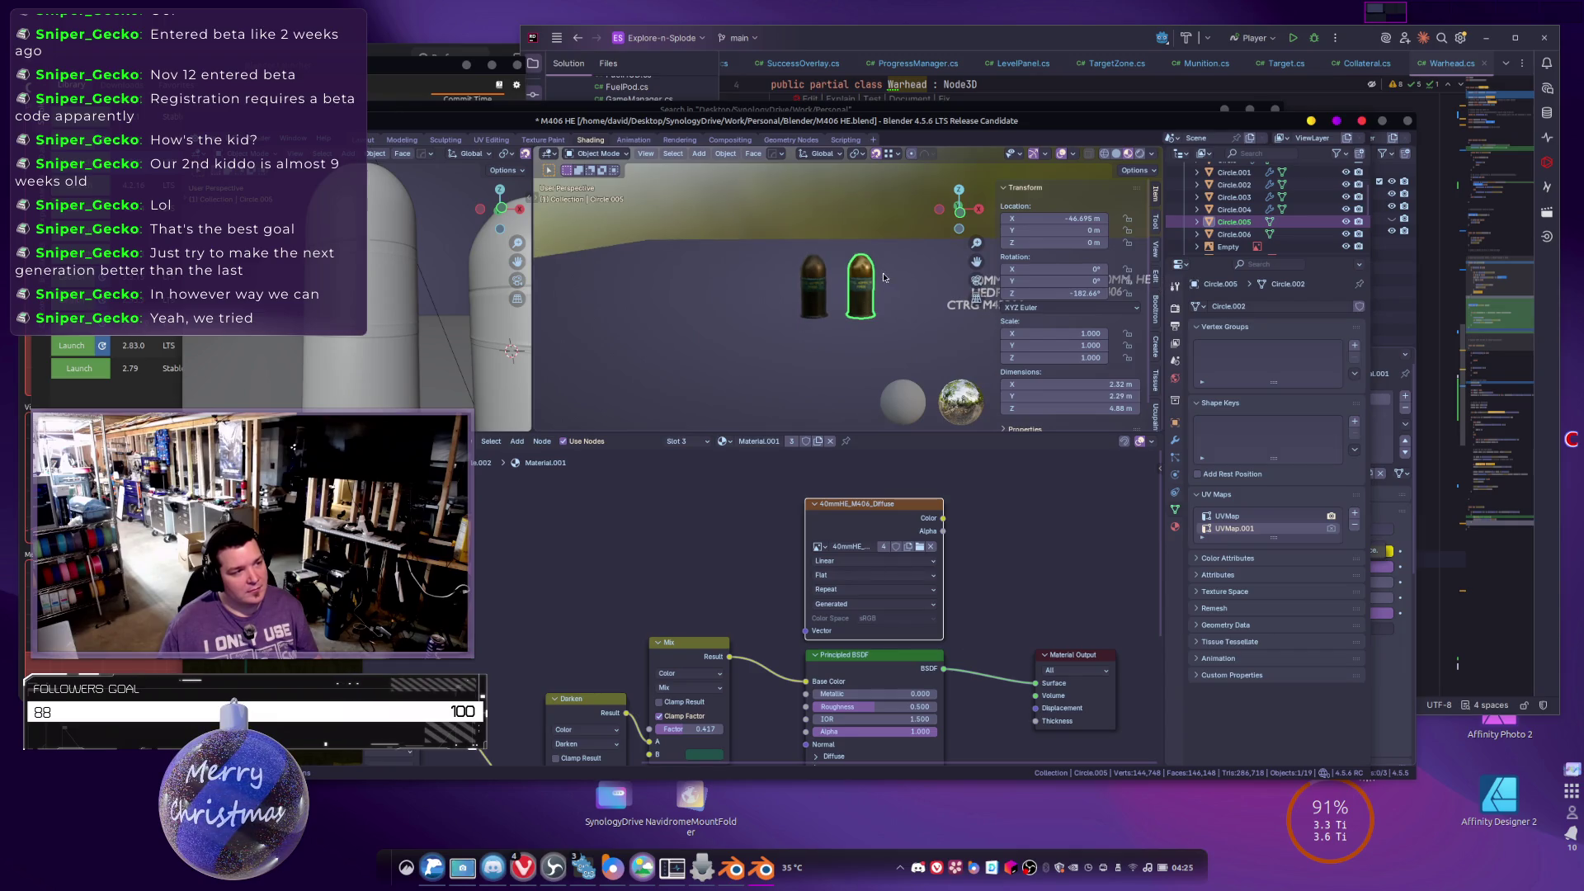
Delete the selected object and add an area light to the scene.
{"action": "key", "text": "x"}
{"action": "left_click", "coordinate": [854, 349]}
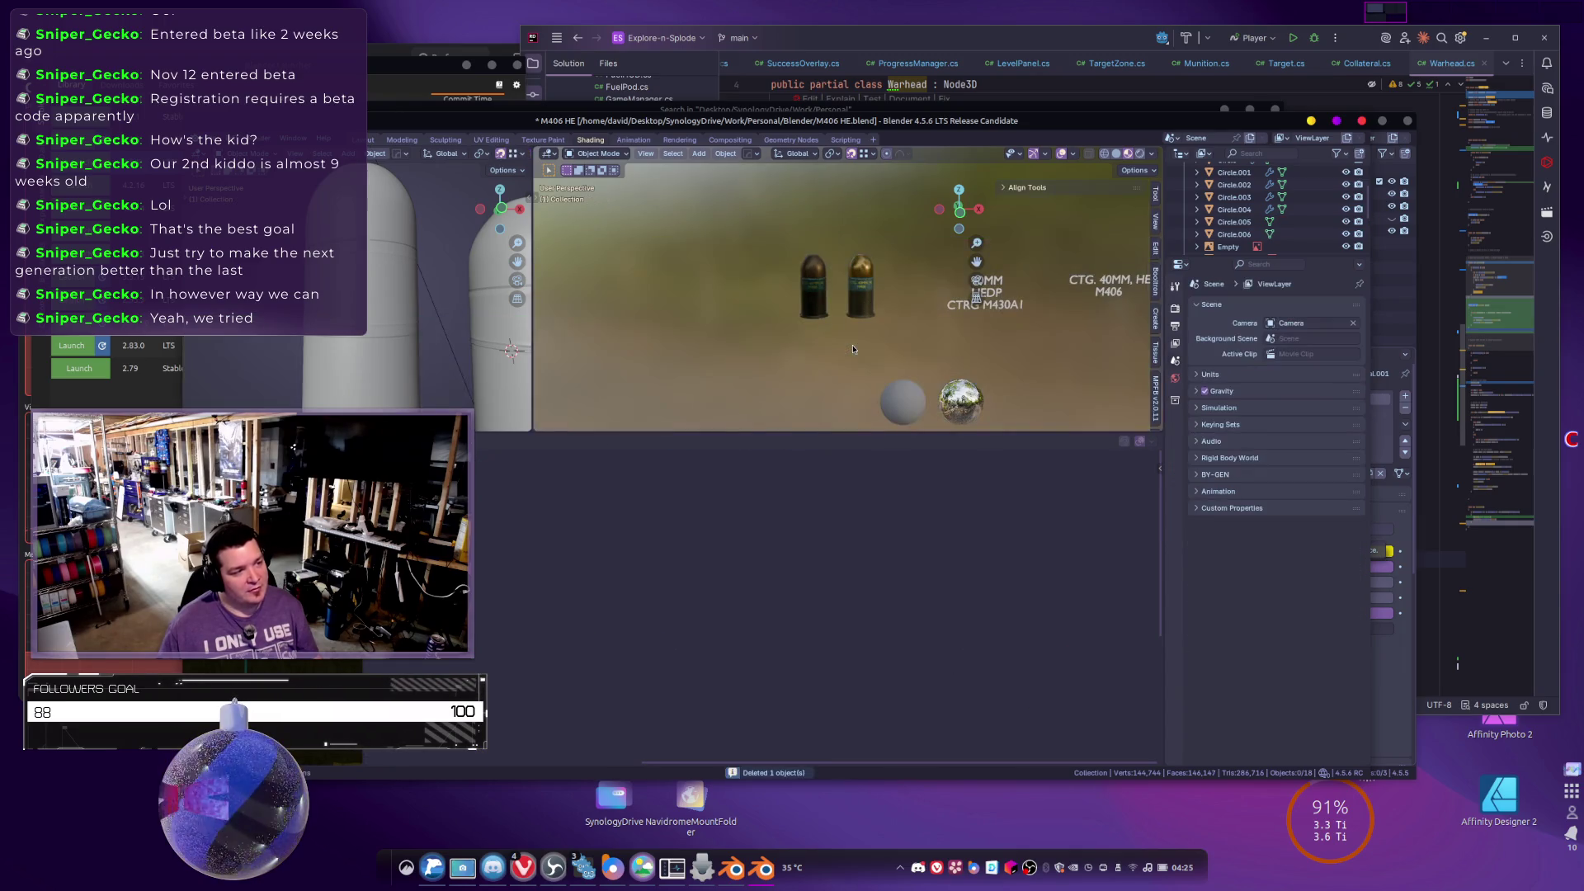
{"action": "scroll", "coordinate": [853, 348], "scroll_direction": "up", "scroll_amount": 3}
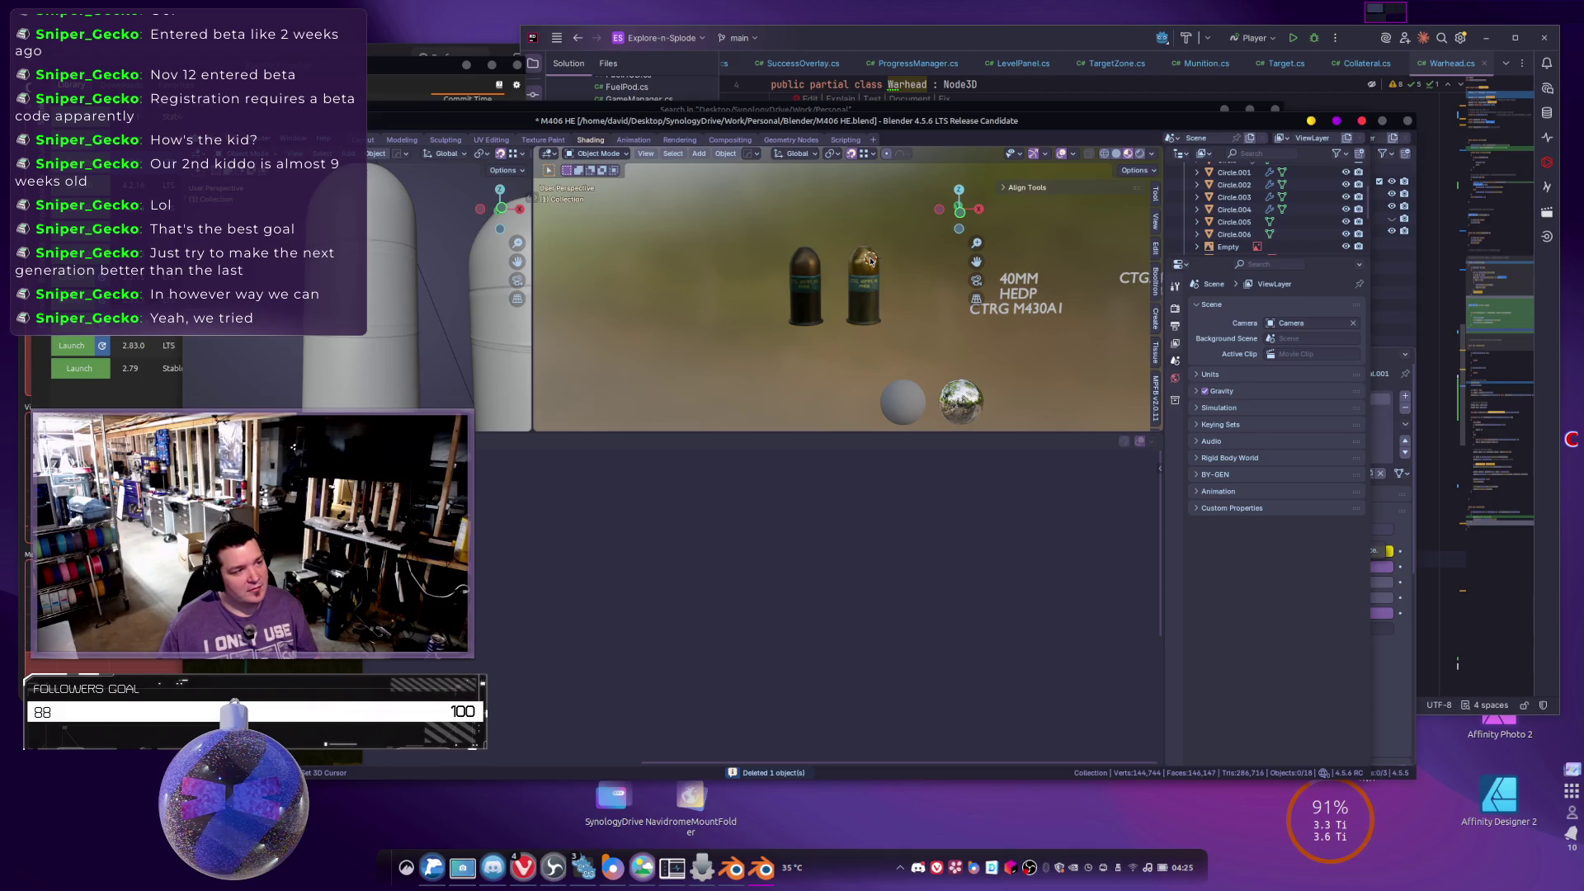
{"action": "key", "text": "shift+a"}
{"action": "mouse_move", "coordinate": [854, 438]}
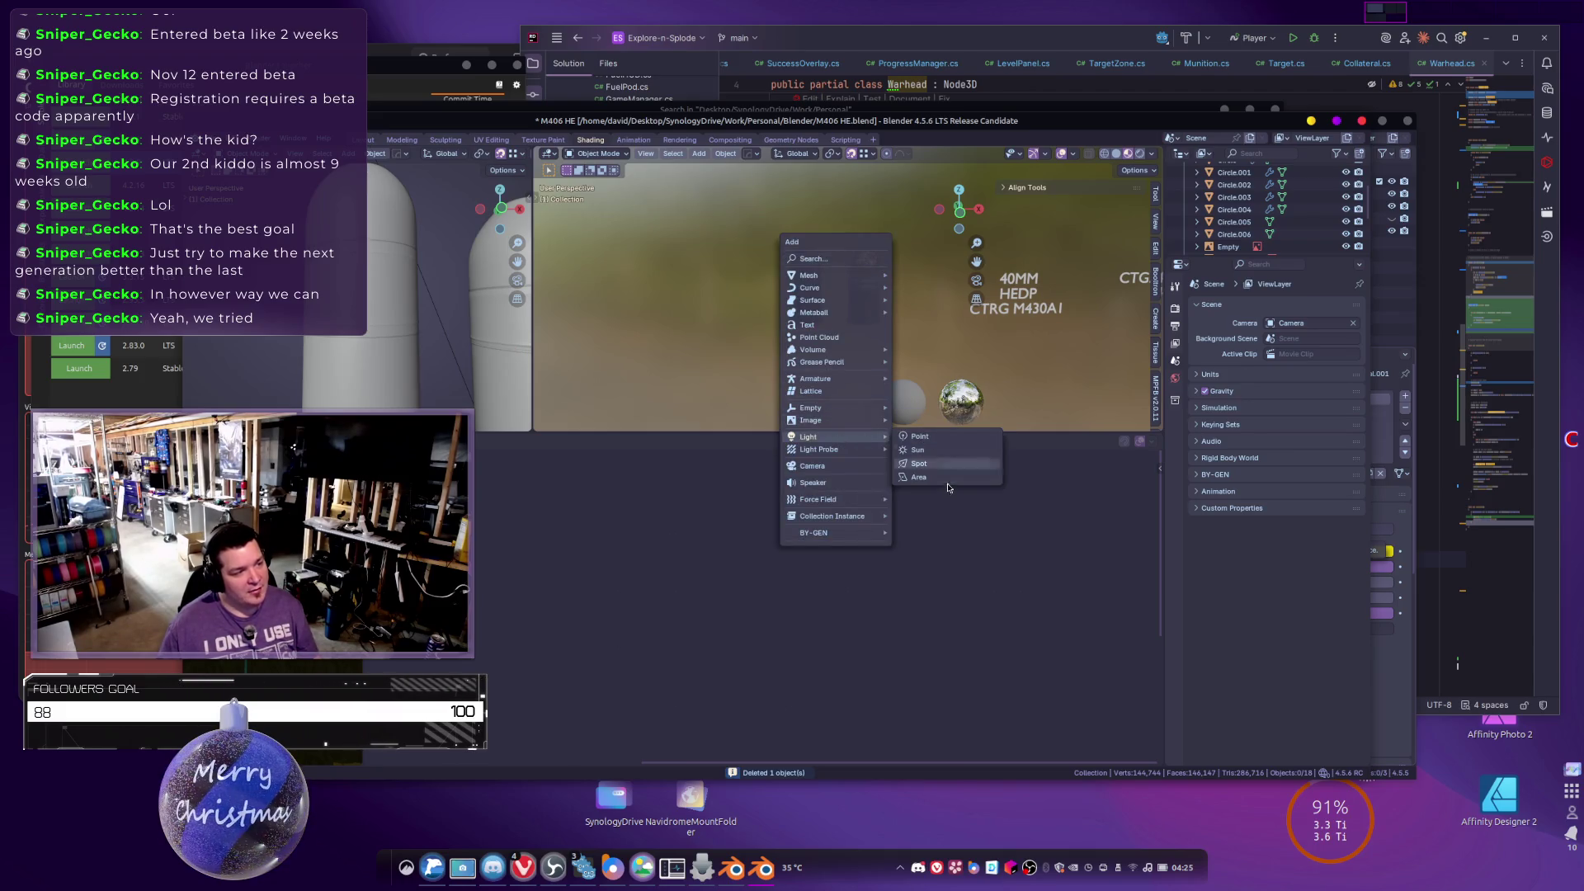
{"action": "left_click", "coordinate": [945, 480]}
Lower, enlarge and reposition the area light above the rounds.
{"action": "key", "text": "g"}
{"action": "key", "text": "z"}
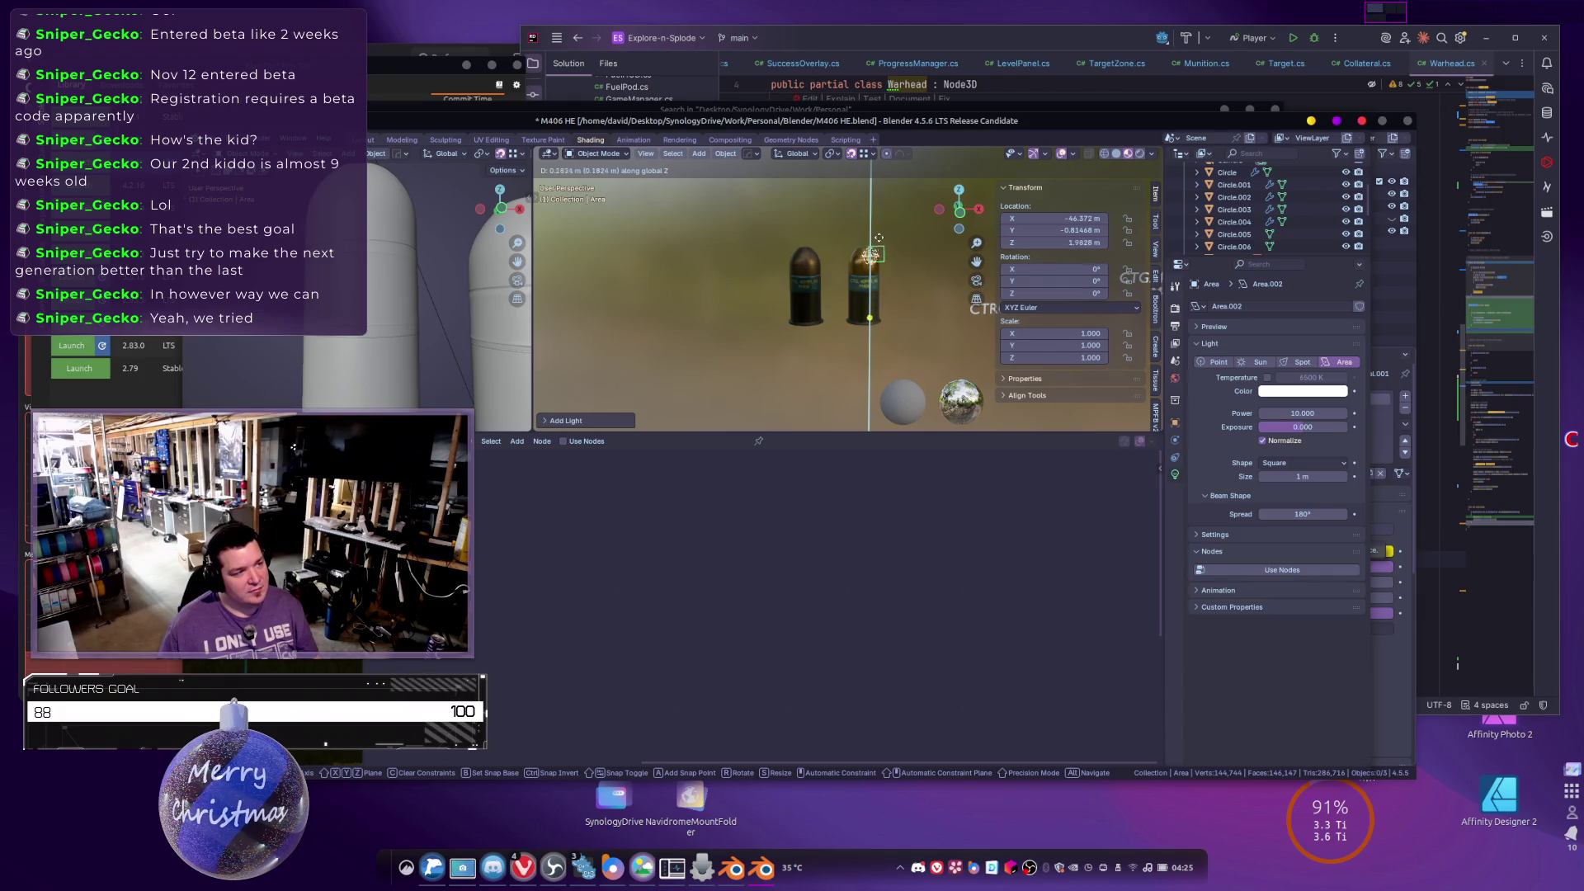
{"action": "left_click", "coordinate": [873, 236]}
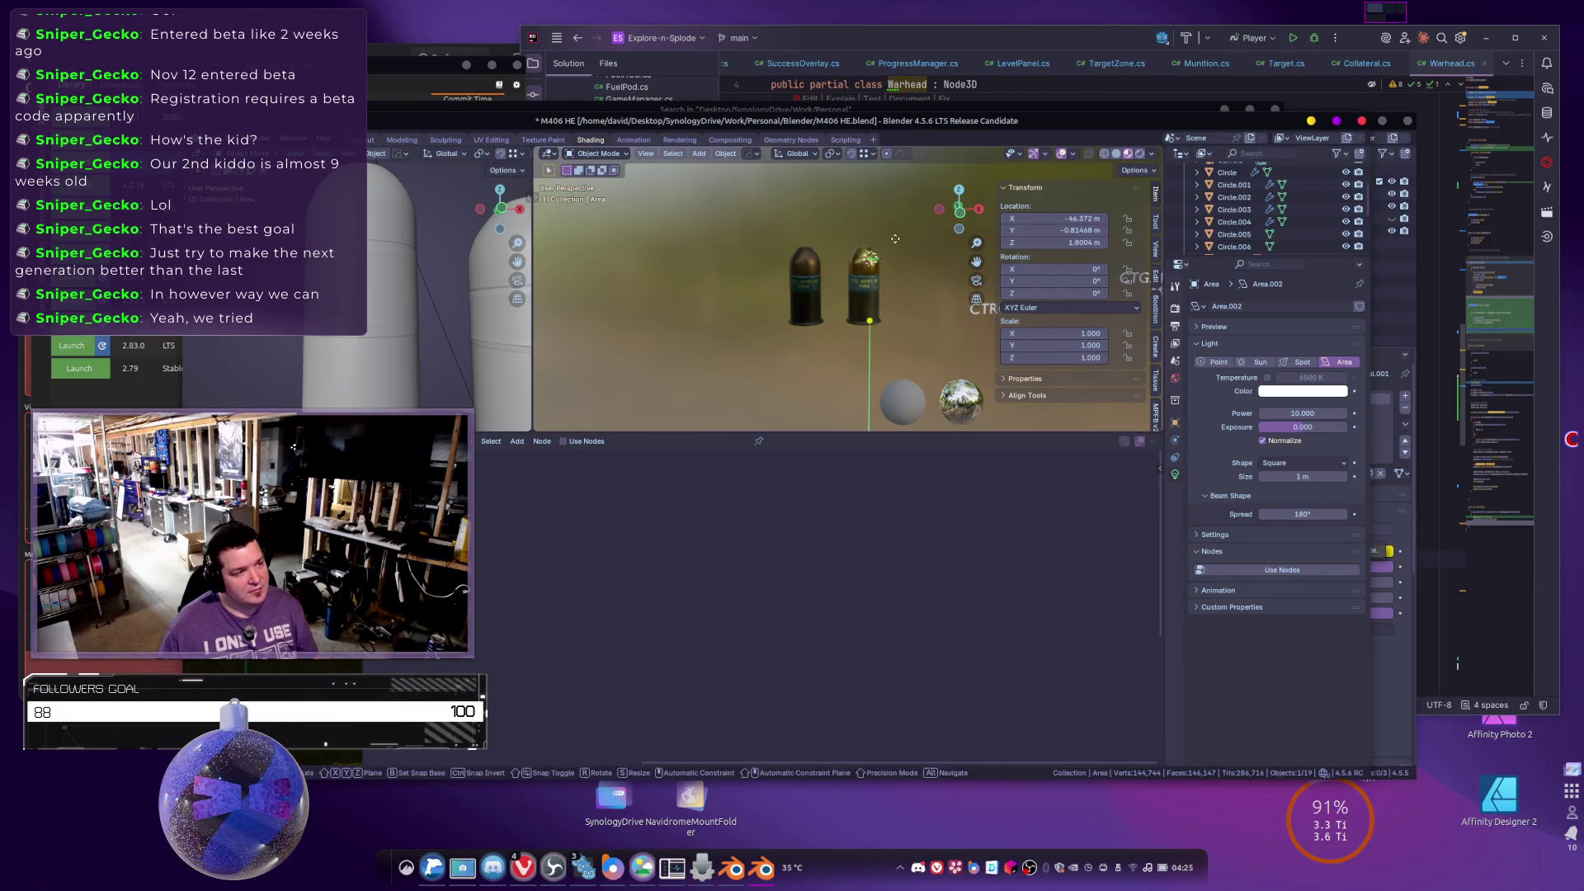
{"action": "key", "text": "s"}
{"action": "left_click", "coordinate": [961, 254]}
{"action": "key", "text": "g"}
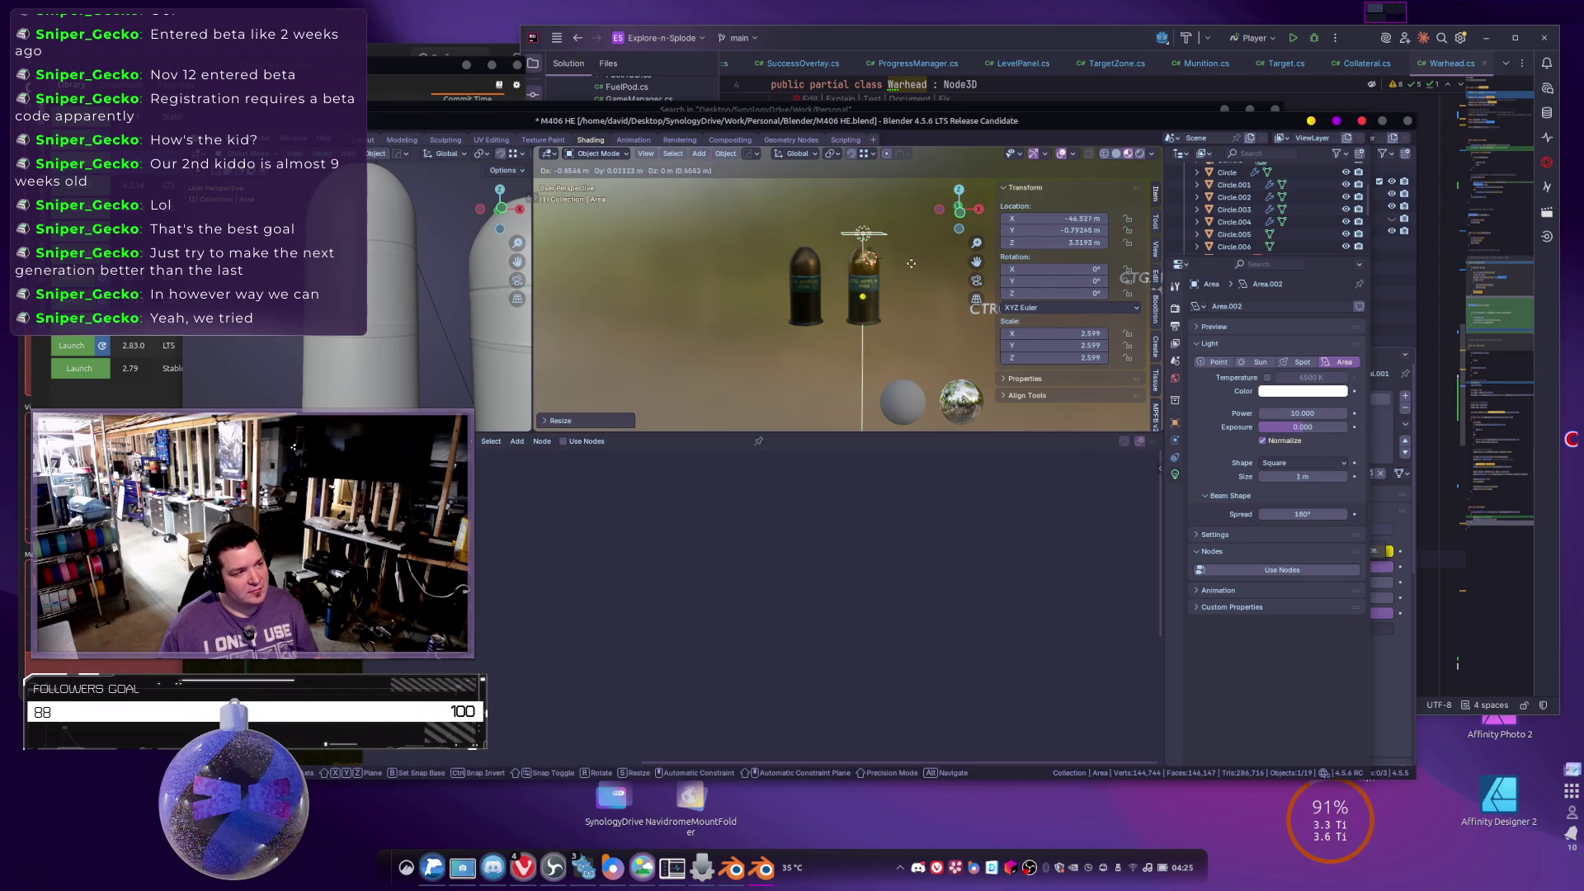
{"action": "left_click", "coordinate": [1142, 353]}
Raise the light's power to roughly 411 W, preview in Rendered shading, and enlarge it further.
{"action": "left_click", "coordinate": [1293, 410]}
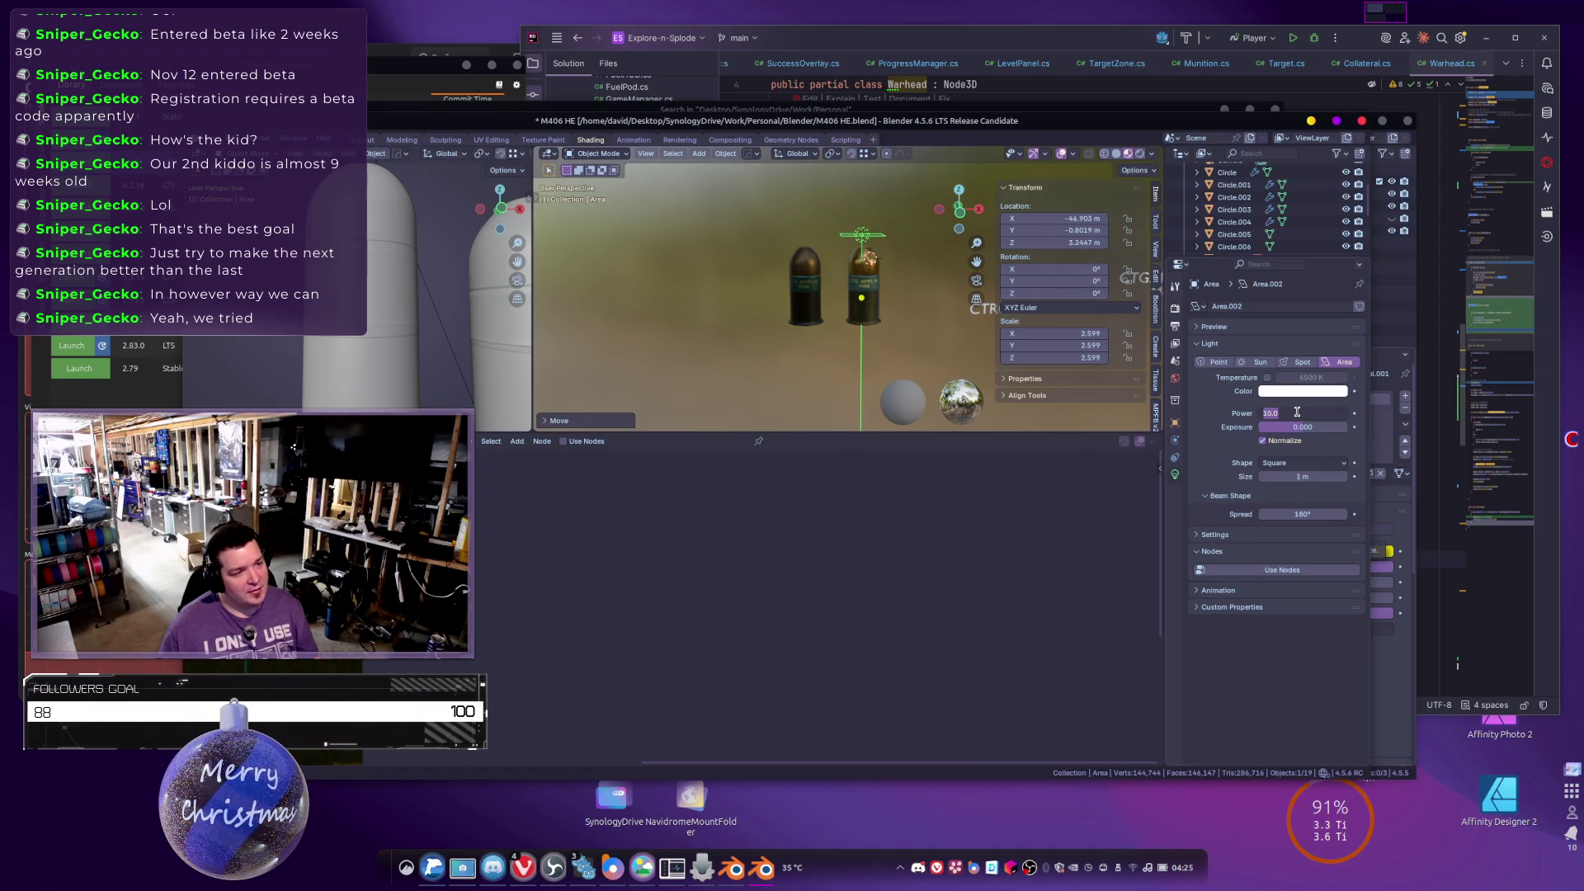
{"action": "type", "text": "150"}
{"action": "key", "text": "Return"}
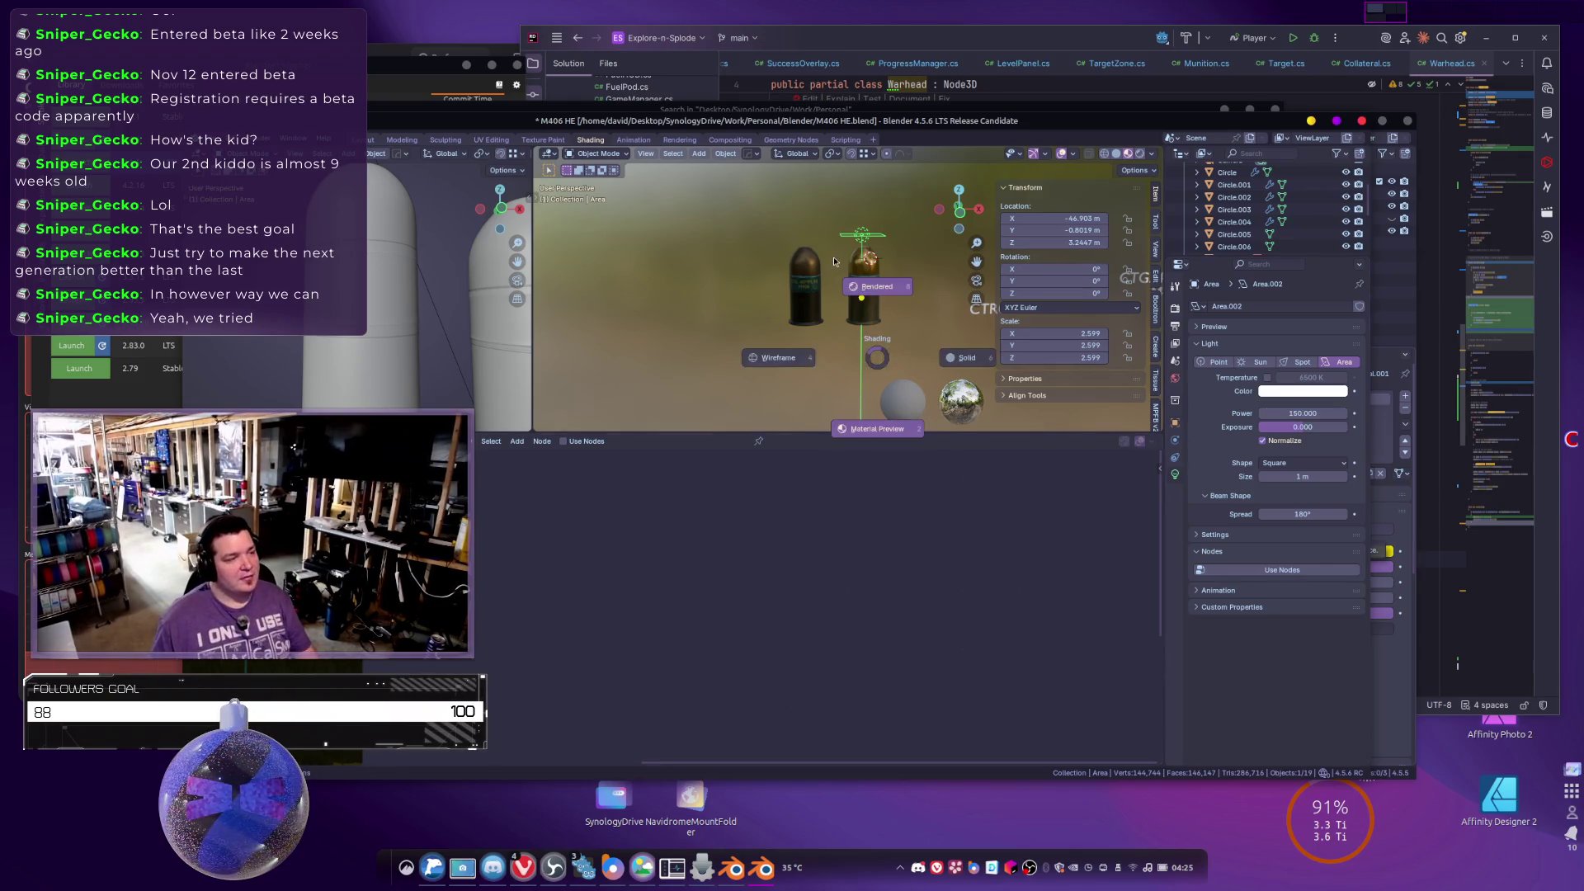
{"action": "key", "text": "z"}
{"action": "left_click", "coordinate": [833, 256]}
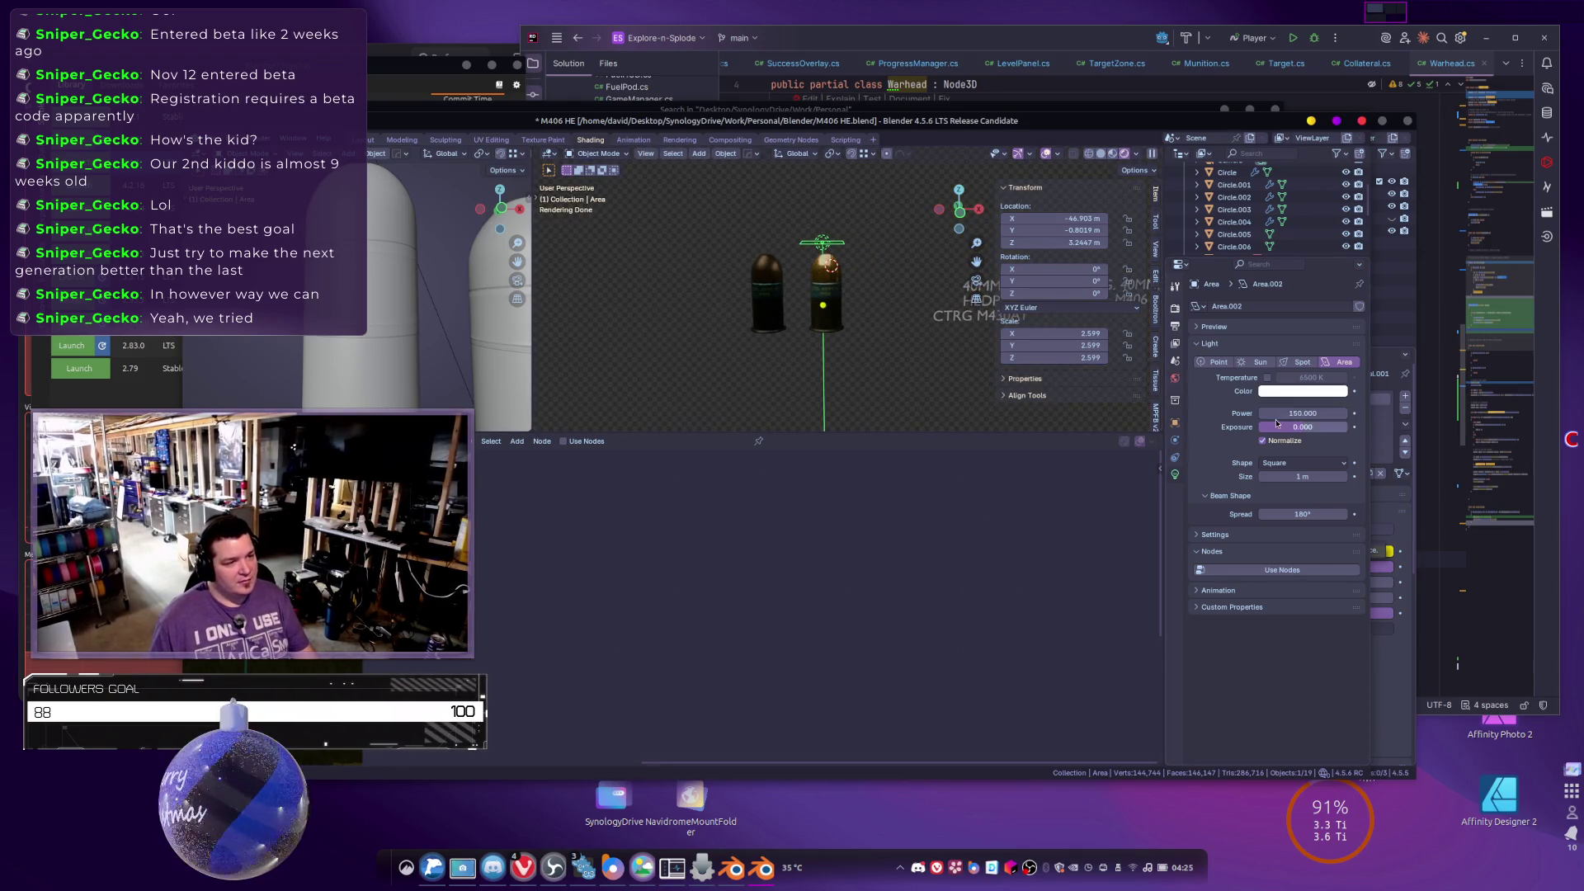
{"action": "left_click_drag", "start_coordinate": [1299, 413], "coordinate": [1353, 413]}
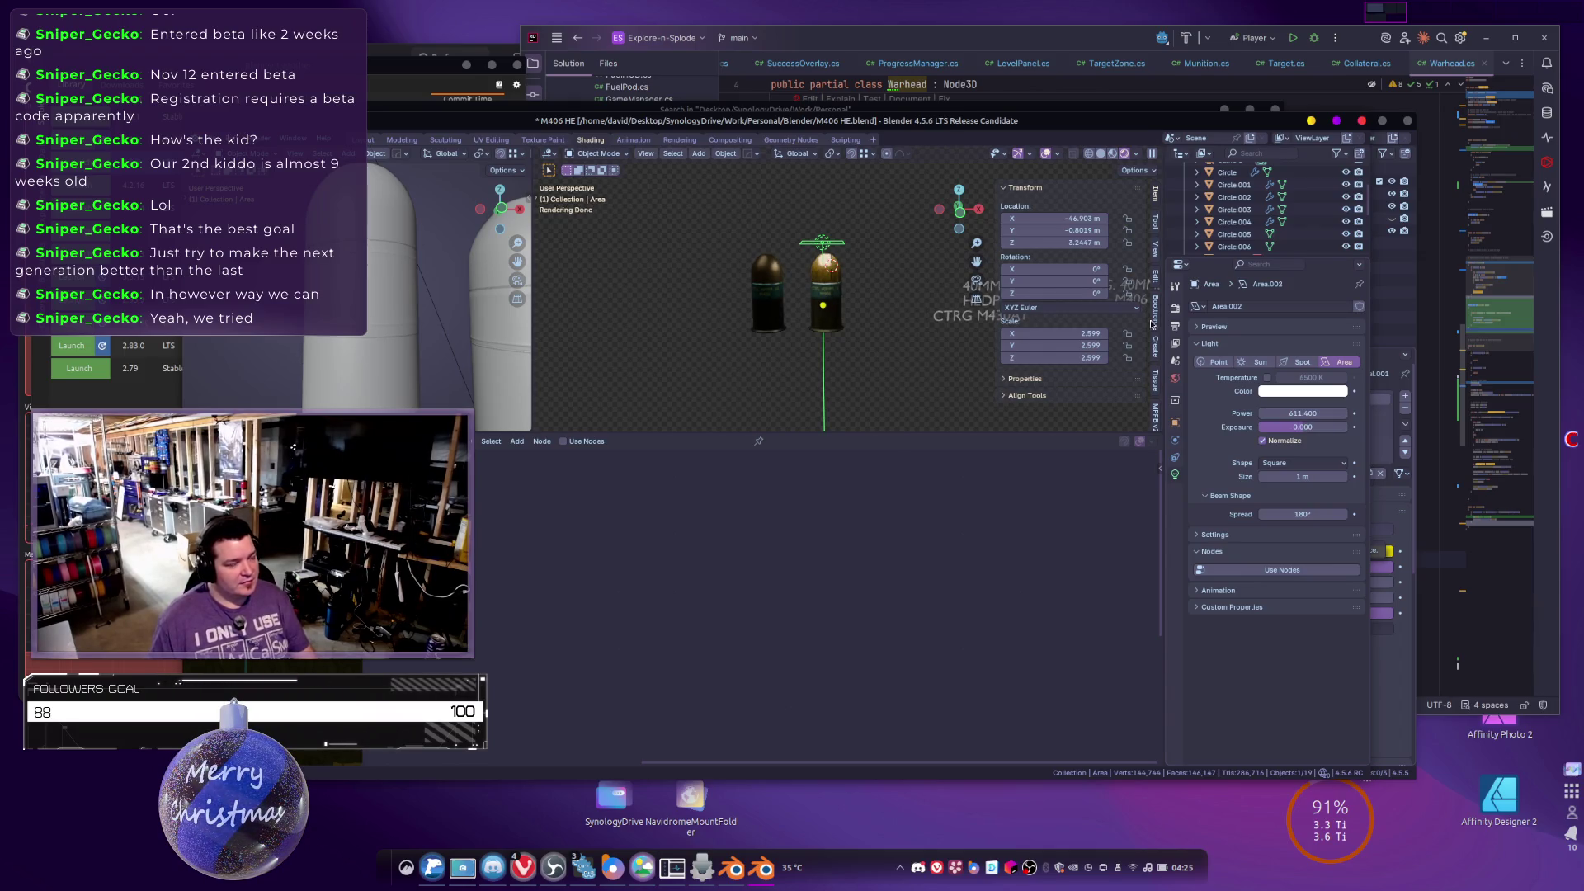
{"action": "key", "text": "s"}
{"action": "left_click", "coordinate": [1075, 268]}
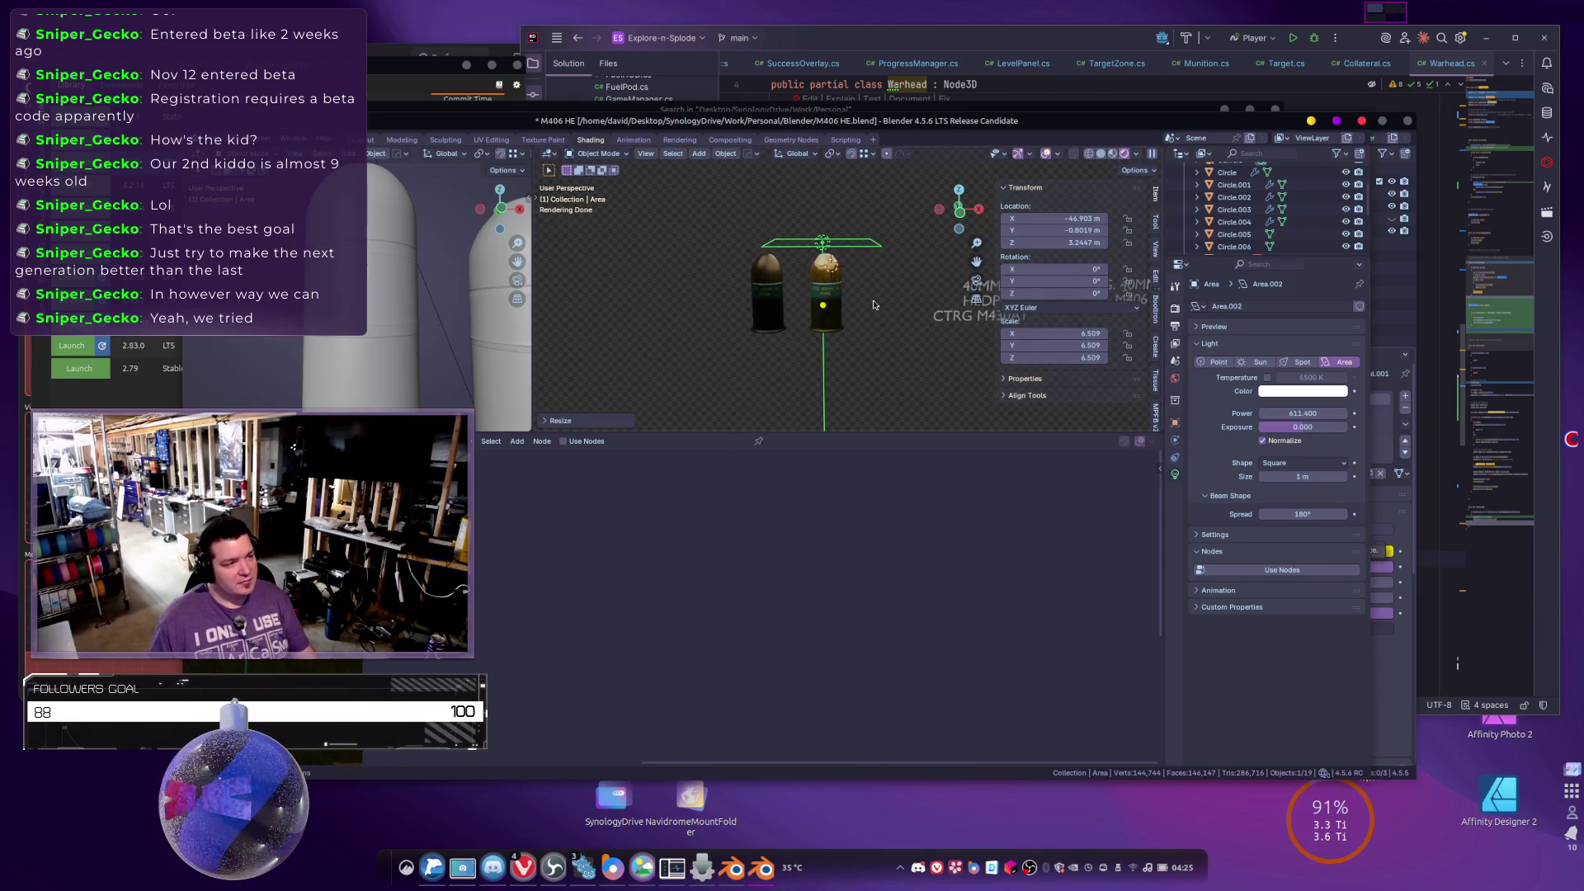
Move the left-hand round Circle.006, then select the right-hand round Circle.005.
{"action": "left_click", "coordinate": [779, 311]}
{"action": "key", "text": "g"}
{"action": "left_click", "coordinate": [837, 341]}
{"action": "left_click", "coordinate": [865, 307]}
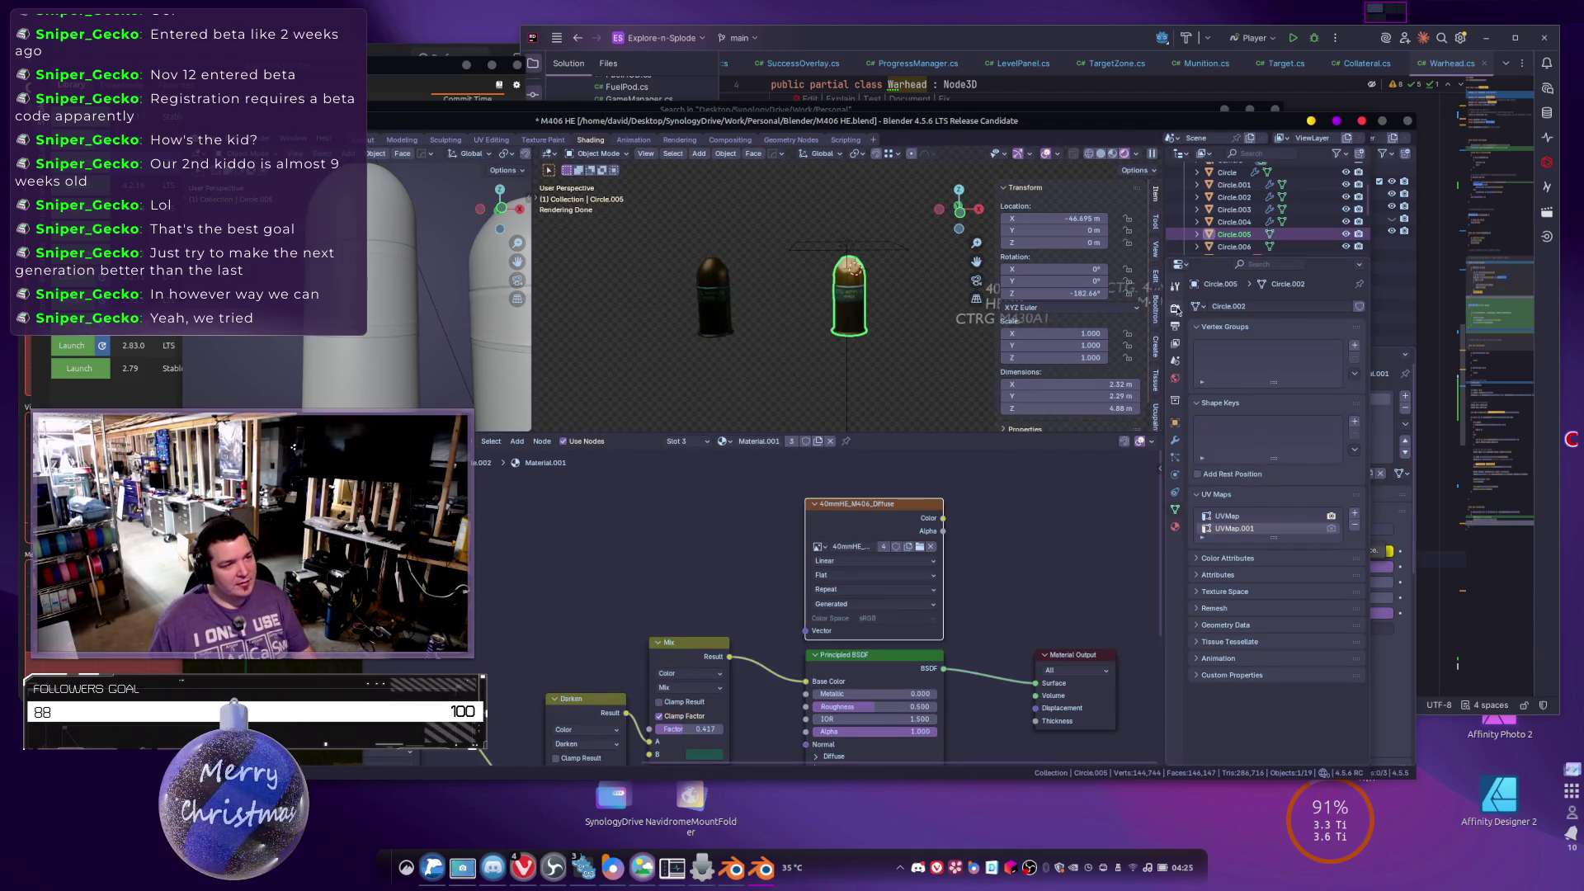
Bake the right-hand round's material into an image from Render properties.
{"action": "left_click", "coordinate": [1175, 308]}
{"action": "left_click", "coordinate": [1252, 717]}
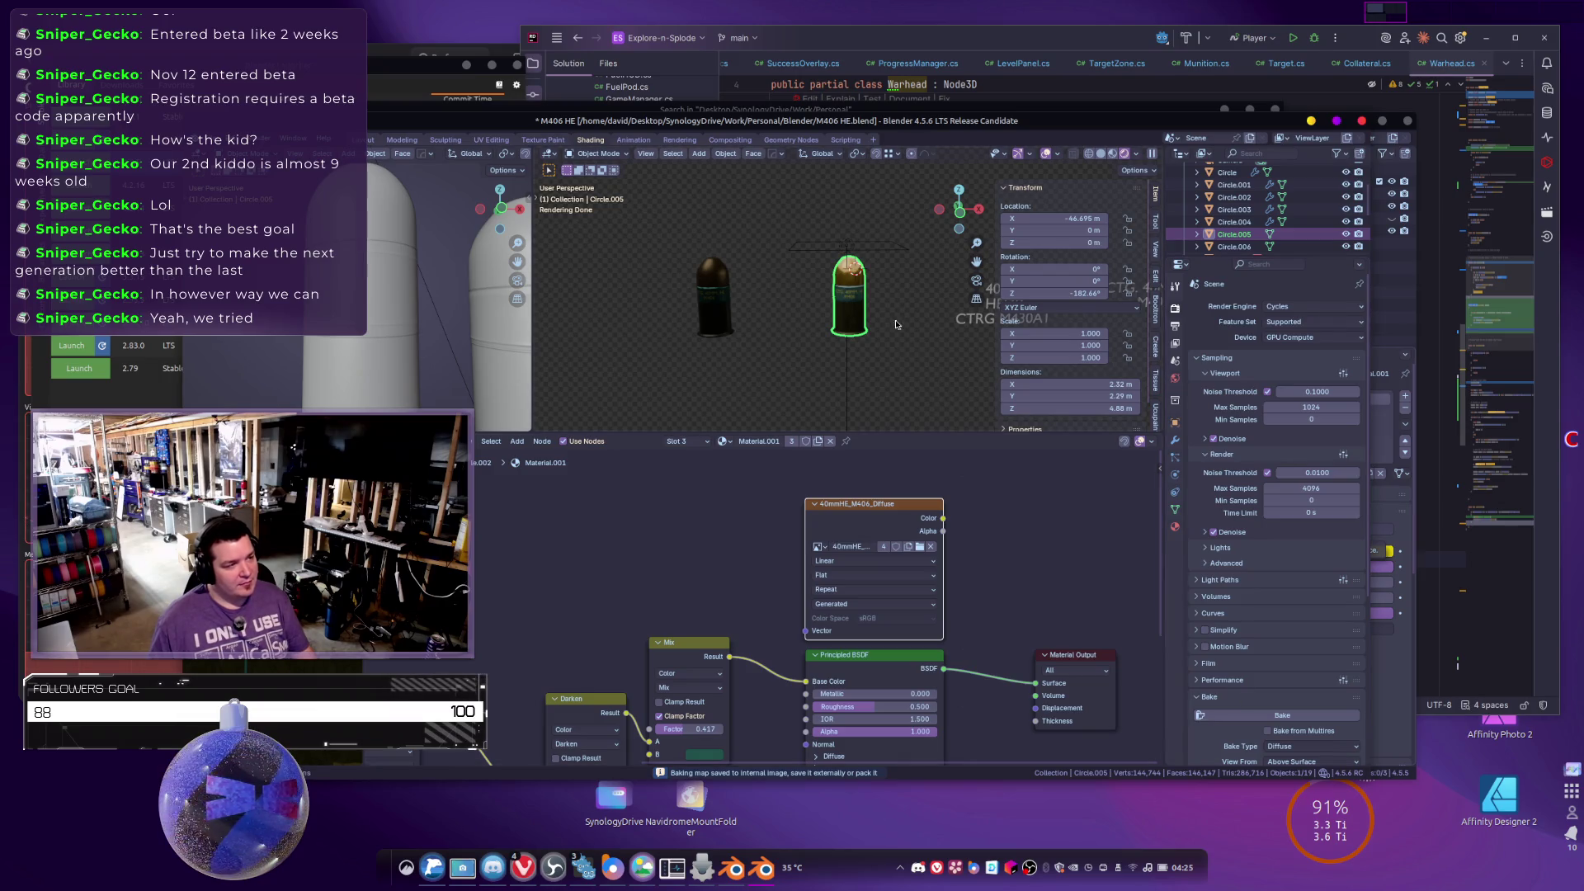
{"action": "scroll", "coordinate": [898, 329], "scroll_direction": "up", "scroll_amount": 3}
{"action": "scroll", "coordinate": [1204, 718], "scroll_direction": "down", "scroll_amount": 4}
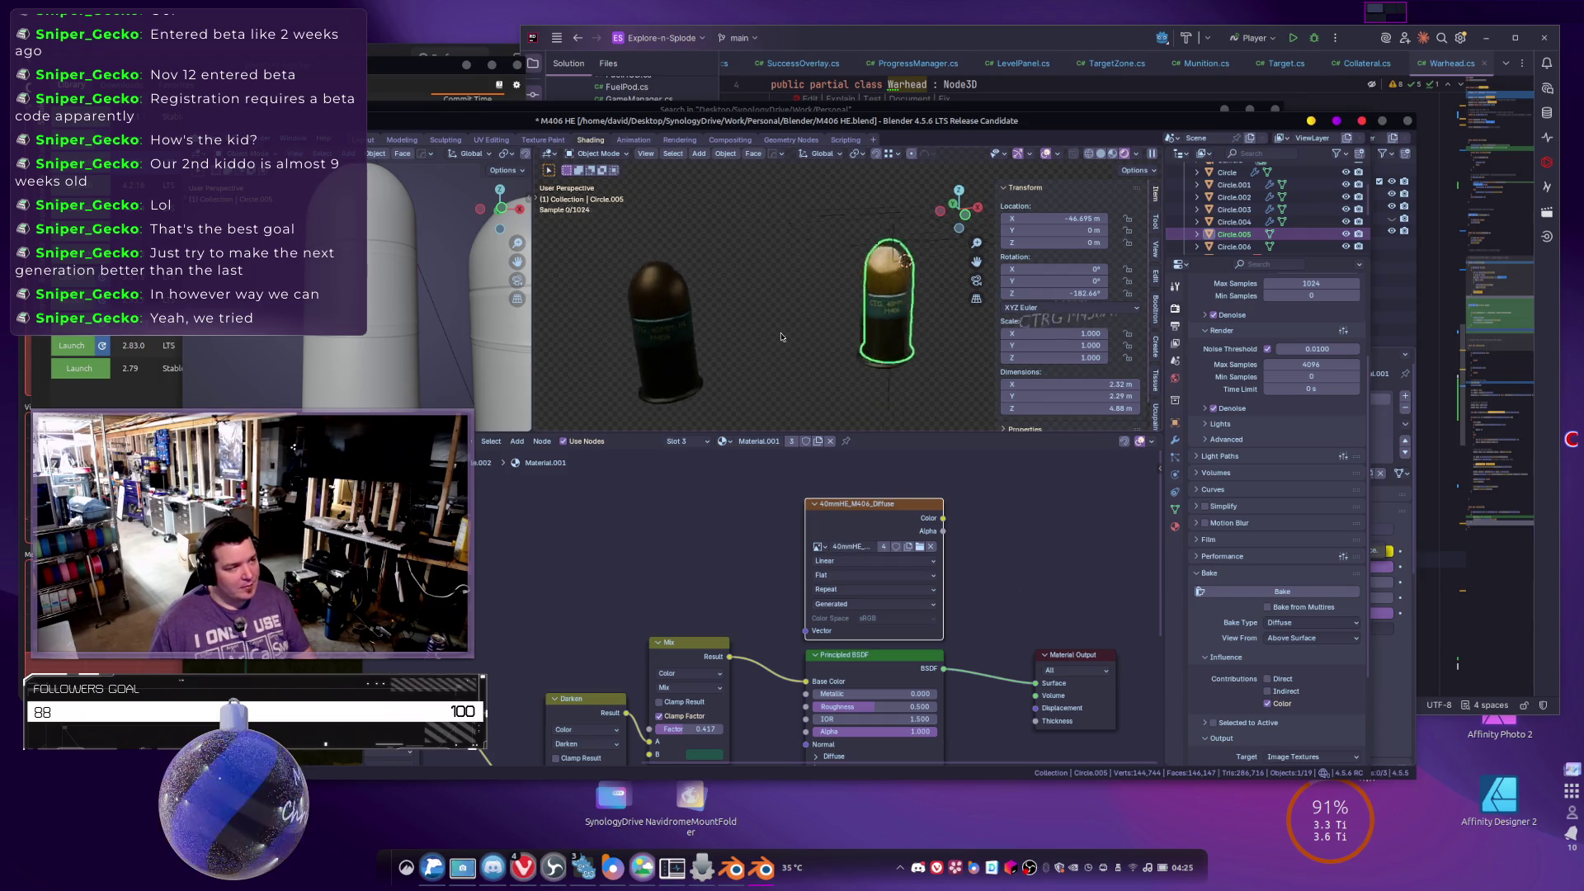
Select the area light and delete it from the scene.
{"action": "left_click", "coordinate": [703, 310]}
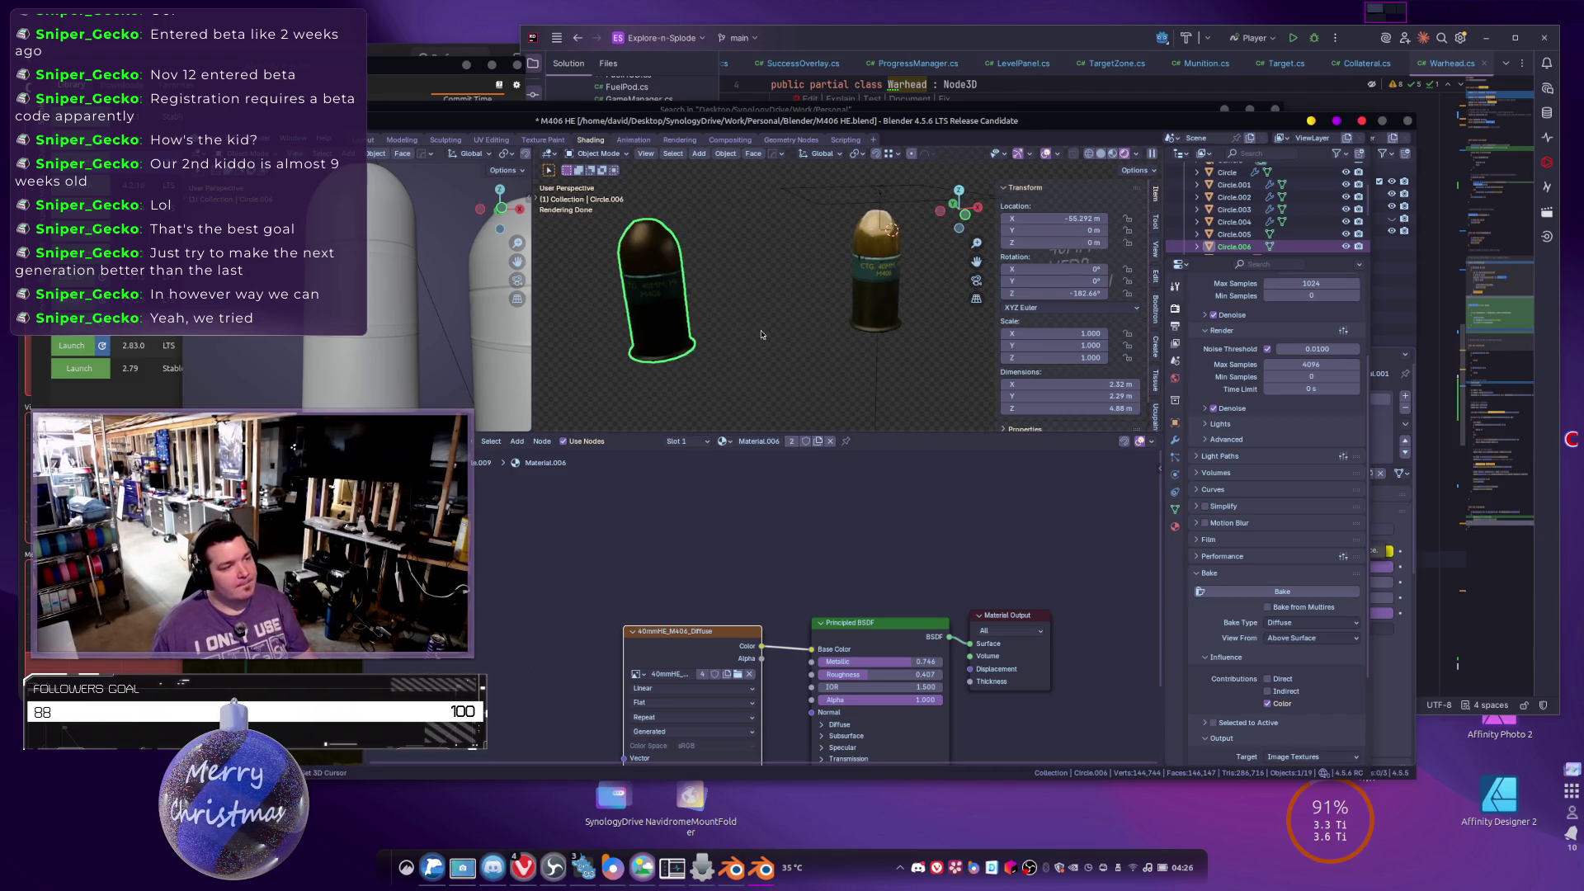
{"action": "left_click", "coordinate": [849, 204]}
{"action": "key", "text": "Delete"}
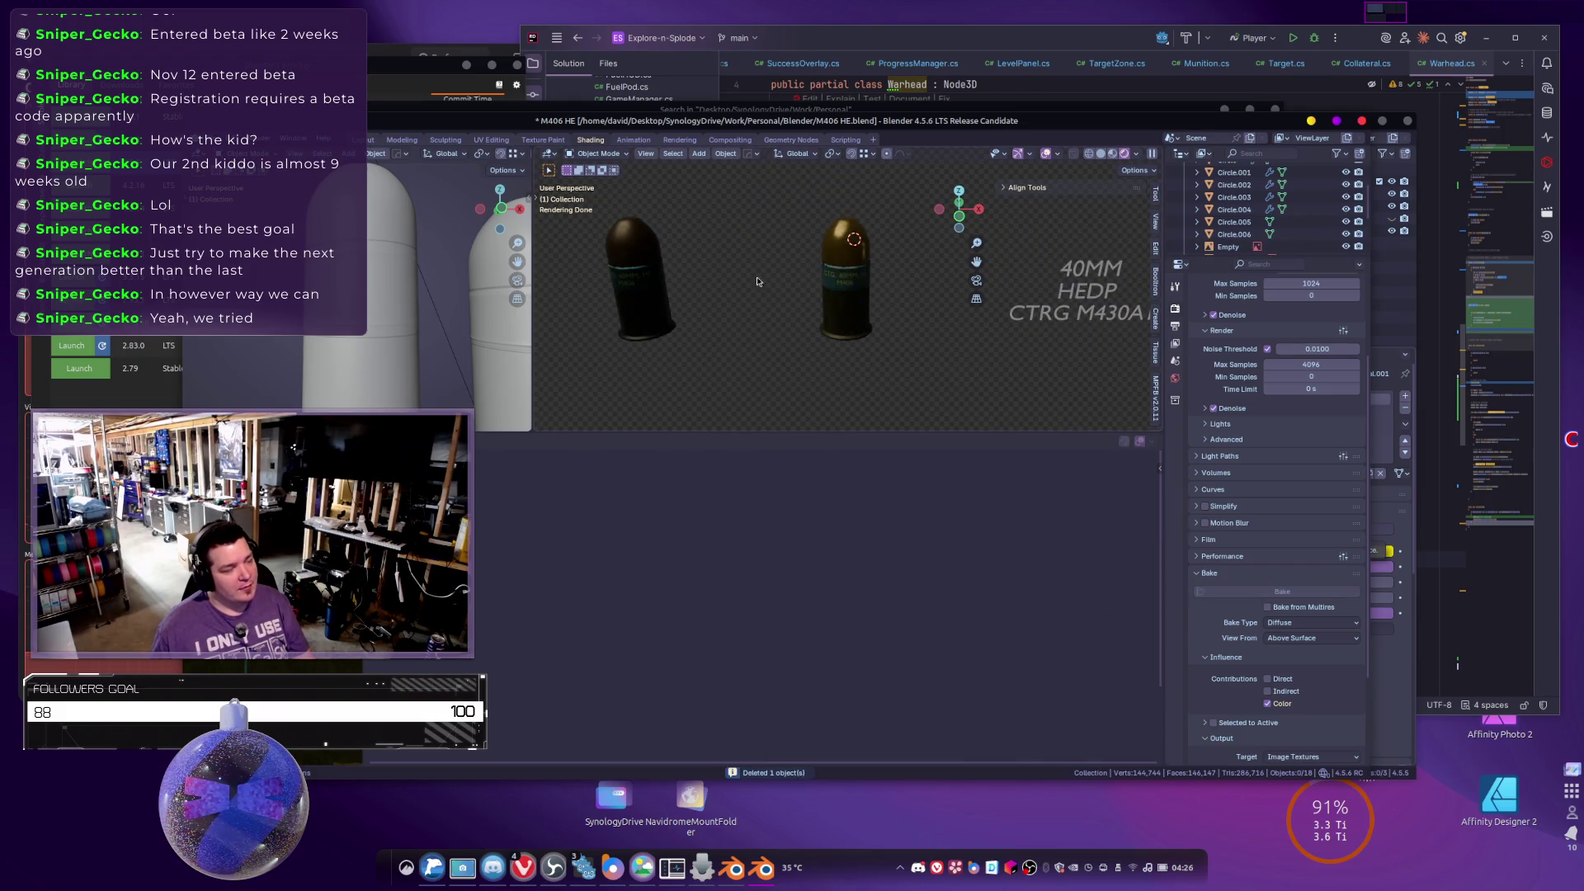
Select the right-hand round Circle.005 and slightly brighten its Mix node's second colour.
{"action": "left_click", "coordinate": [850, 291]}
{"action": "scroll", "coordinate": [680, 584], "scroll_direction": "down", "scroll_amount": 5}
{"action": "scroll", "coordinate": [680, 584], "scroll_direction": "left", "scroll_amount": 5}
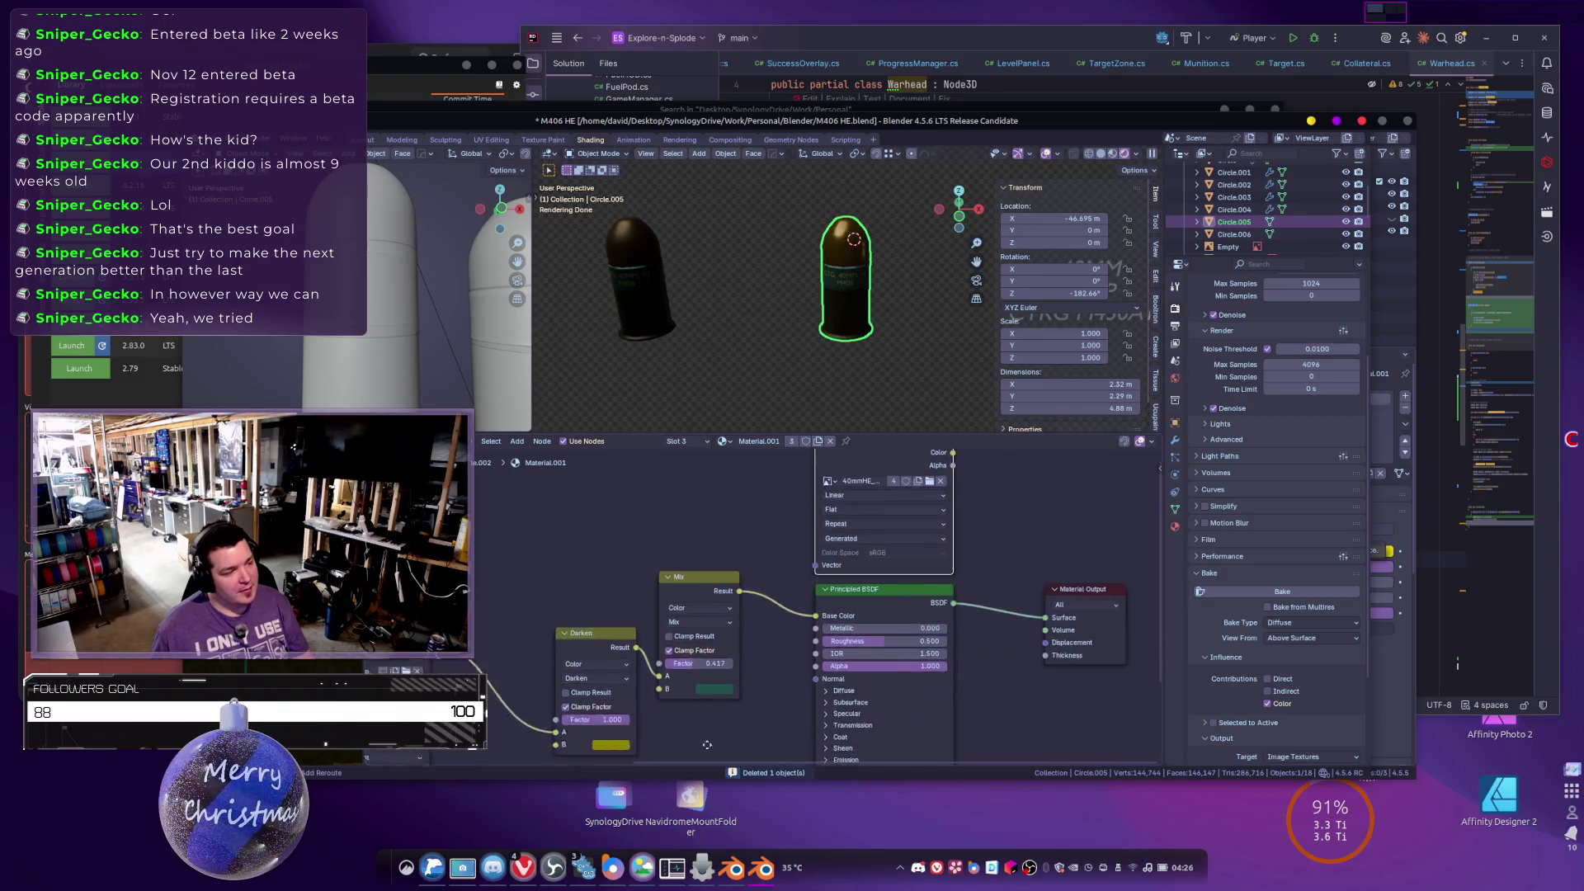
{"action": "scroll", "coordinate": [852, 663], "scroll_direction": "up", "scroll_amount": 2}
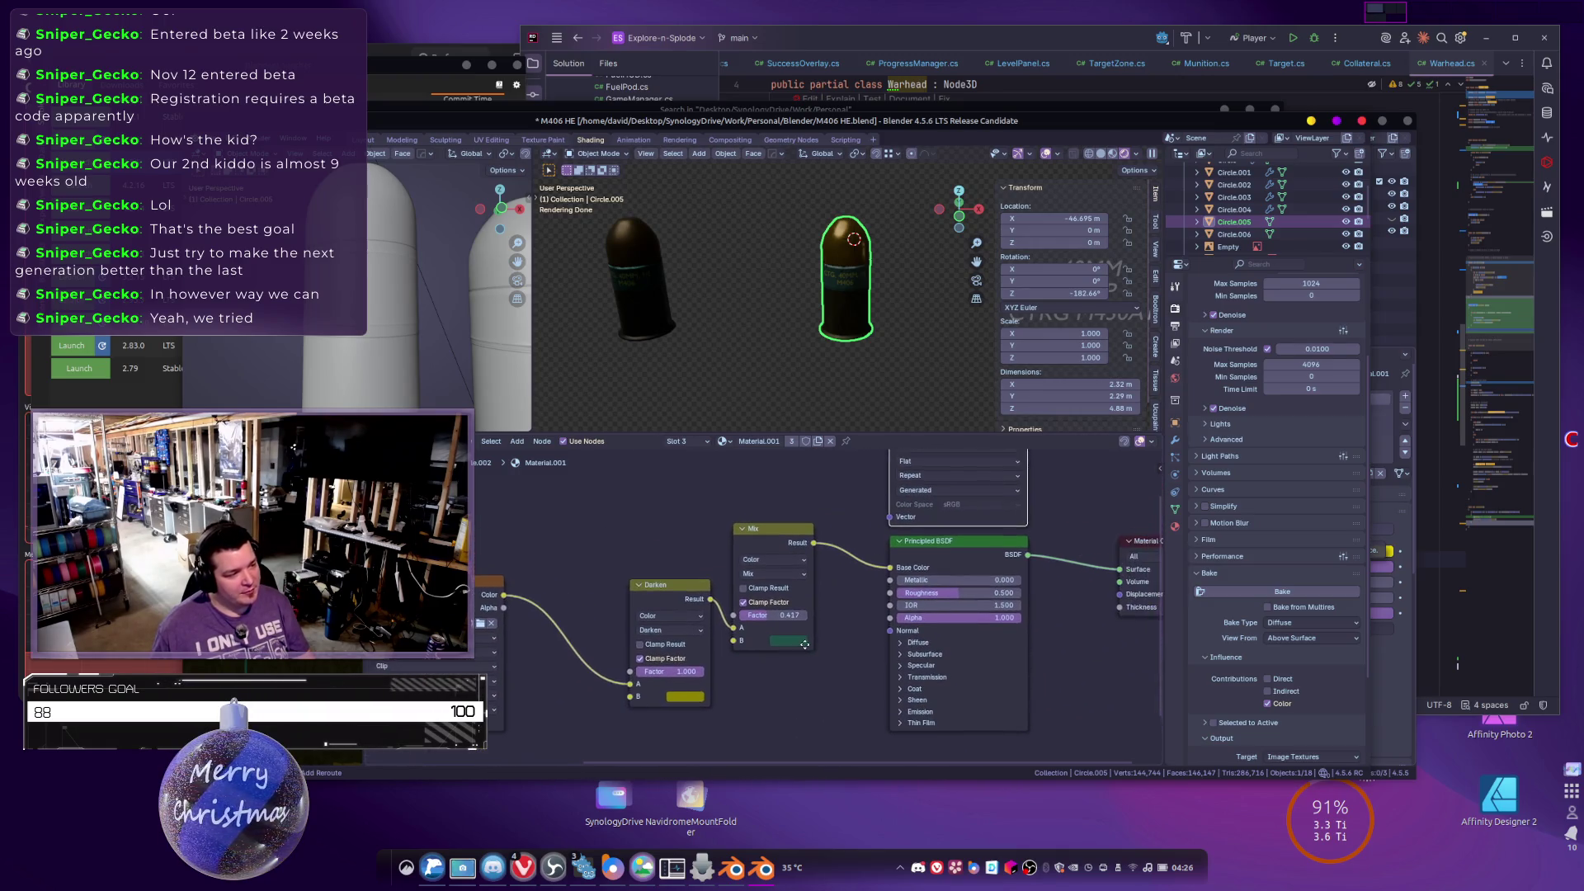
{"action": "scroll", "coordinate": [831, 641], "scroll_direction": "left", "scroll_amount": 2}
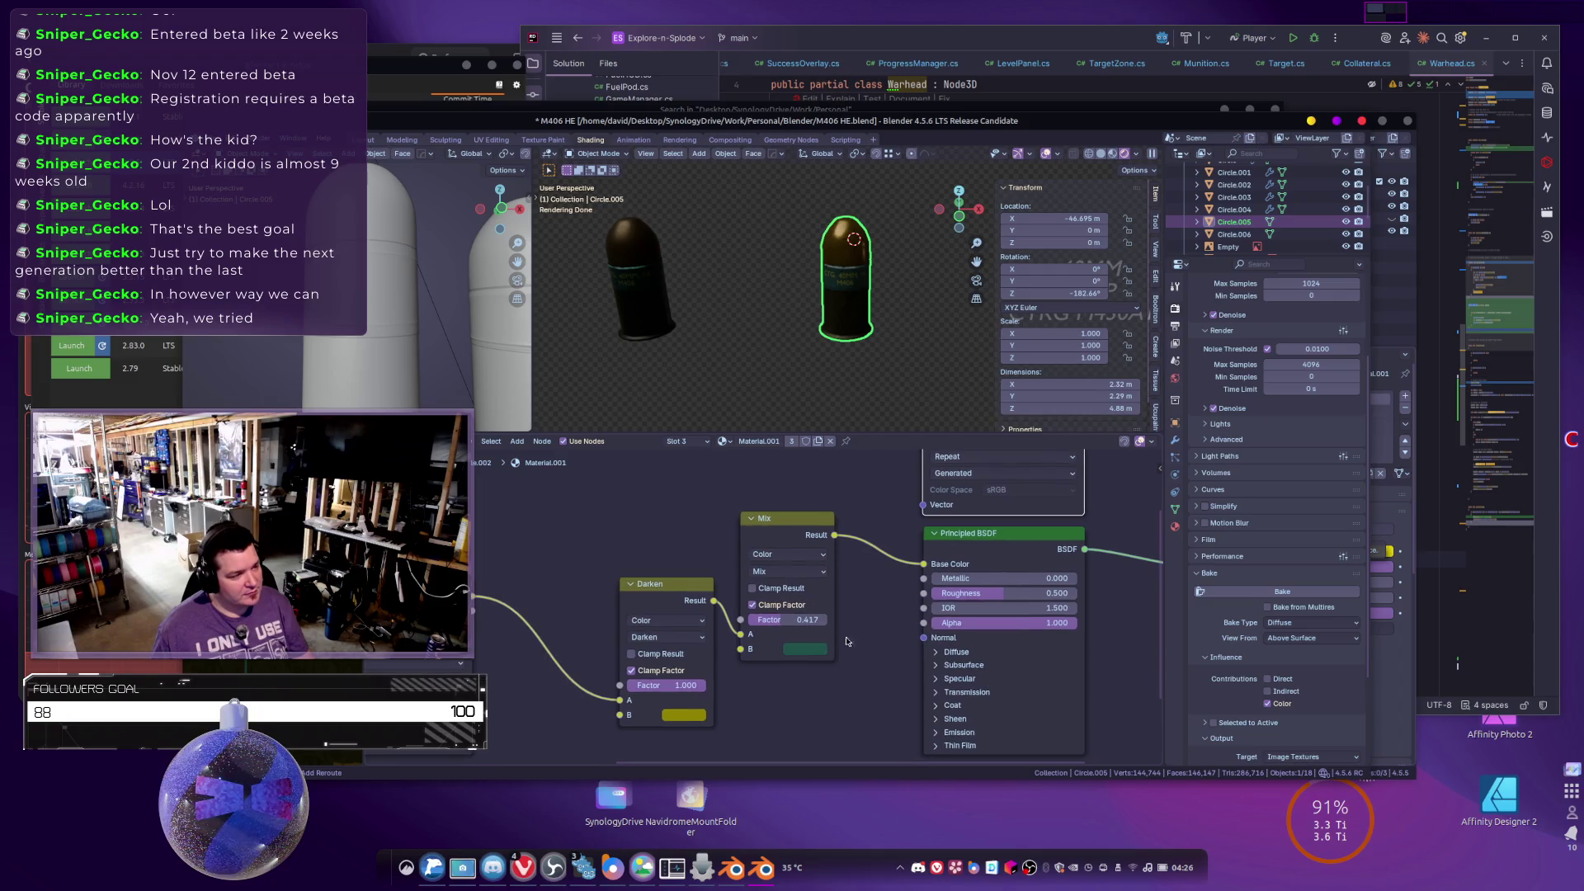
{"action": "scroll", "coordinate": [843, 653], "scroll_direction": "left", "scroll_amount": 2}
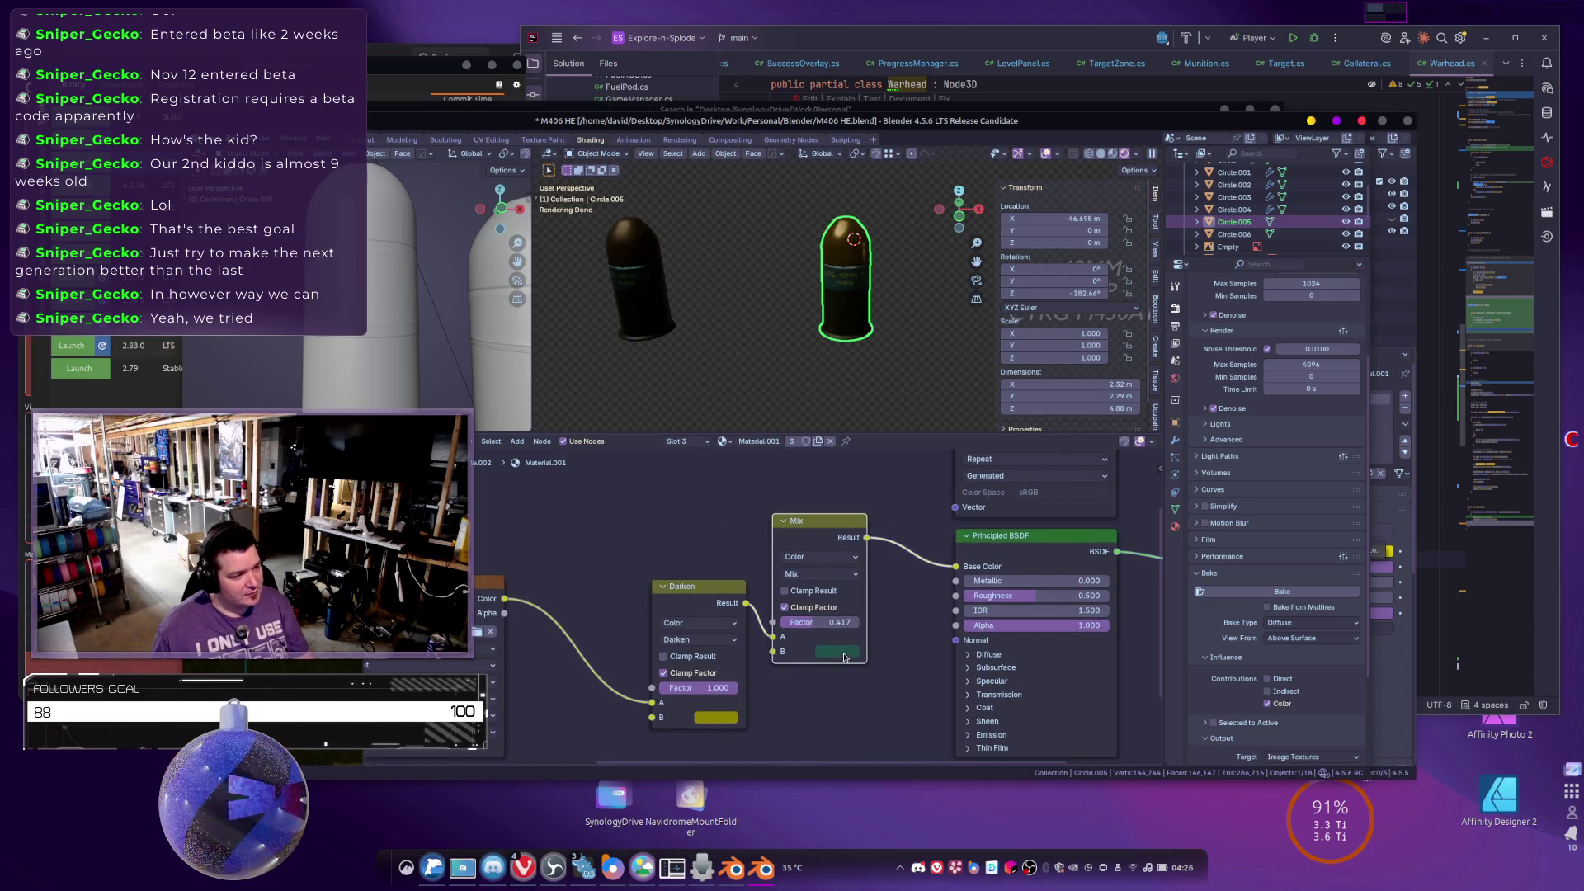
{"action": "left_click", "coordinate": [844, 652]}
{"action": "left_click", "coordinate": [941, 494]}
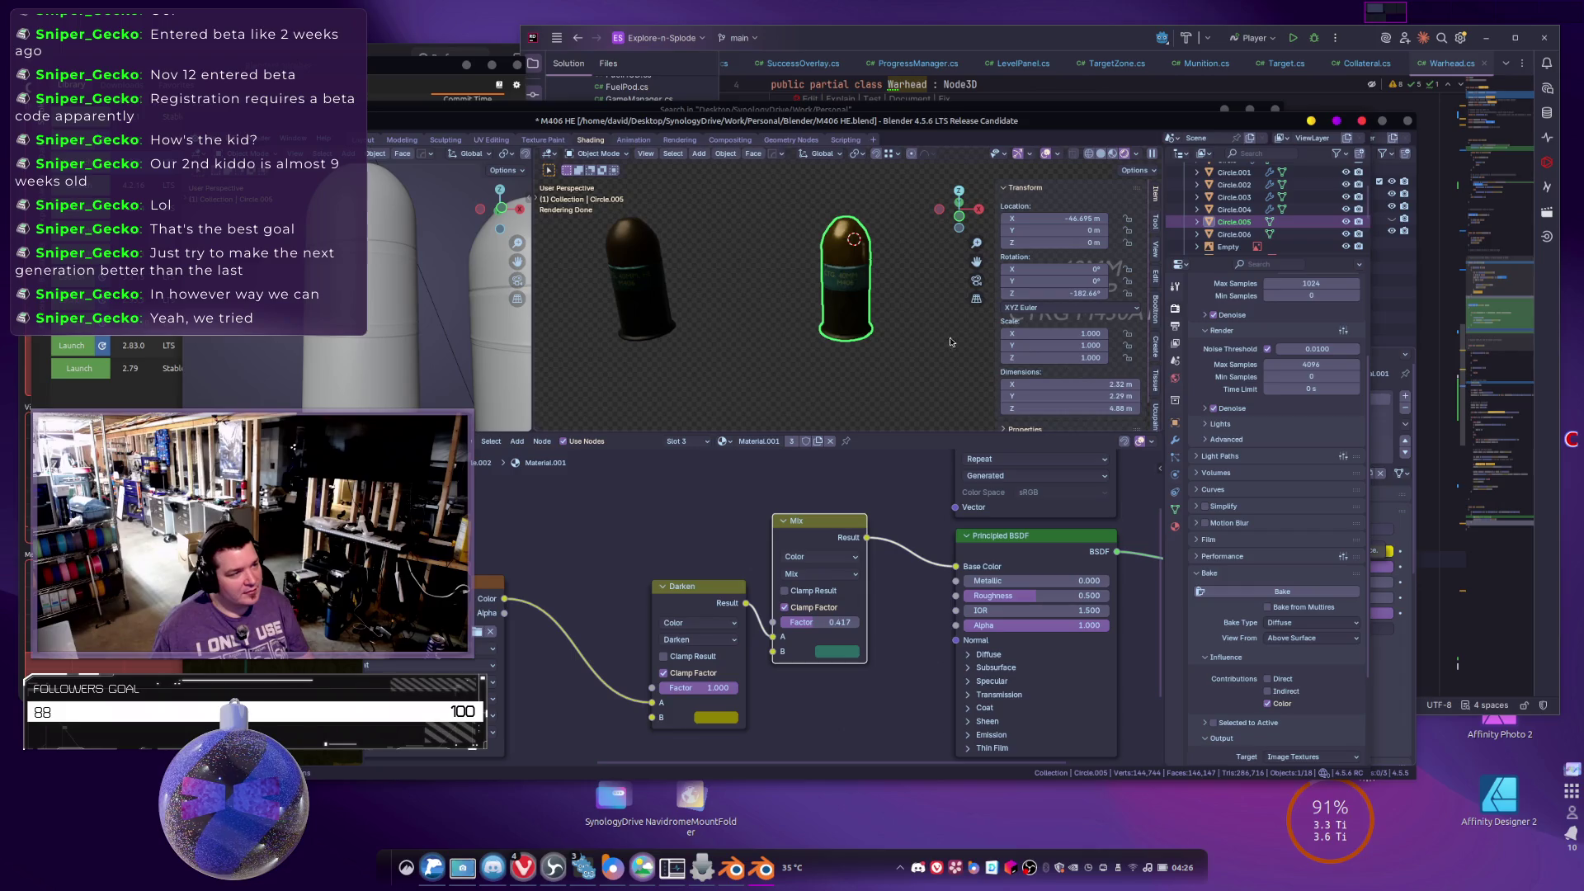
Recolour a Color Ramp stop in Circle.005's Material.003.
{"action": "left_click", "coordinate": [1175, 526]}
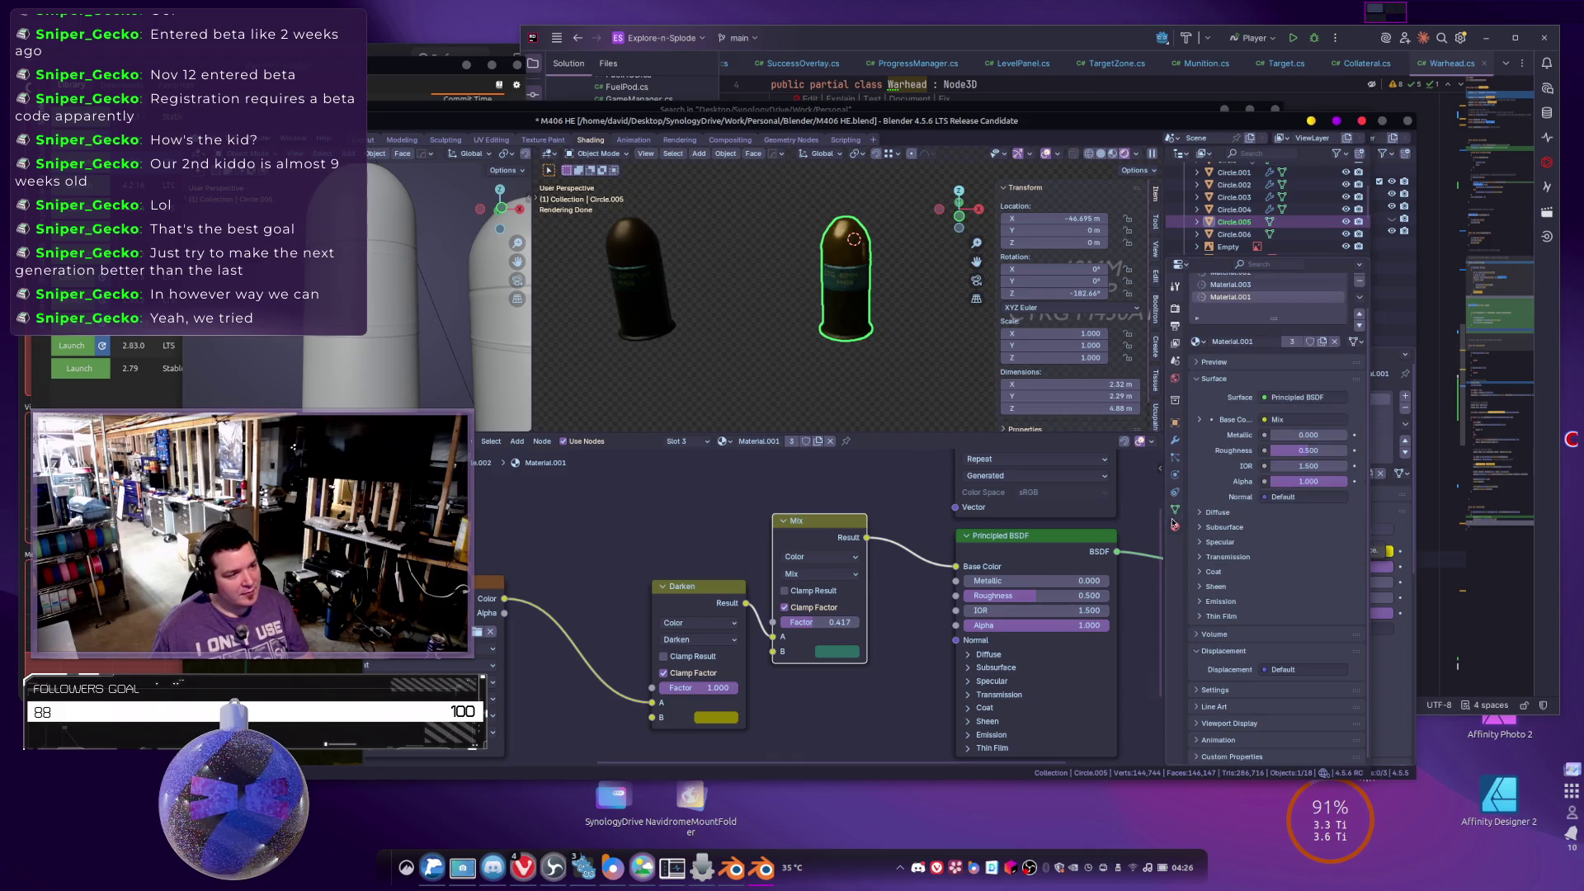
{"action": "left_click", "coordinate": [1226, 284]}
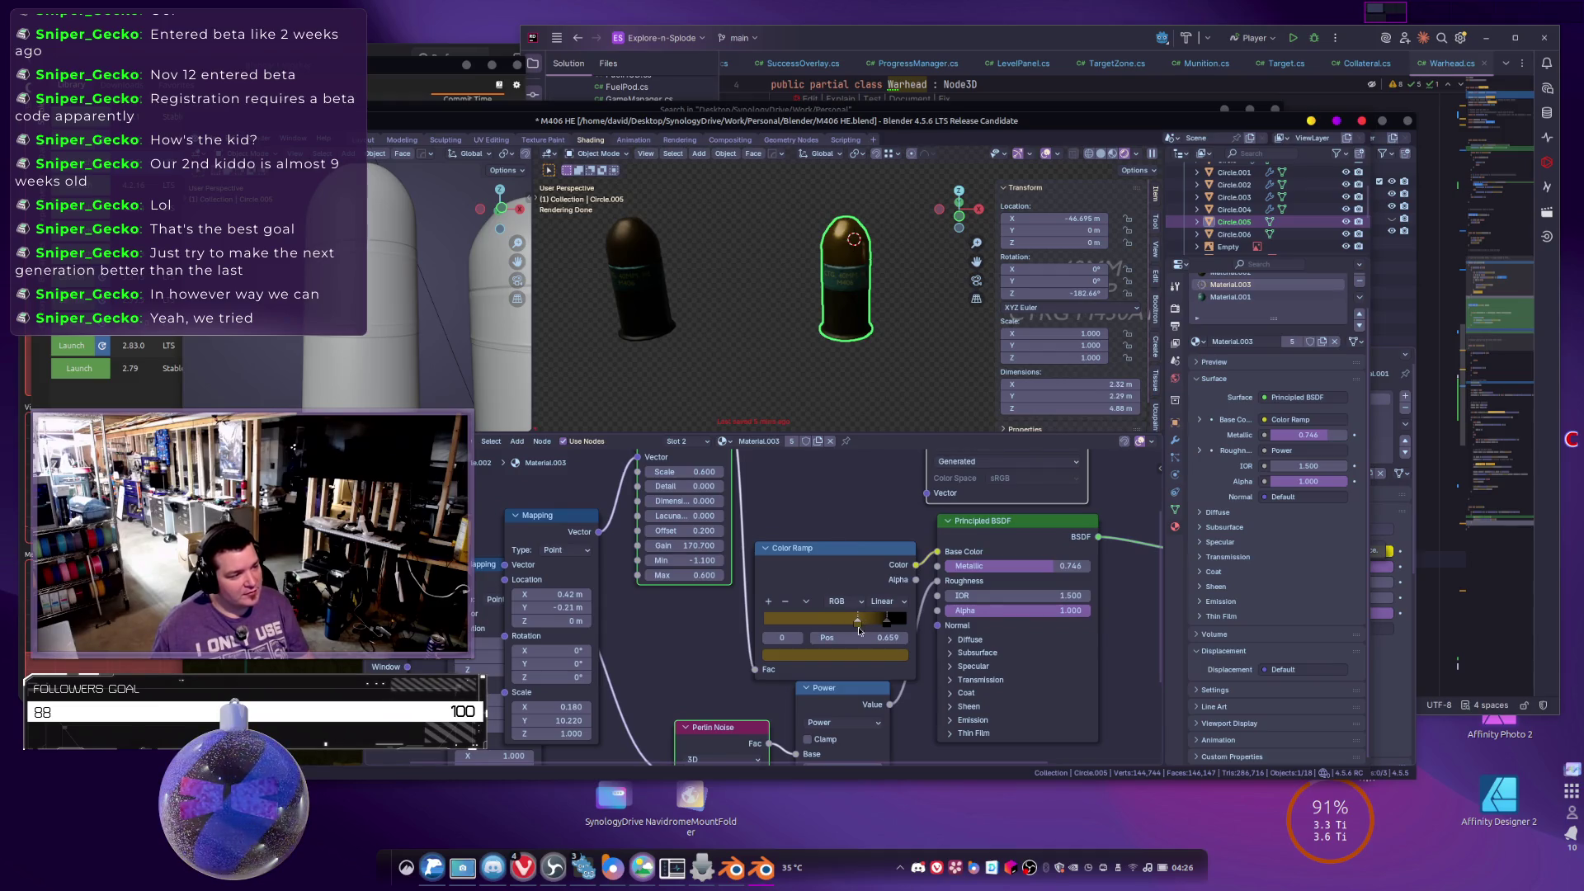
{"action": "left_click", "coordinate": [861, 655]}
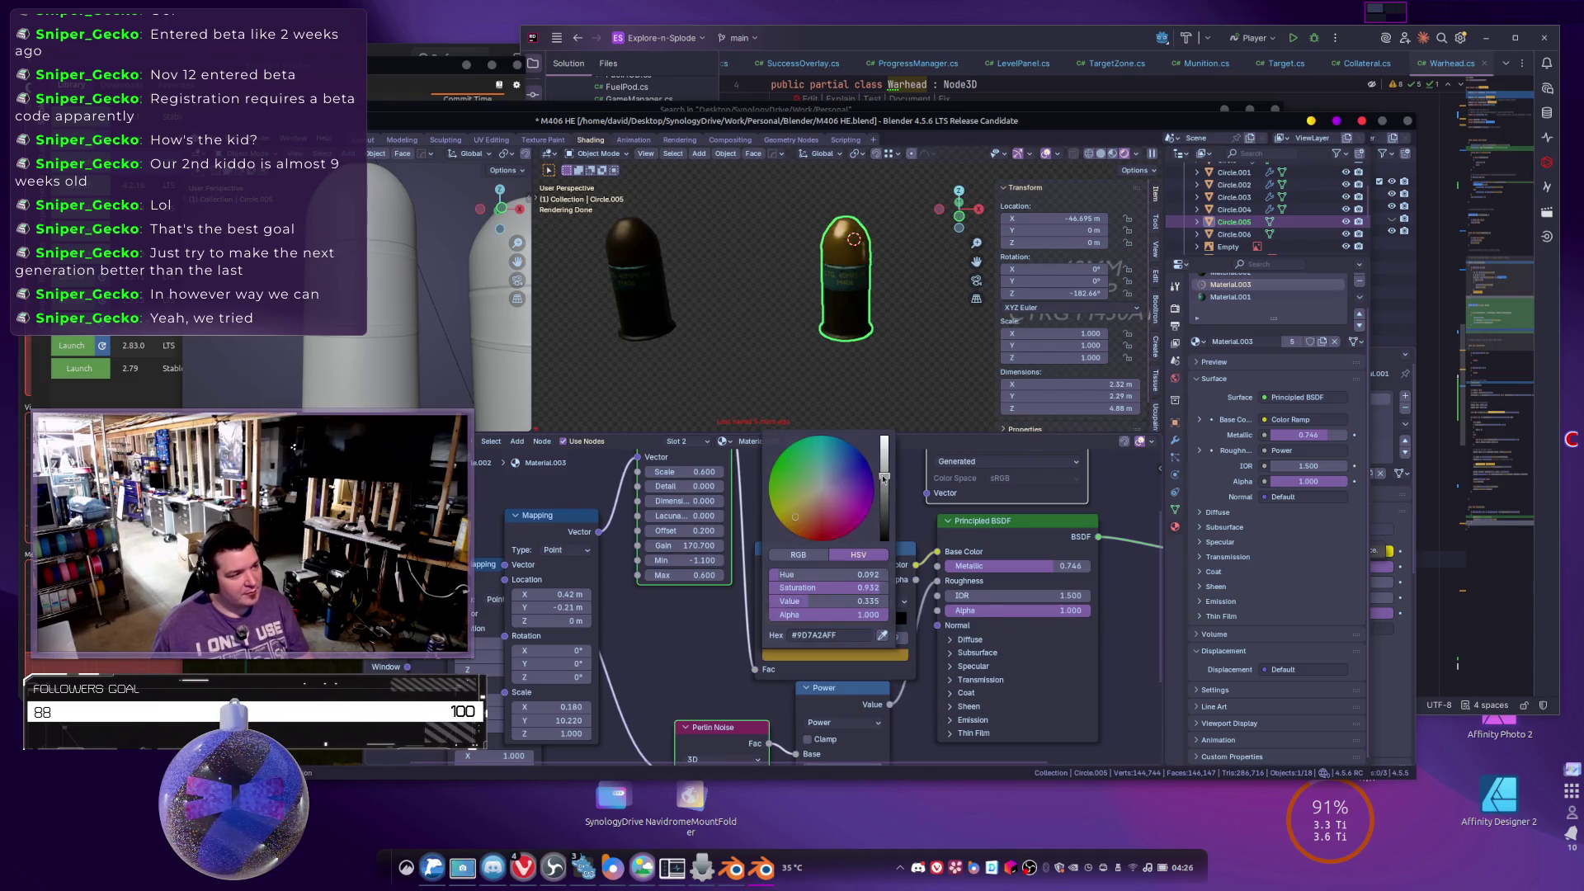
{"action": "scroll", "coordinate": [990, 503], "scroll_direction": "right", "scroll_amount": 3}
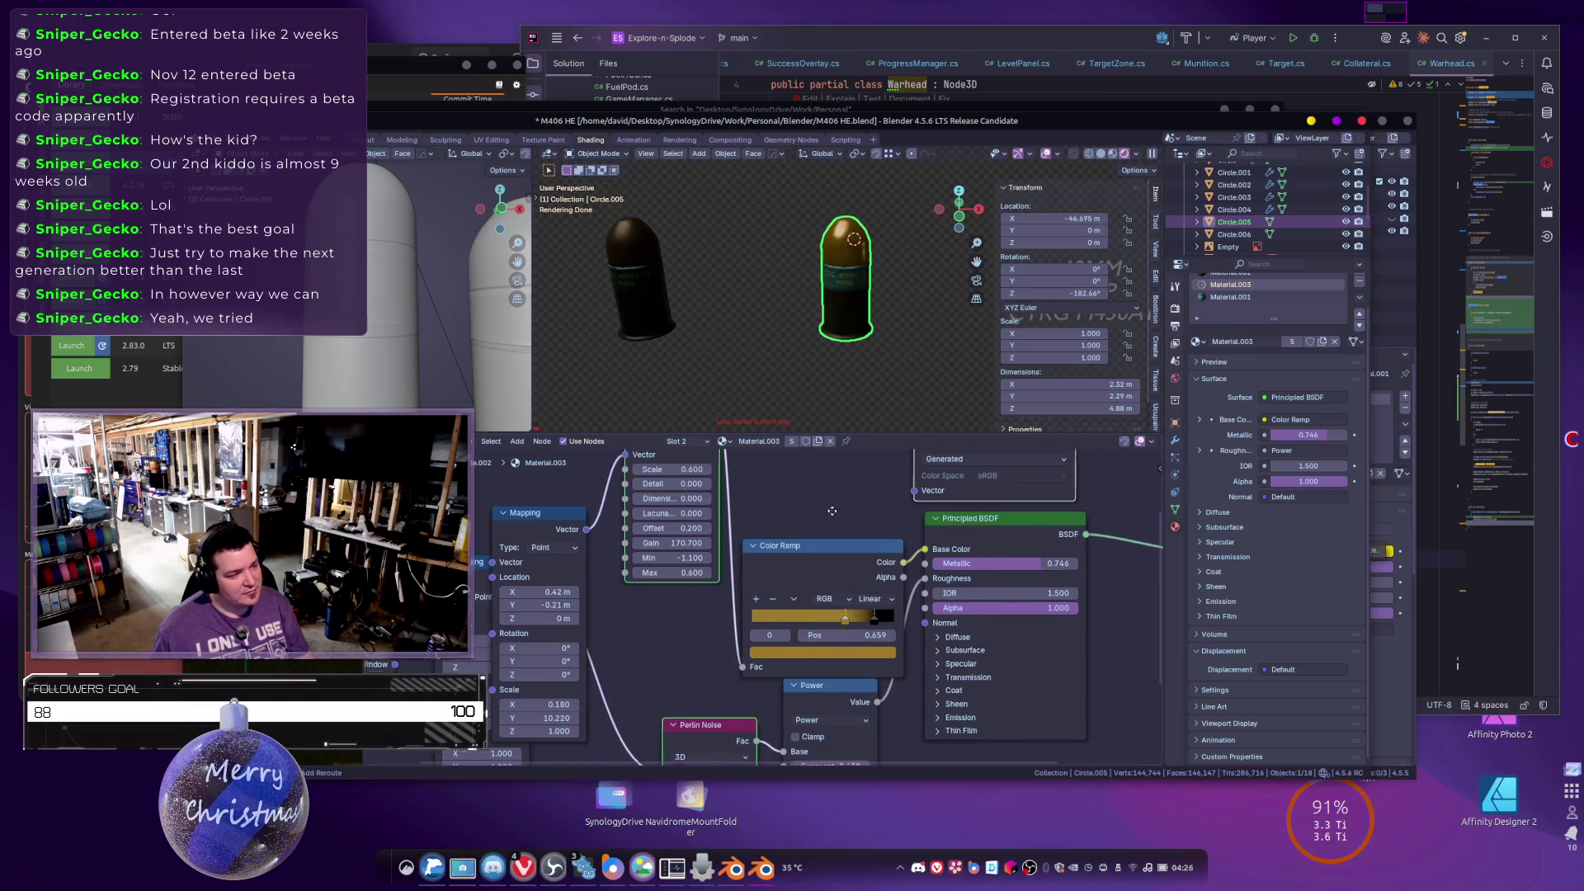
Brighten Material.002's Color Ramp stop to olive and reveal the full material slot list.
{"action": "left_click", "coordinate": [1205, 273]}
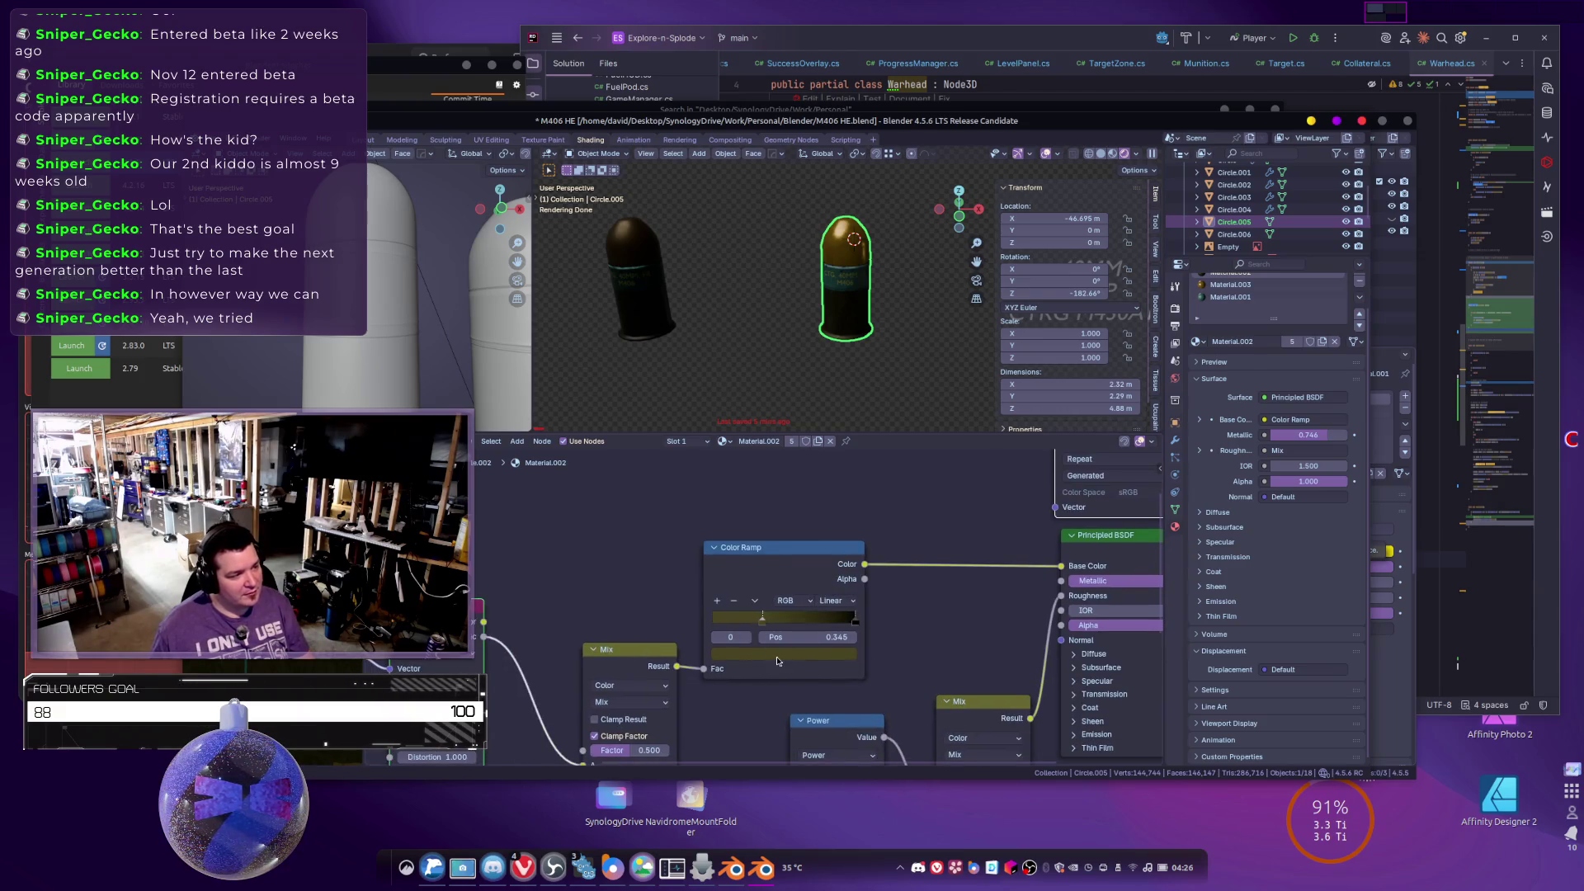
{"action": "left_click", "coordinate": [780, 654]}
{"action": "left_click", "coordinate": [831, 482]}
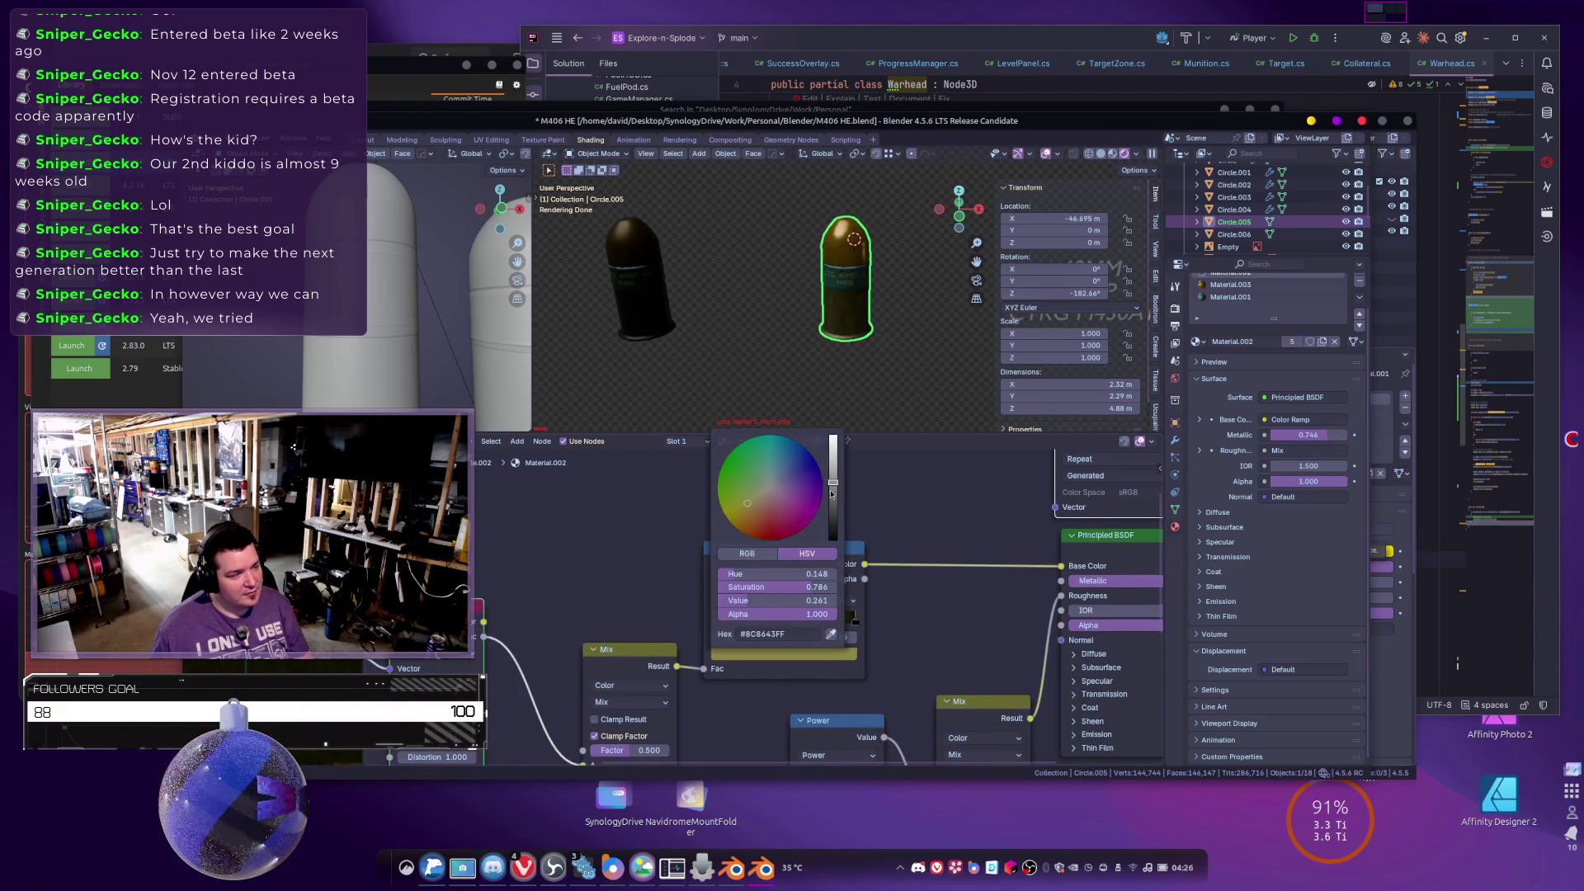
{"action": "scroll", "coordinate": [829, 629], "scroll_direction": "right", "scroll_amount": 2}
{"action": "scroll", "coordinate": [901, 307], "scroll_direction": "left", "scroll_amount": 3}
{"action": "scroll", "coordinate": [901, 306], "scroll_direction": "right", "scroll_amount": 2}
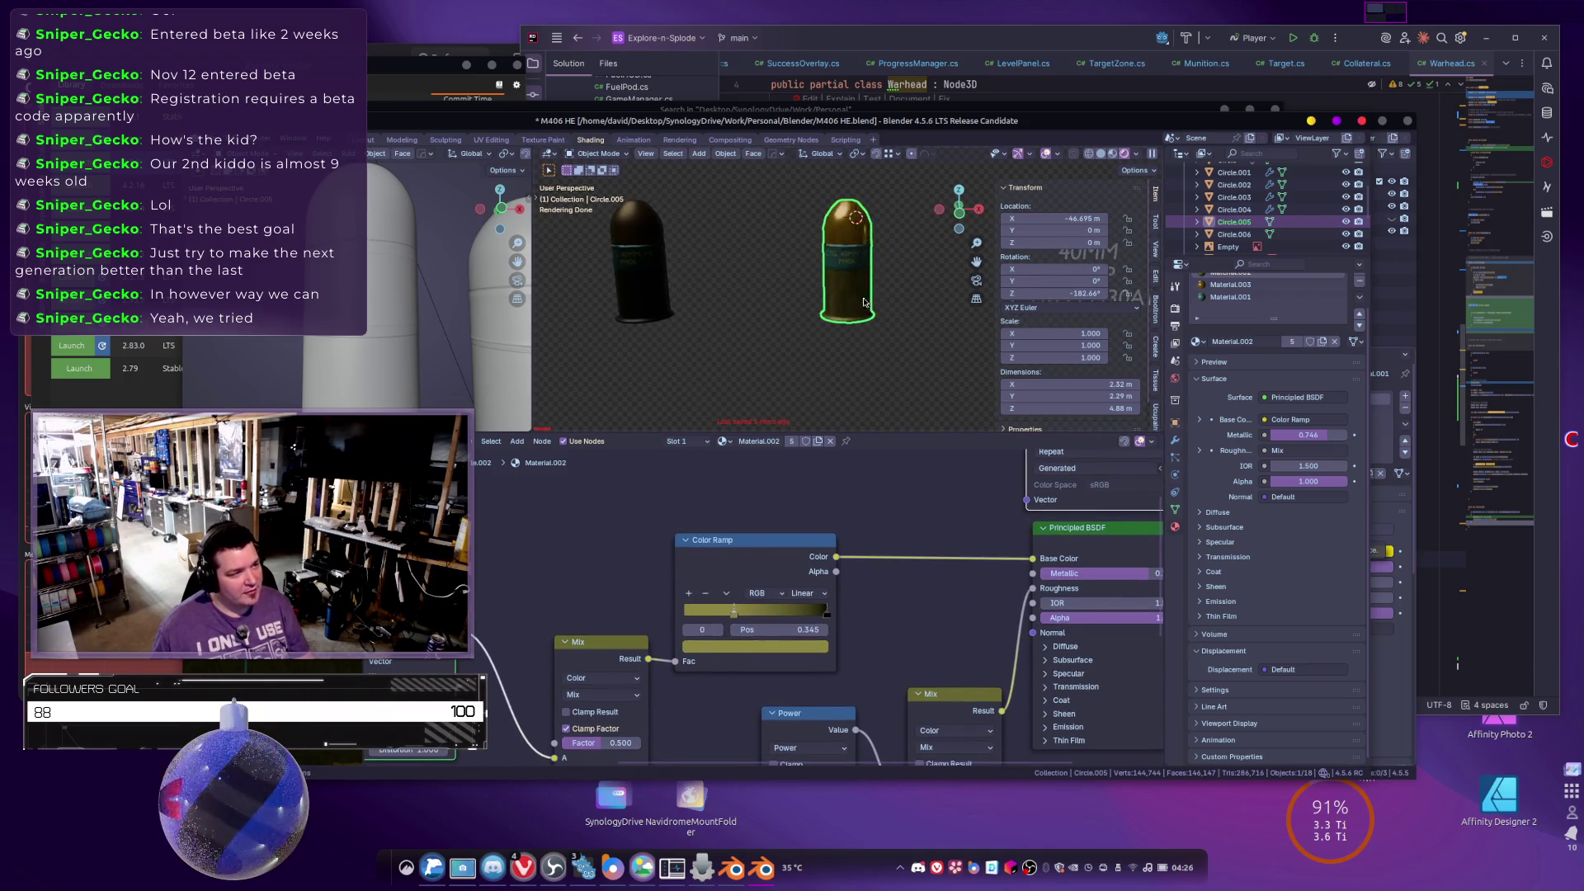
{"action": "scroll", "coordinate": [1232, 528], "scroll_direction": "up", "scroll_amount": 2}
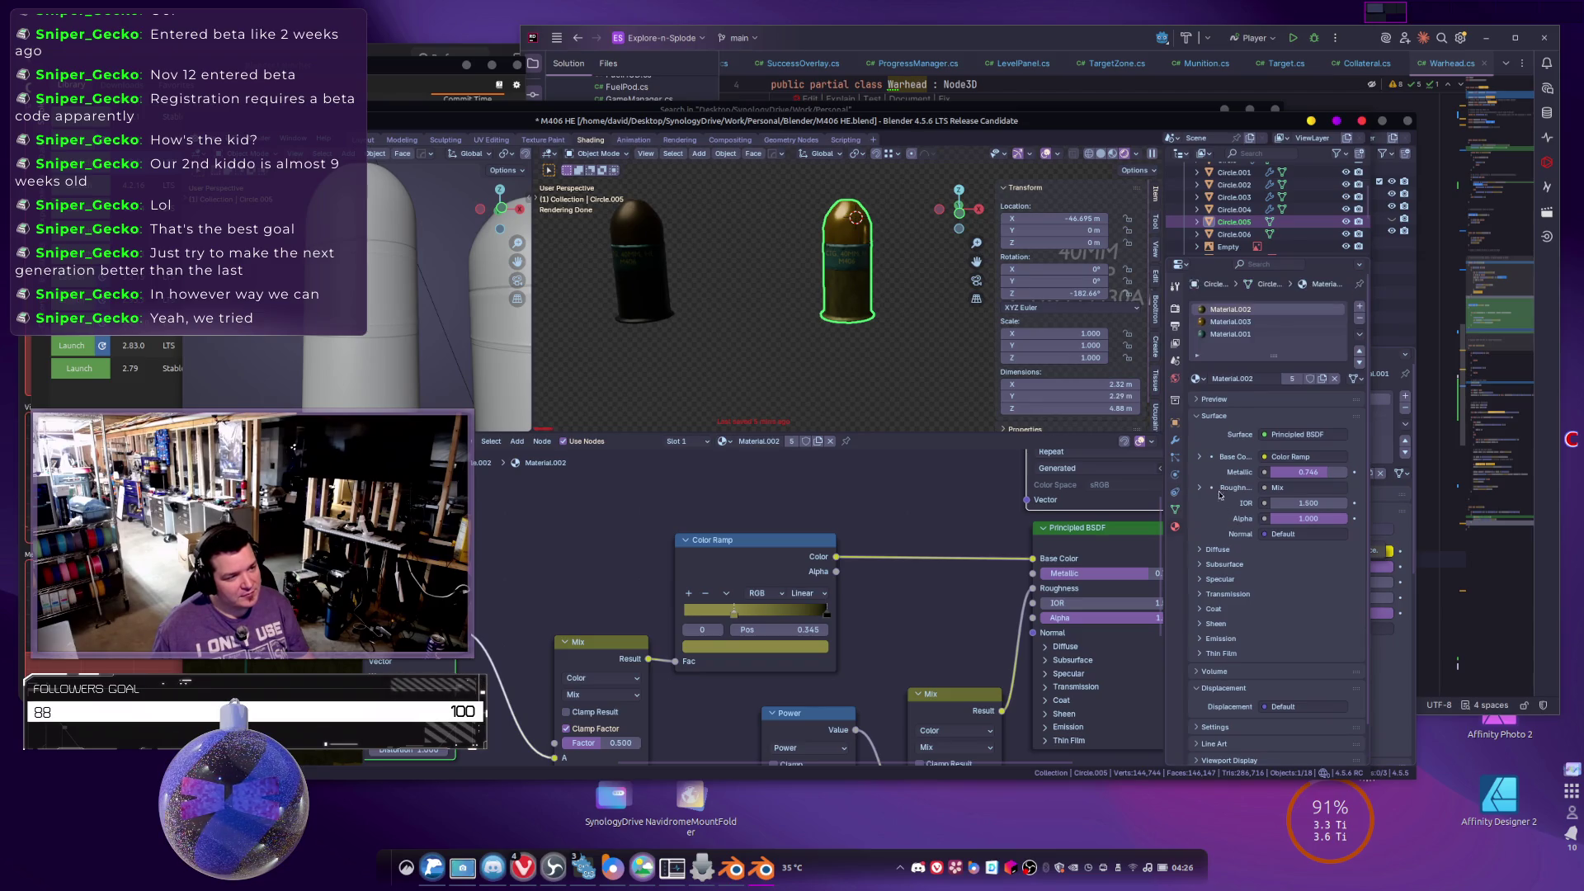
Bake the procedural material colour into the diffuse image from the Bake section.
{"action": "left_click", "coordinate": [1175, 308]}
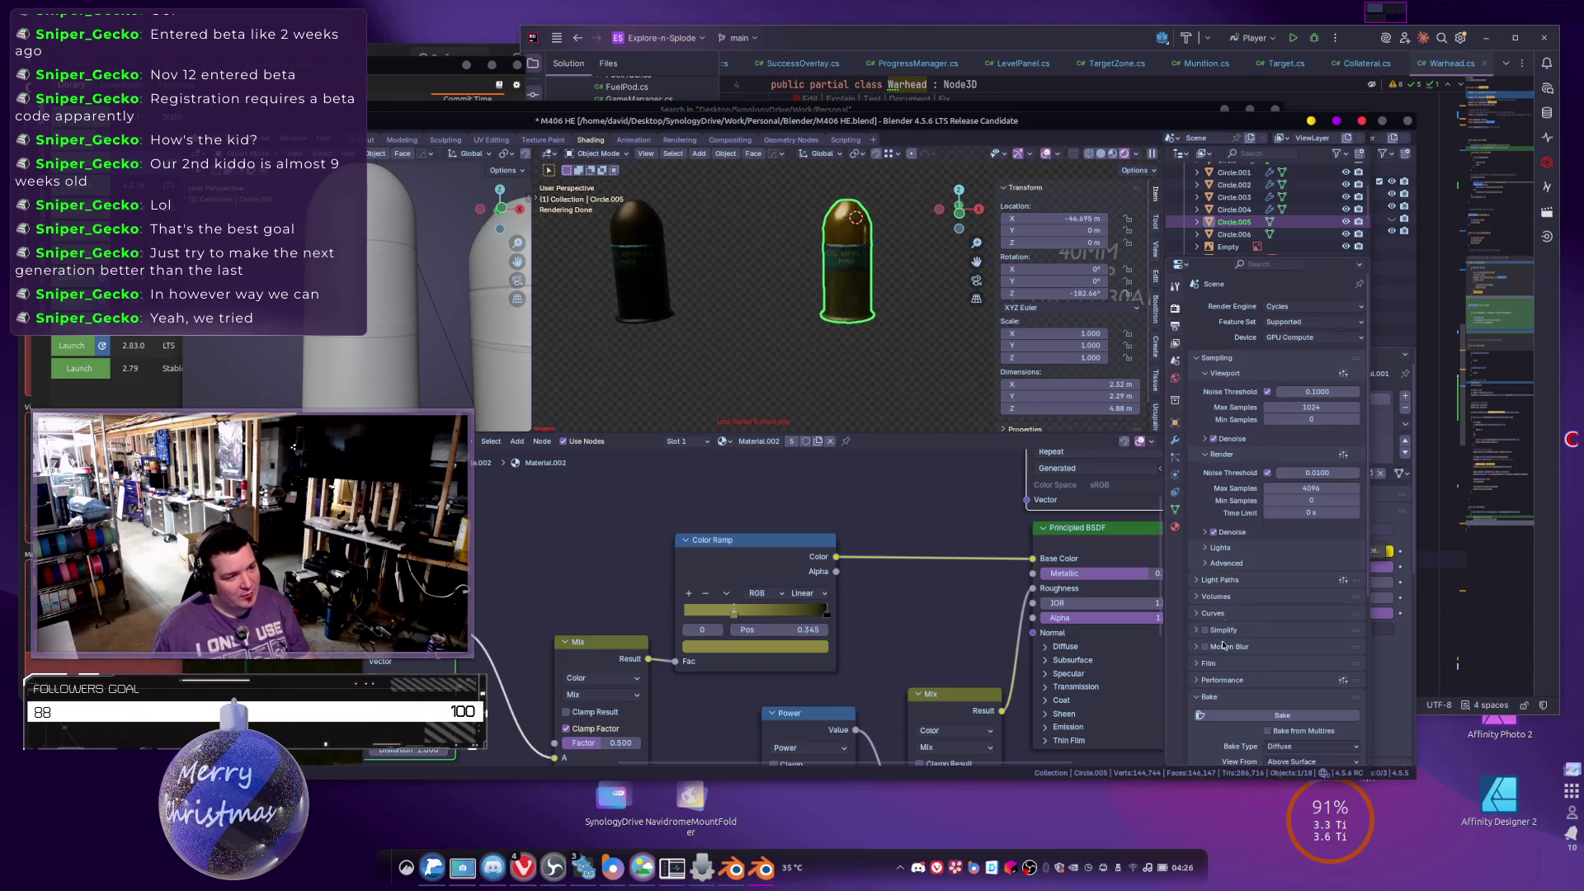
{"action": "scroll", "coordinate": [1224, 638], "scroll_direction": "down", "scroll_amount": 3}
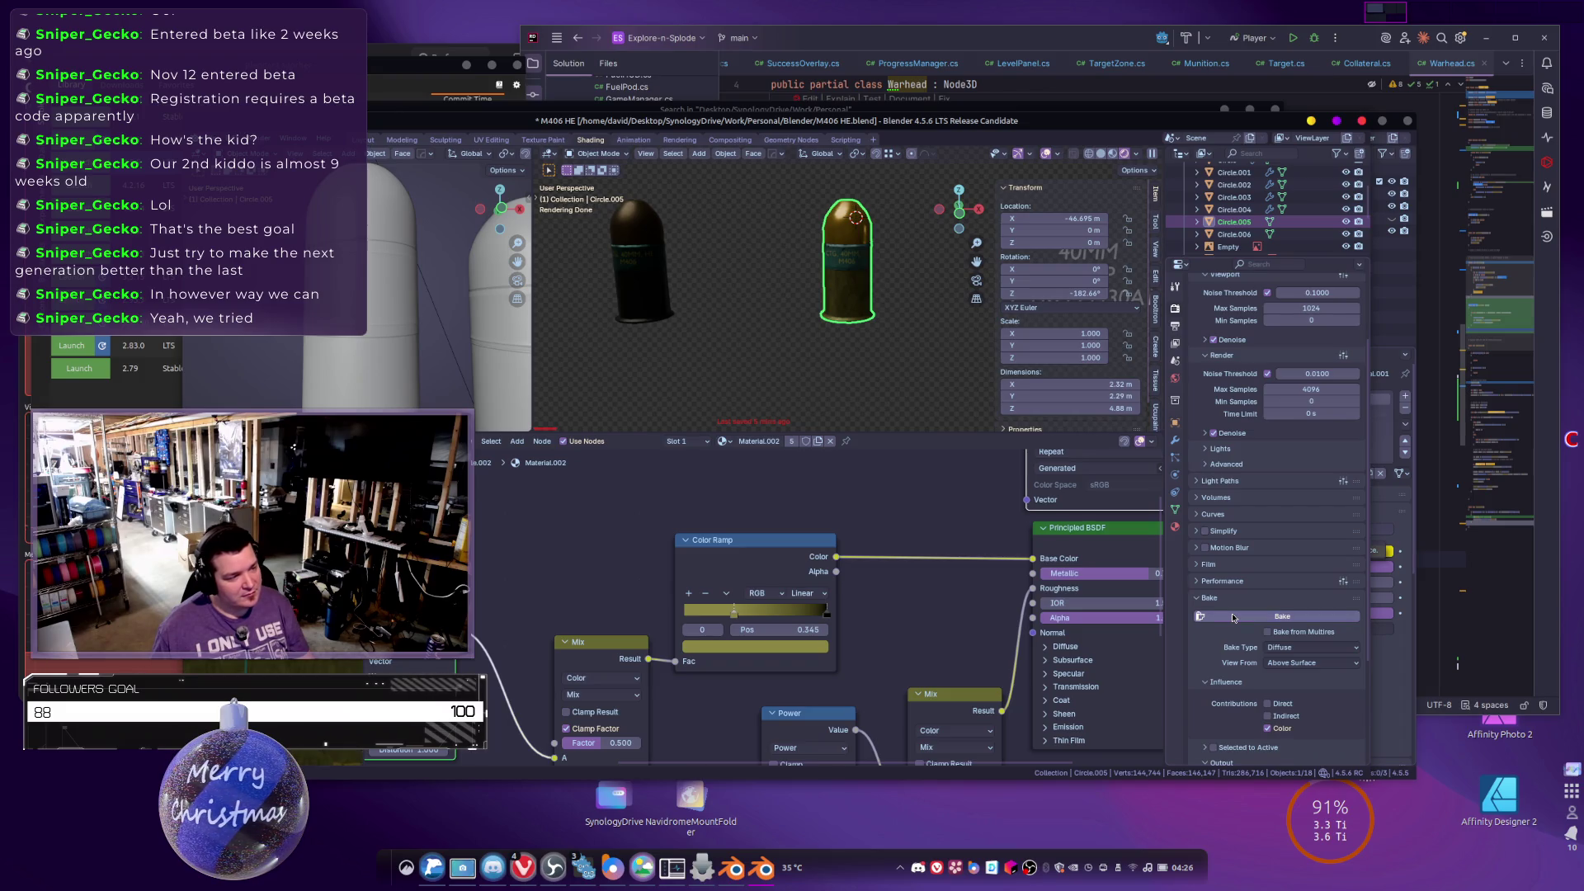
{"action": "left_click", "coordinate": [1234, 618]}
Select the dark left shell and view it in Material Preview.
{"action": "left_click_drag", "start_coordinate": [741, 324], "coordinate": [917, 334]}
{"action": "left_click", "coordinate": [751, 287]}
{"action": "key", "text": "z"}
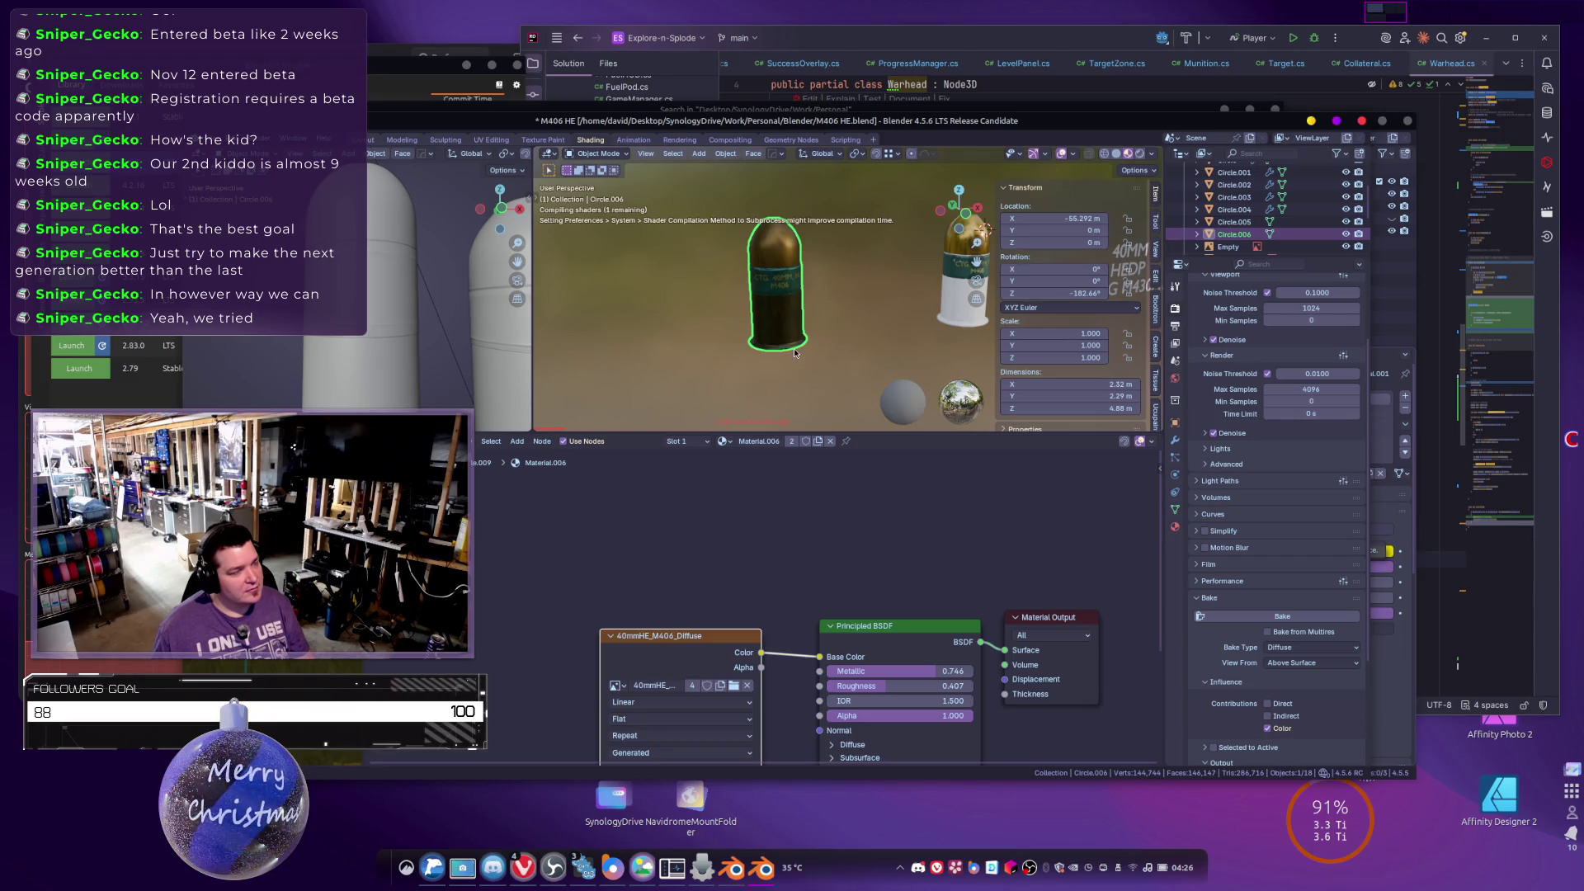
{"action": "scroll", "coordinate": [794, 353], "scroll_direction": "up", "scroll_amount": 5}
{"action": "scroll", "coordinate": [825, 342], "scroll_direction": "down", "scroll_amount": 3}
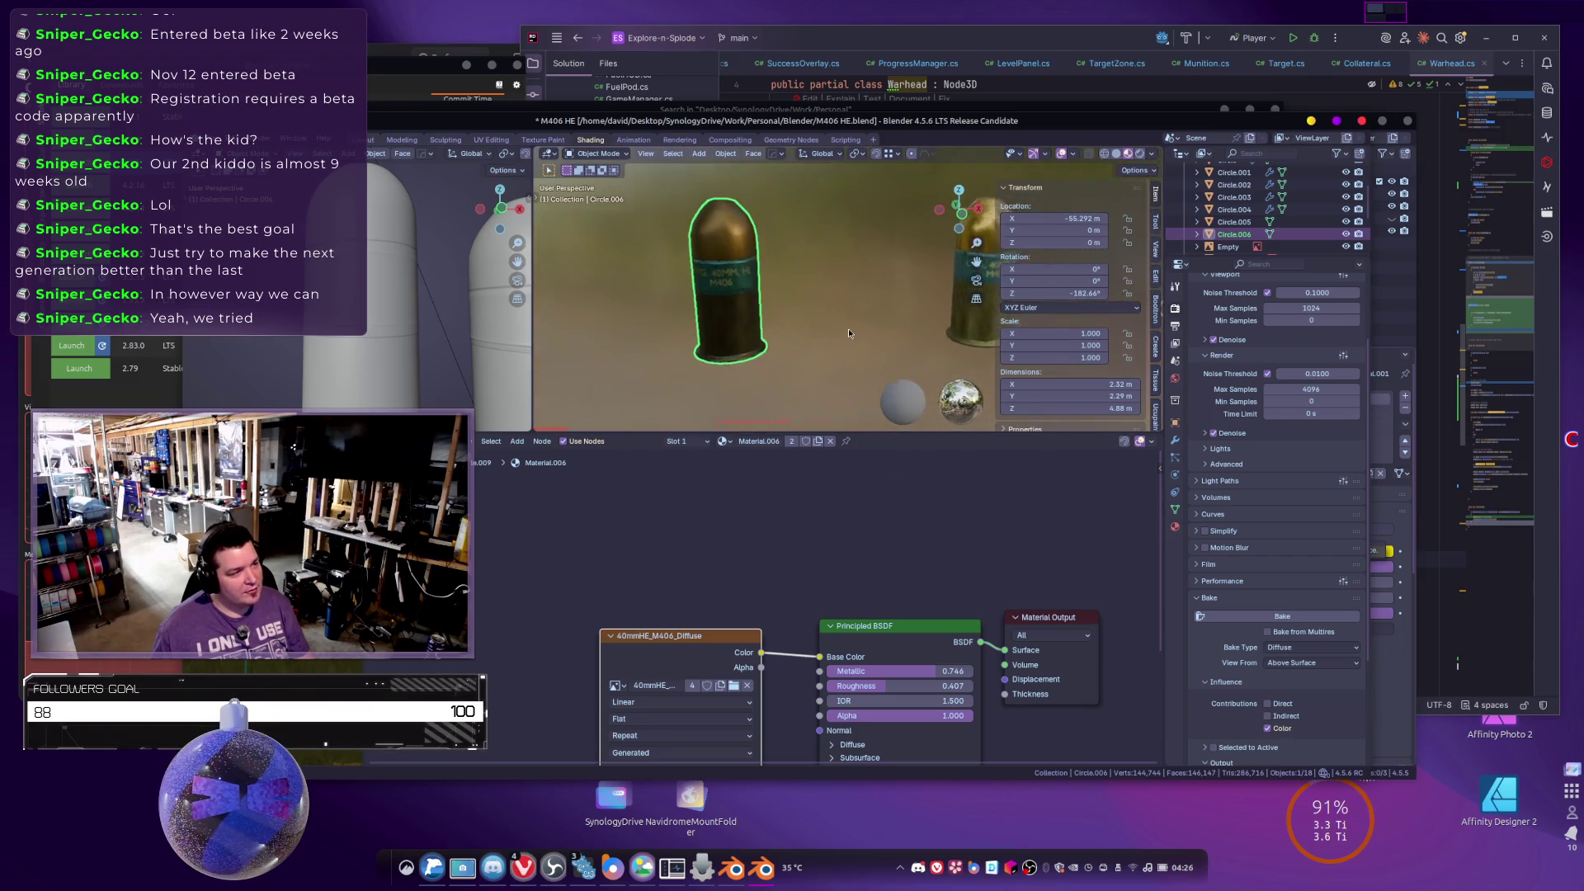
{"action": "left_click_drag", "start_coordinate": [848, 333], "coordinate": [842, 326]}
{"action": "scroll", "coordinate": [822, 326], "scroll_direction": "up", "scroll_amount": 3}
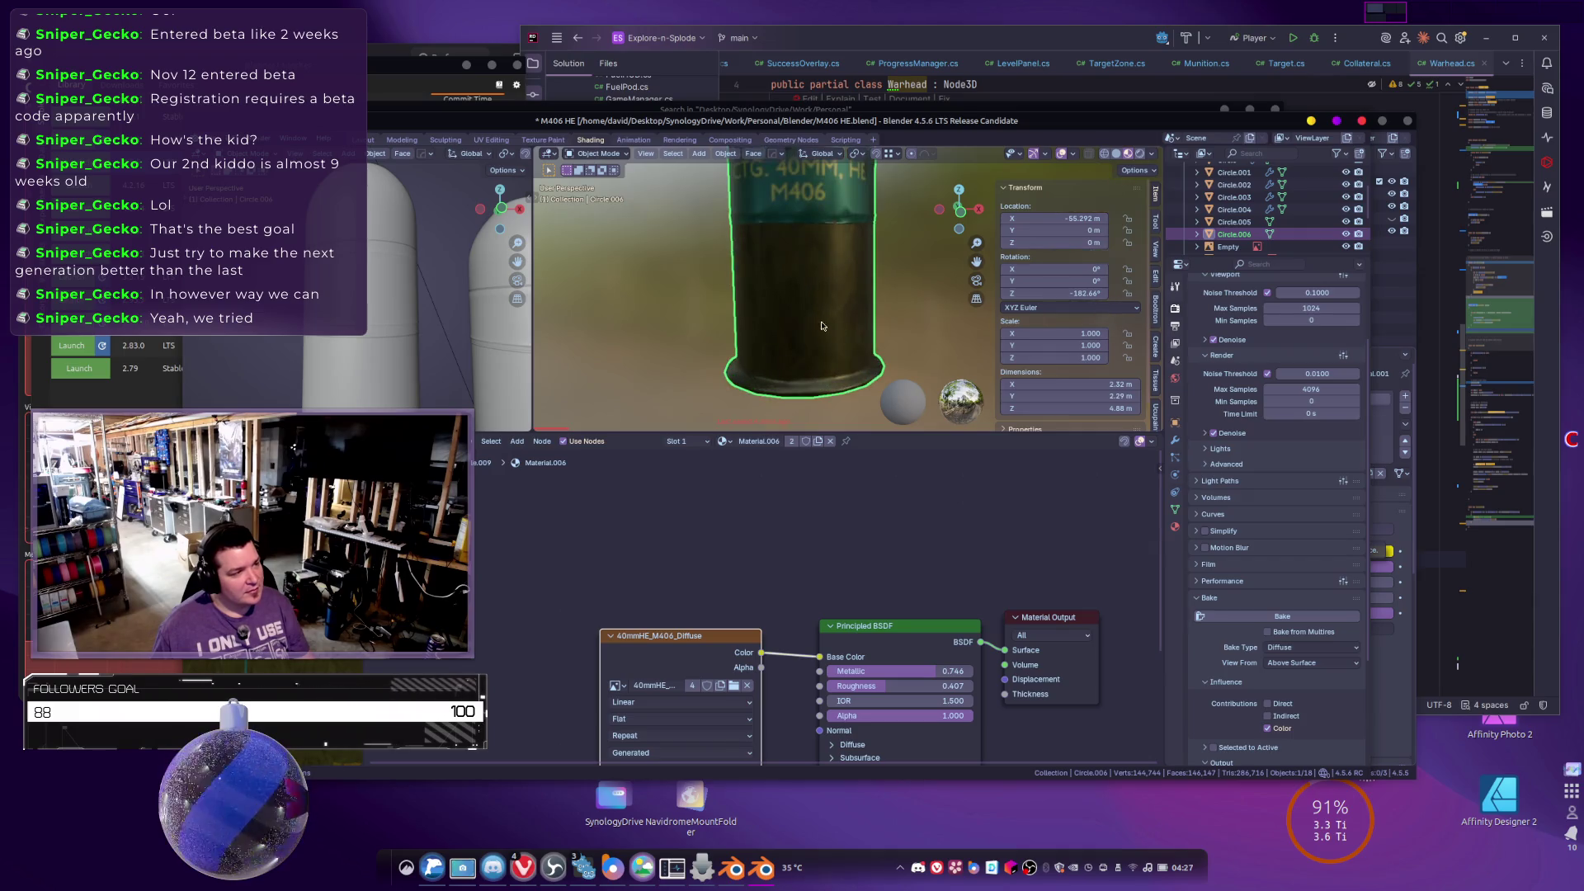
{"action": "scroll", "coordinate": [811, 306], "scroll_direction": "down", "scroll_amount": 4}
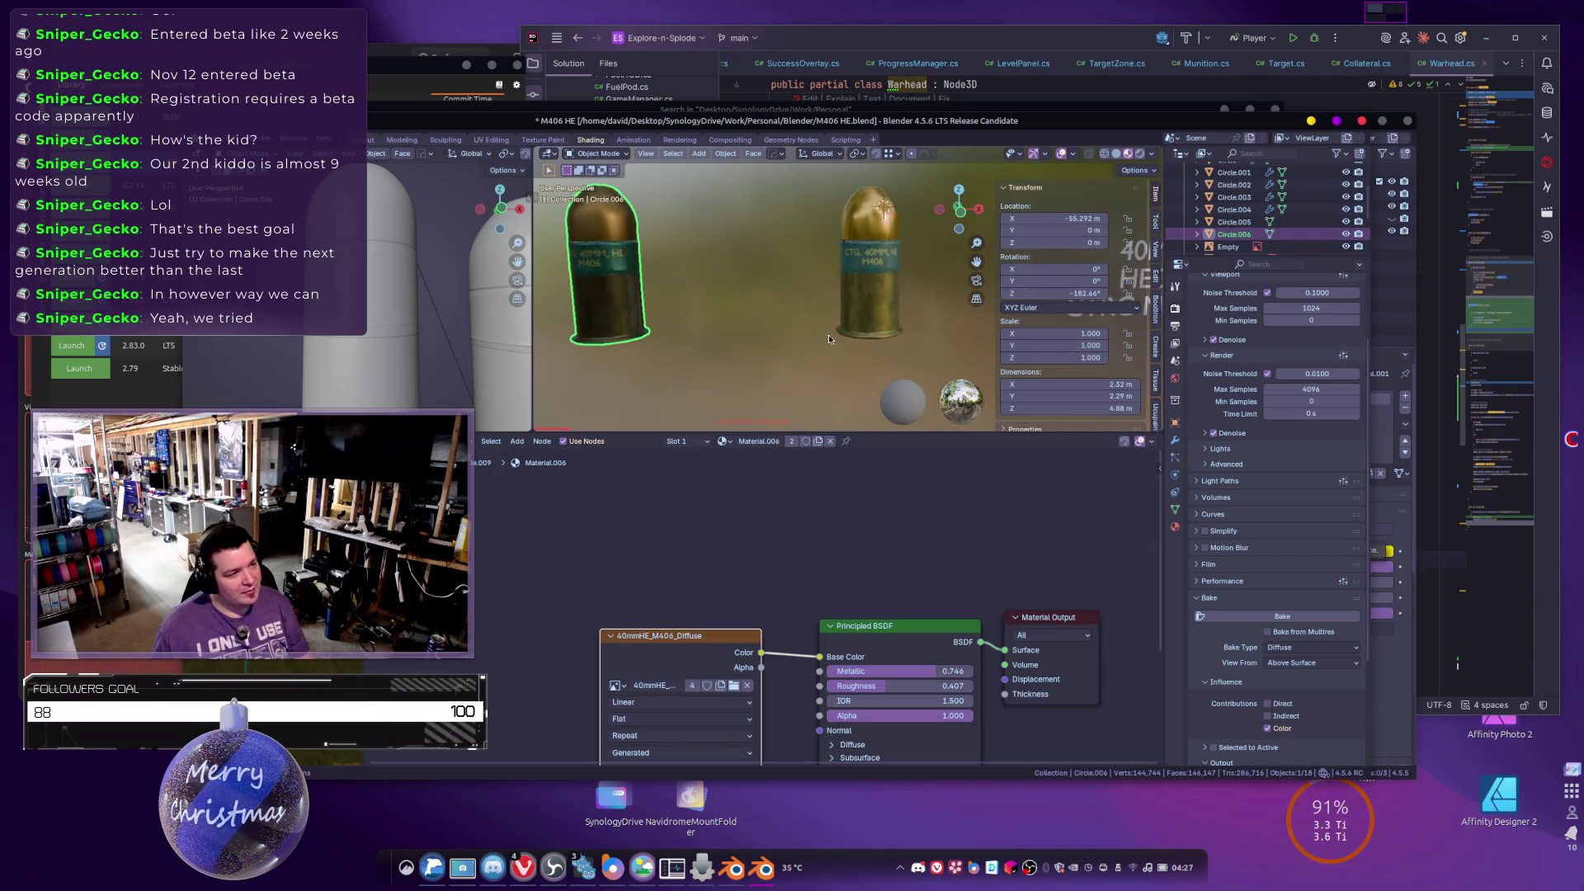
Inspect the right shell's material, then reselect the left shell.
{"action": "left_click", "coordinate": [858, 321]}
{"action": "scroll", "coordinate": [858, 321], "scroll_direction": "up", "scroll_amount": 1}
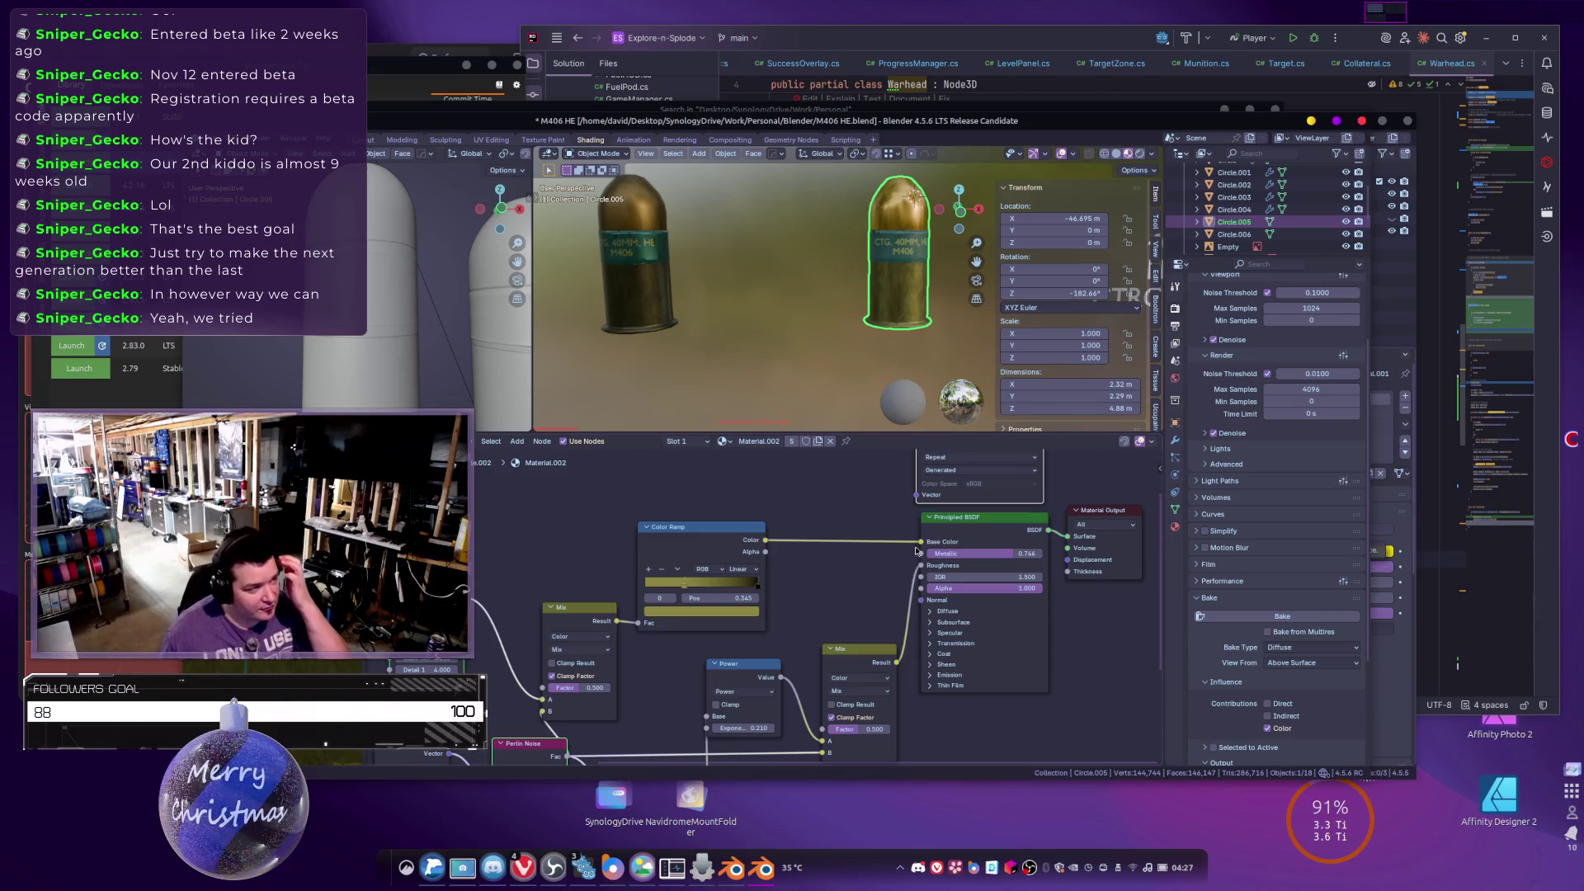
{"action": "left_click", "coordinate": [645, 317]}
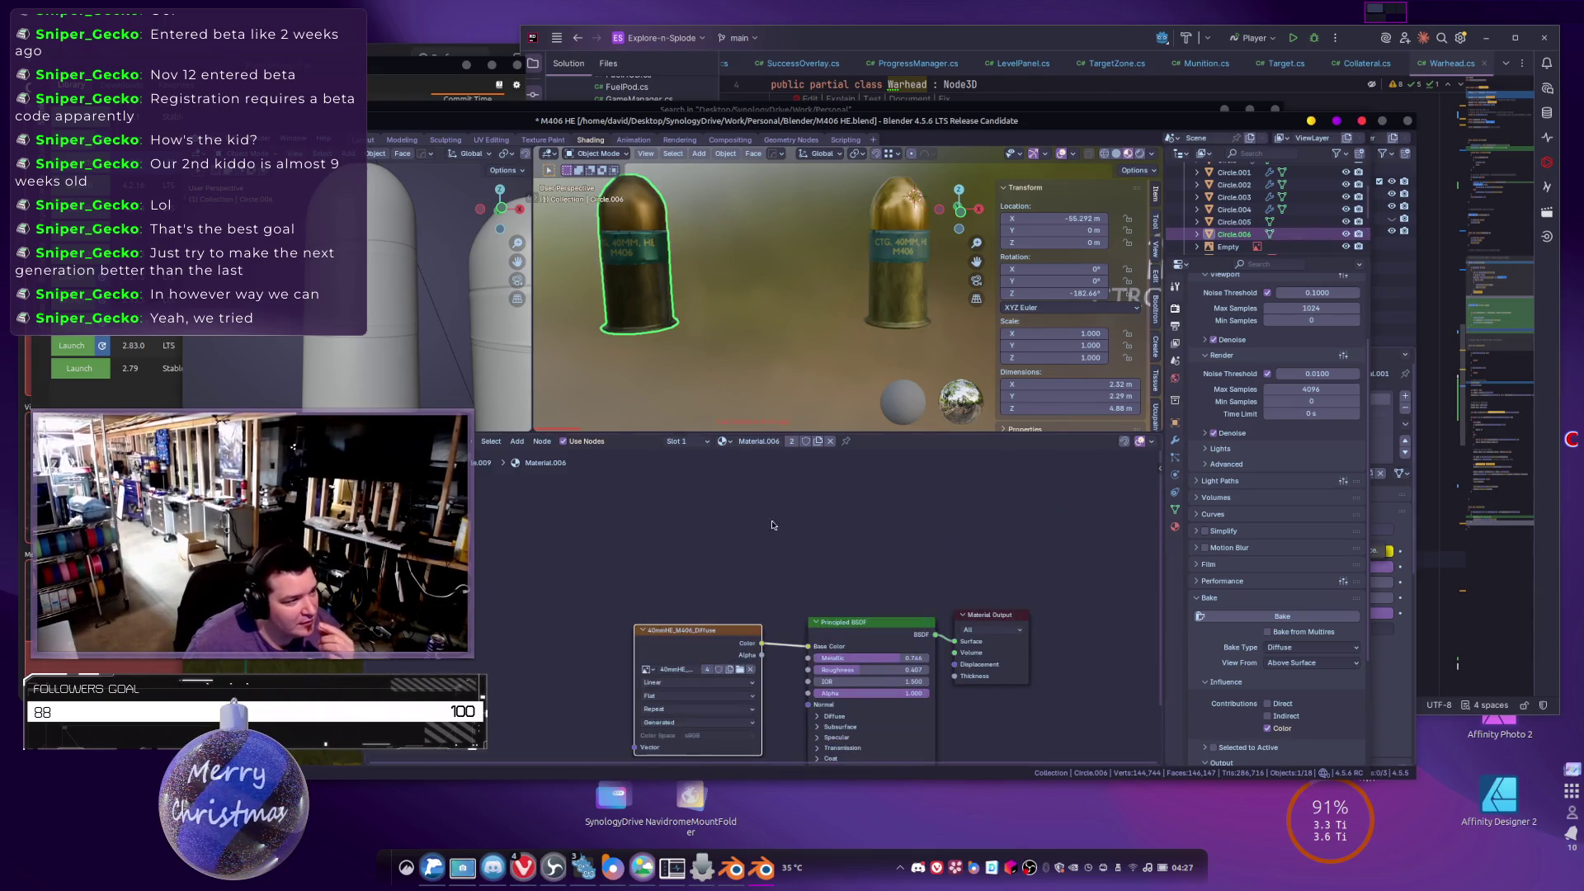
Set the left shell's Principled BSDF Metallic to 0 and expand its Coat settings.
{"action": "mouse_move", "coordinate": [930, 609]}
{"action": "left_mouse_down"}
{"action": "mouse_move", "coordinate": [866, 609]}
{"action": "mouse_move", "coordinate": [875, 621]}
{"action": "left_mouse_up"}
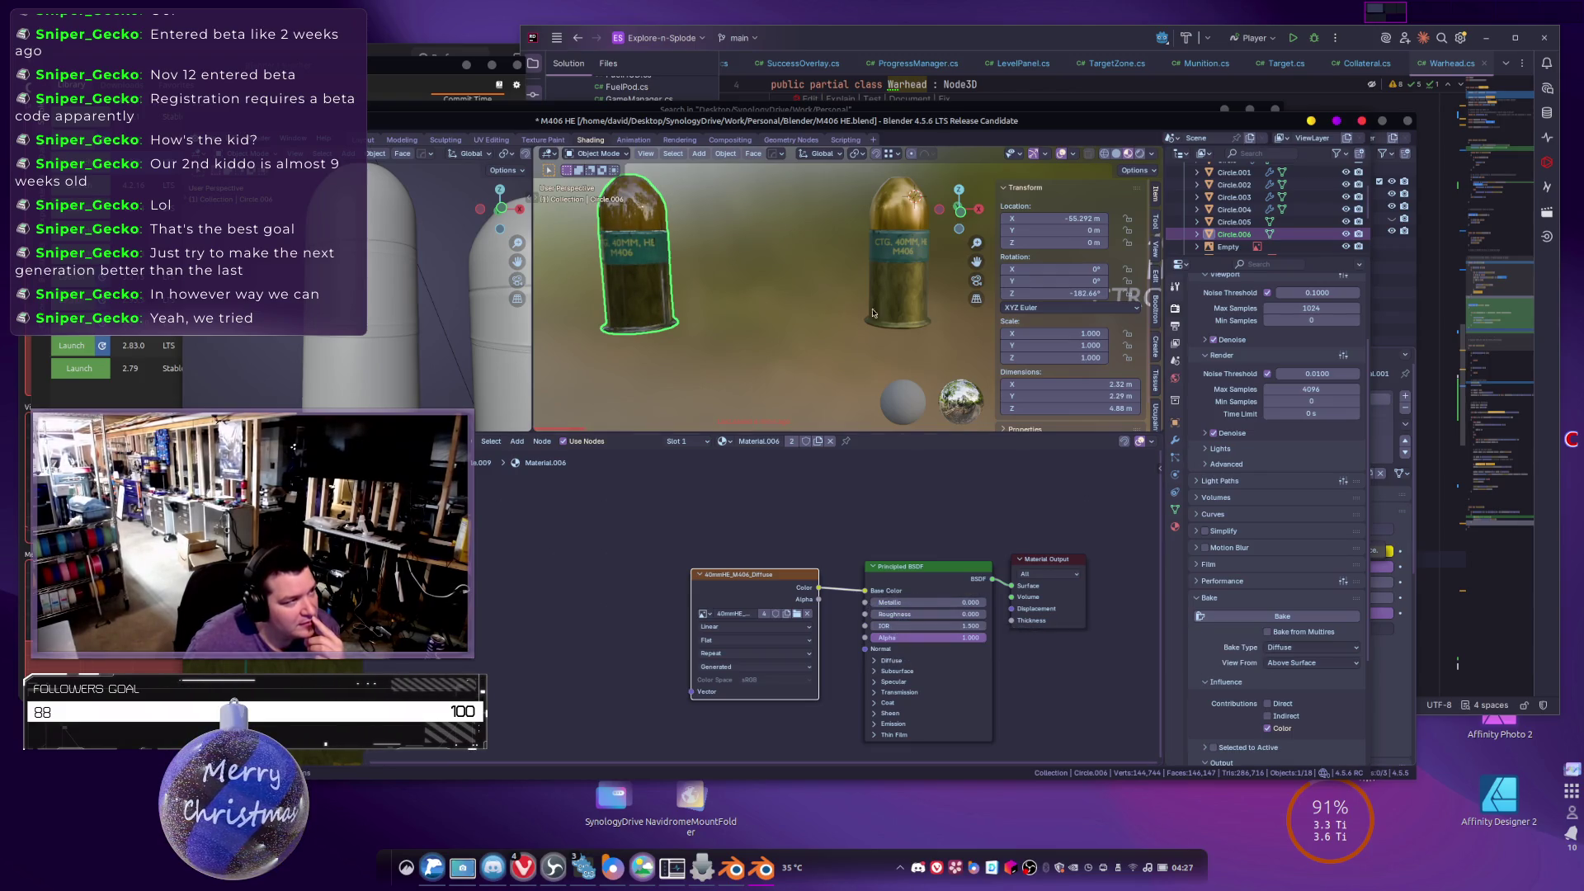
{"action": "scroll", "coordinate": [751, 378], "scroll_direction": "up", "scroll_amount": 2}
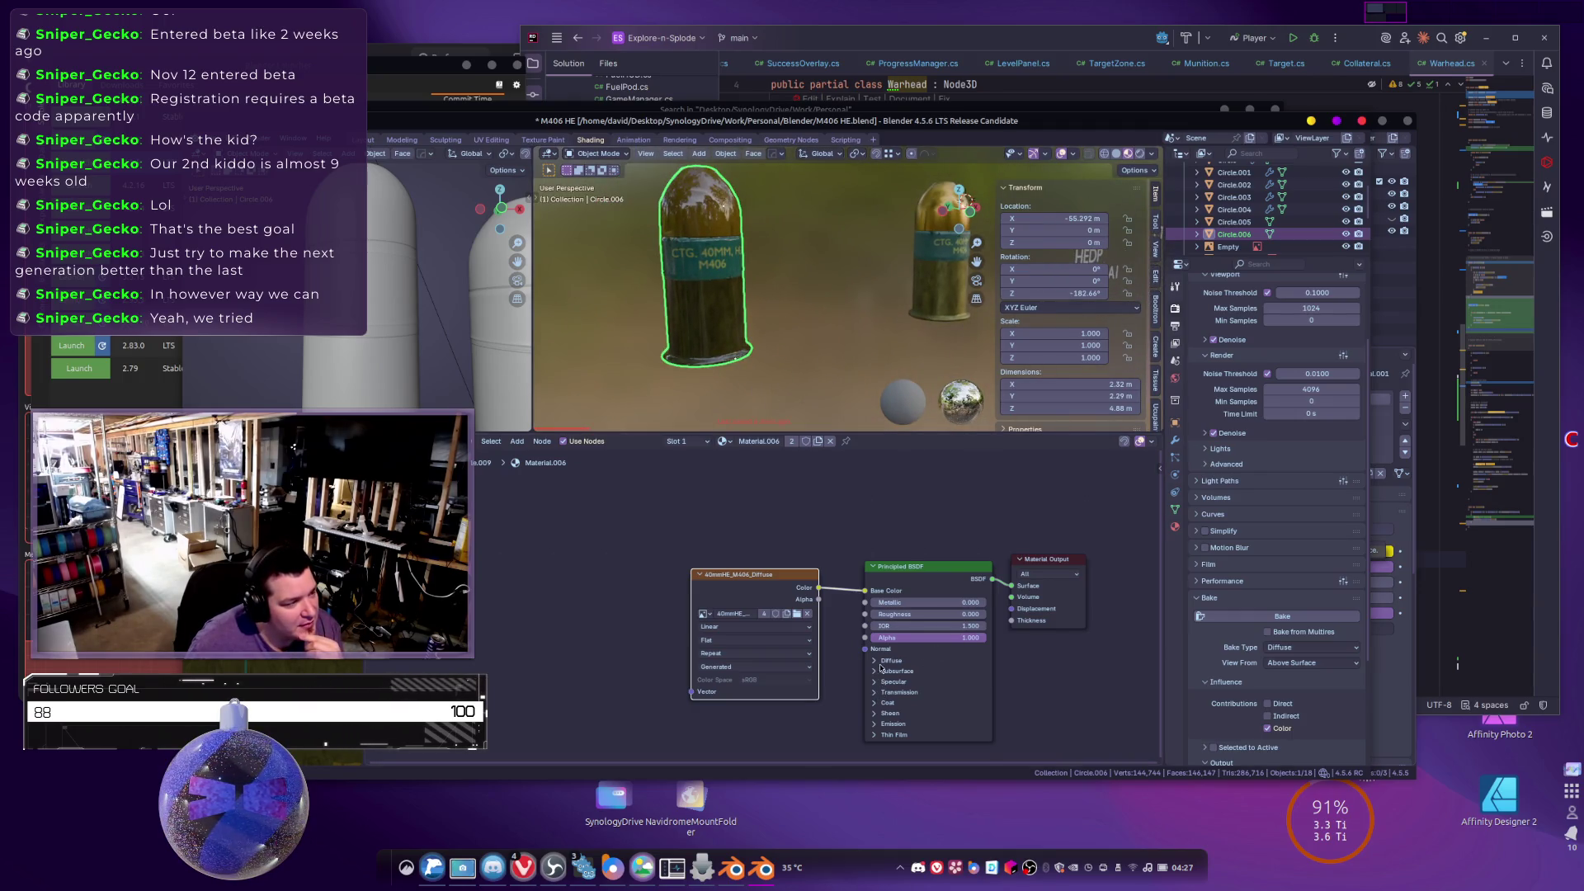
{"action": "left_click", "coordinate": [885, 703]}
{"action": "left_click", "coordinate": [886, 703]}
{"action": "left_click", "coordinate": [887, 702]}
{"action": "left_click", "coordinate": [887, 711]}
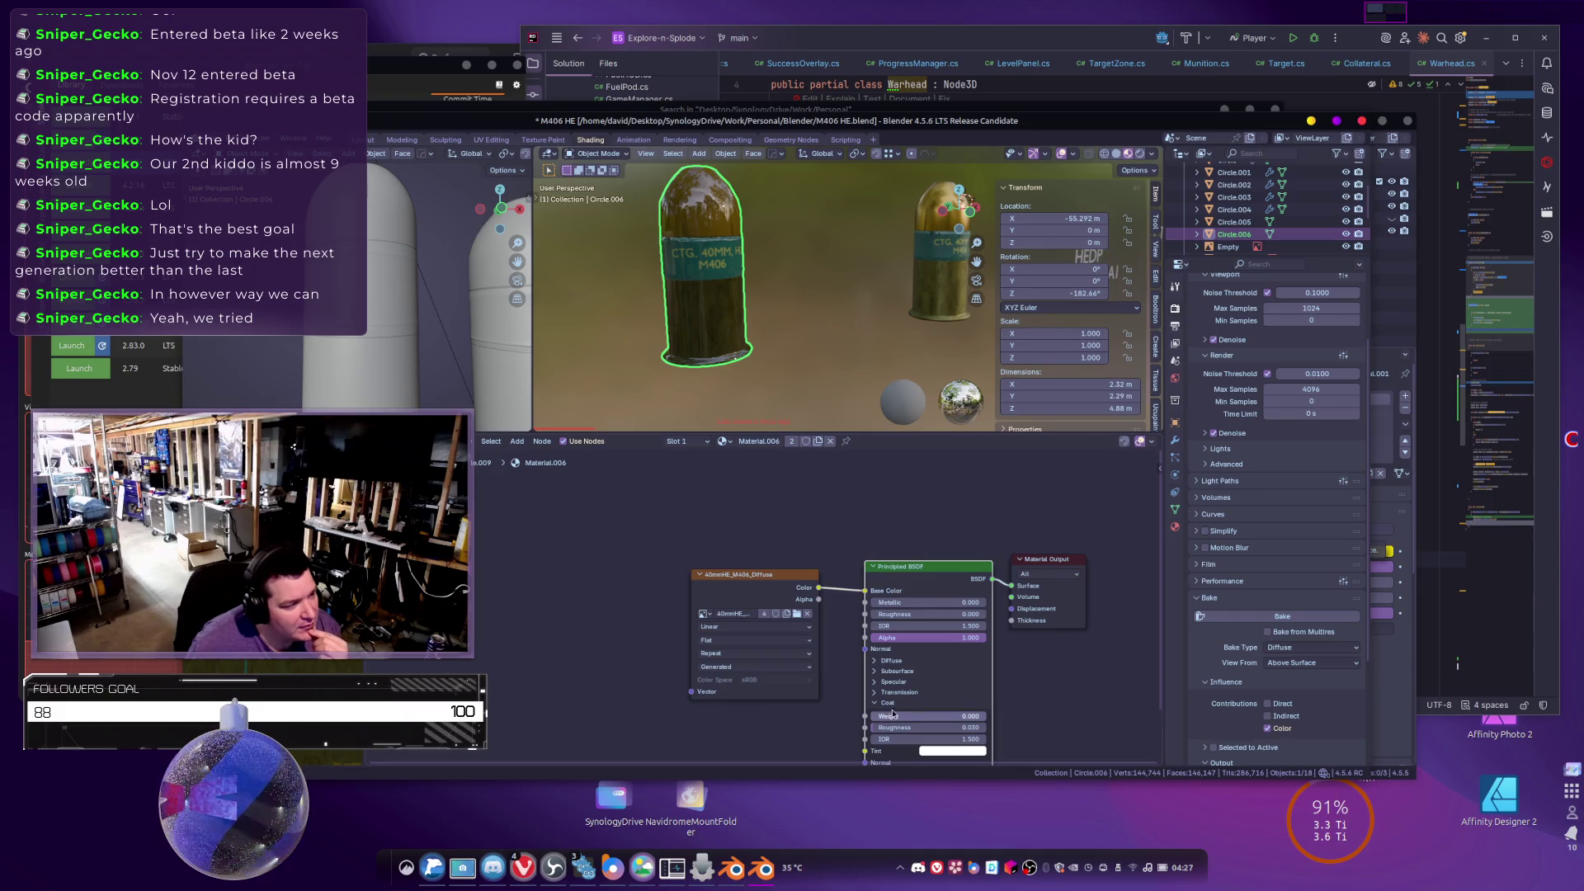
Set Sheen Roughness to 0 and collapse the Sheen and Subsurface panels.
{"action": "left_click", "coordinate": [887, 702]}
{"action": "left_click", "coordinate": [888, 714]}
{"action": "left_click", "coordinate": [895, 739]}
{"action": "type", "text": "0"}
{"action": "key", "text": "Return"}
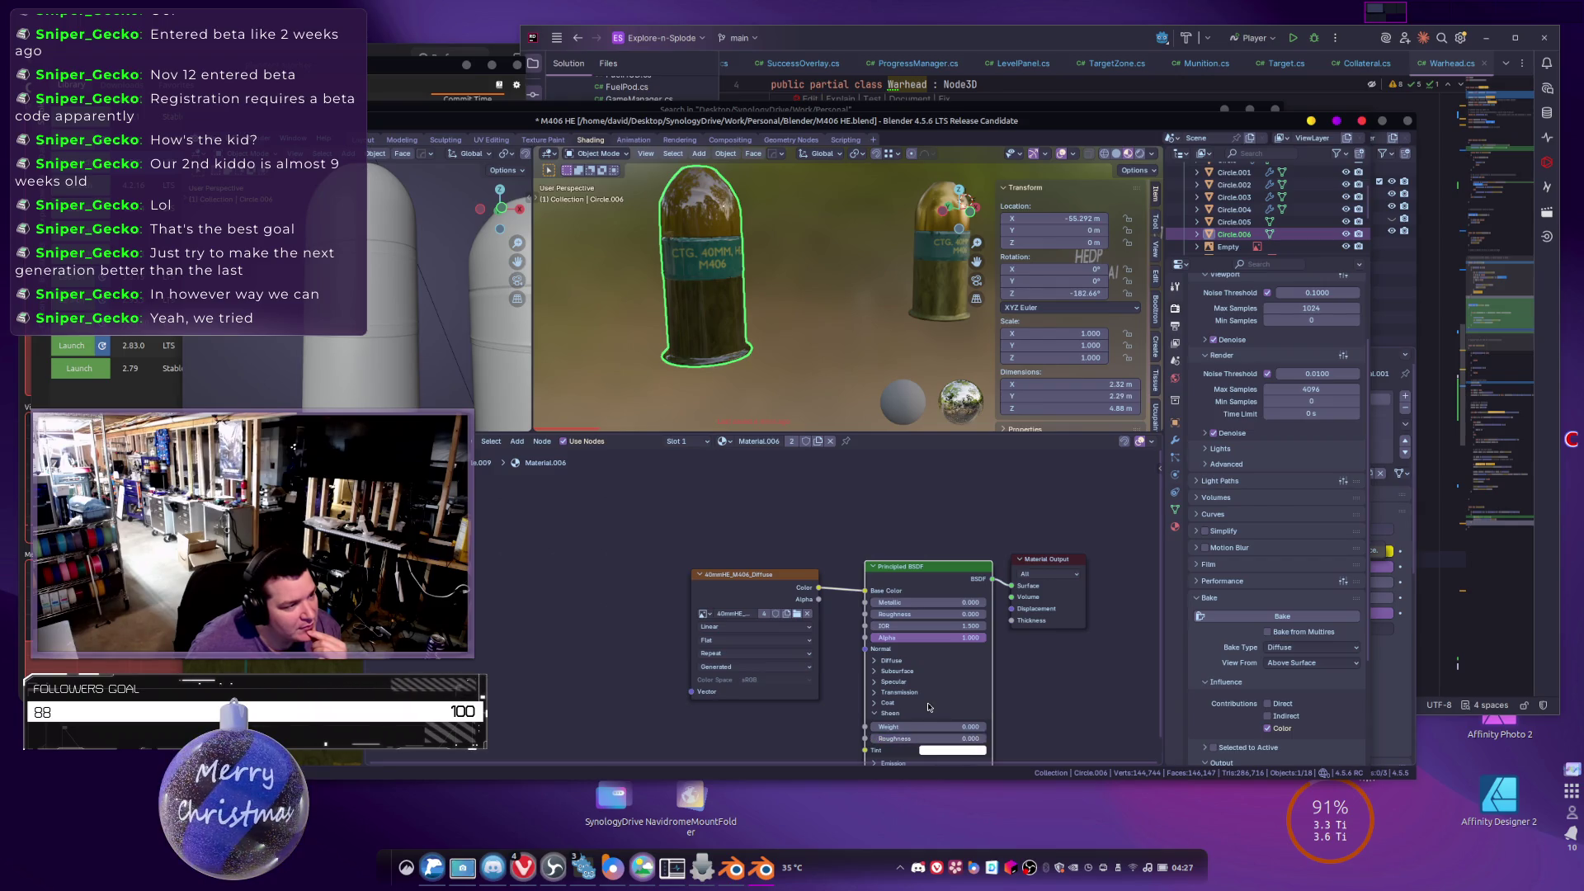
{"action": "left_click", "coordinate": [890, 714]}
{"action": "left_click", "coordinate": [889, 671]}
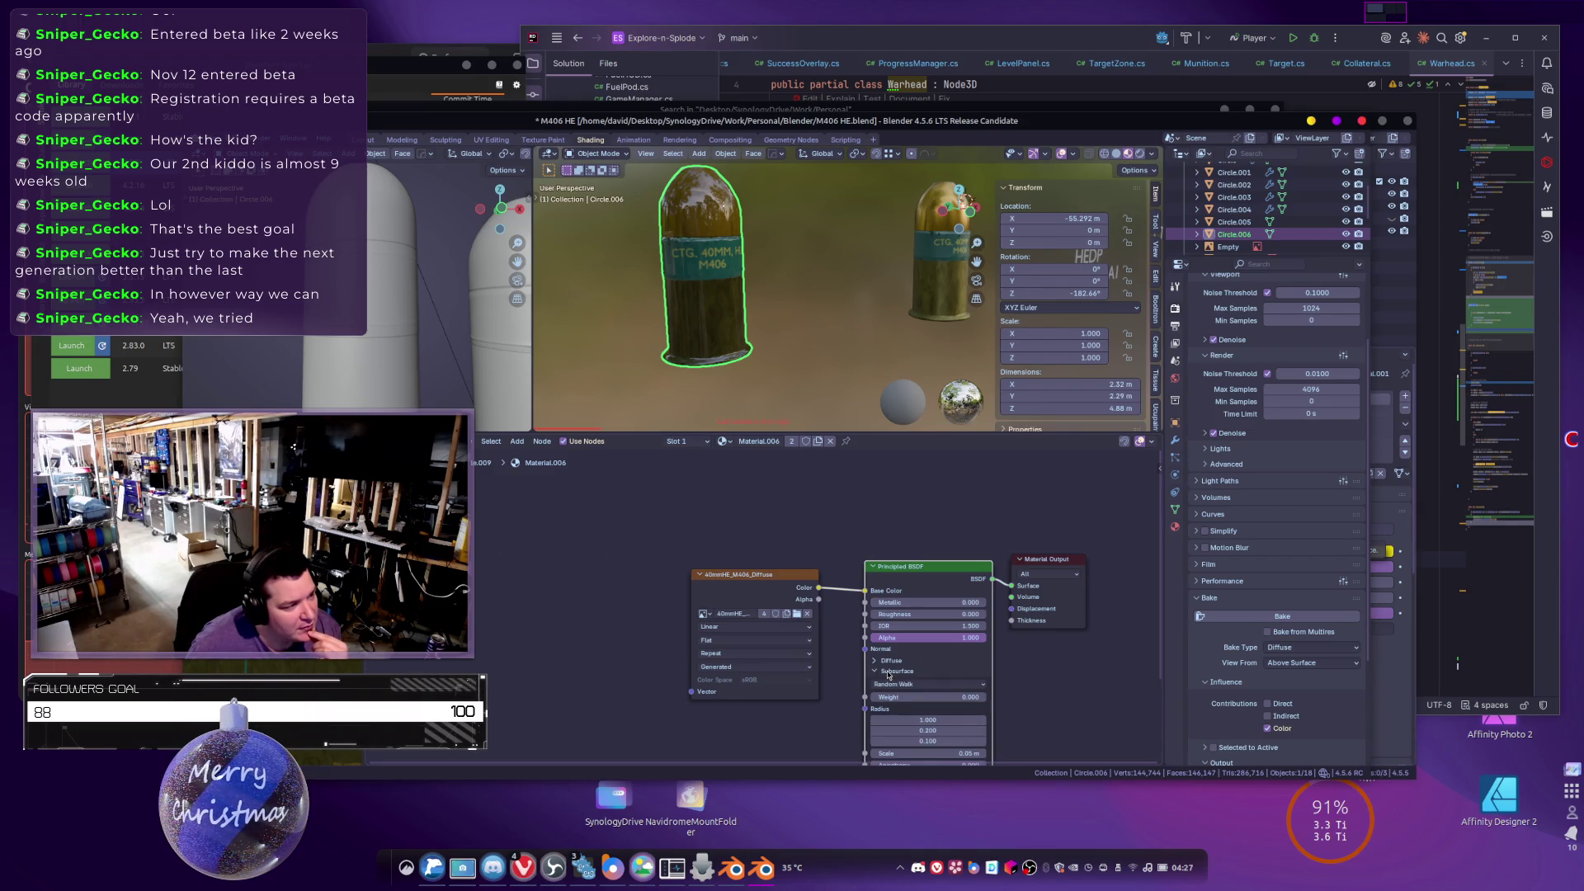
{"action": "left_click", "coordinate": [888, 672]}
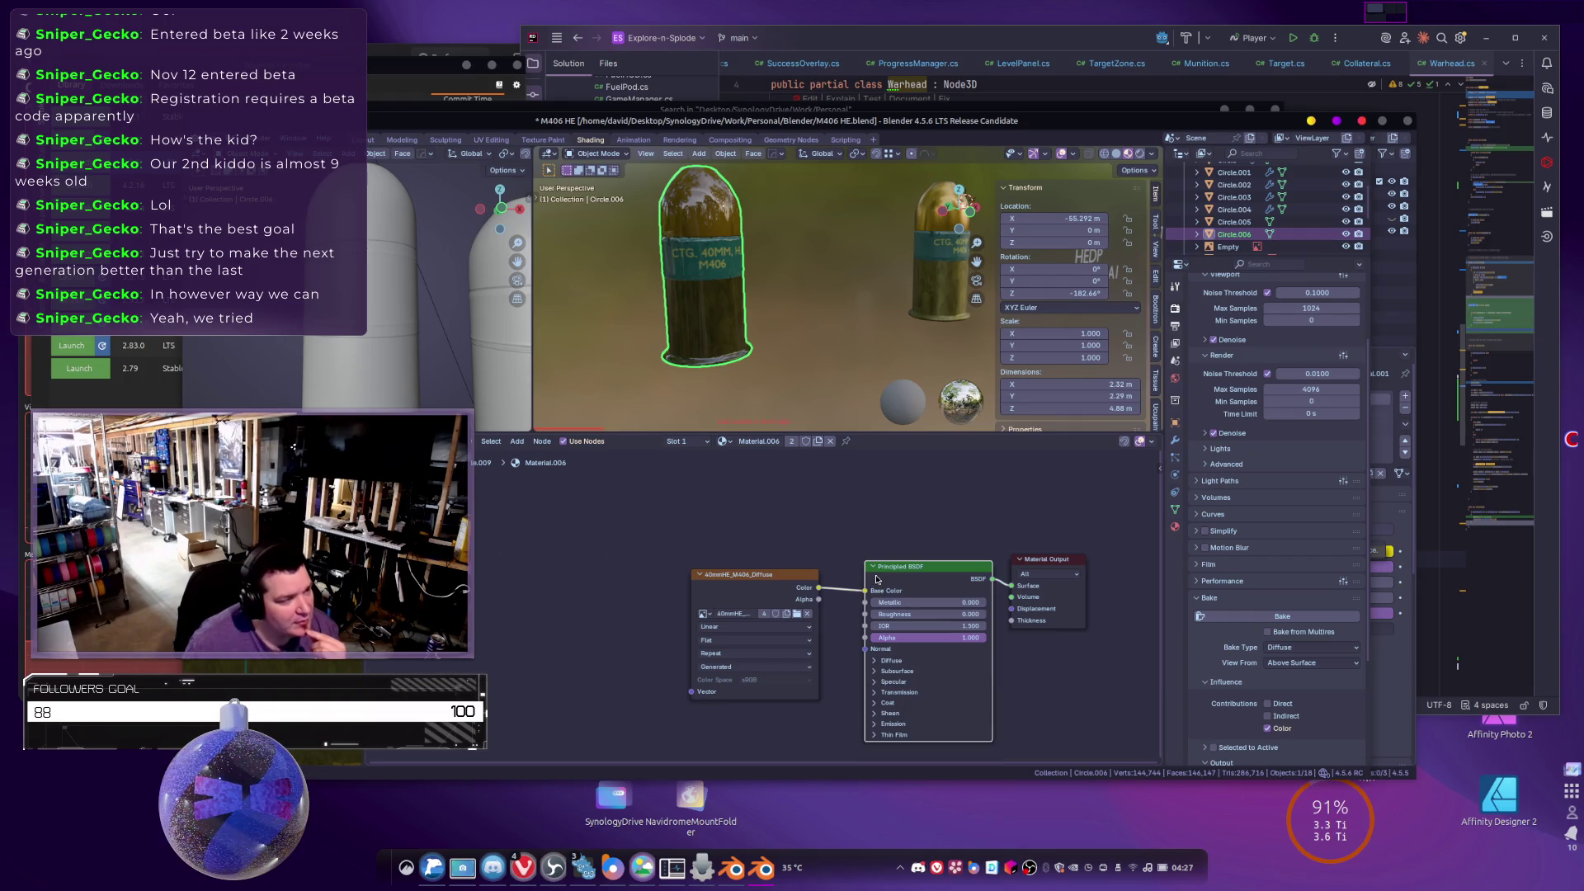
Replace the Principled BSDF with a fresh one, linking image Color to Base Color and BSDF to Surface.
{"action": "key", "text": "x"}
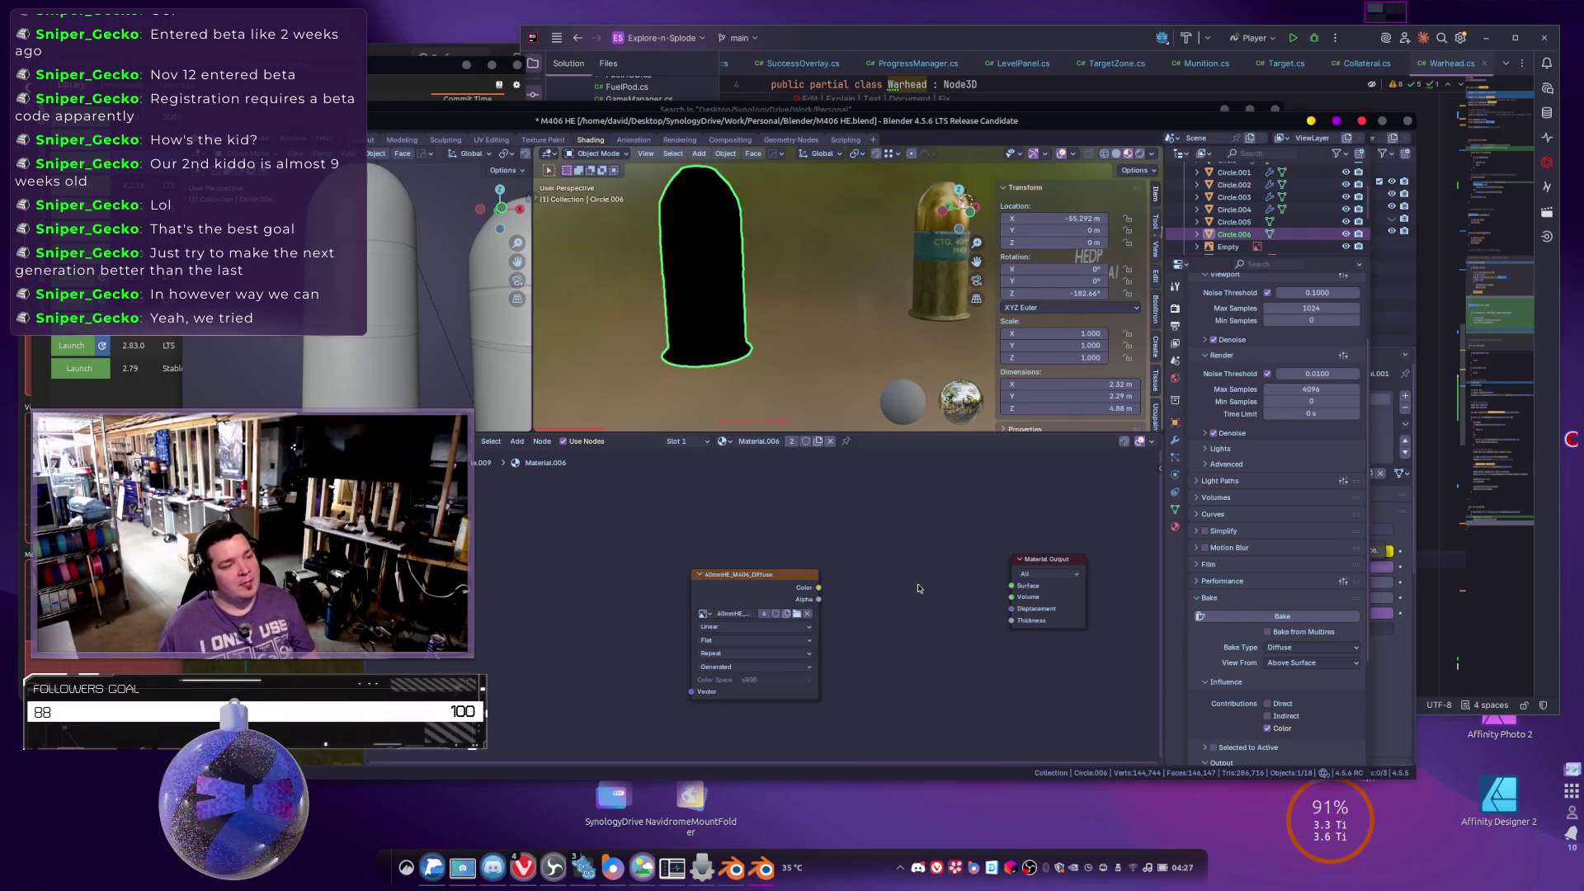
{"action": "key", "text": "shift+a"}
{"action": "left_click", "coordinate": [884, 582]}
{"action": "type", "text": "principled"}
{"action": "key", "text": "Return"}
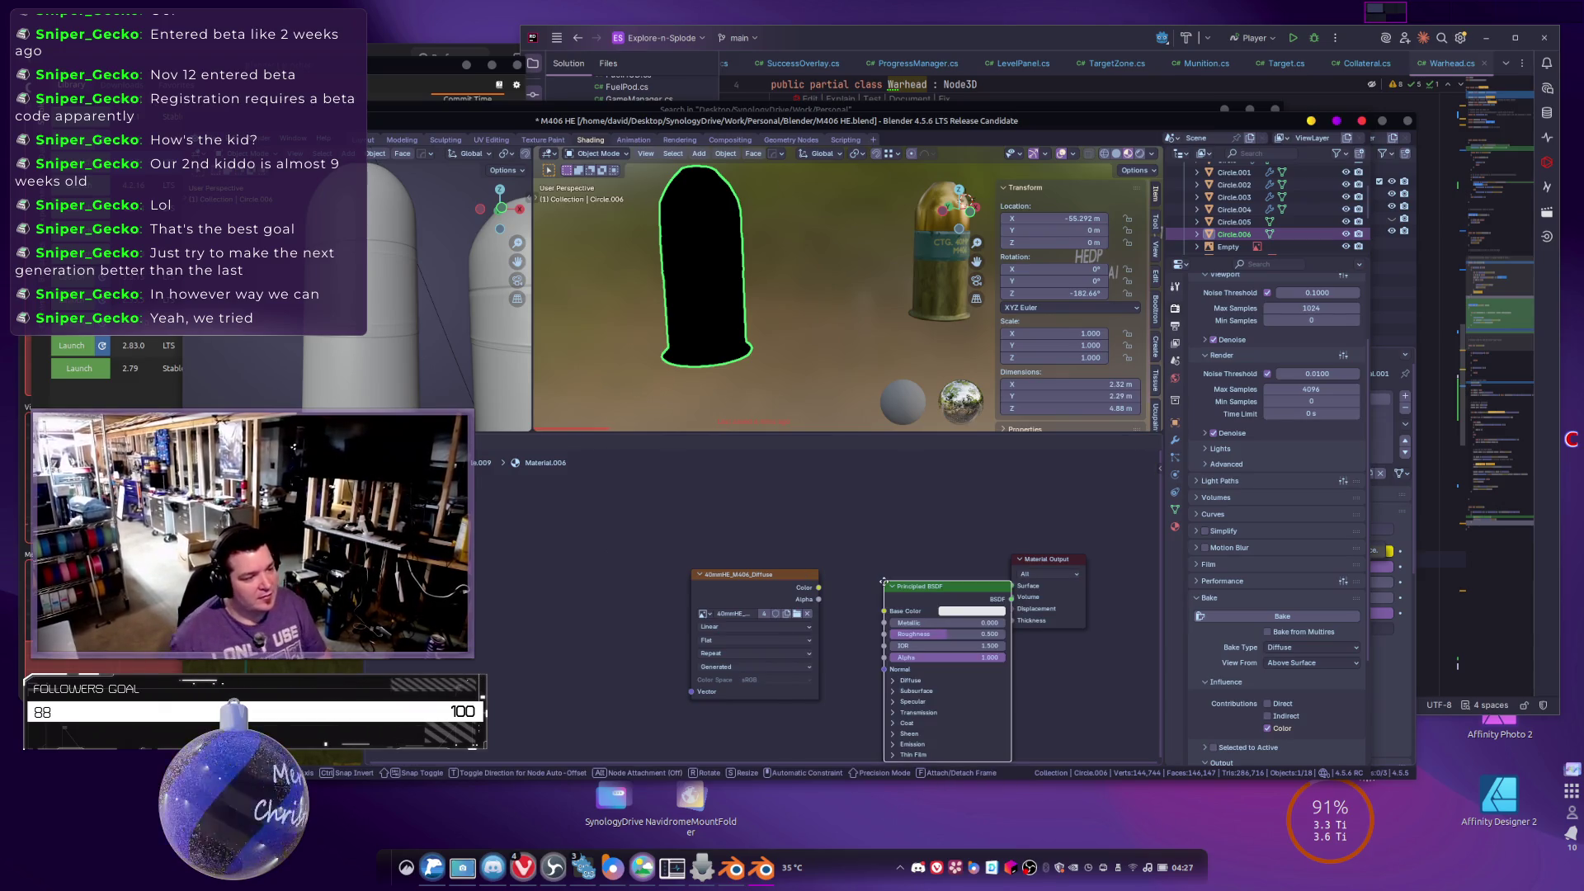
{"action": "left_click", "coordinate": [859, 566]}
{"action": "left_click_drag", "start_coordinate": [819, 588], "coordinate": [859, 593]}
{"action": "left_click_drag", "start_coordinate": [987, 581], "coordinate": [1012, 585]}
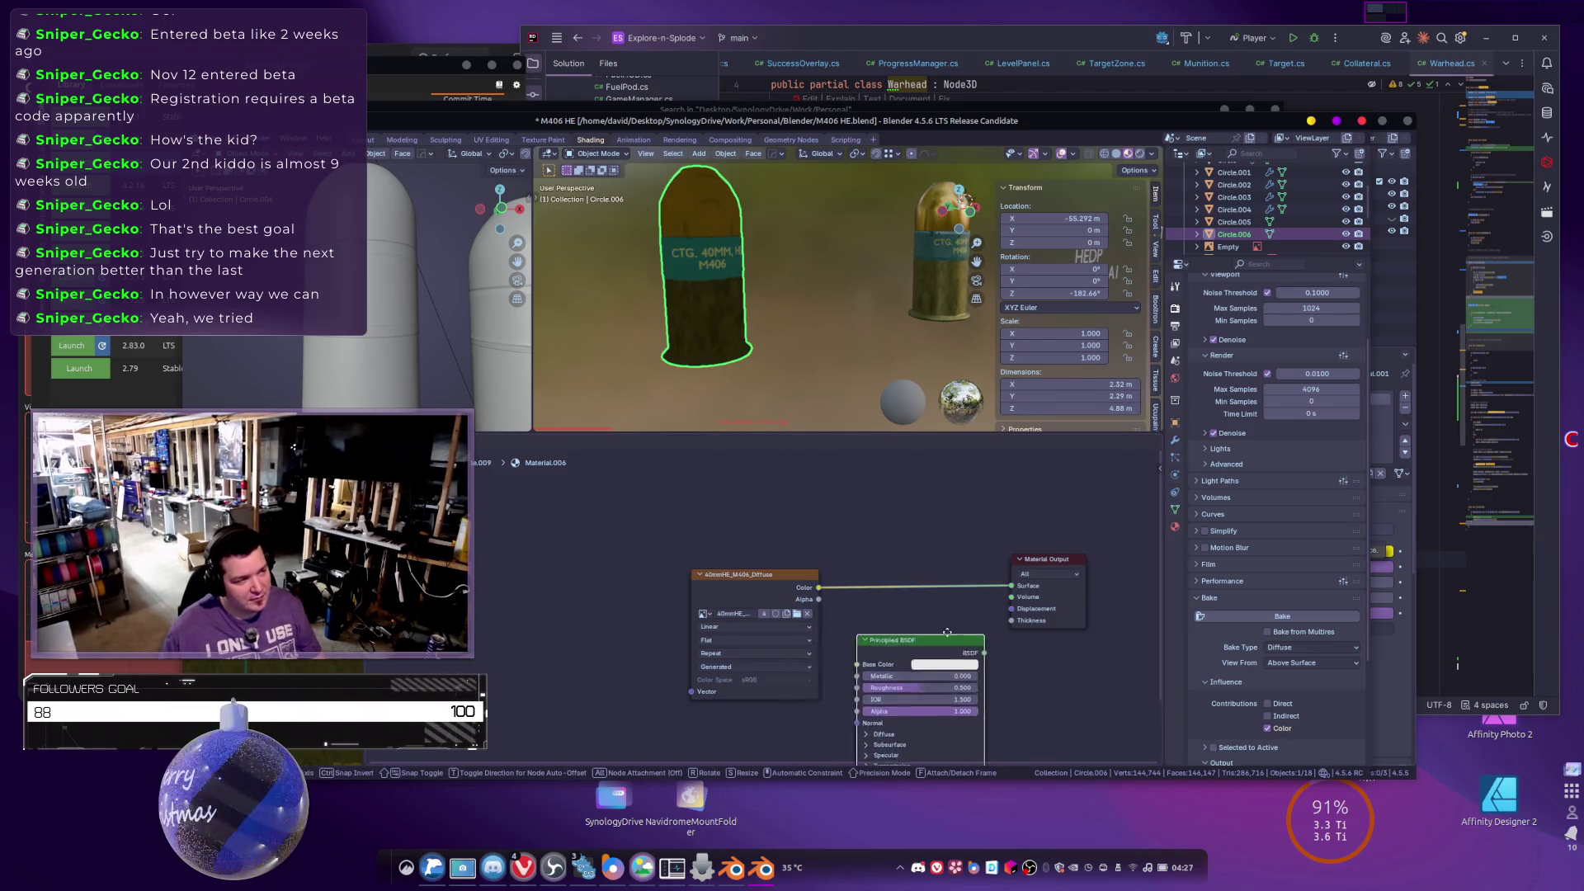
Orbit around the shells and select the right shell.
{"action": "mouse_move", "coordinate": [843, 368]}
{"action": "left_mouse_down"}
{"action": "mouse_move", "coordinate": [801, 347]}
{"action": "mouse_move", "coordinate": [834, 363]}
{"action": "mouse_move", "coordinate": [766, 405]}
{"action": "left_mouse_up"}
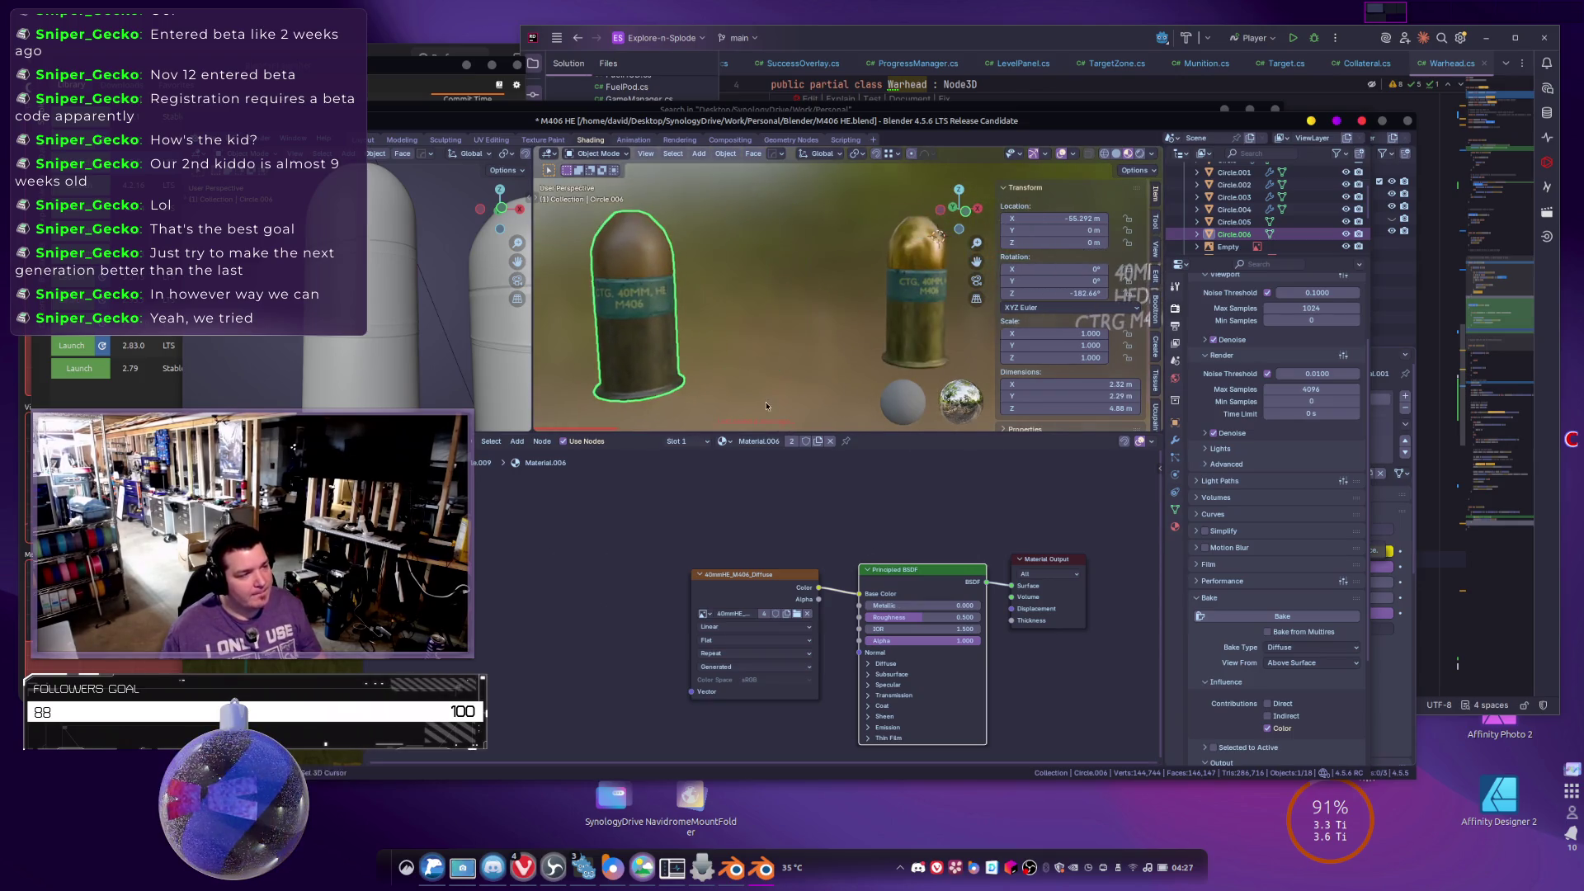
{"action": "left_click", "coordinate": [906, 299]}
{"action": "left_click_drag", "start_coordinate": [858, 313], "coordinate": [753, 348]}
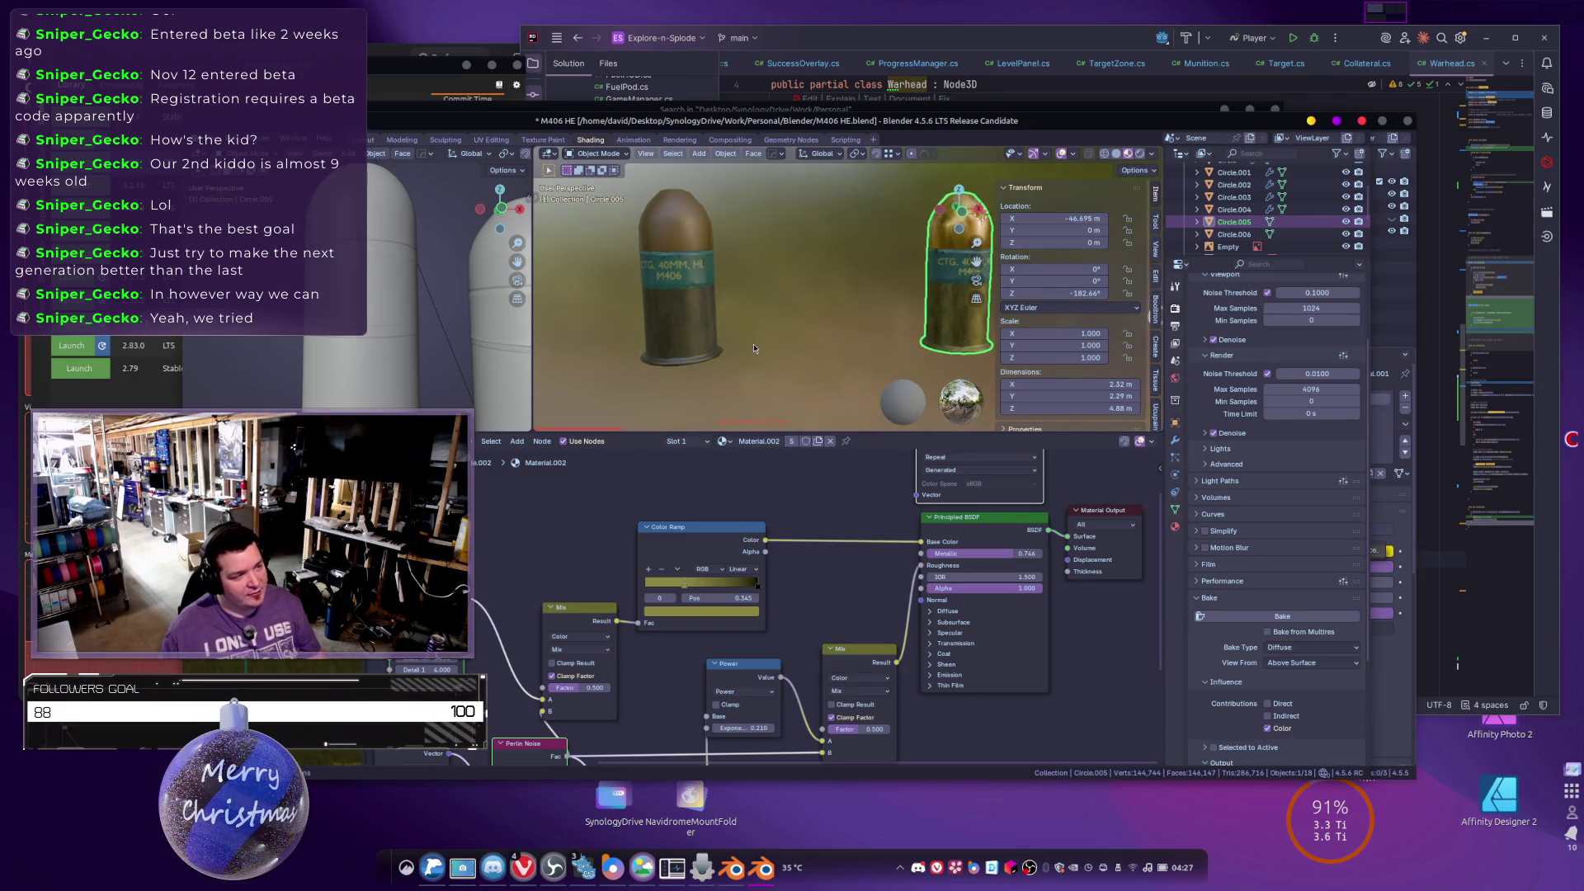
Duplicate the Image Texture node and place it to the right of the original.
{"action": "scroll", "coordinate": [524, 710], "scroll_direction": "down", "scroll_amount": 3}
{"action": "key", "text": "shift+d"}
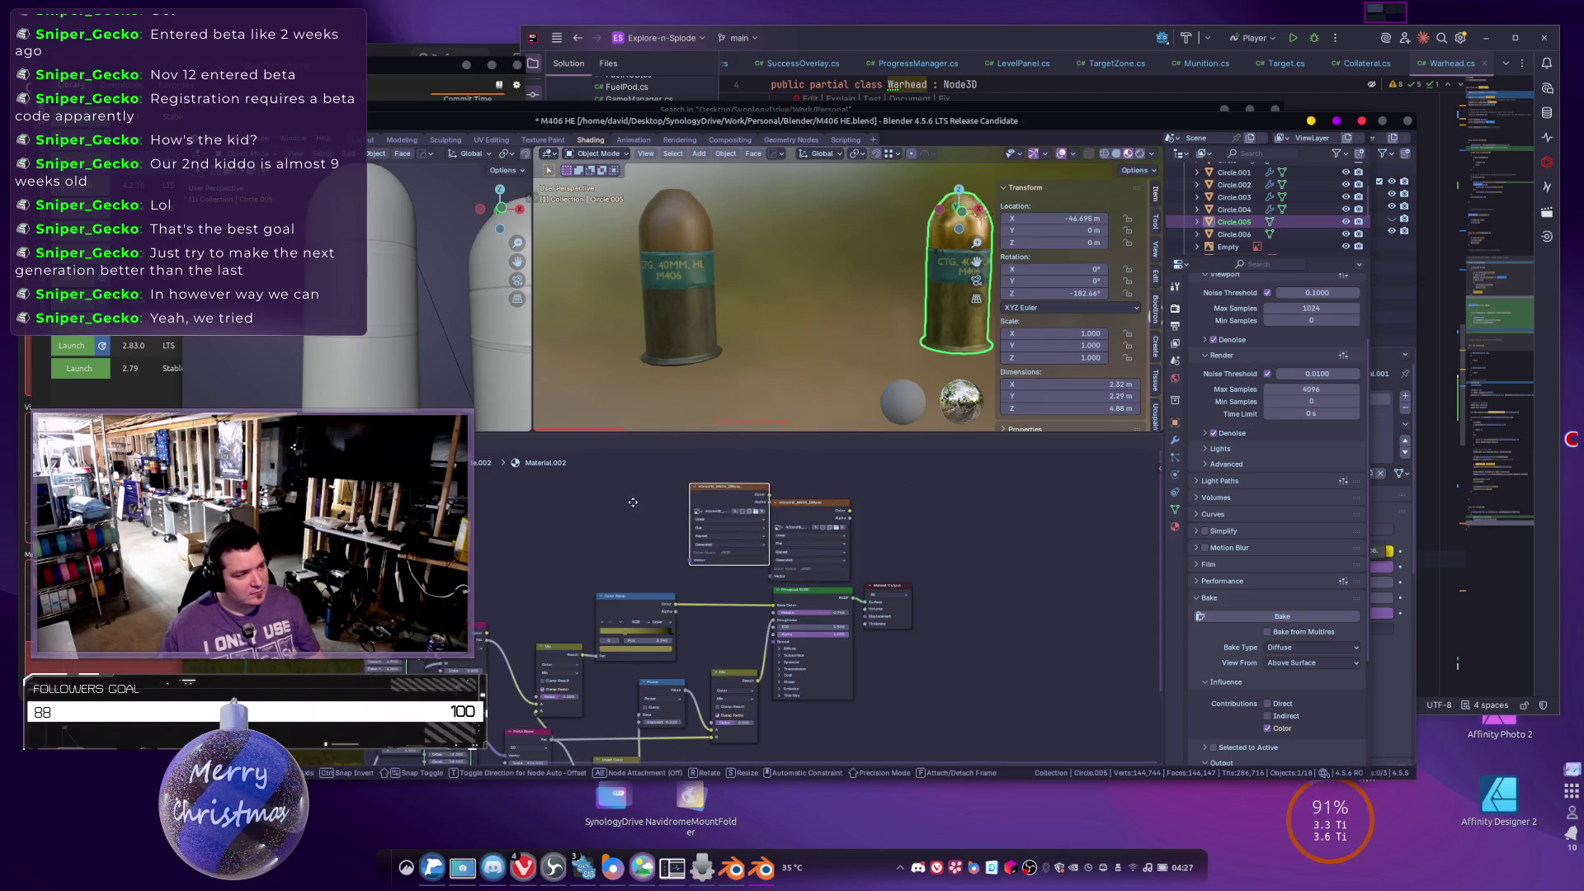
{"action": "key", "text": "Escape"}
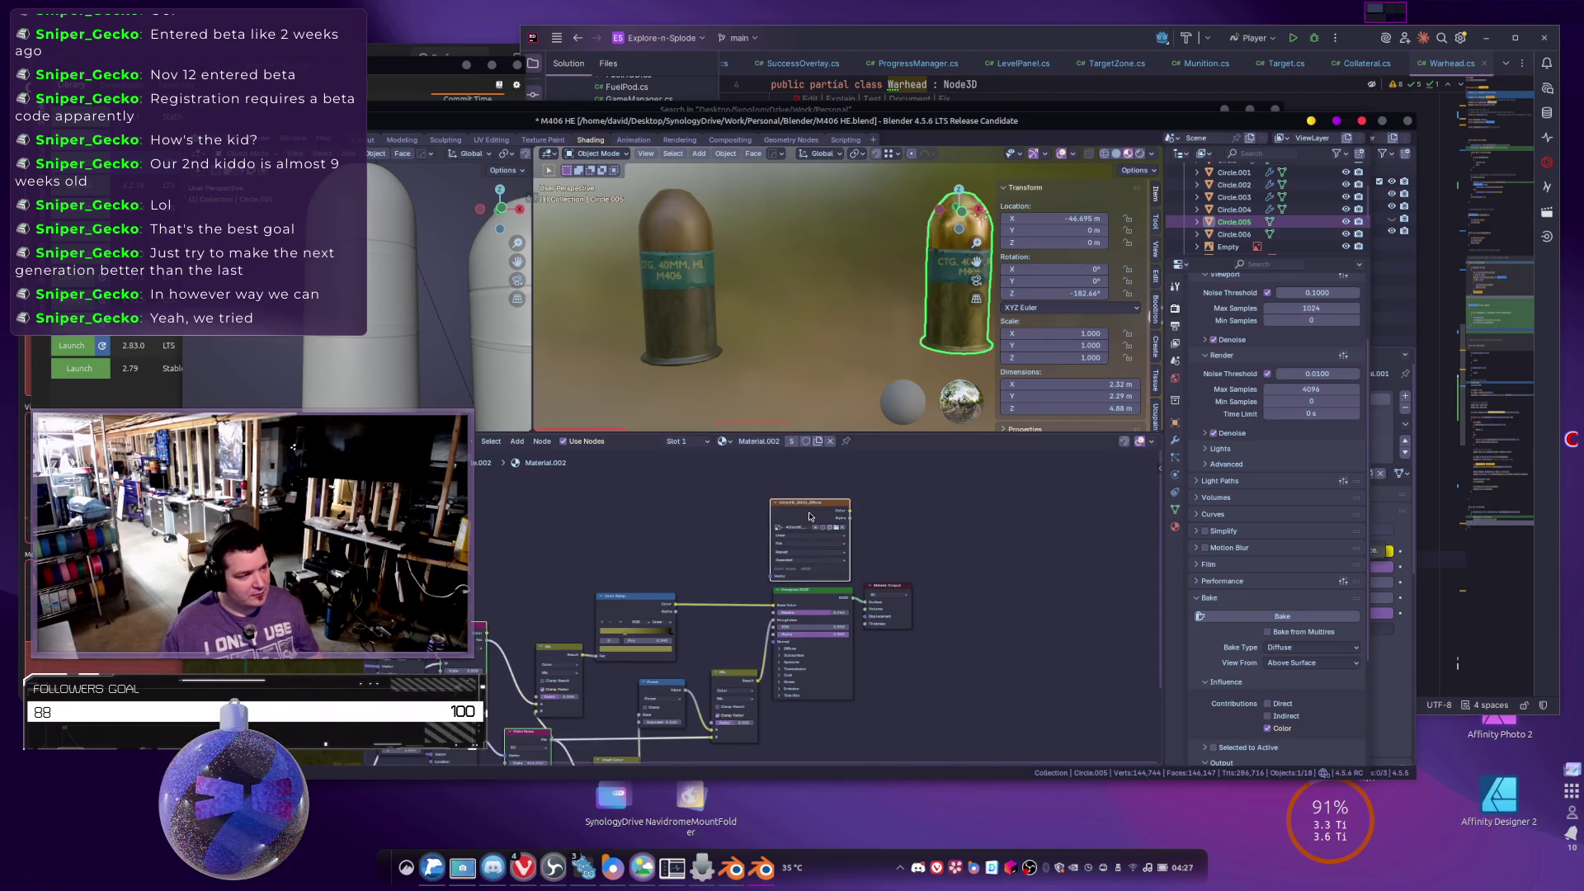
{"action": "key", "text": "g"}
{"action": "key", "text": "Escape"}
{"action": "key", "text": "g"}
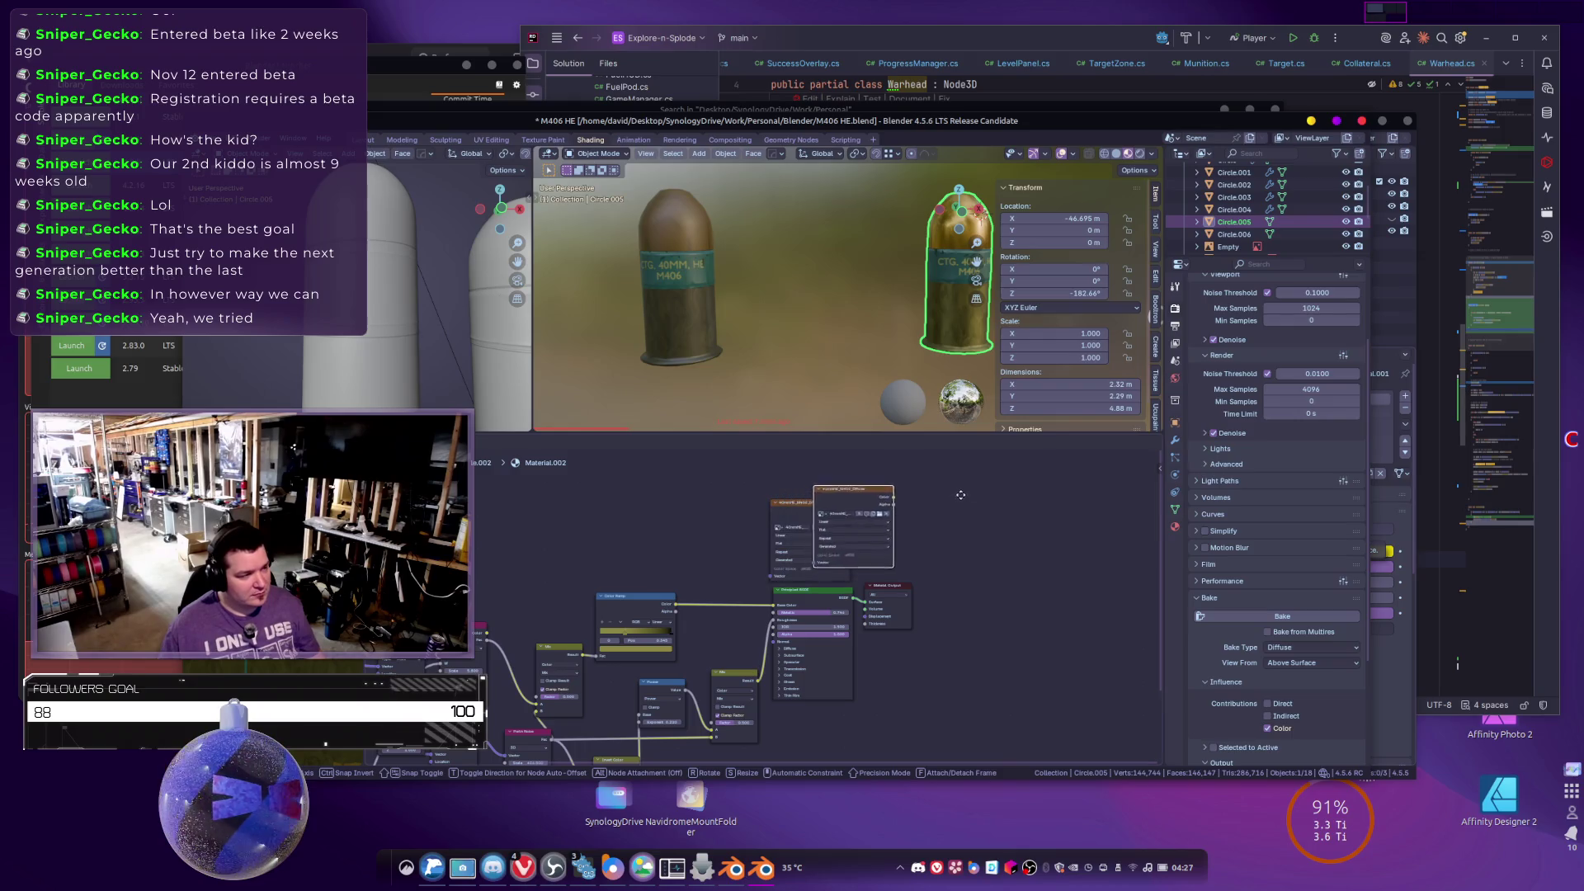
{"action": "left_click", "coordinate": [1013, 495]}
{"action": "scroll", "coordinate": [939, 514], "scroll_direction": "up", "scroll_amount": 3}
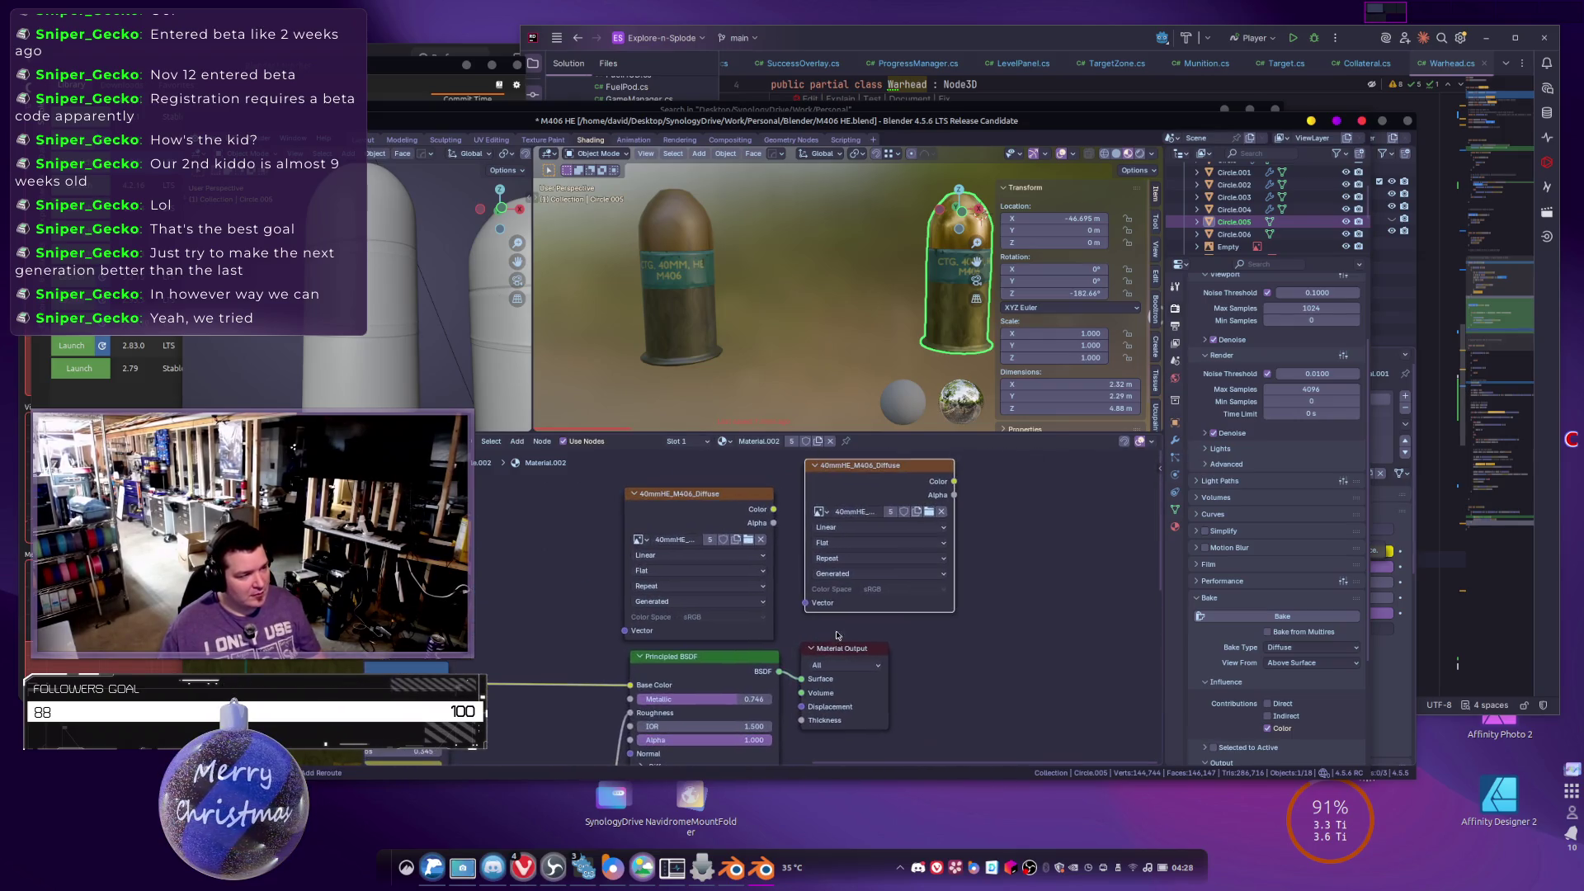
{"action": "left_click_drag", "start_coordinate": [709, 493], "coordinate": [622, 482]}
{"action": "scroll", "coordinate": [856, 596], "scroll_direction": "right", "scroll_amount": 5}
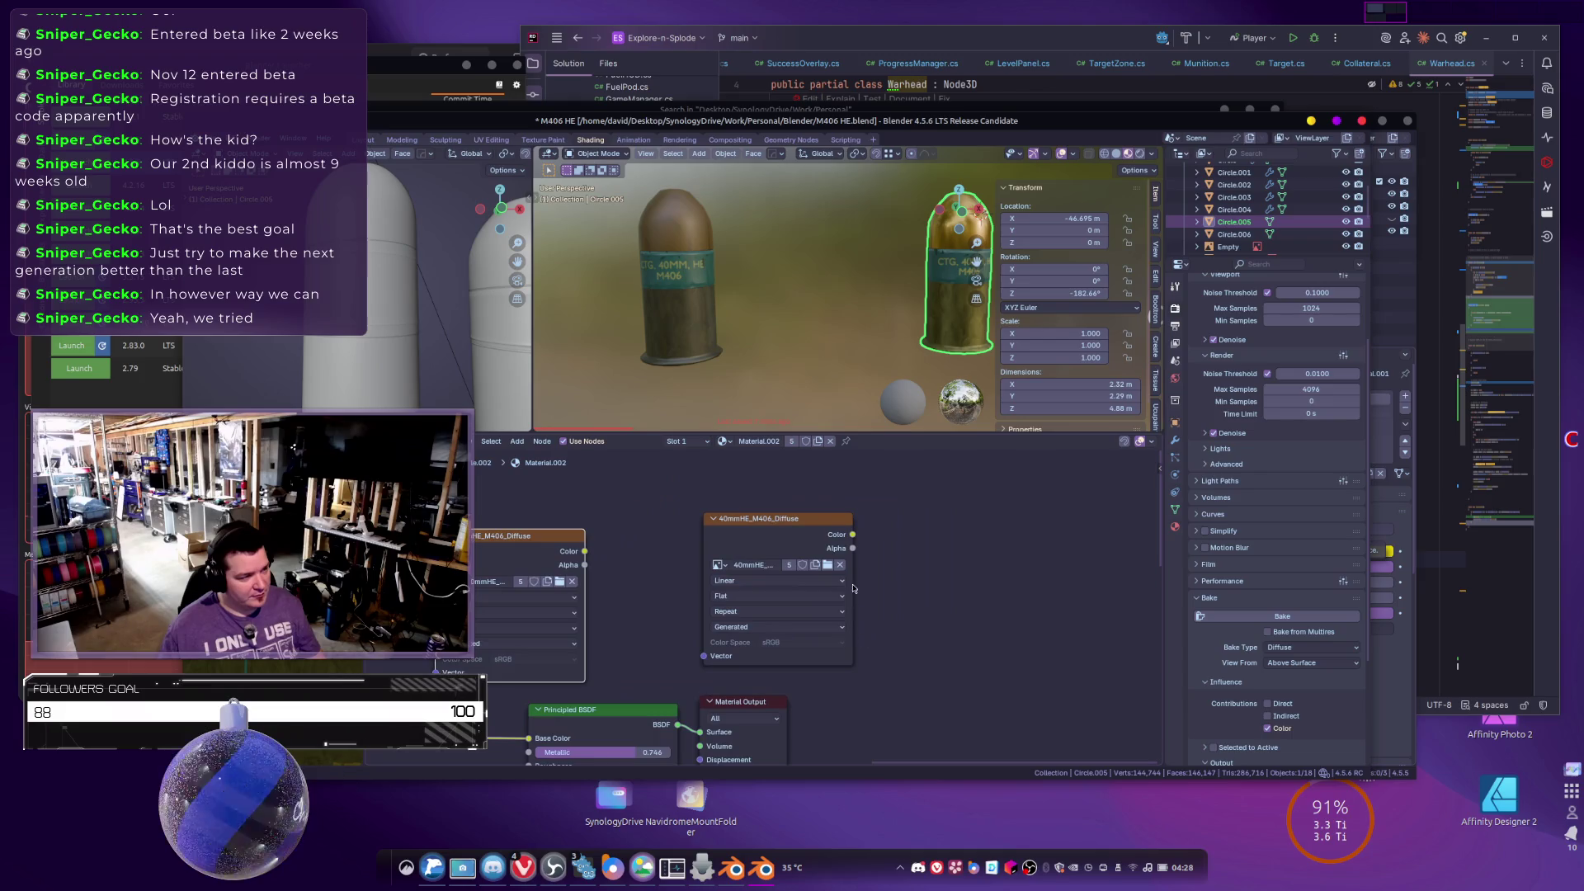
Give the duplicate a new image named 40mmHE_M406_Roughness with Non-Color color space.
{"action": "left_click", "coordinate": [839, 568]}
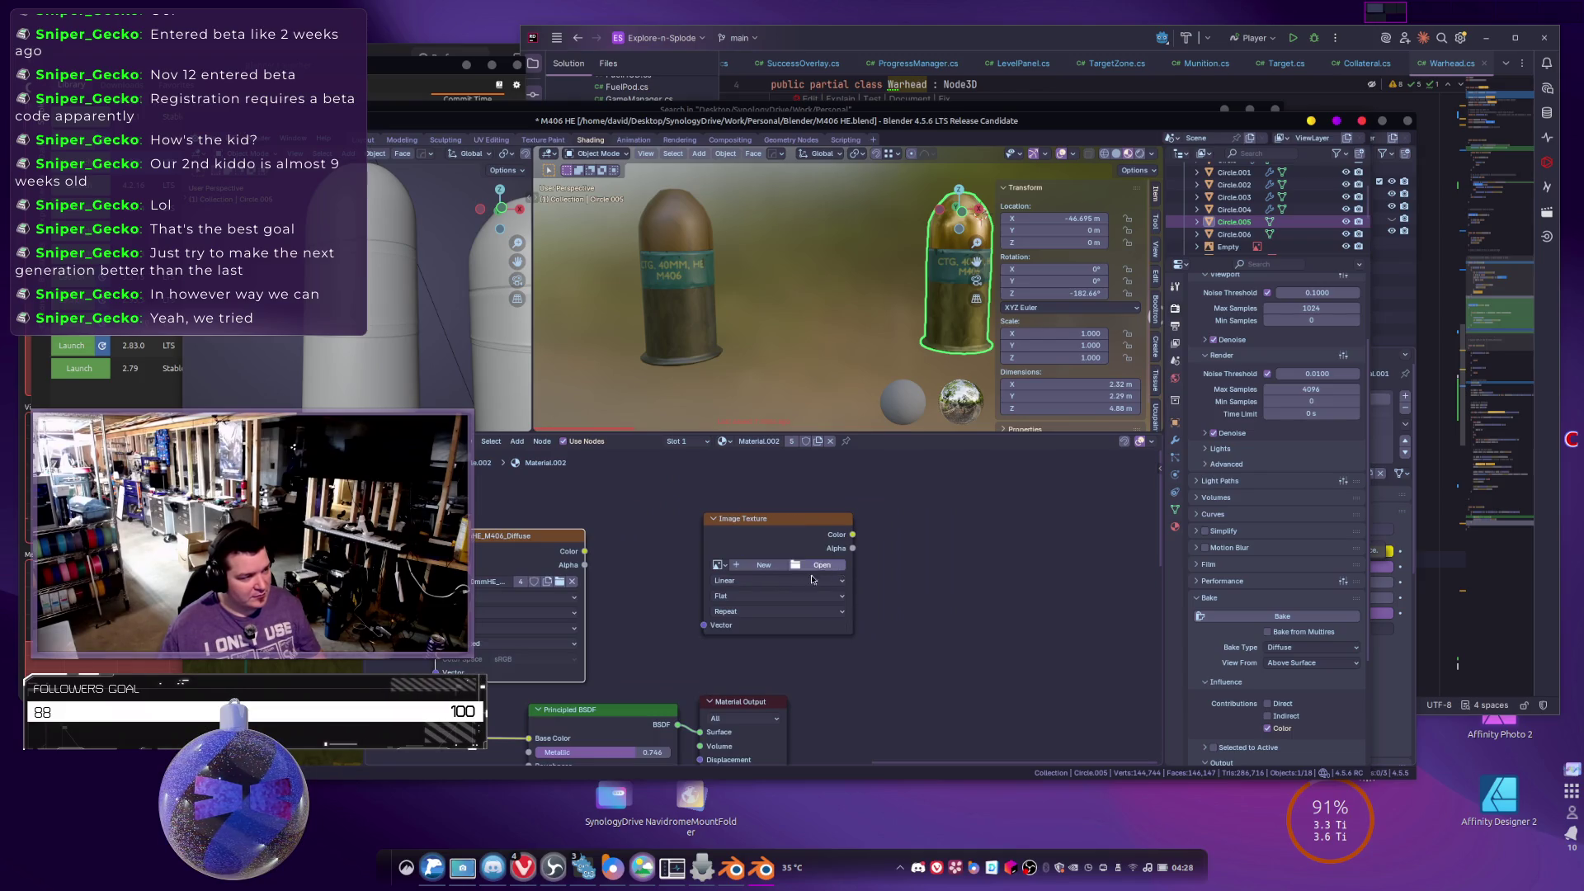
{"action": "left_click", "coordinate": [764, 565]}
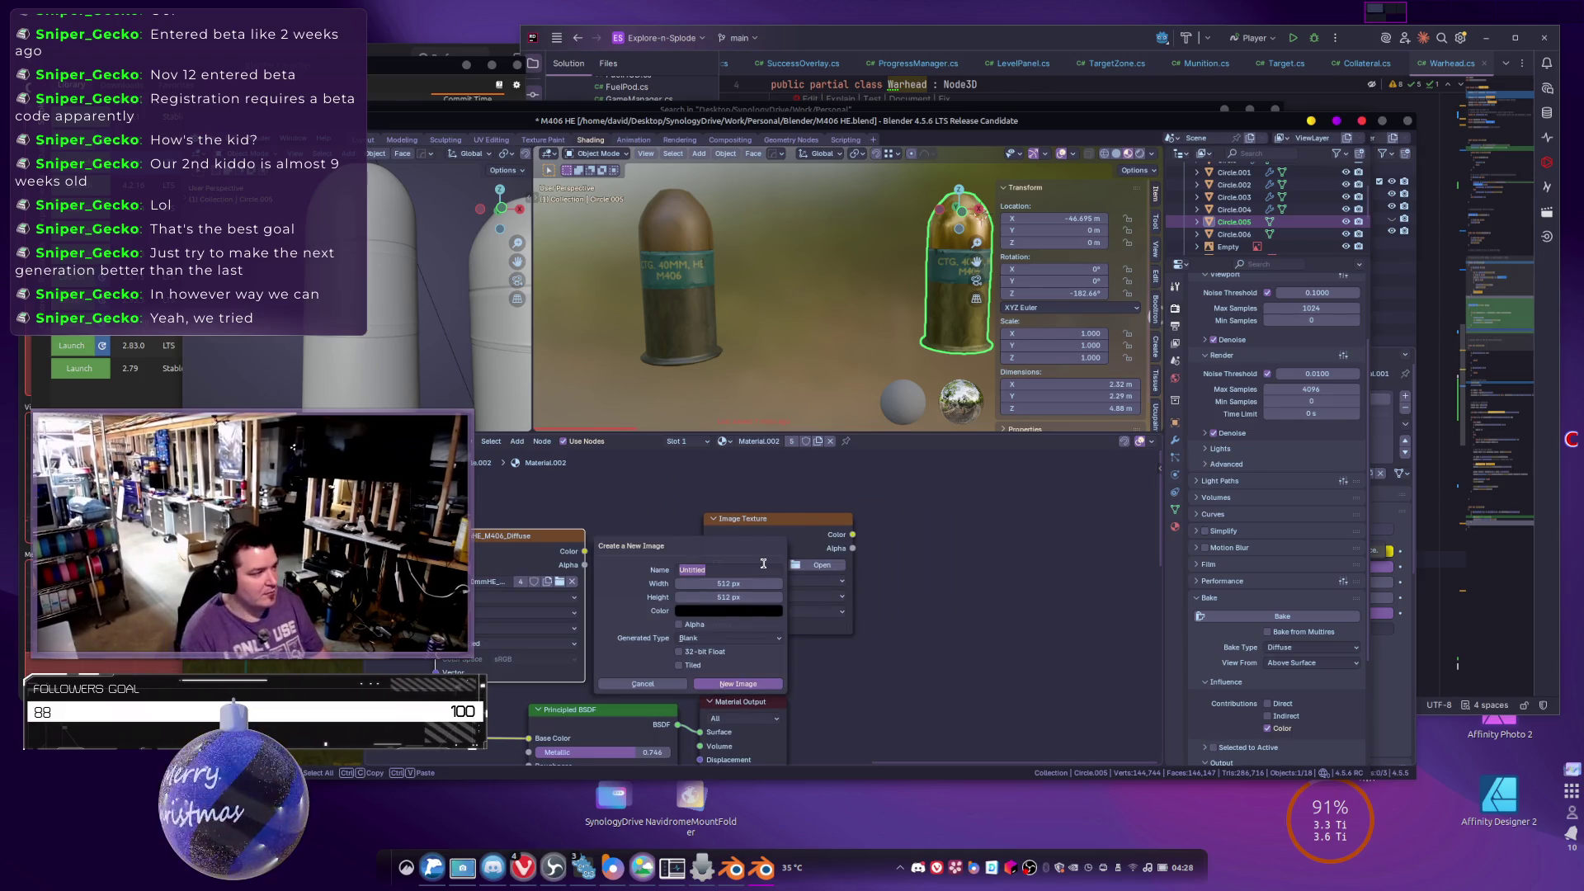
{"action": "type", "text": "_M406_"}
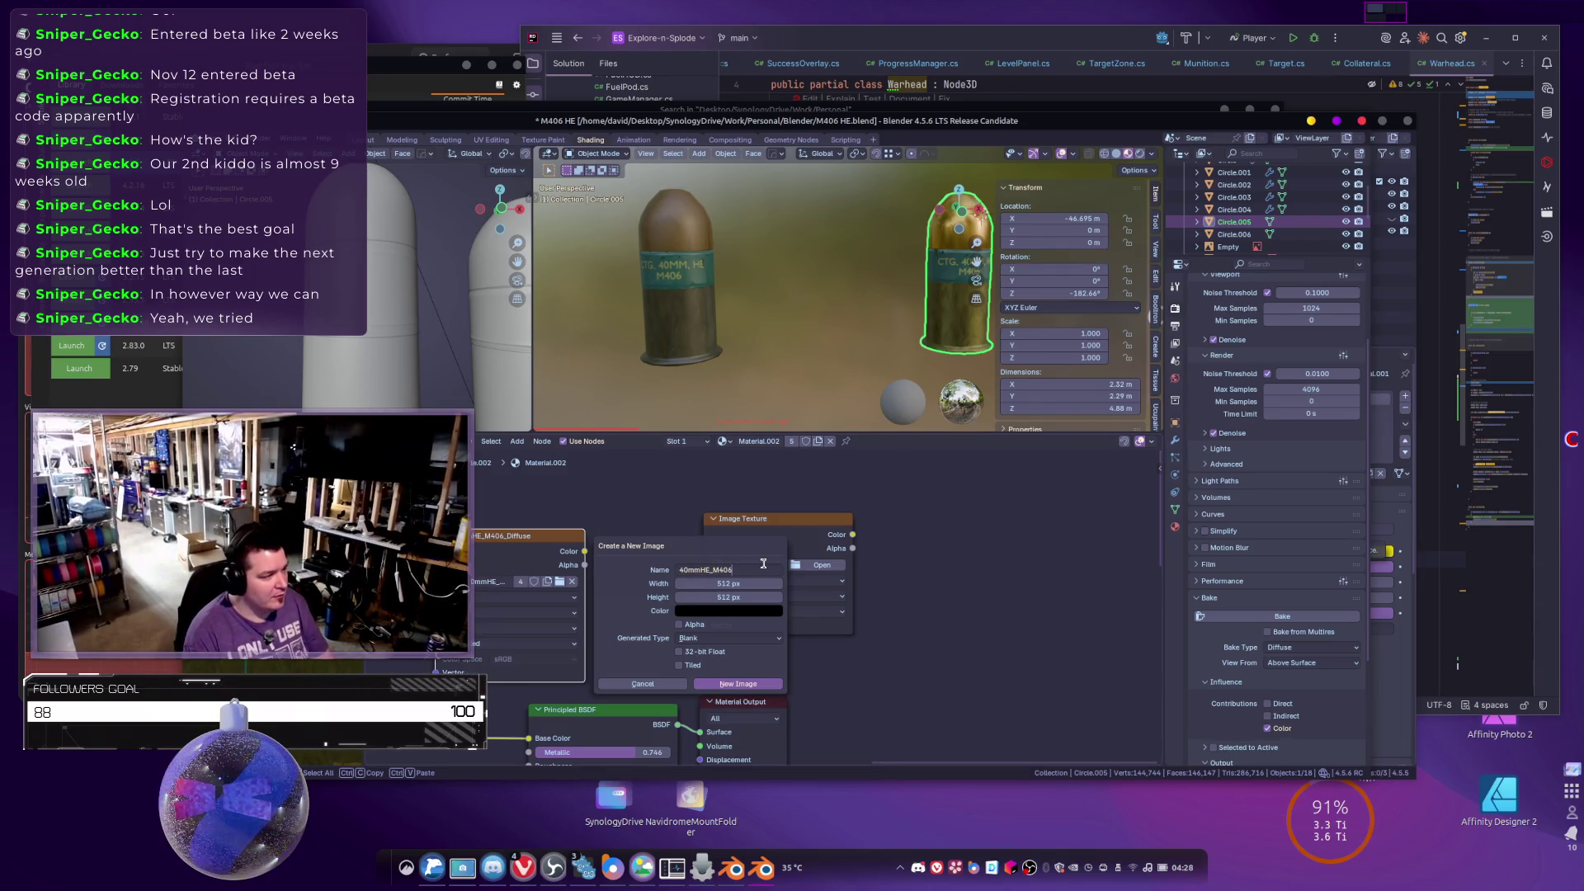
{"action": "type", "text": "Roughness"}
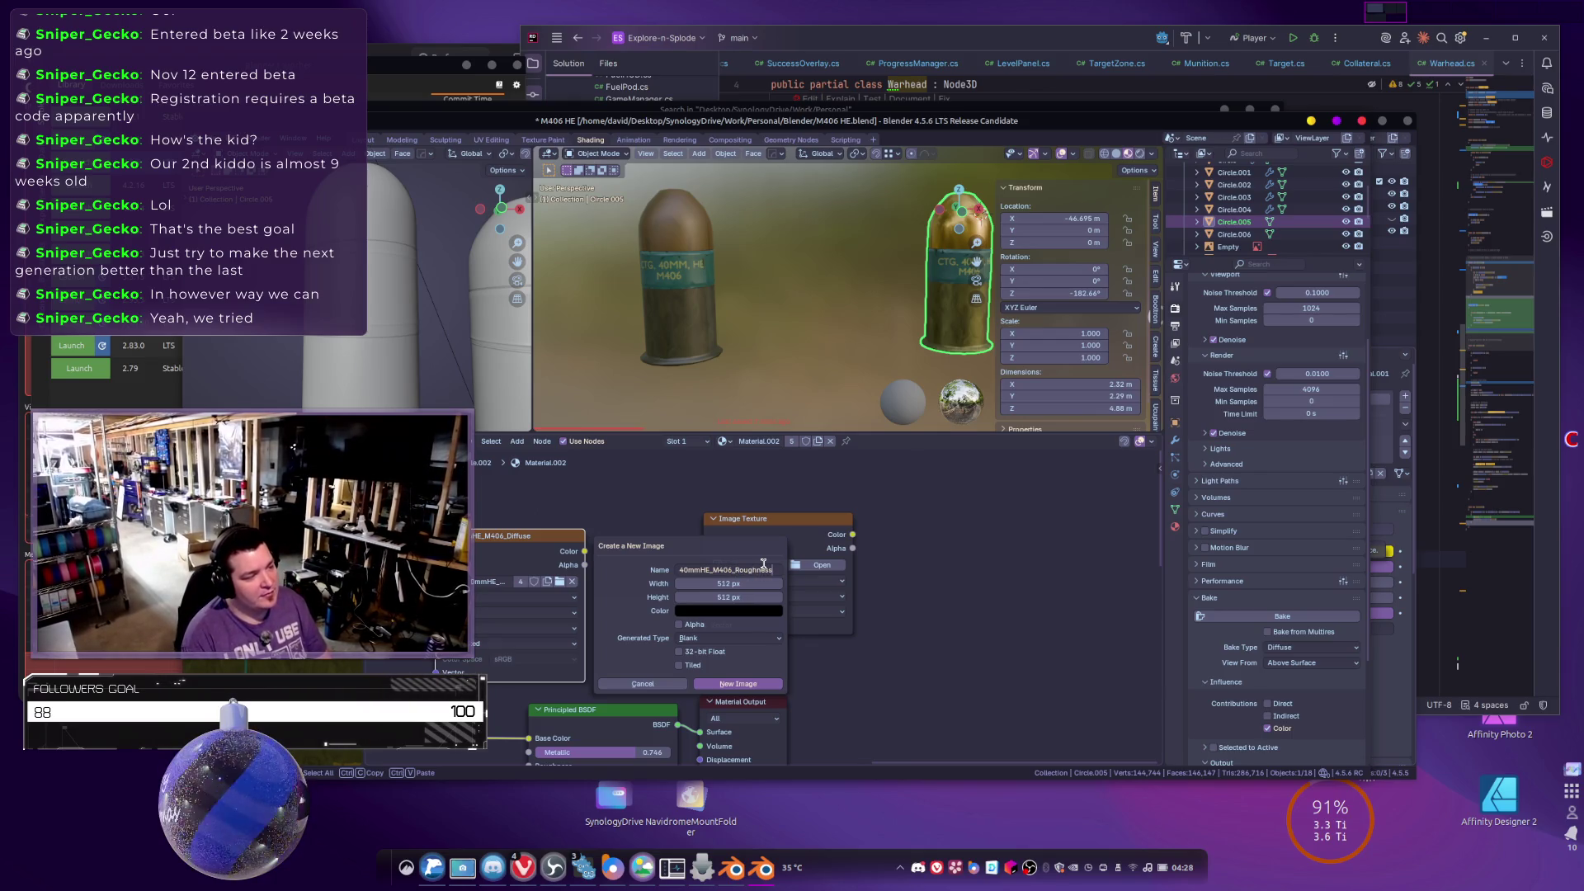
{"action": "key", "text": "Return"}
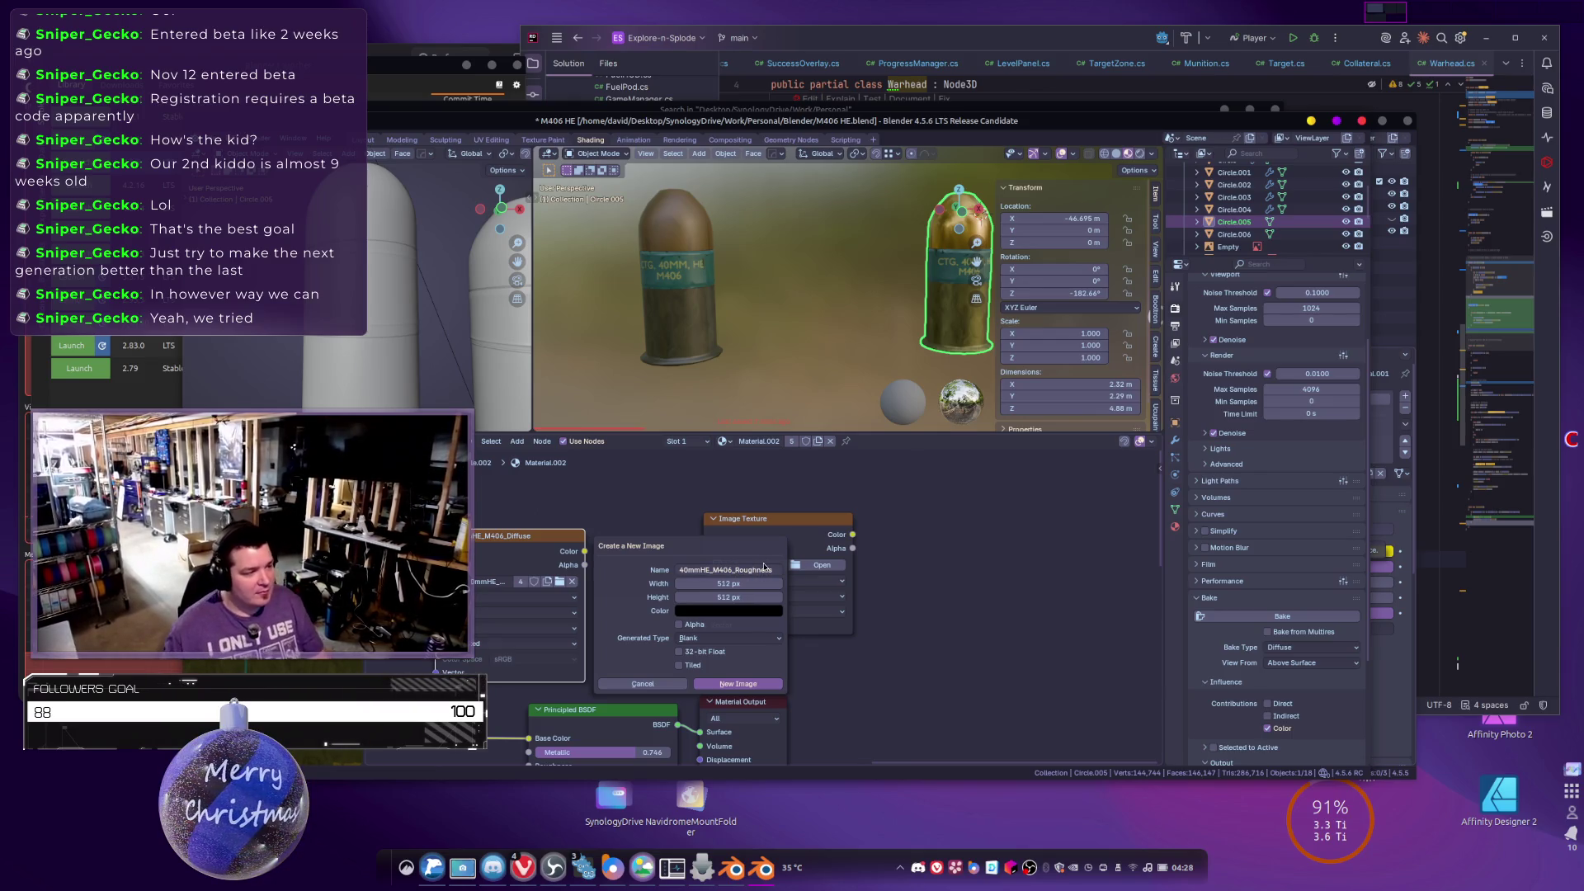
{"action": "left_click", "coordinate": [737, 685]}
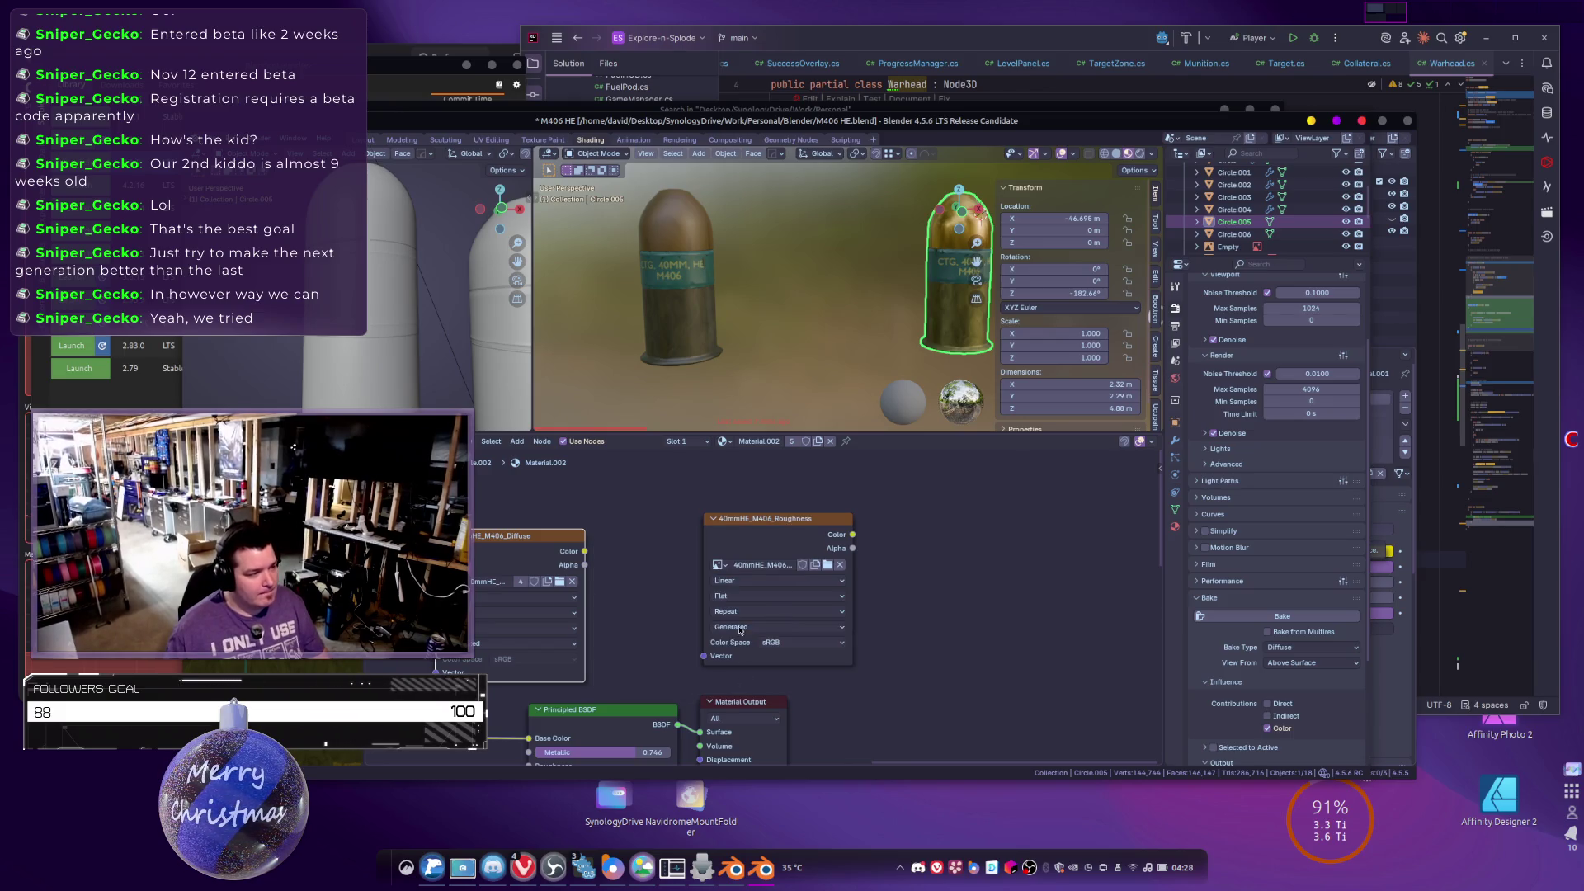
{"action": "left_click", "coordinate": [799, 653]}
{"action": "left_click", "coordinate": [926, 571]}
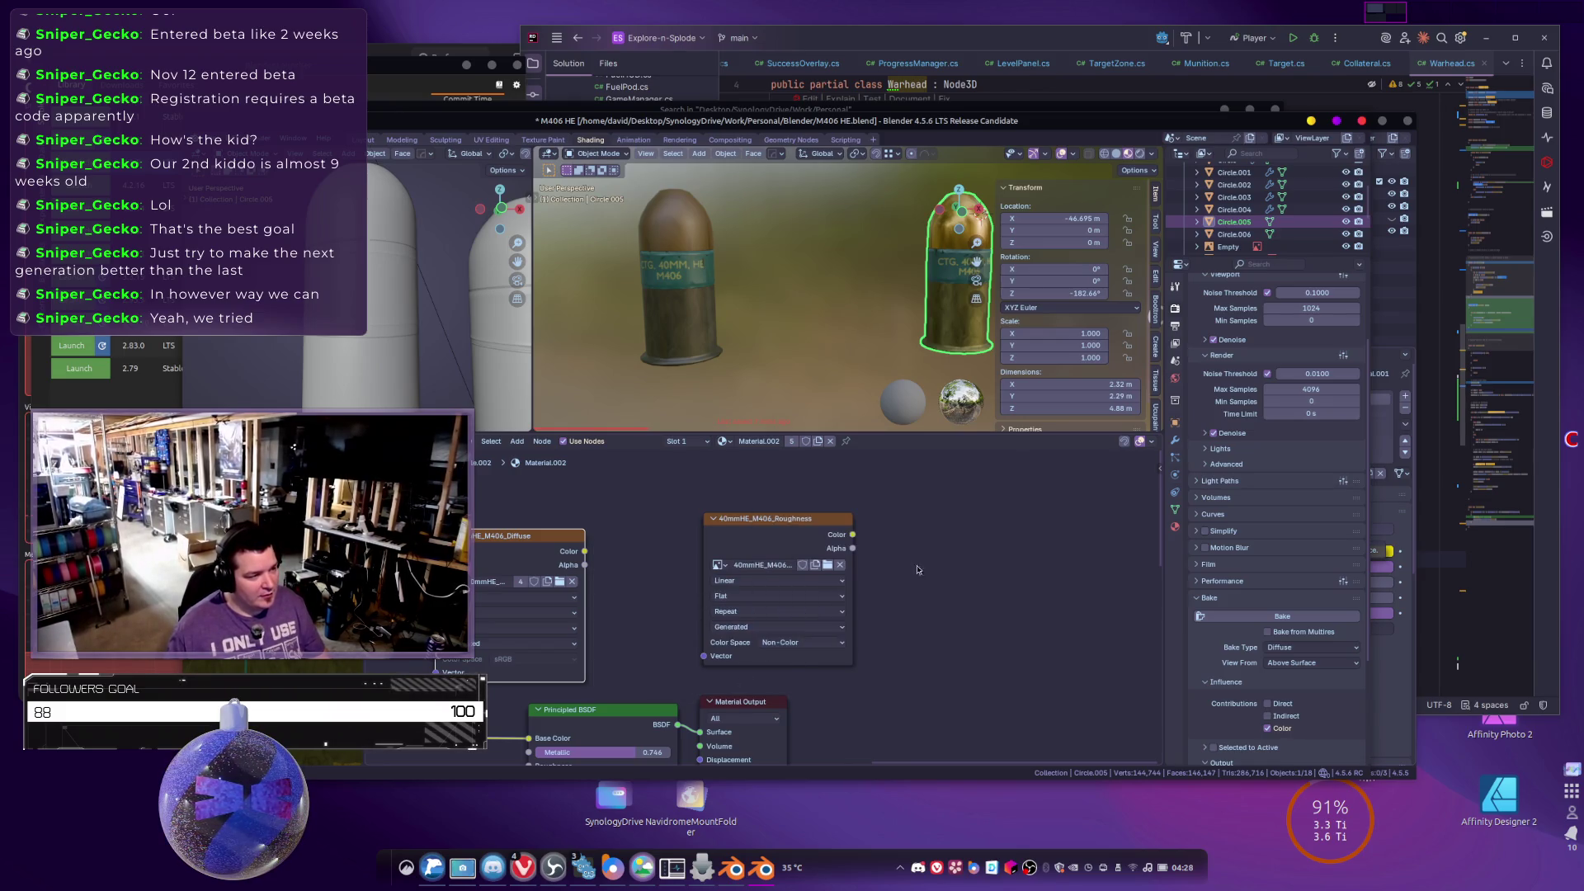
{"action": "left_click_drag", "start_coordinate": [760, 530], "coordinate": [659, 537]}
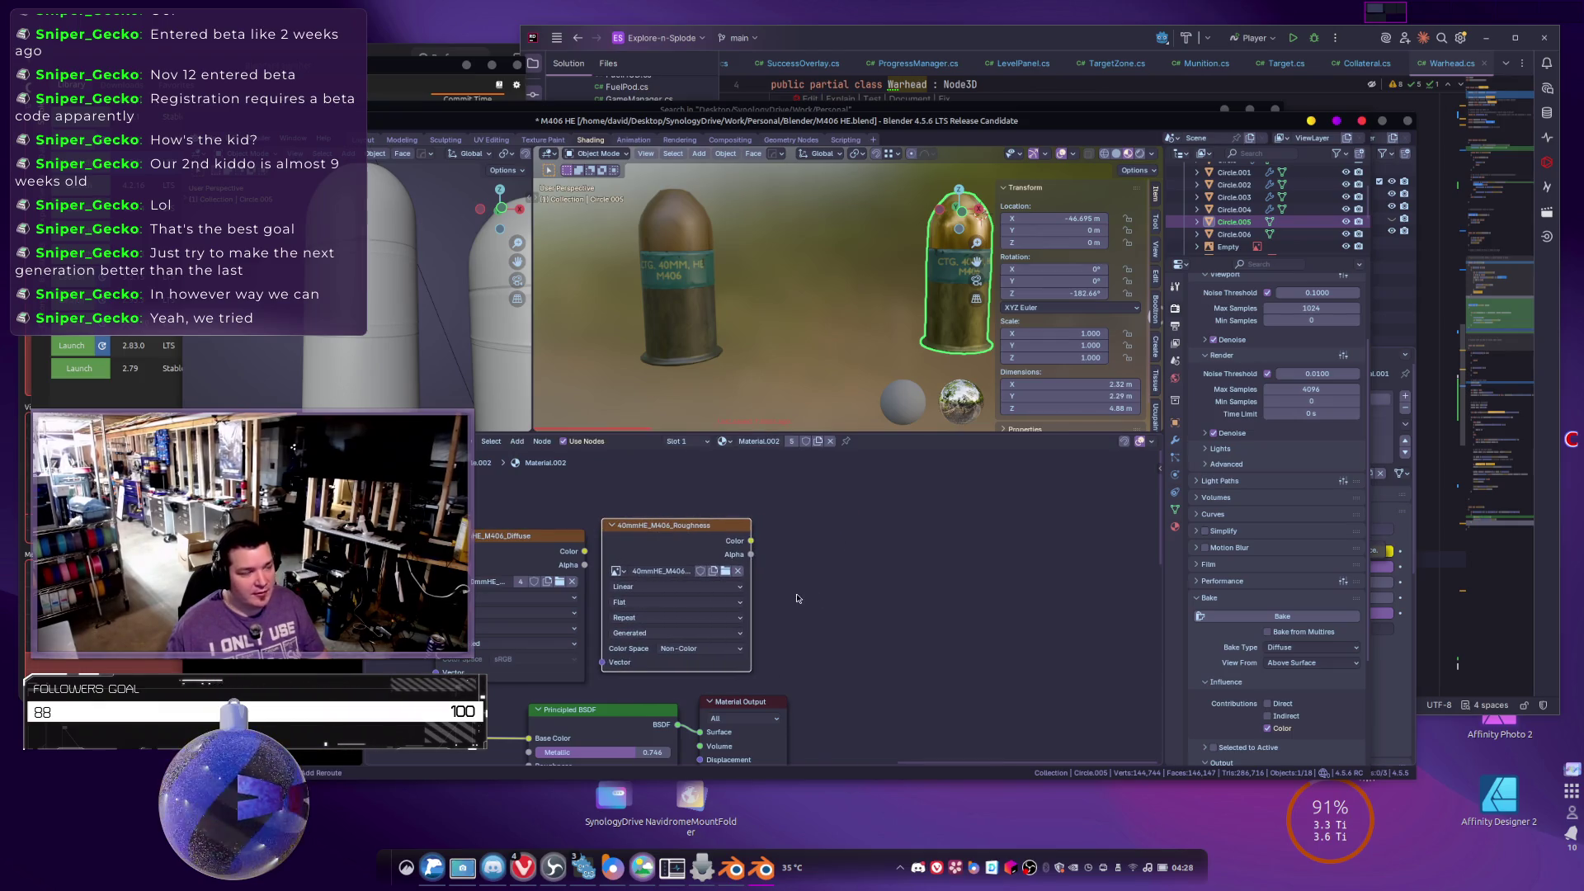
{"action": "left_click_drag", "start_coordinate": [798, 599], "coordinate": [876, 592]}
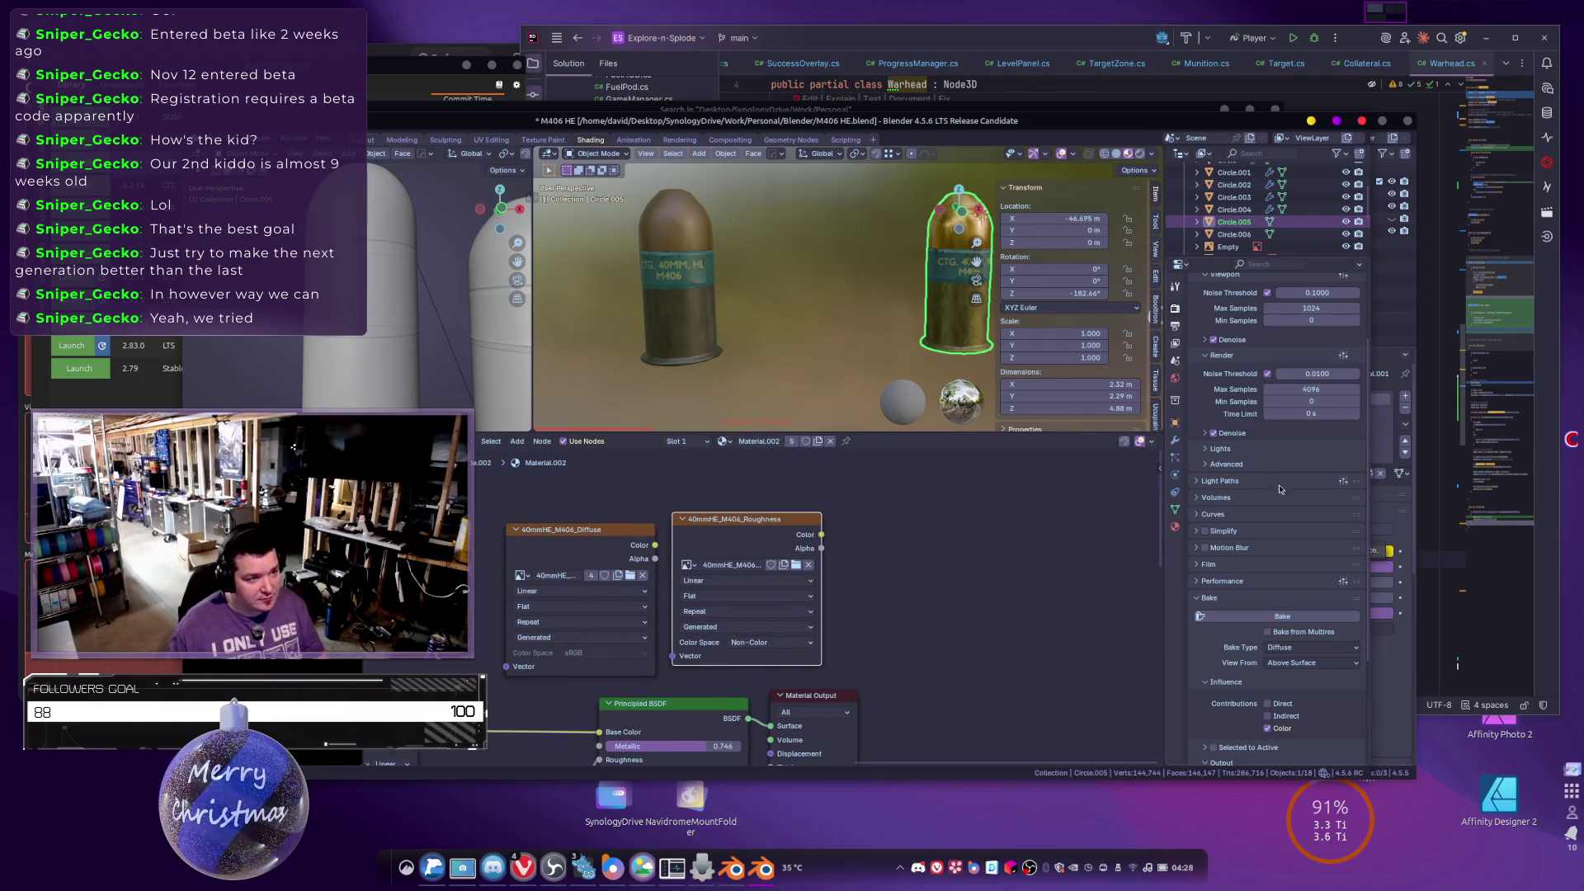
Paste the roughness image node into Material.003 and Material.001, above the Principled BSDF.
{"action": "left_click", "coordinate": [1177, 526]}
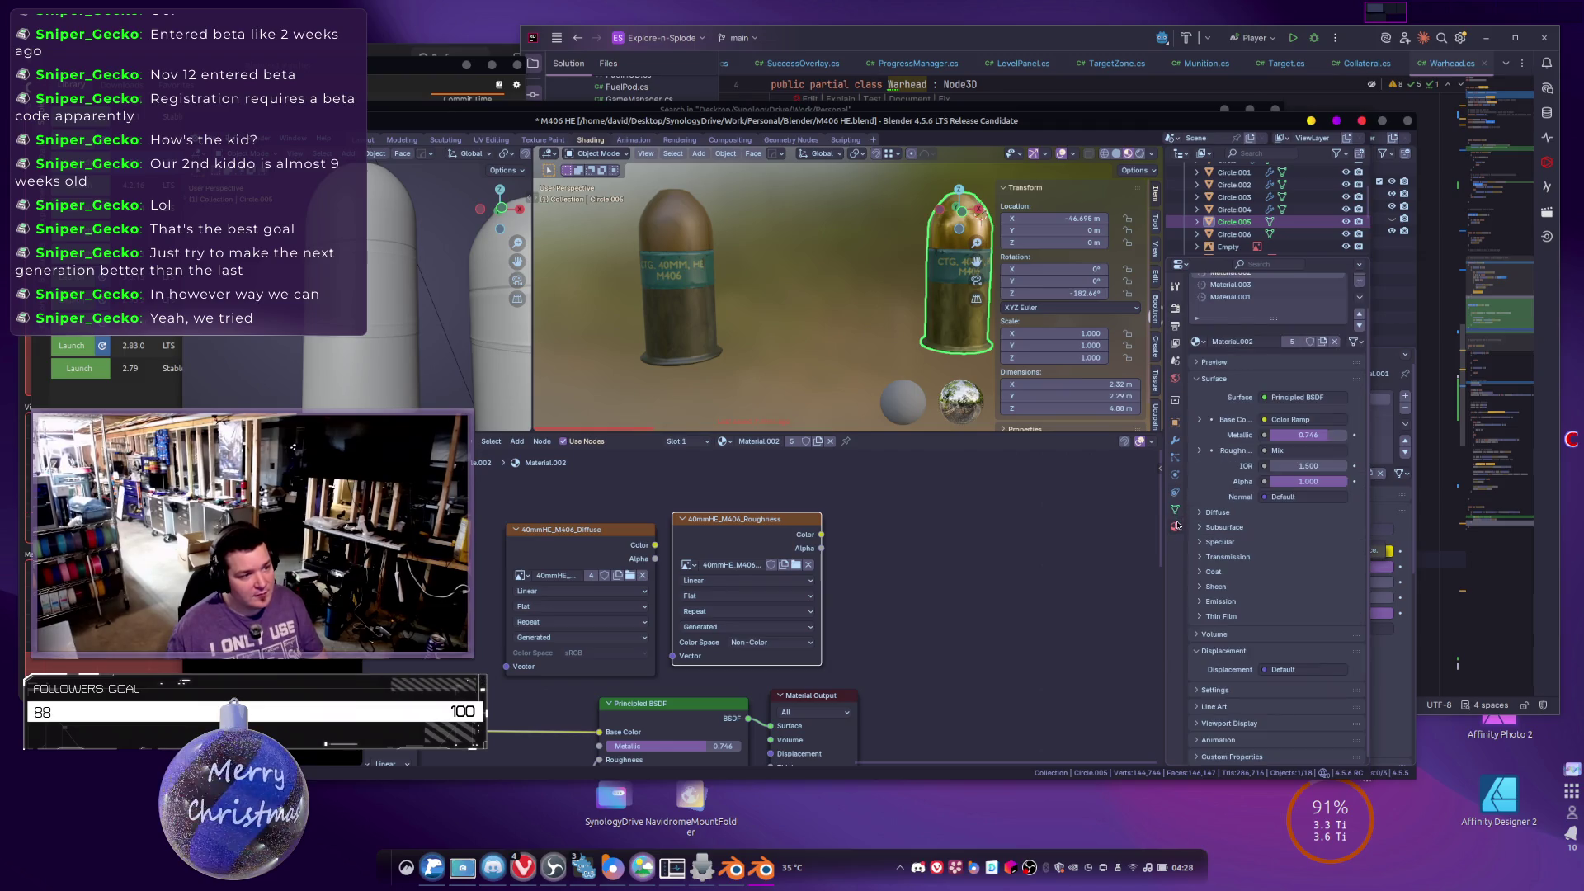
{"action": "scroll", "coordinate": [1220, 329], "scroll_direction": "up", "scroll_amount": 2}
{"action": "left_click", "coordinate": [1228, 322]}
{"action": "scroll", "coordinate": [1031, 529], "scroll_direction": "down", "scroll_amount": 2}
{"action": "key", "text": "ctrl+v"}
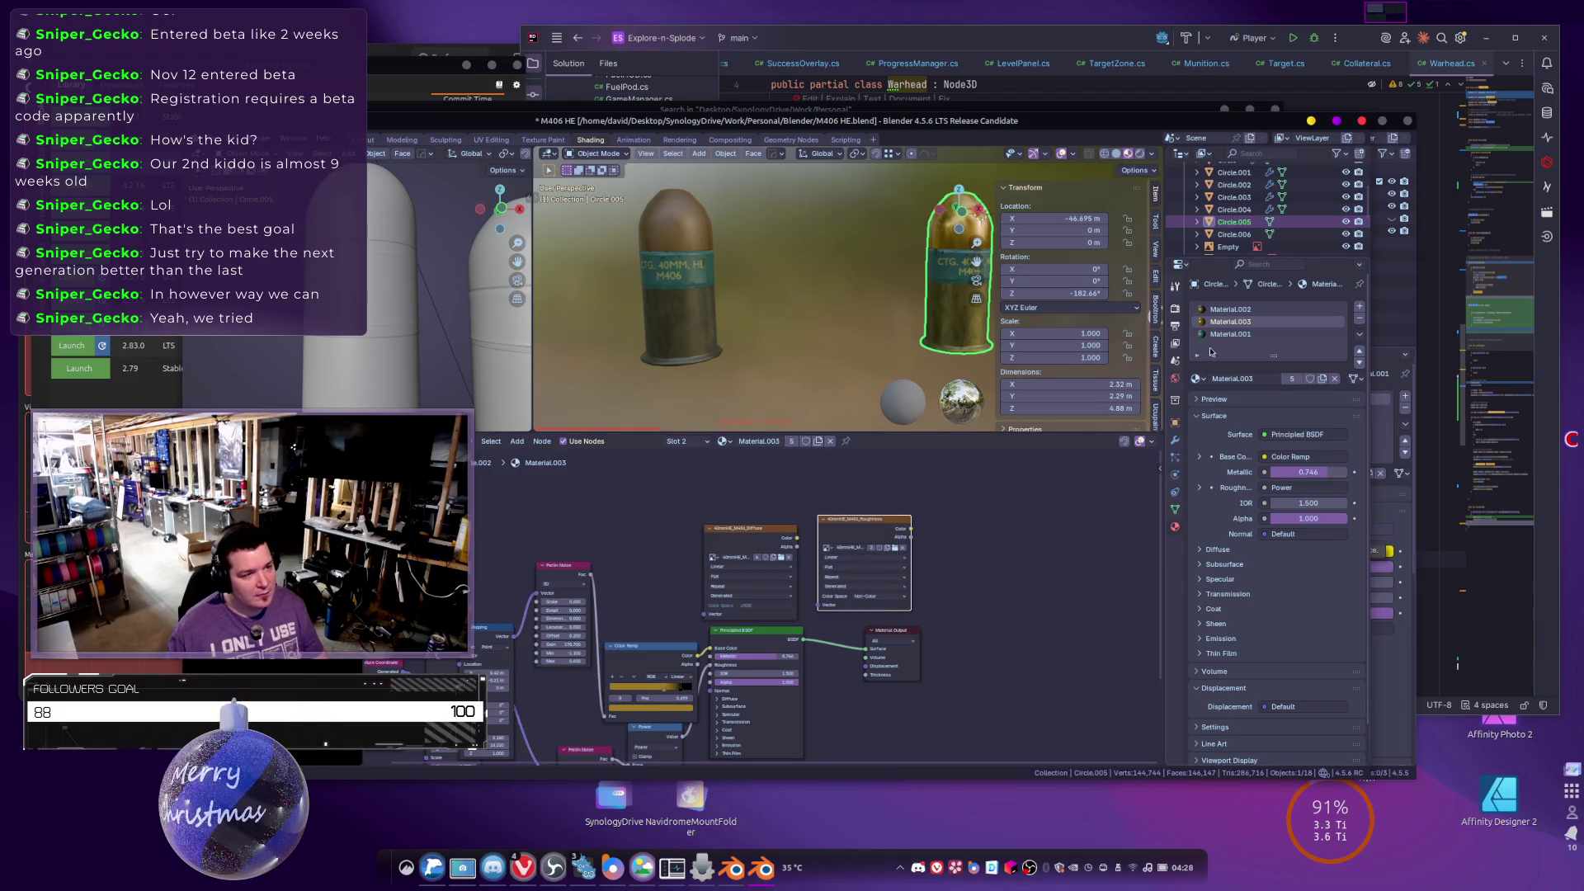
{"action": "left_click", "coordinate": [1206, 334]}
{"action": "key", "text": "ctrl+v"}
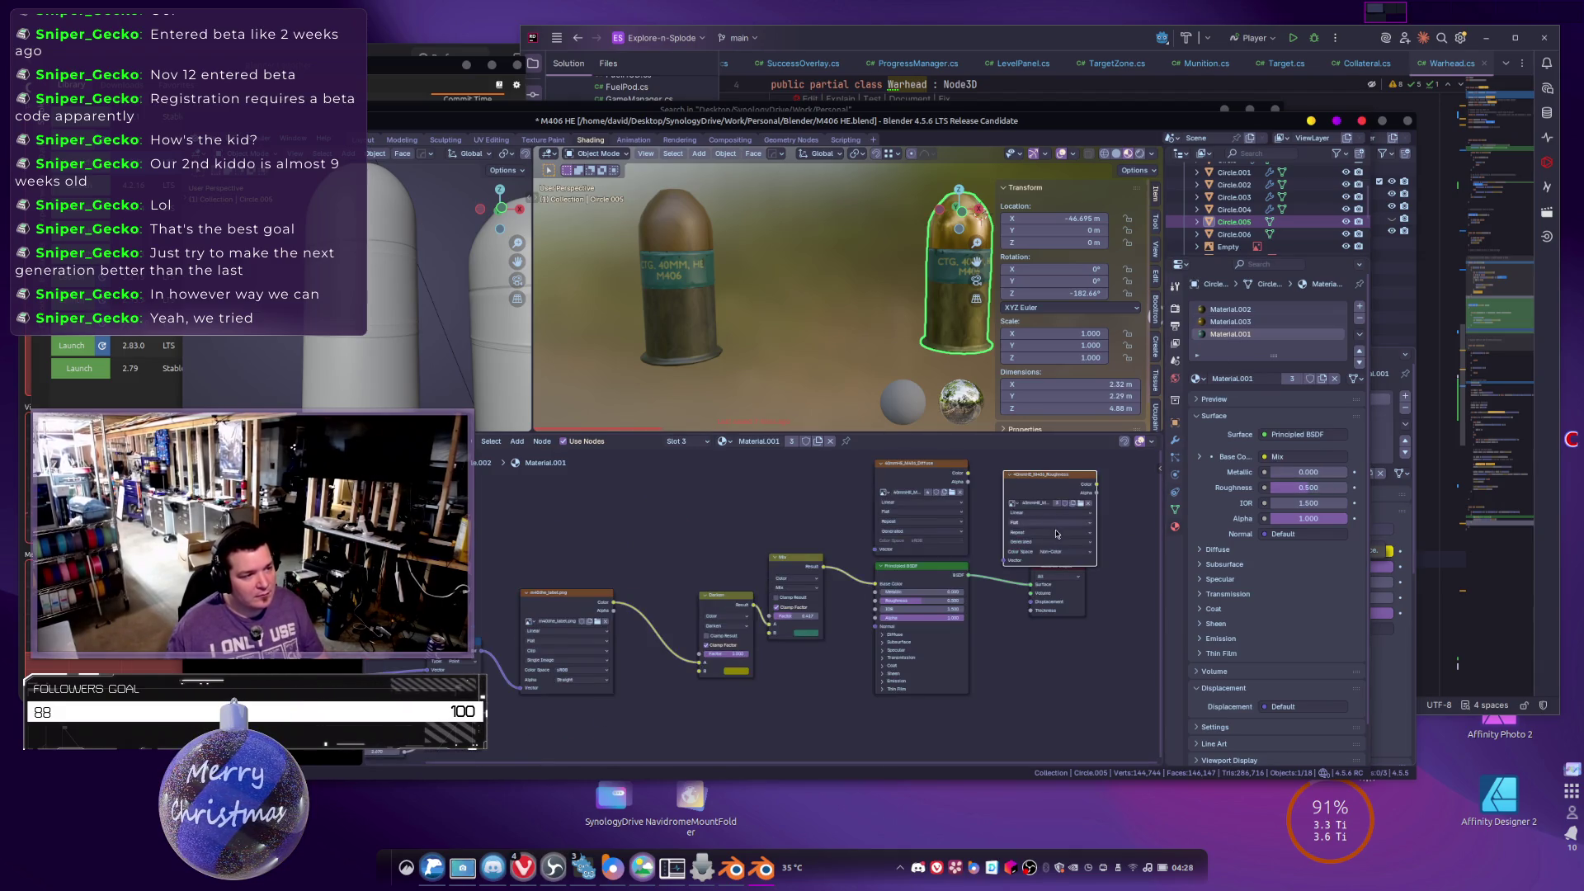
{"action": "left_click_drag", "start_coordinate": [936, 528], "coordinate": [924, 518]}
{"action": "scroll", "coordinate": [869, 639], "scroll_direction": "left", "scroll_amount": 3}
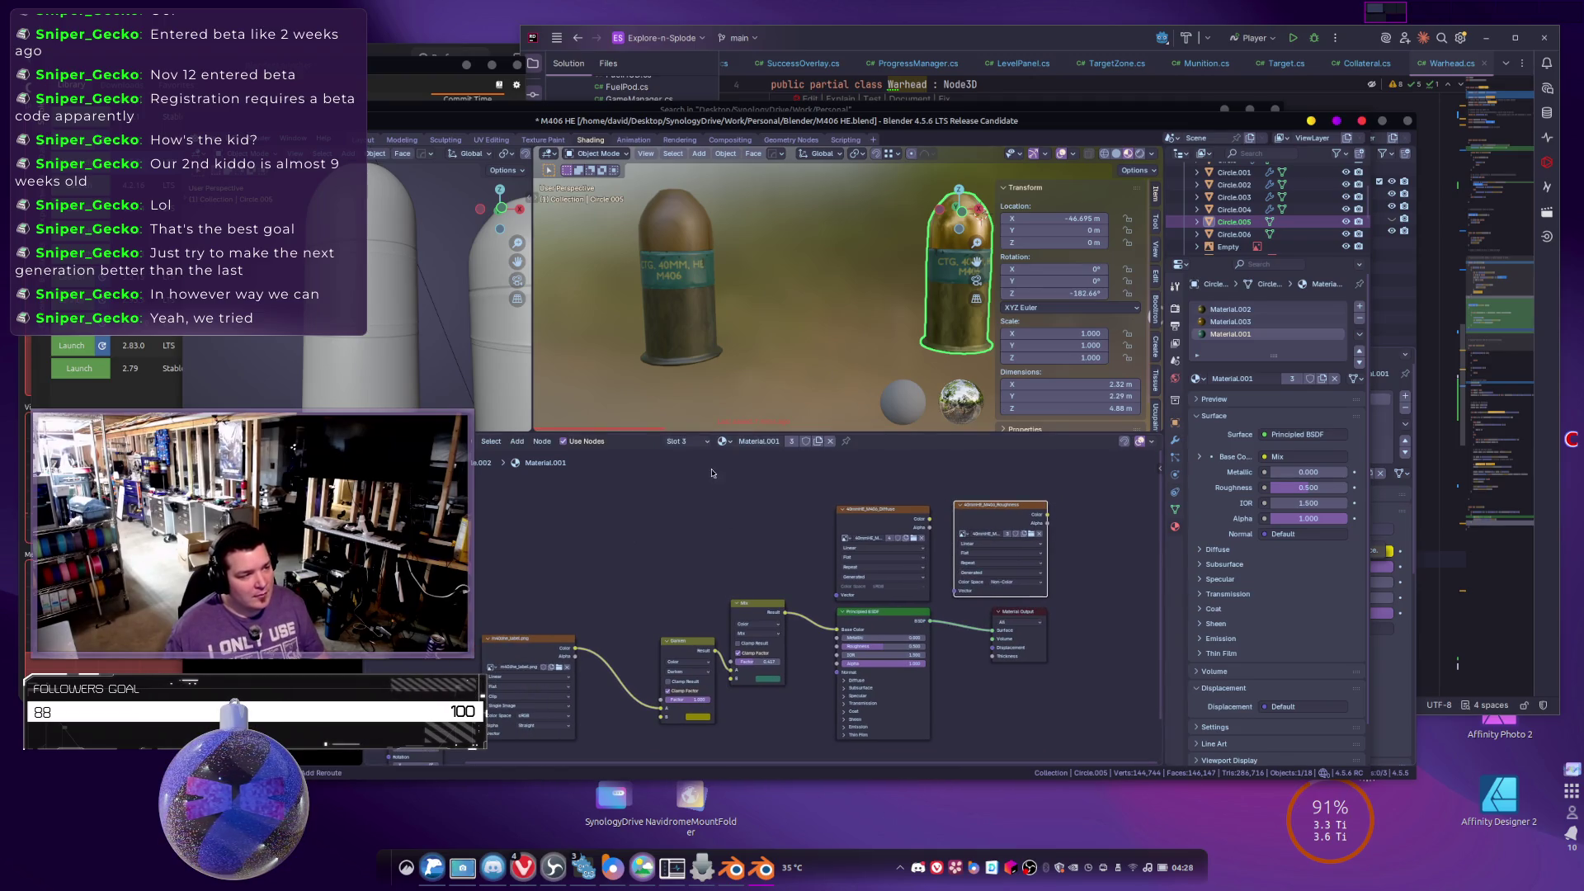
{"action": "scroll", "coordinate": [713, 473], "scroll_direction": "left", "scroll_amount": 1}
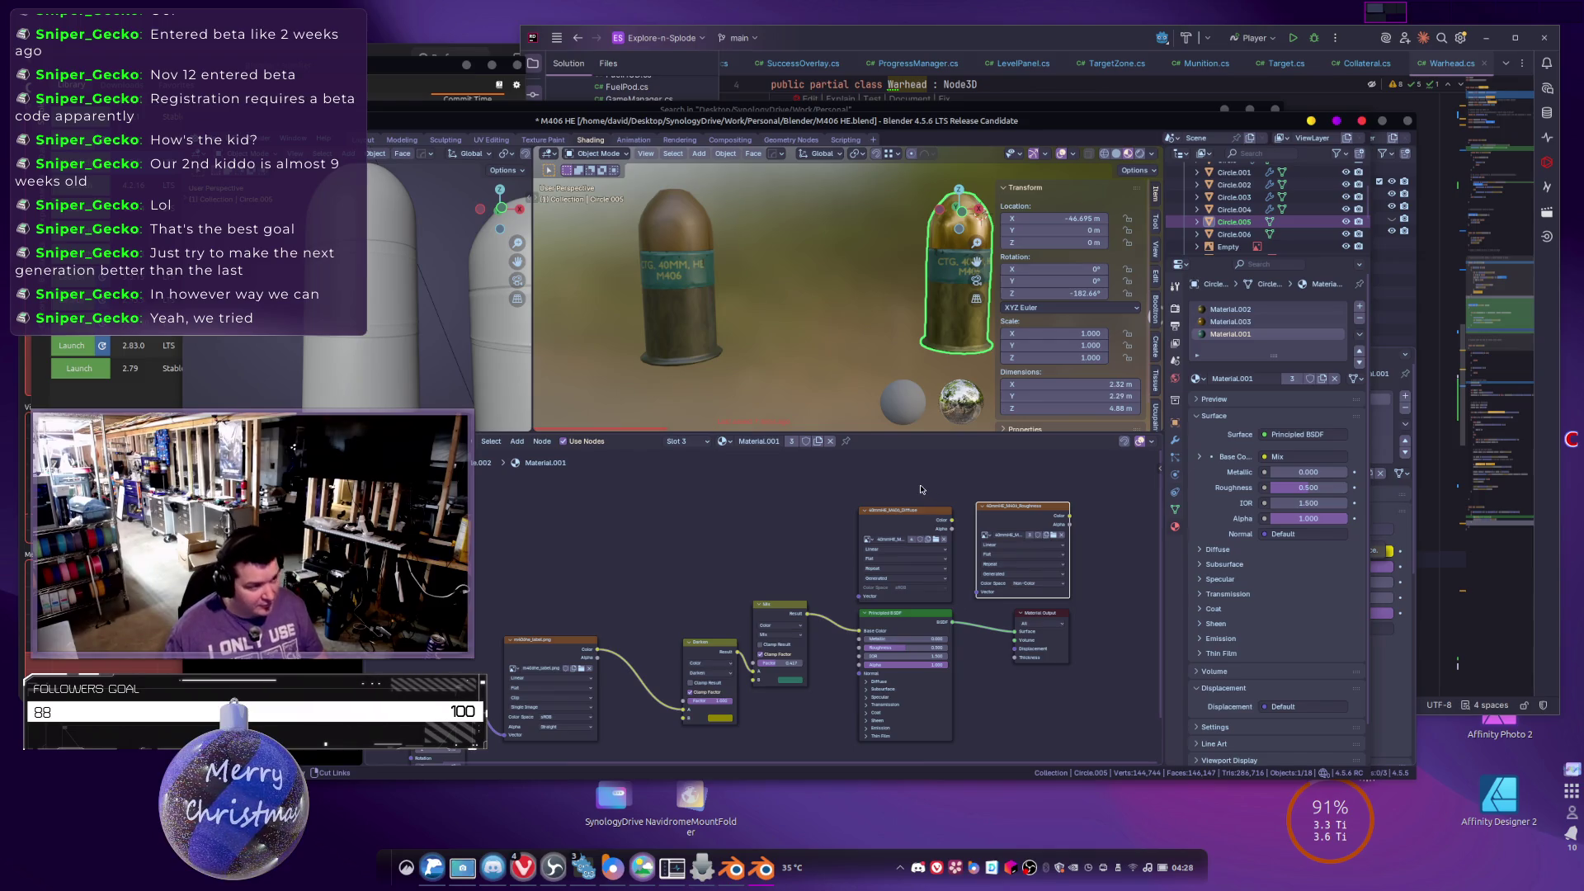
Paste the roughness node into the left shell's Material.006, tucked under the diffuse node.
{"action": "left_click", "coordinate": [658, 279]}
{"action": "key", "text": "ctrl+v"}
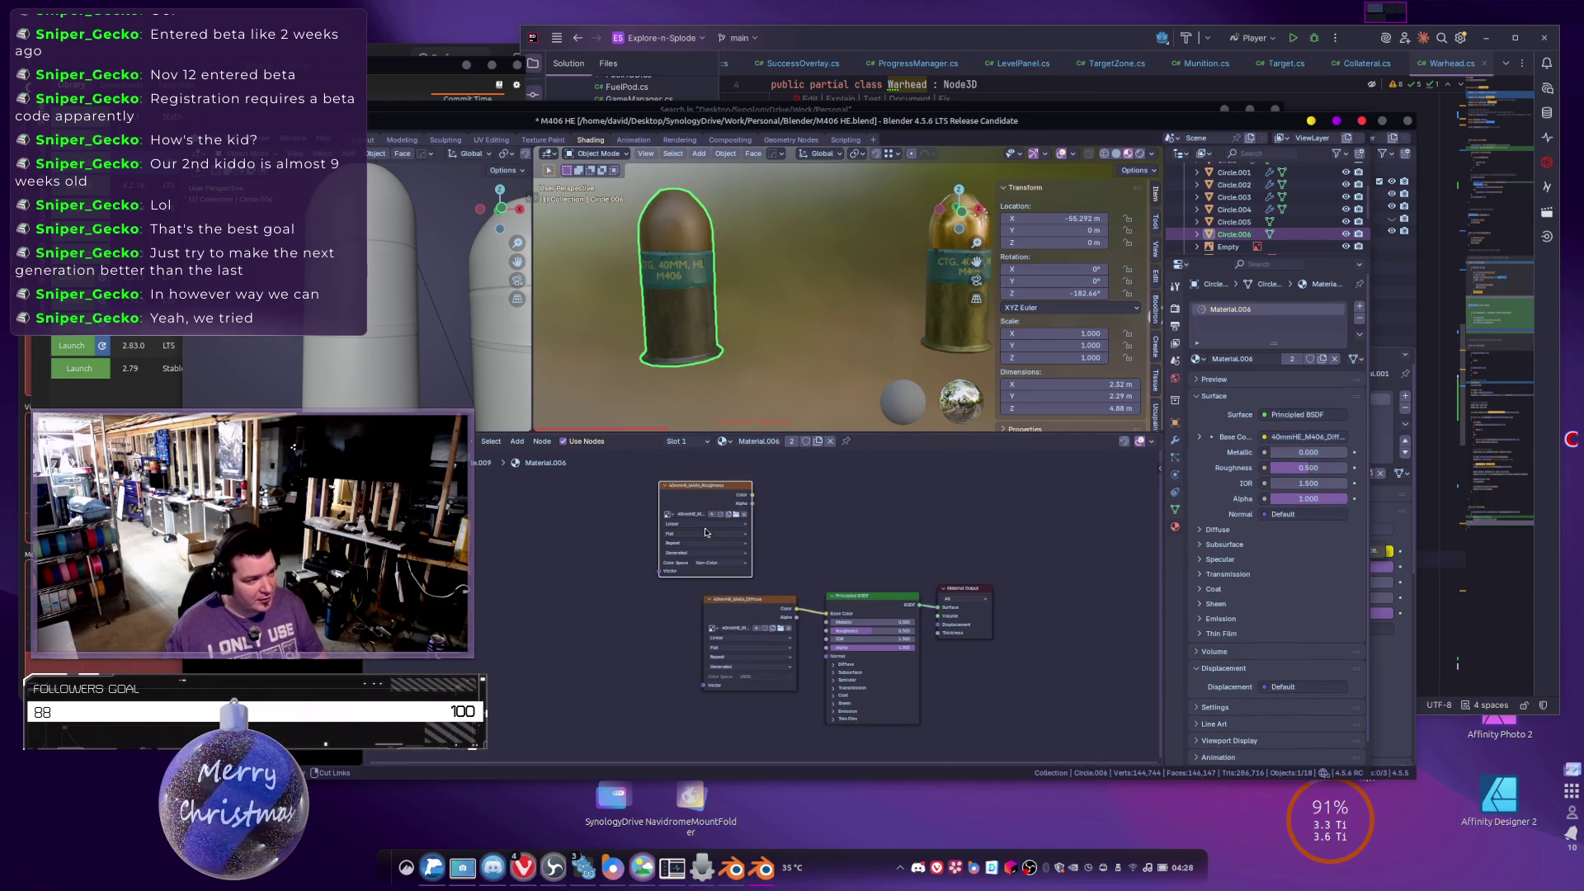
{"action": "mouse_move", "coordinate": [693, 460]}
{"action": "left_mouse_down"}
{"action": "mouse_move", "coordinate": [747, 755]}
{"action": "mouse_move", "coordinate": [760, 703]}
{"action": "mouse_move", "coordinate": [843, 596]}
{"action": "left_mouse_up"}
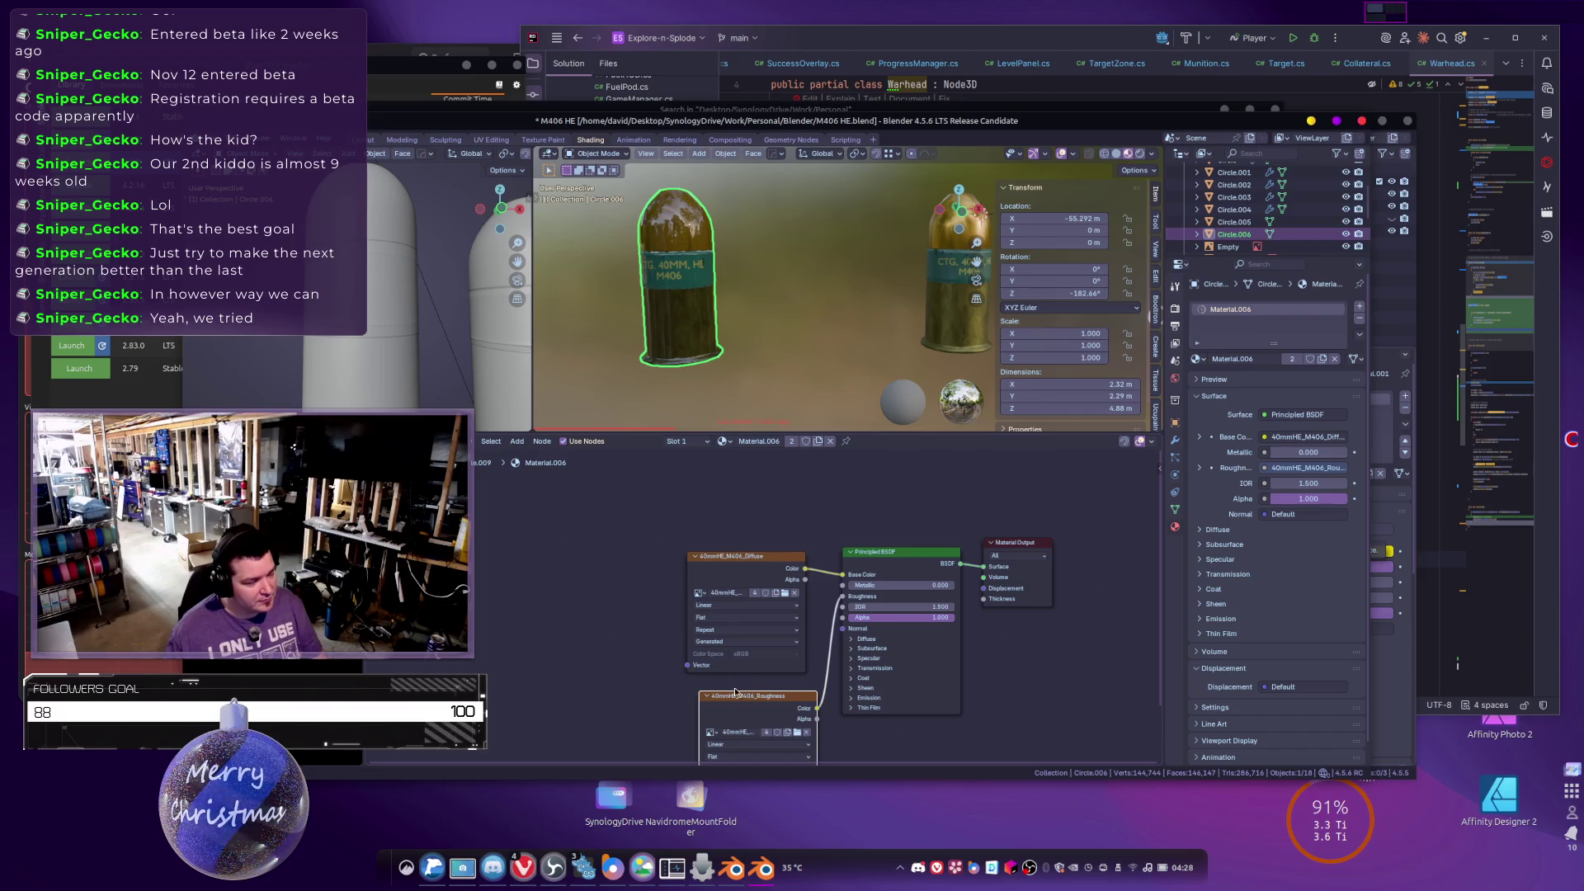
{"action": "left_click_drag", "start_coordinate": [765, 702], "coordinate": [750, 694]}
{"action": "scroll", "coordinate": [883, 268], "scroll_direction": "right", "scroll_amount": 3}
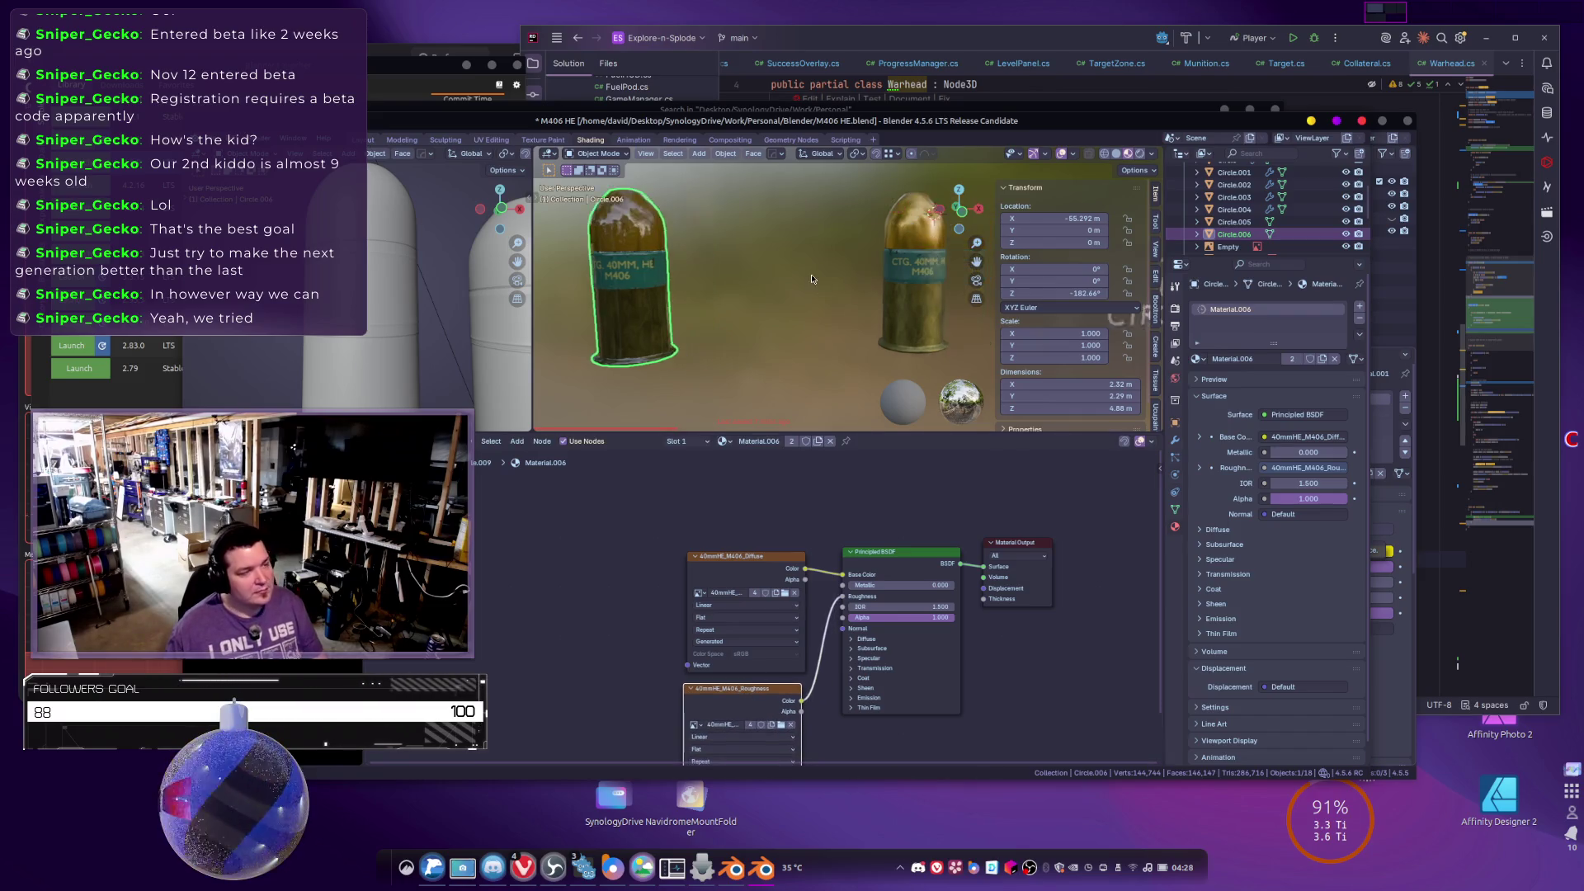
Select the right cartridge shell and switch to its Material.002.
{"action": "left_click", "coordinate": [914, 265]}
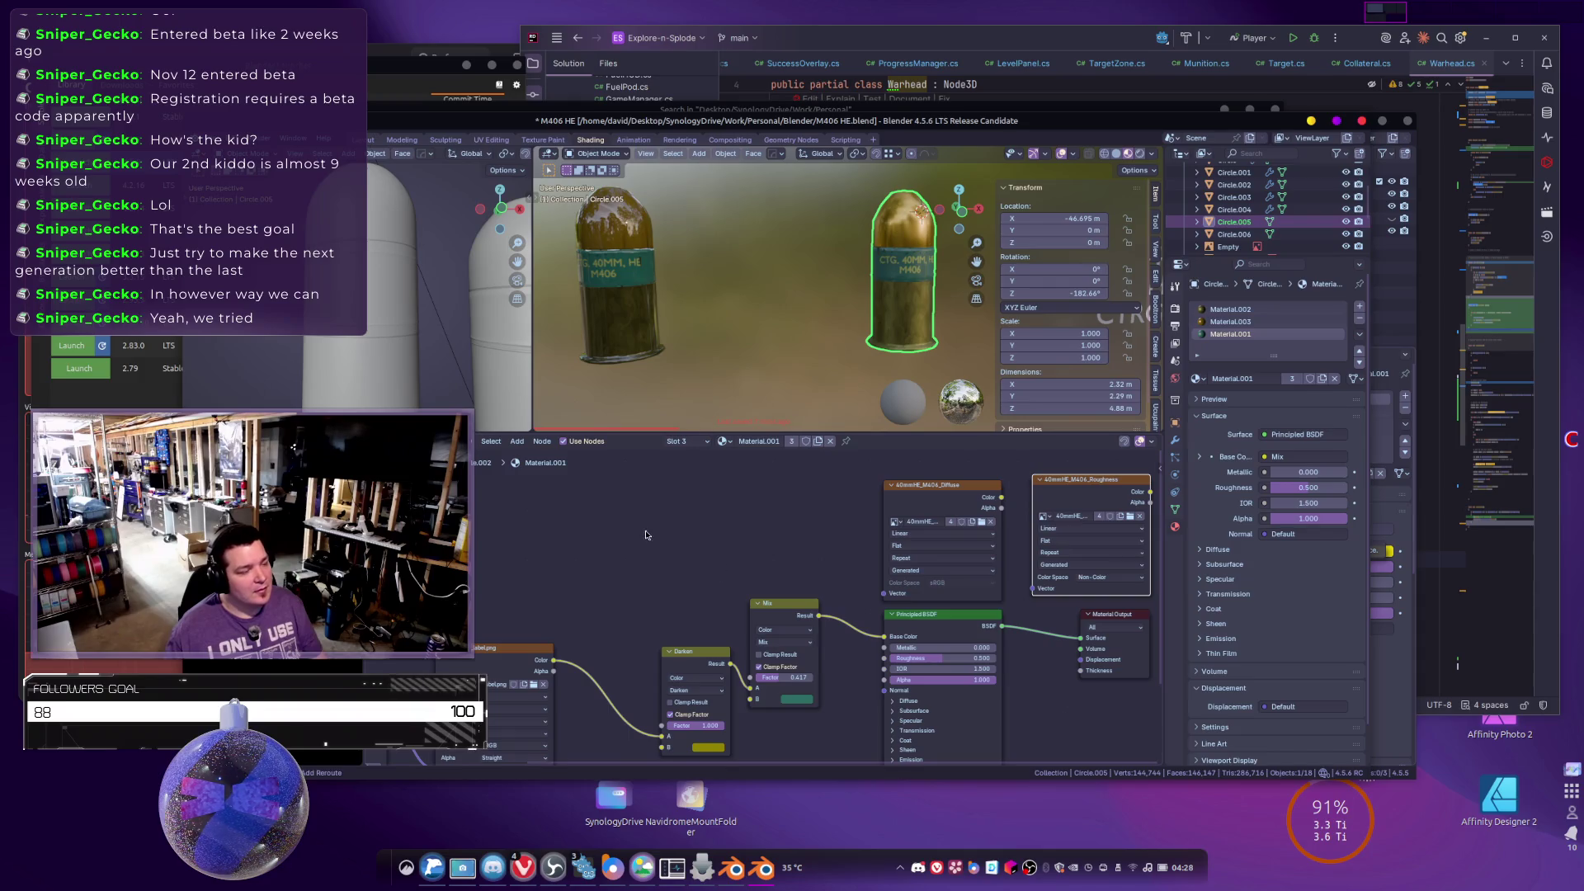
{"action": "left_click_drag", "start_coordinate": [647, 535], "coordinate": [477, 553]}
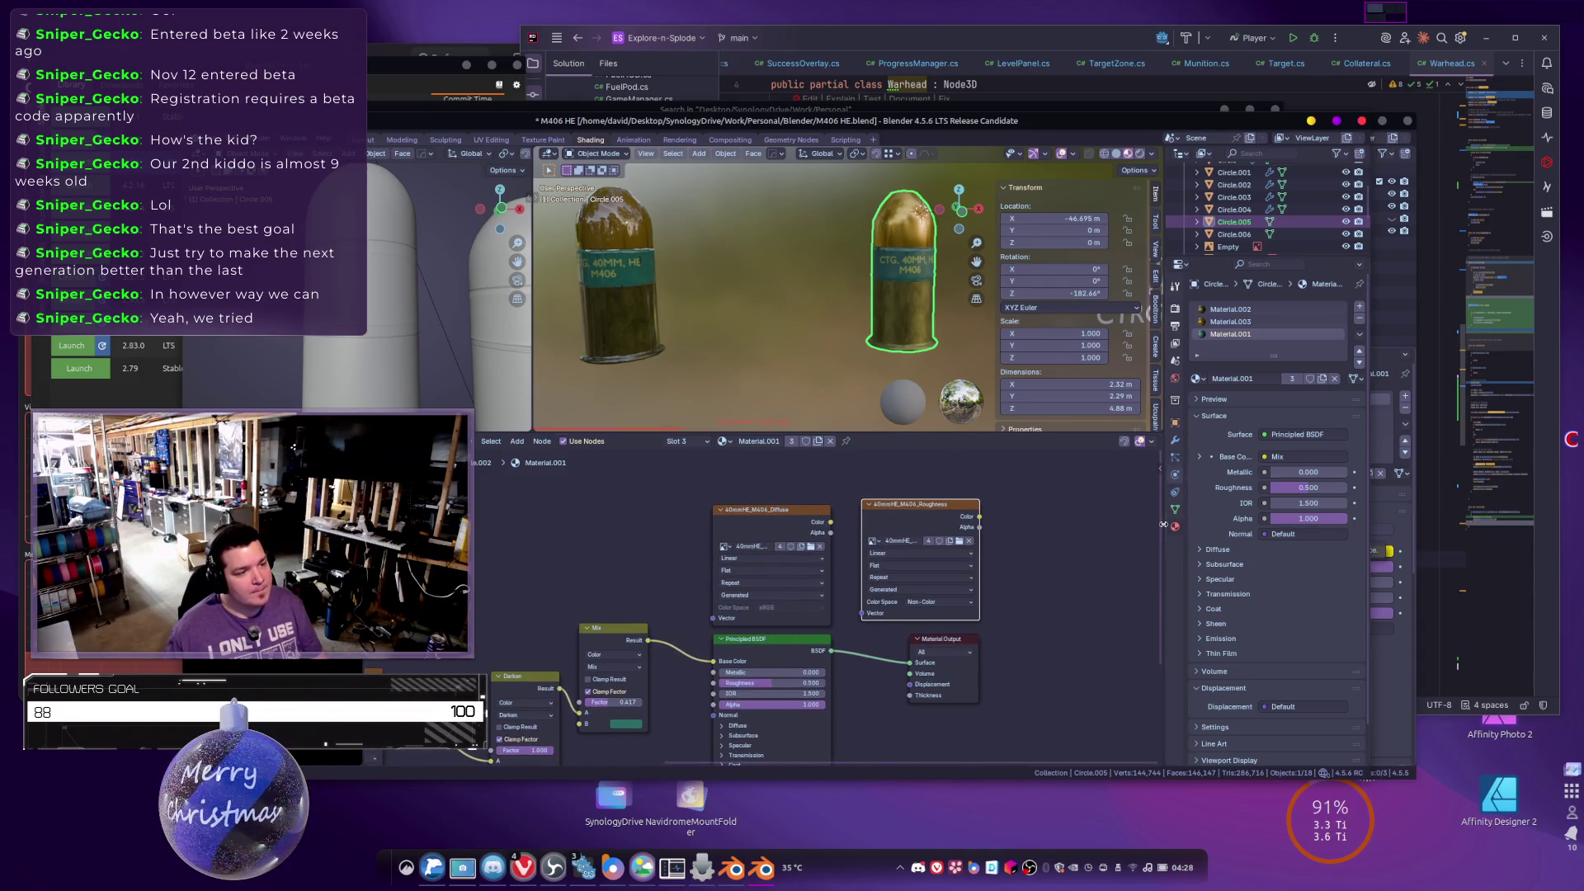
{"action": "left_click", "coordinate": [1231, 322]}
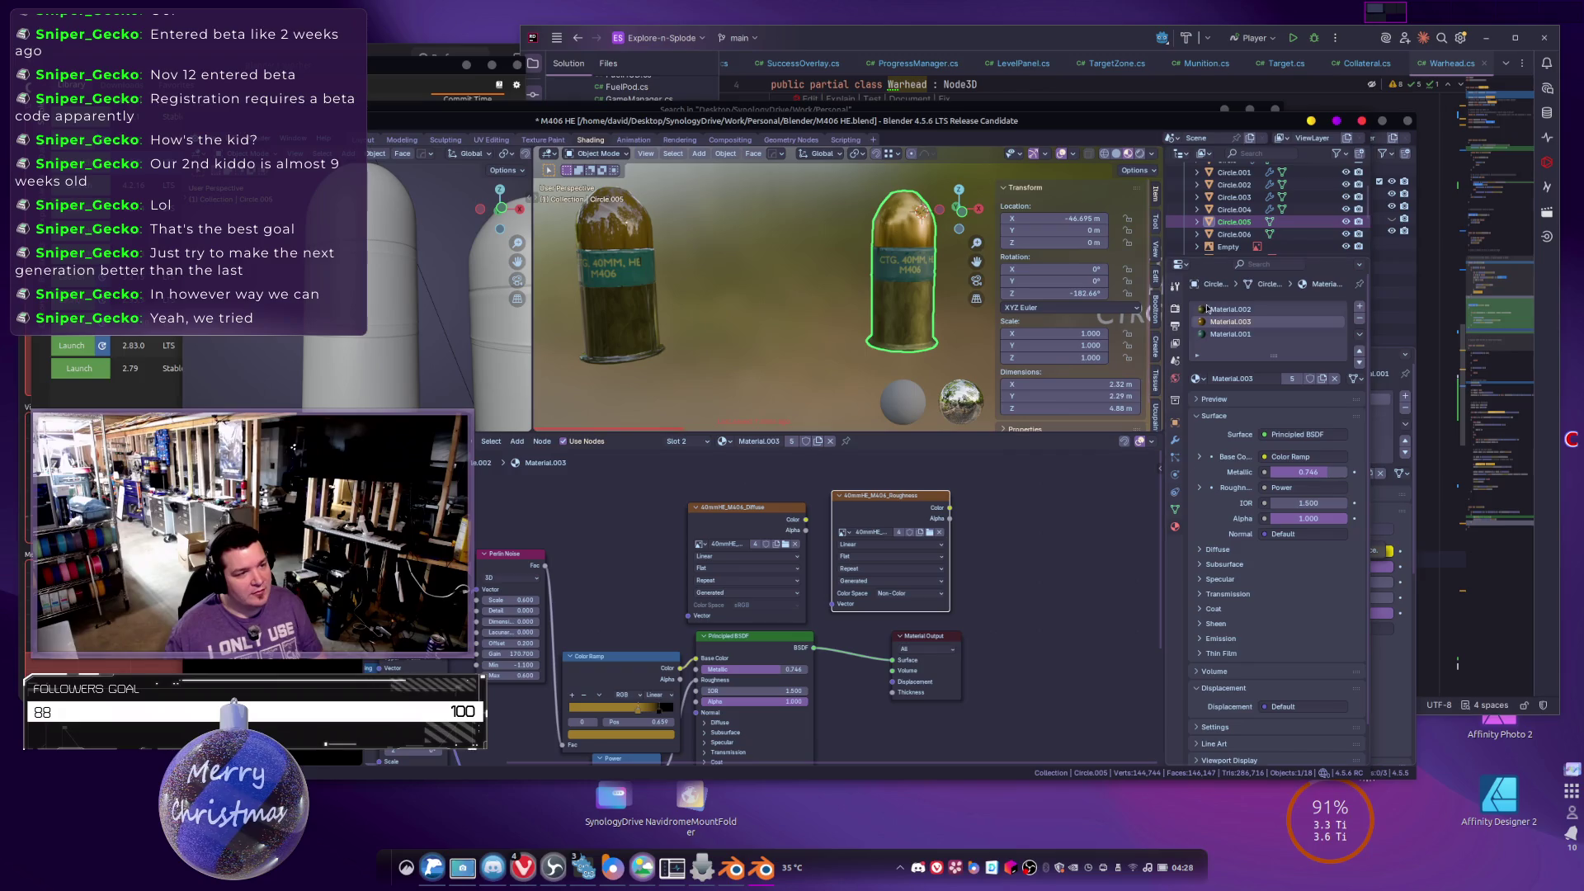
{"action": "left_click", "coordinate": [1217, 311]}
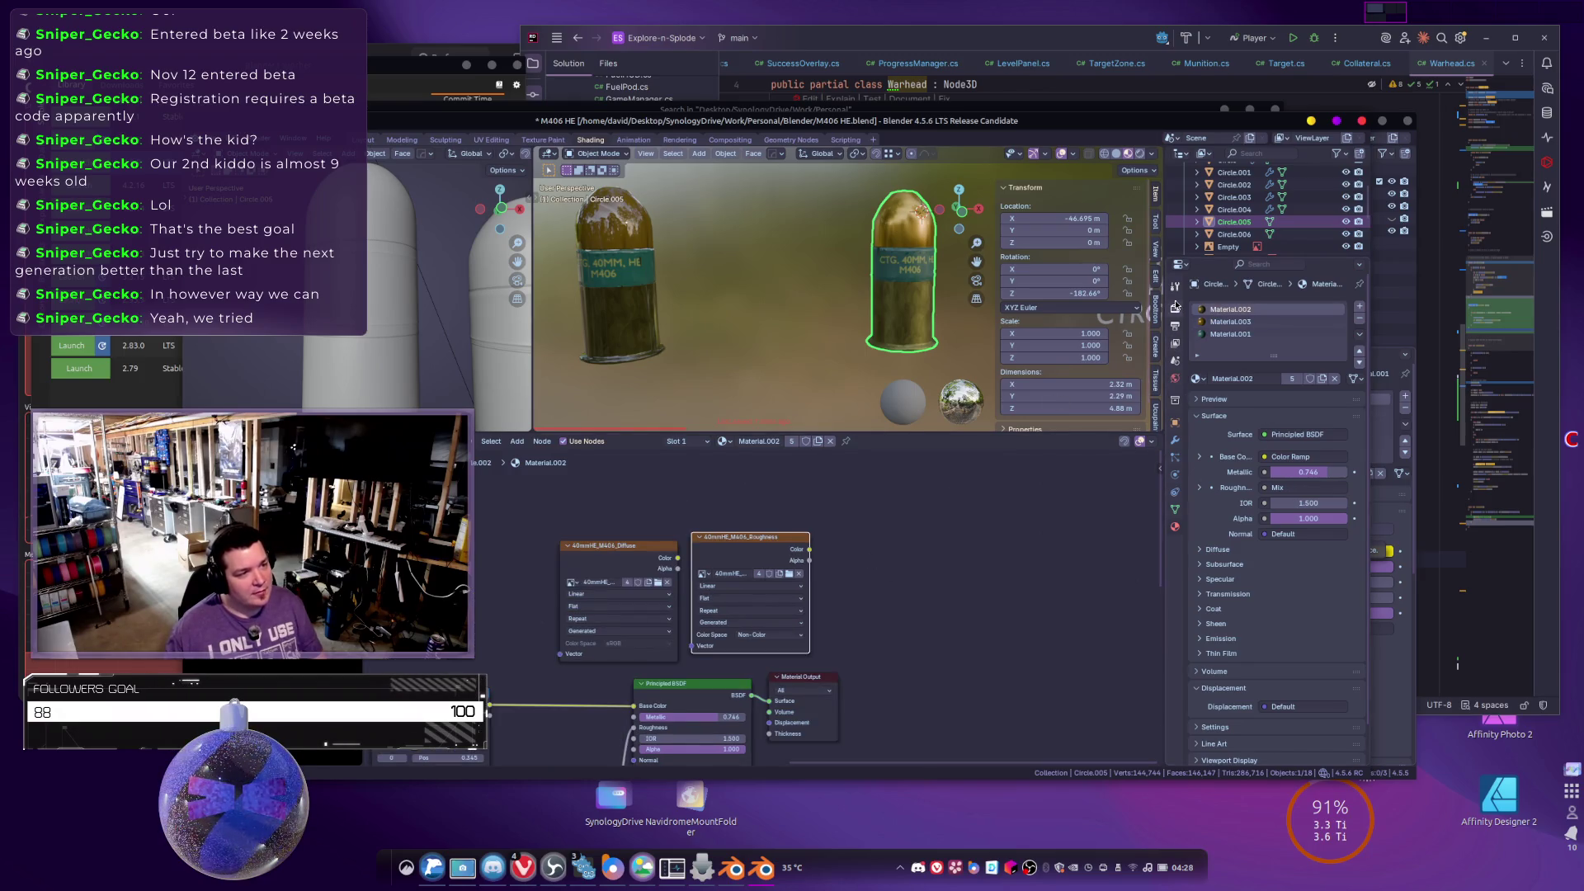
{"action": "left_click", "coordinate": [1175, 308]}
Set Bake Type to Roughness, bake it, and orbit to inspect the shells.
{"action": "scroll", "coordinate": [1260, 581], "scroll_direction": "down", "scroll_amount": 1}
{"action": "scroll", "coordinate": [1260, 581], "scroll_direction": "down", "scroll_amount": 5}
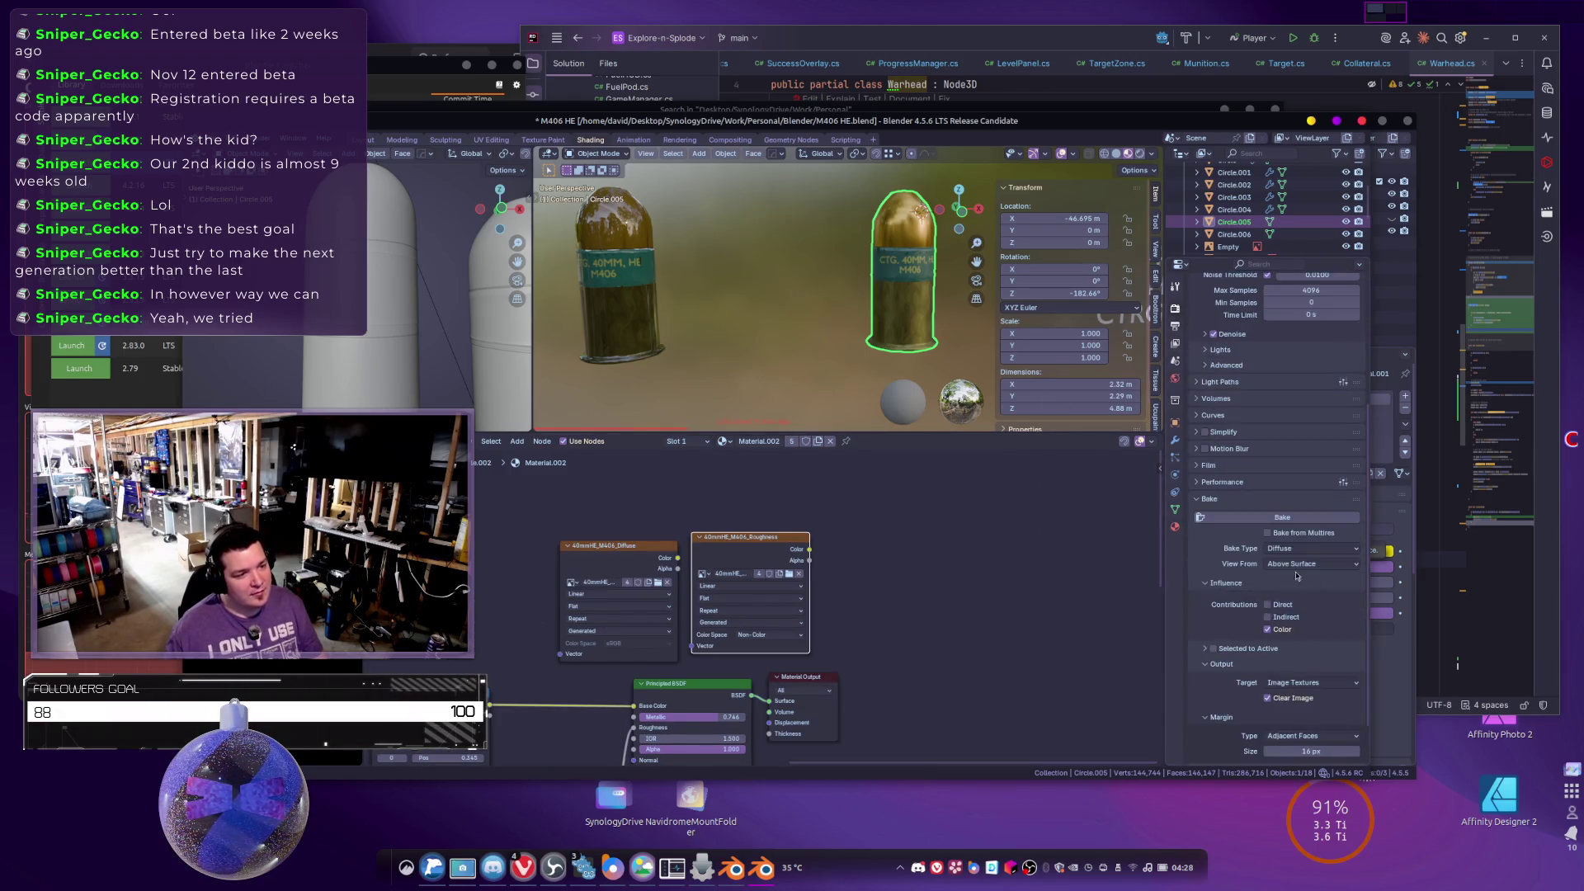
{"action": "left_click", "coordinate": [1288, 548]}
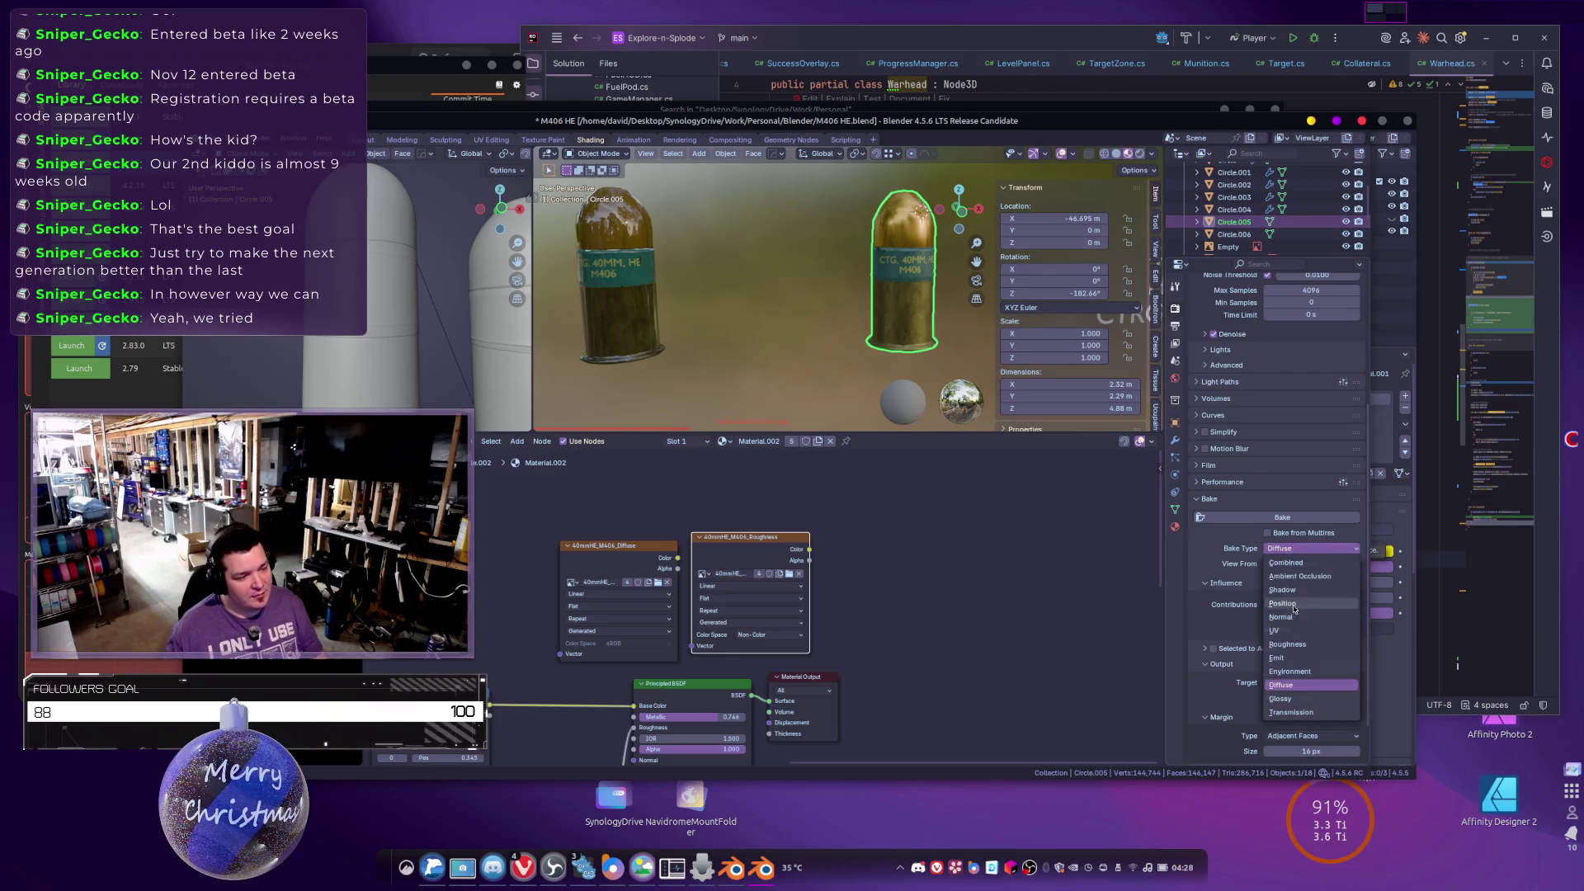
{"action": "left_click", "coordinate": [1287, 644]}
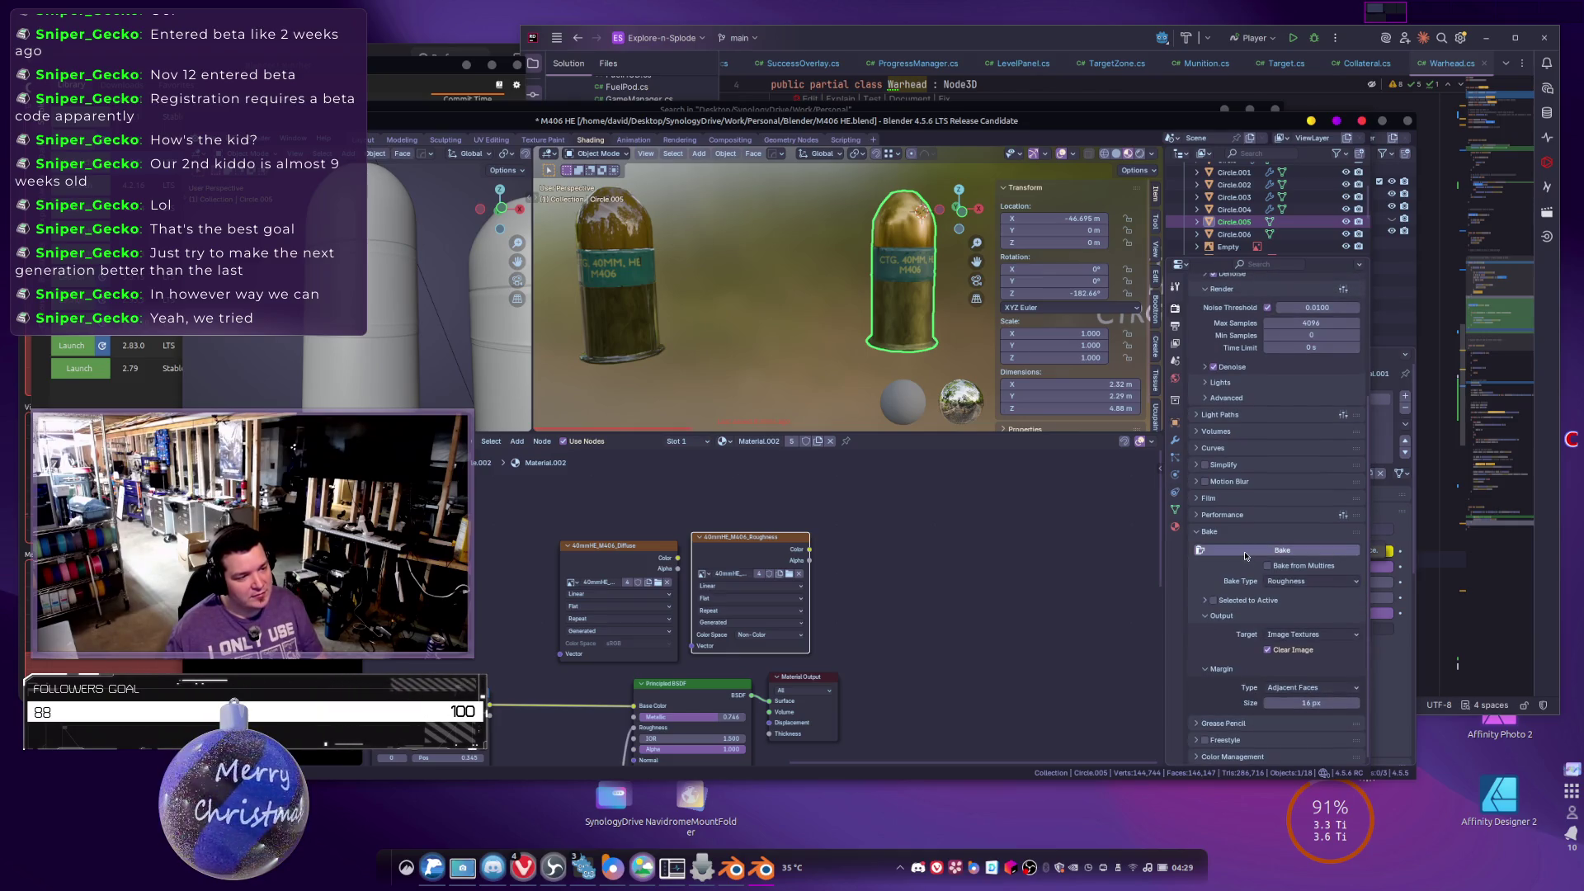
{"action": "left_click", "coordinate": [1245, 551]}
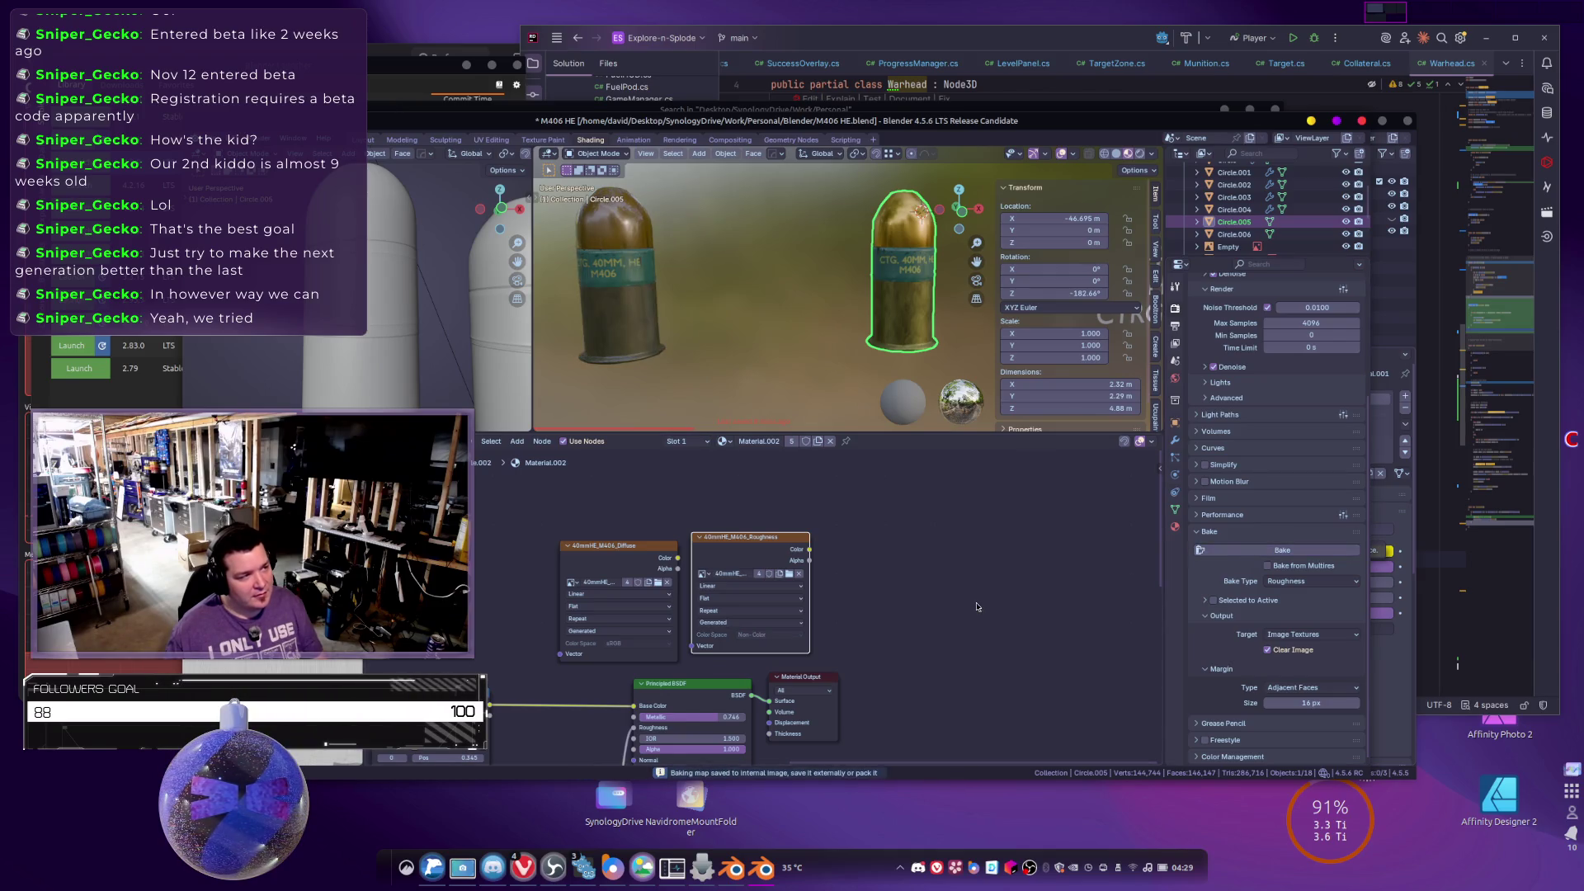
{"action": "mouse_move", "coordinate": [701, 346]}
{"action": "left_mouse_down"}
{"action": "mouse_move", "coordinate": [734, 343]}
{"action": "mouse_move", "coordinate": [695, 368]}
{"action": "mouse_move", "coordinate": [704, 356]}
{"action": "left_mouse_up"}
{"action": "left_click_drag", "start_coordinate": [800, 360], "coordinate": [767, 338]}
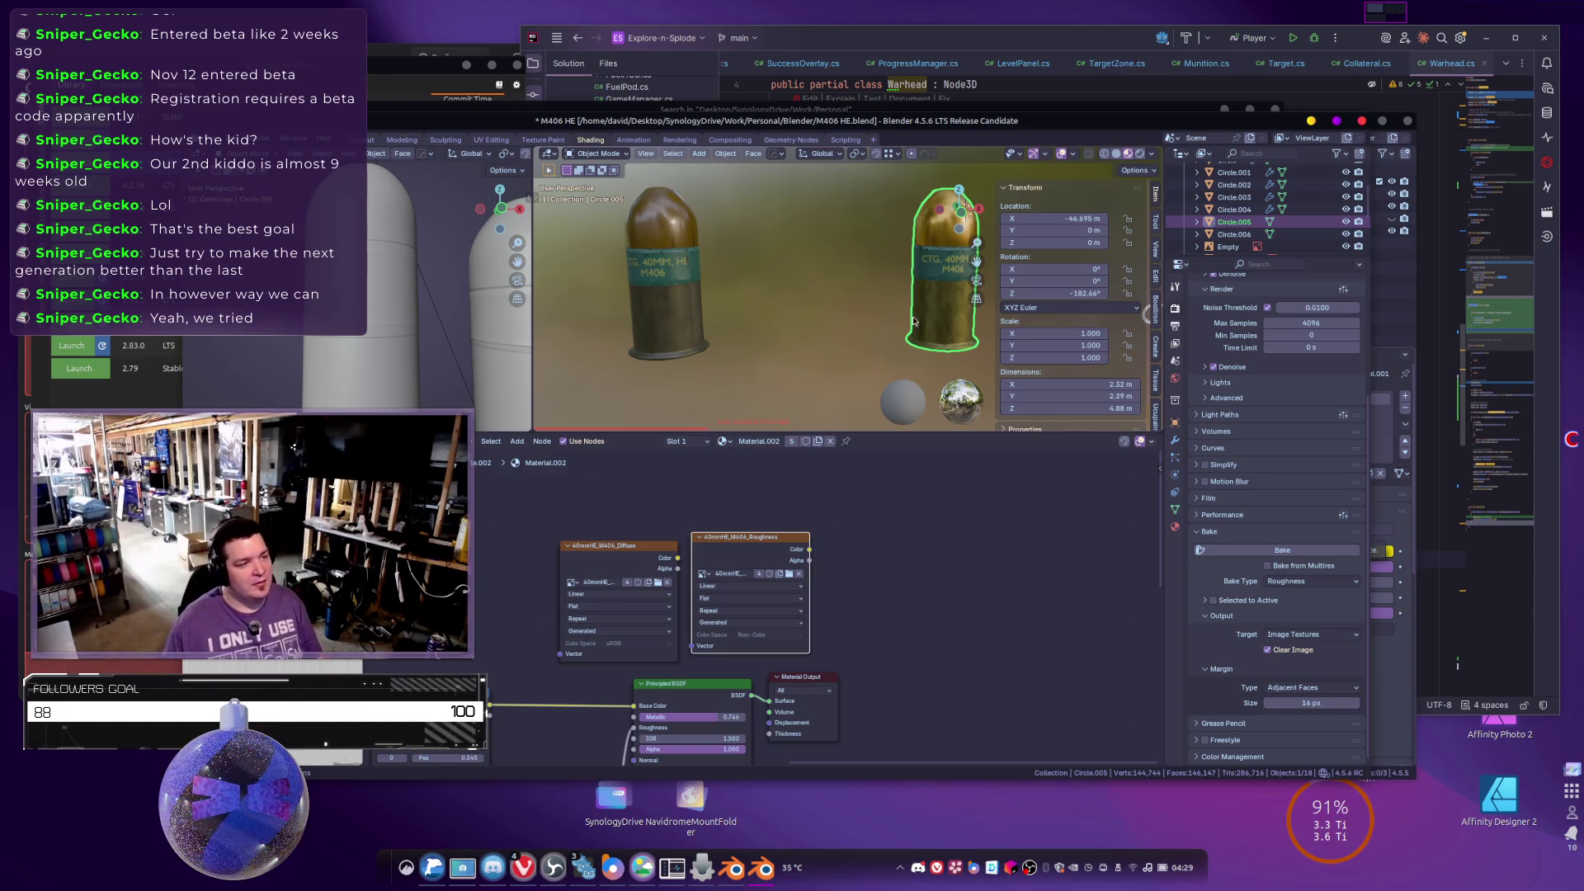
{"action": "left_click", "coordinate": [1175, 526]}
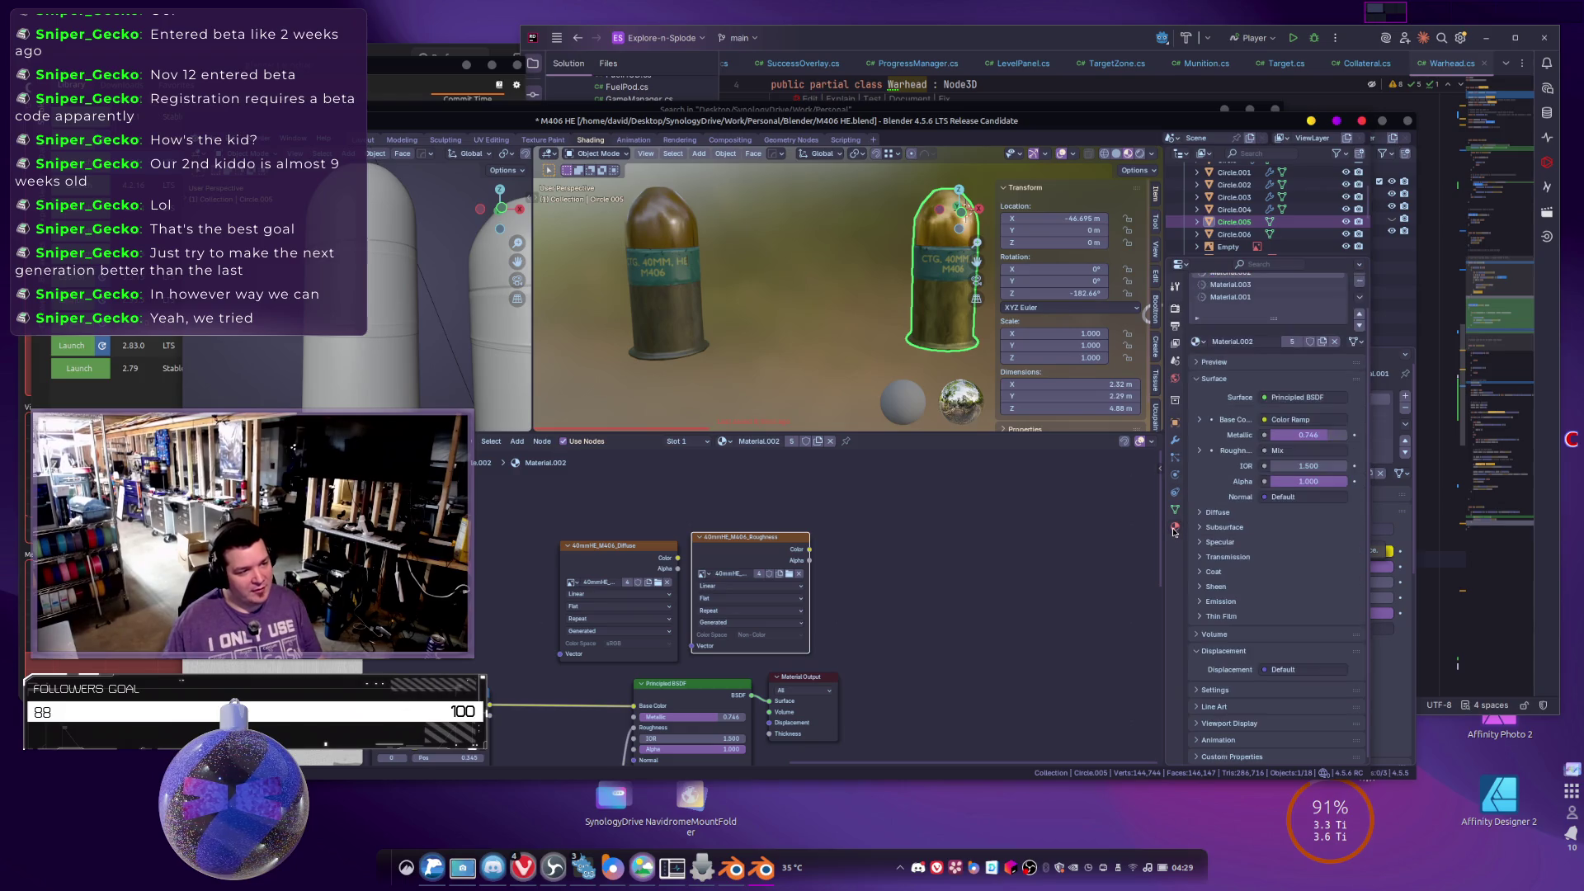
Add a Value node to Material.003 and set it to 746.
{"action": "left_click", "coordinate": [1229, 285]}
{"action": "scroll", "coordinate": [1047, 535], "scroll_direction": "left", "scroll_amount": 2}
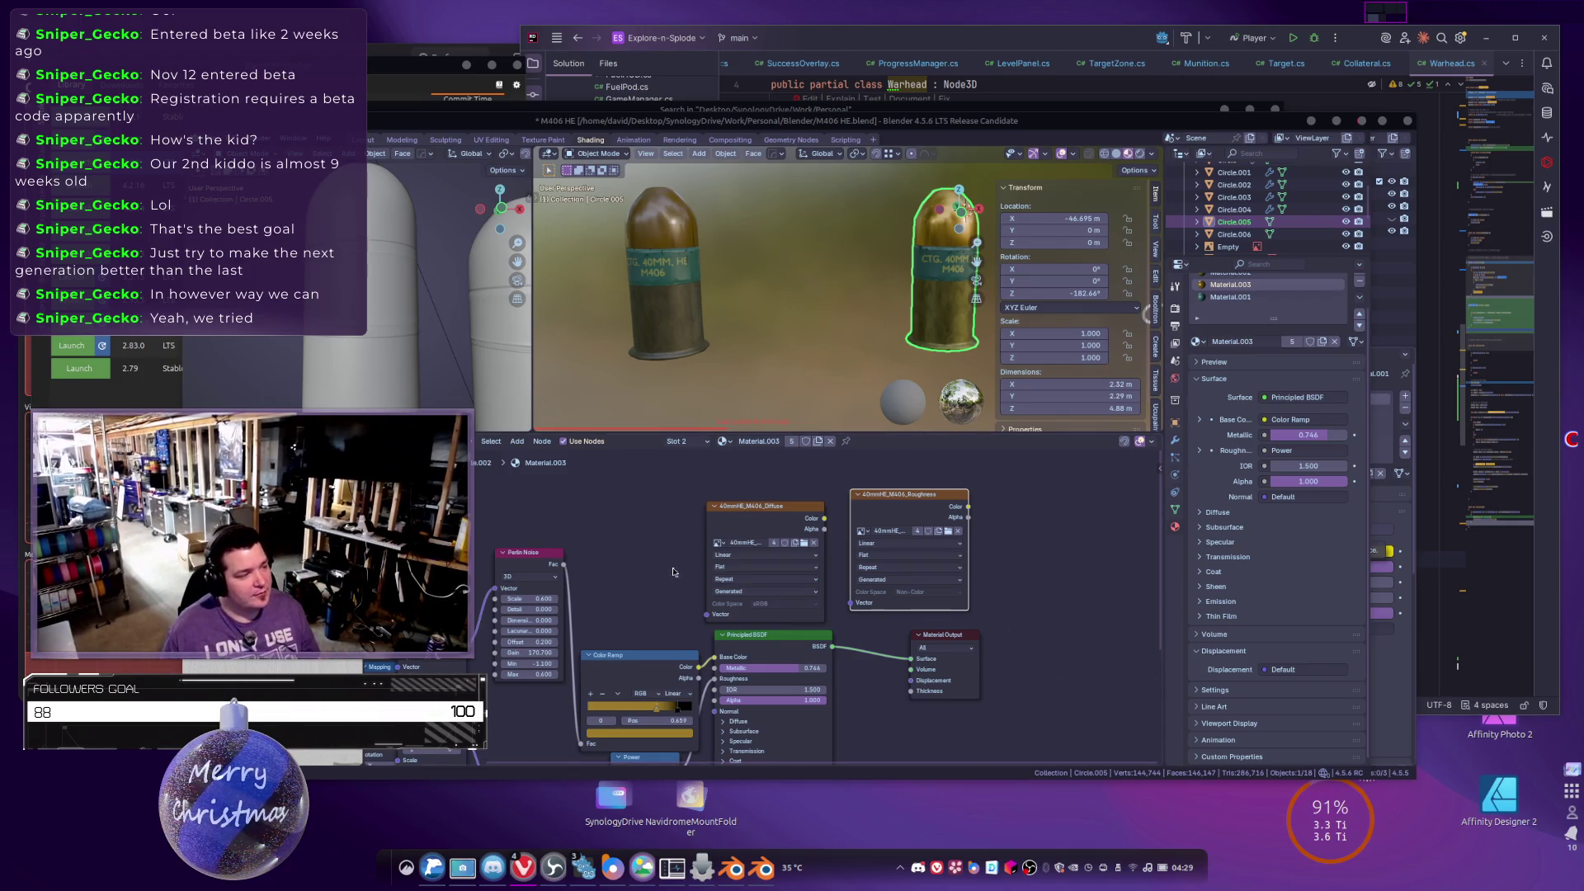
{"action": "scroll", "coordinate": [723, 528], "scroll_direction": "down", "scroll_amount": 3}
{"action": "scroll", "coordinate": [723, 529], "scroll_direction": "up", "scroll_amount": 1}
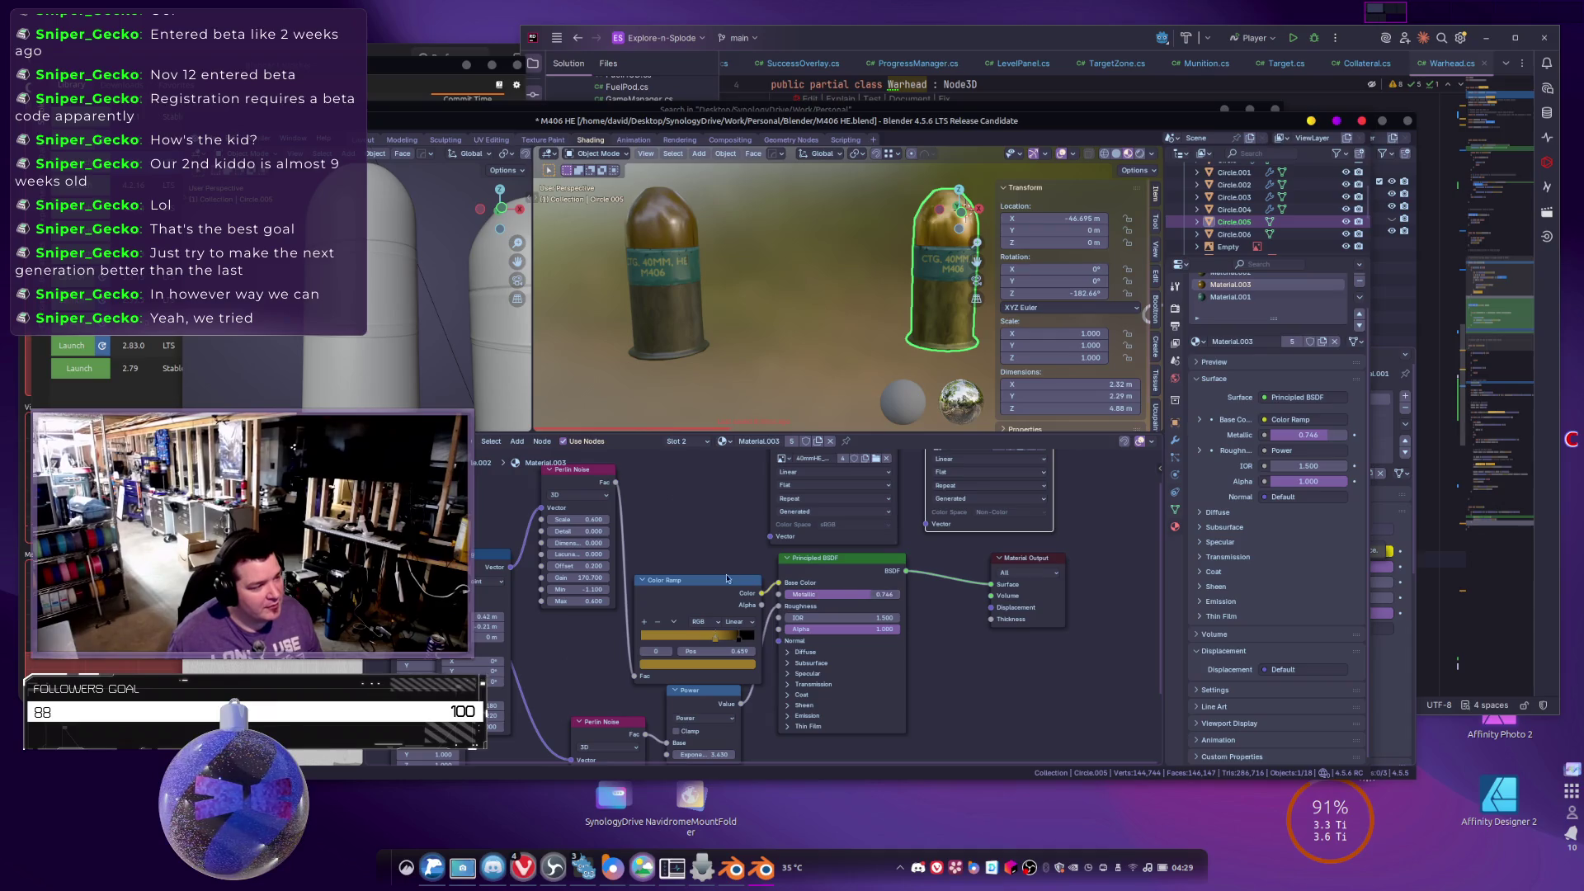
{"action": "scroll", "coordinate": [743, 520], "scroll_direction": "left", "scroll_amount": 2}
{"action": "key", "text": "shift+a"}
{"action": "mouse_move", "coordinate": [751, 513]}
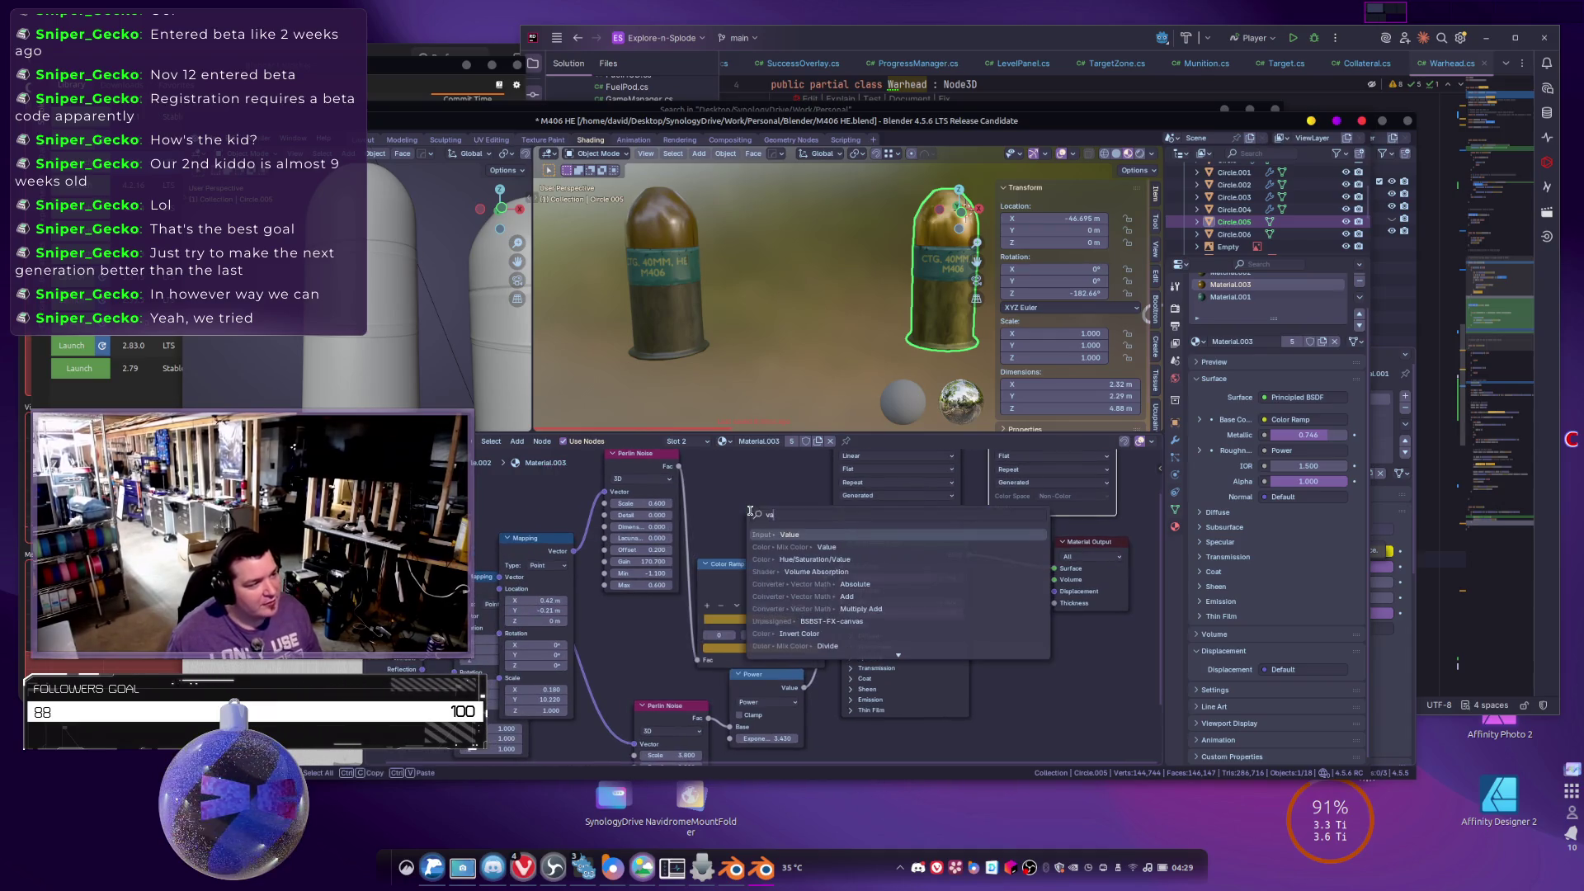
{"action": "left_click", "coordinate": [790, 535]}
{"action": "left_click", "coordinate": [722, 487]}
{"action": "scroll", "coordinate": [792, 511], "scroll_direction": "up", "scroll_amount": 3}
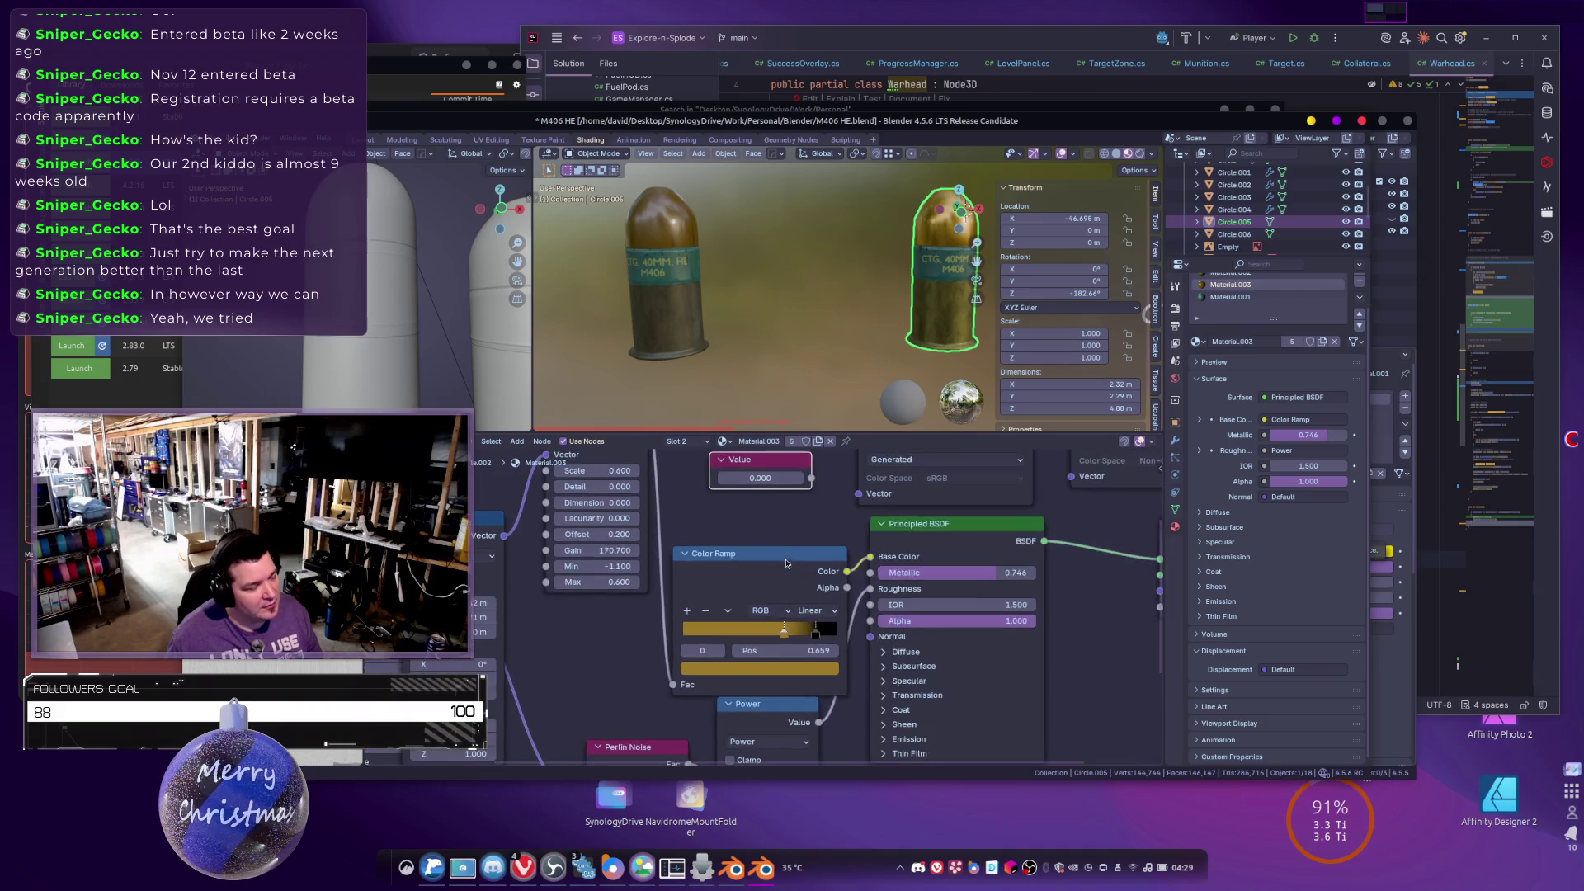
{"action": "left_click", "coordinate": [716, 496]}
{"action": "type", "text": "746"}
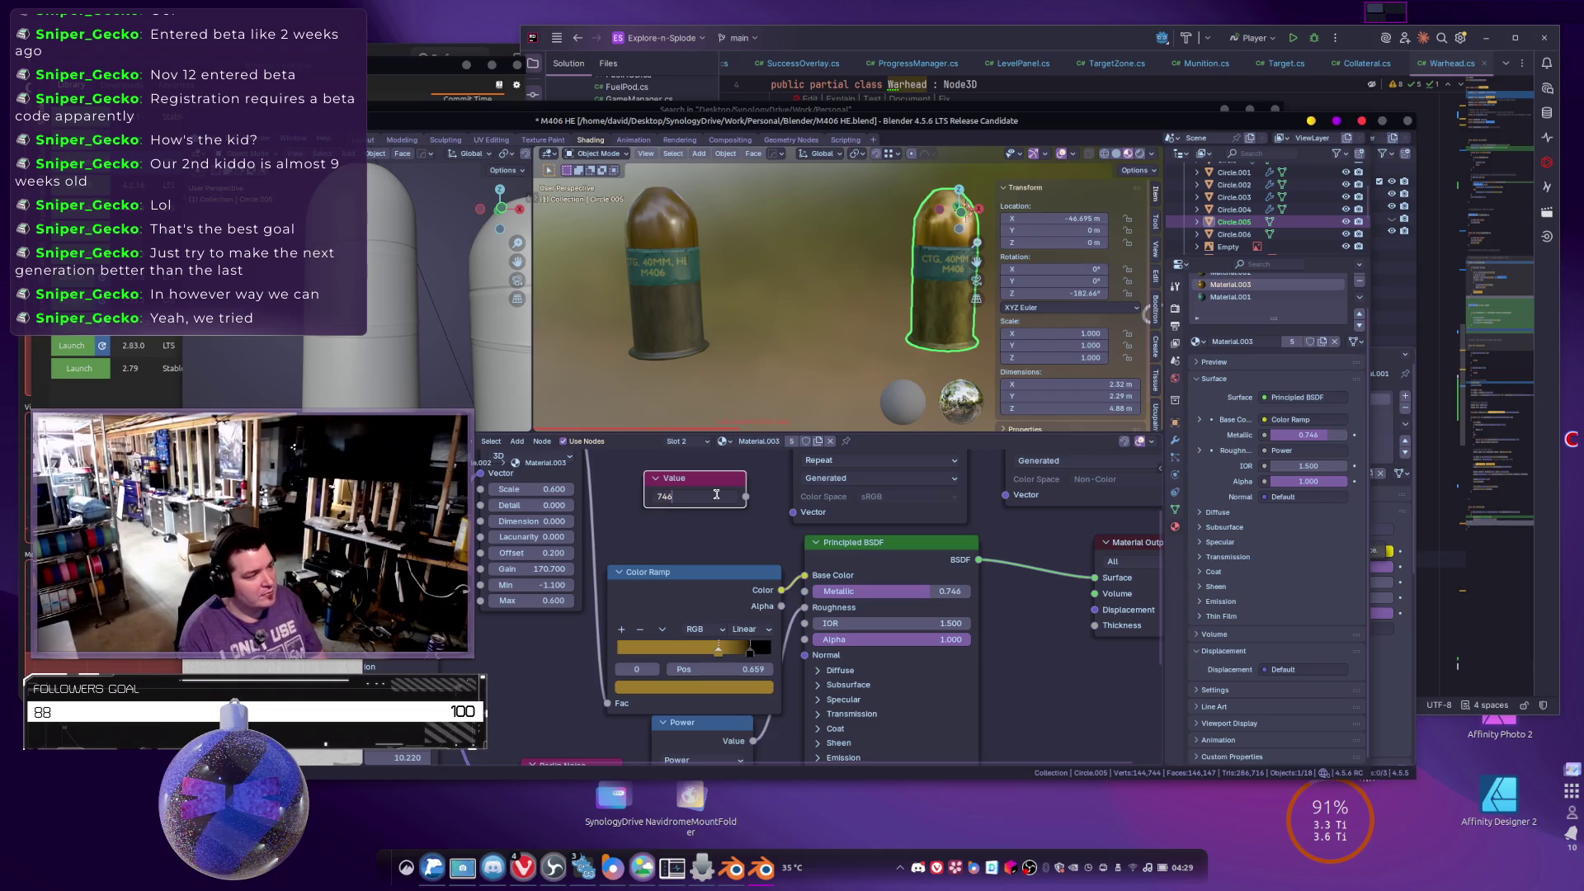
{"action": "key", "text": "Return"}
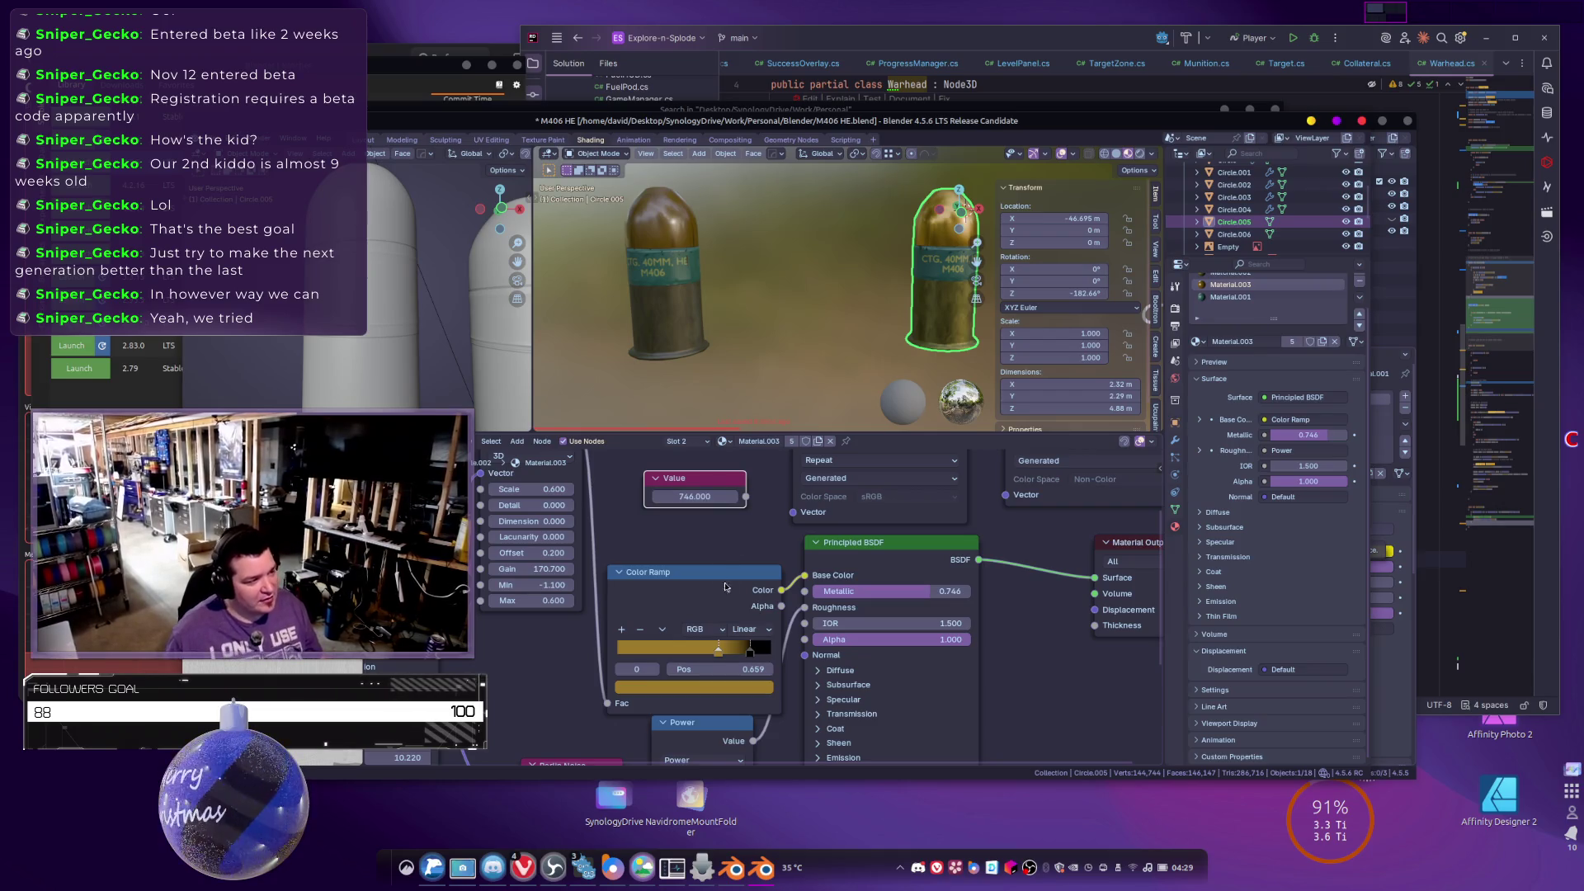
Connect the Value output to Emission Color and set Emission Strength to 1.
{"action": "scroll", "coordinate": [722, 496], "scroll_direction": "right", "scroll_amount": 2}
{"action": "left_click", "coordinate": [785, 735]}
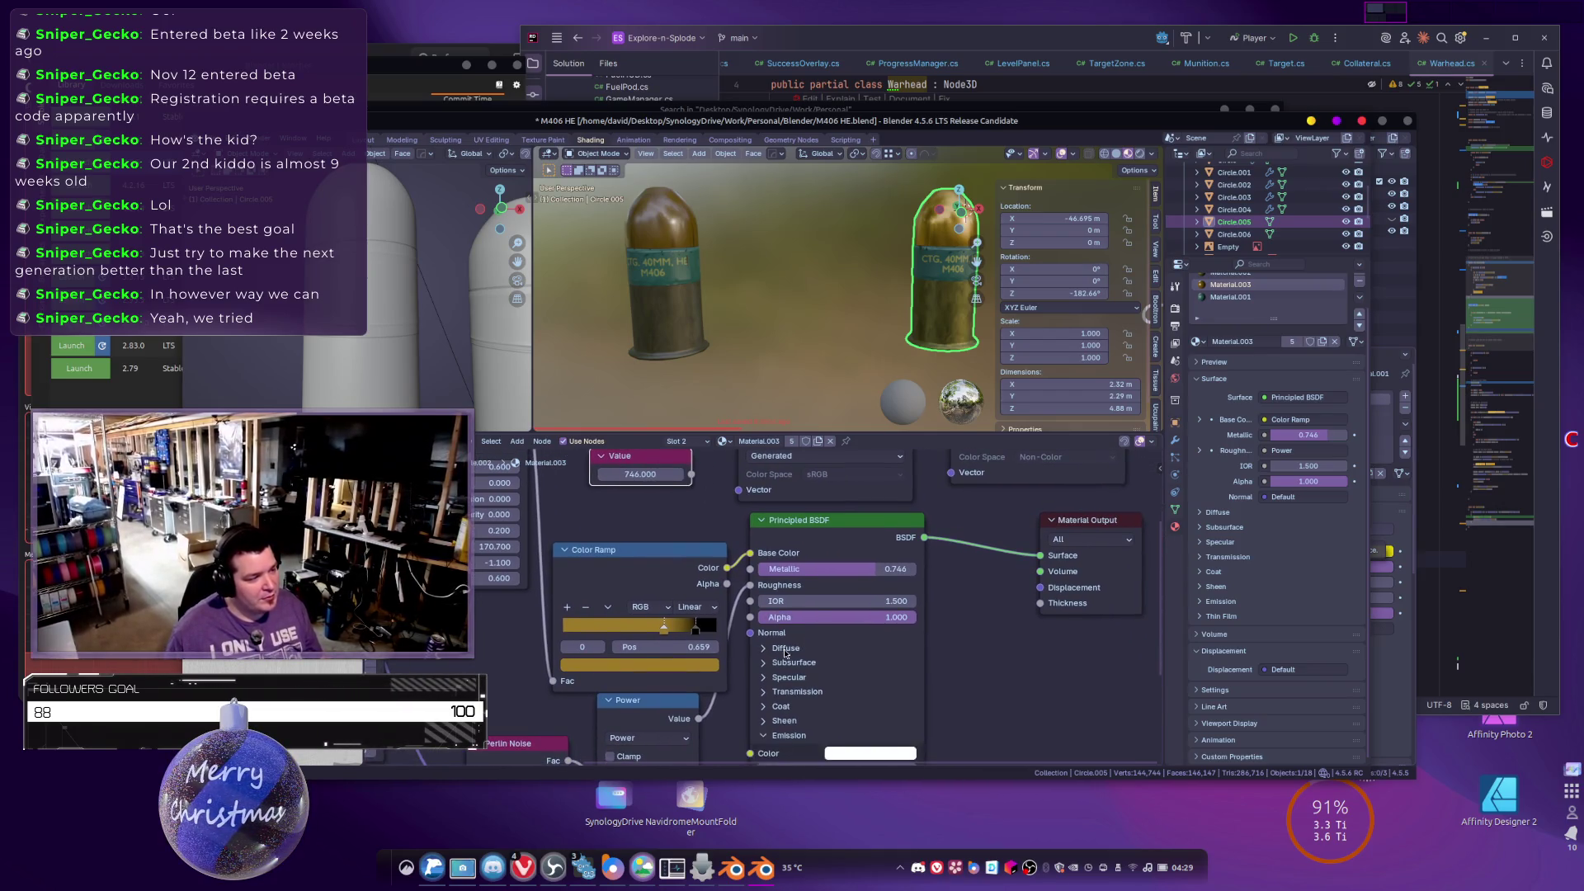
{"action": "scroll", "coordinate": [688, 477], "scroll_direction": "down", "scroll_amount": 2}
{"action": "left_click_drag", "start_coordinate": [685, 475], "coordinate": [727, 695]}
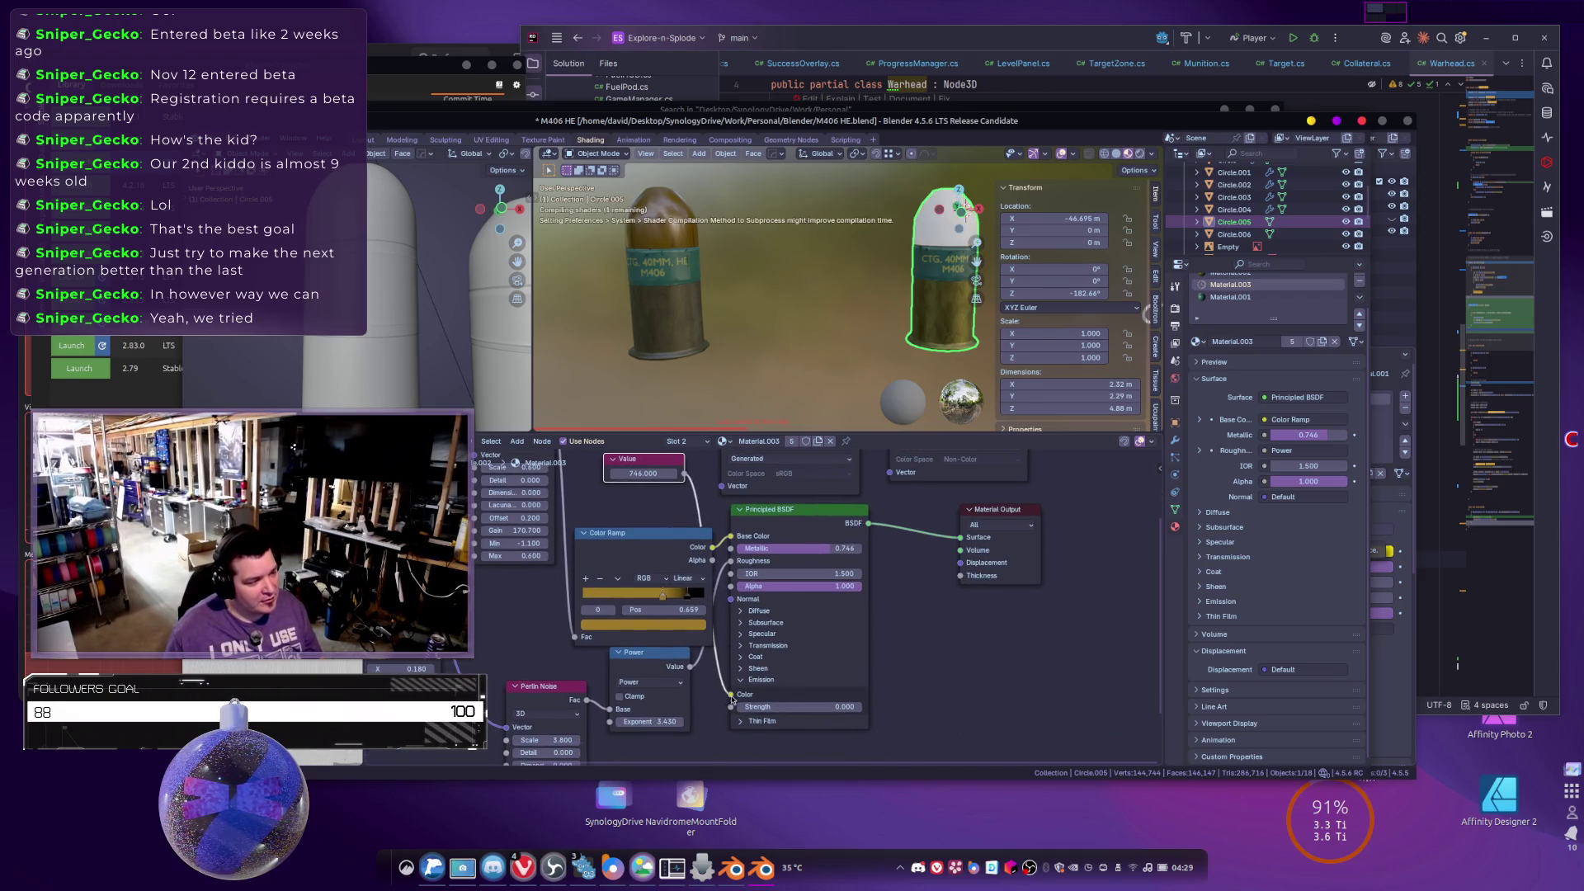
{"action": "left_click", "coordinate": [804, 712]}
{"action": "type", "text": "1"}
{"action": "key", "text": "Return"}
Correct the Value node from 746 to 0.746.
{"action": "scroll", "coordinate": [926, 656], "scroll_direction": "down", "scroll_amount": 2}
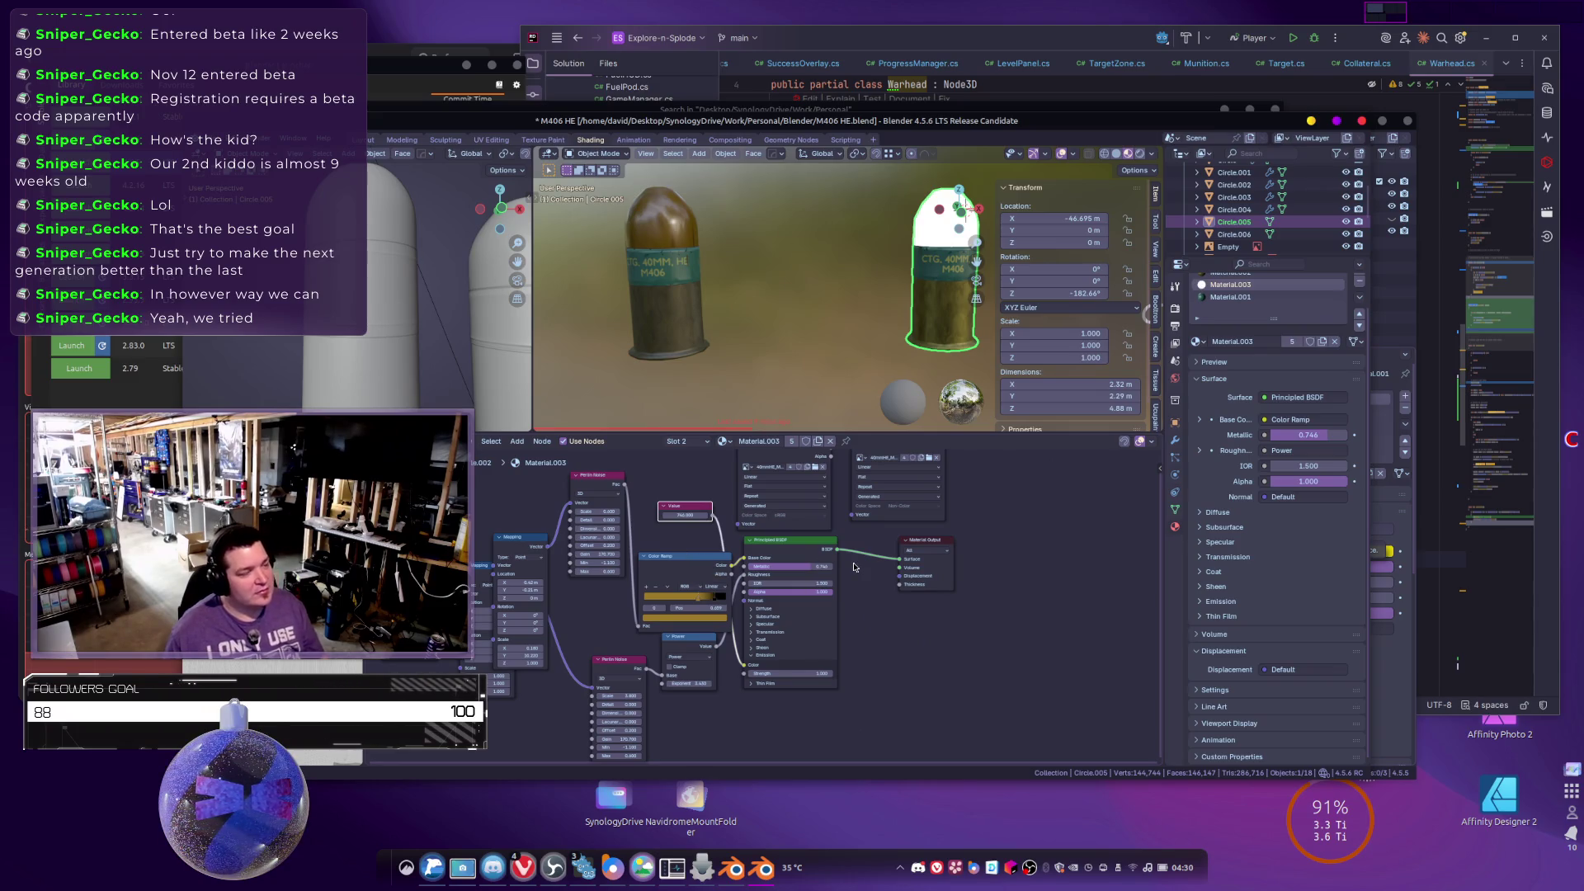
{"action": "scroll", "coordinate": [788, 553], "scroll_direction": "up", "scroll_amount": 3}
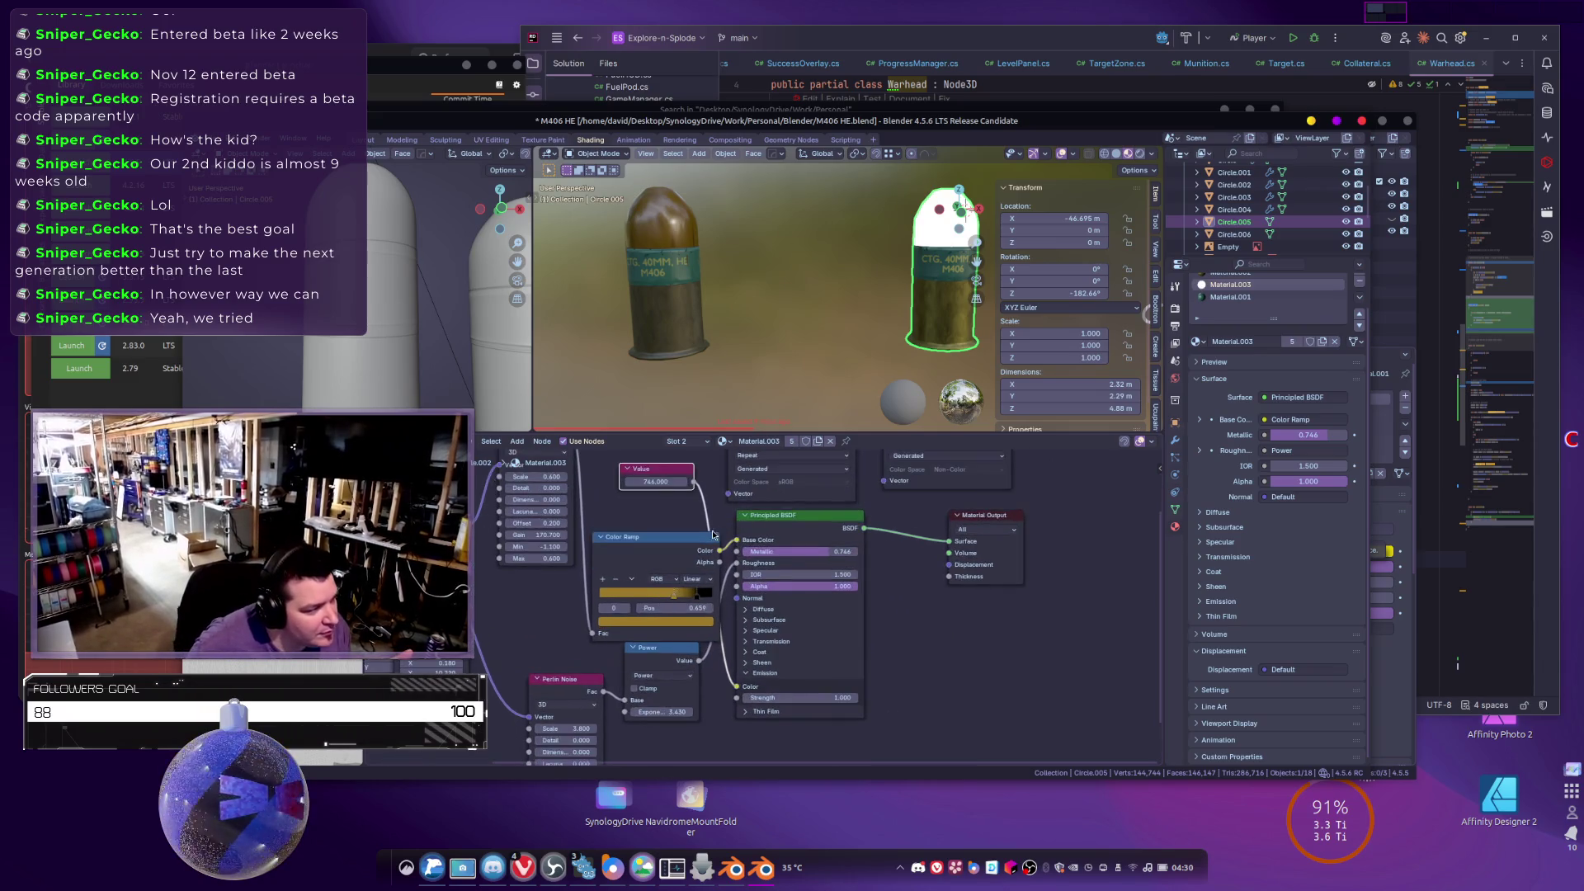
{"action": "scroll", "coordinate": [784, 561], "scroll_direction": "up", "scroll_amount": 2}
{"action": "left_click", "coordinate": [692, 469]}
{"action": "type", "text": ".745"}
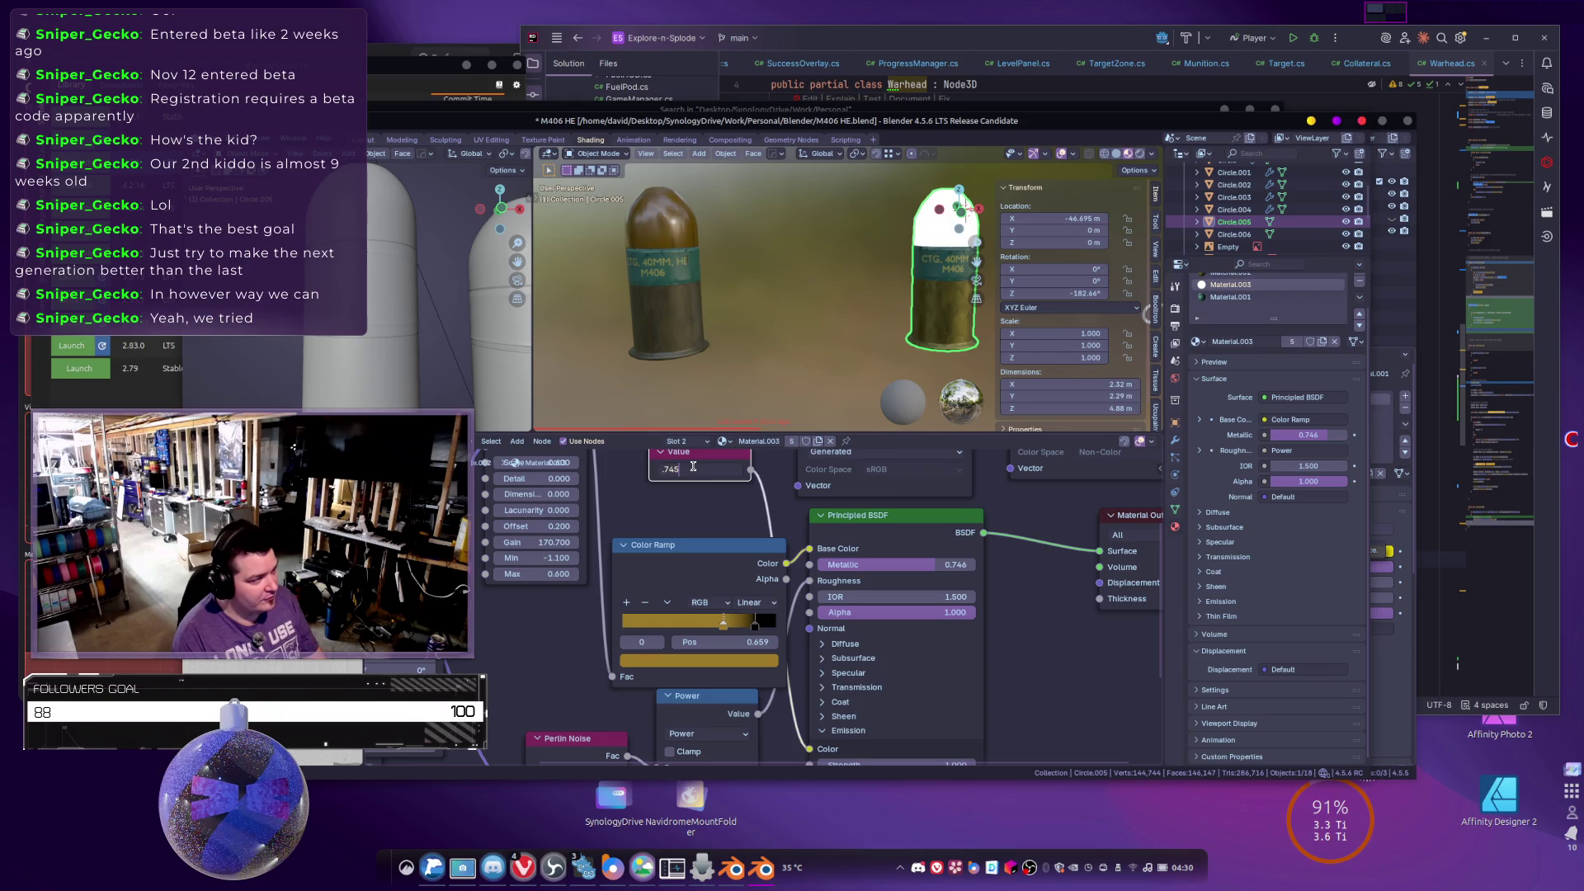
{"action": "key", "text": "Return"}
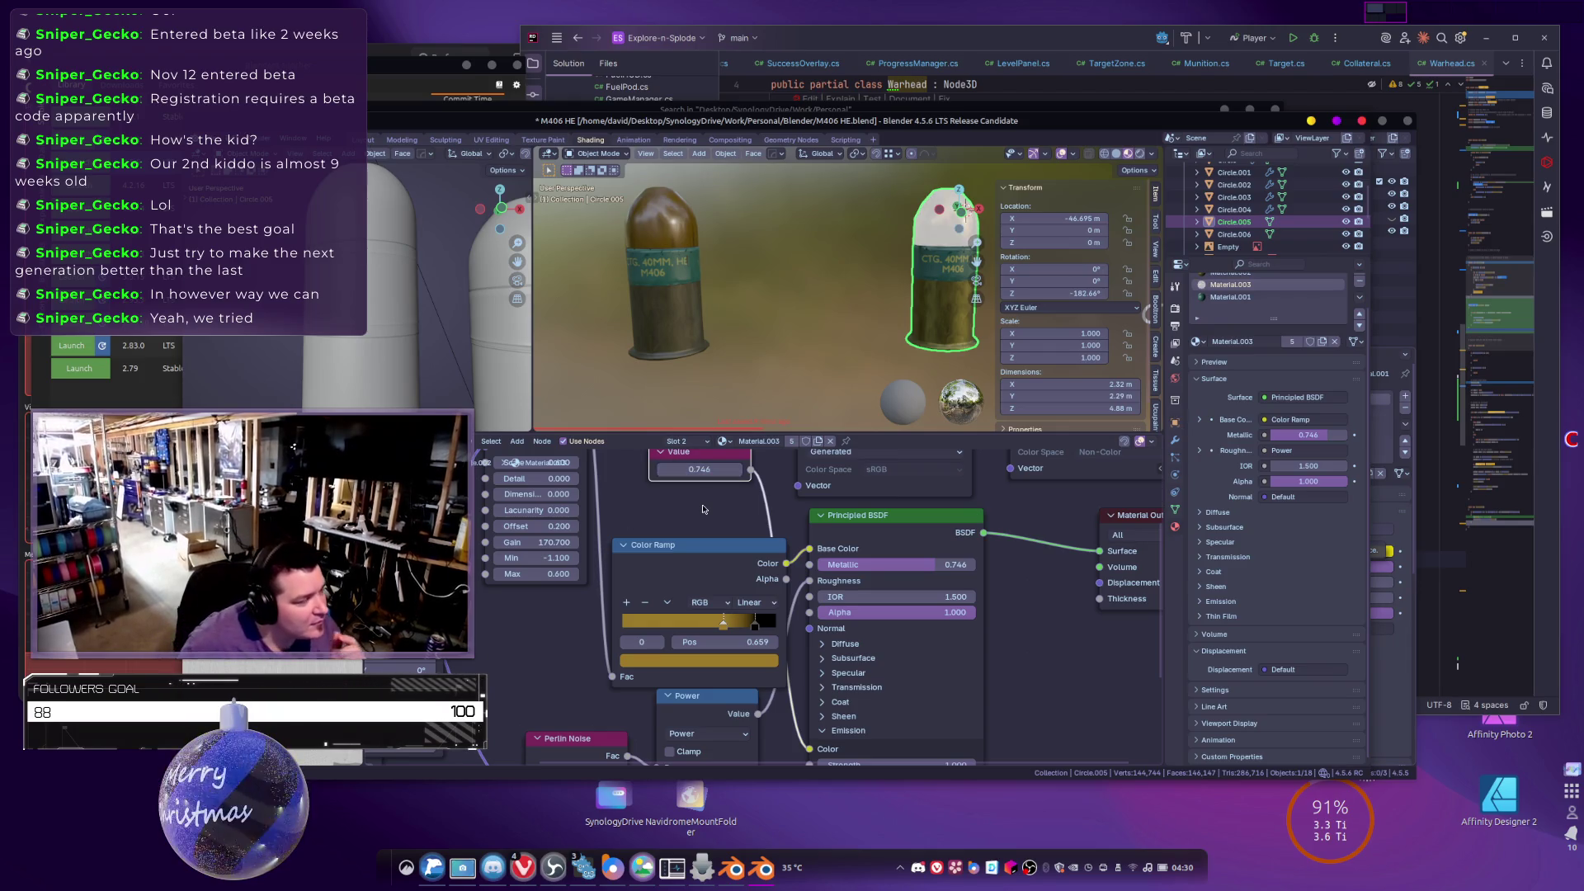
{"action": "scroll", "coordinate": [946, 274], "scroll_direction": "down", "scroll_amount": 2}
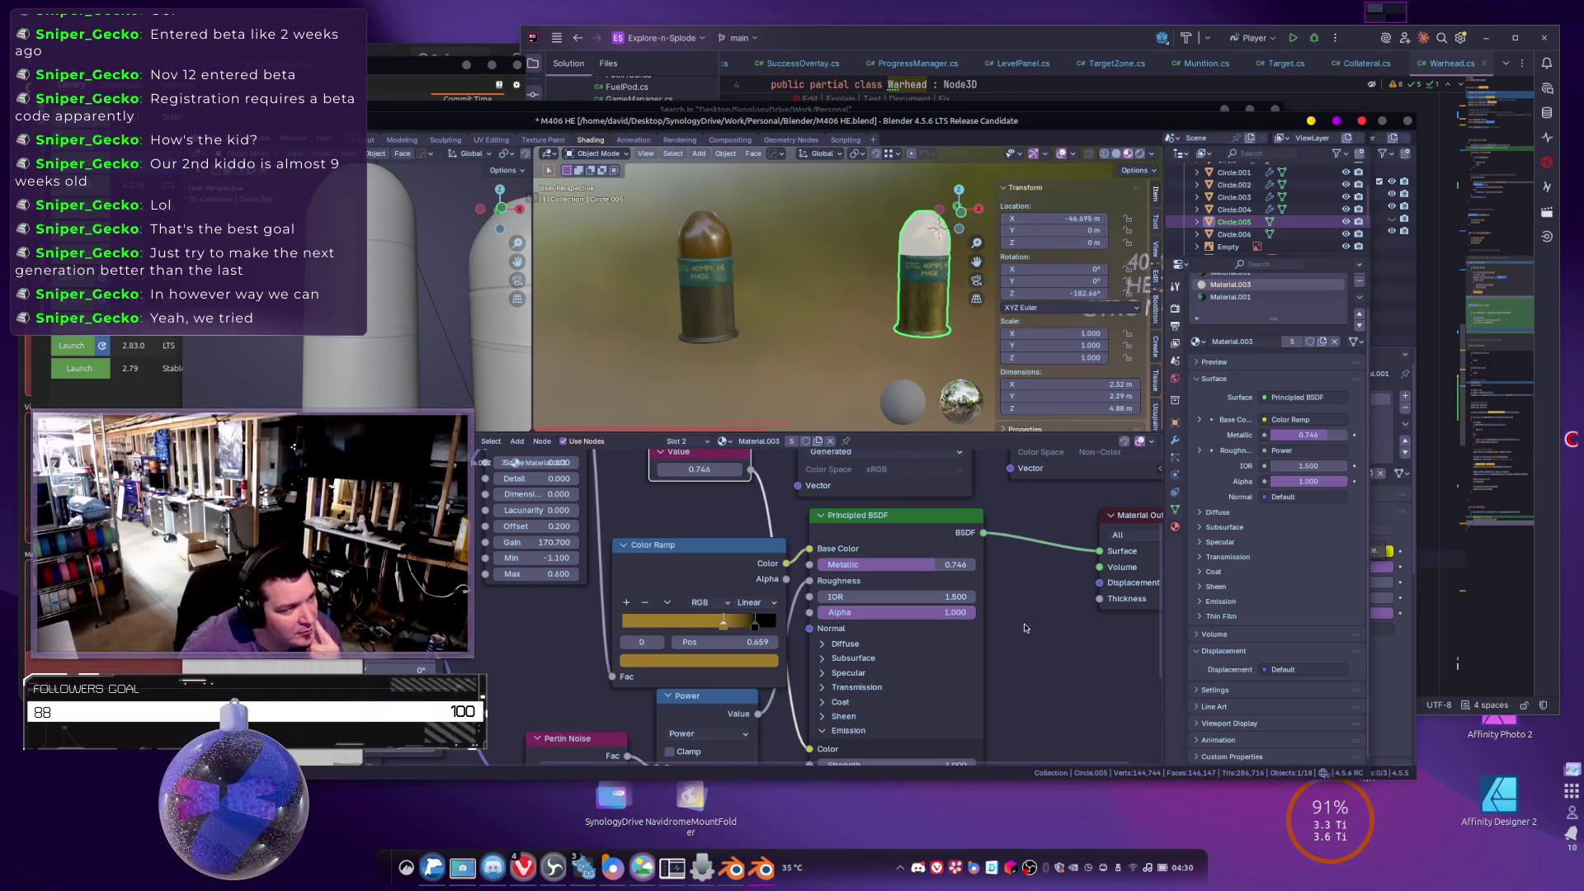
{"action": "mouse_move", "coordinate": [1060, 674]}
{"action": "left_mouse_down"}
{"action": "mouse_move", "coordinate": [1065, 611]}
{"action": "mouse_move", "coordinate": [1063, 649]}
{"action": "left_mouse_up"}
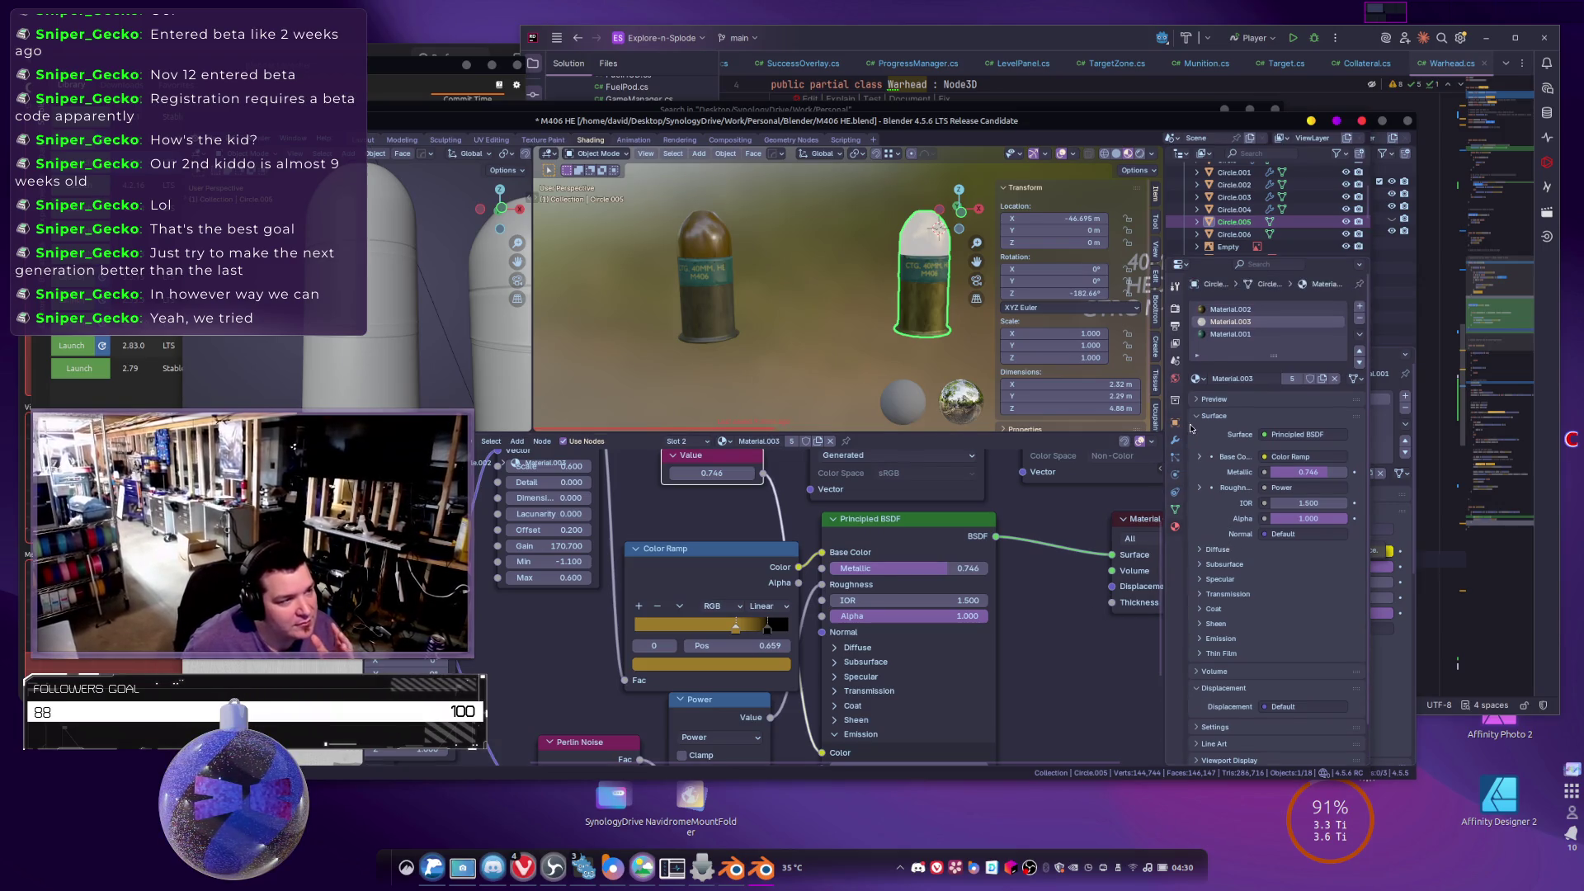
Change the Bake Type to Emit, then go back to Material Properties.
{"action": "left_click", "coordinate": [1175, 308]}
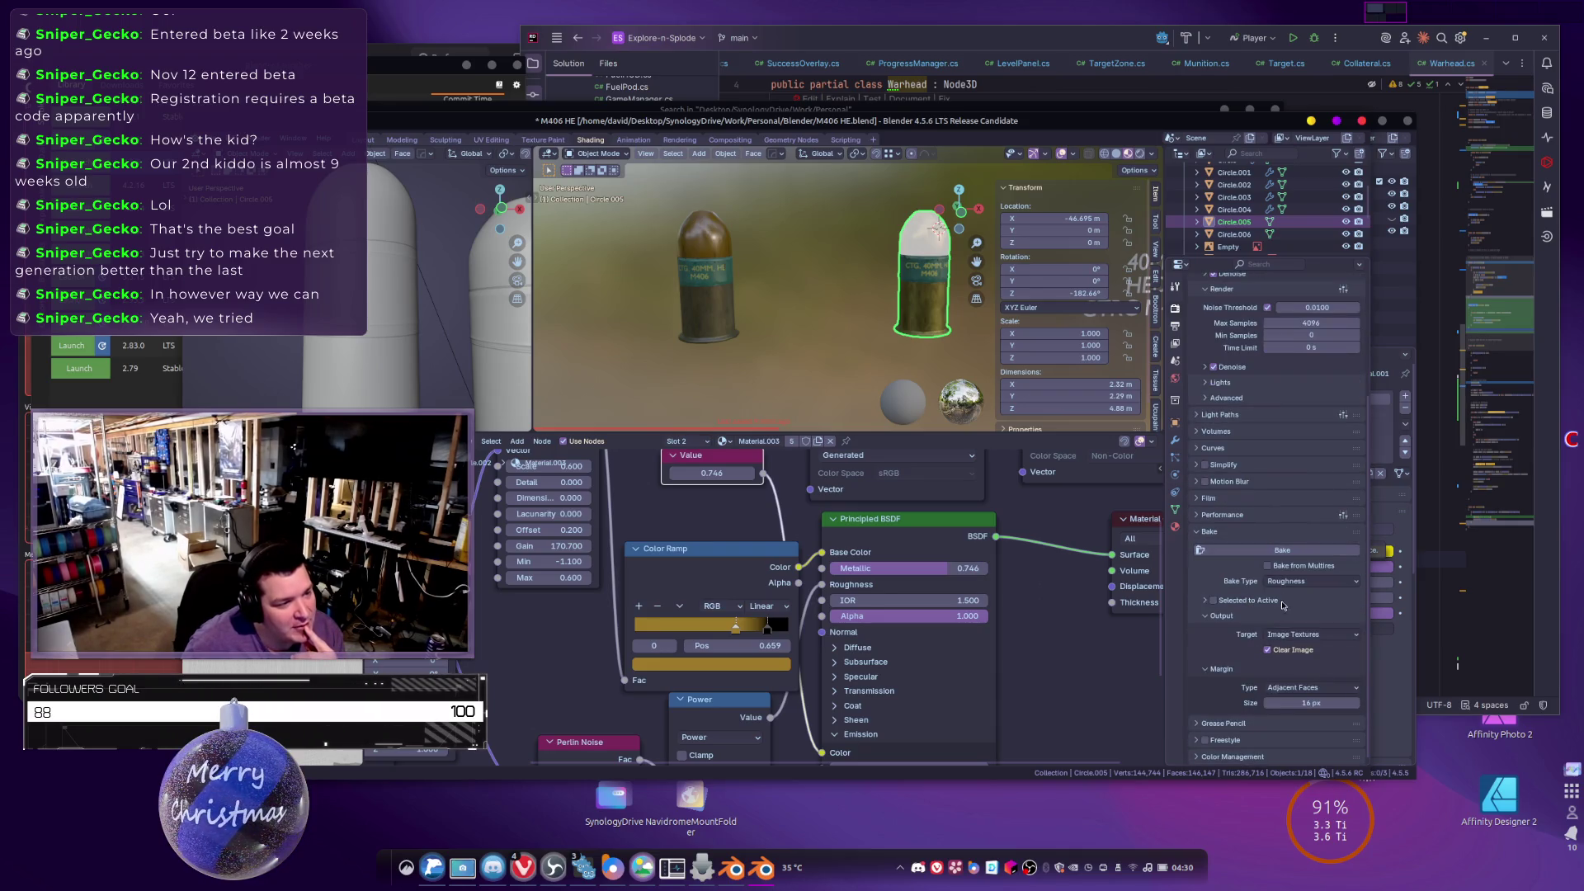
{"action": "left_click", "coordinate": [1299, 582]}
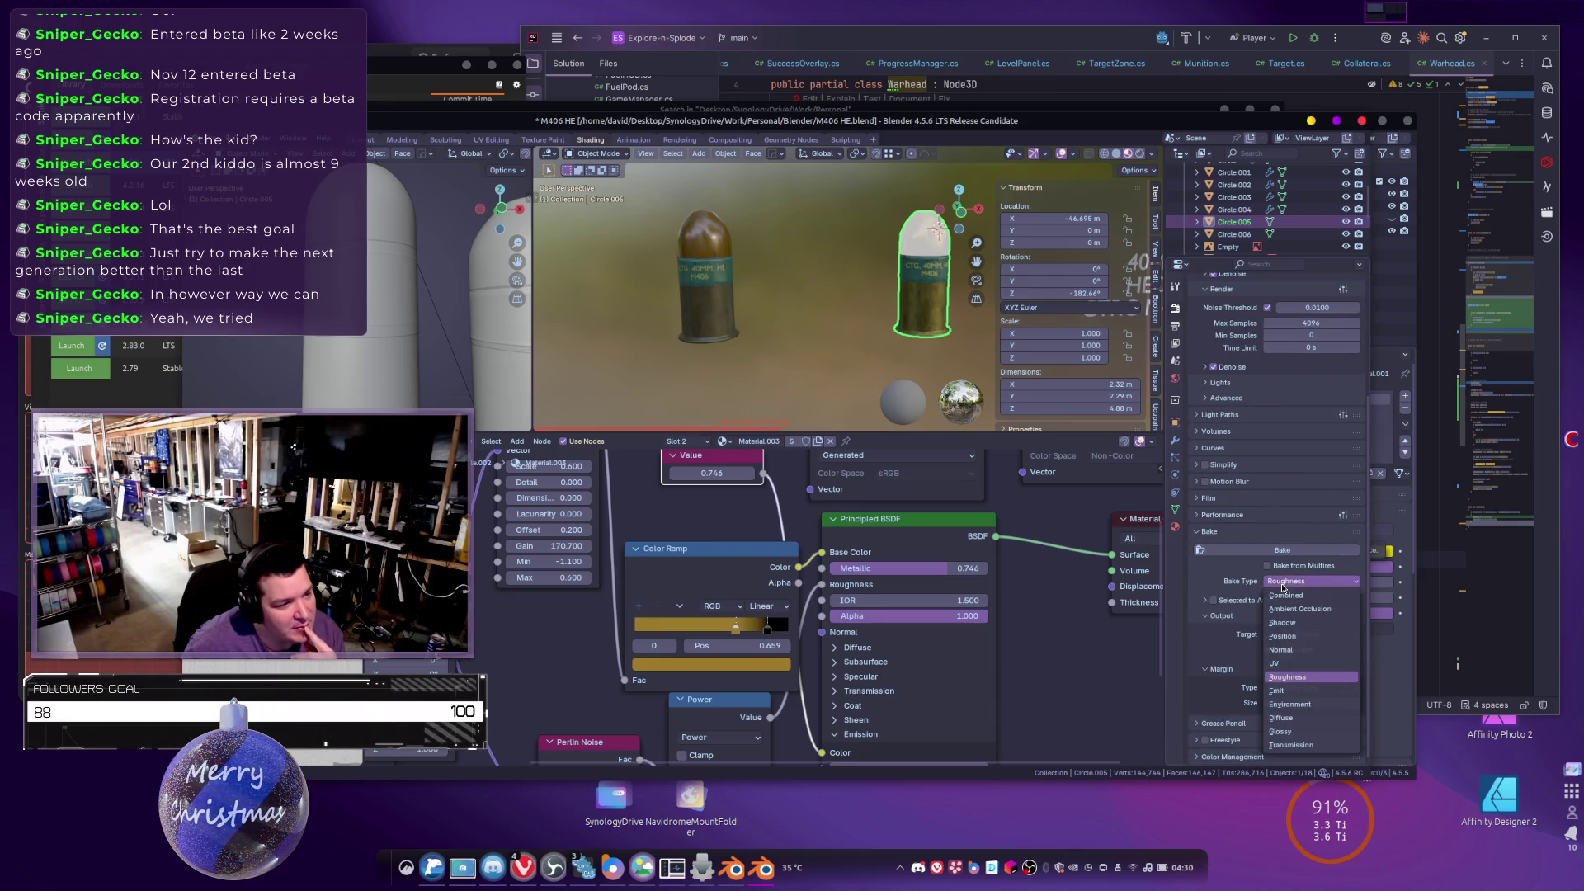
{"action": "left_click", "coordinate": [1292, 692]}
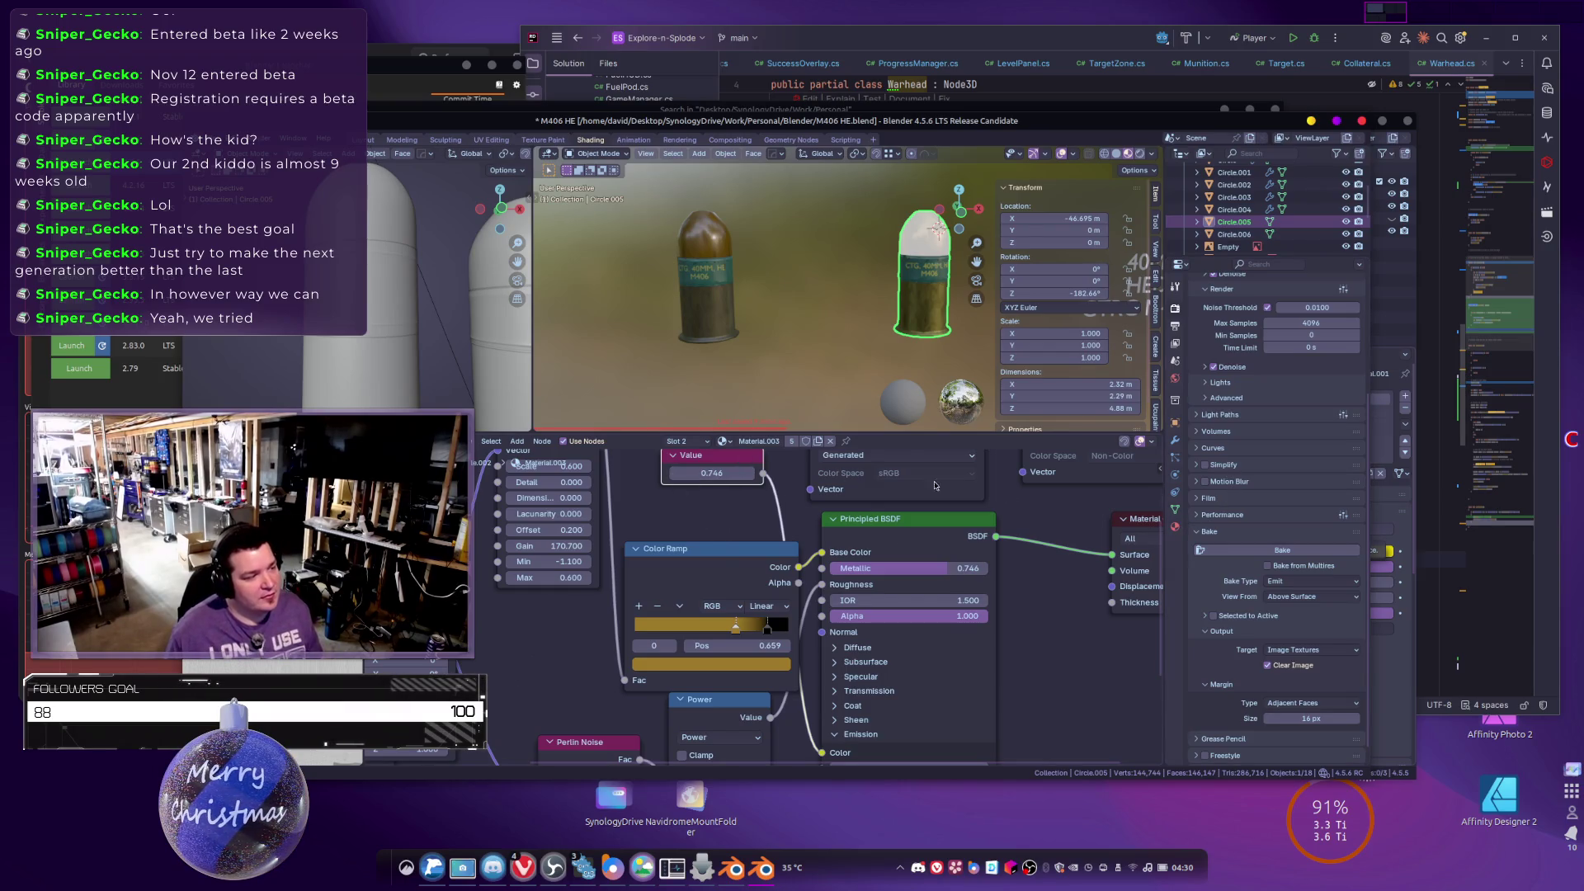
{"action": "left_click", "coordinate": [1175, 528]}
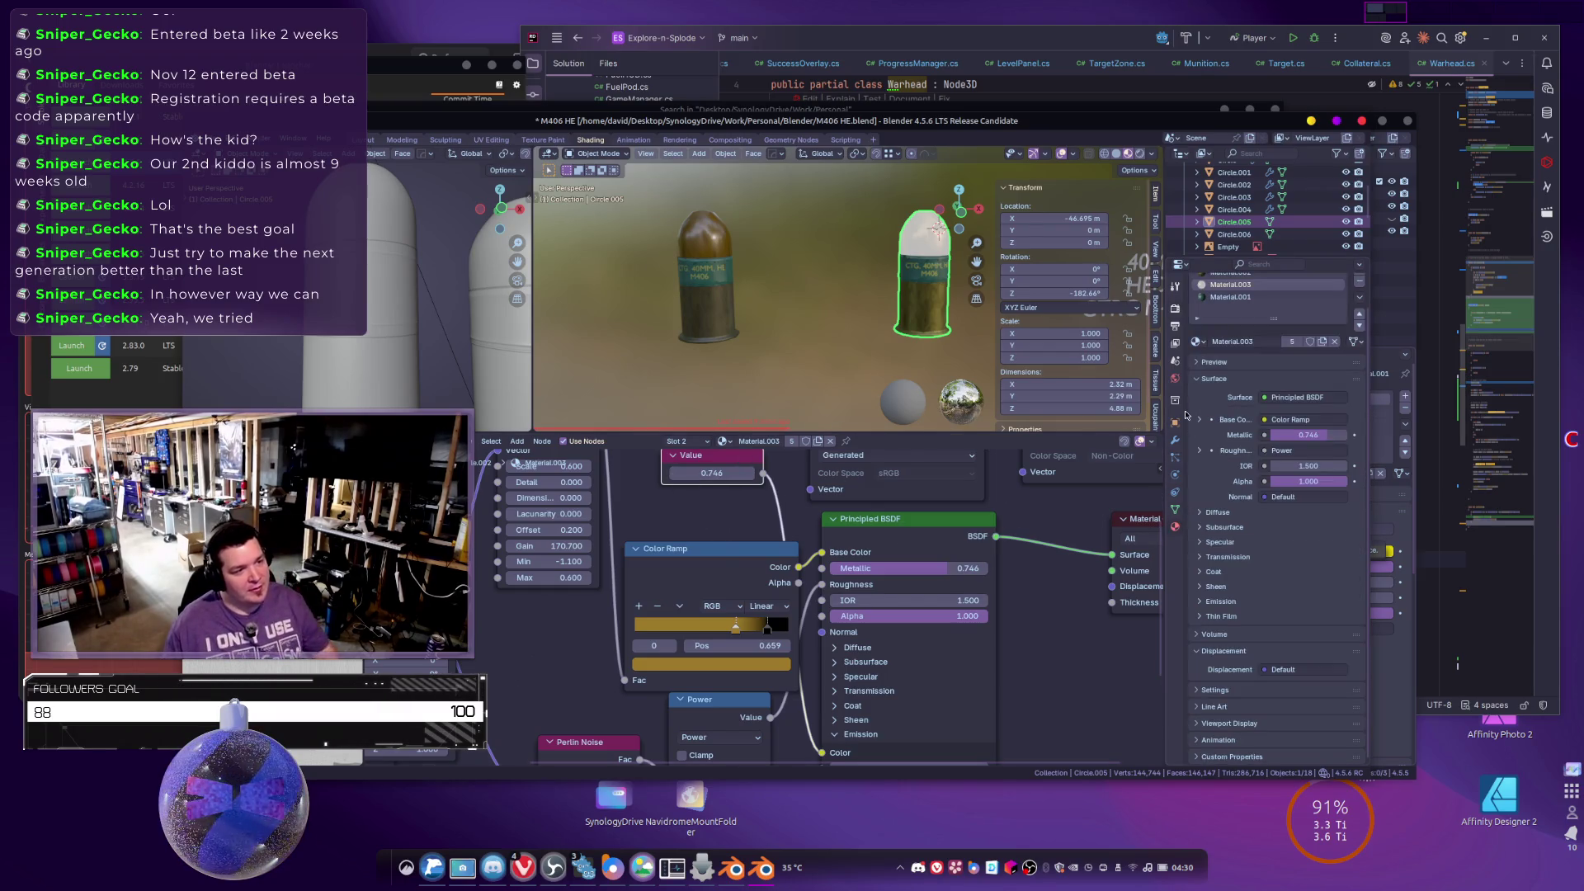
{"action": "scroll", "coordinate": [1270, 330], "scroll_direction": "up", "scroll_amount": 2}
Add a Value node set to 0.746 in Material.002.
{"action": "left_click", "coordinate": [1230, 309]}
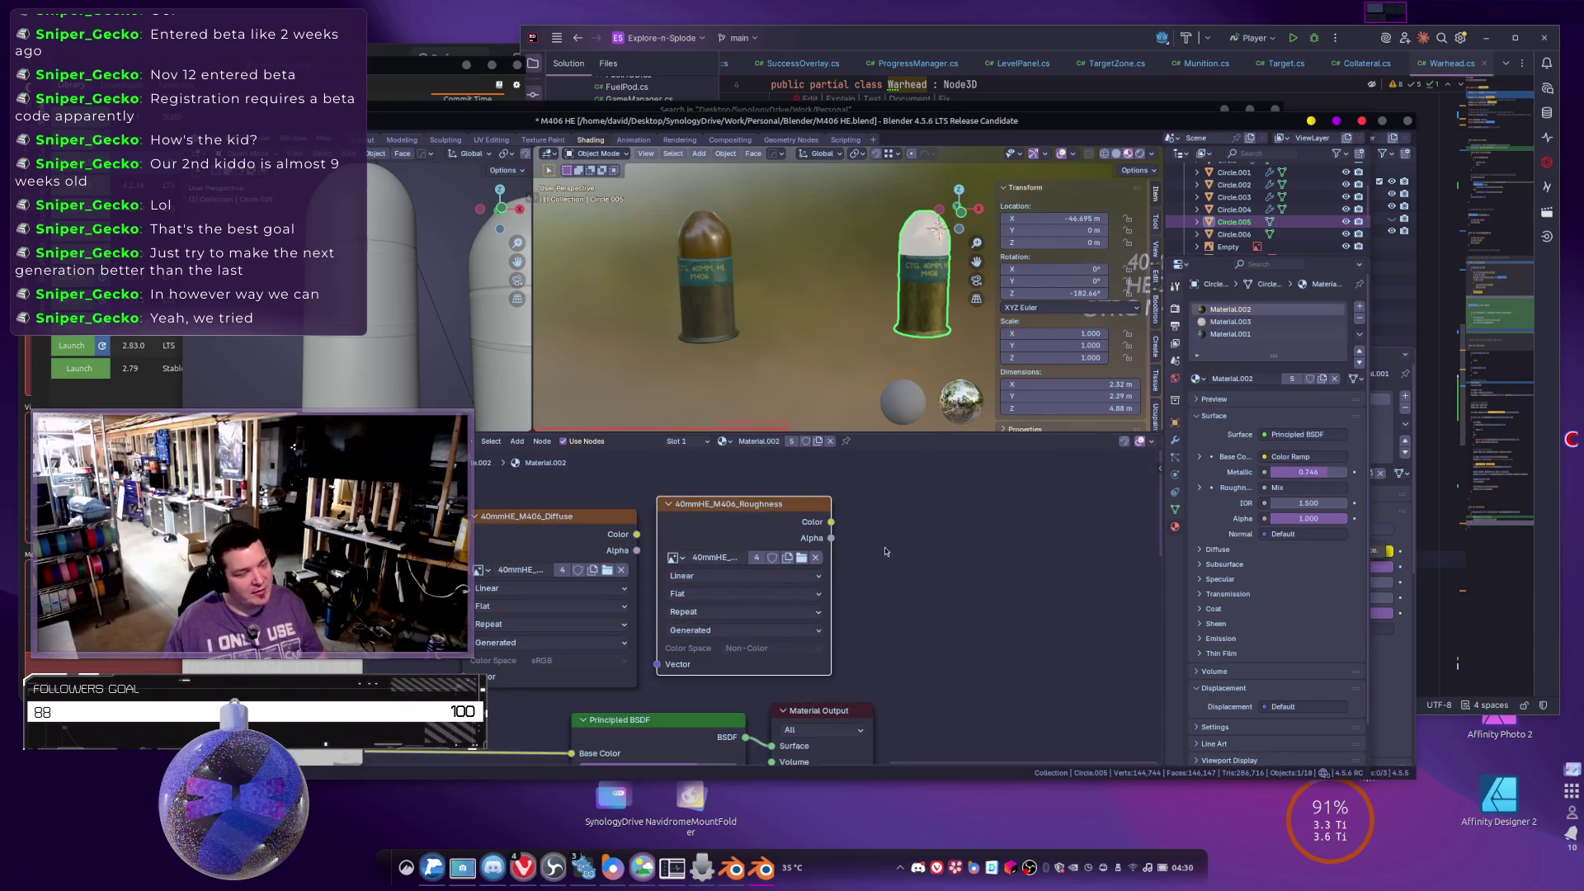
{"action": "scroll", "coordinate": [886, 552], "scroll_direction": "down", "scroll_amount": 5}
{"action": "scroll", "coordinate": [796, 591], "scroll_direction": "left", "scroll_amount": 3}
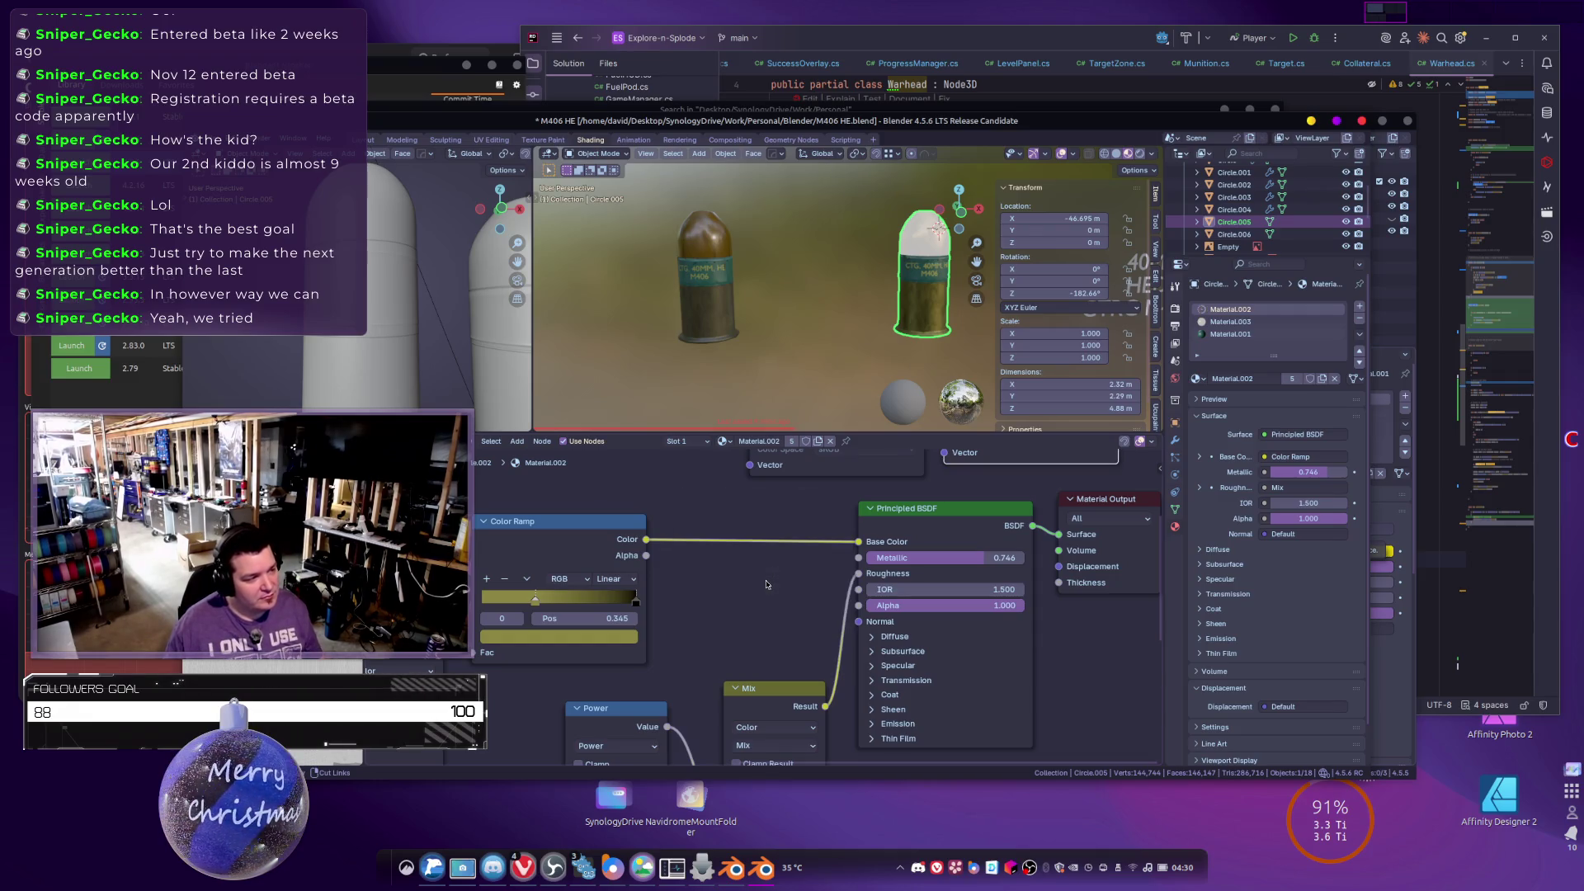
{"action": "key", "text": "shift+a"}
{"action": "mouse_move", "coordinate": [757, 591]}
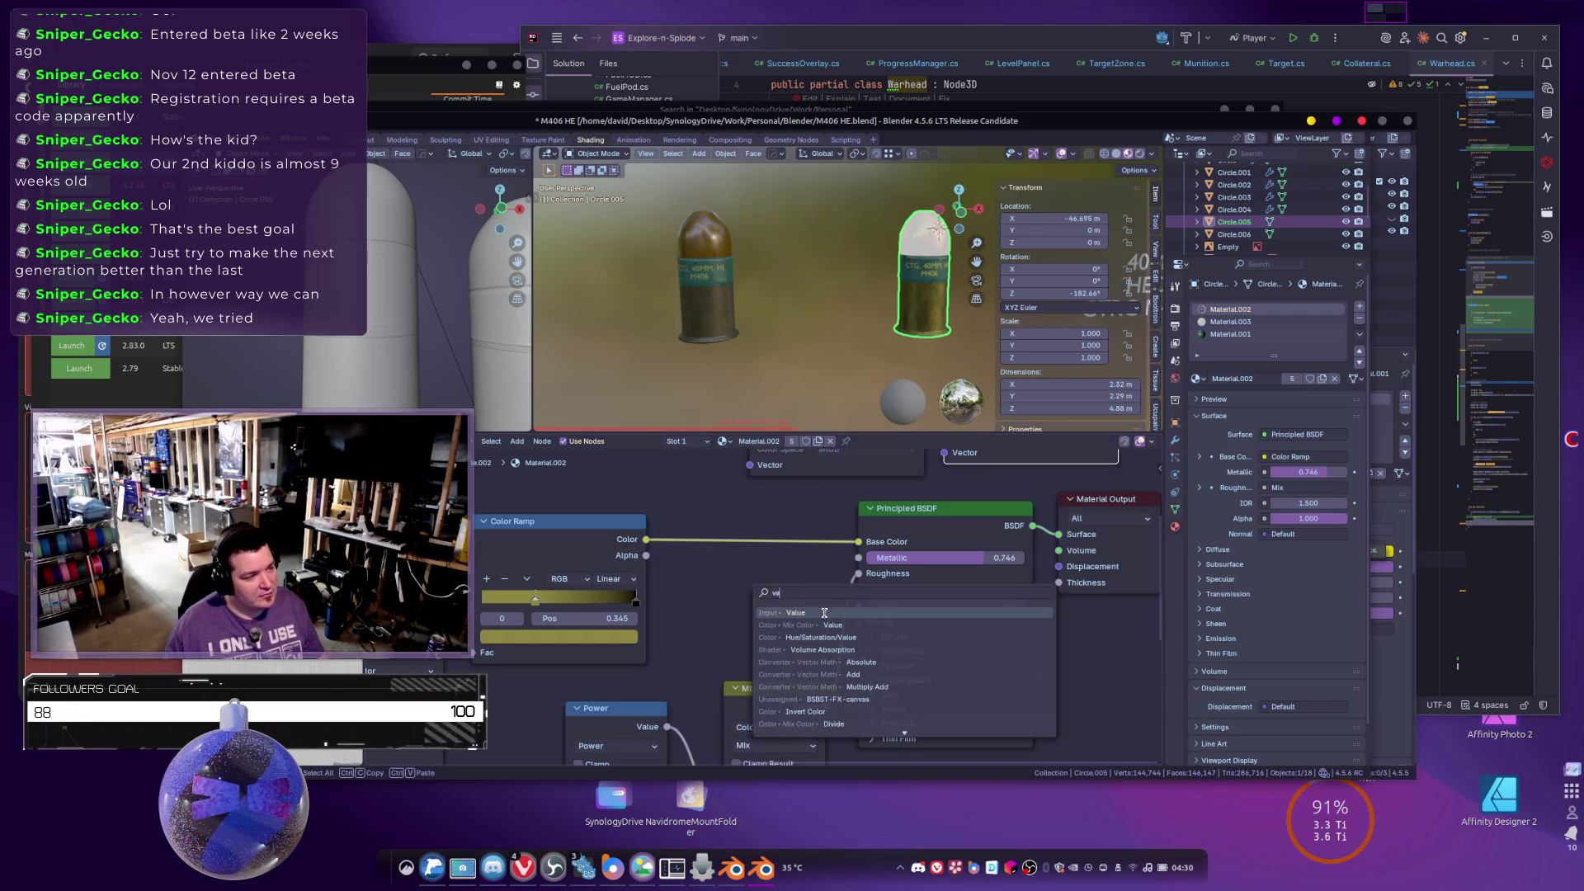
{"action": "left_click", "coordinate": [825, 615]}
{"action": "left_click", "coordinate": [681, 583]}
{"action": "left_click", "coordinate": [718, 605]}
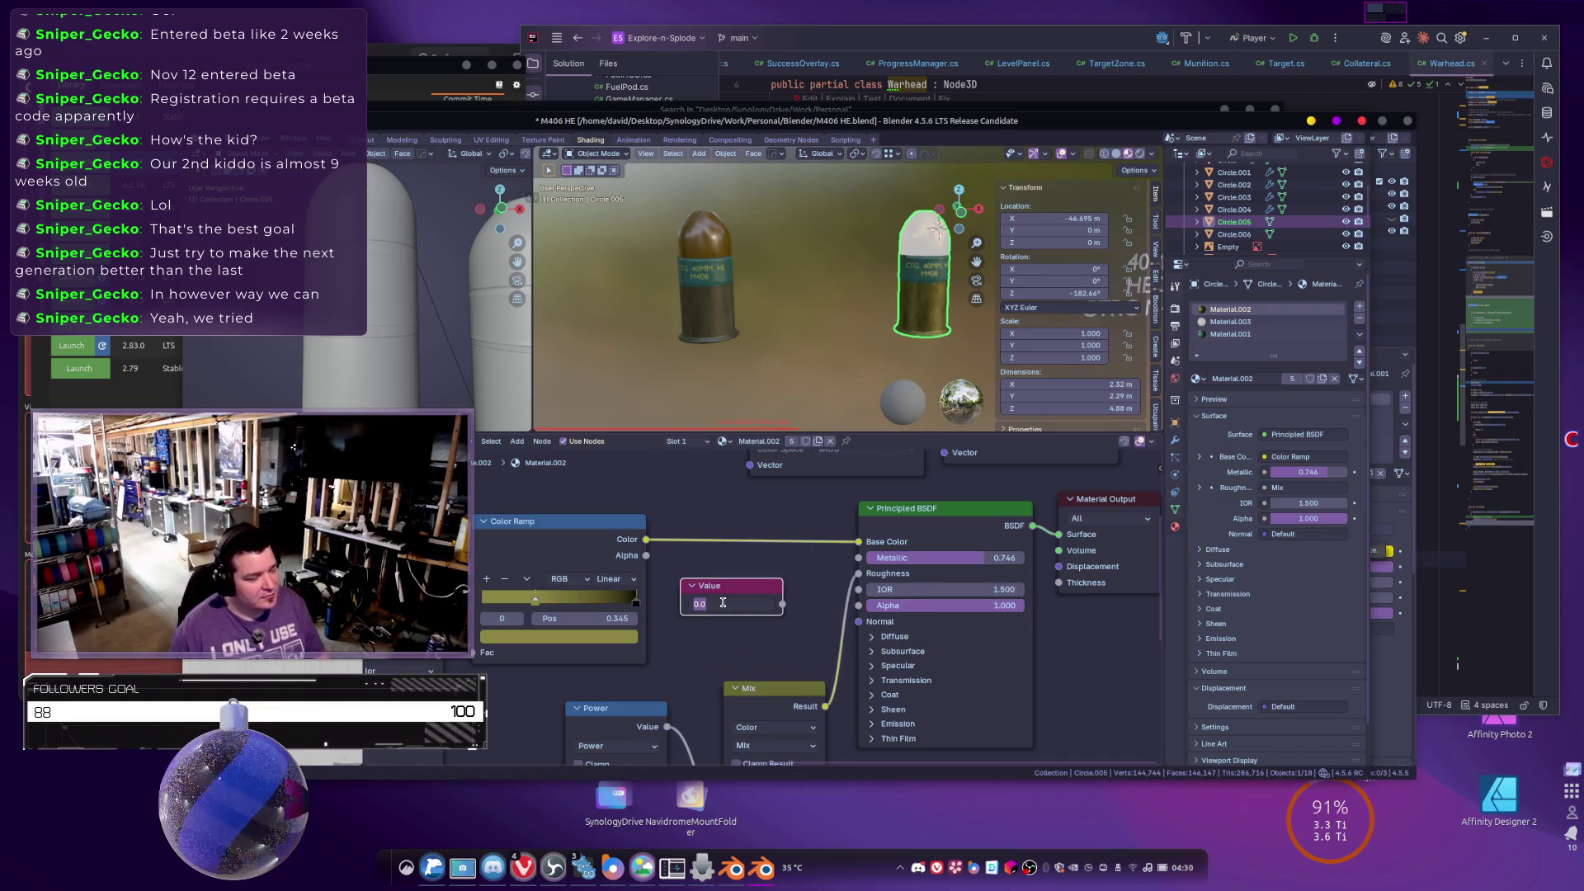
{"action": "type", "text": ".745"}
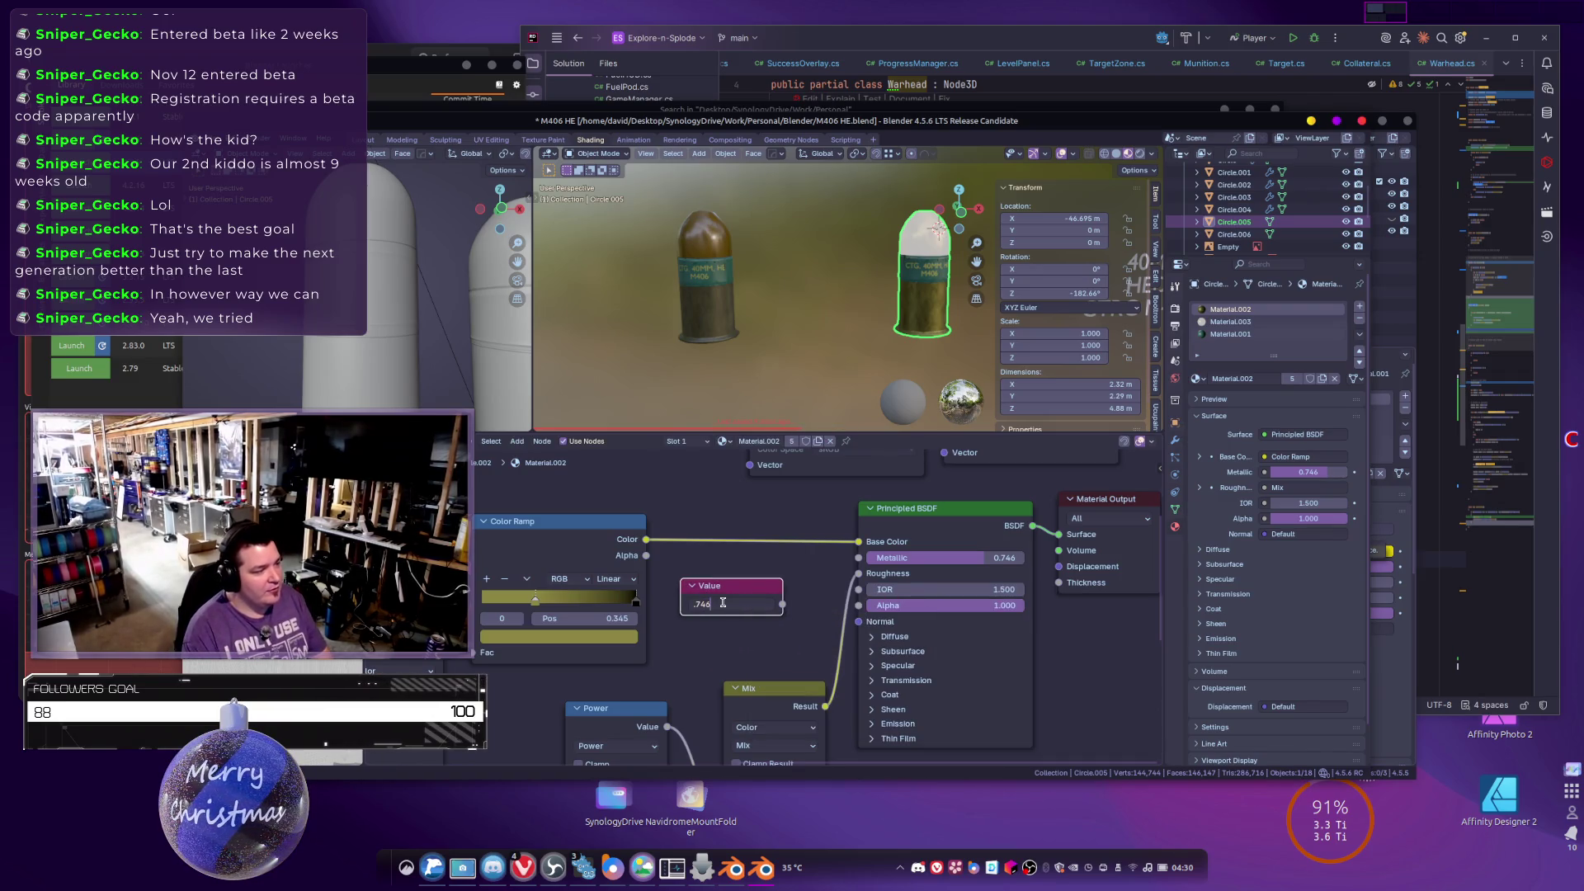
{"action": "key", "text": "Return"}
Connect the Value node to Material.002's Emission Color and set emission strength to 1.
{"action": "left_click", "coordinate": [891, 723]}
{"action": "scroll", "coordinate": [858, 566], "scroll_direction": "down", "scroll_amount": 1}
{"action": "left_click_drag", "start_coordinate": [779, 608], "coordinate": [834, 705]}
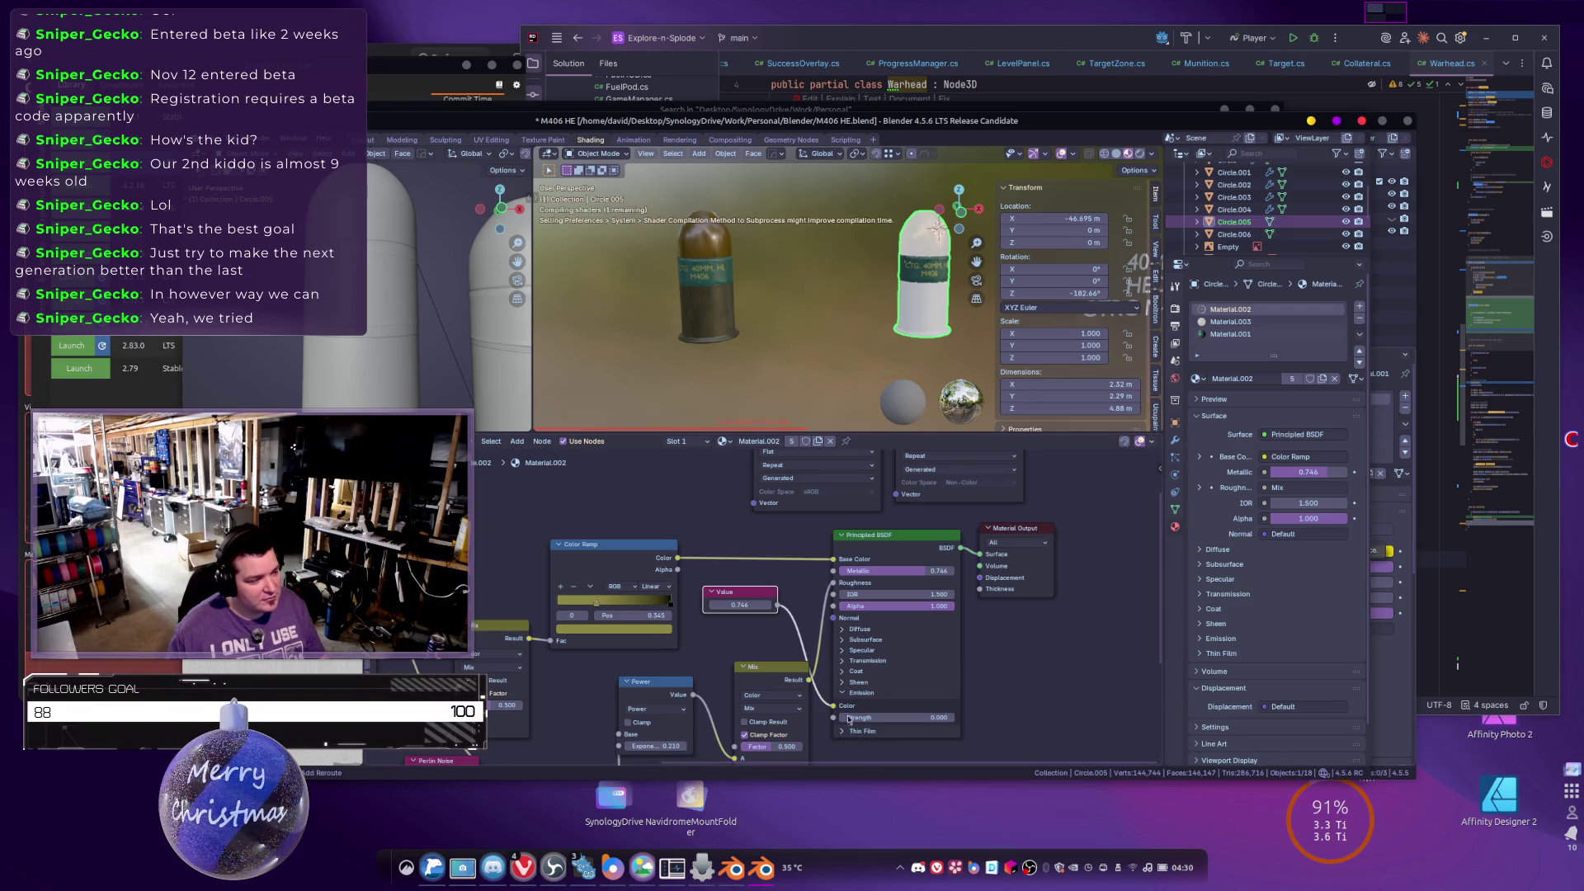
{"action": "scroll", "coordinate": [859, 725], "scroll_direction": "up", "scroll_amount": 3}
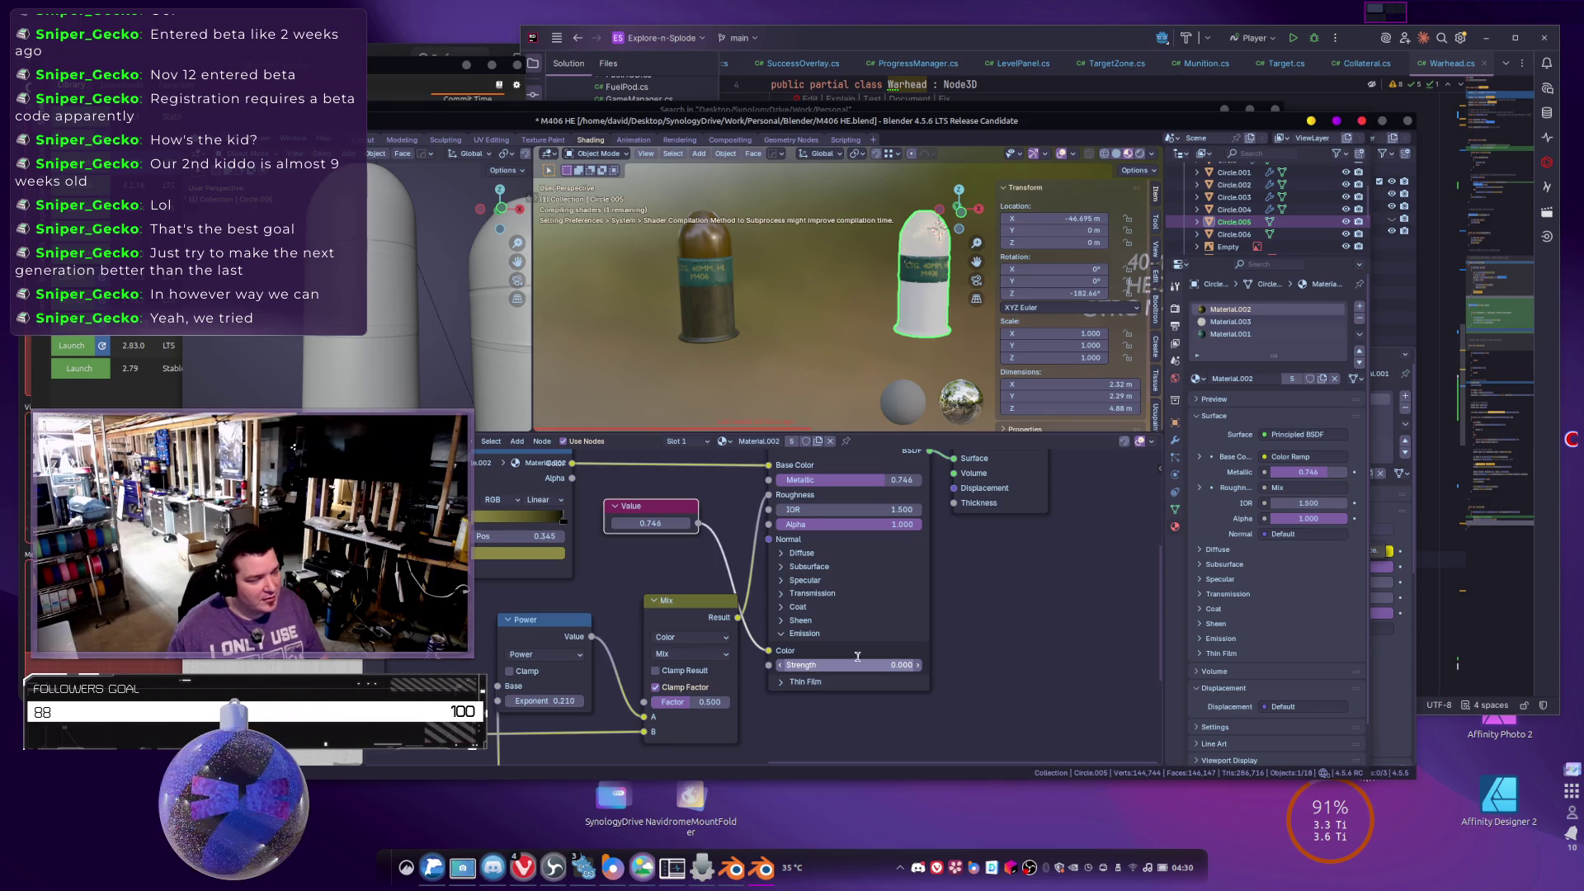
{"action": "left_click", "coordinate": [822, 665]}
{"action": "type", "text": "1"}
{"action": "key", "text": "Return"}
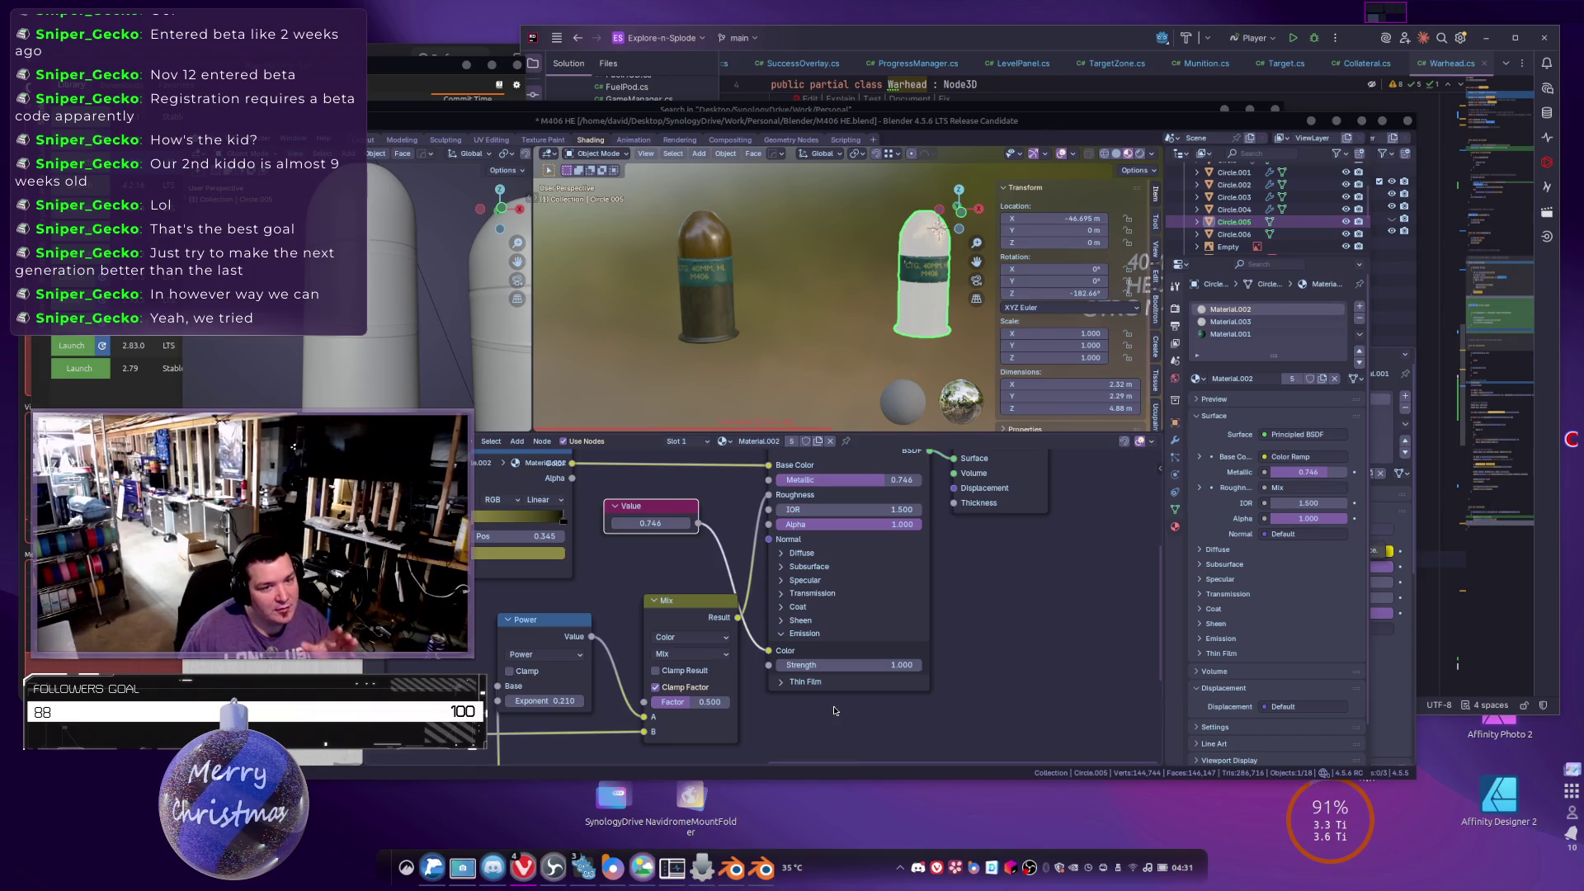
Add a new Value node to Material.001.
{"action": "scroll", "coordinate": [1039, 555], "scroll_direction": "up", "scroll_amount": 2}
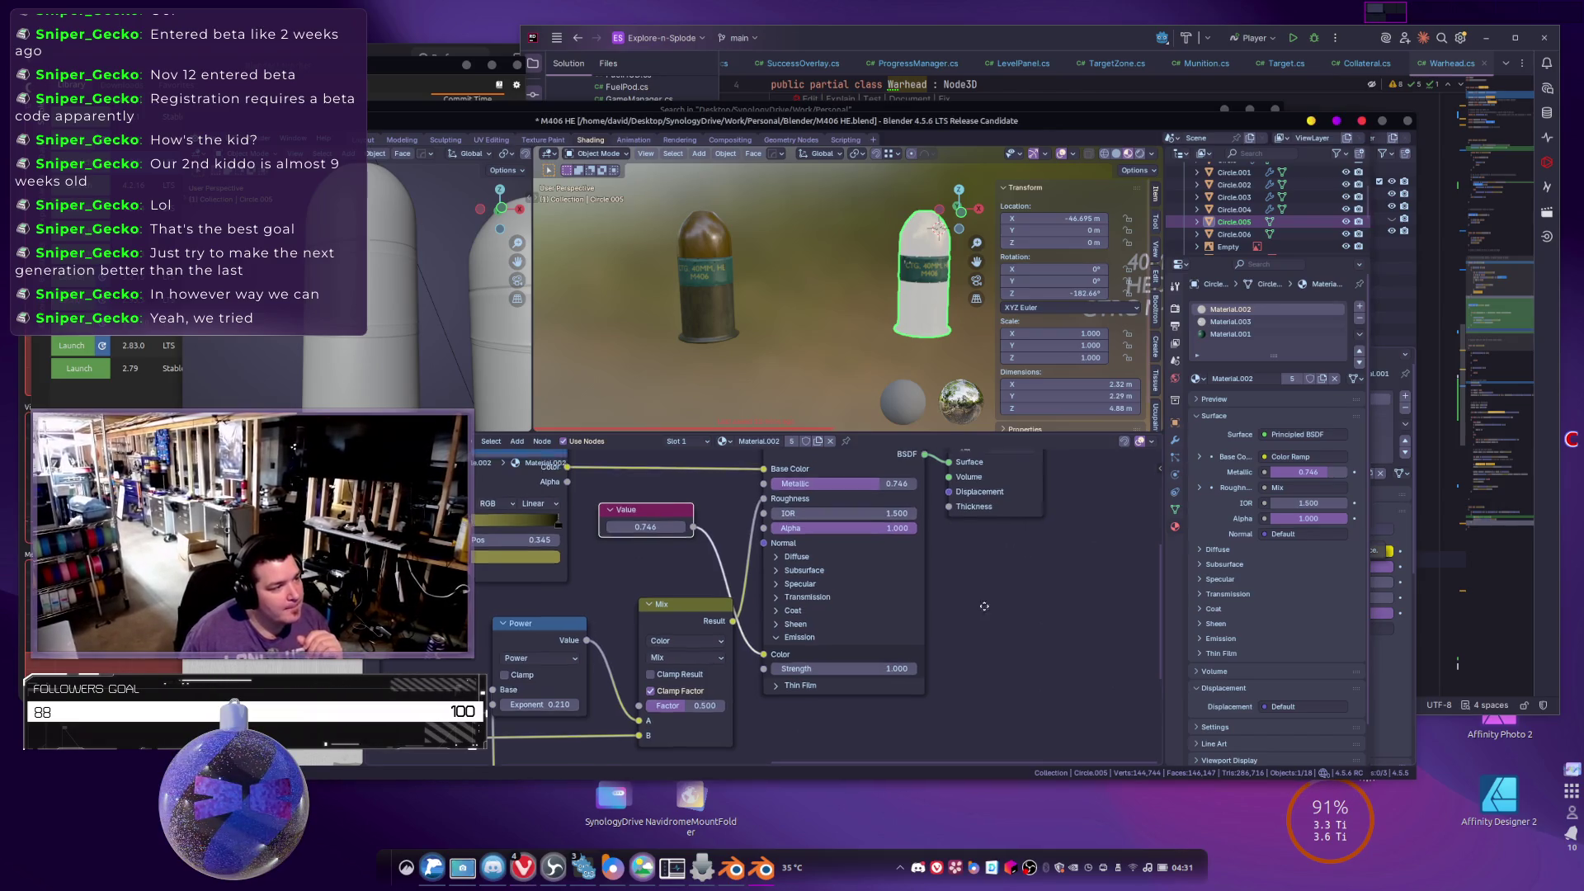
{"action": "left_click", "coordinate": [1230, 334]}
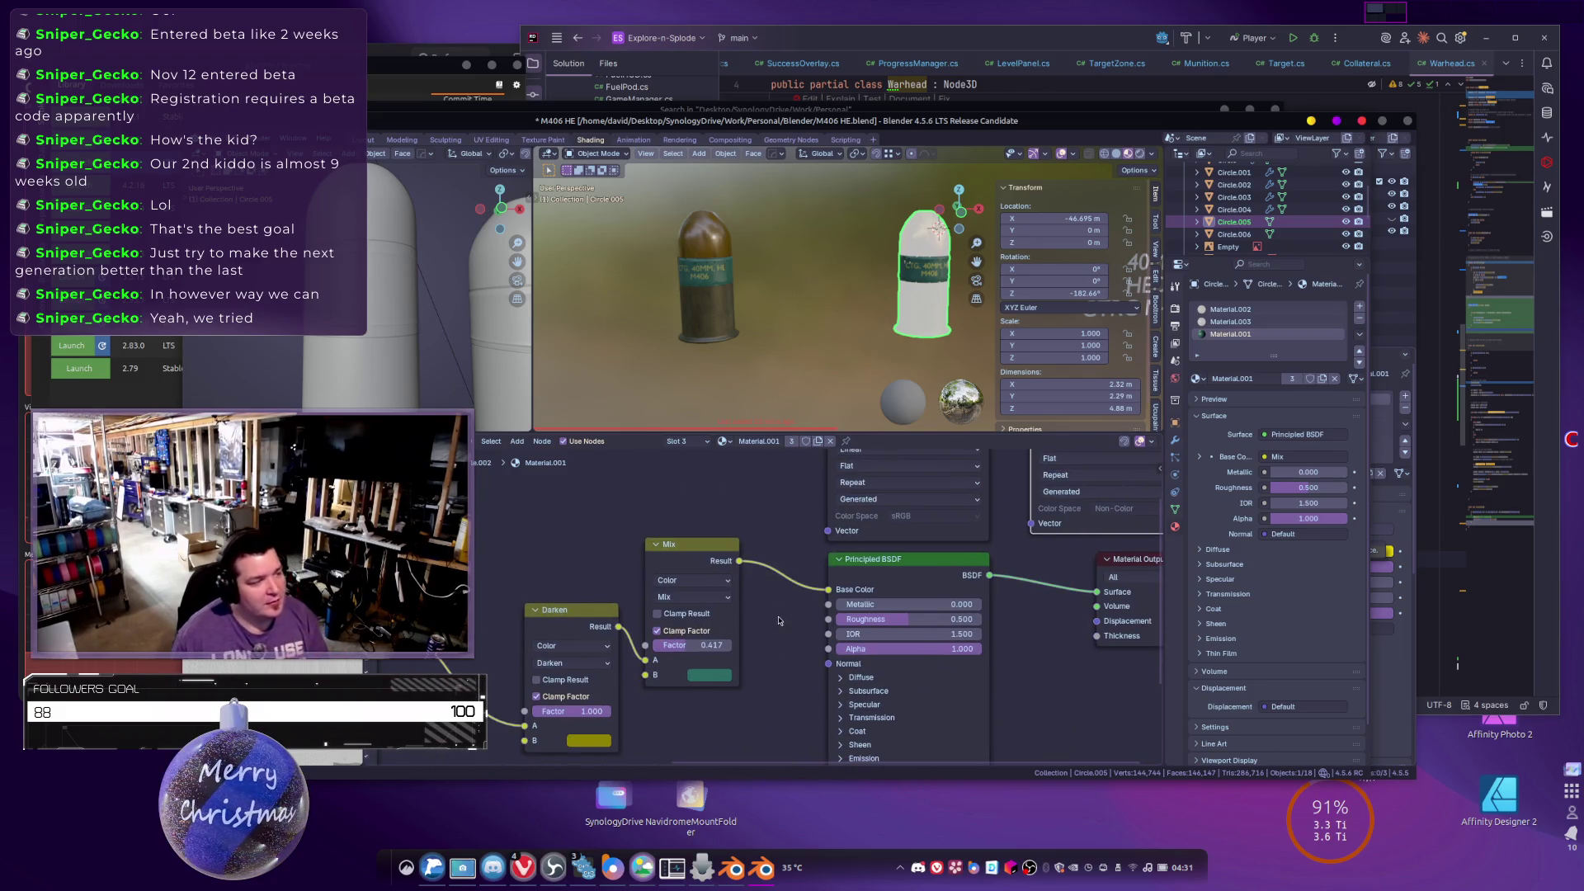
{"action": "key", "text": "shift+a"}
{"action": "mouse_move", "coordinate": [652, 527]}
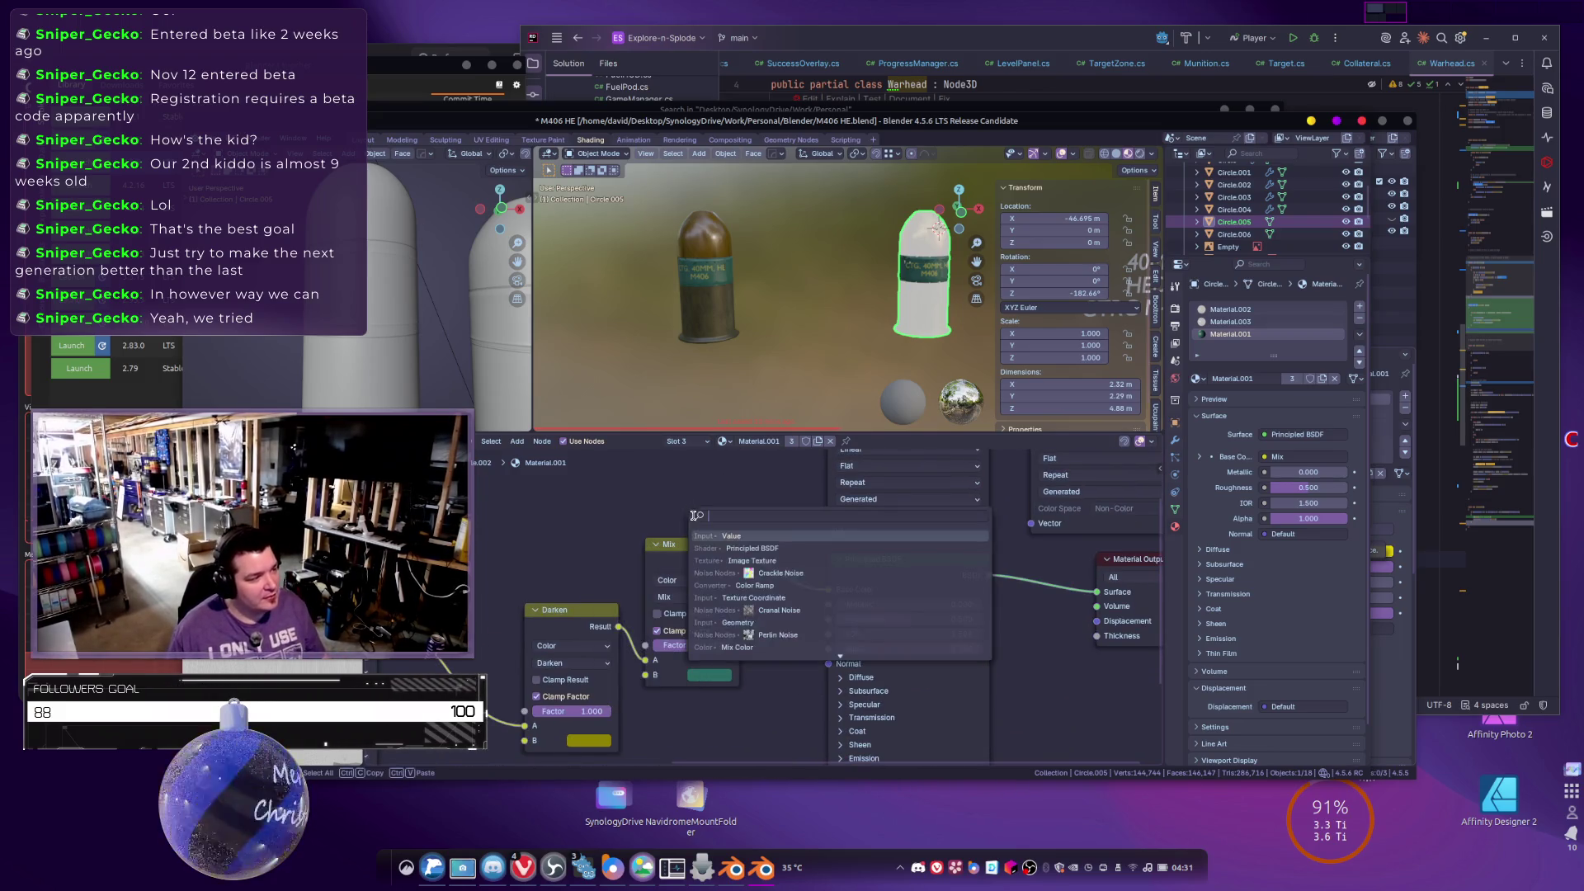
{"action": "left_click", "coordinate": [755, 623]}
{"action": "left_click", "coordinate": [744, 732]}
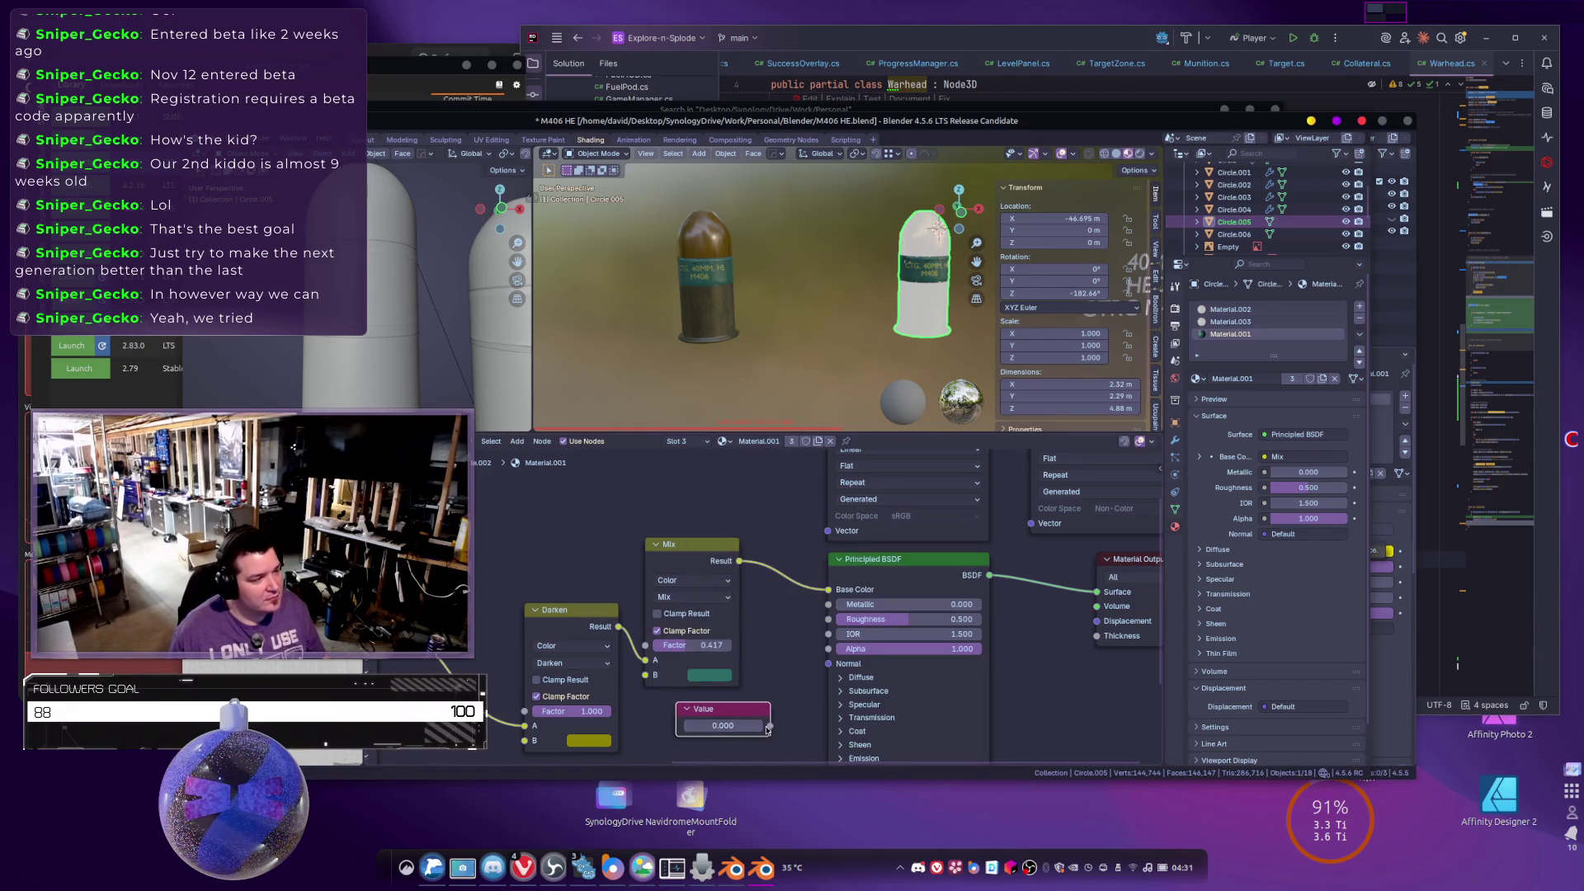
Delete the unneeded Value node from Material.001.
{"action": "left_click_drag", "start_coordinate": [786, 693], "coordinate": [717, 612]}
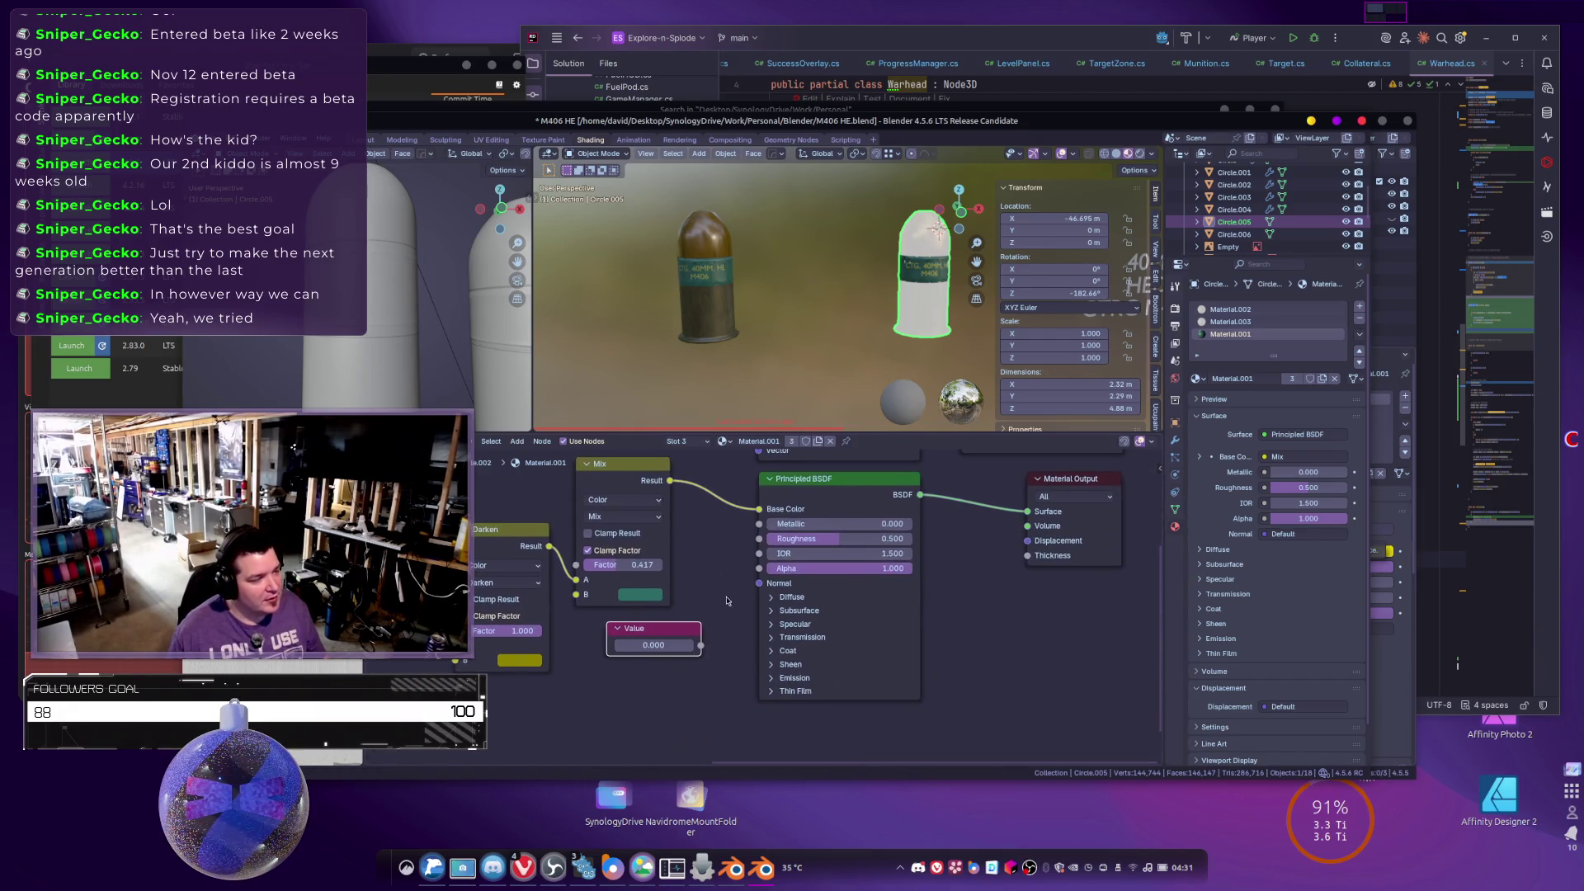
{"action": "left_click", "coordinate": [665, 640]}
{"action": "key", "text": "Escape"}
{"action": "key", "text": "x"}
Bring up the Render Properties Bake settings.
{"action": "left_click_drag", "start_coordinate": [710, 625], "coordinate": [495, 713]}
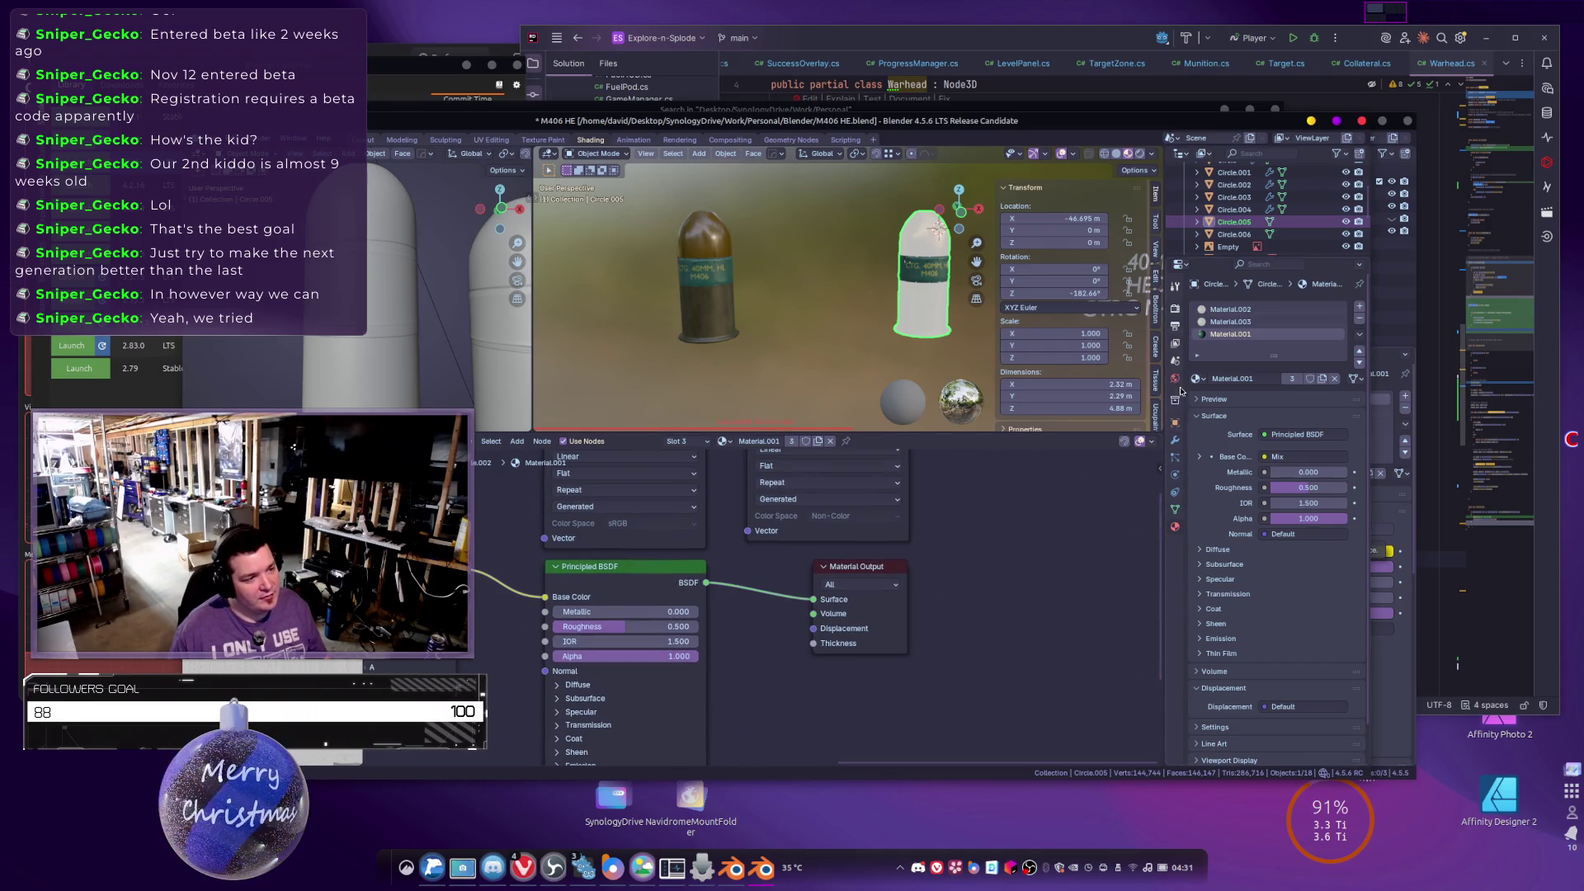
{"action": "left_click", "coordinate": [1175, 308]}
{"action": "scroll", "coordinate": [1266, 495], "scroll_direction": "down", "scroll_amount": 10}
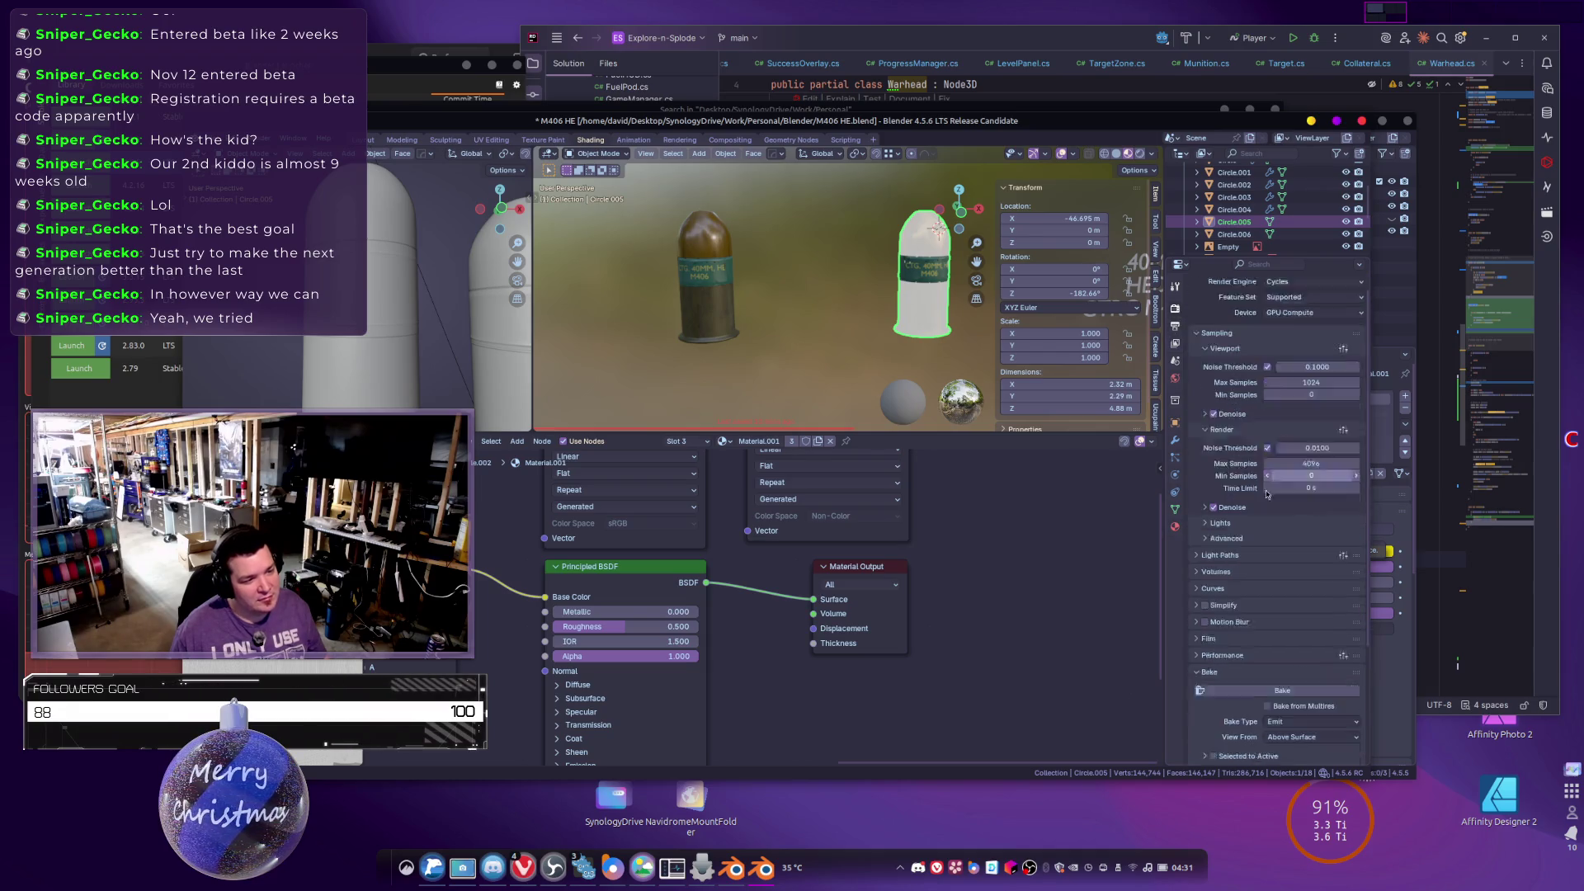
{"action": "scroll", "coordinate": [996, 673], "scroll_direction": "up", "scroll_amount": 5}
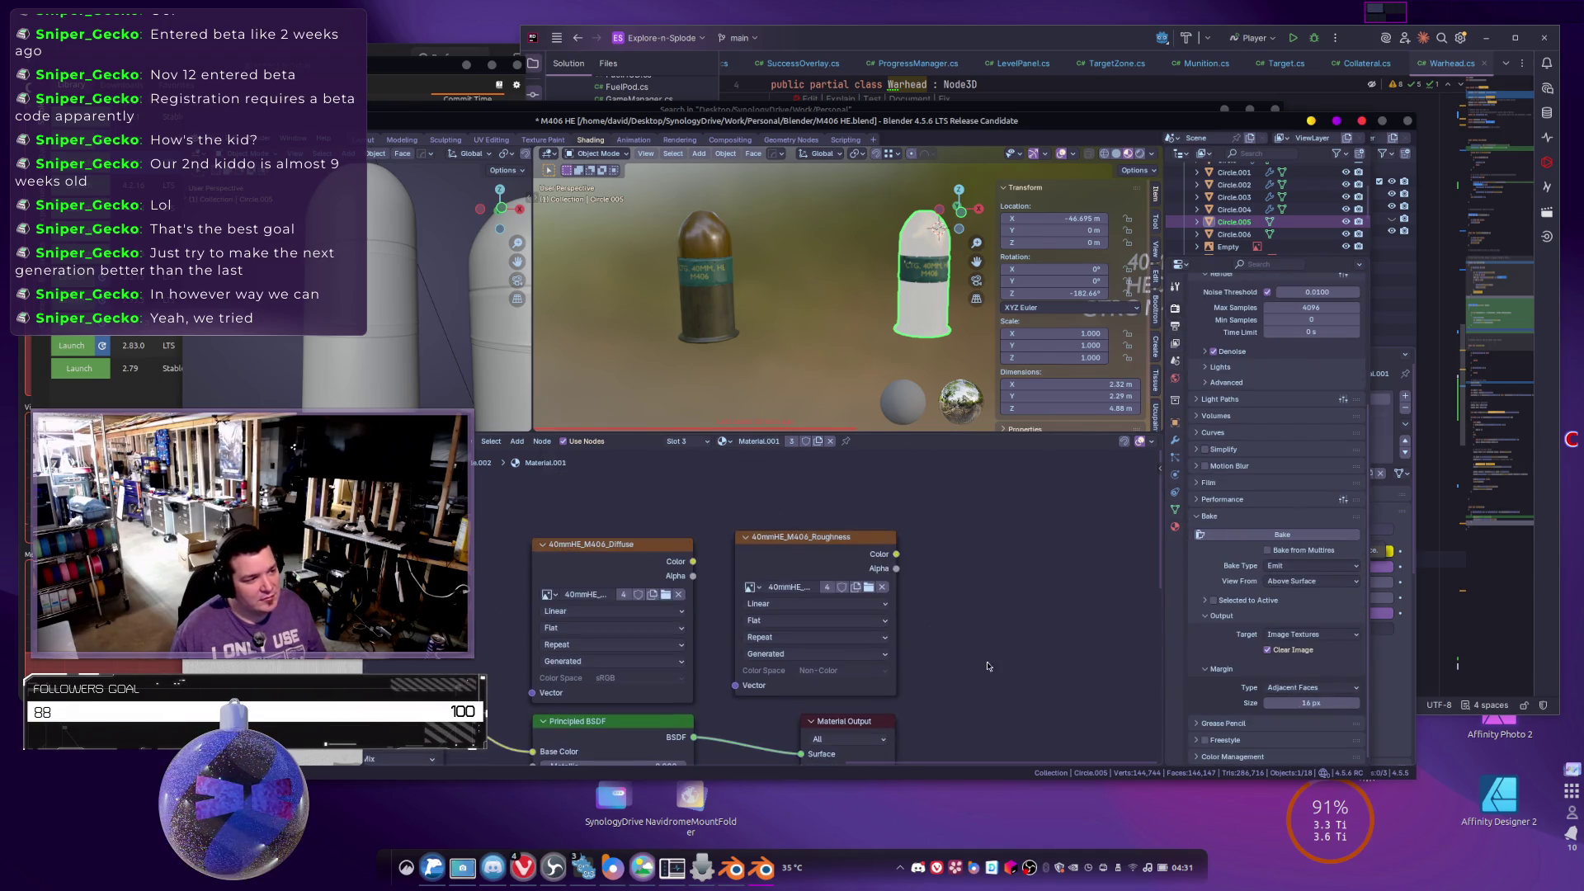
Duplicate the 40mmHE_M406_Roughness texture node and start a new blank image for the copy.
{"action": "left_click", "coordinate": [866, 544]}
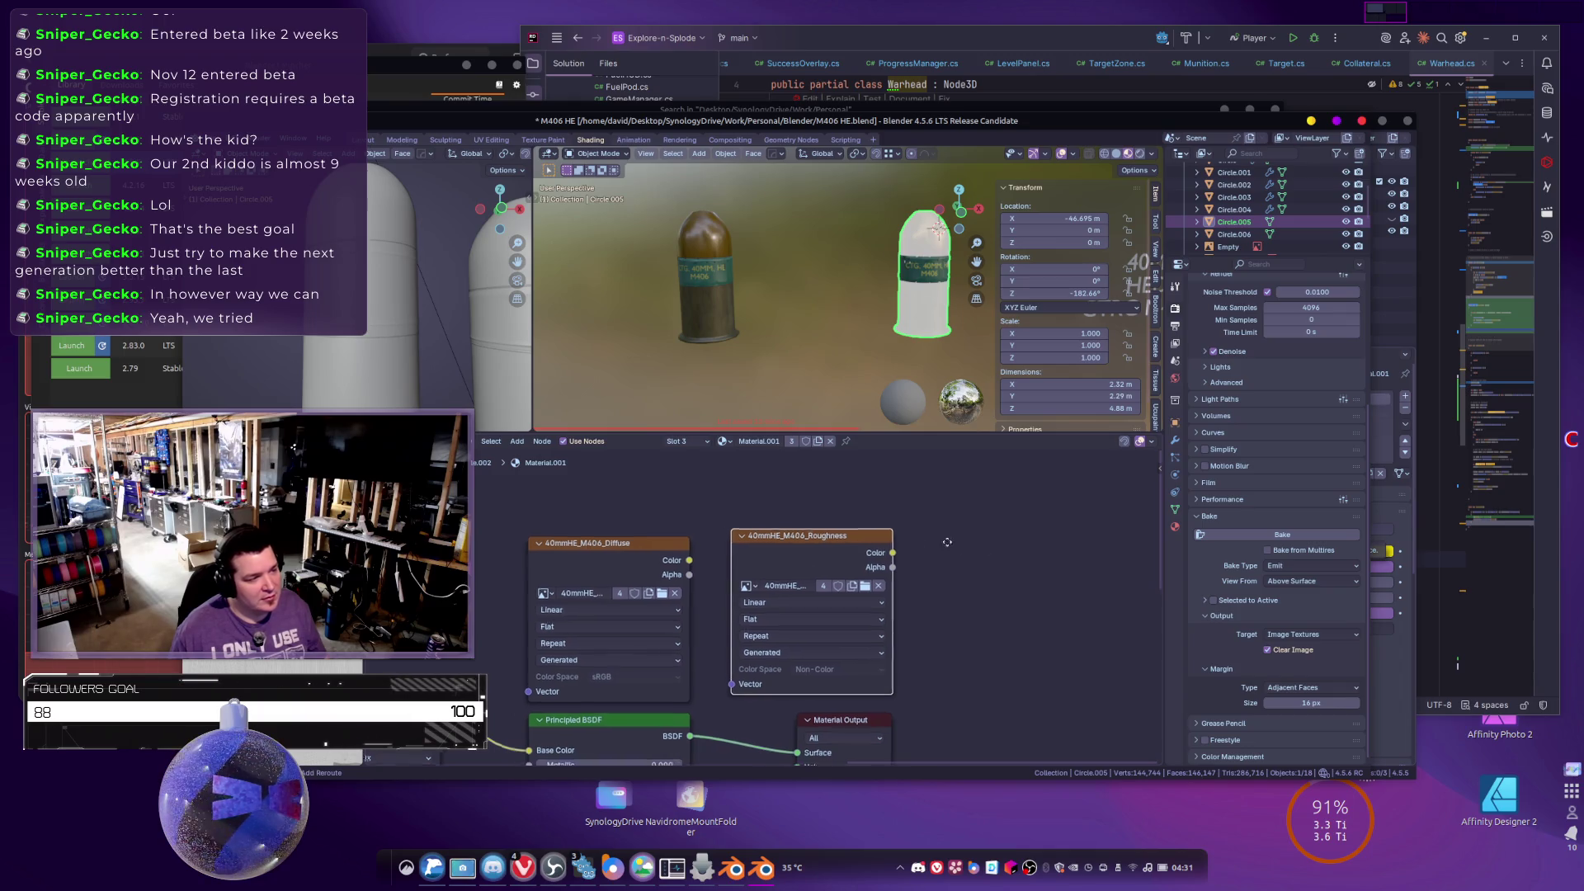
{"action": "scroll", "coordinate": [961, 552], "scroll_direction": "right", "scroll_amount": 5}
{"action": "key", "text": "shift+d"}
{"action": "scroll", "coordinate": [982, 546], "scroll_direction": "right", "scroll_amount": 3}
{"action": "left_click", "coordinate": [870, 575]}
{"action": "left_click", "coordinate": [774, 575]}
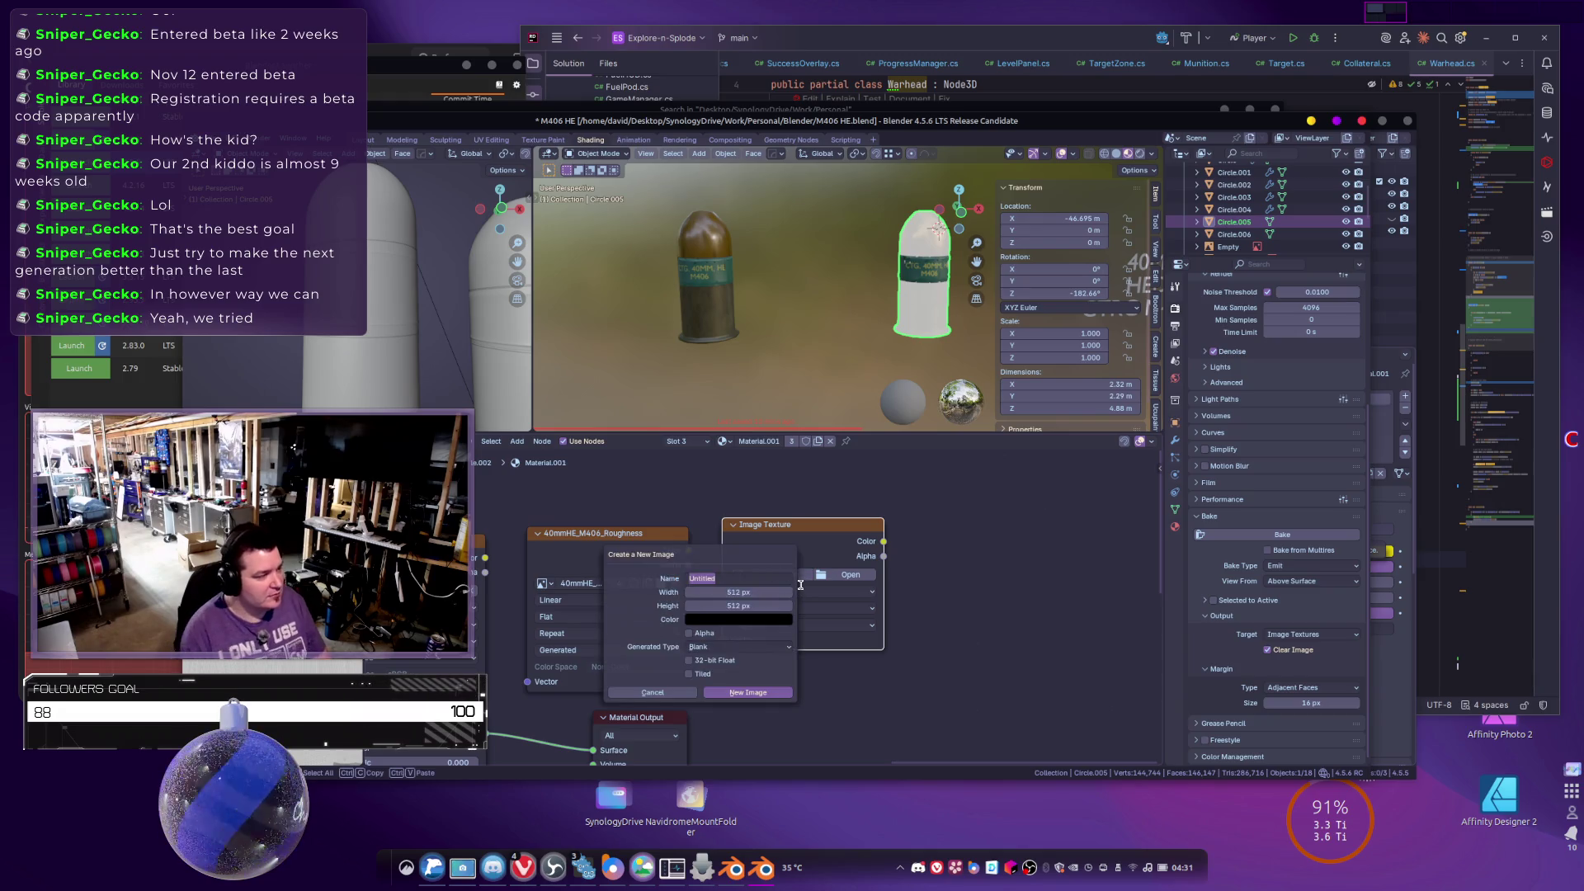
Create the 512×512 40mmHE_M406_Metallic image with Non-Color colour space, then view Material.003.
{"action": "type", "text": "40mm"}
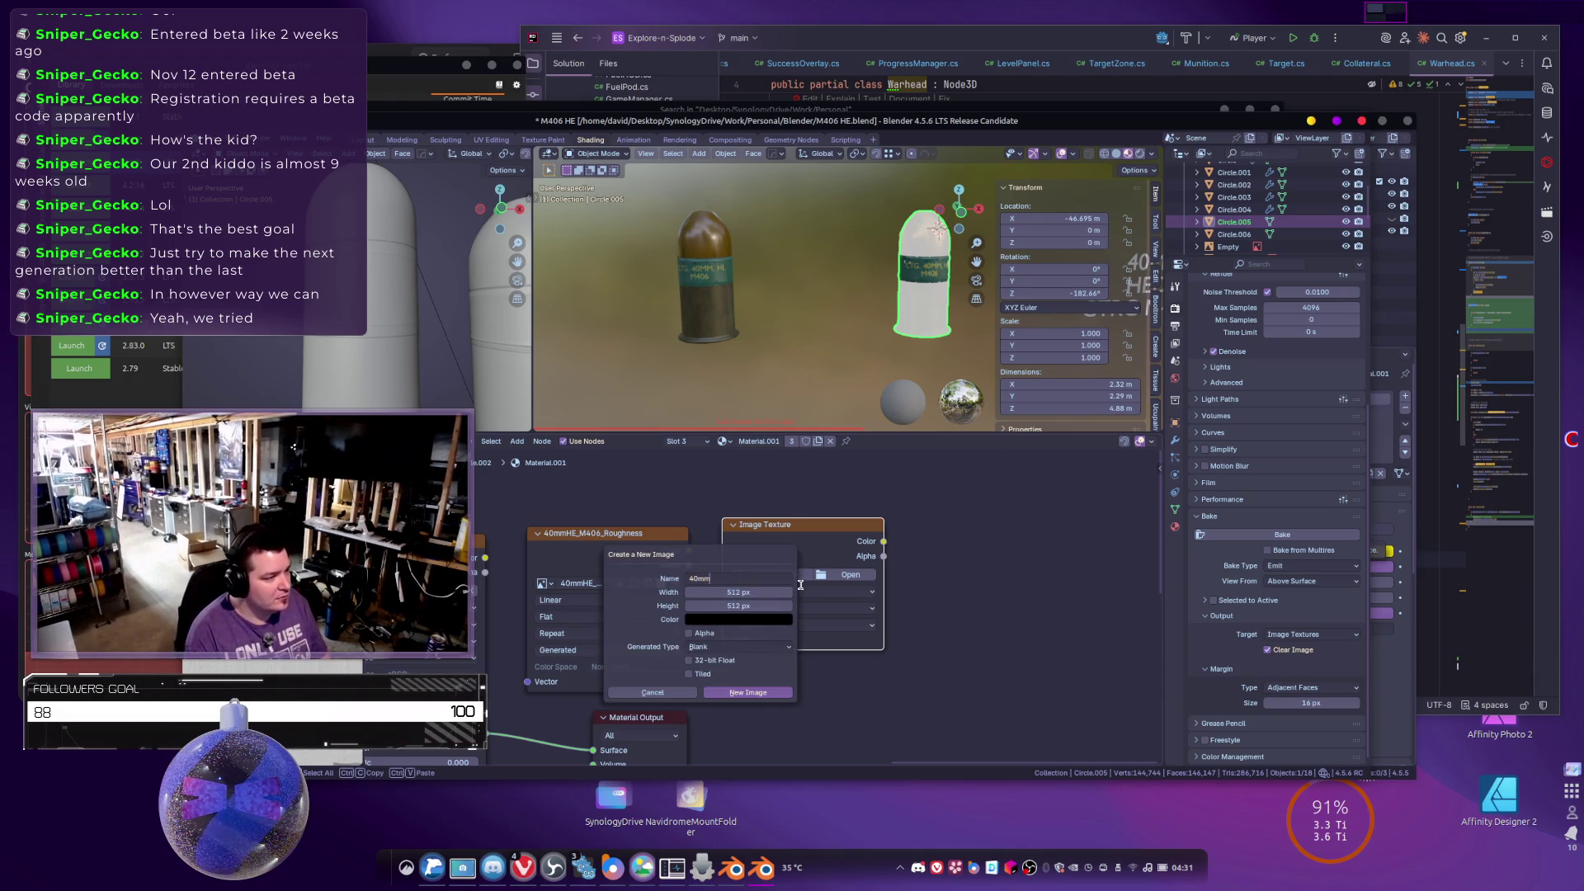
{"action": "type", "text": "HE_"}
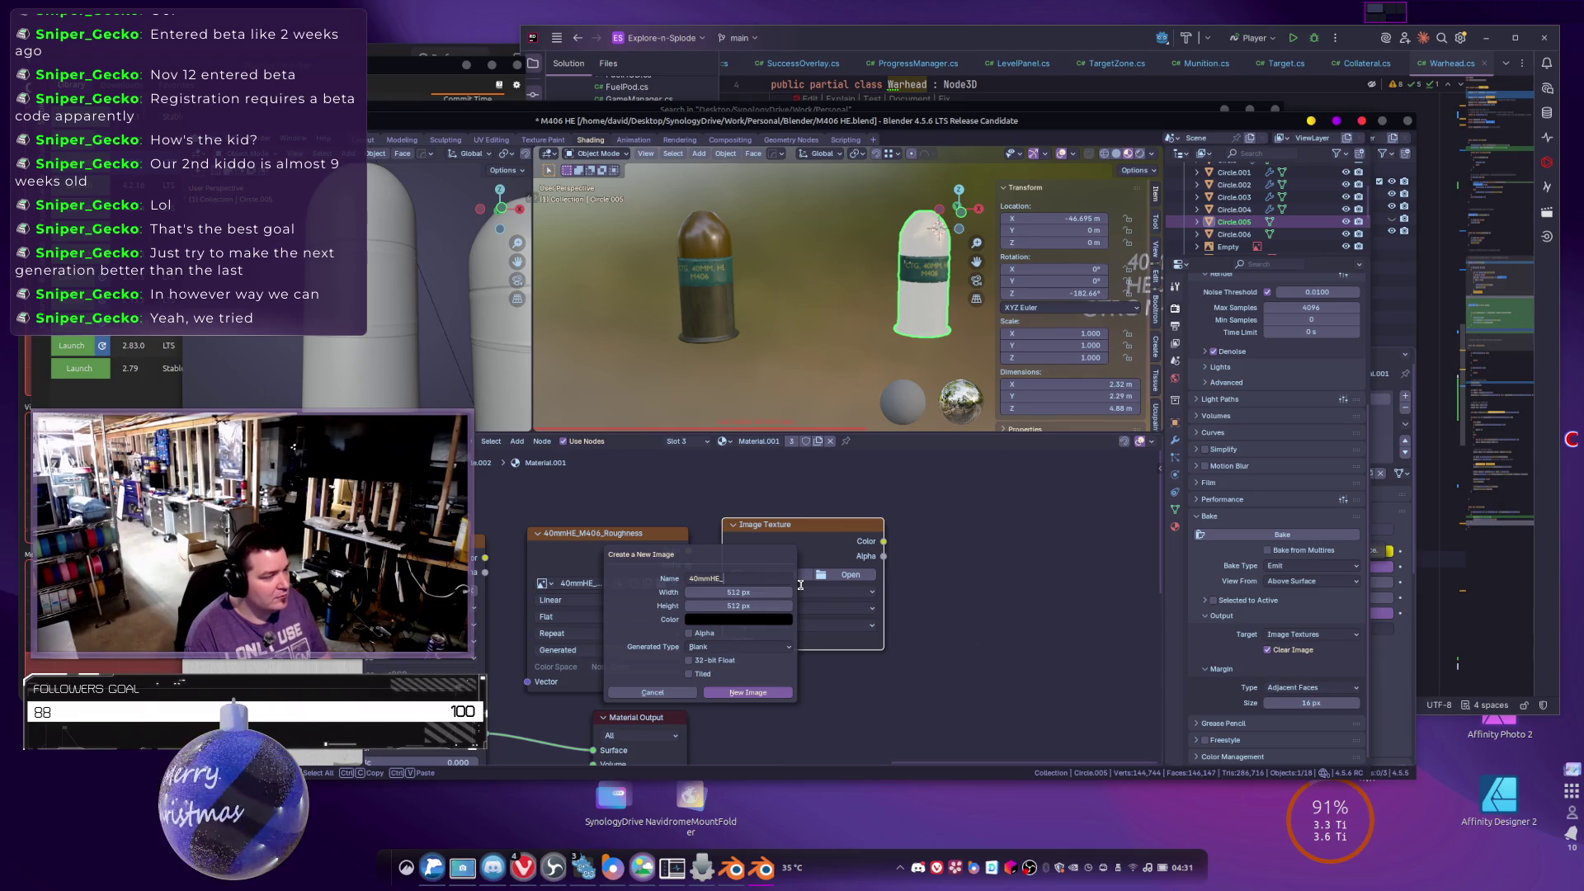
{"action": "type", "text": "4M"}
{"action": "type", "text": "M"}
{"action": "type", "text": "lic"}
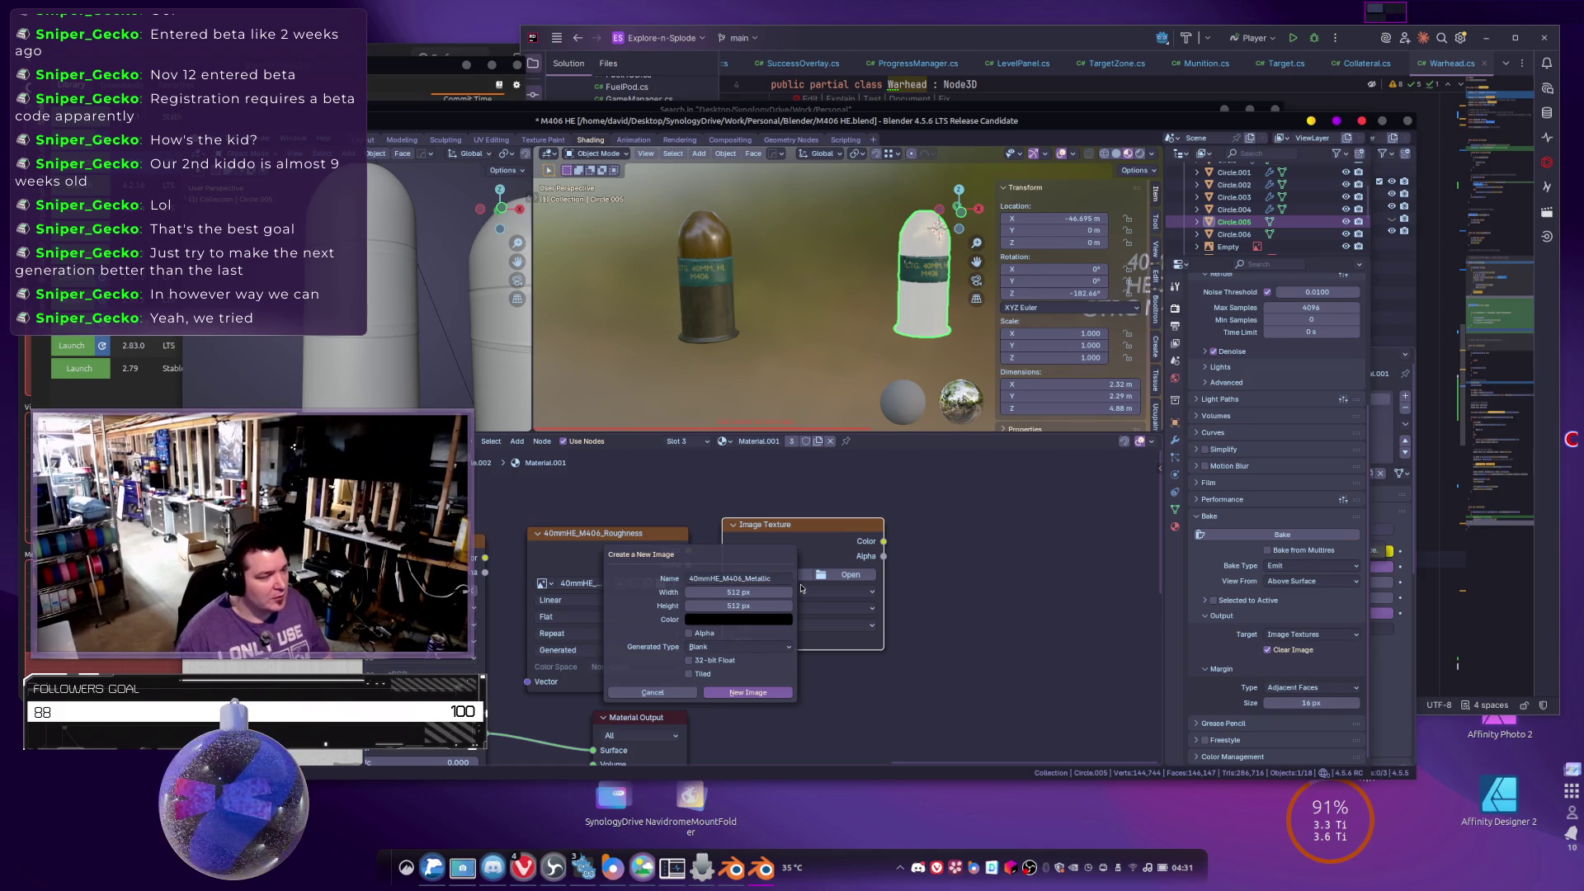
{"action": "left_click", "coordinate": [733, 691]}
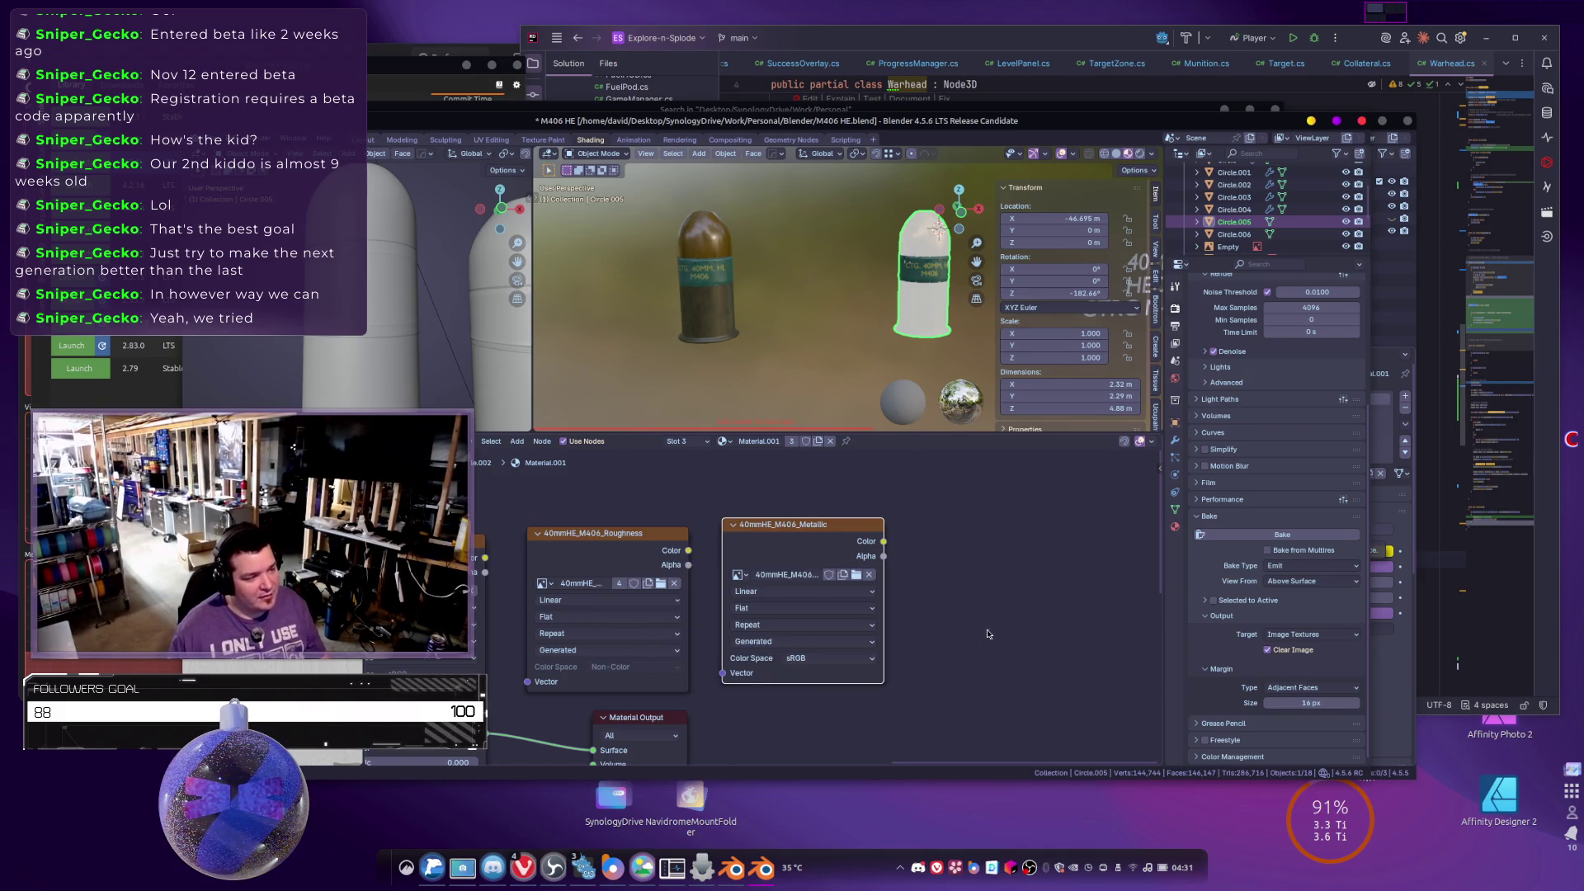
{"action": "left_click_drag", "start_coordinate": [990, 634], "coordinate": [951, 633]}
{"action": "left_click", "coordinate": [825, 652]}
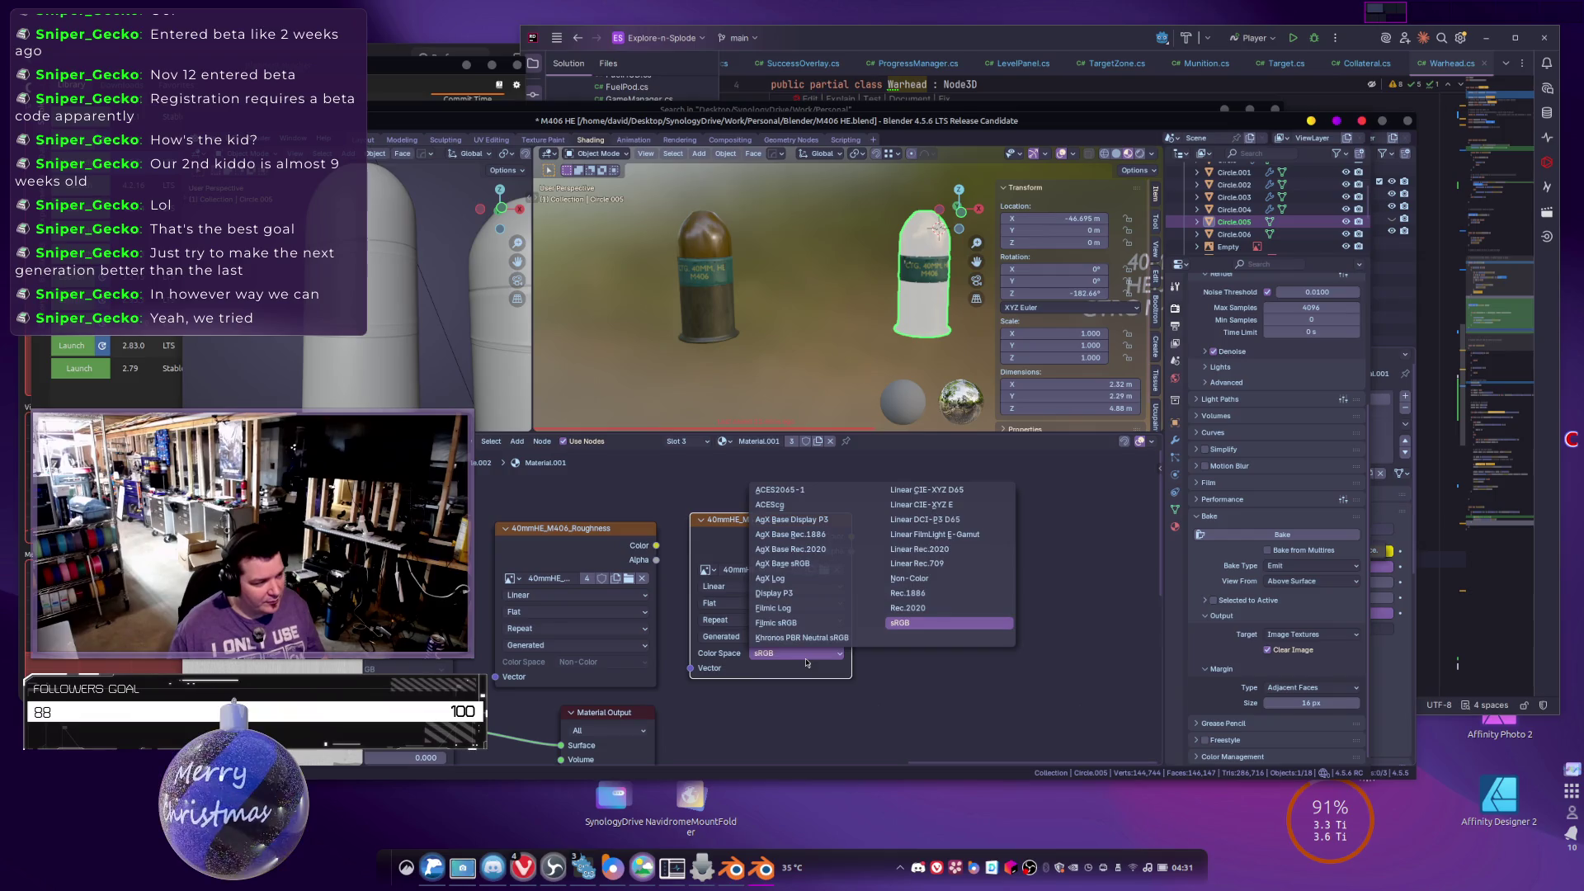
{"action": "left_click", "coordinate": [928, 584]}
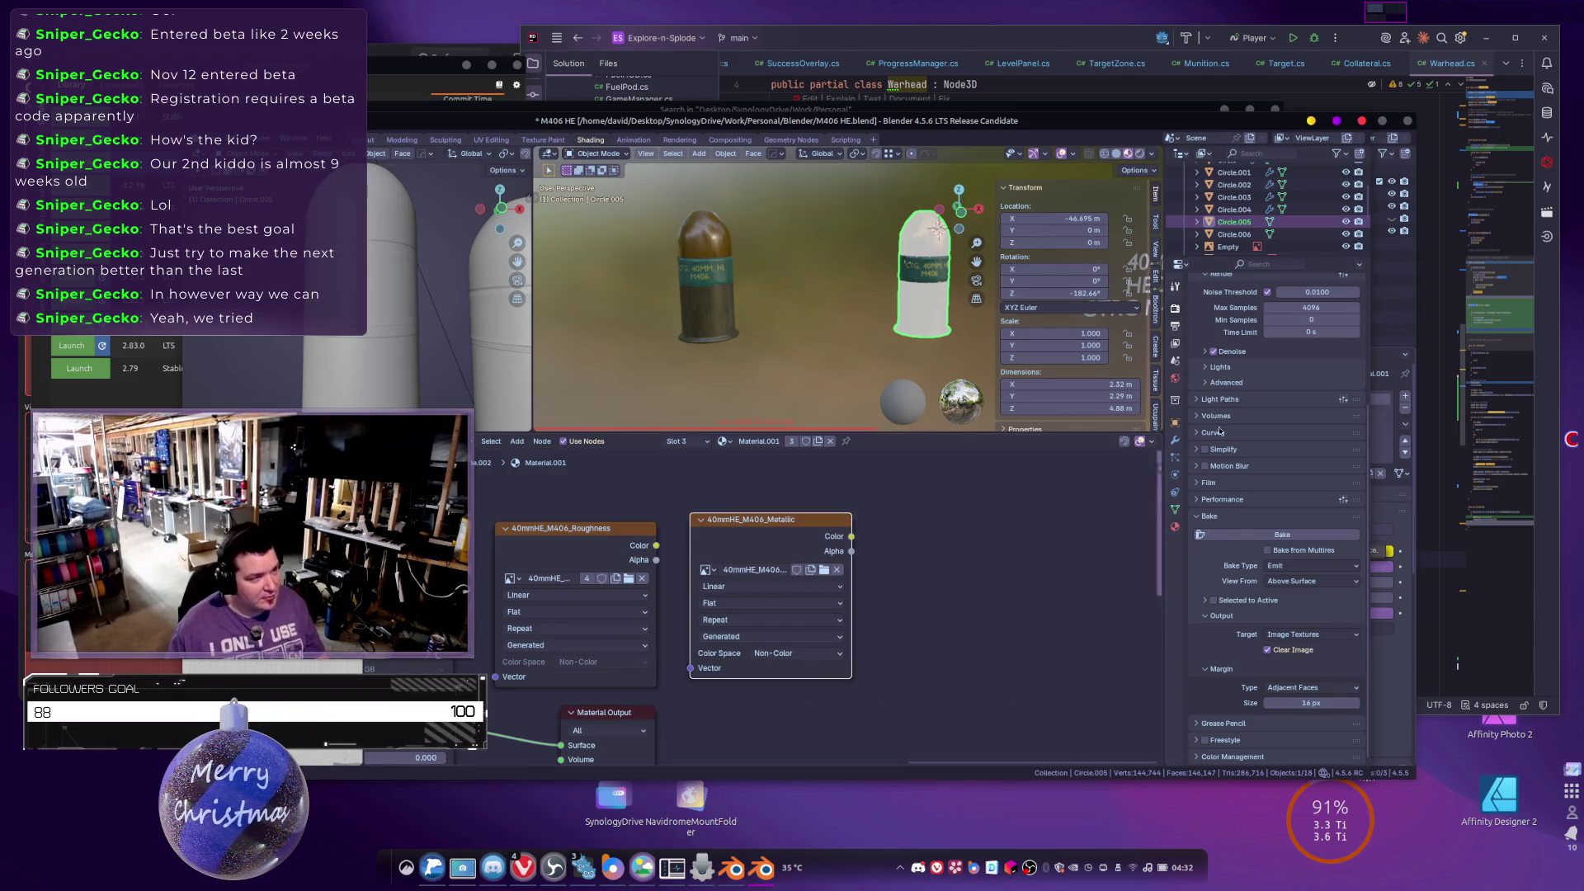
{"action": "left_click", "coordinate": [797, 657]}
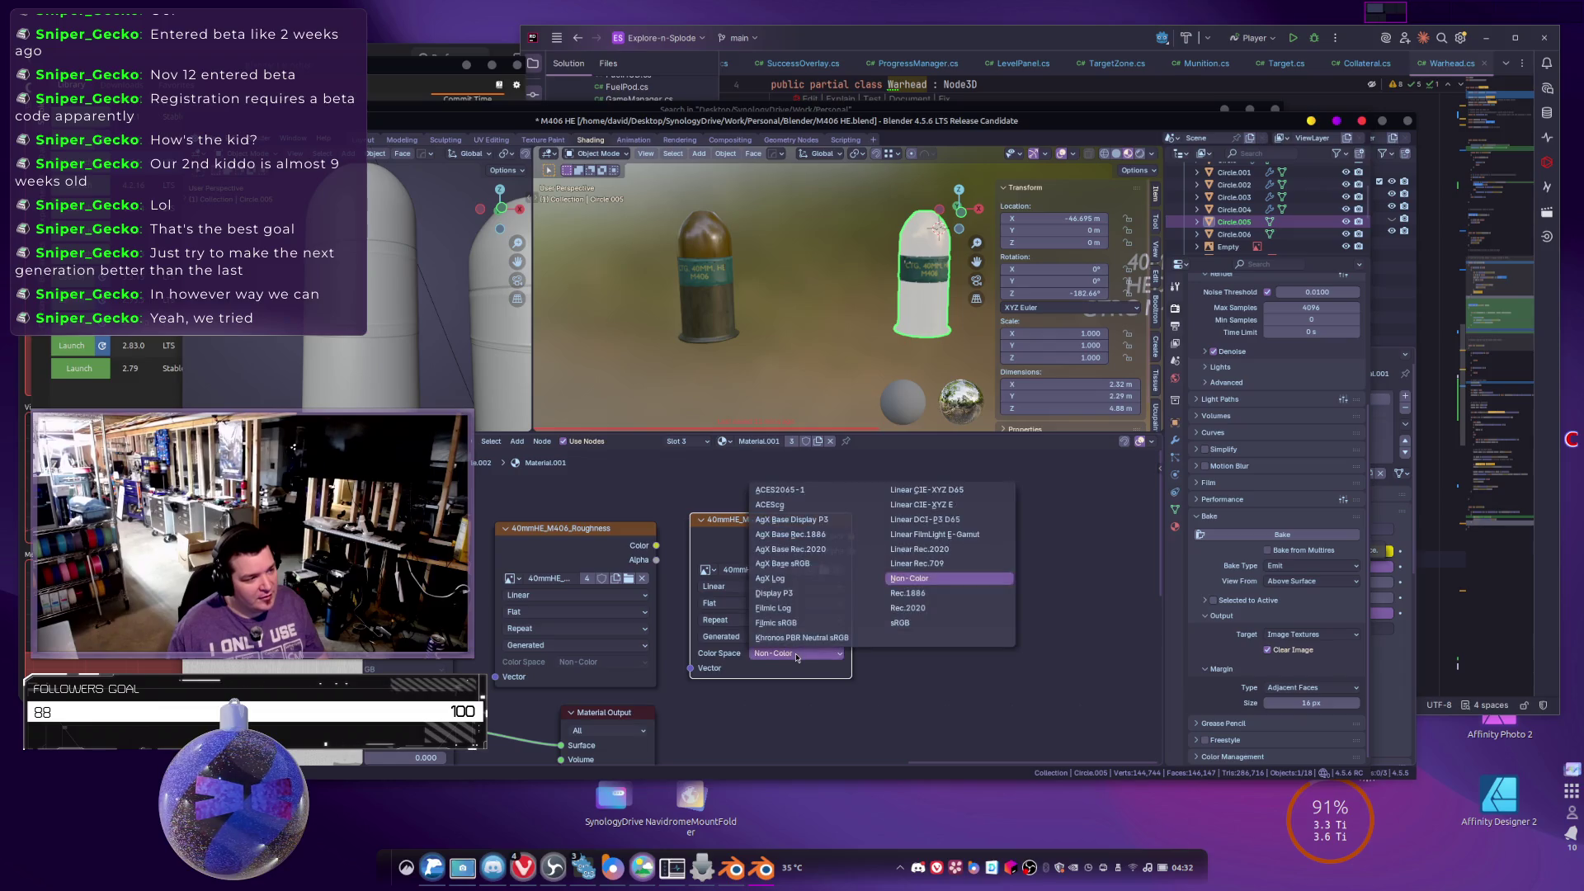
{"action": "left_click", "coordinate": [800, 669]}
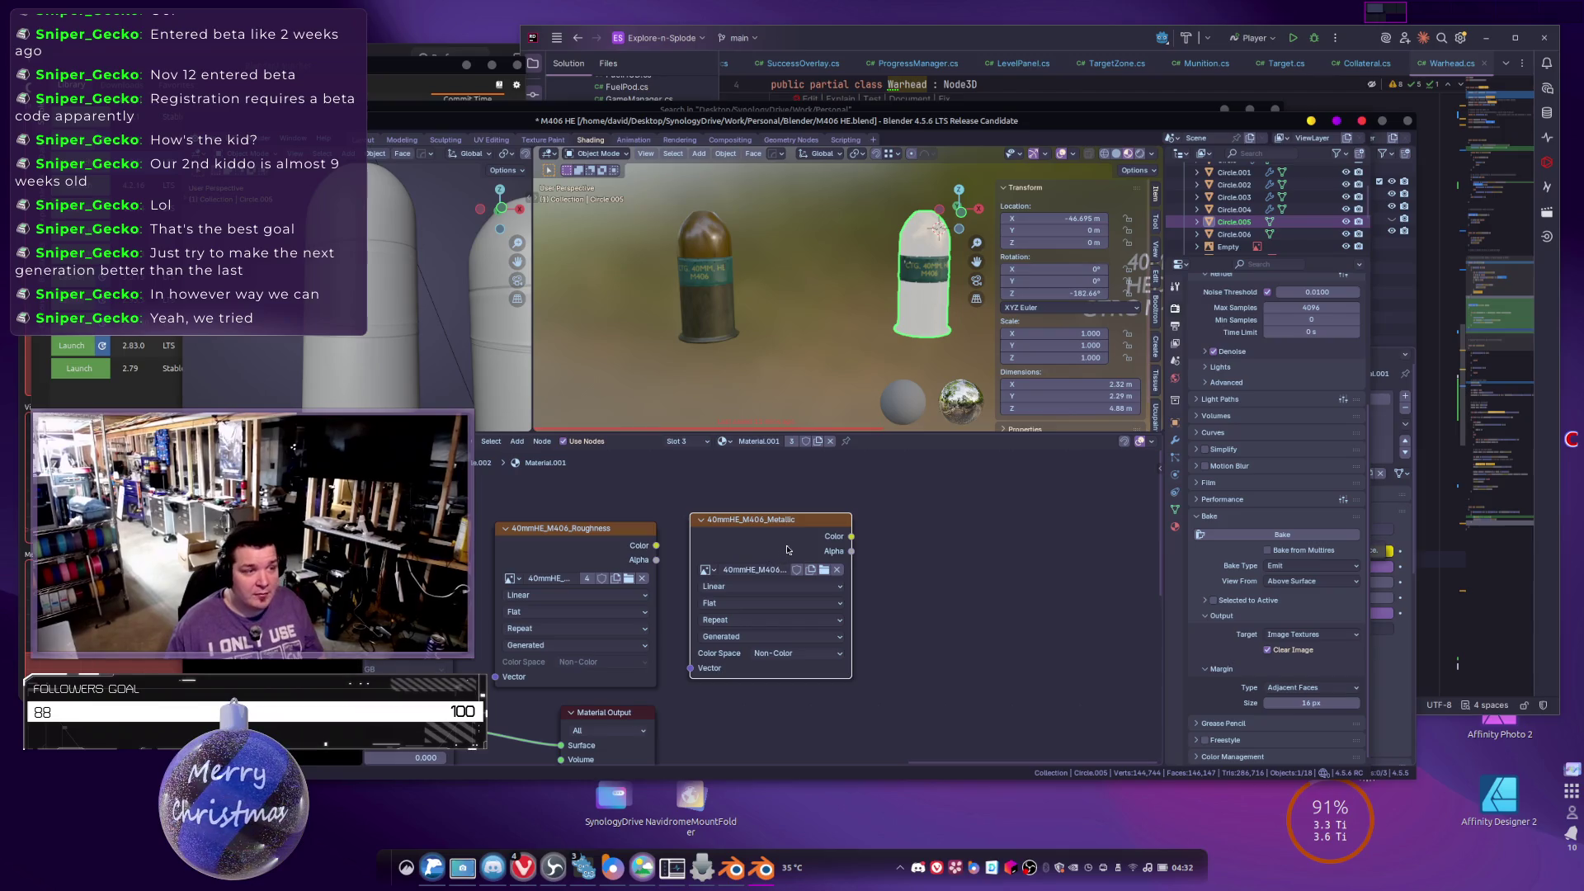
{"action": "left_click", "coordinate": [1176, 524]}
{"action": "left_click", "coordinate": [1227, 284]}
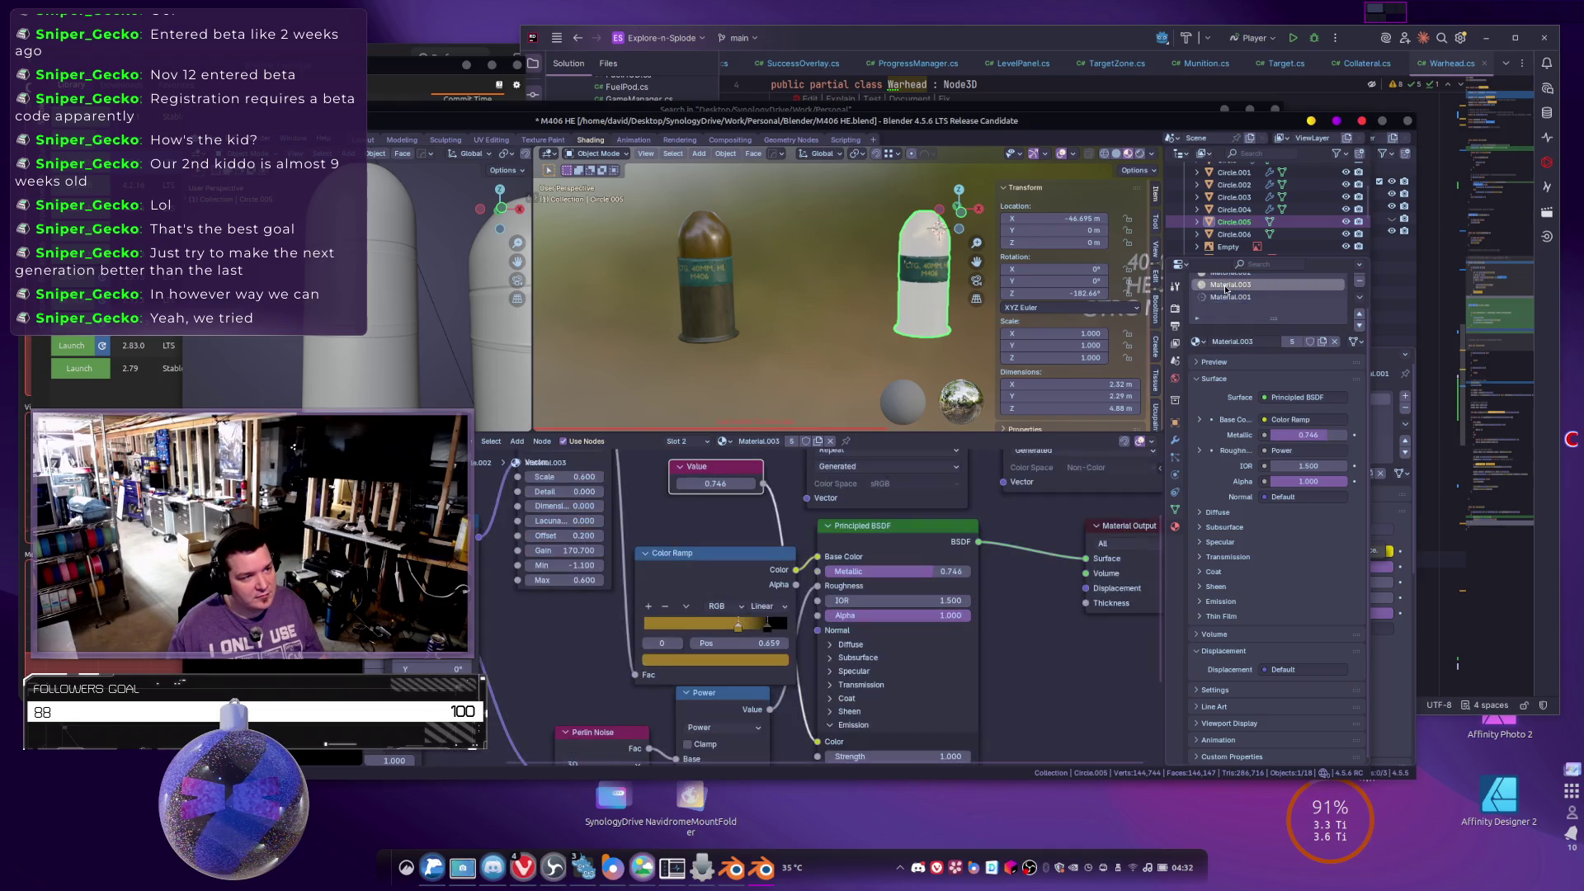
Copy the 40mmHE_M406_Metallic node into Material.002, beside the Roughness node.
{"action": "scroll", "coordinate": [1011, 532], "scroll_direction": "right", "scroll_amount": 5}
{"action": "scroll", "coordinate": [1011, 532], "scroll_direction": "up", "scroll_amount": 3}
{"action": "left_click", "coordinate": [923, 621]}
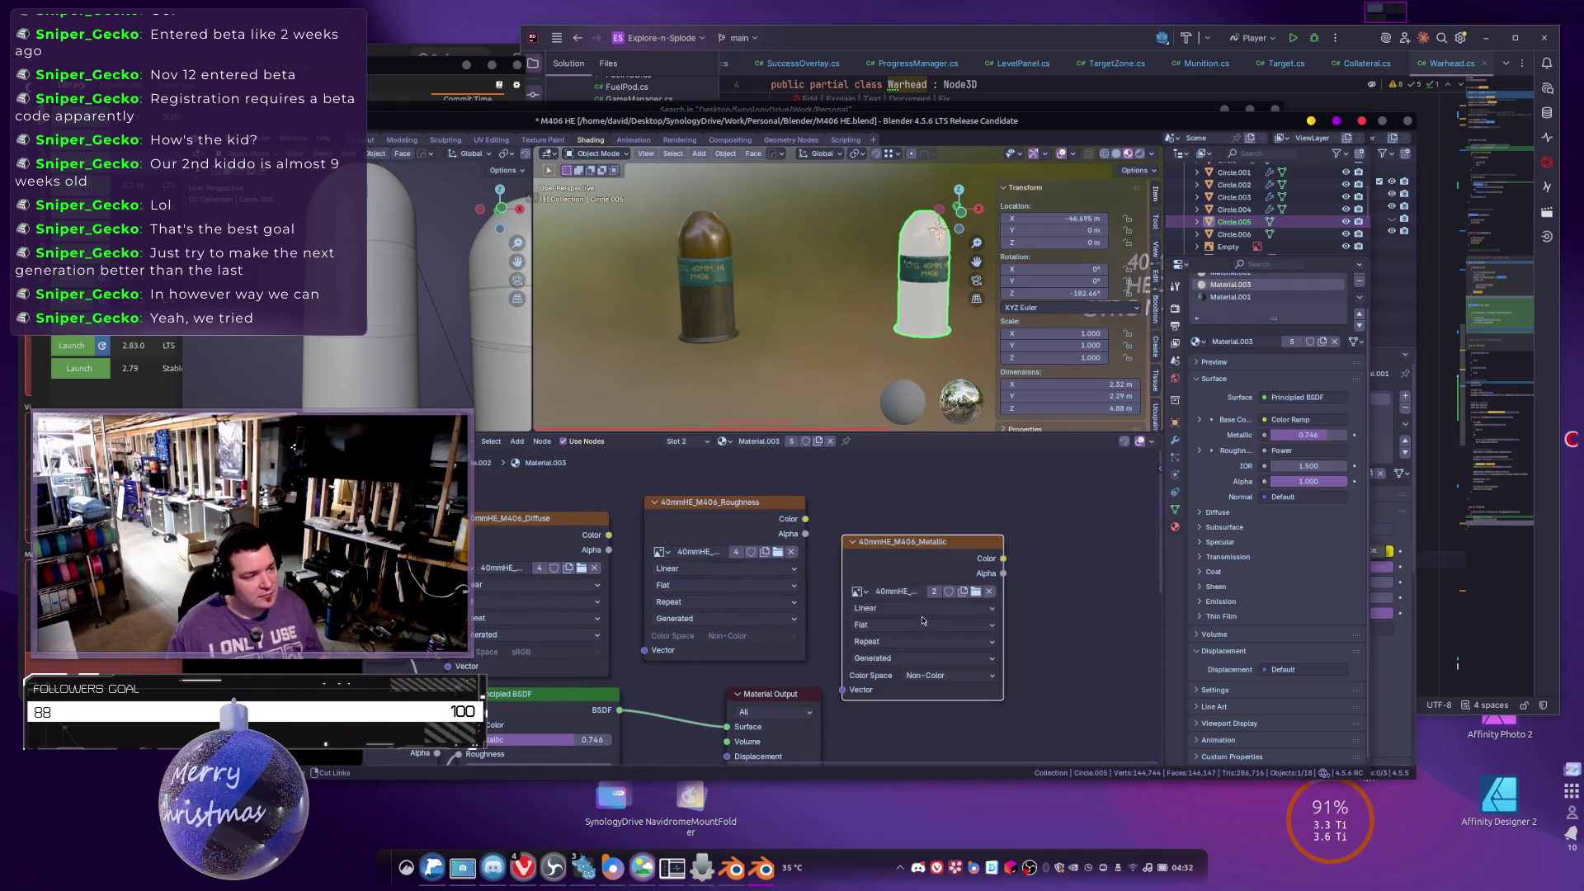
{"action": "scroll", "coordinate": [1115, 526], "scroll_direction": "right", "scroll_amount": 1}
{"action": "scroll", "coordinate": [1237, 321], "scroll_direction": "up", "scroll_amount": 2}
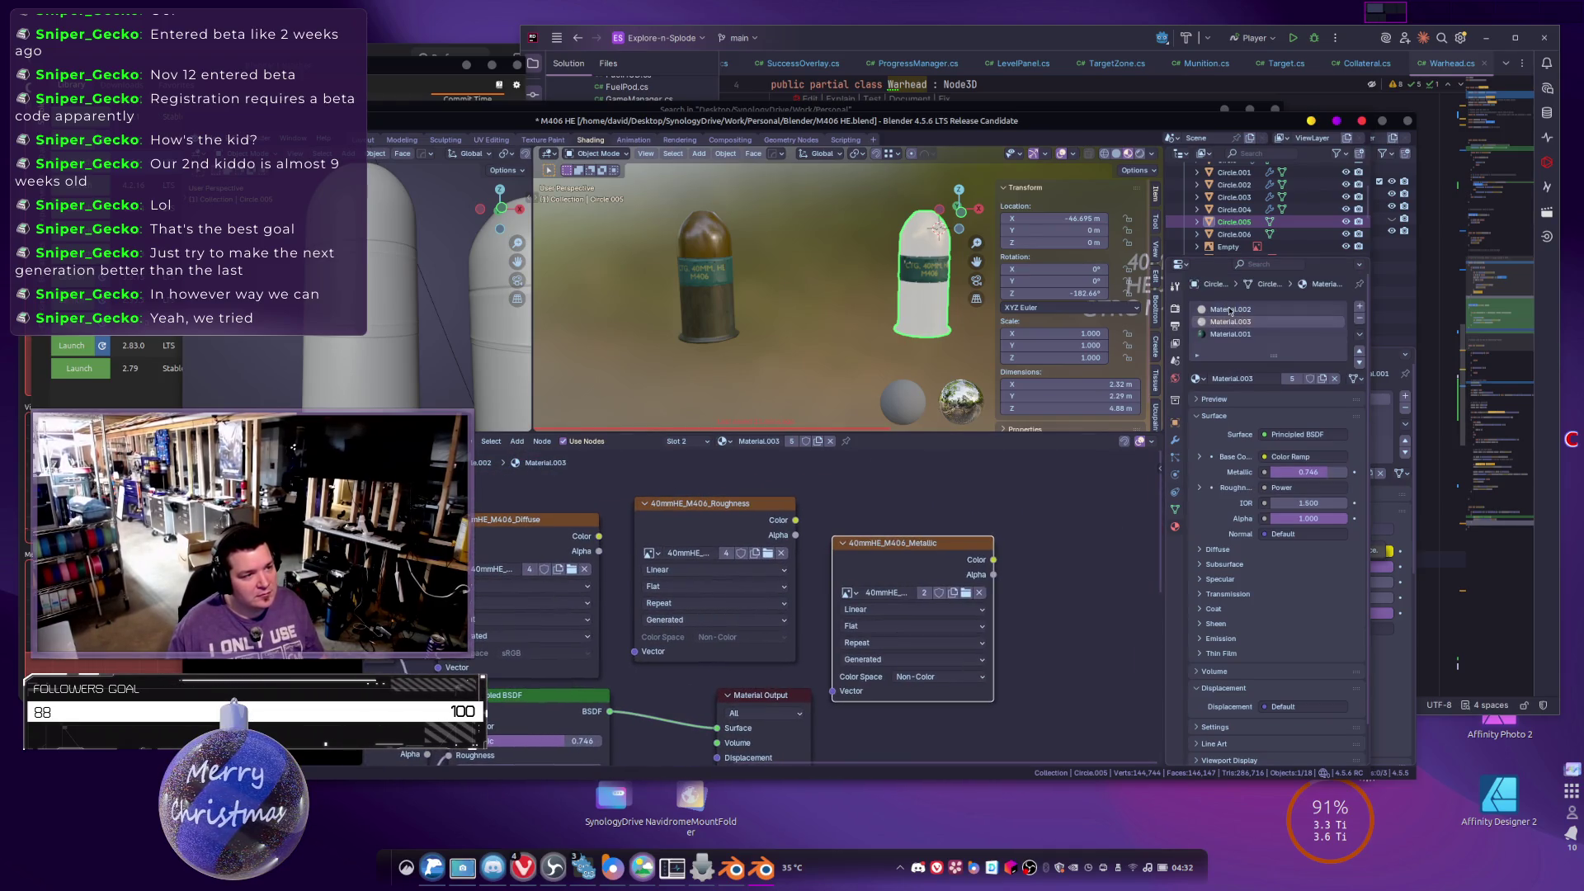
{"action": "left_click", "coordinate": [1229, 310]}
{"action": "scroll", "coordinate": [867, 565], "scroll_direction": "up", "scroll_amount": 4}
{"action": "scroll", "coordinate": [867, 565], "scroll_direction": "right", "scroll_amount": 3}
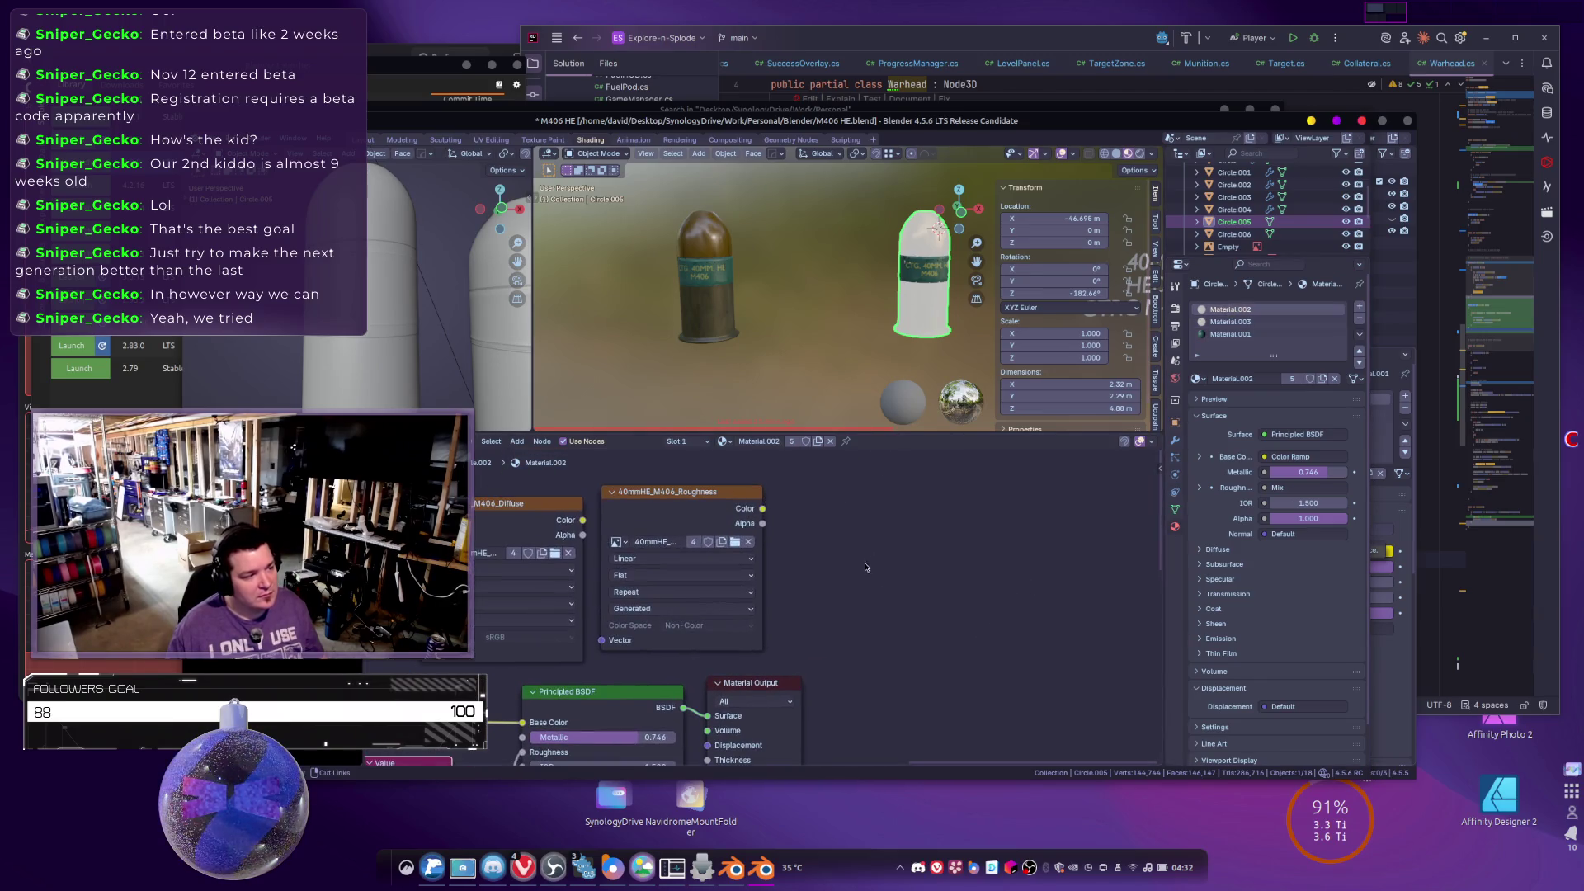
{"action": "key", "text": "ctrl+v"}
{"action": "left_click", "coordinate": [893, 502]}
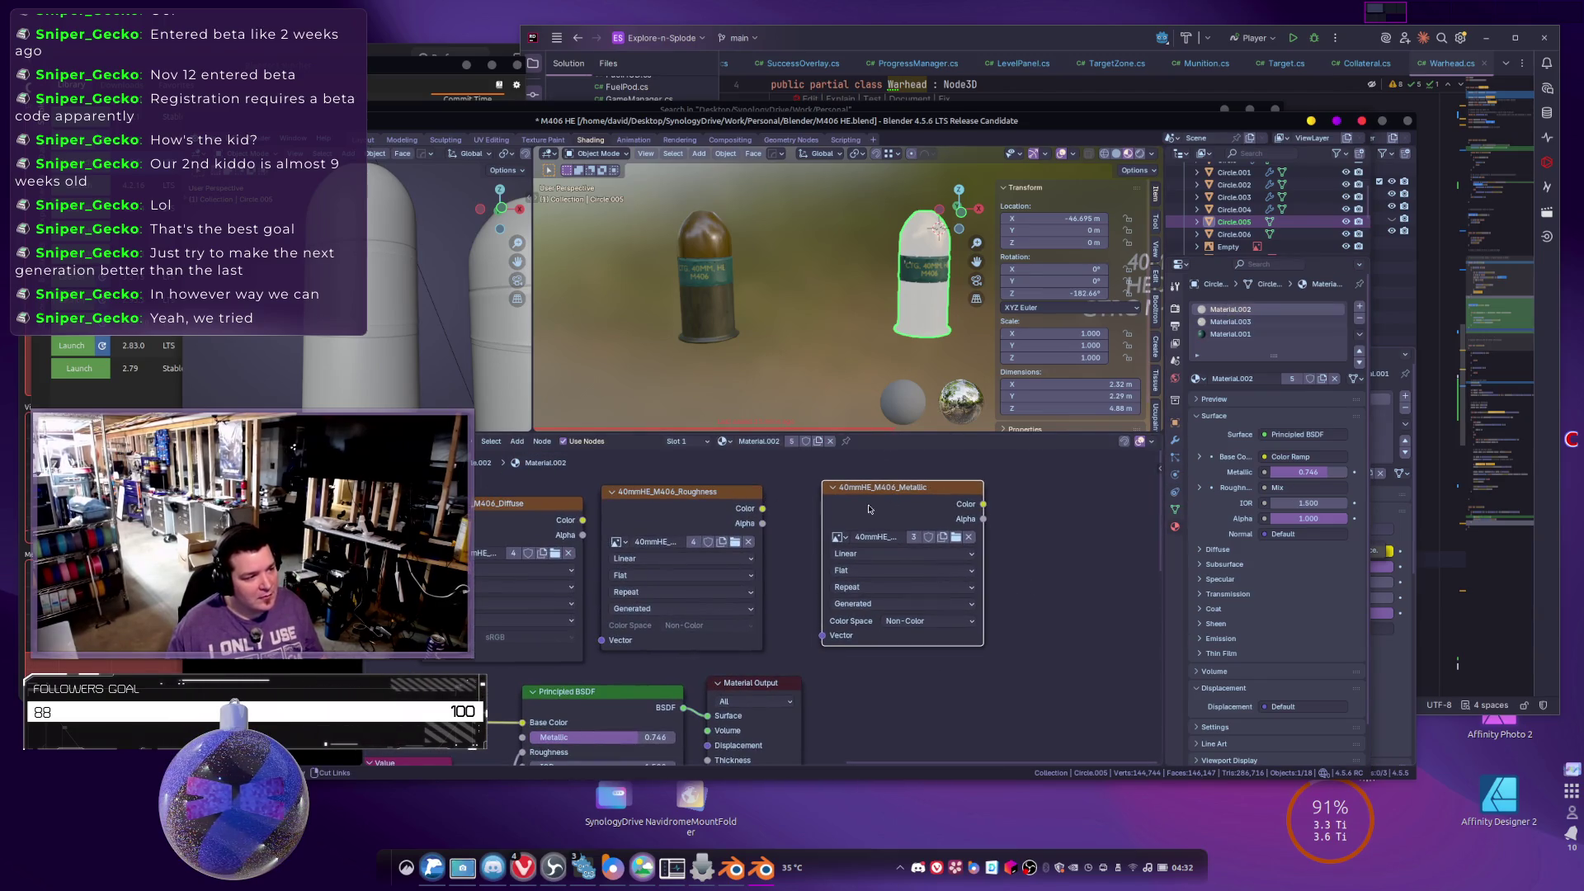
Connect the Metallic texture's colour into the left grenade's Principled BSDF.
{"action": "left_click", "coordinate": [705, 272]}
{"action": "scroll", "coordinate": [703, 577], "scroll_direction": "down", "scroll_amount": 5}
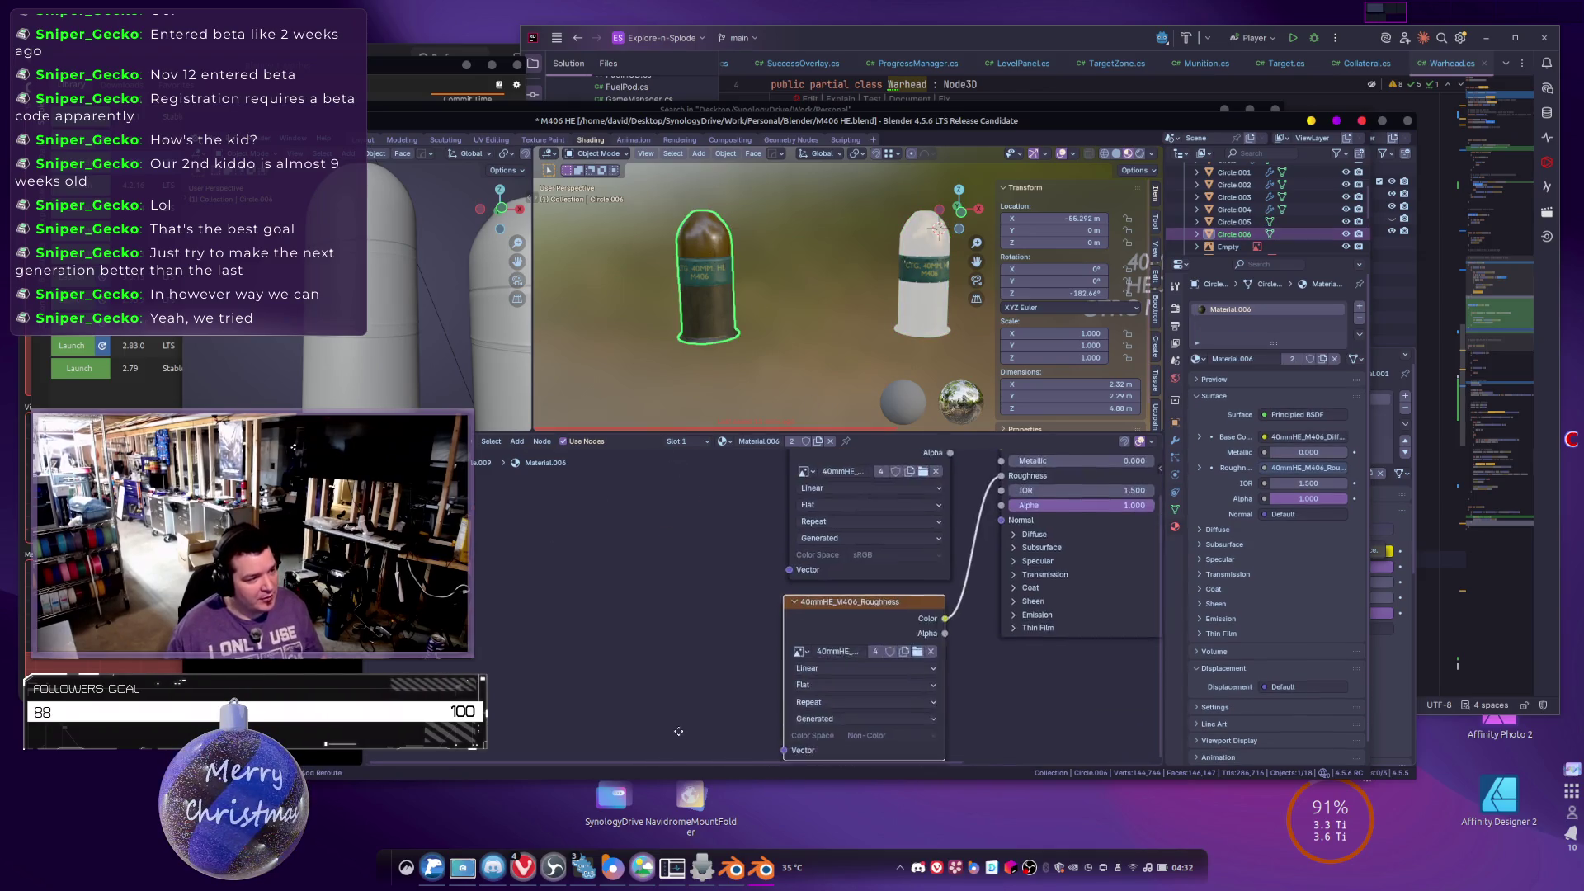
{"action": "scroll", "coordinate": [703, 702], "scroll_direction": "down", "scroll_amount": 3}
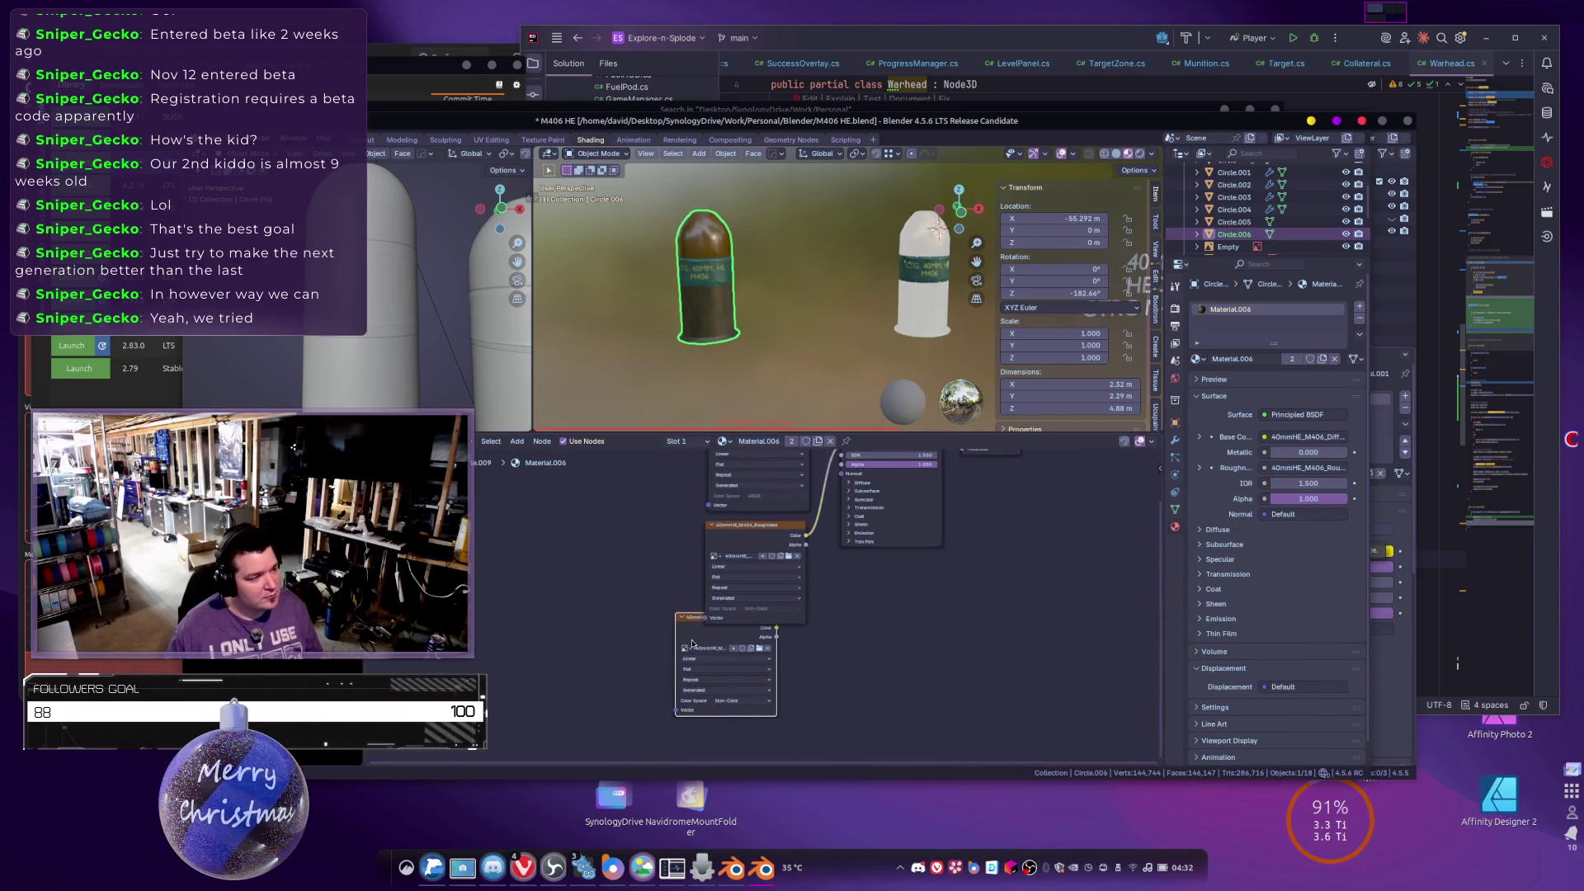
{"action": "scroll", "coordinate": [771, 675], "scroll_direction": "up", "scroll_amount": 2}
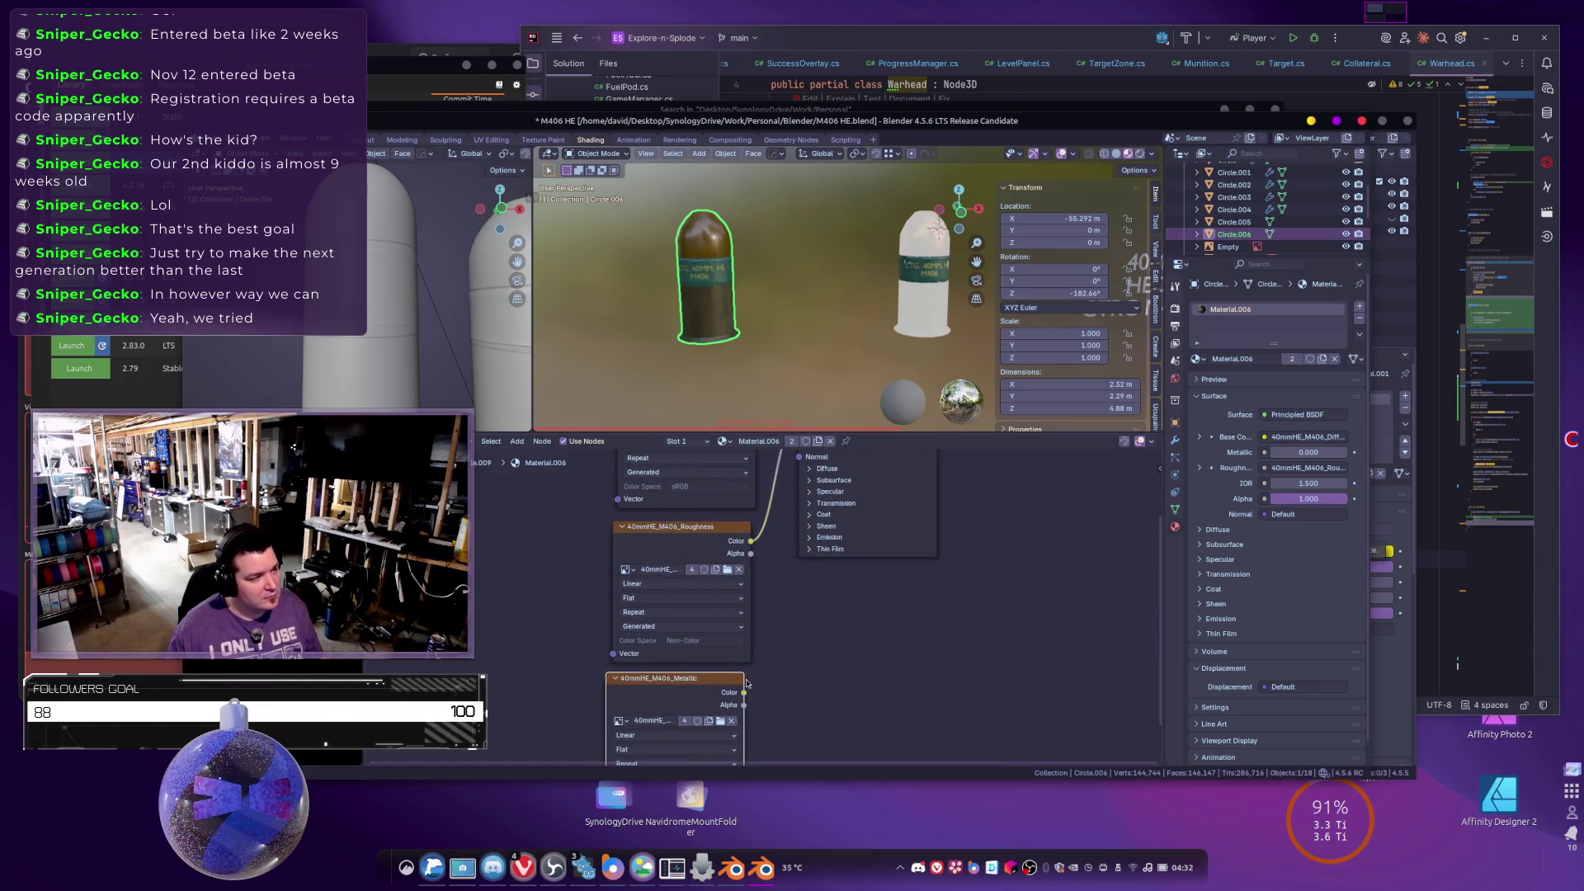
{"action": "mouse_move", "coordinate": [752, 691]}
{"action": "left_mouse_down"}
{"action": "mouse_move", "coordinate": [813, 551]}
{"action": "mouse_move", "coordinate": [799, 539]}
{"action": "left_mouse_up"}
{"action": "left_click", "coordinate": [888, 307]}
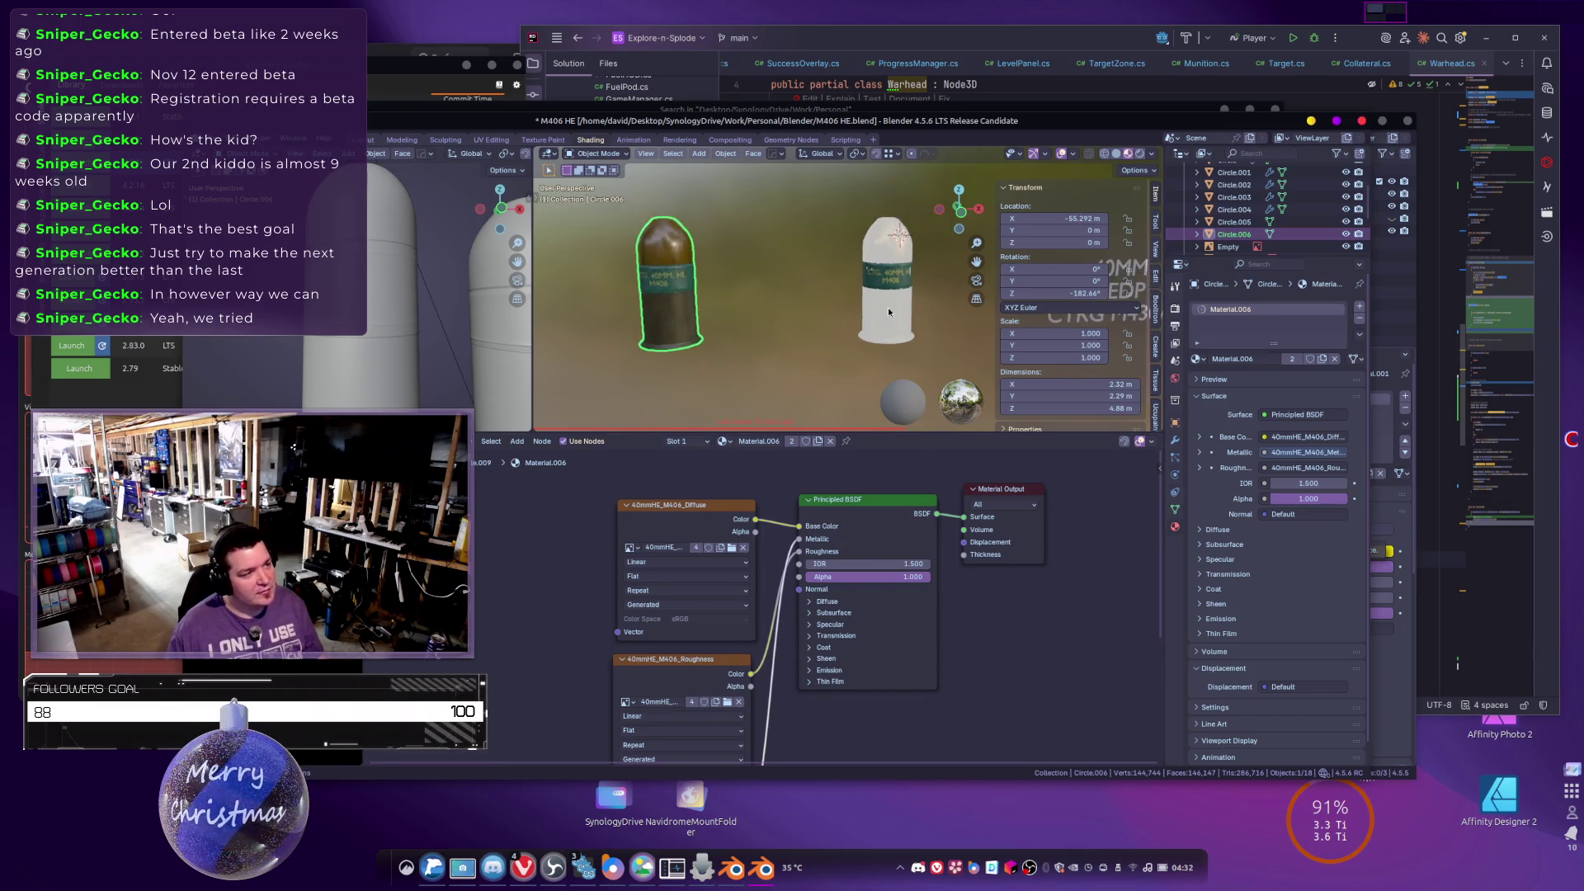
Check the Material.003, Material.001 and Material.002 node setups, then return to the Bake settings.
{"action": "left_click", "coordinate": [1174, 310]}
{"action": "left_click", "coordinate": [1176, 527]}
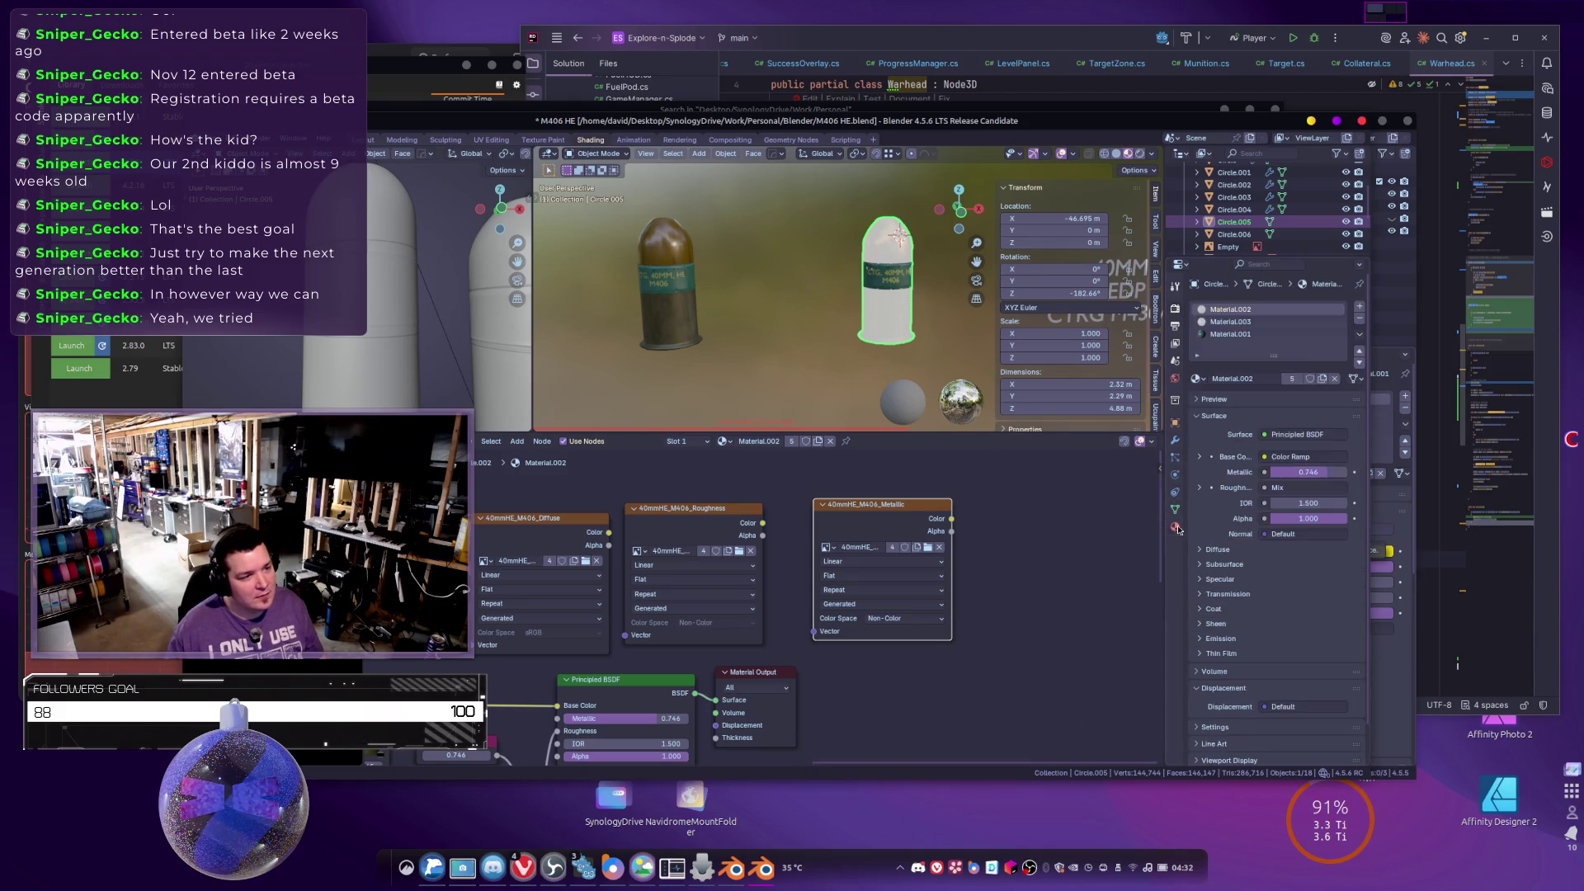
{"action": "left_click", "coordinate": [1237, 322]}
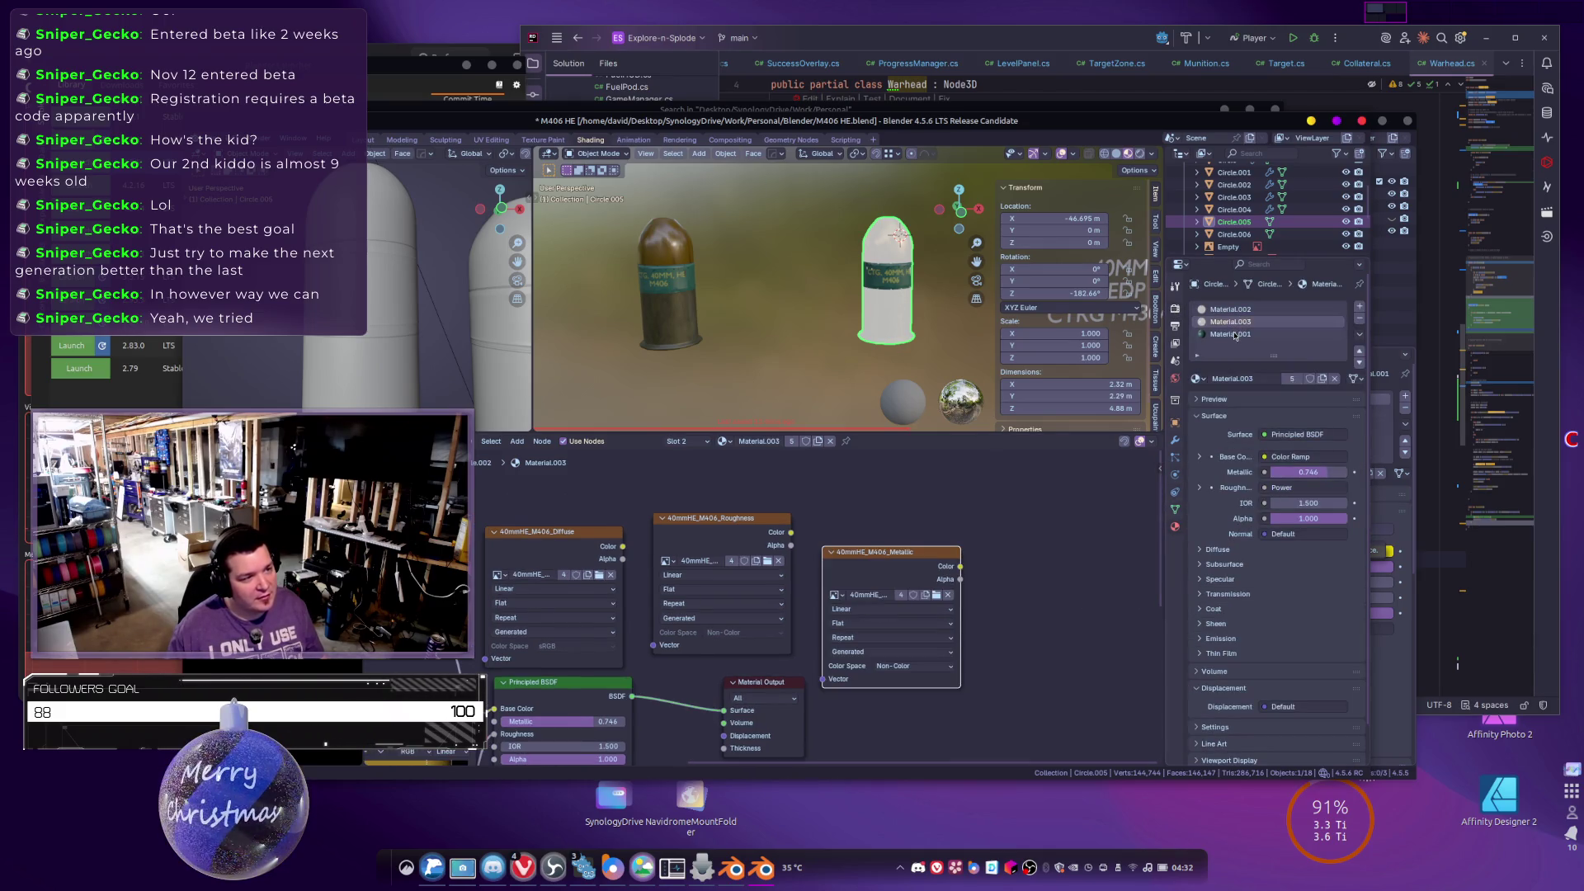
{"action": "left_click", "coordinate": [1236, 335]}
{"action": "left_click", "coordinate": [1225, 310]}
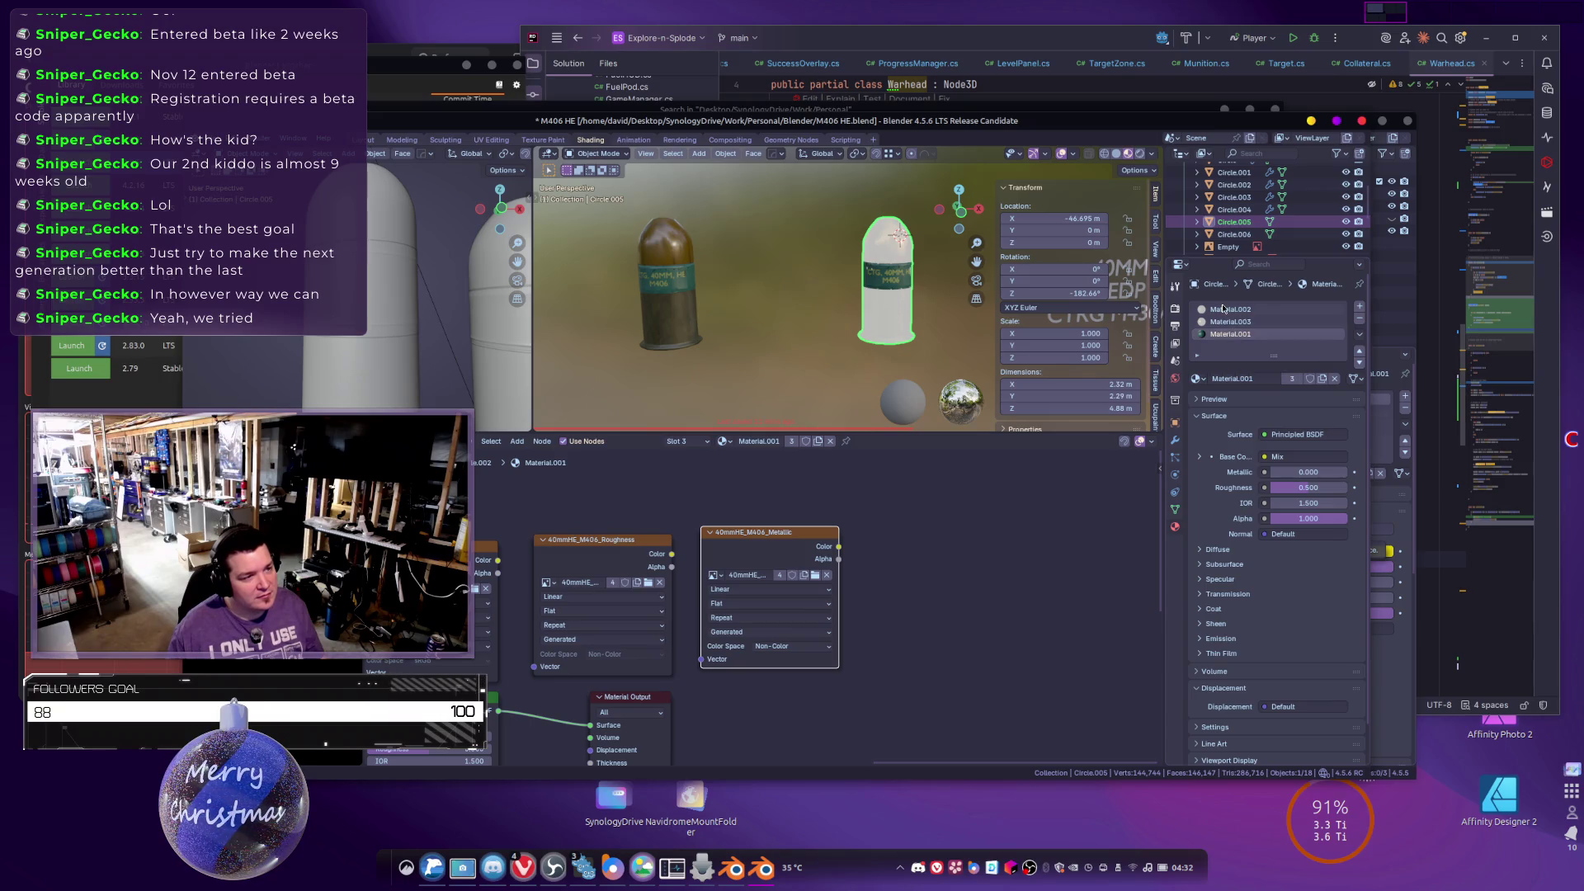
{"action": "left_click", "coordinate": [1176, 310]}
{"action": "scroll", "coordinate": [1274, 495], "scroll_direction": "down", "scroll_amount": 10}
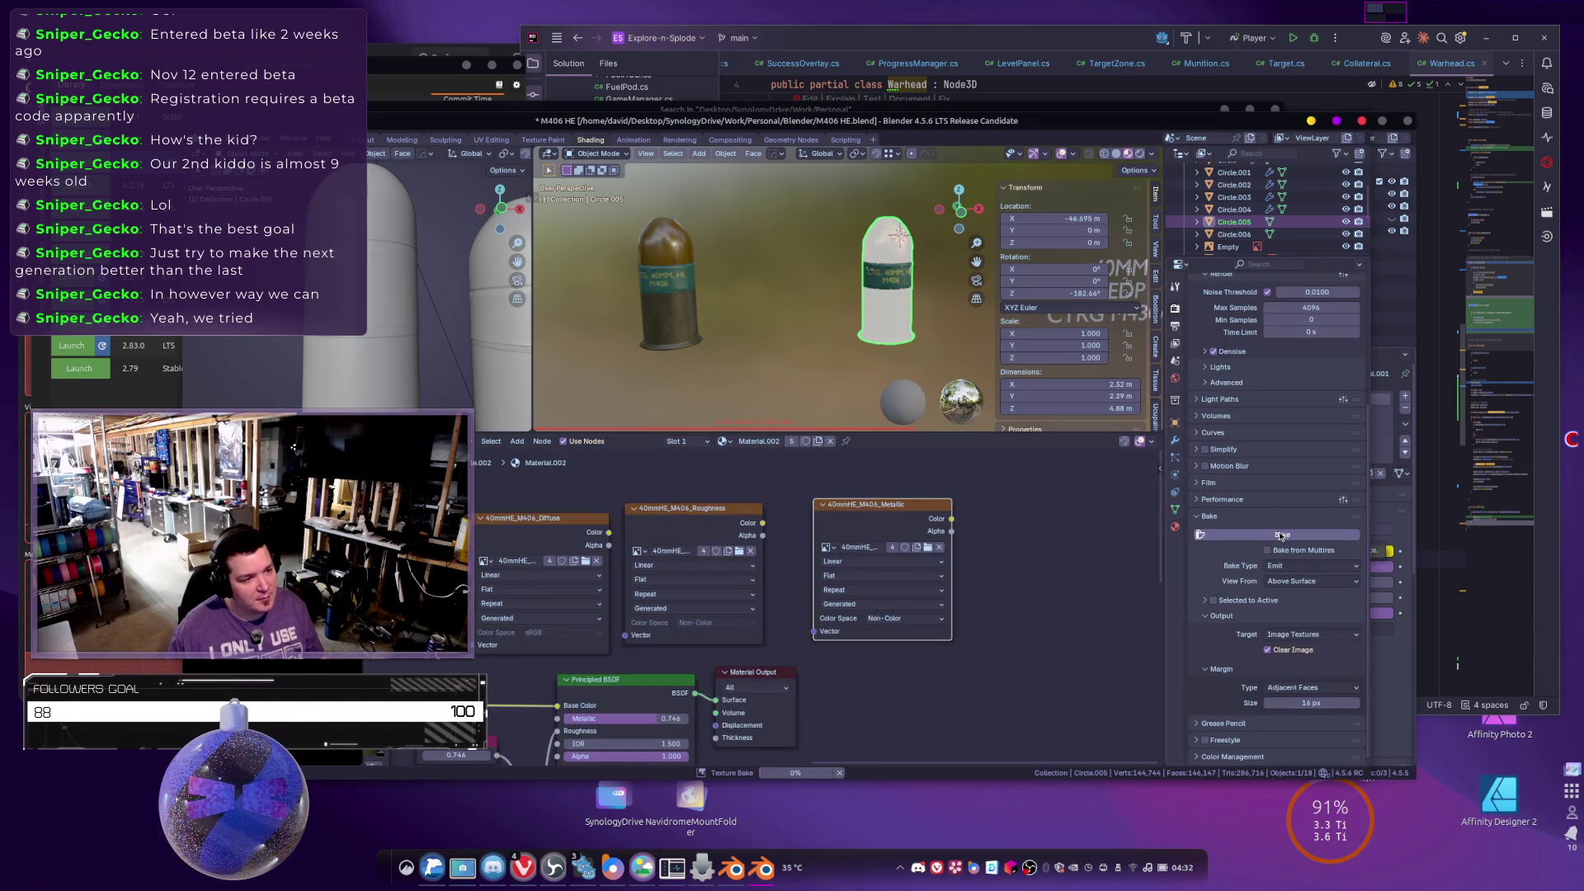
{"action": "left_click_drag", "start_coordinate": [739, 378], "coordinate": [804, 378]}
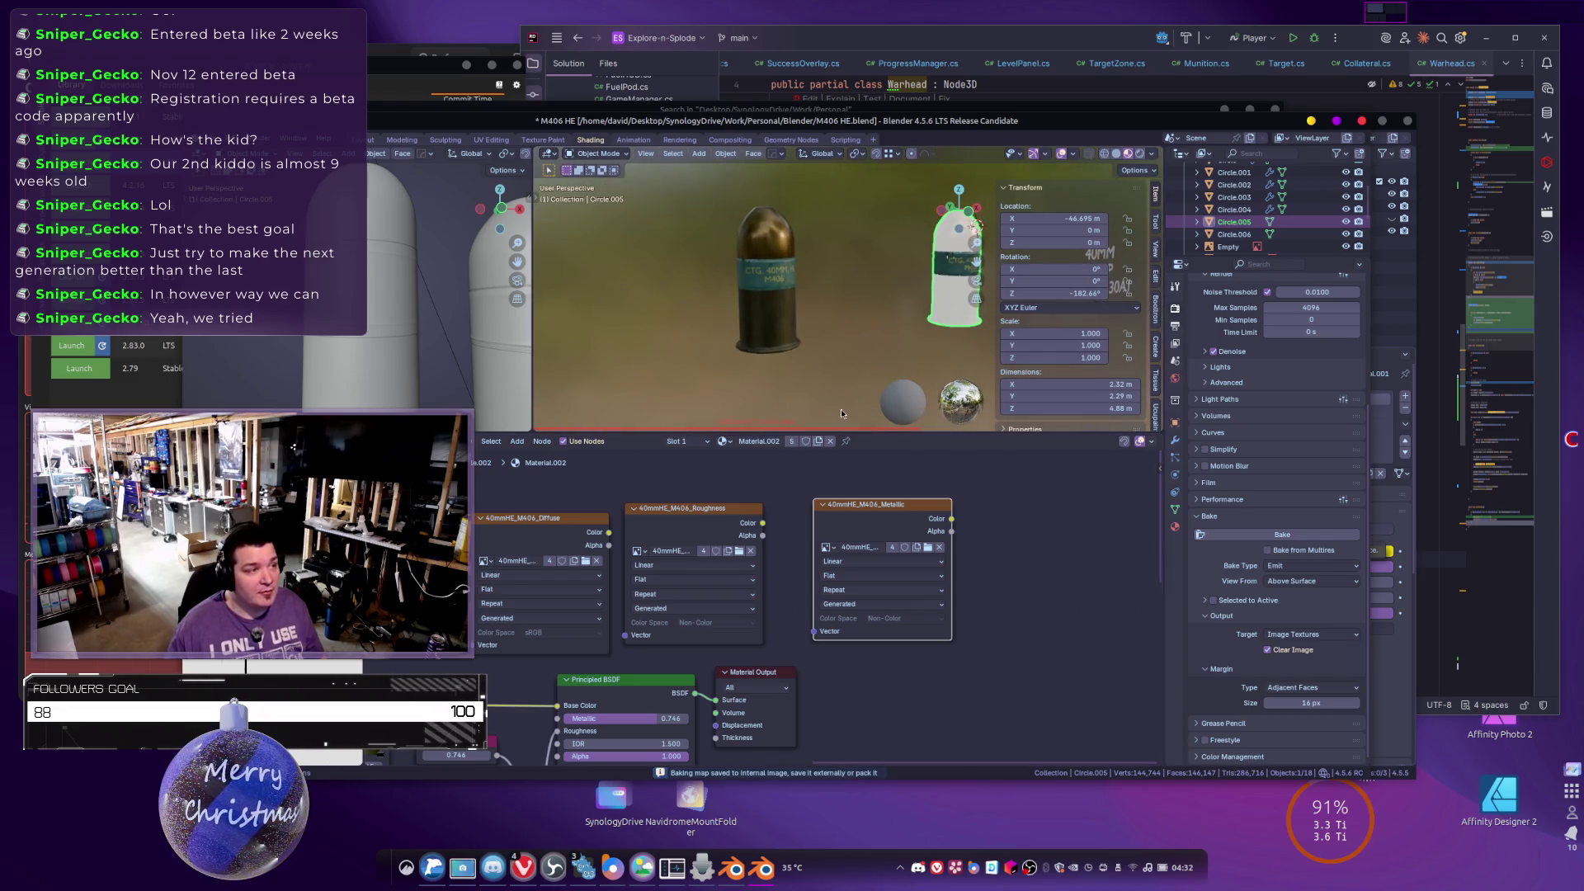
{"action": "left_click", "coordinate": [780, 349]}
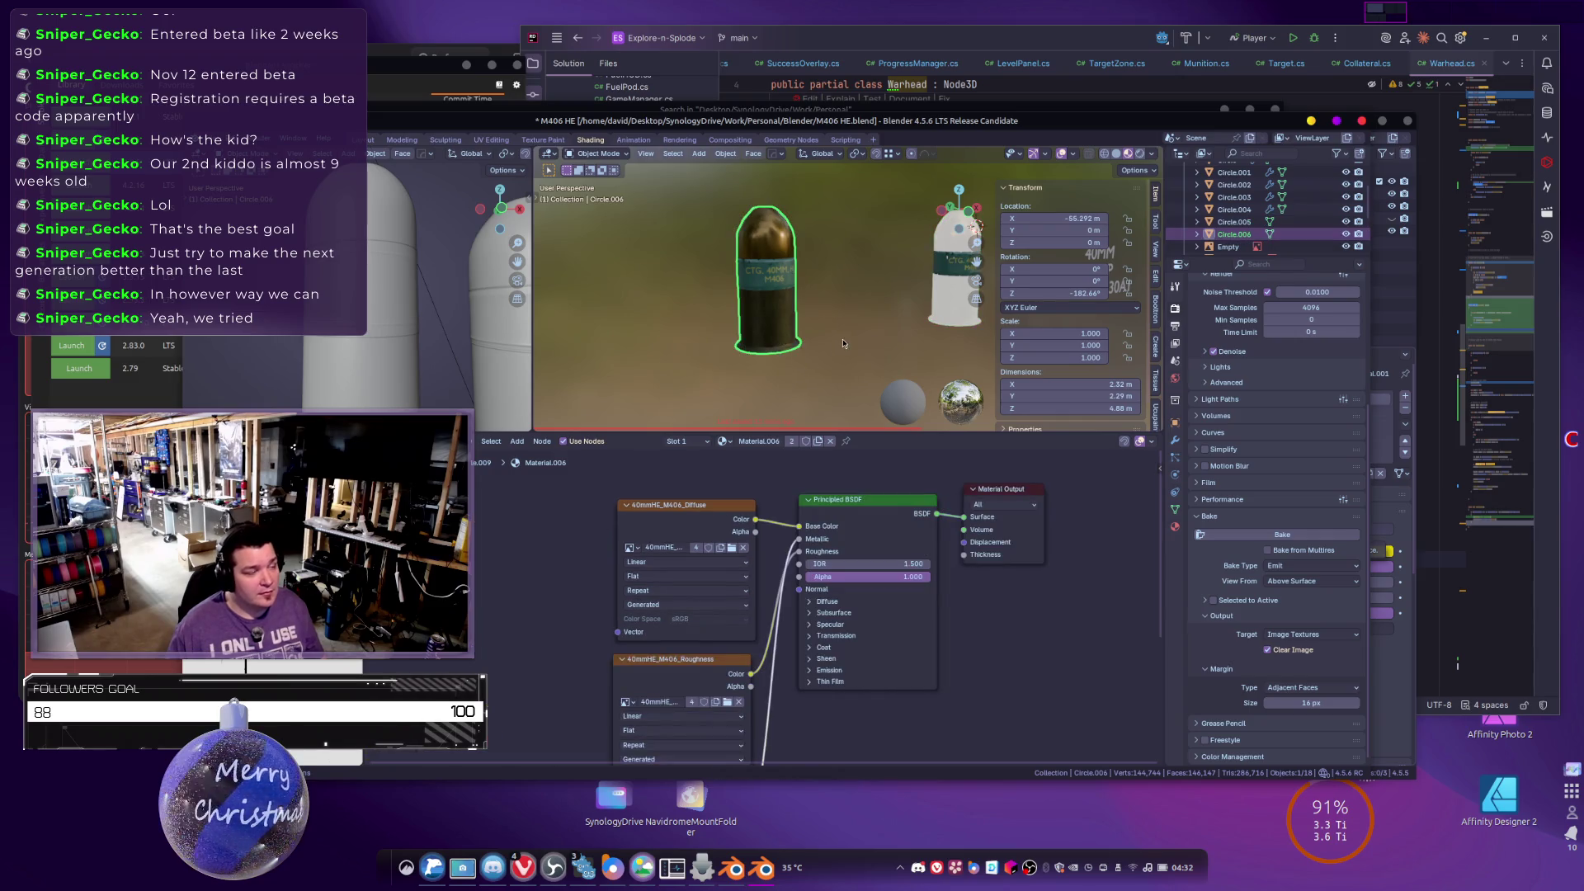
{"action": "scroll", "coordinate": [845, 333], "scroll_direction": "up", "scroll_amount": 4}
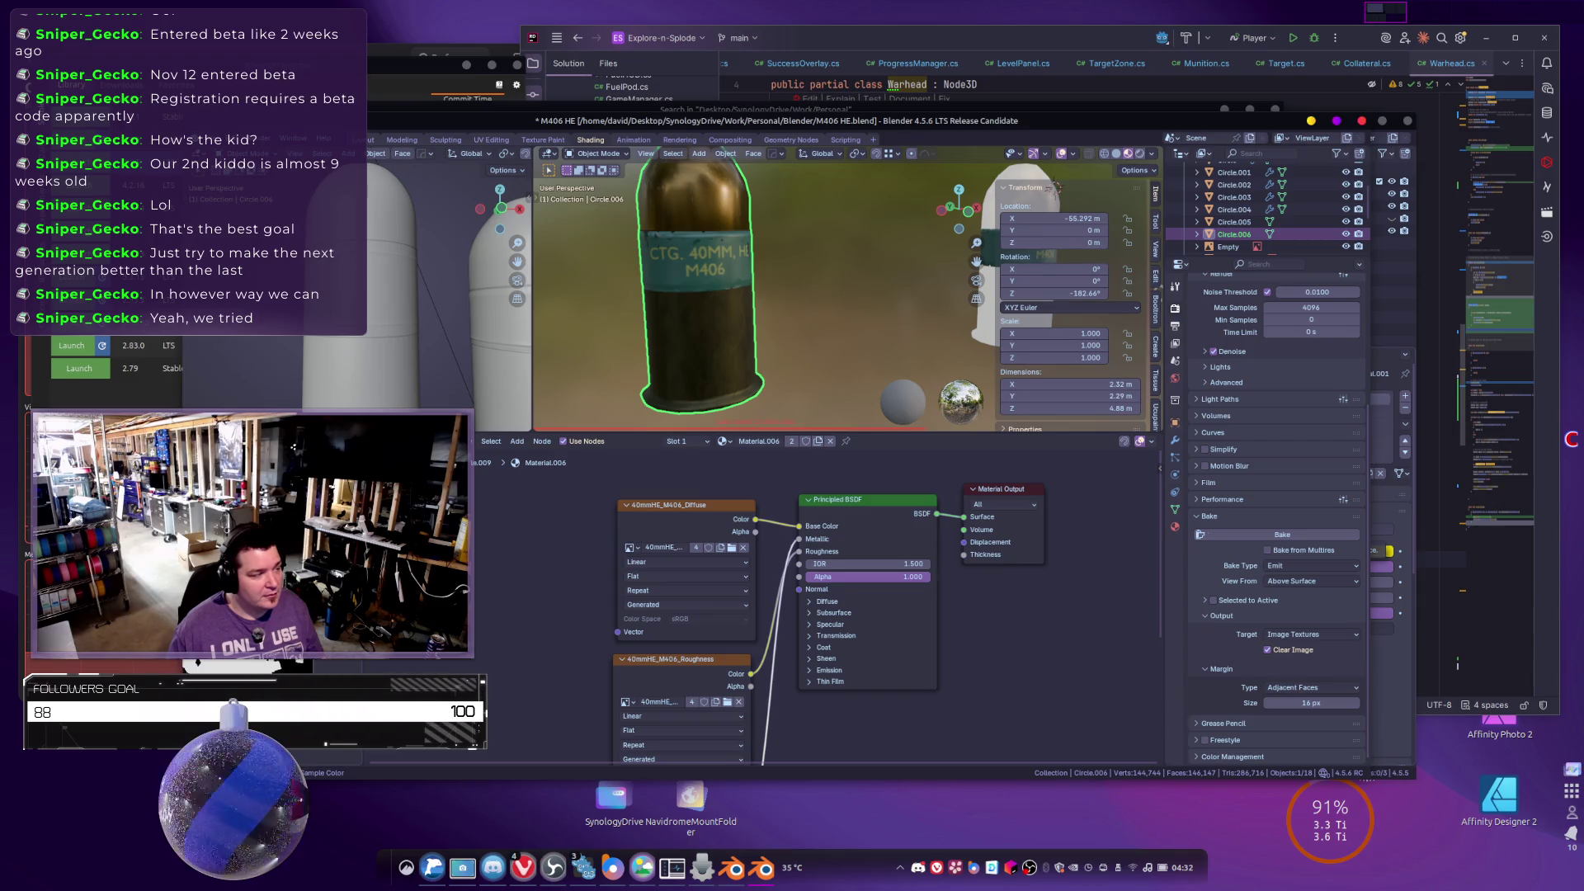
{"action": "mouse_move", "coordinate": [611, 330]}
{"action": "left_mouse_down"}
{"action": "mouse_move", "coordinate": [769, 335]}
{"action": "mouse_move", "coordinate": [712, 360]}
{"action": "mouse_move", "coordinate": [642, 359]}
{"action": "mouse_move", "coordinate": [706, 361]}
{"action": "mouse_move", "coordinate": [657, 359]}
{"action": "mouse_move", "coordinate": [789, 339]}
{"action": "mouse_move", "coordinate": [750, 368]}
{"action": "mouse_move", "coordinate": [752, 407]}
{"action": "left_mouse_up"}
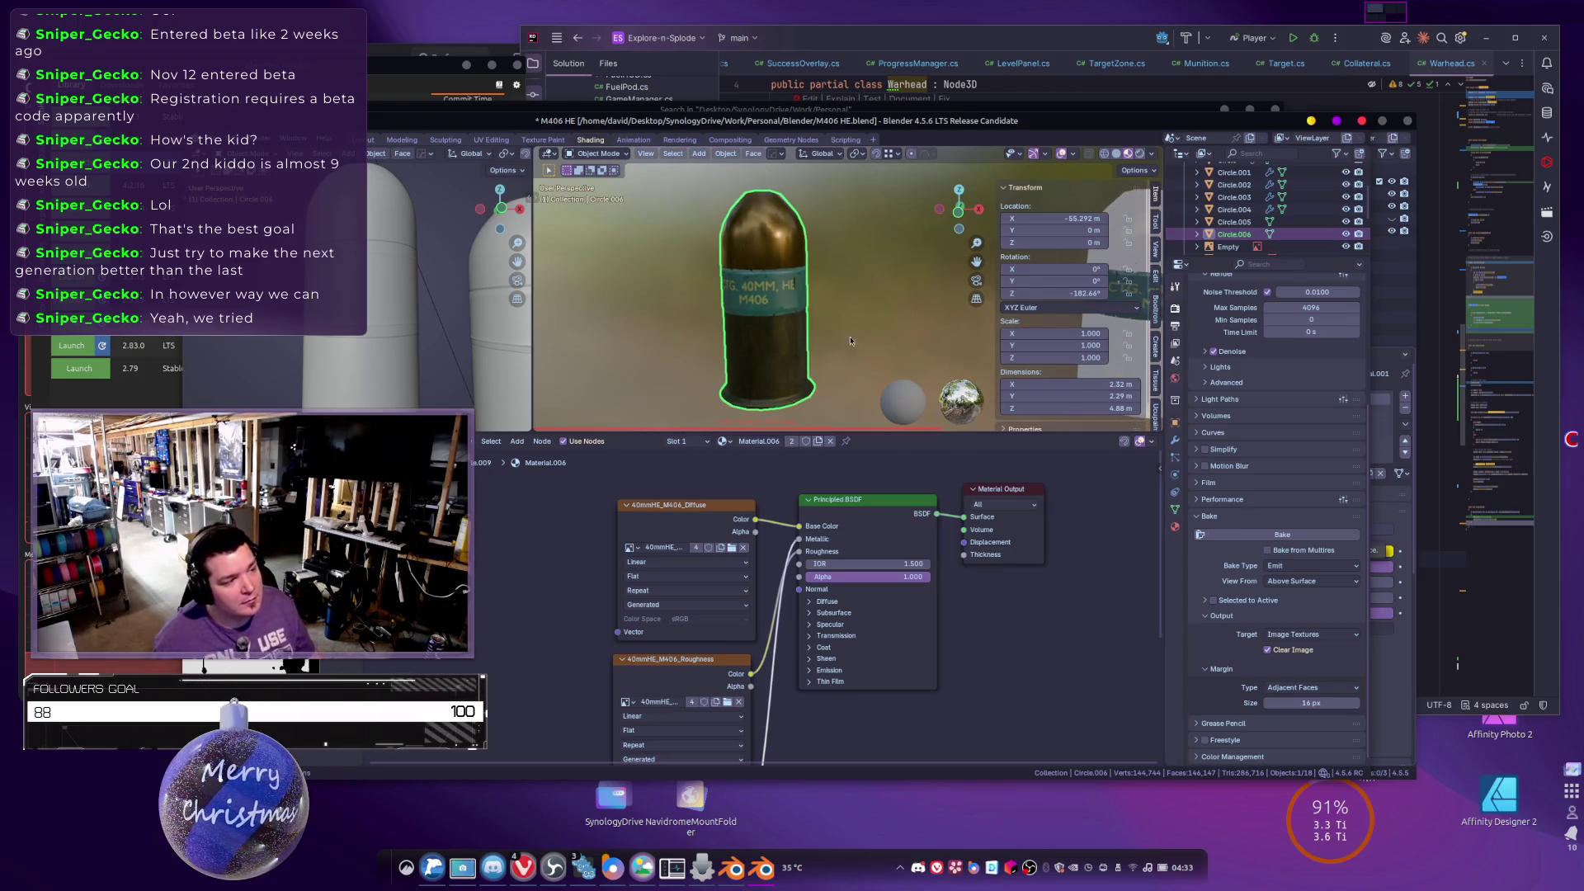
{"action": "scroll", "coordinate": [853, 340], "scroll_direction": "down", "scroll_amount": 3}
{"action": "left_click", "coordinate": [896, 285]}
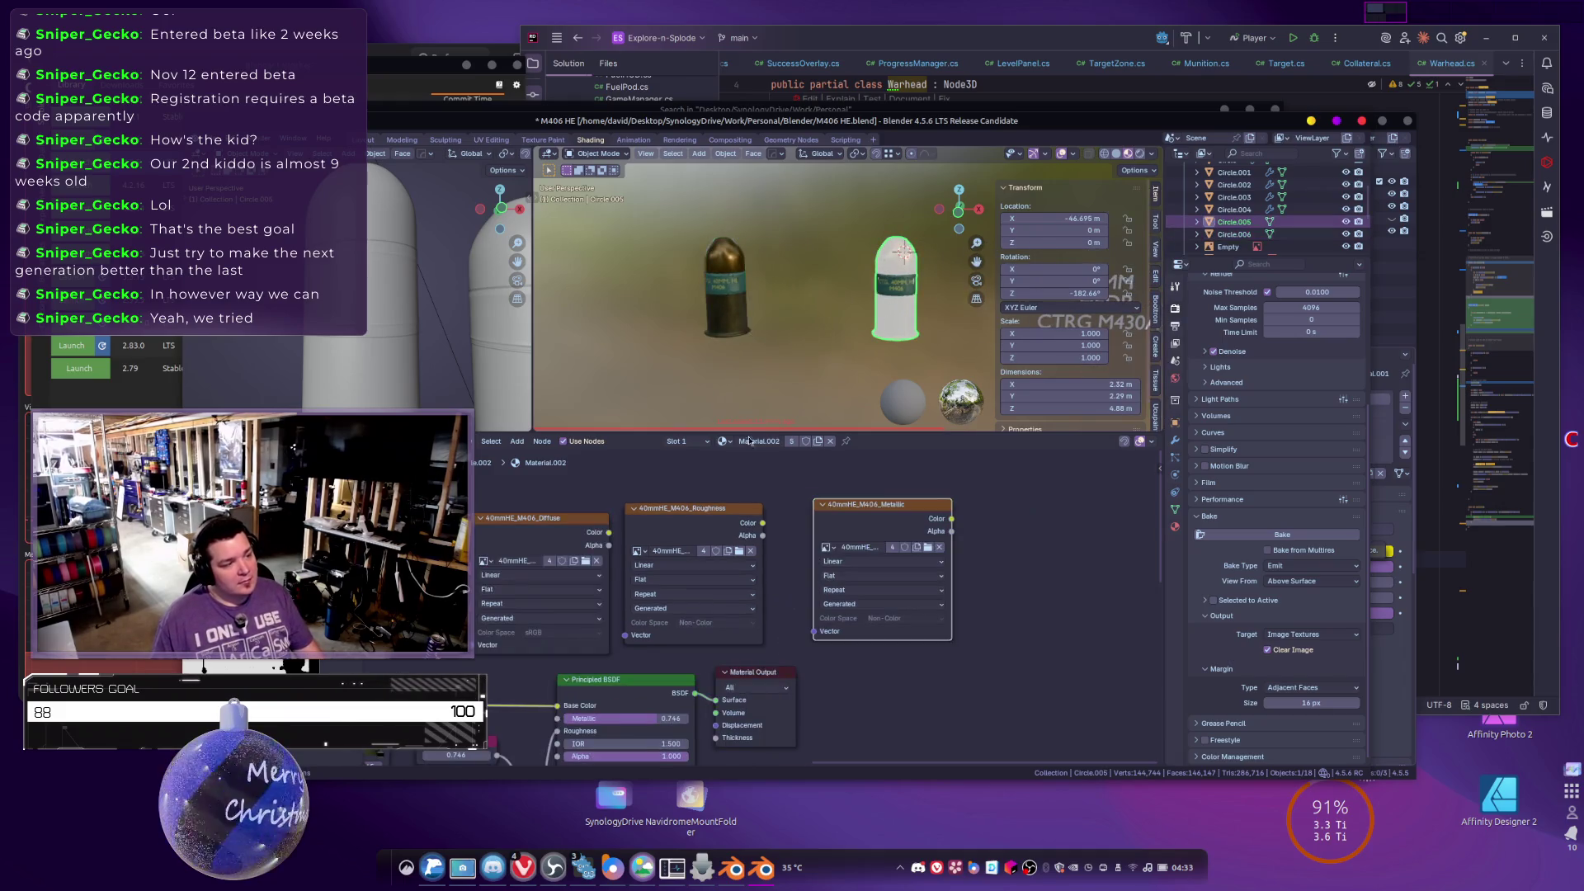
Disconnect the Emission Color links and set Material.003's emission strength to 0.
{"action": "left_click_drag", "start_coordinate": [627, 726], "coordinate": [825, 508]}
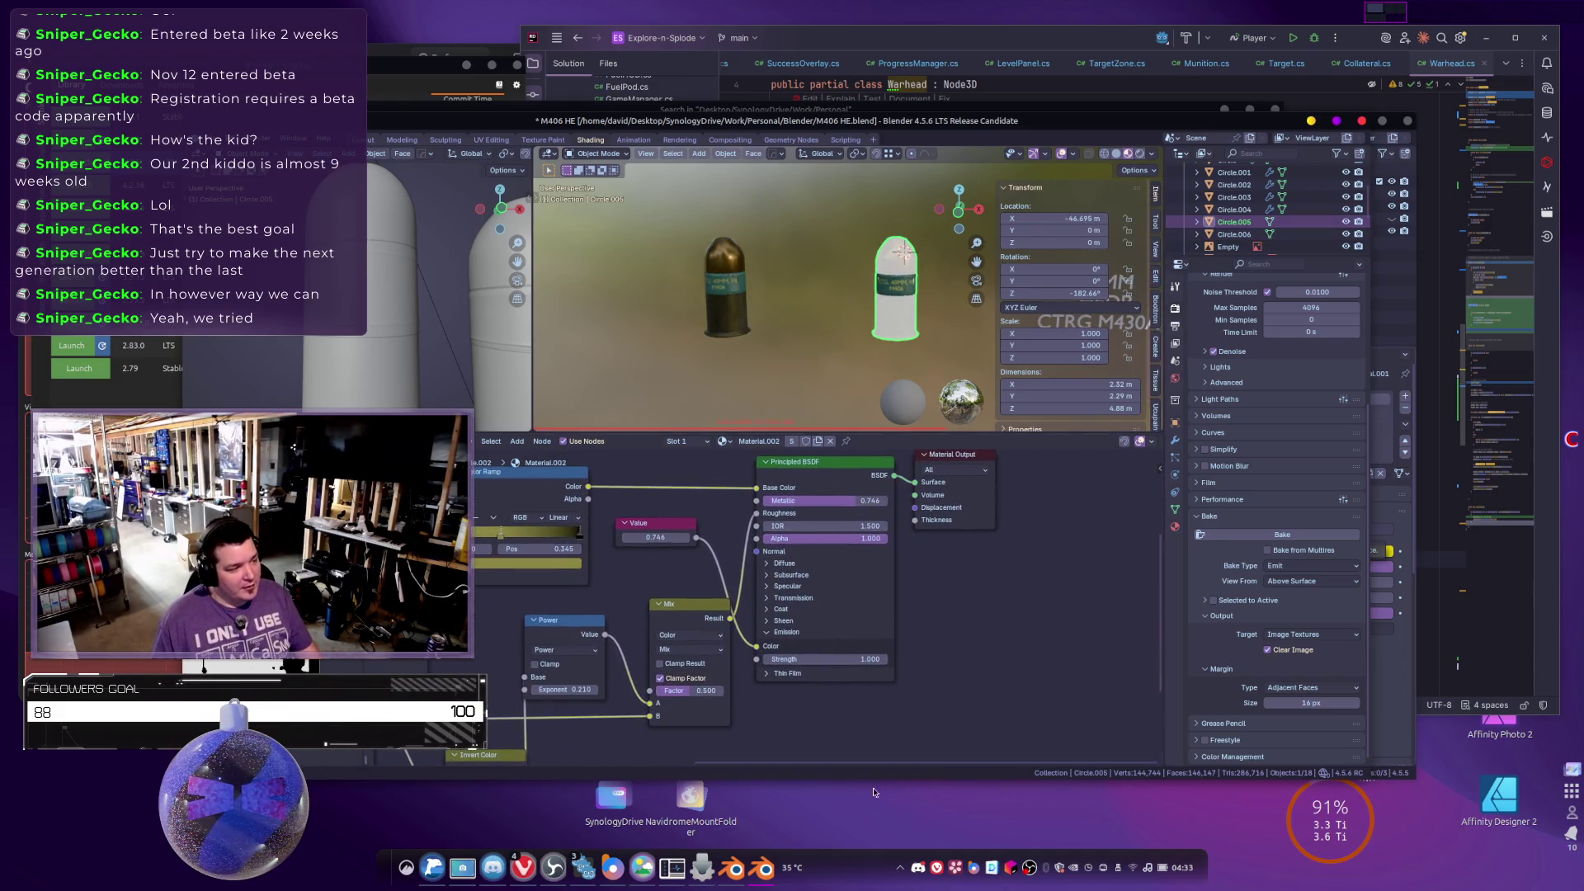
{"action": "left_click_drag", "start_coordinate": [756, 646], "coordinate": [859, 609]}
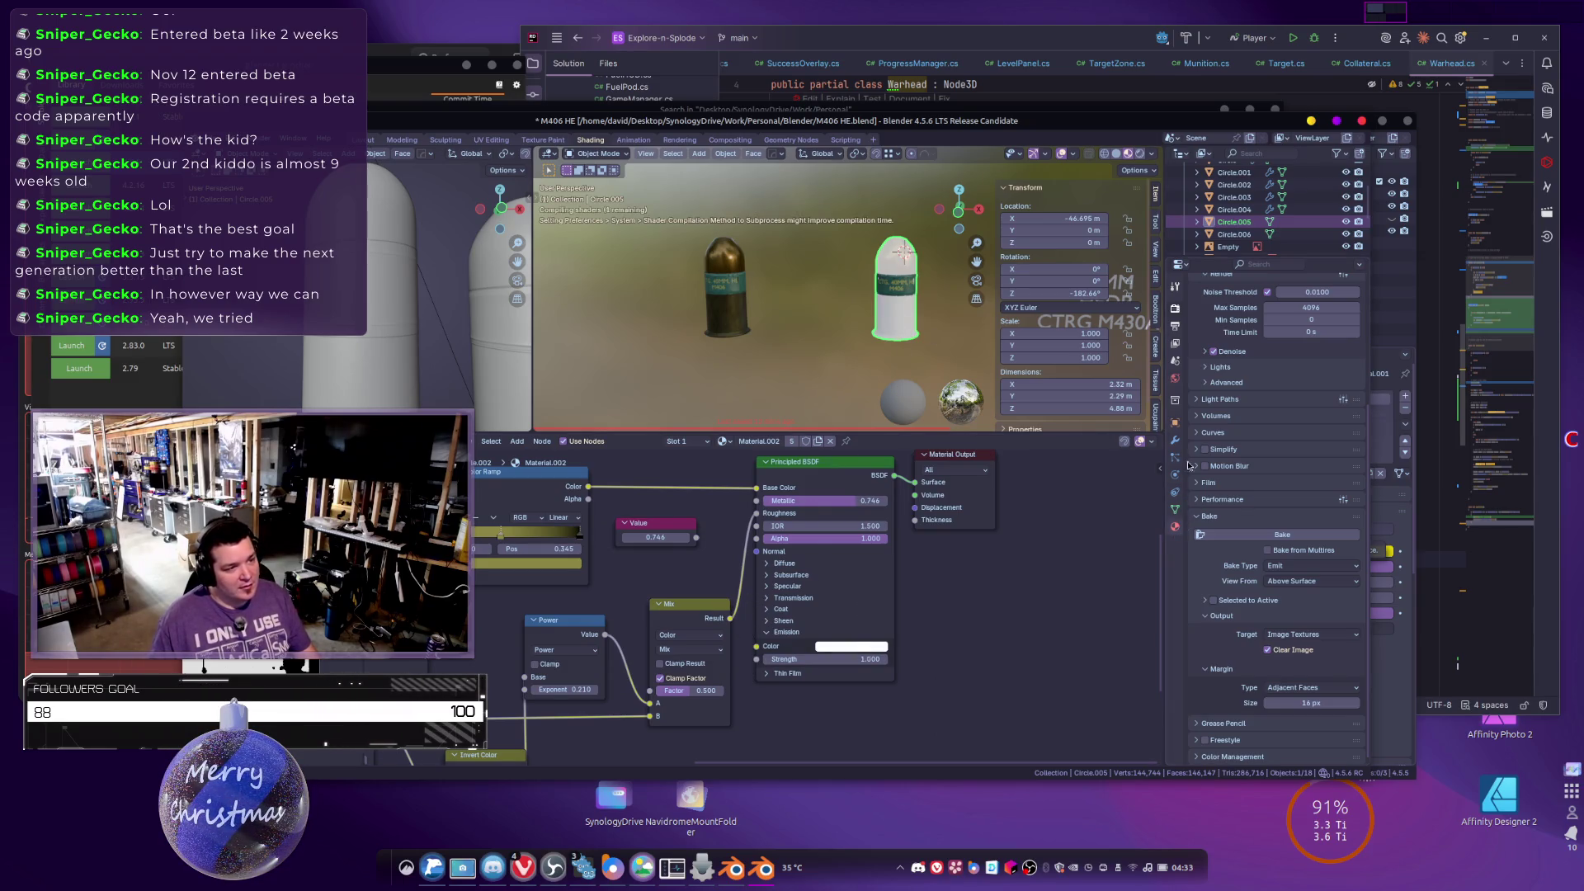
{"action": "left_click", "coordinate": [1175, 526]}
{"action": "scroll", "coordinate": [1240, 477], "scroll_direction": "up", "scroll_amount": 1}
{"action": "left_click", "coordinate": [1230, 322]}
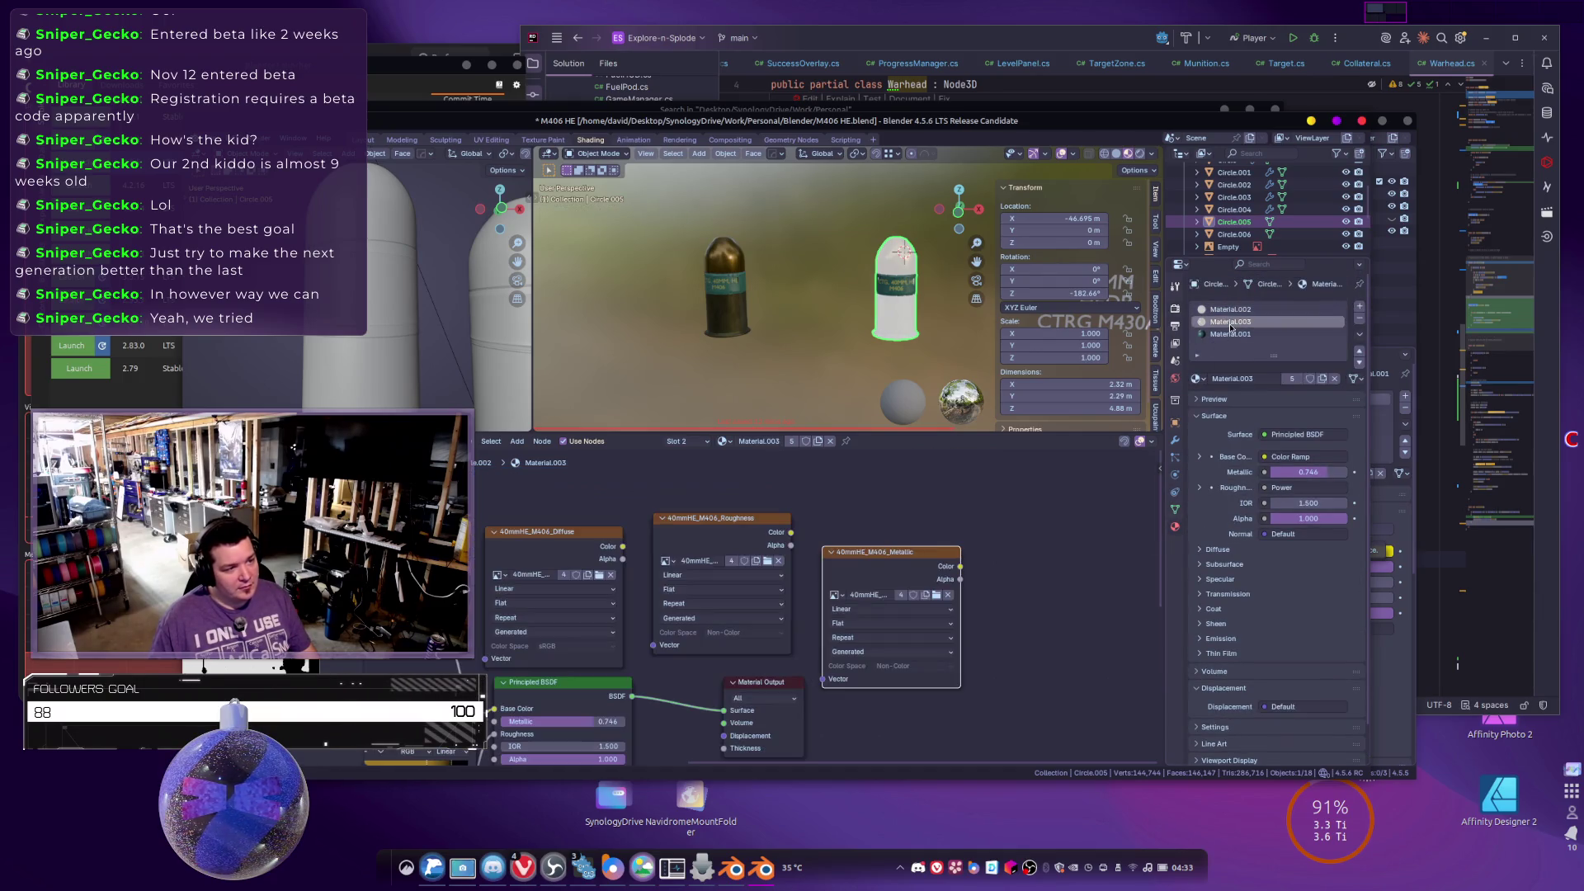
{"action": "scroll", "coordinate": [776, 651], "scroll_direction": "left", "scroll_amount": 10}
{"action": "scroll", "coordinate": [776, 652], "scroll_direction": "down", "scroll_amount": 6}
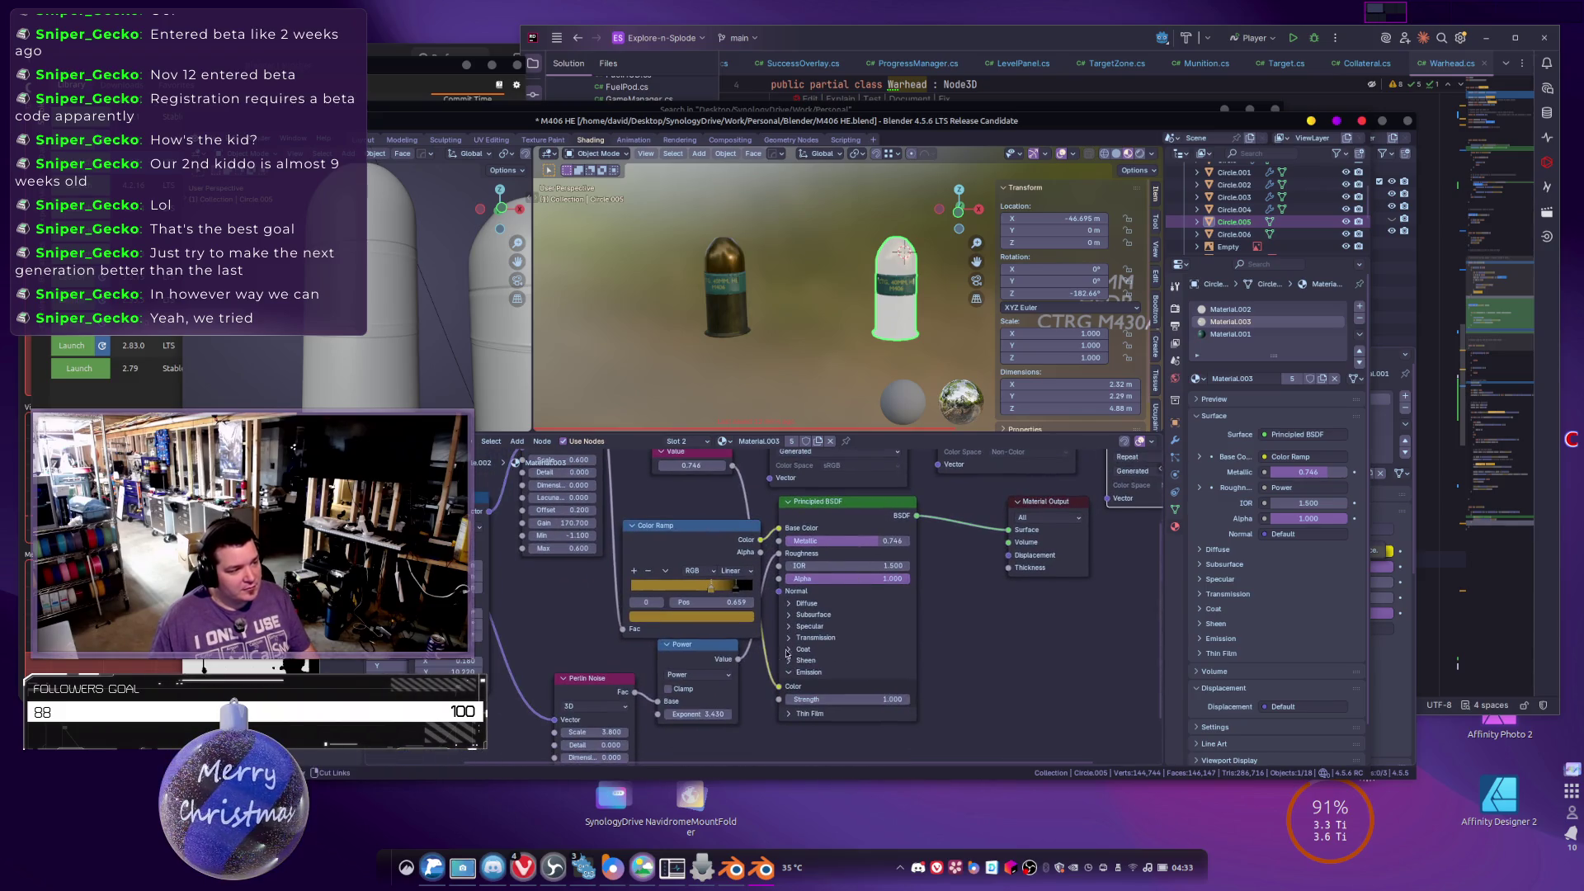
{"action": "left_click_drag", "start_coordinate": [776, 652], "coordinate": [868, 702]}
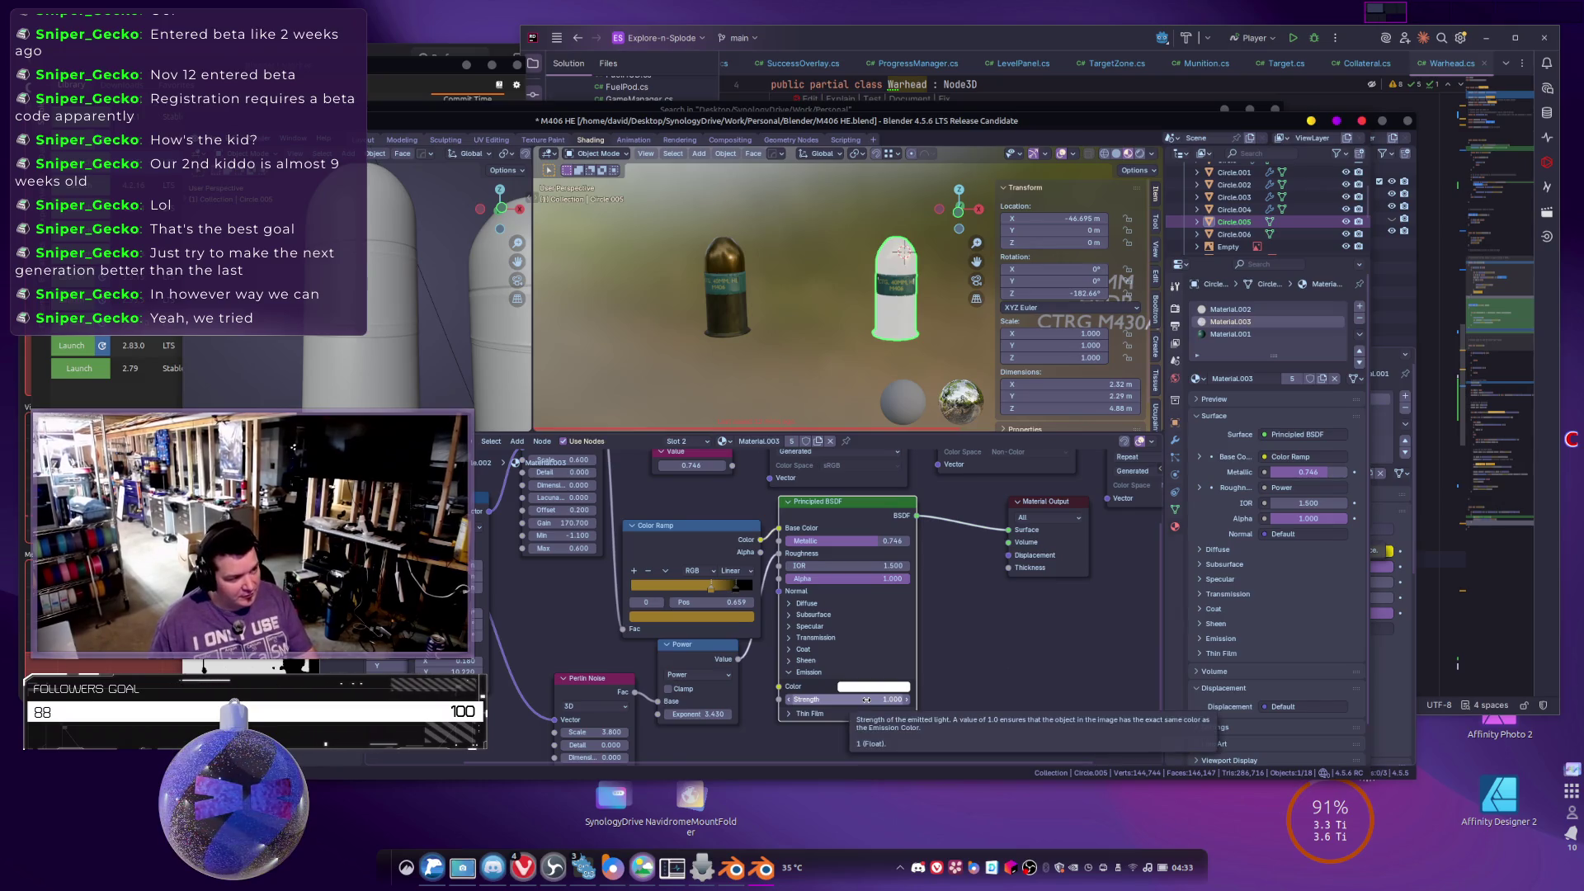
{"action": "left_click", "coordinate": [868, 699]}
{"action": "type", "text": "0"}
{"action": "key", "text": "Return"}
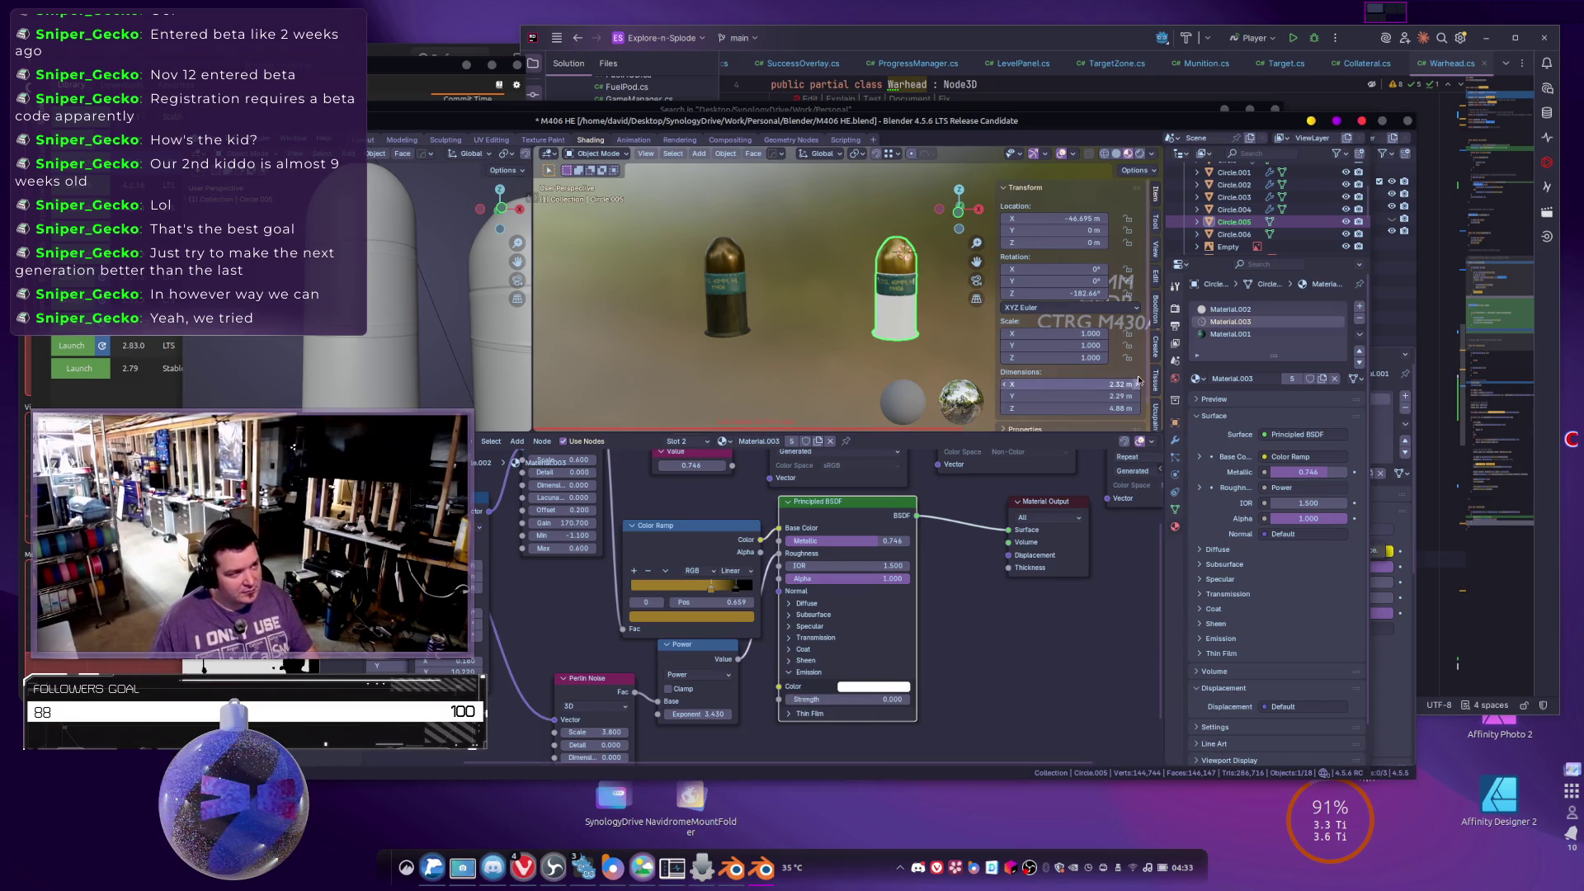
Set Material.002's emission strength to 0 and select the left bullet.
{"action": "left_click", "coordinate": [1233, 308]}
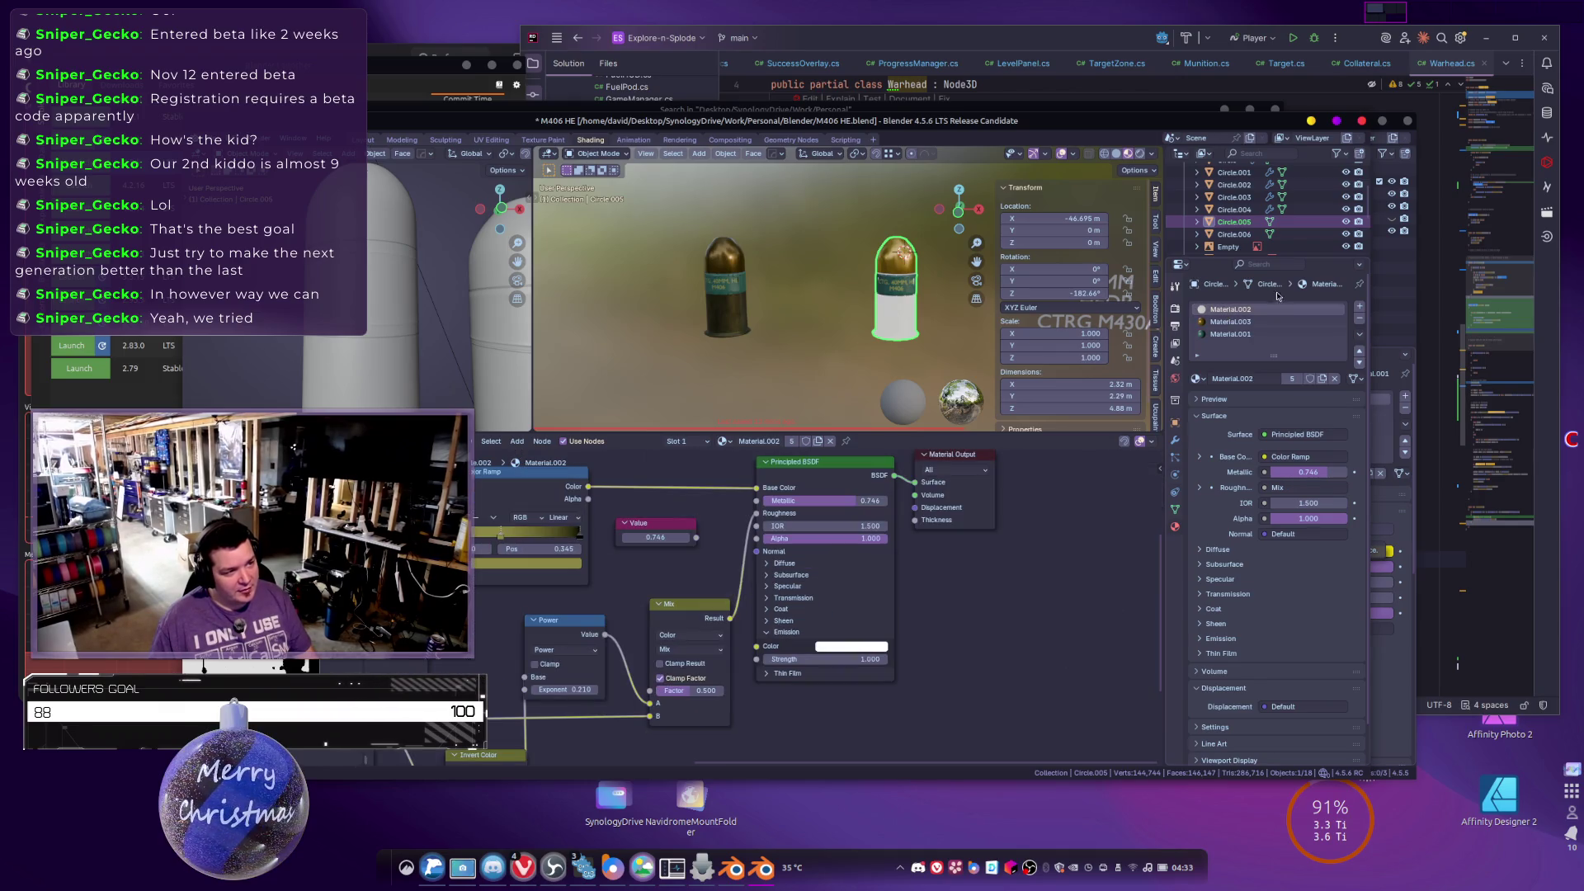
{"action": "left_click", "coordinate": [958, 630]}
{"action": "type", "text": "0"}
{"action": "key", "text": "Return"}
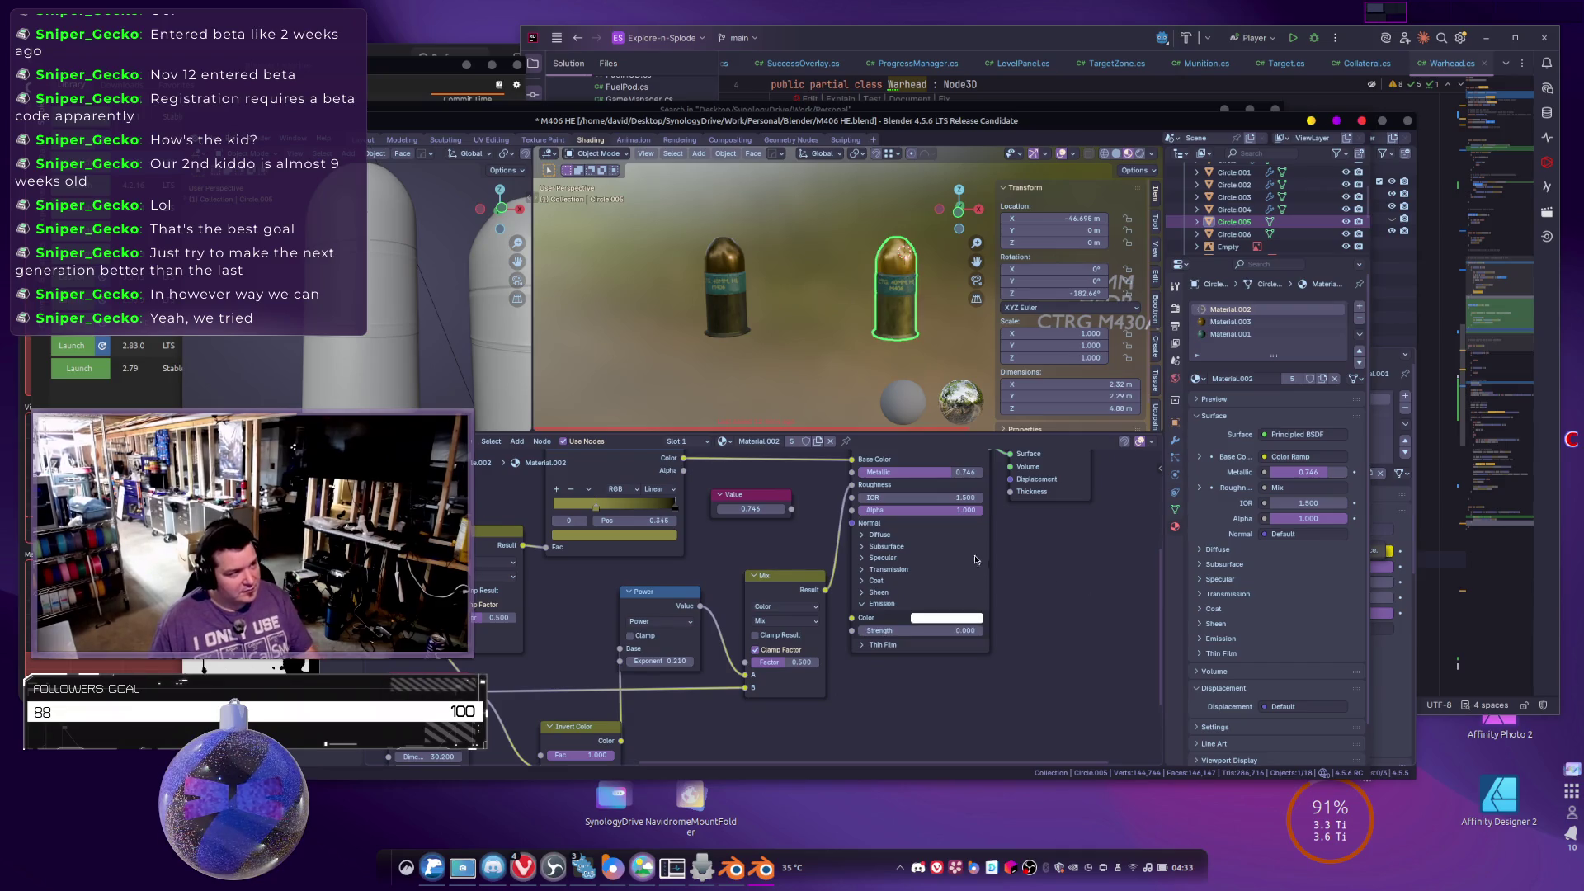
{"action": "scroll", "coordinate": [1030, 581], "scroll_direction": "up", "scroll_amount": 1}
{"action": "left_click", "coordinate": [726, 289]}
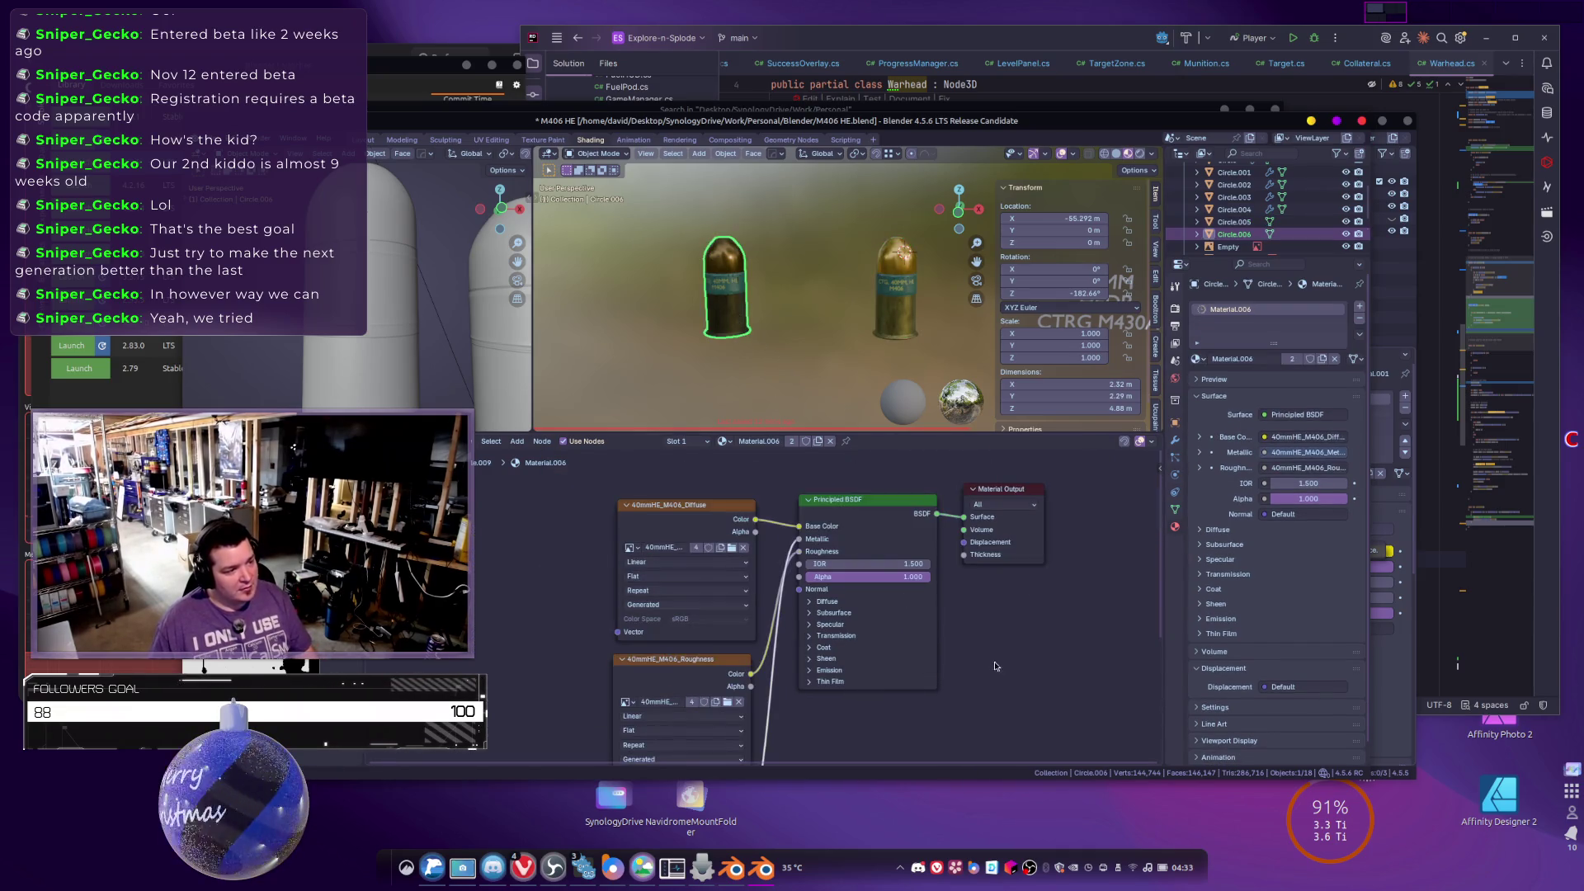
{"action": "scroll", "coordinate": [965, 630], "scroll_direction": "up", "scroll_amount": 2}
{"action": "scroll", "coordinate": [964, 630], "scroll_direction": "down", "scroll_amount": 5}
{"action": "scroll", "coordinate": [717, 708], "scroll_direction": "left", "scroll_amount": 5}
{"action": "scroll", "coordinate": [717, 708], "scroll_direction": "down", "scroll_amount": 3}
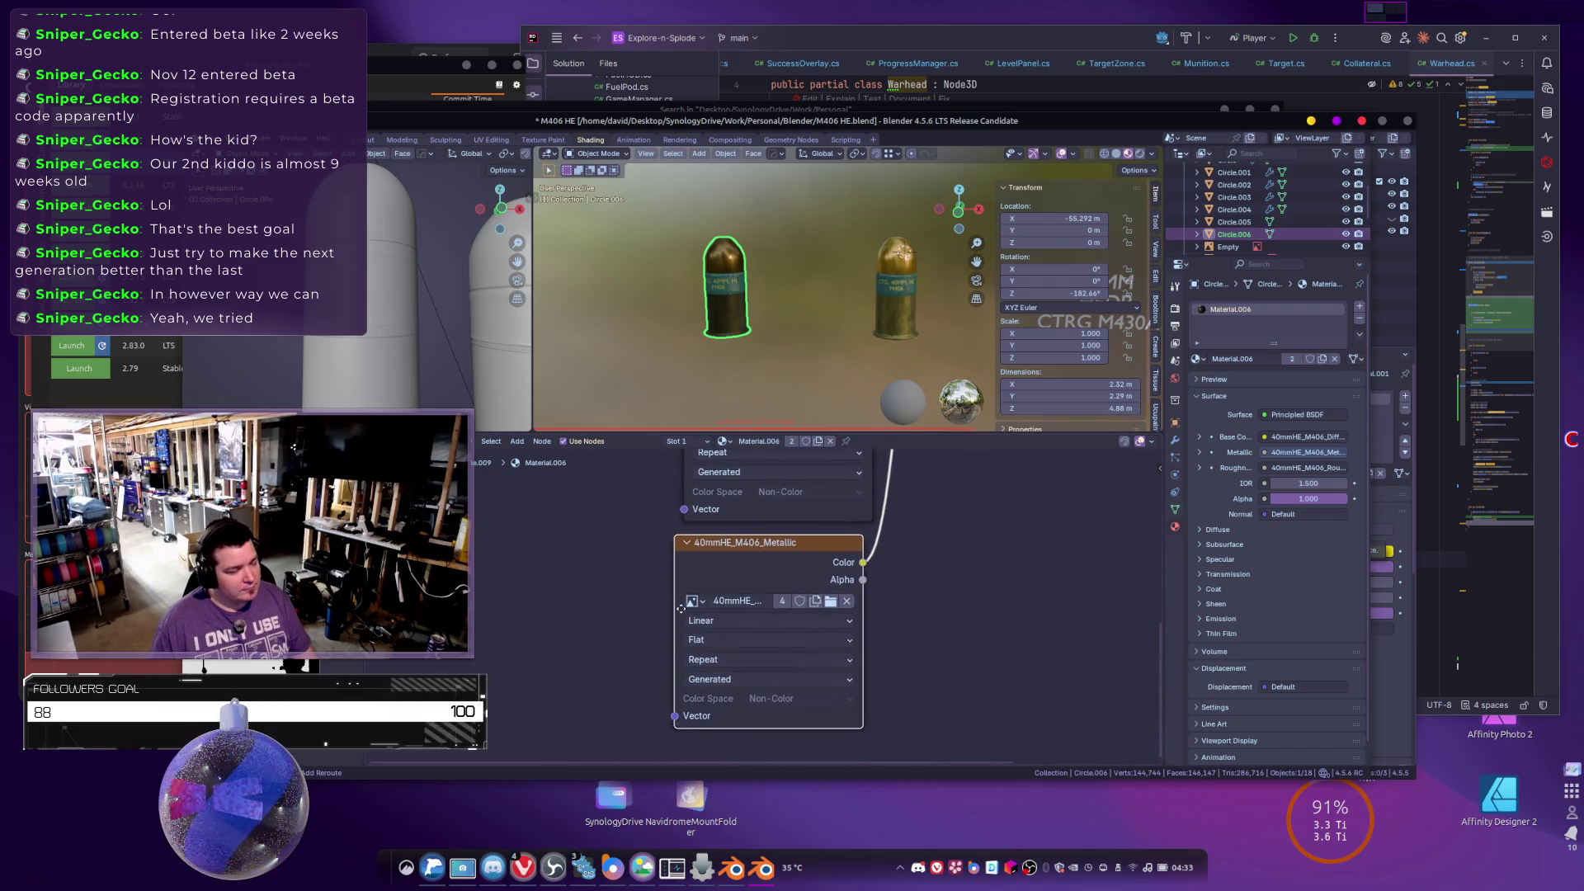
{"action": "scroll", "coordinate": [707, 664], "scroll_direction": "up", "scroll_amount": 10}
{"action": "scroll", "coordinate": [707, 663], "scroll_direction": "right", "scroll_amount": 3}
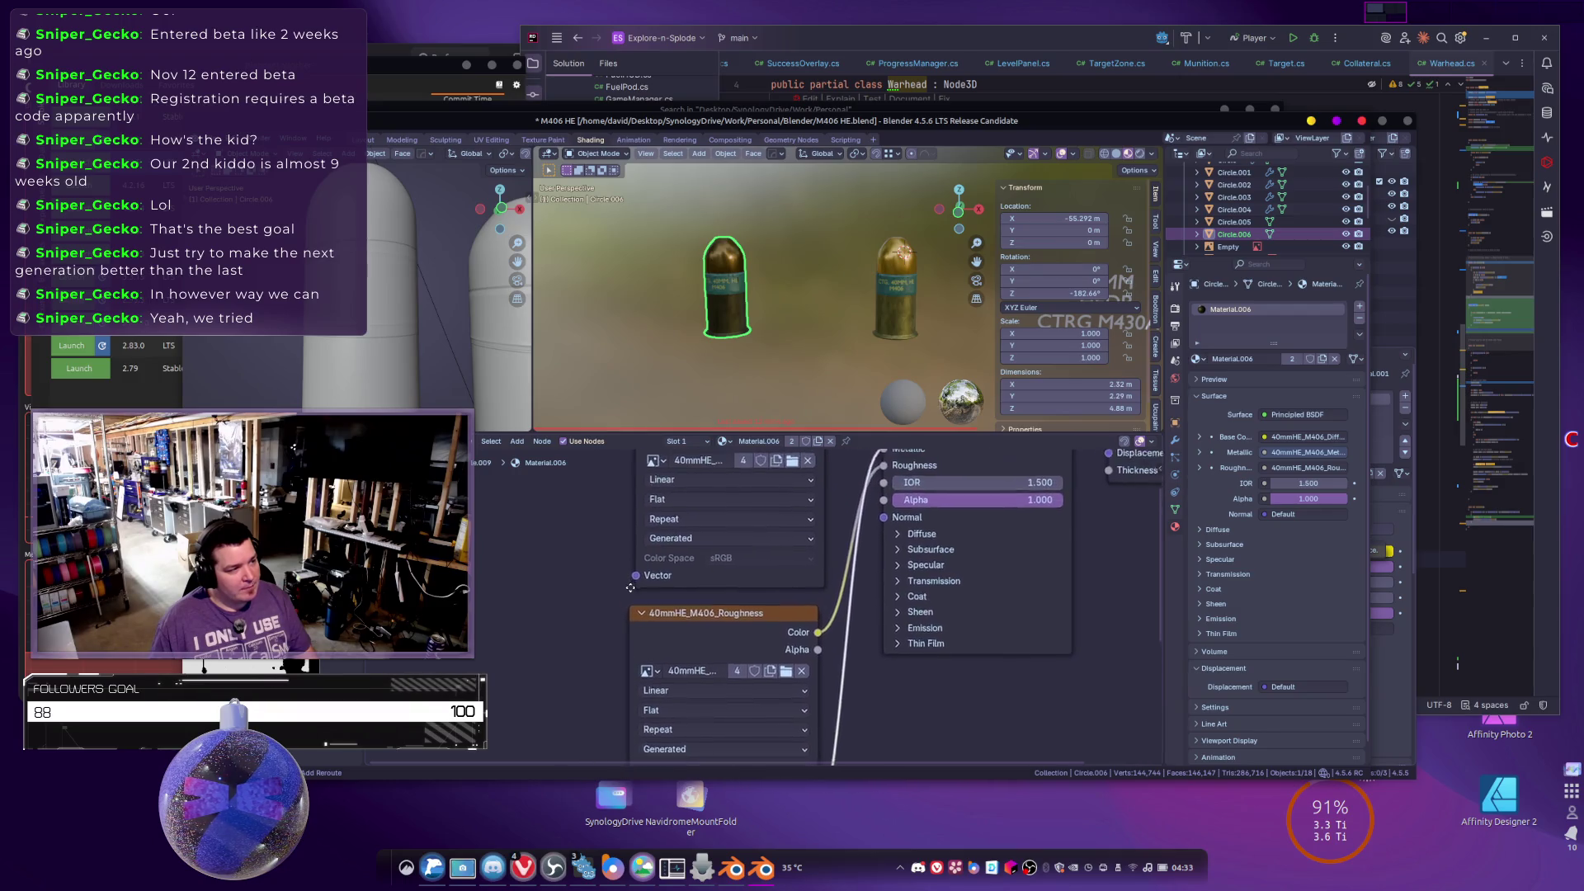
{"action": "scroll", "coordinate": [596, 647], "scroll_direction": "up", "scroll_amount": 1}
{"action": "scroll", "coordinate": [492, 646], "scroll_direction": "up", "scroll_amount": 2}
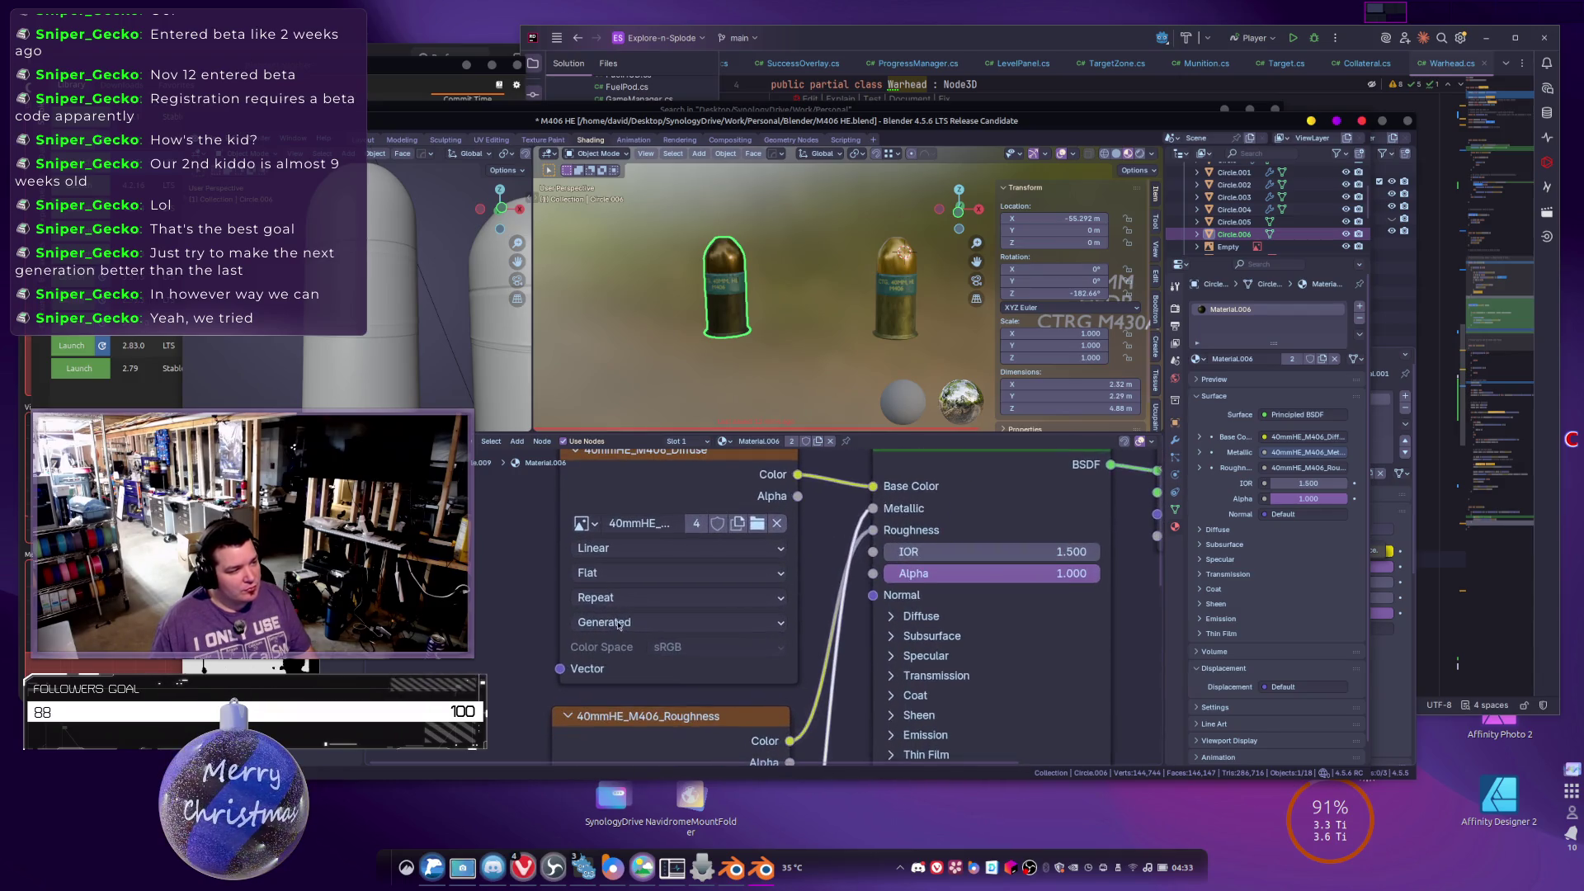
{"action": "scroll", "coordinate": [492, 646], "scroll_direction": "down", "scroll_amount": 2}
{"action": "scroll", "coordinate": [492, 646], "scroll_direction": "up", "scroll_amount": 2}
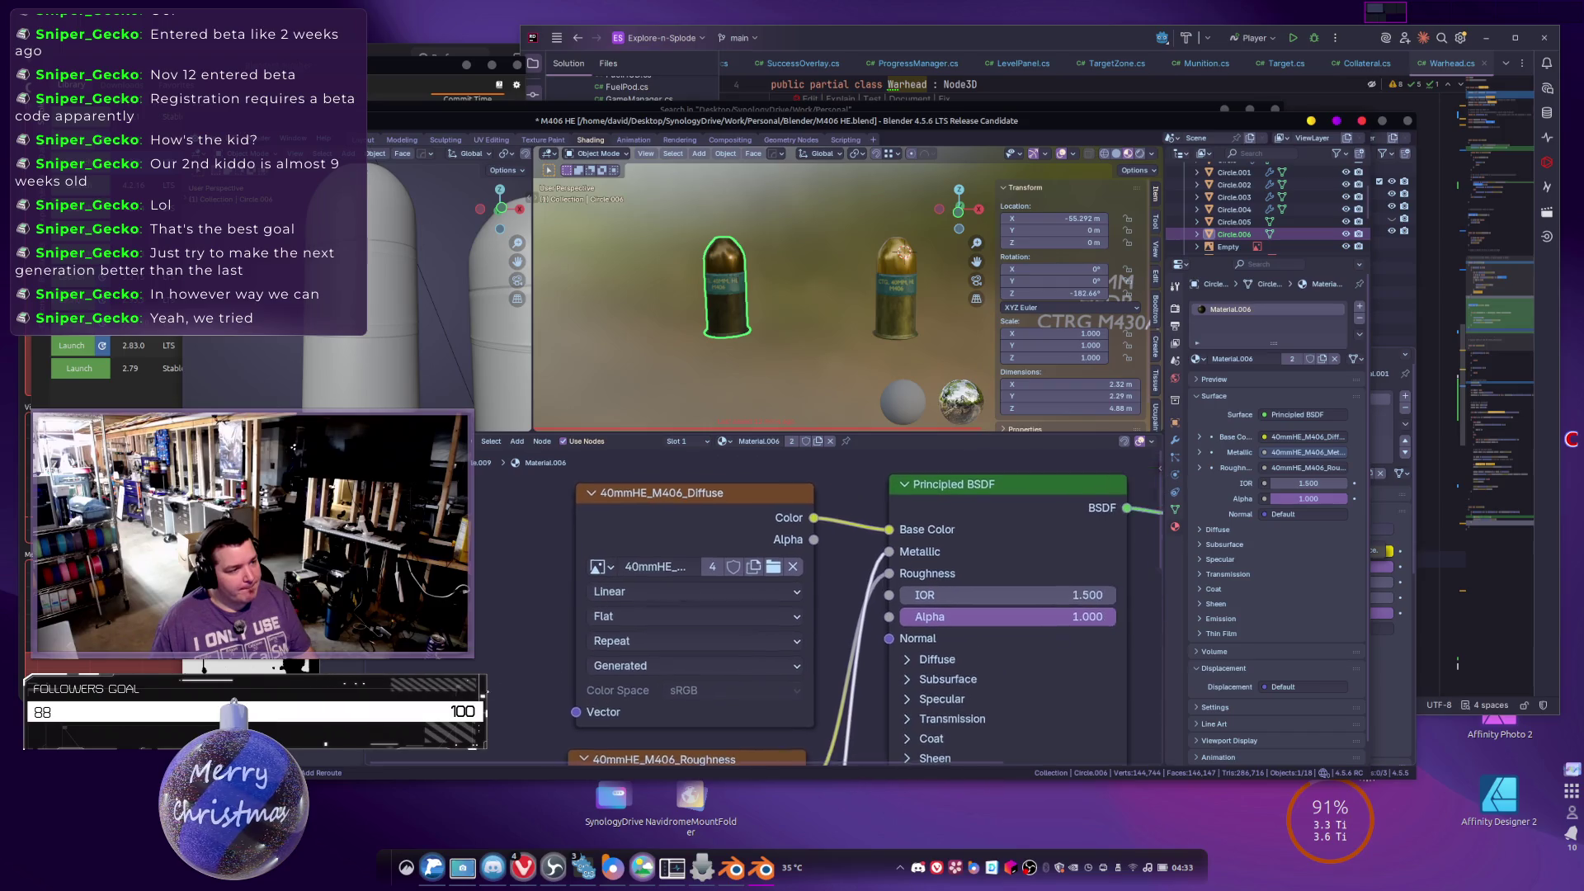
{"action": "left_click_drag", "start_coordinate": [982, 597], "coordinate": [908, 598]}
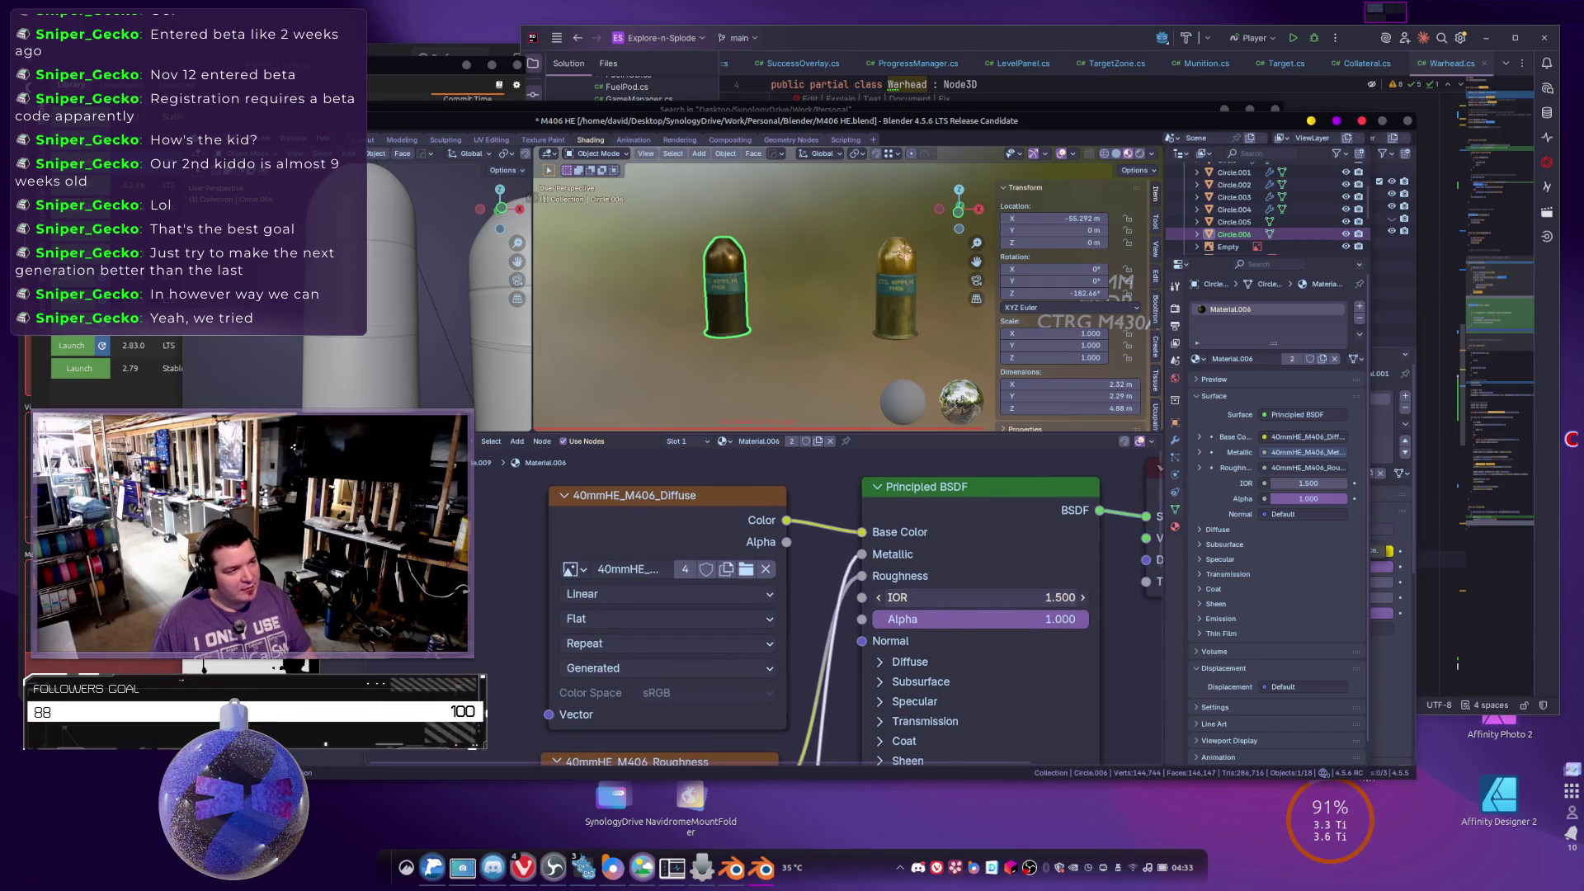
{"action": "left_click", "coordinate": [982, 597]}
{"action": "type", "text": "5"}
{"action": "key", "text": "Return"}
{"action": "left_click", "coordinate": [982, 598]}
{"action": "type", "text": "1.6"}
{"action": "key", "text": "Return"}
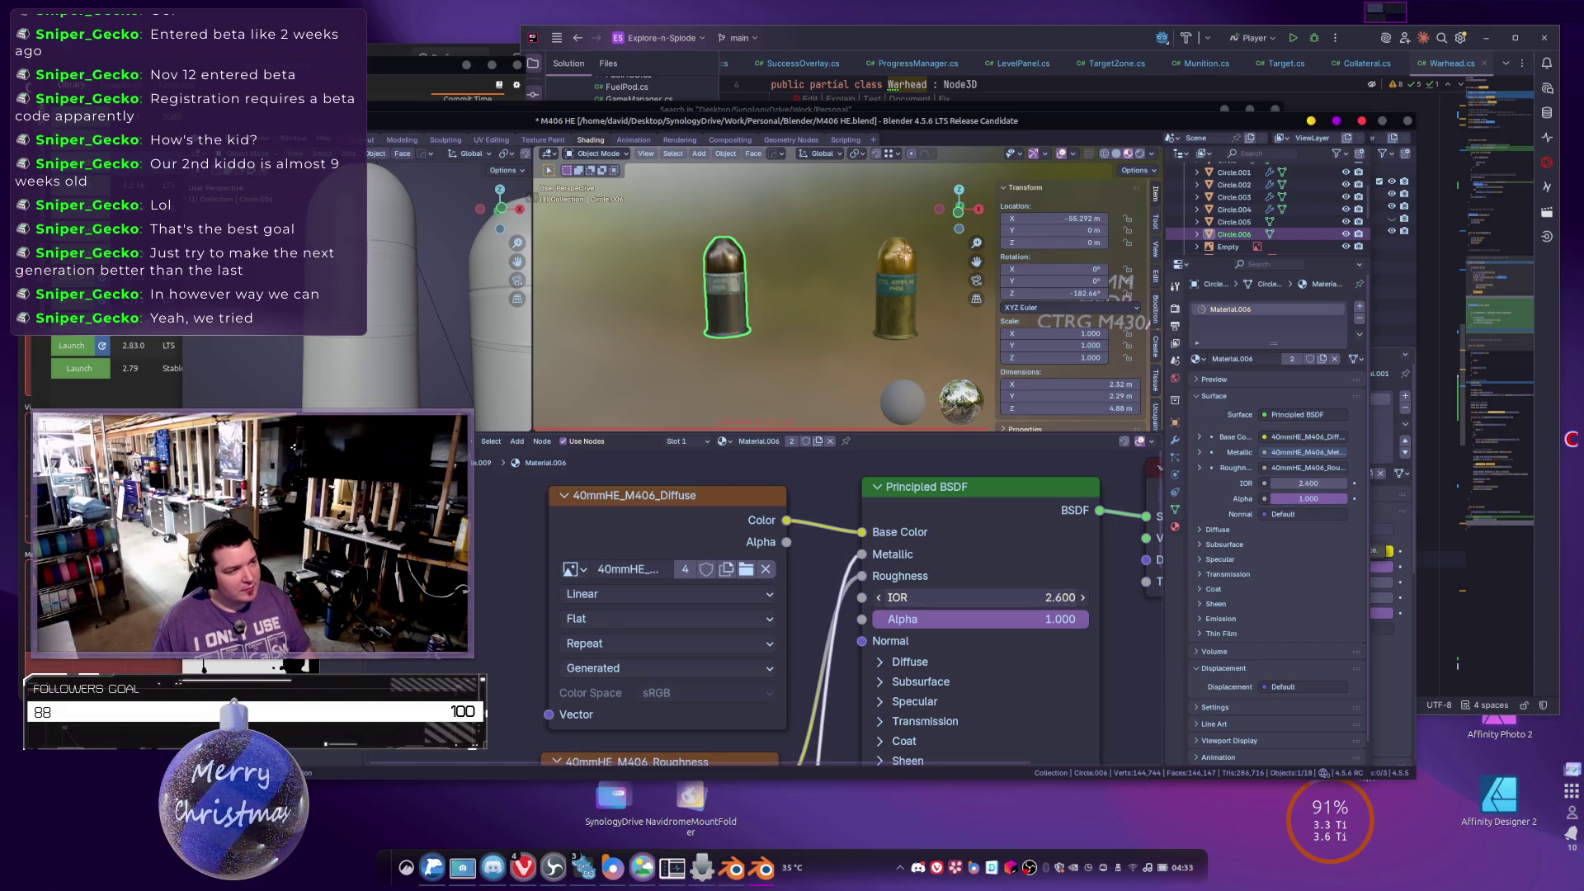
{"action": "left_click", "coordinate": [962, 598]}
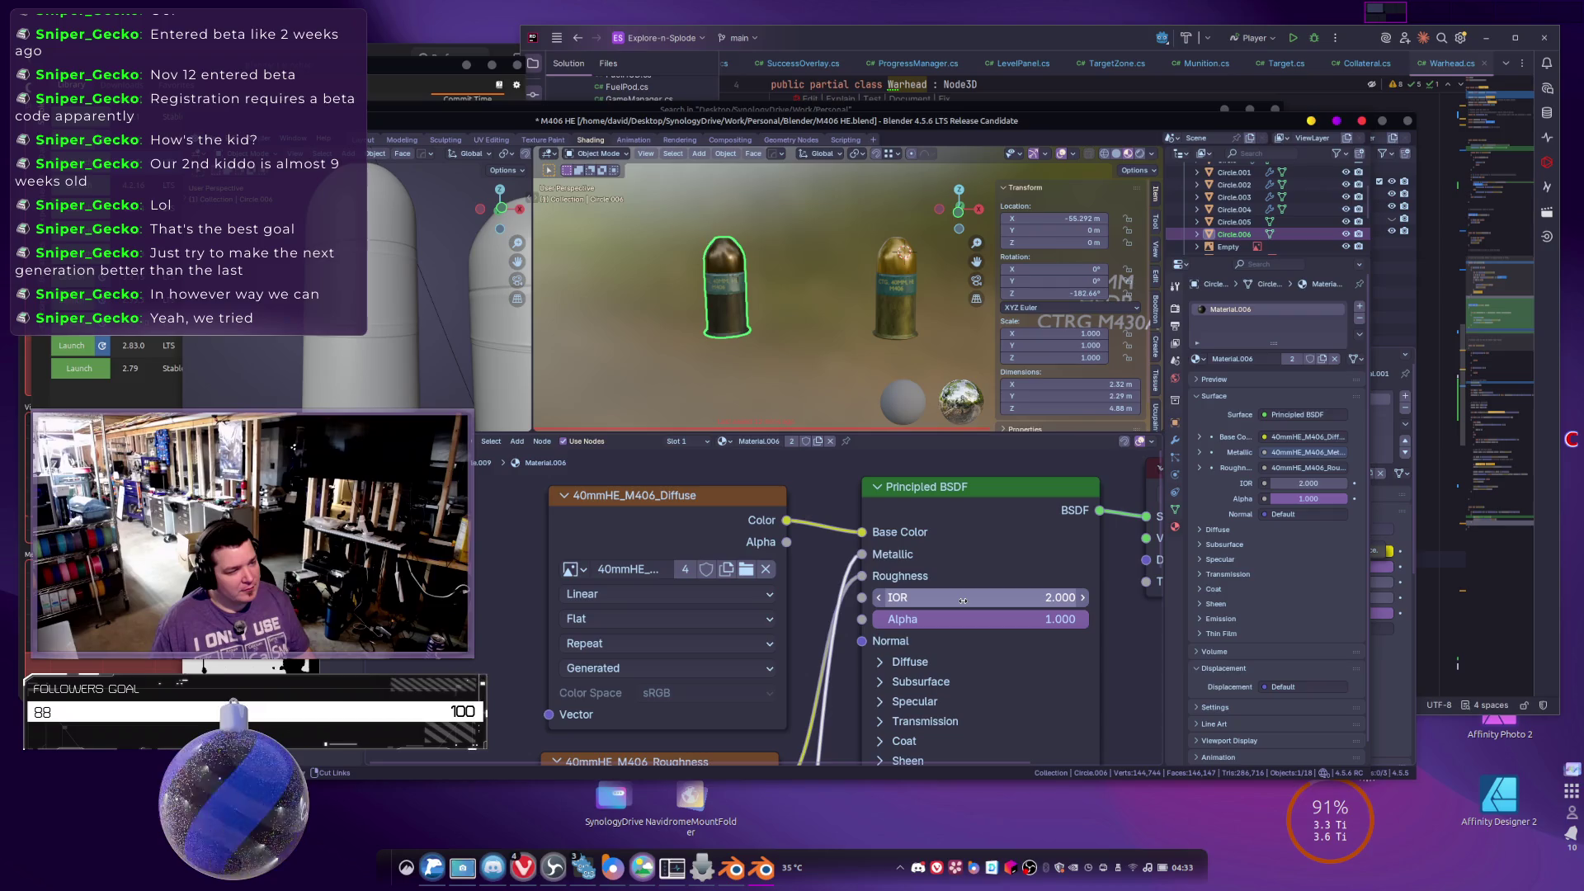
{"action": "type", "text": "5"}
{"action": "key", "text": "Return"}
{"action": "left_click", "coordinate": [963, 598]}
{"action": "type", "text": "1.5"}
{"action": "key", "text": "Return"}
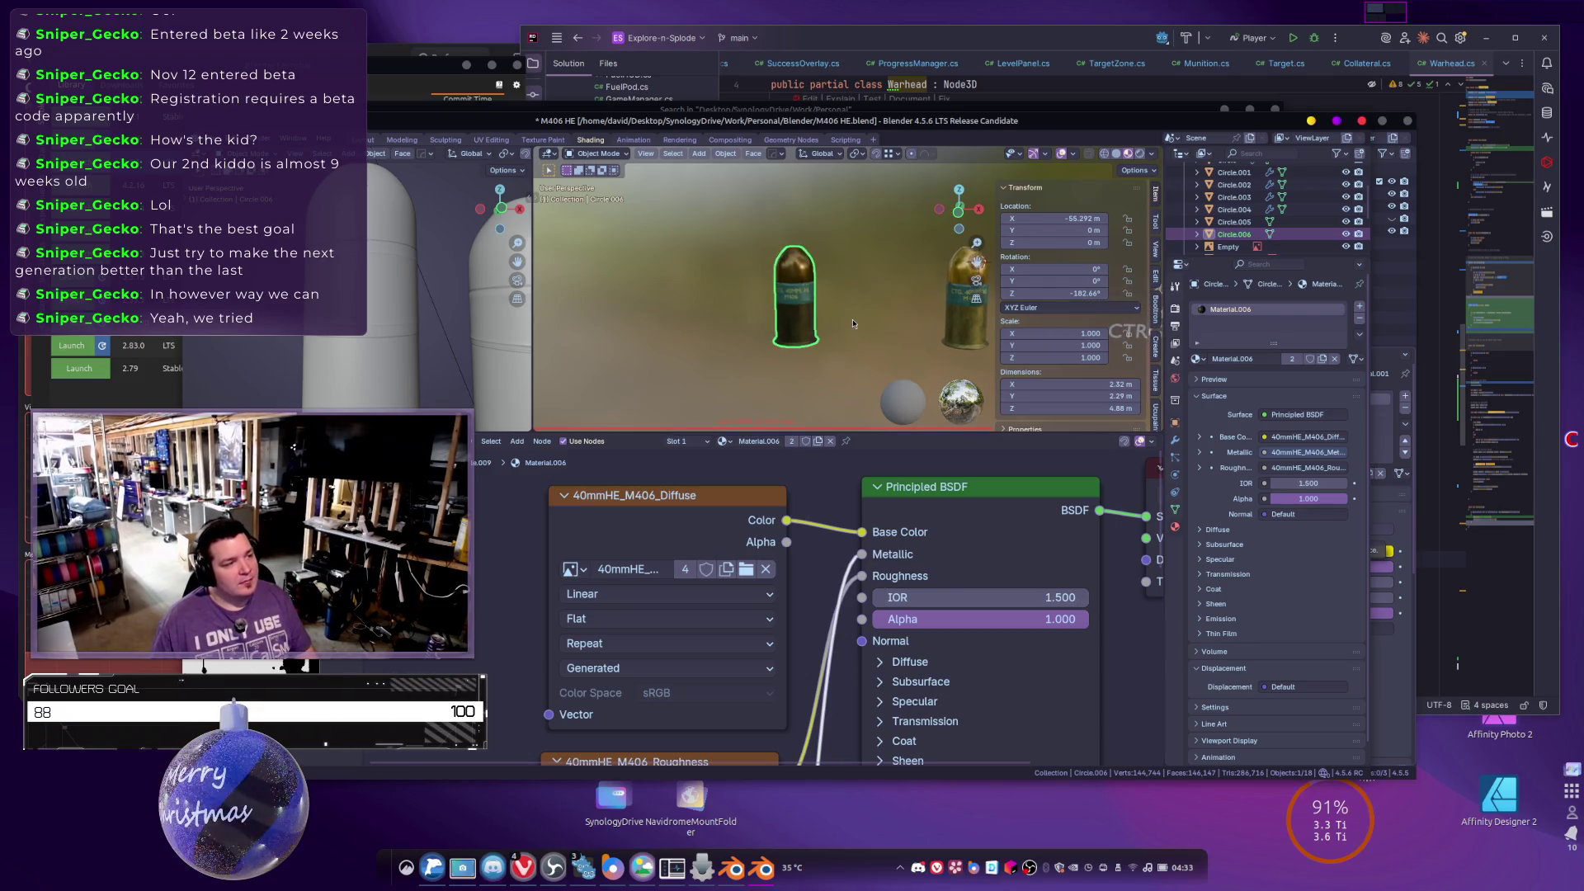
Save the project as M406 HE.blend.
{"action": "scroll", "coordinate": [834, 334], "scroll_direction": "up", "scroll_amount": 7}
{"action": "scroll", "coordinate": [830, 335], "scroll_direction": "down", "scroll_amount": 5}
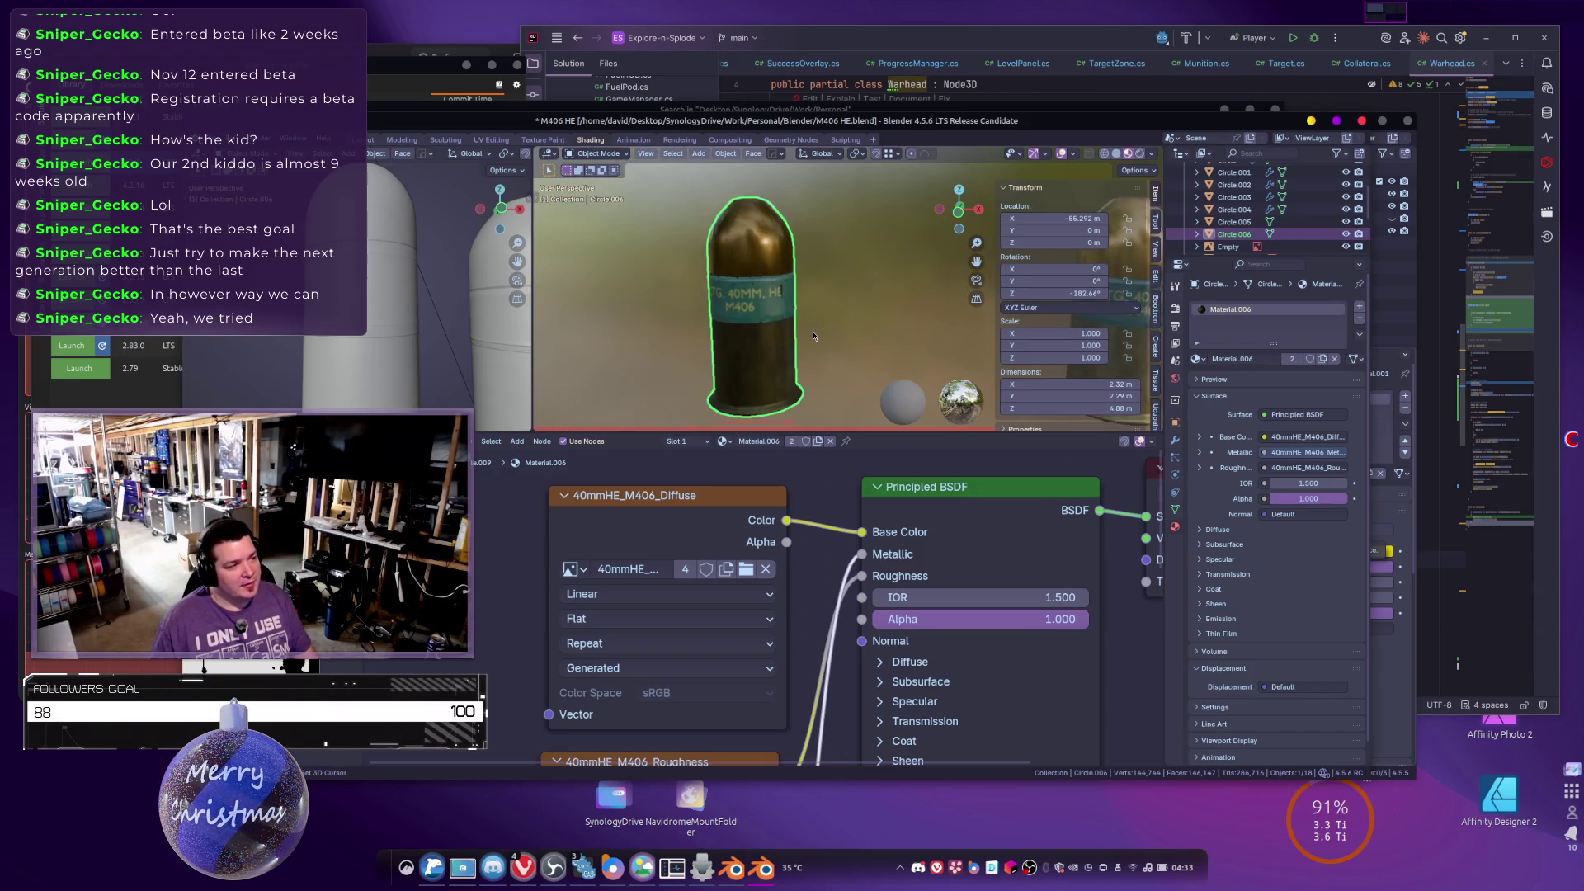
{"action": "scroll", "coordinate": [825, 330], "scroll_direction": "down", "scroll_amount": 4}
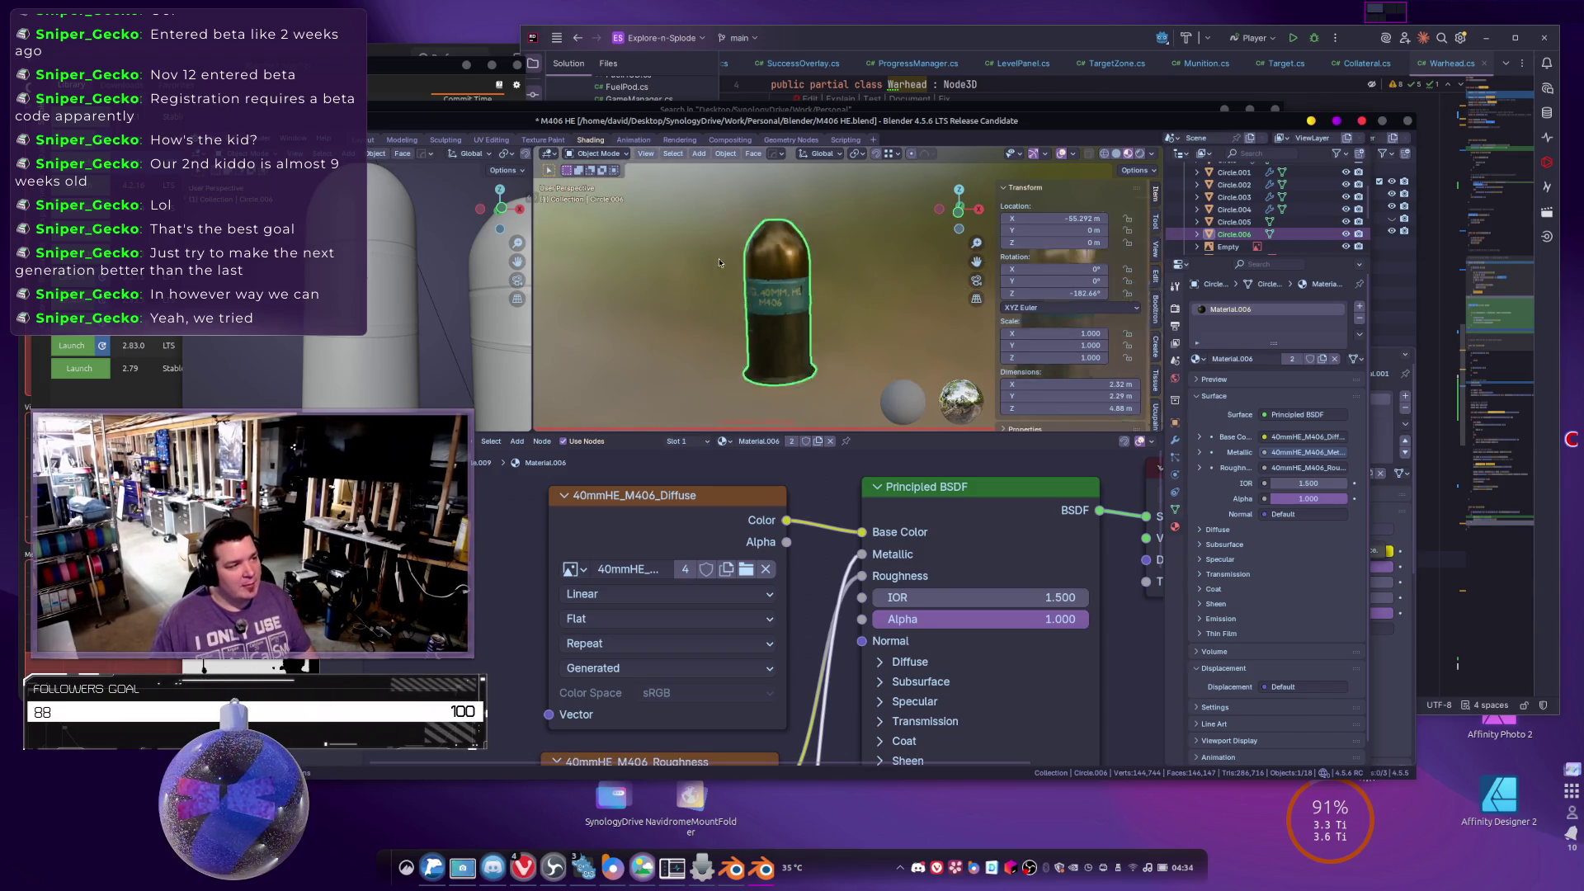
{"action": "key", "text": "ctrl+s"}
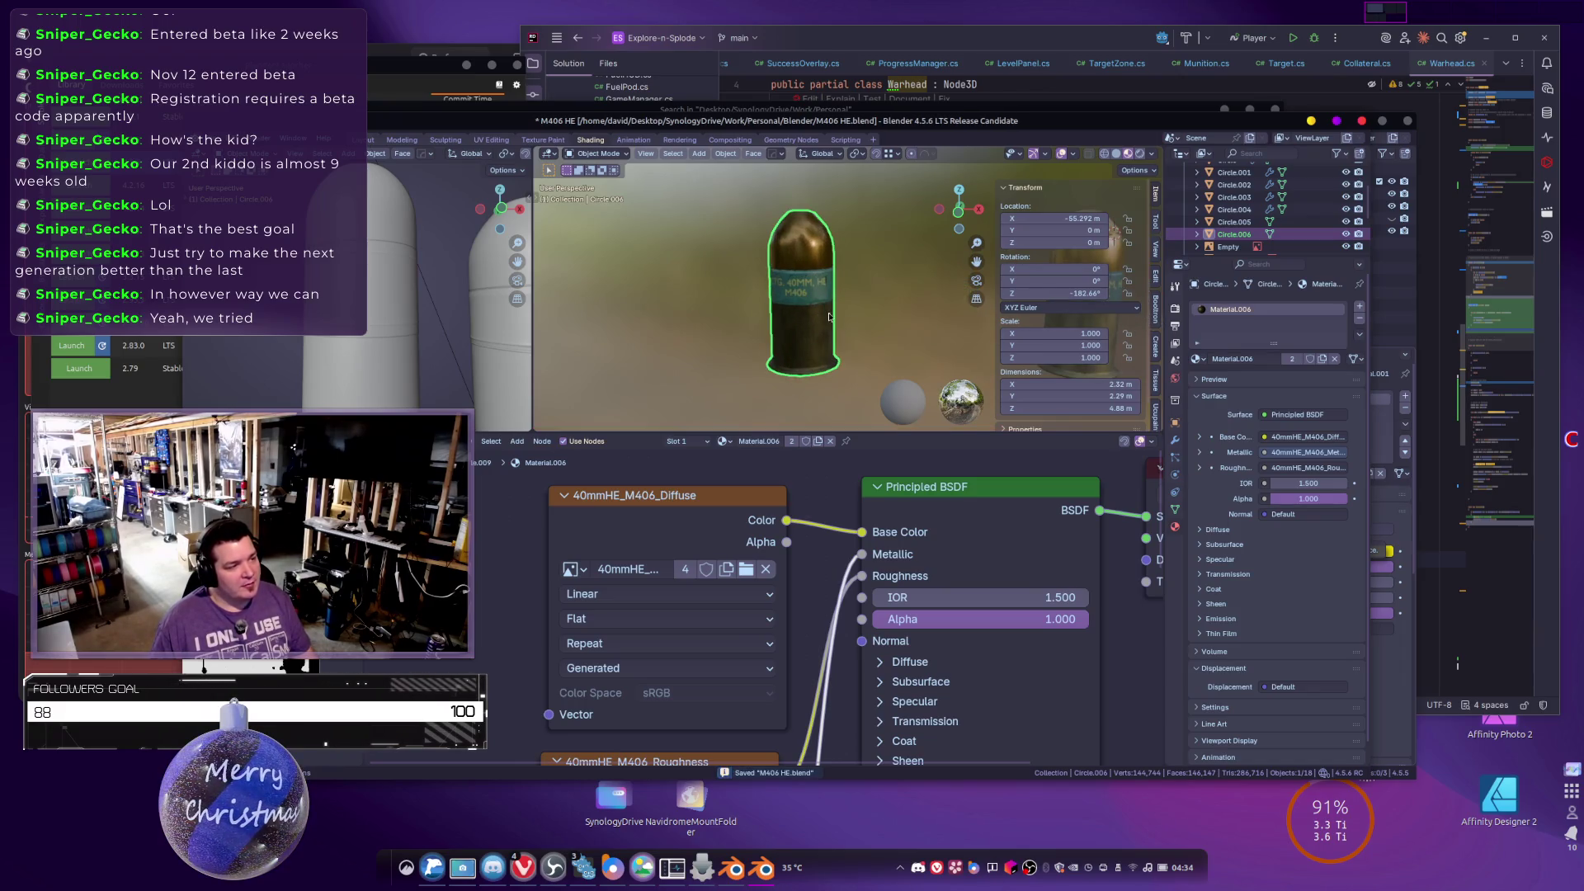
{"action": "scroll", "coordinate": [858, 295], "scroll_direction": "up", "scroll_amount": 3}
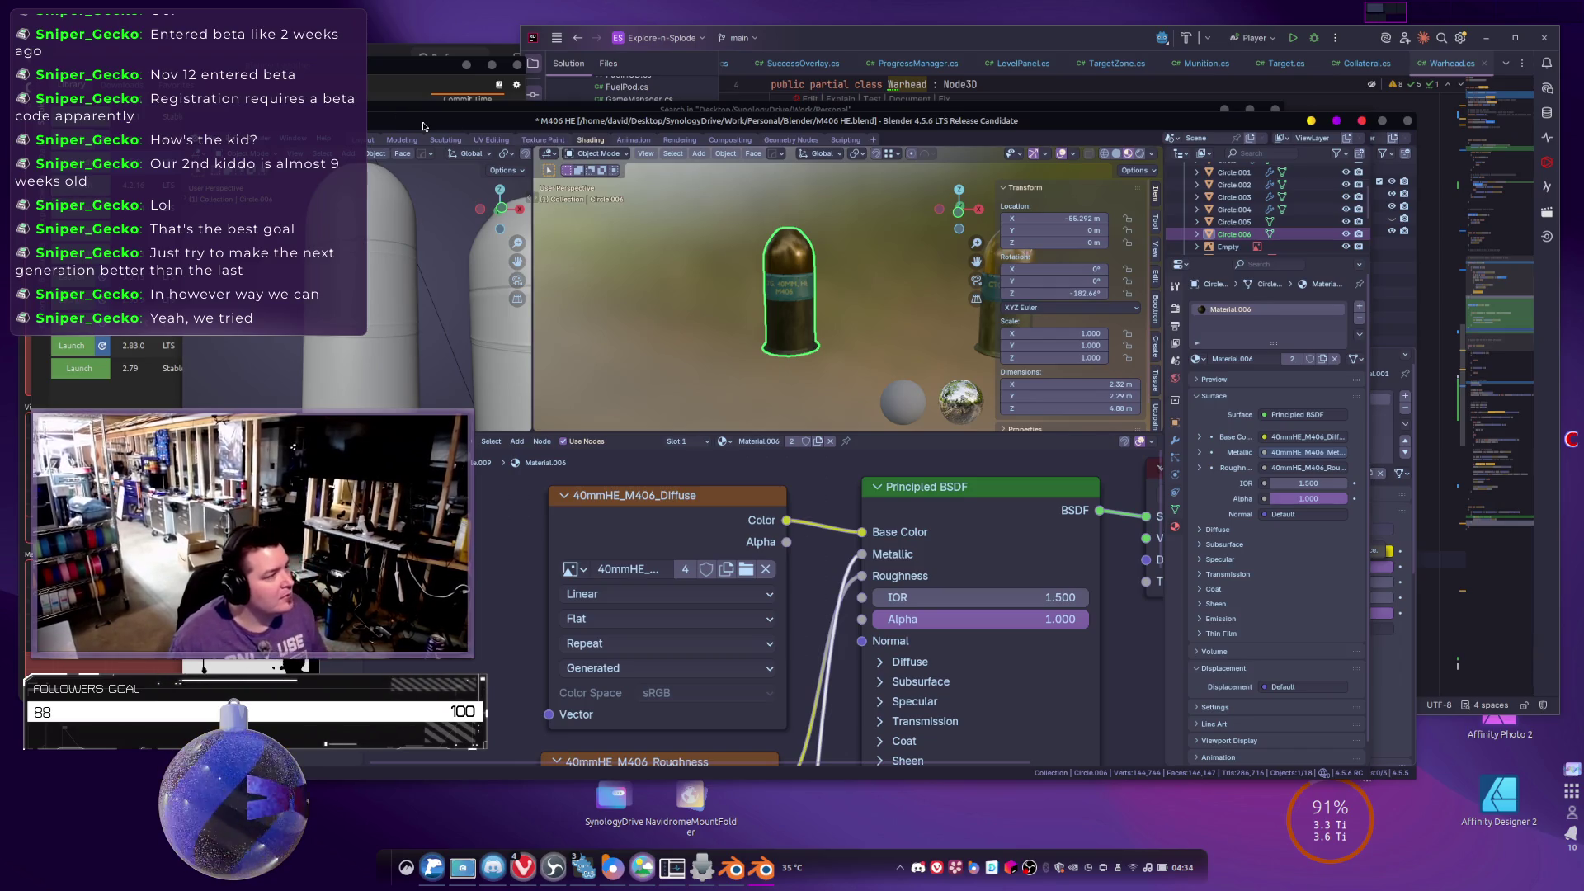
{"action": "key", "text": "ctrl+s"}
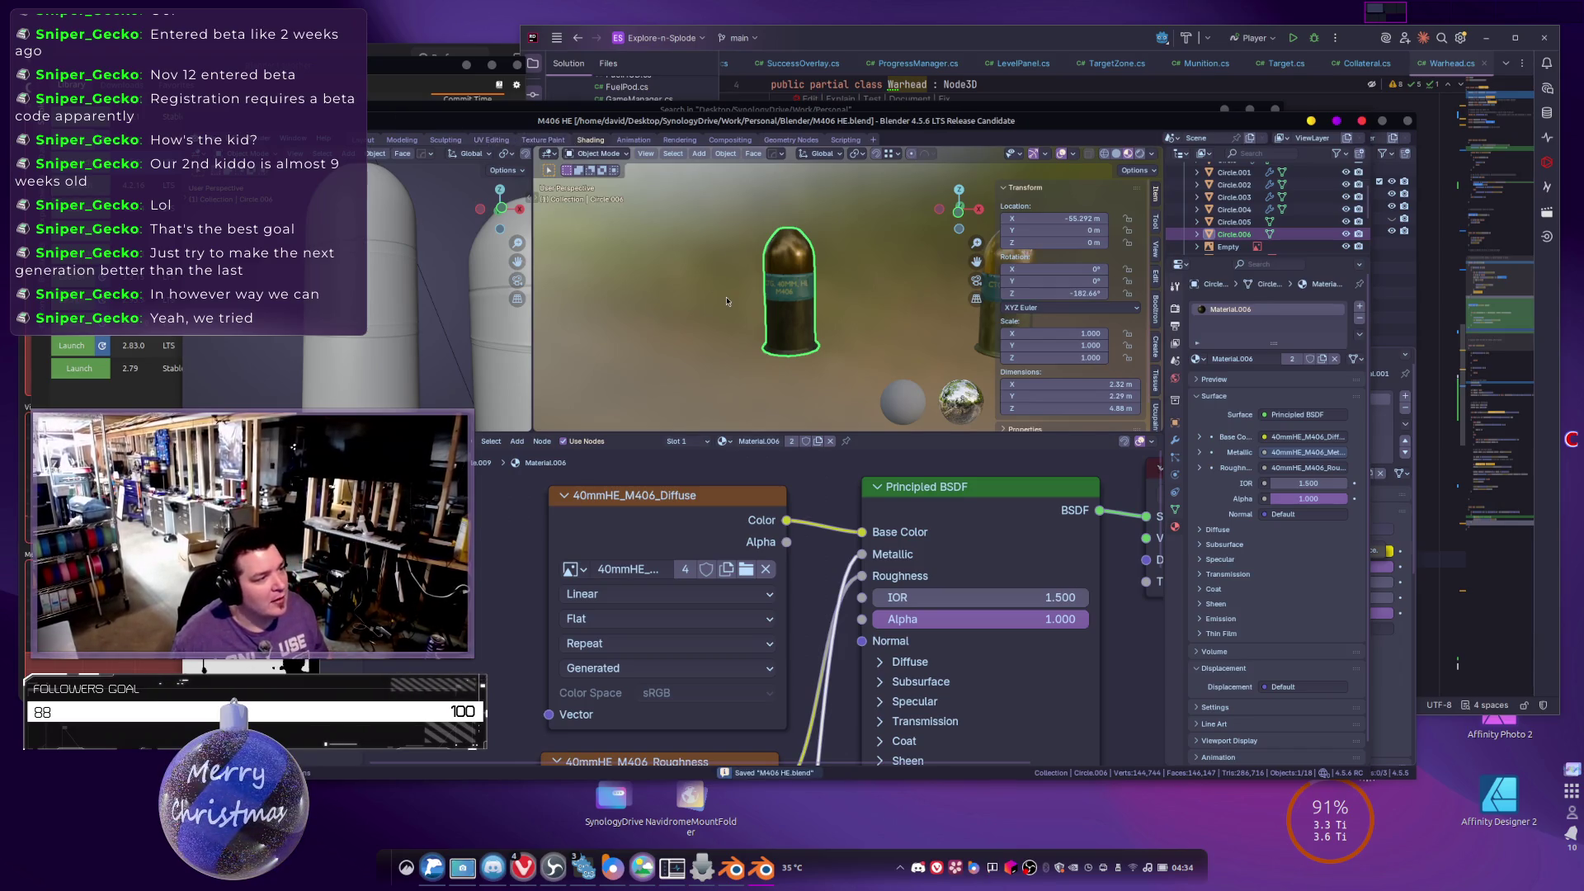
Show the EasyMesh Batch Exporter panel in the viewport sidebar.
{"action": "scroll", "coordinate": [727, 301], "scroll_direction": "up", "scroll_amount": 5}
{"action": "scroll", "coordinate": [727, 301], "scroll_direction": "down", "scroll_amount": 4}
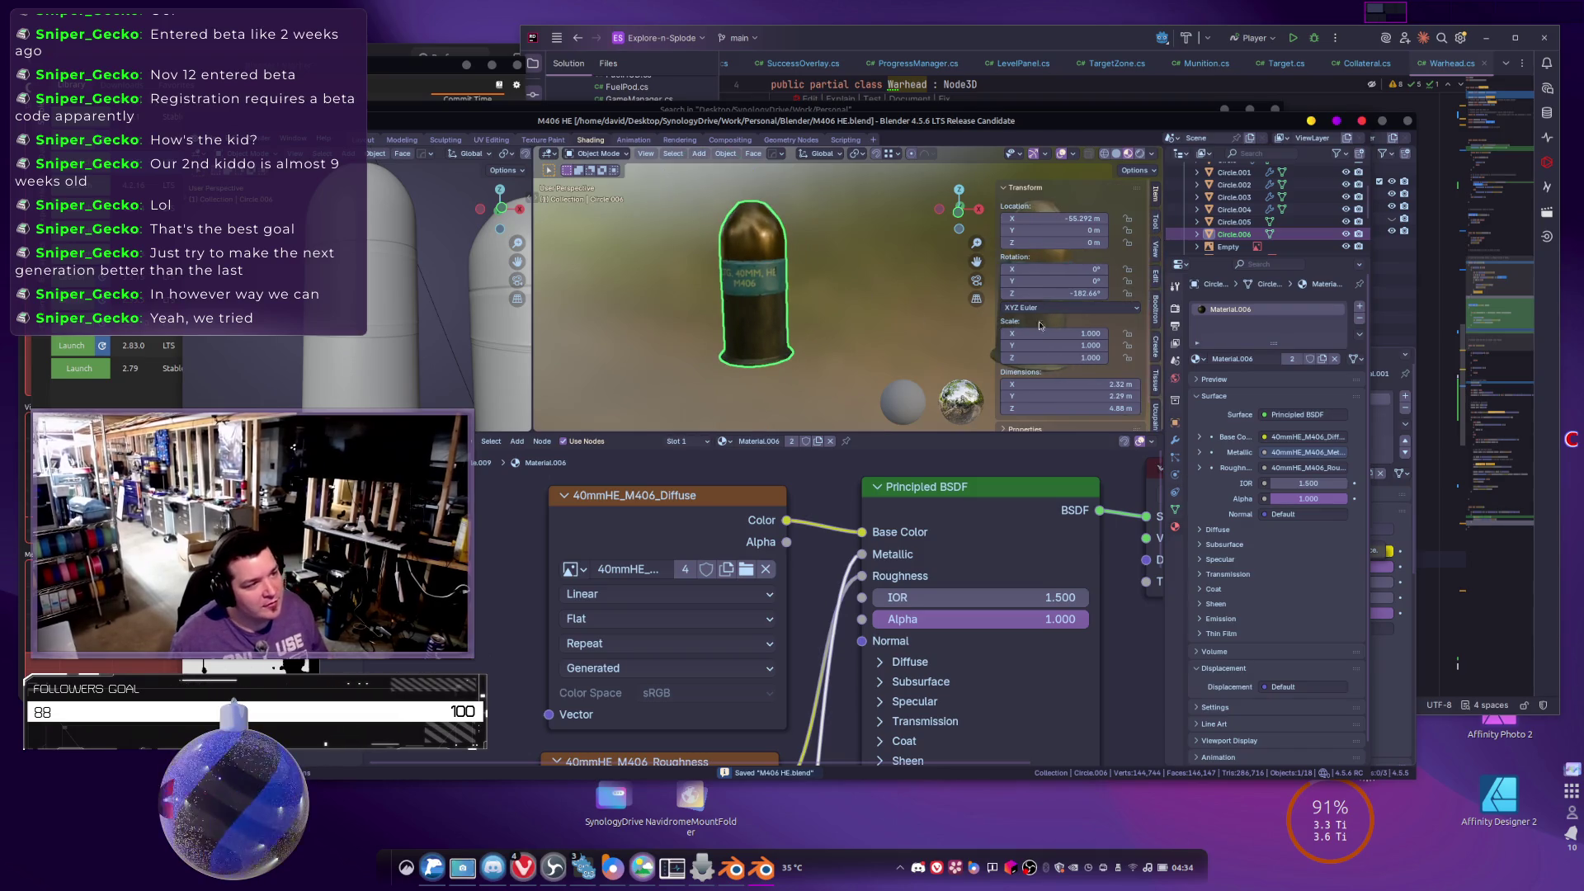
{"action": "scroll", "coordinate": [1159, 388], "scroll_direction": "down", "scroll_amount": 3}
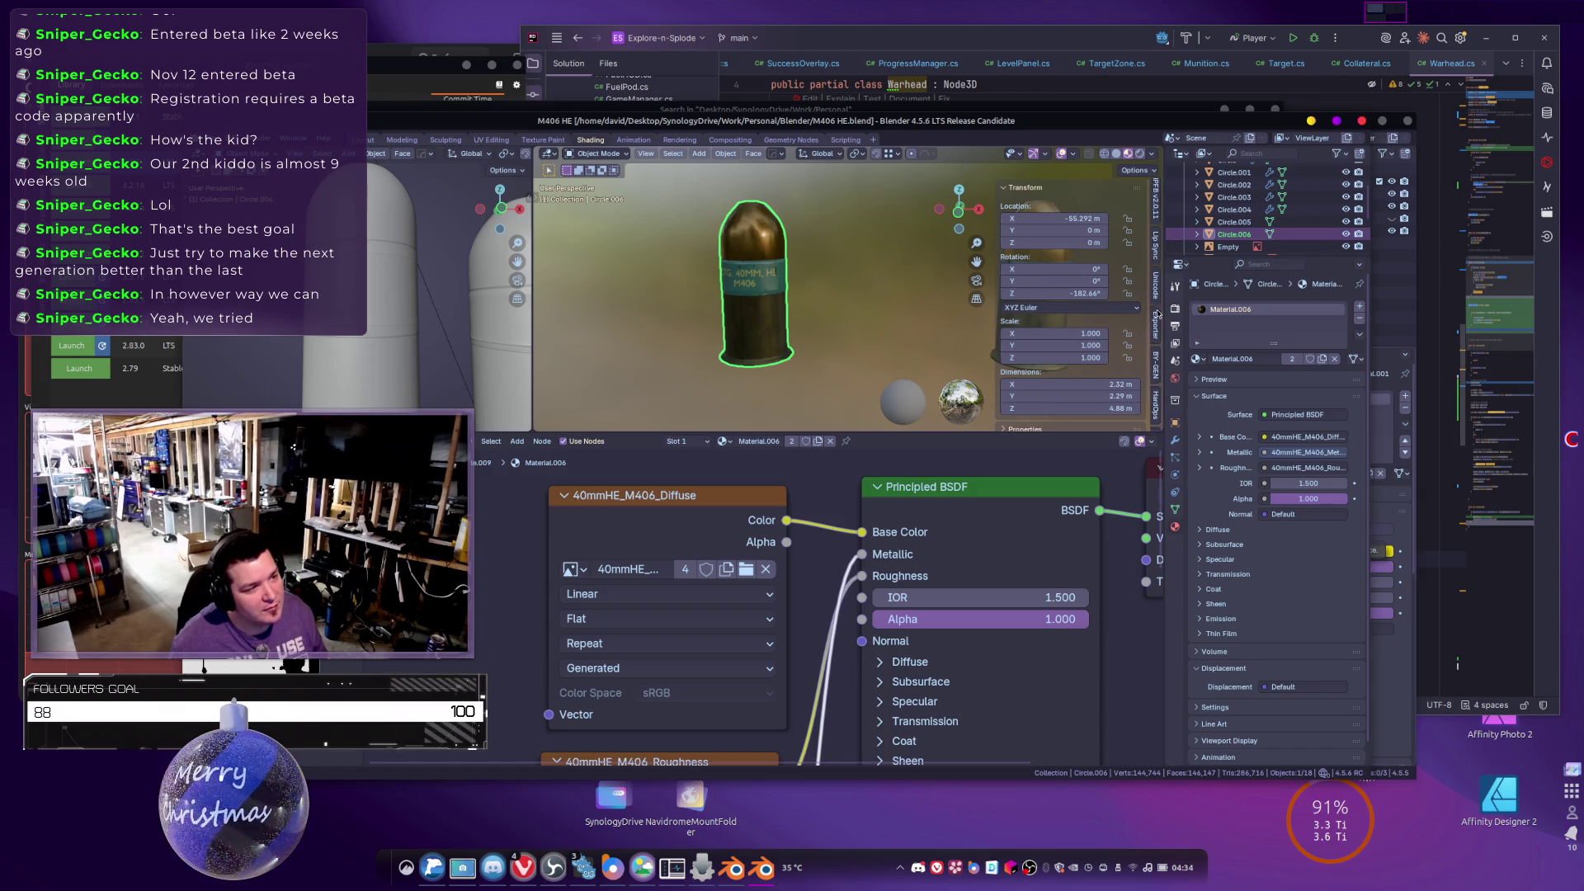
{"action": "left_click", "coordinate": [1157, 320]}
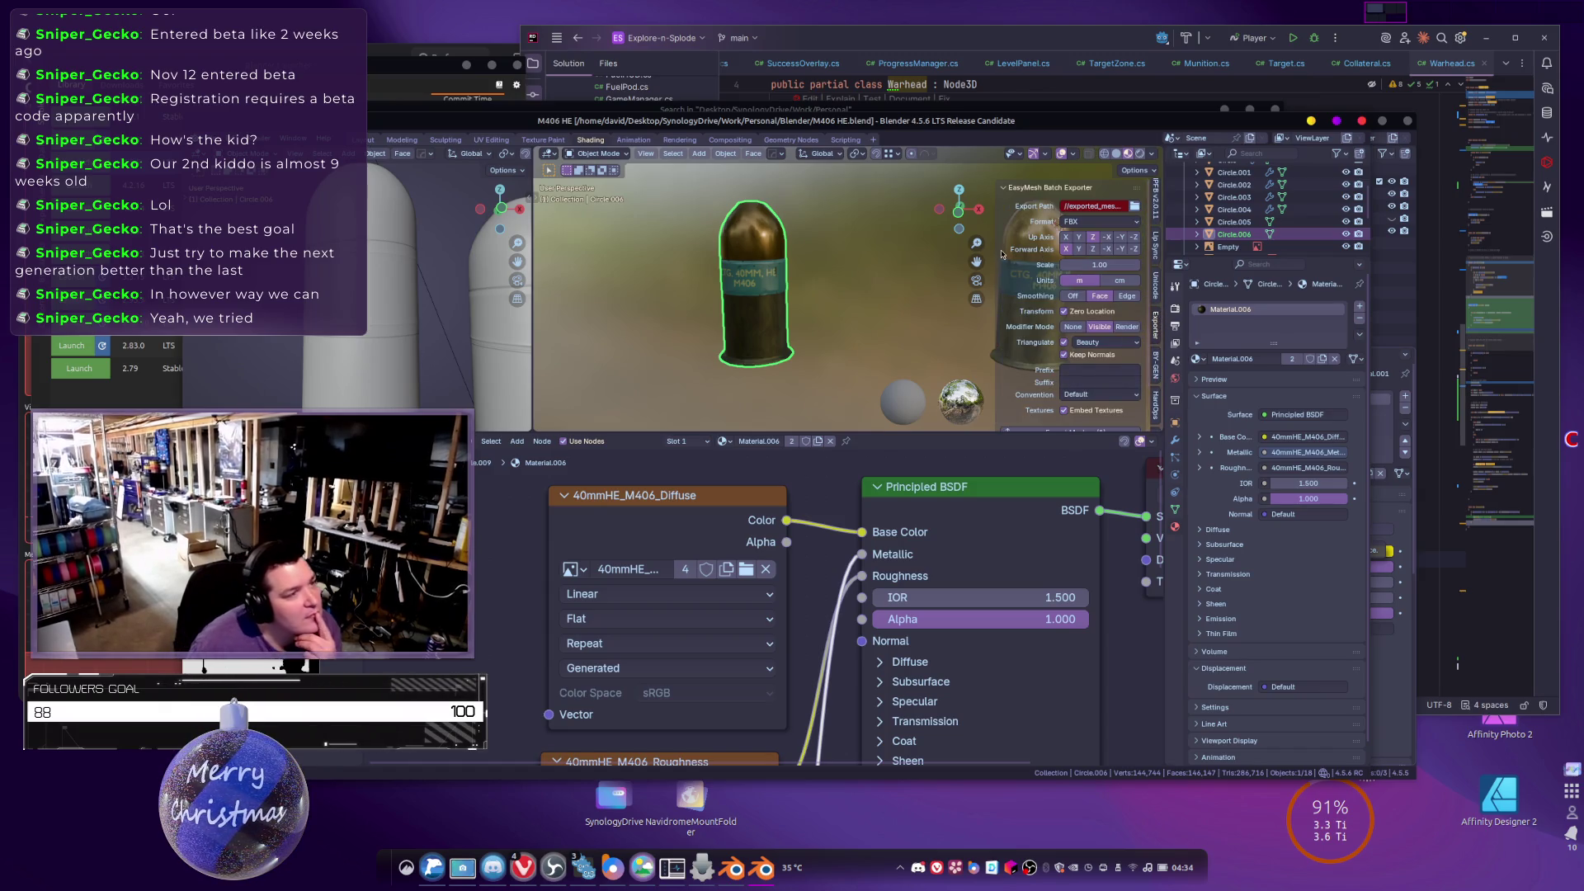
Set the export path to the parent Blender folder, filtering its files by 'm40'.
{"action": "left_click", "coordinate": [1135, 207]}
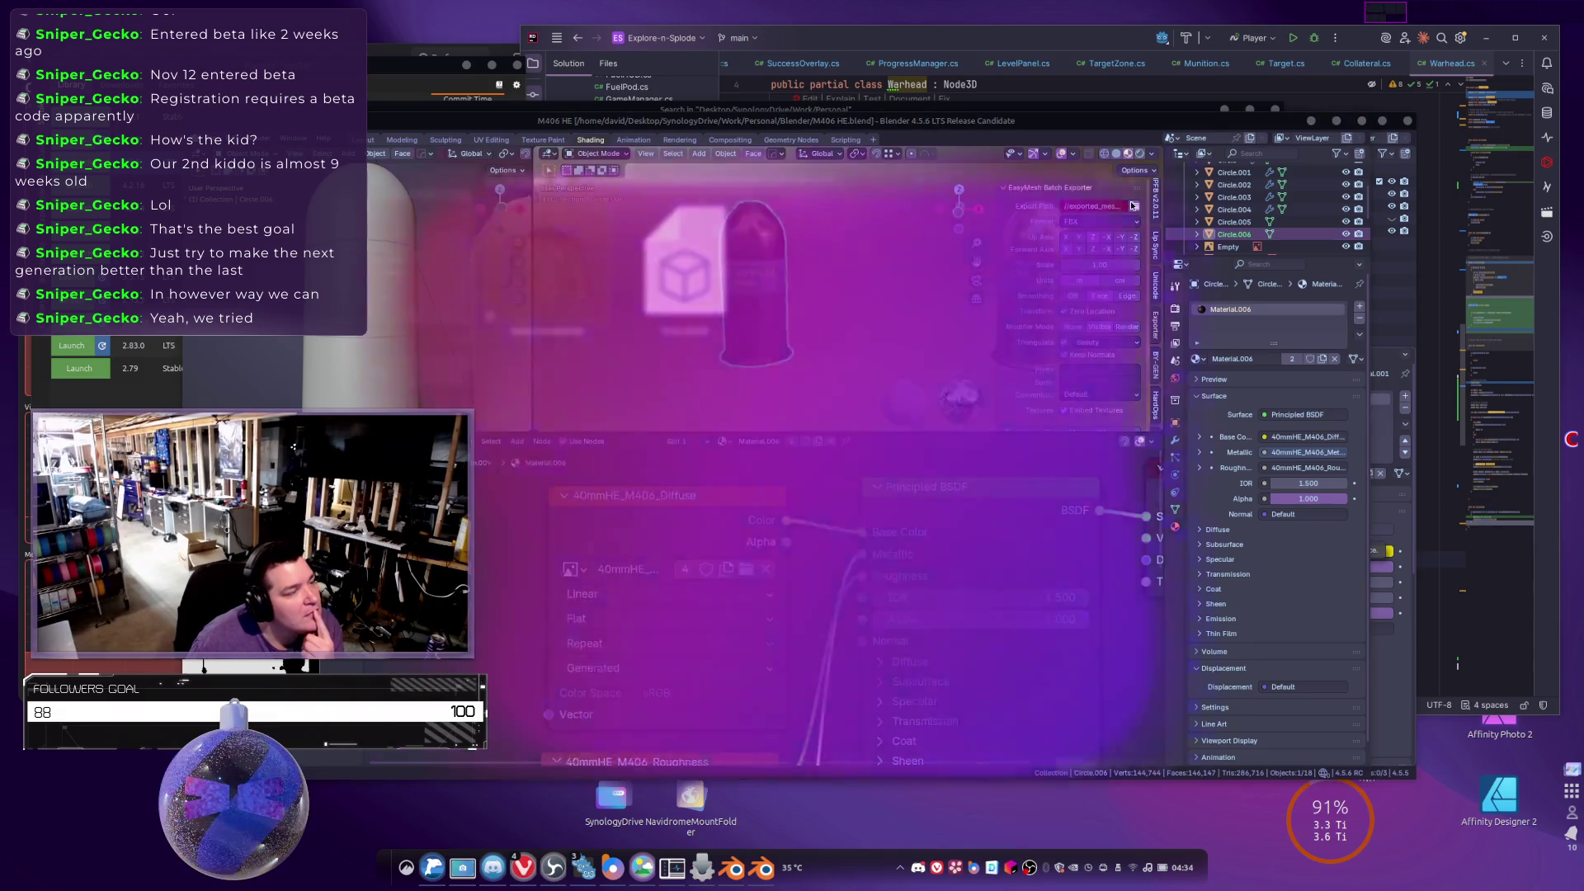
{"action": "left_click", "coordinate": [523, 176]}
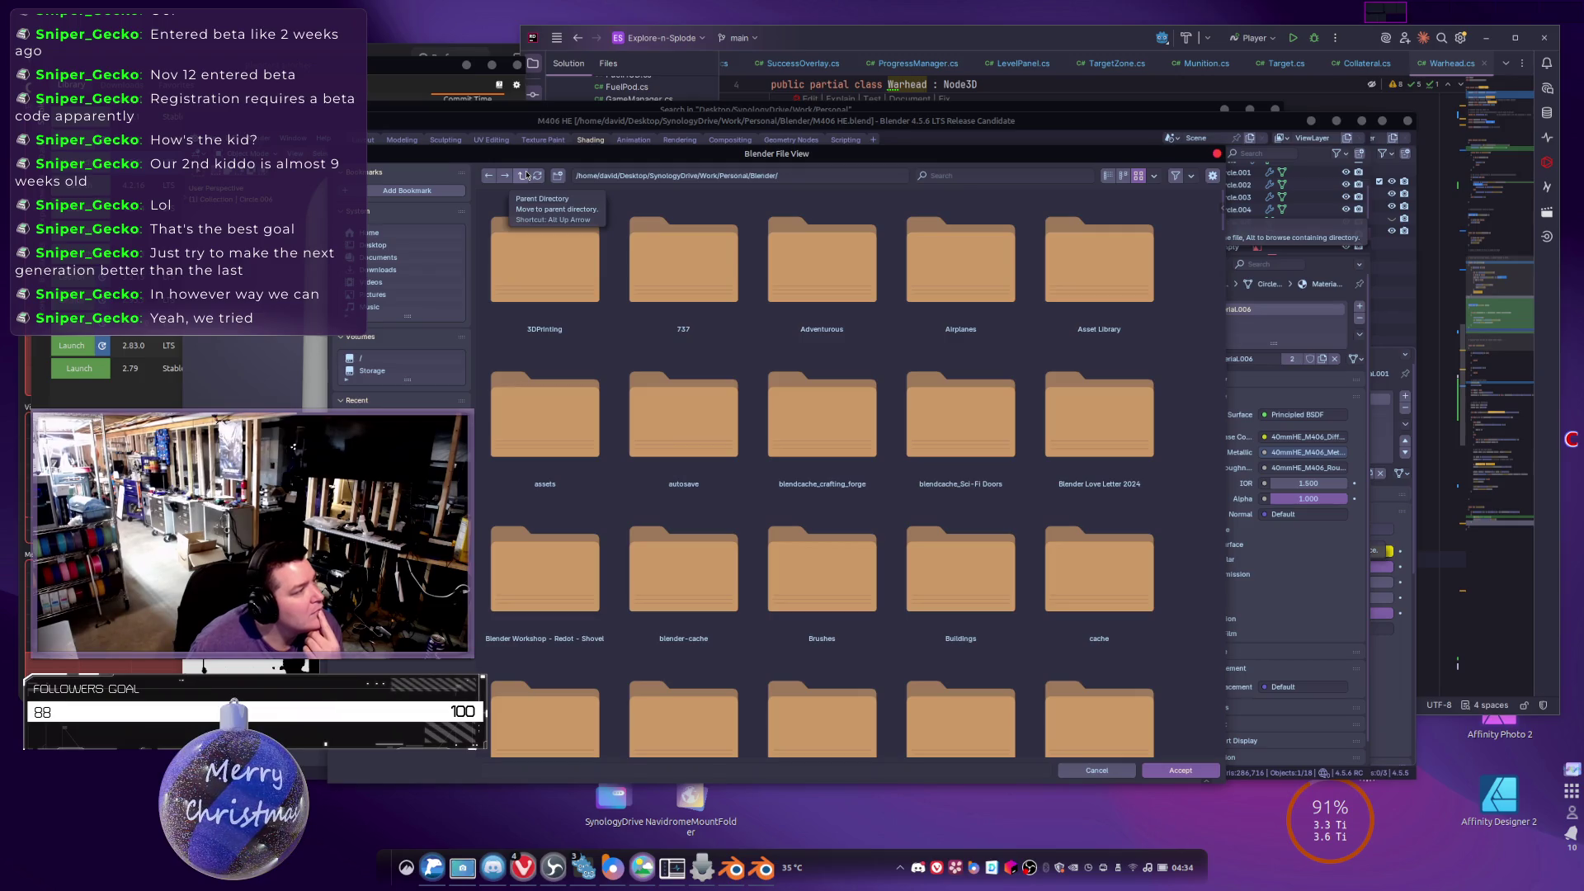
{"action": "scroll", "coordinate": [718, 330], "scroll_direction": "down", "scroll_amount": 10}
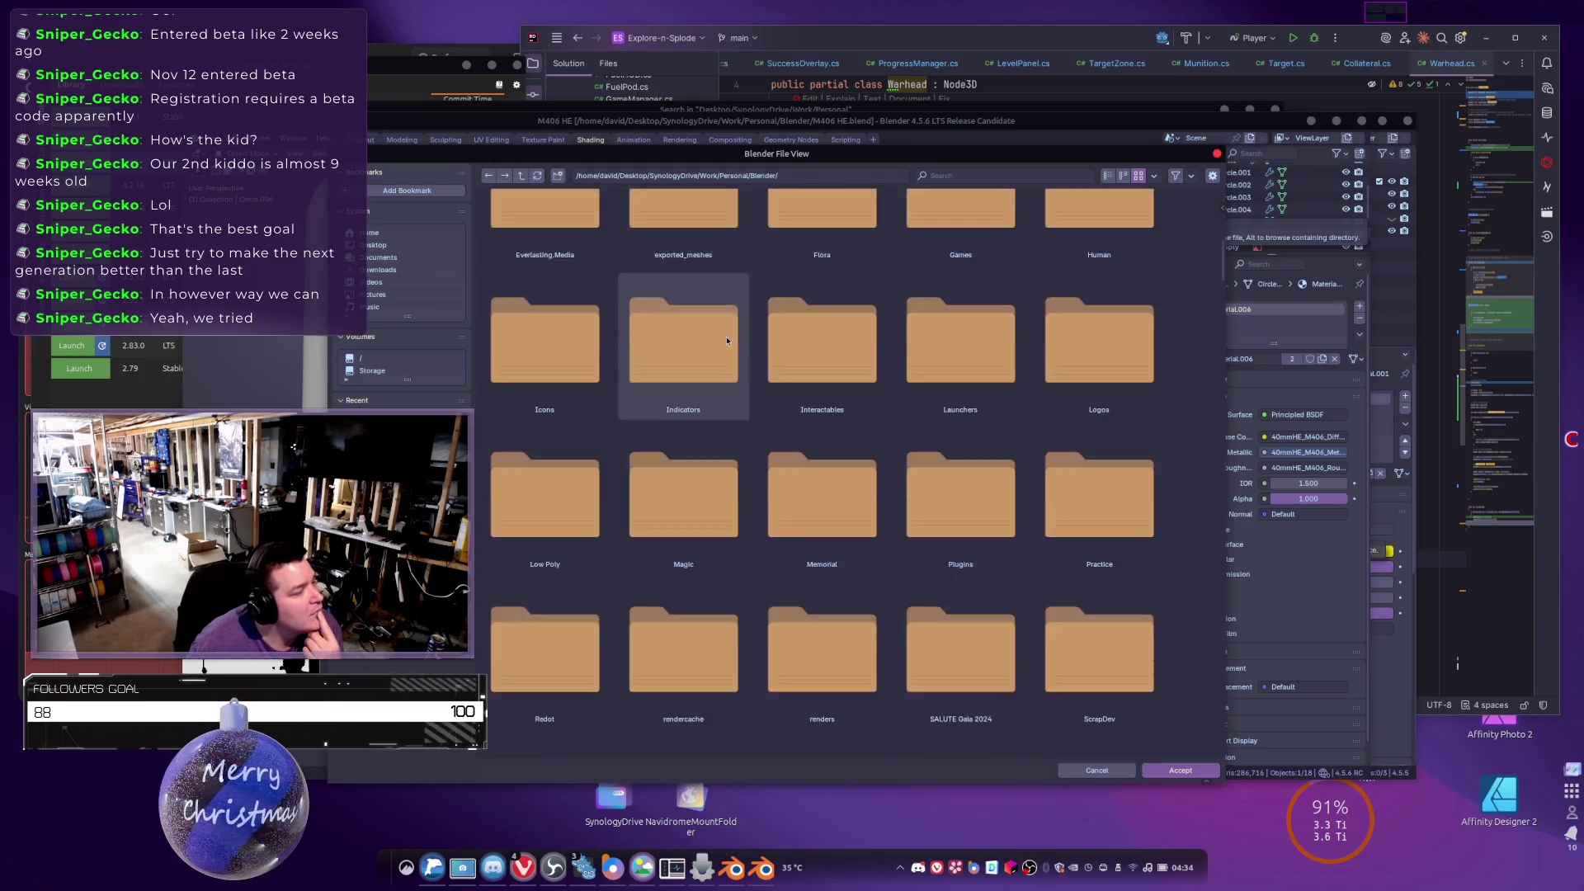
{"action": "scroll", "coordinate": [738, 360], "scroll_direction": "up", "scroll_amount": 6}
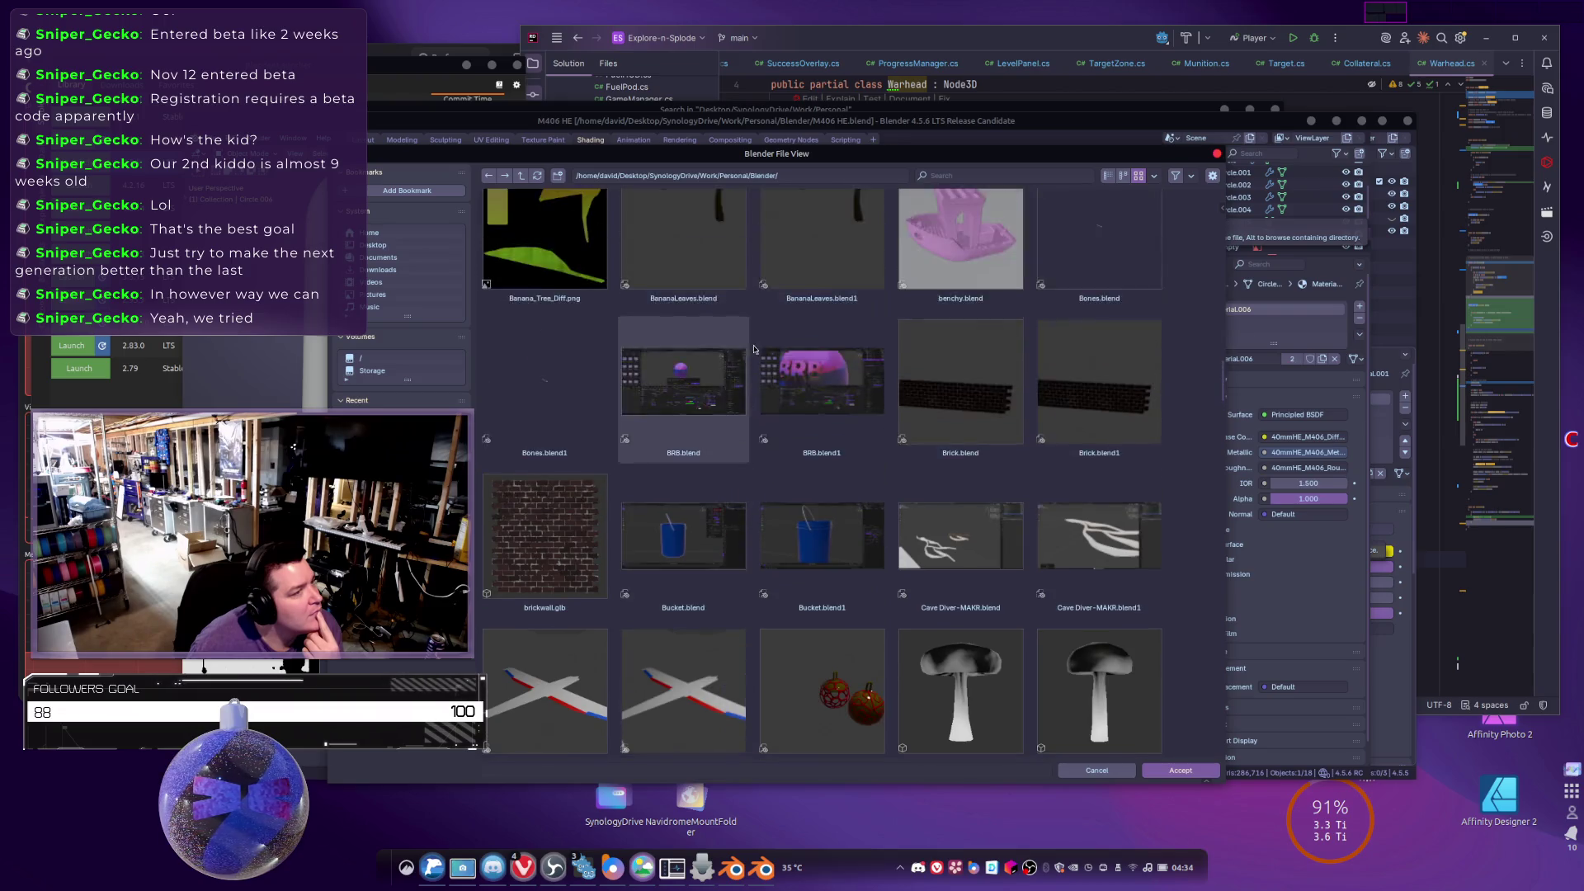
{"action": "left_click", "coordinate": [933, 181]}
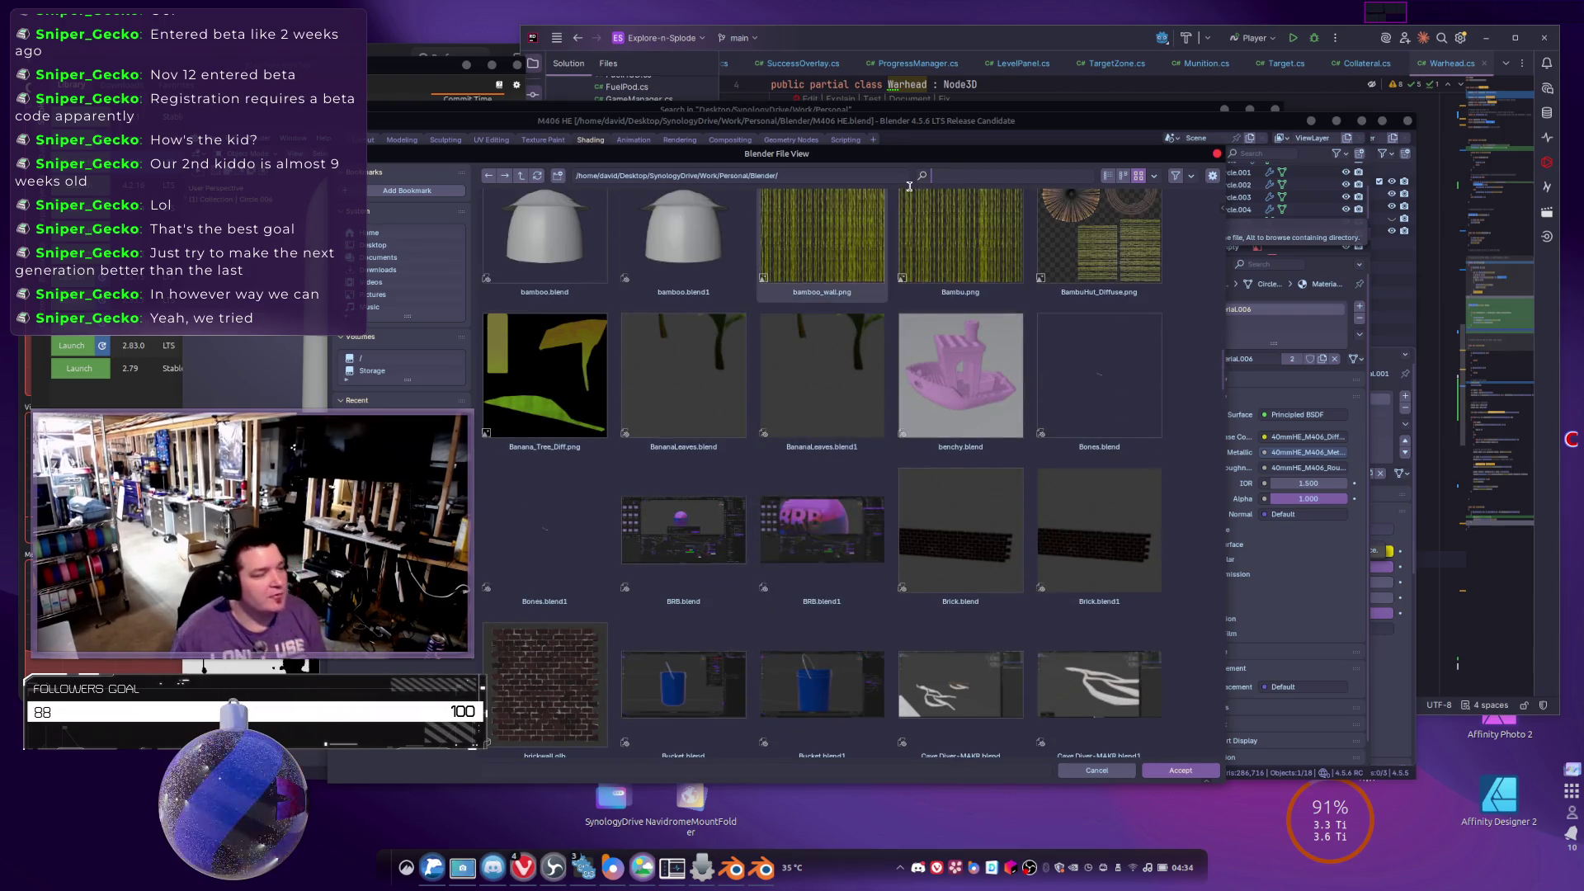
{"action": "type", "text": "m40"}
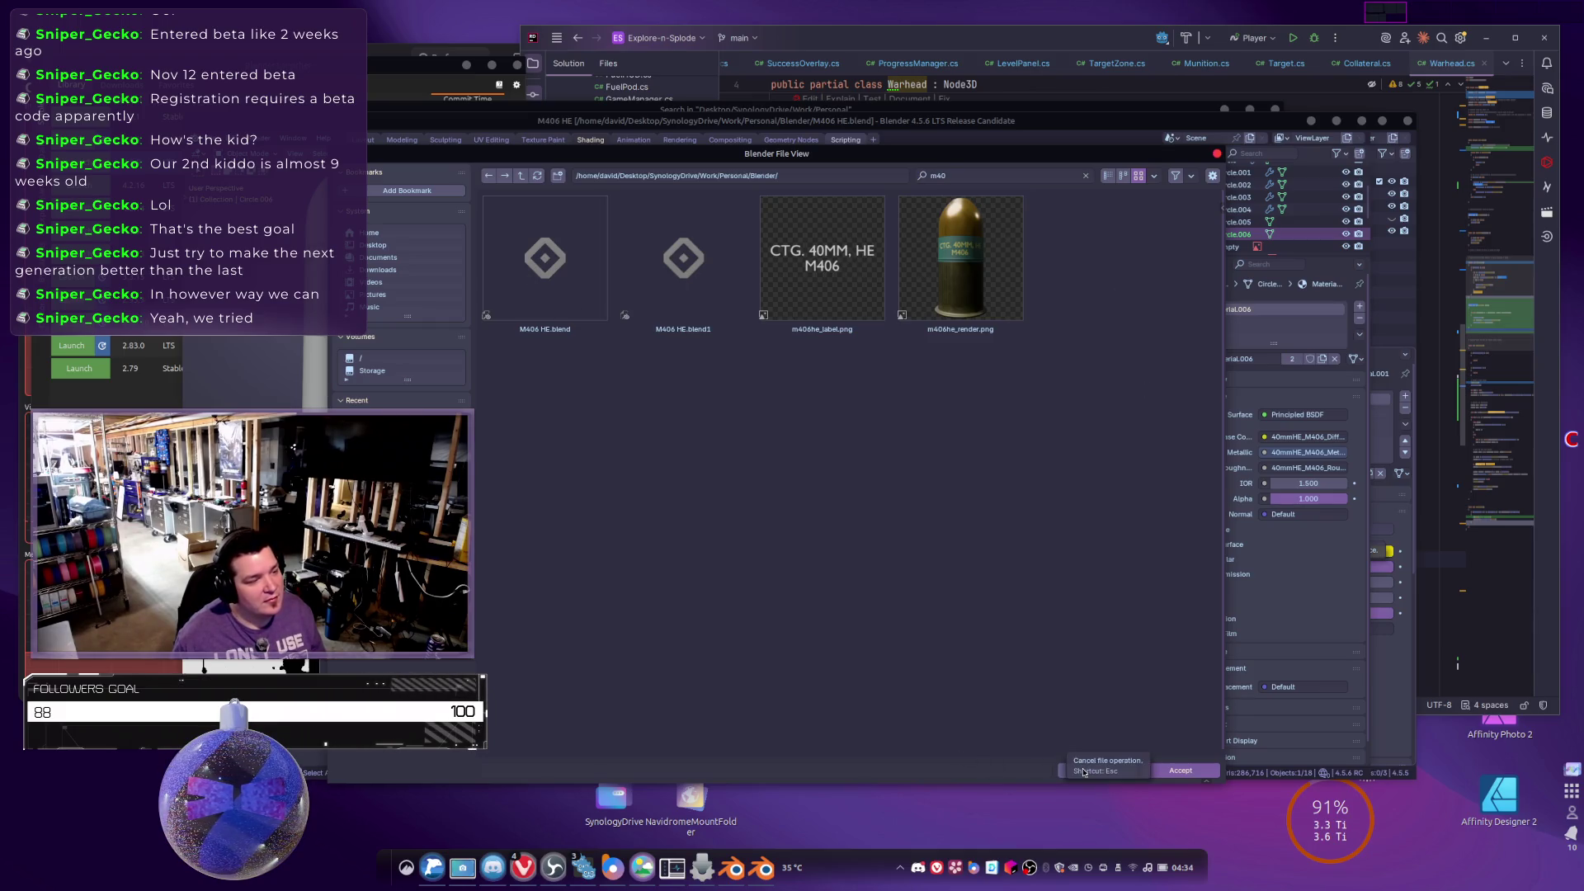
{"action": "left_click", "coordinate": [1162, 768]}
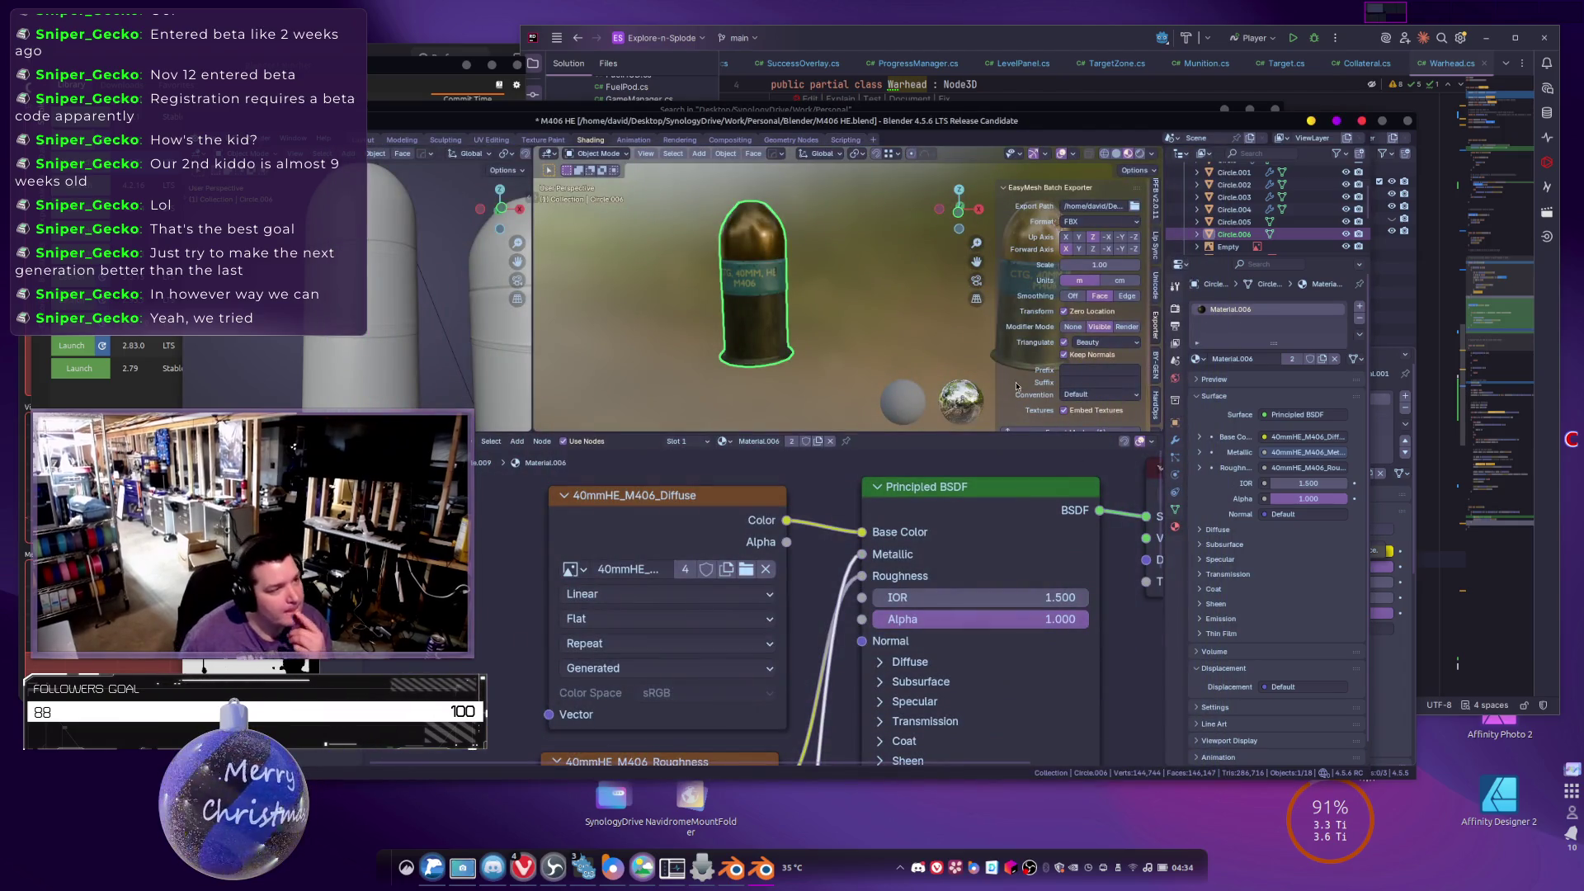
Set the exporter format to glTF with the Godot naming convention.
{"action": "left_click", "coordinate": [1100, 221]}
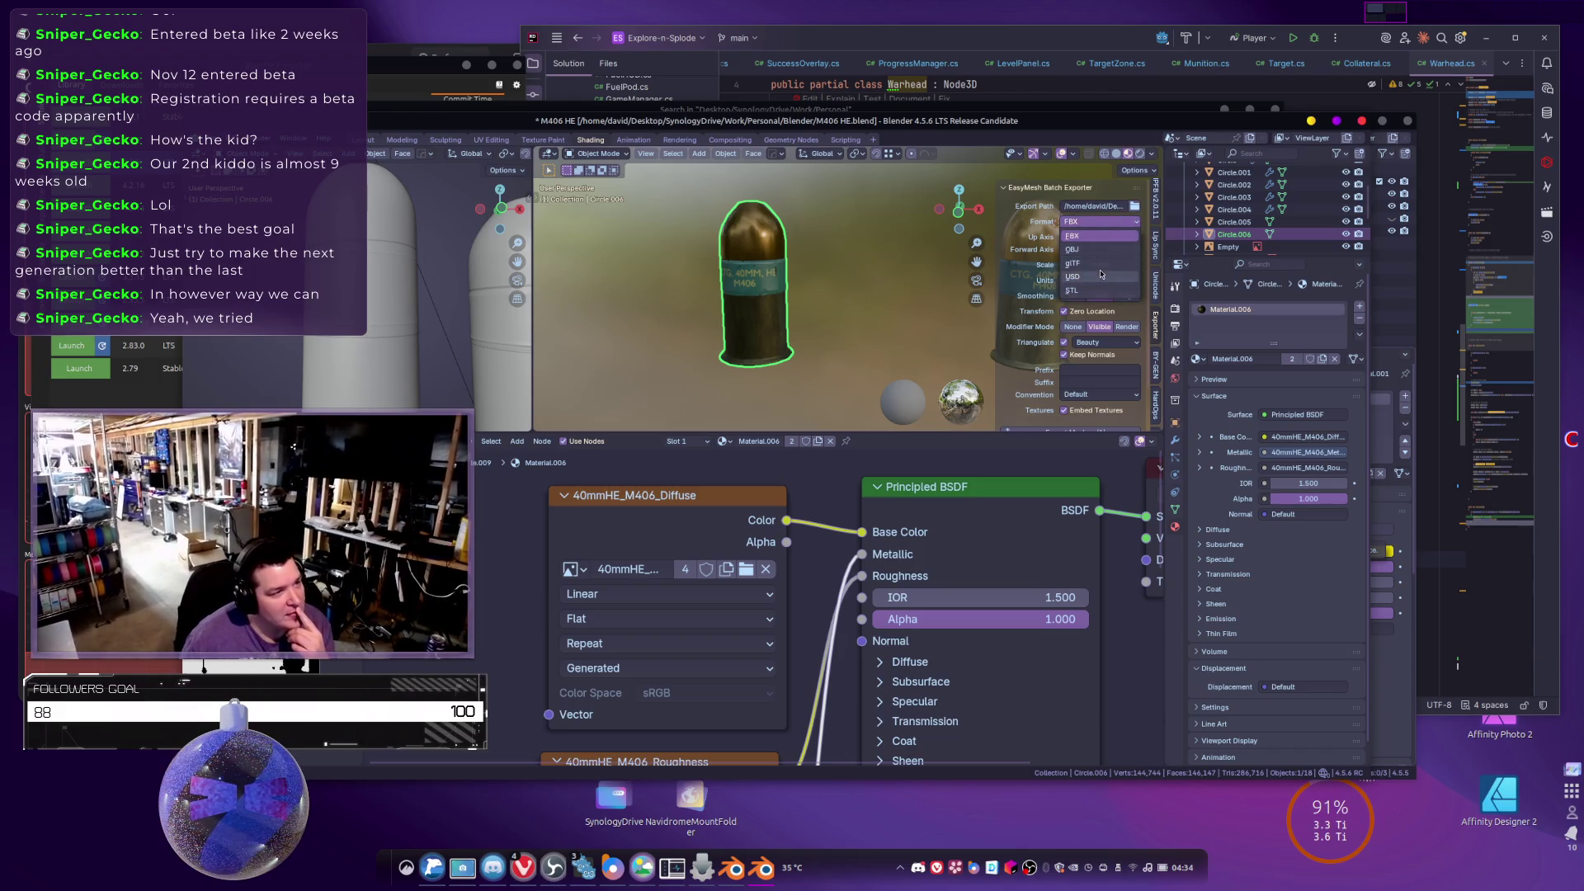
{"action": "left_click", "coordinate": [1097, 263]}
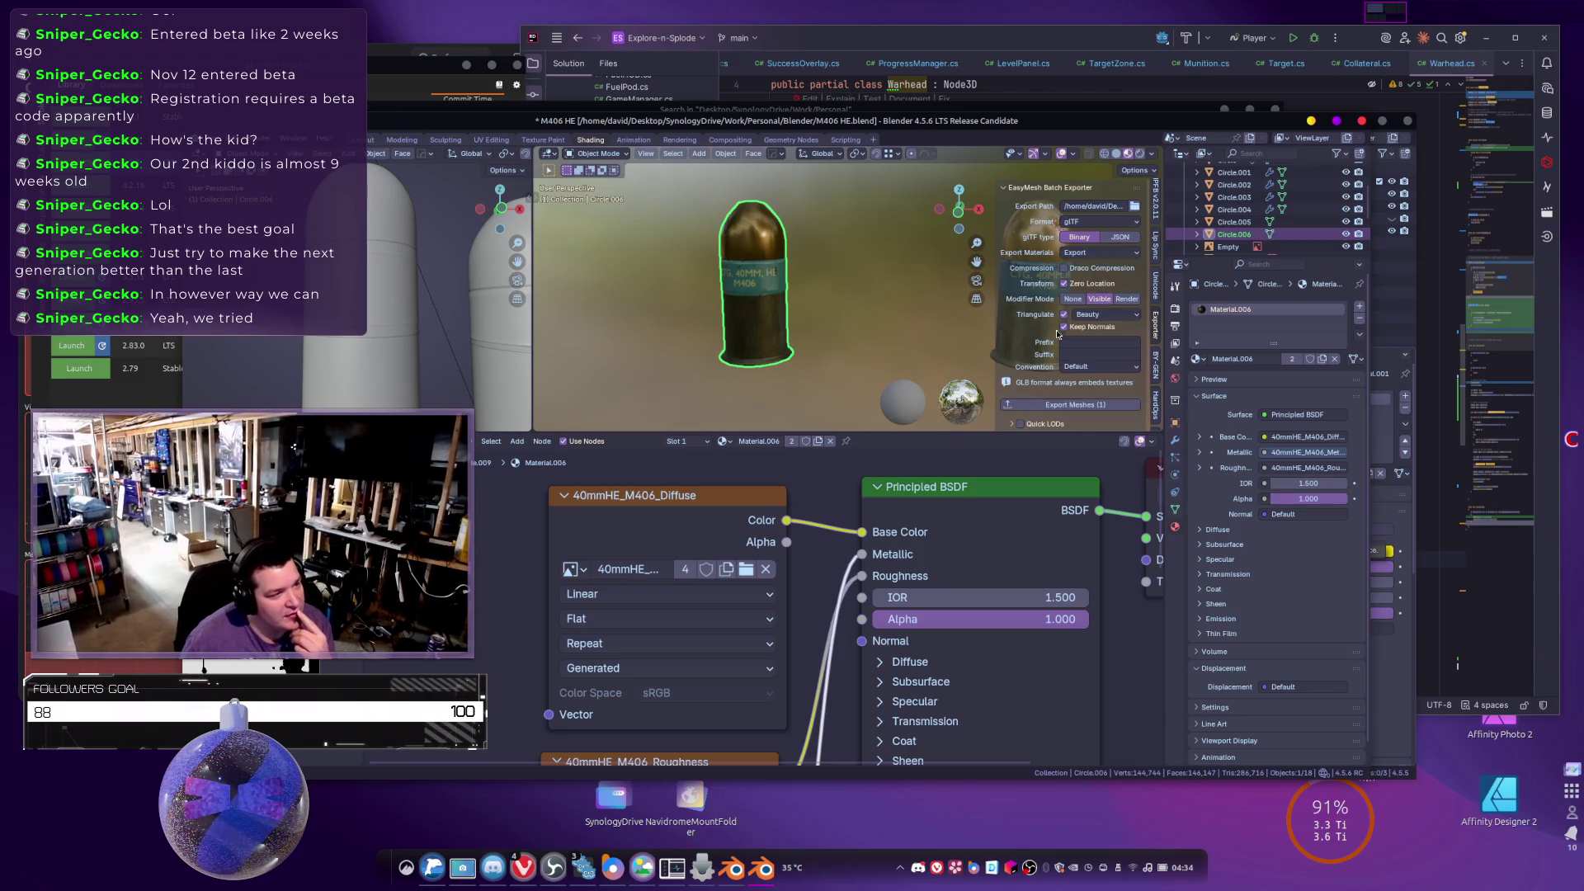
{"action": "left_click", "coordinate": [1098, 368]}
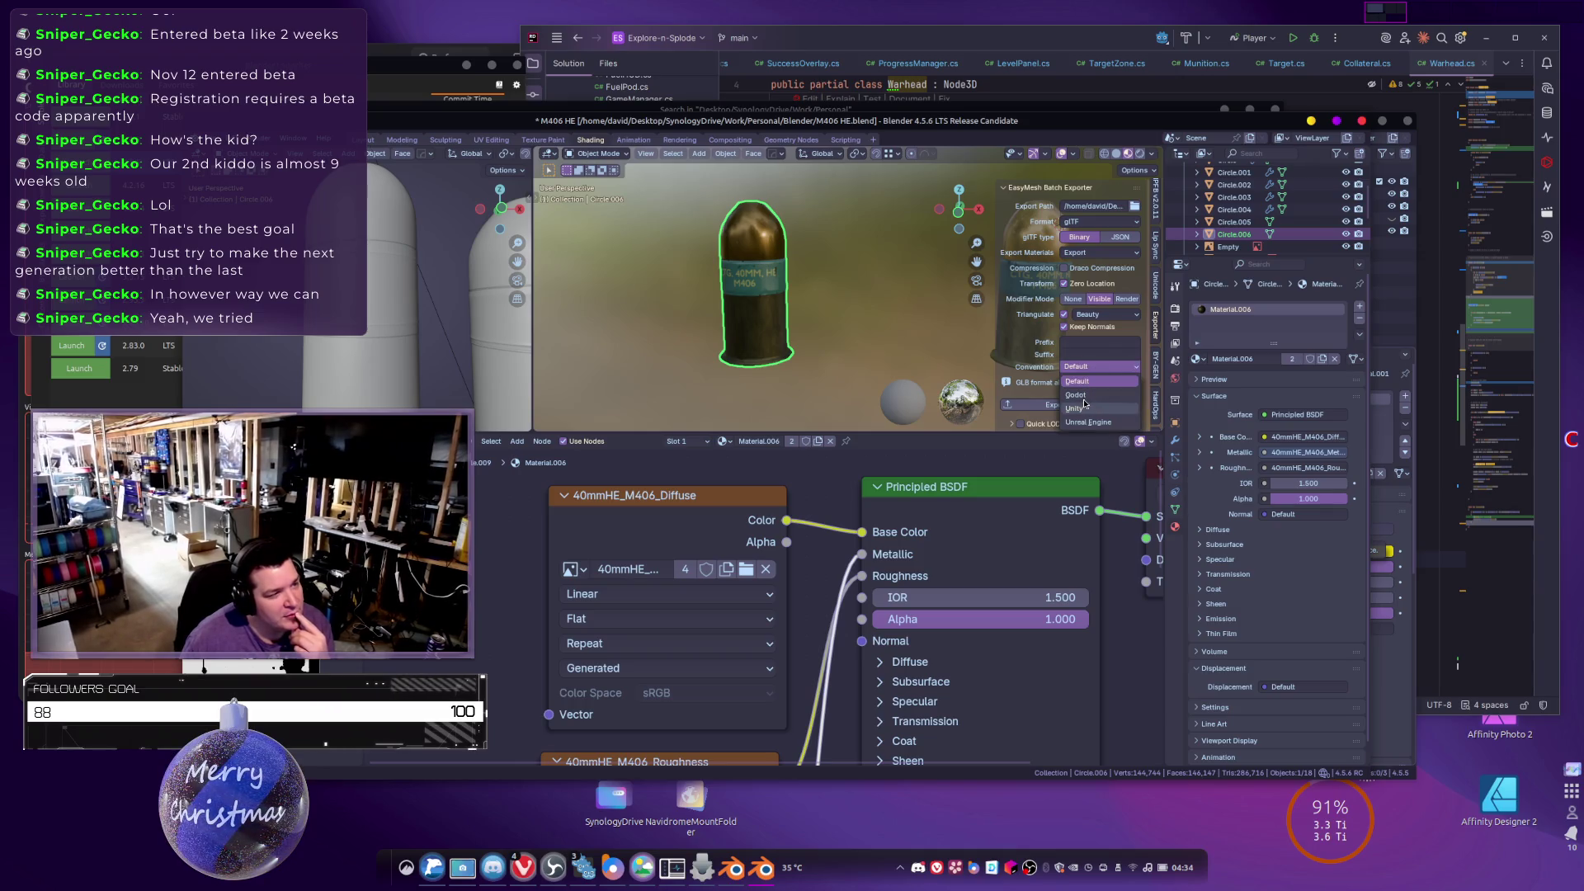
{"action": "left_click", "coordinate": [1083, 397]}
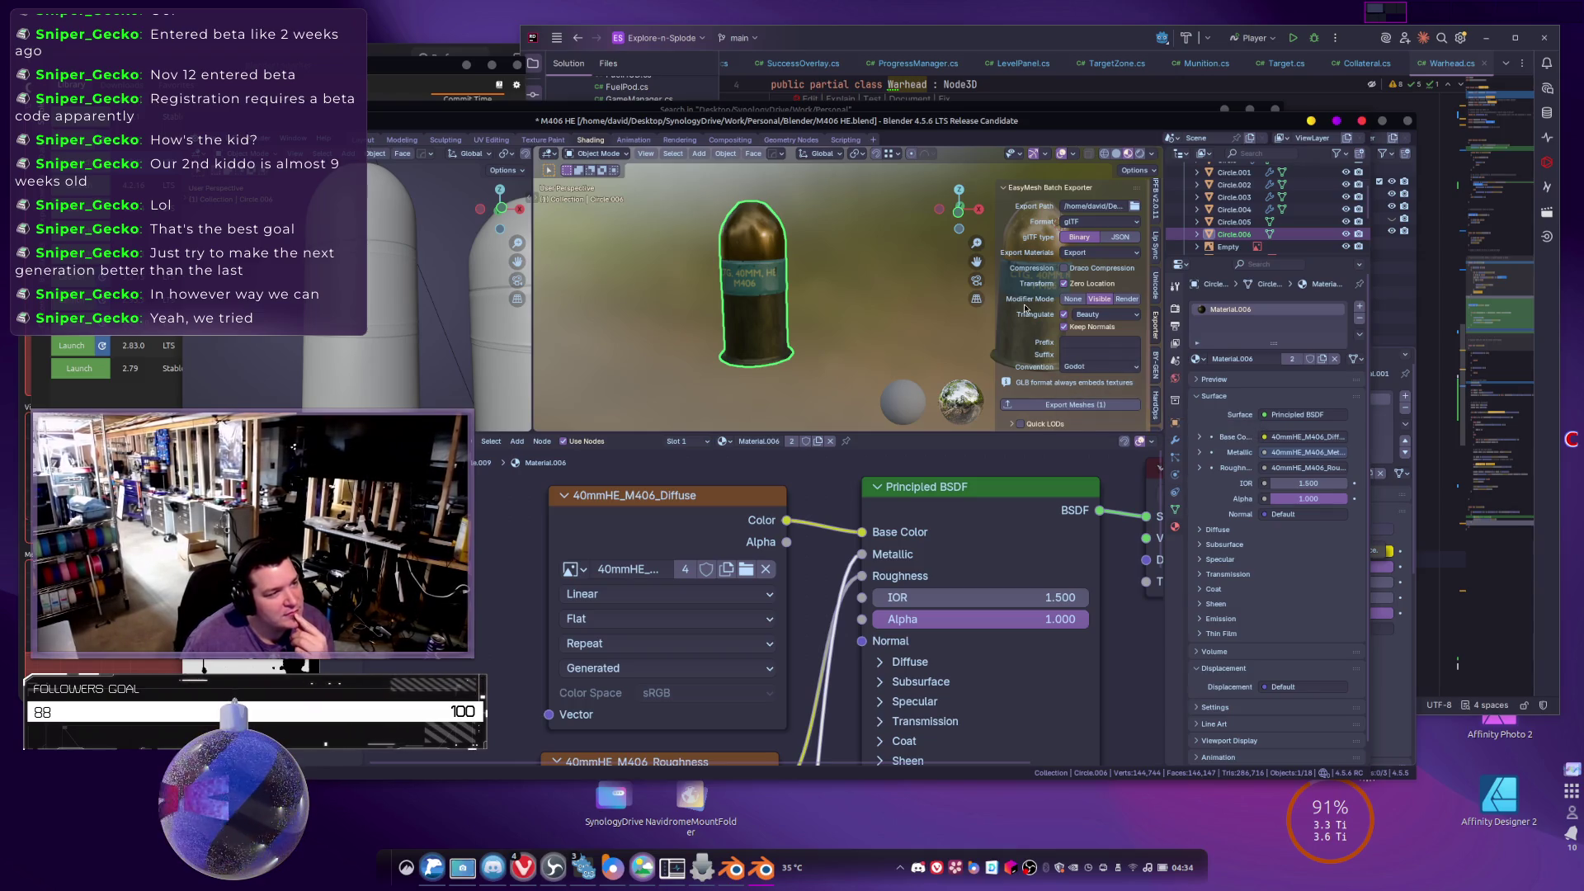
Rename the Circle.006 object to M406HE.
{"action": "double_click", "coordinate": [1220, 235]}
{"action": "type", "text": "M406HE_"}
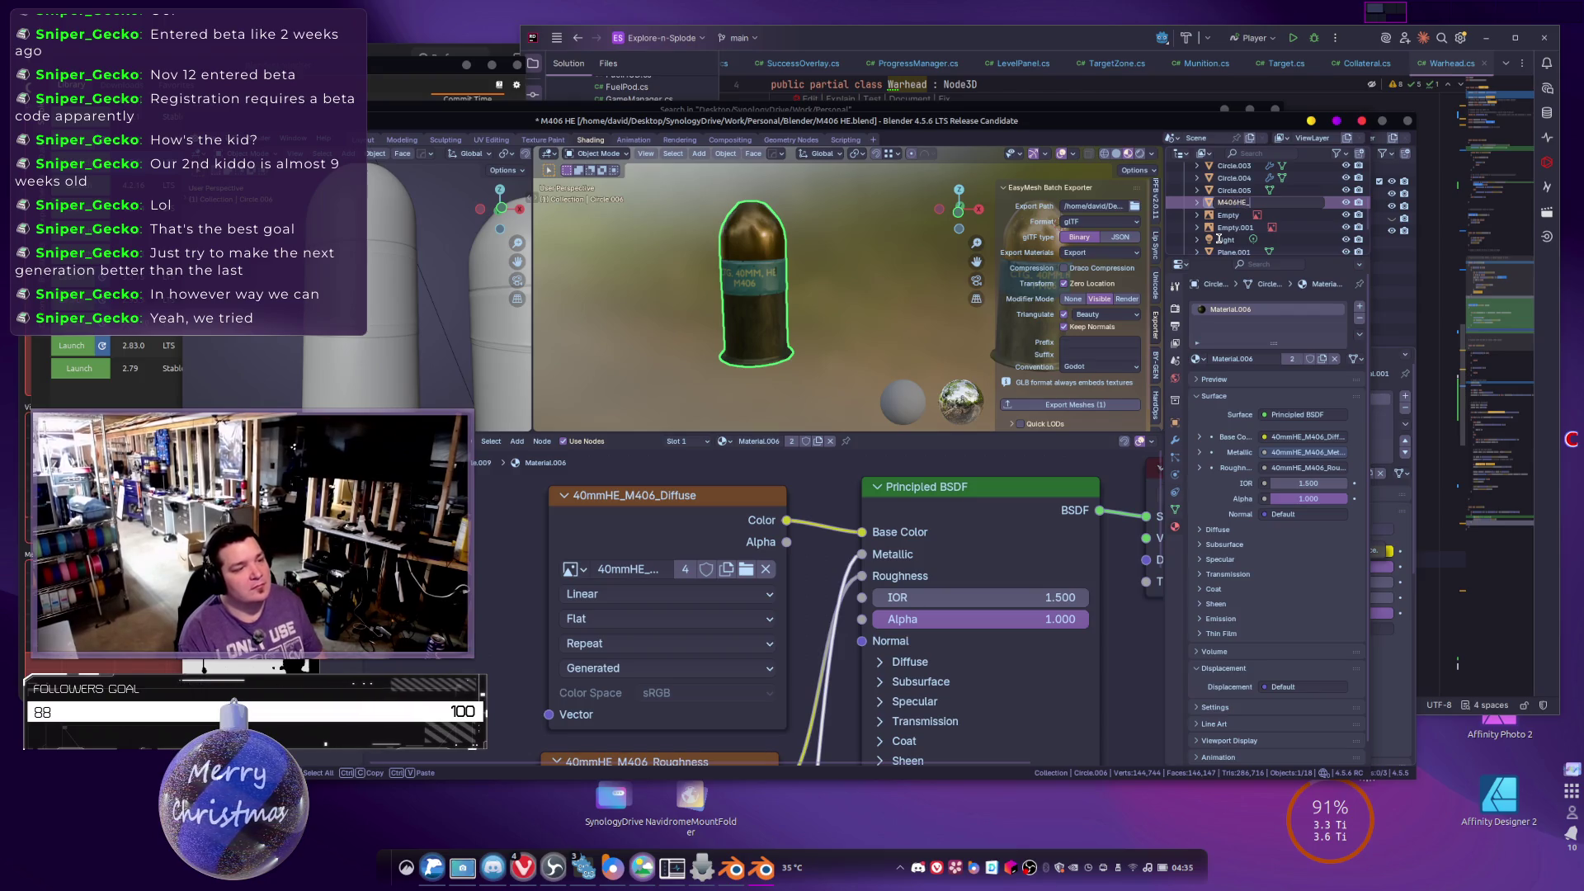
{"action": "key", "text": "BackSpace"}
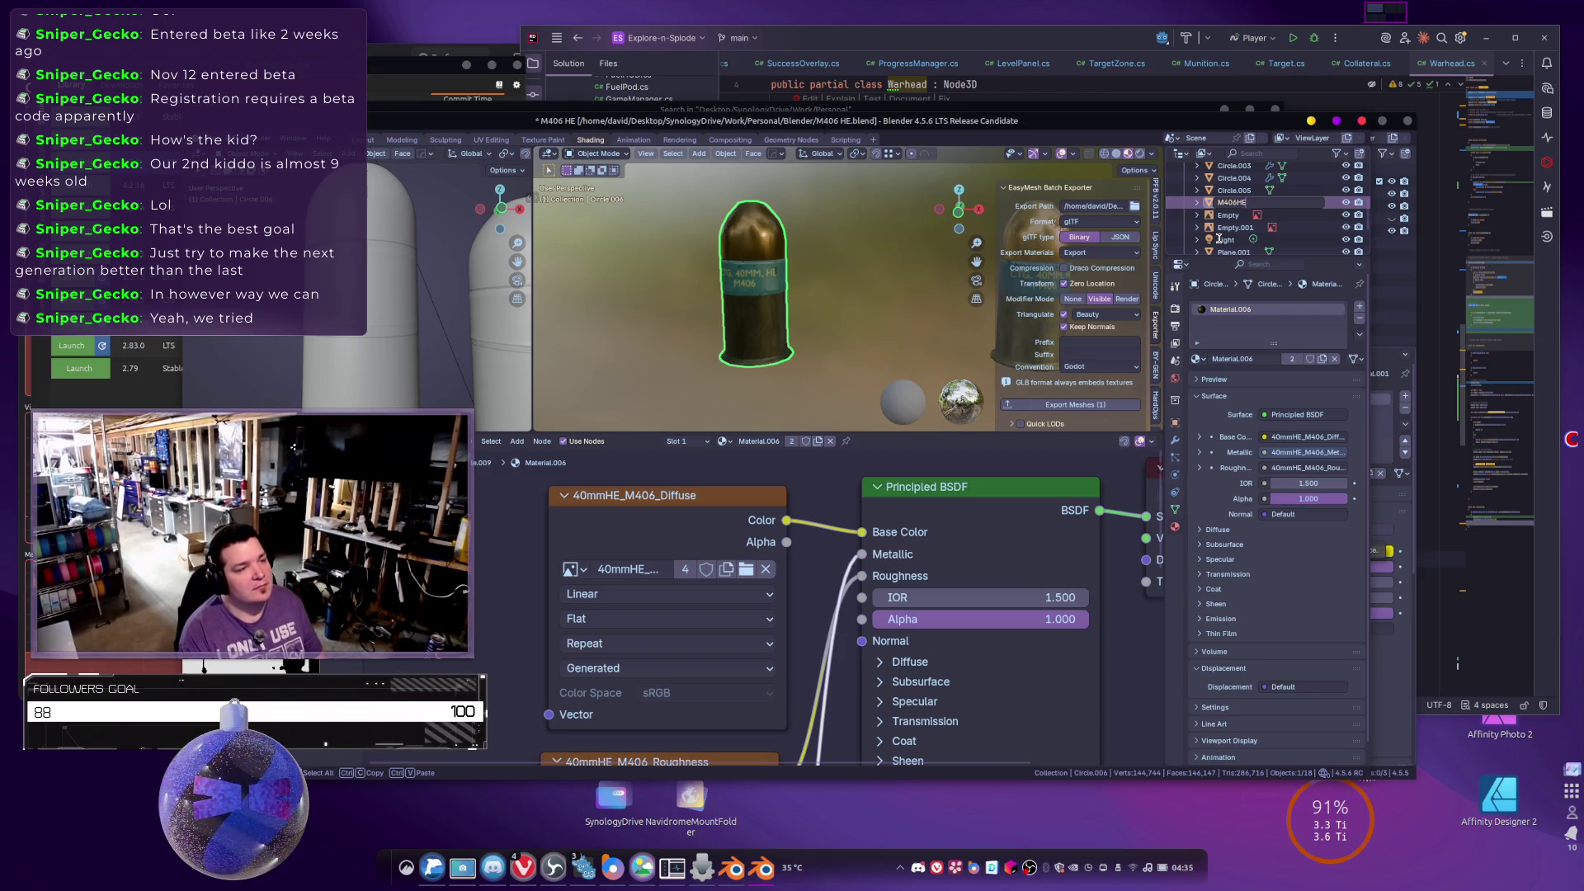
{"action": "key", "text": "Return"}
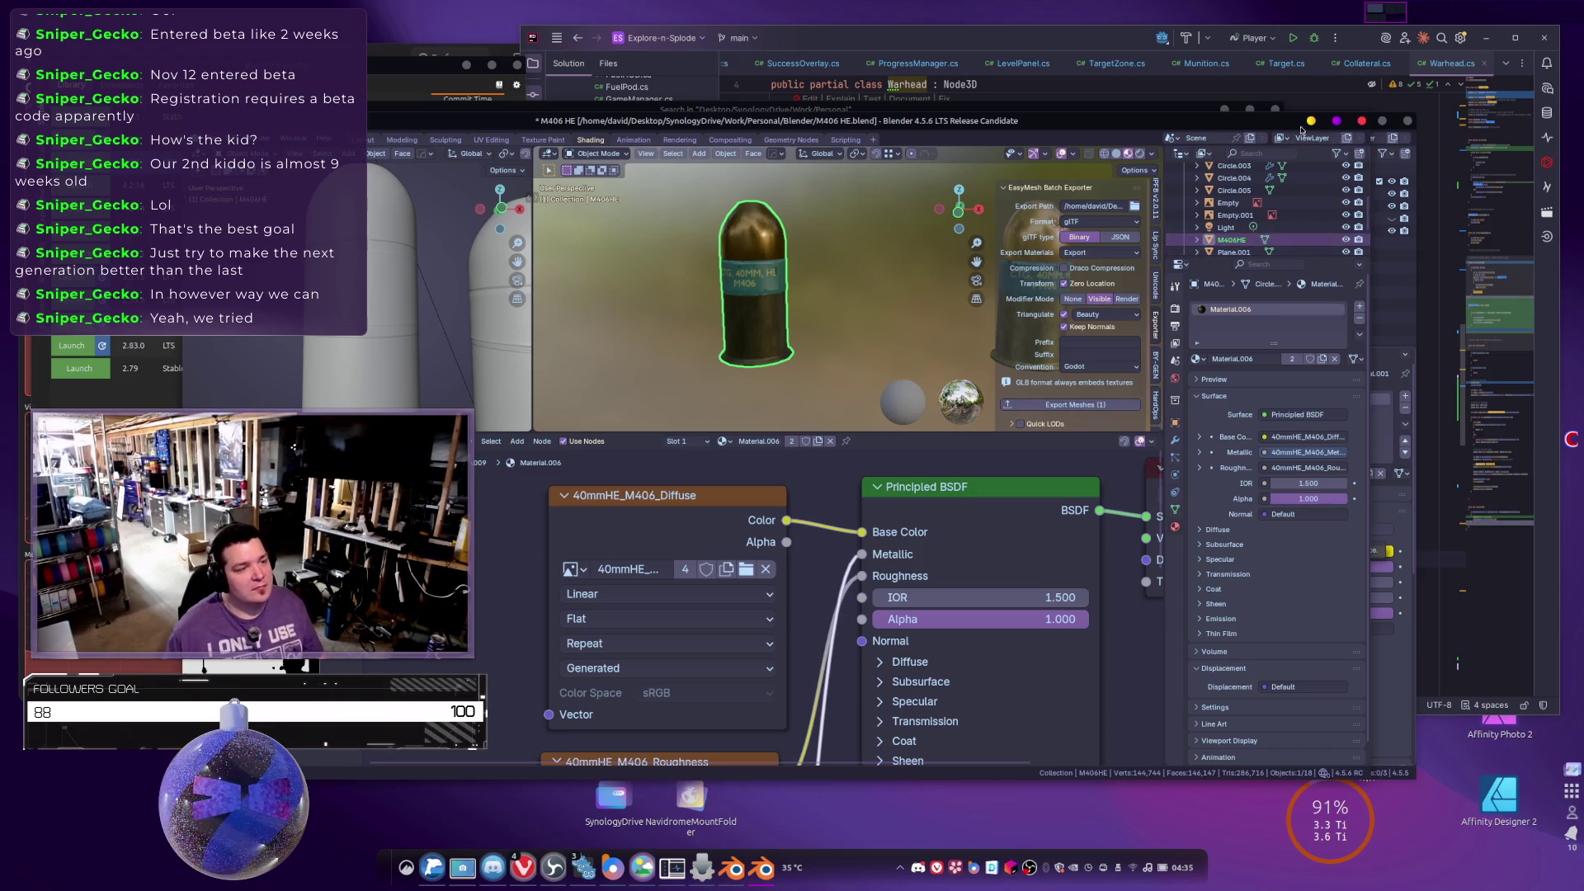
Rename its mesh to M406HE_LP and export the cartridge as glTF.
{"action": "left_click", "coordinate": [1204, 241]}
{"action": "scroll", "coordinate": [1252, 208], "scroll_direction": "down", "scroll_amount": 3}
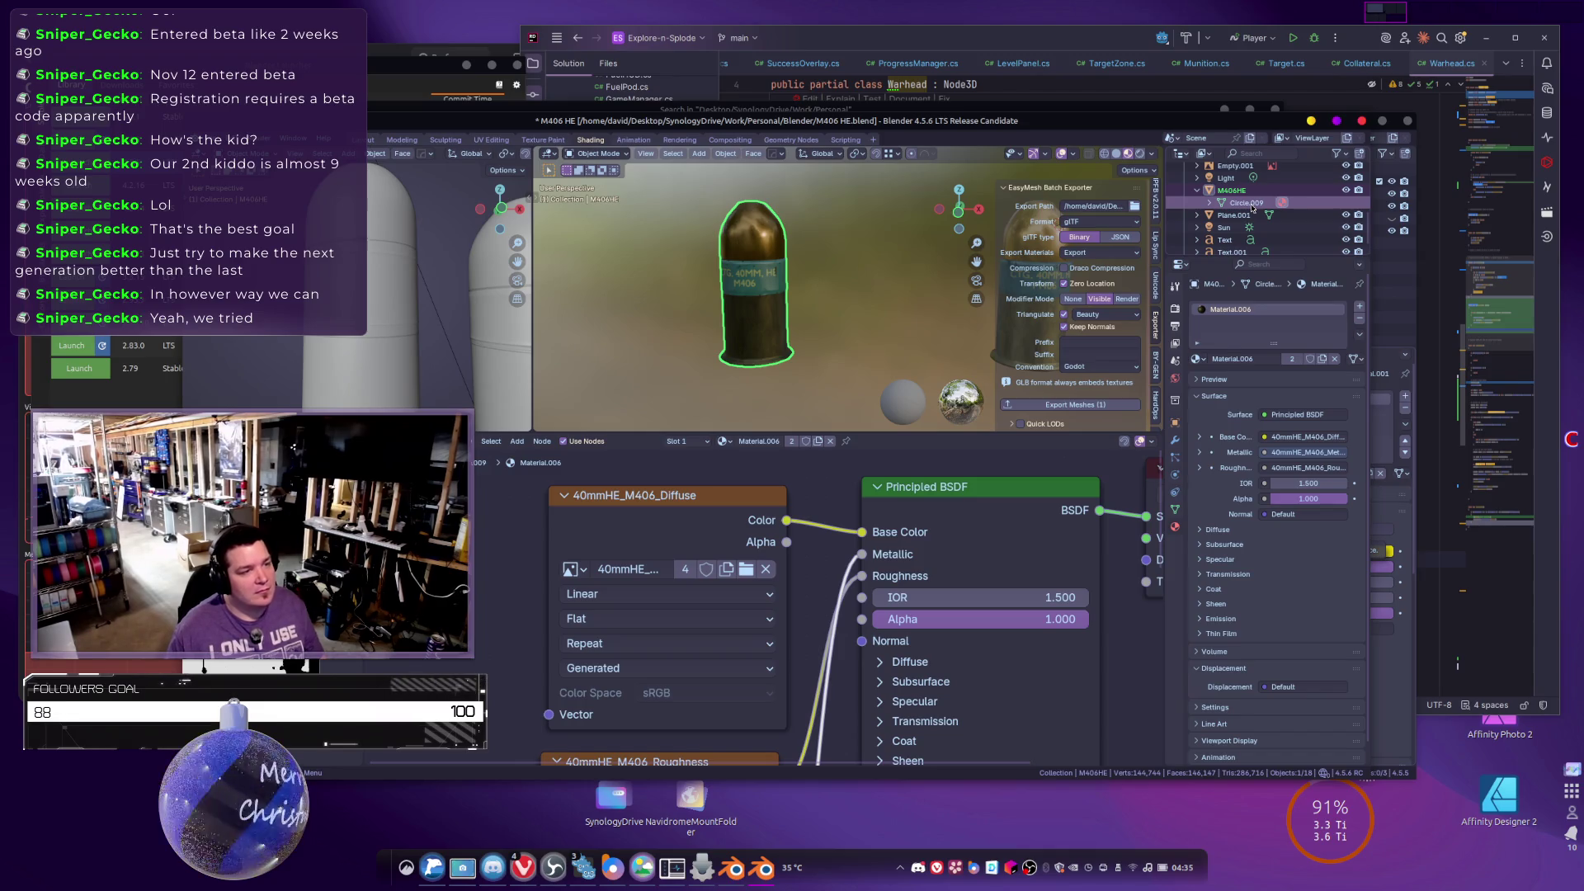
{"action": "double_click", "coordinate": [1246, 203]}
{"action": "type", "text": "M406HE"}
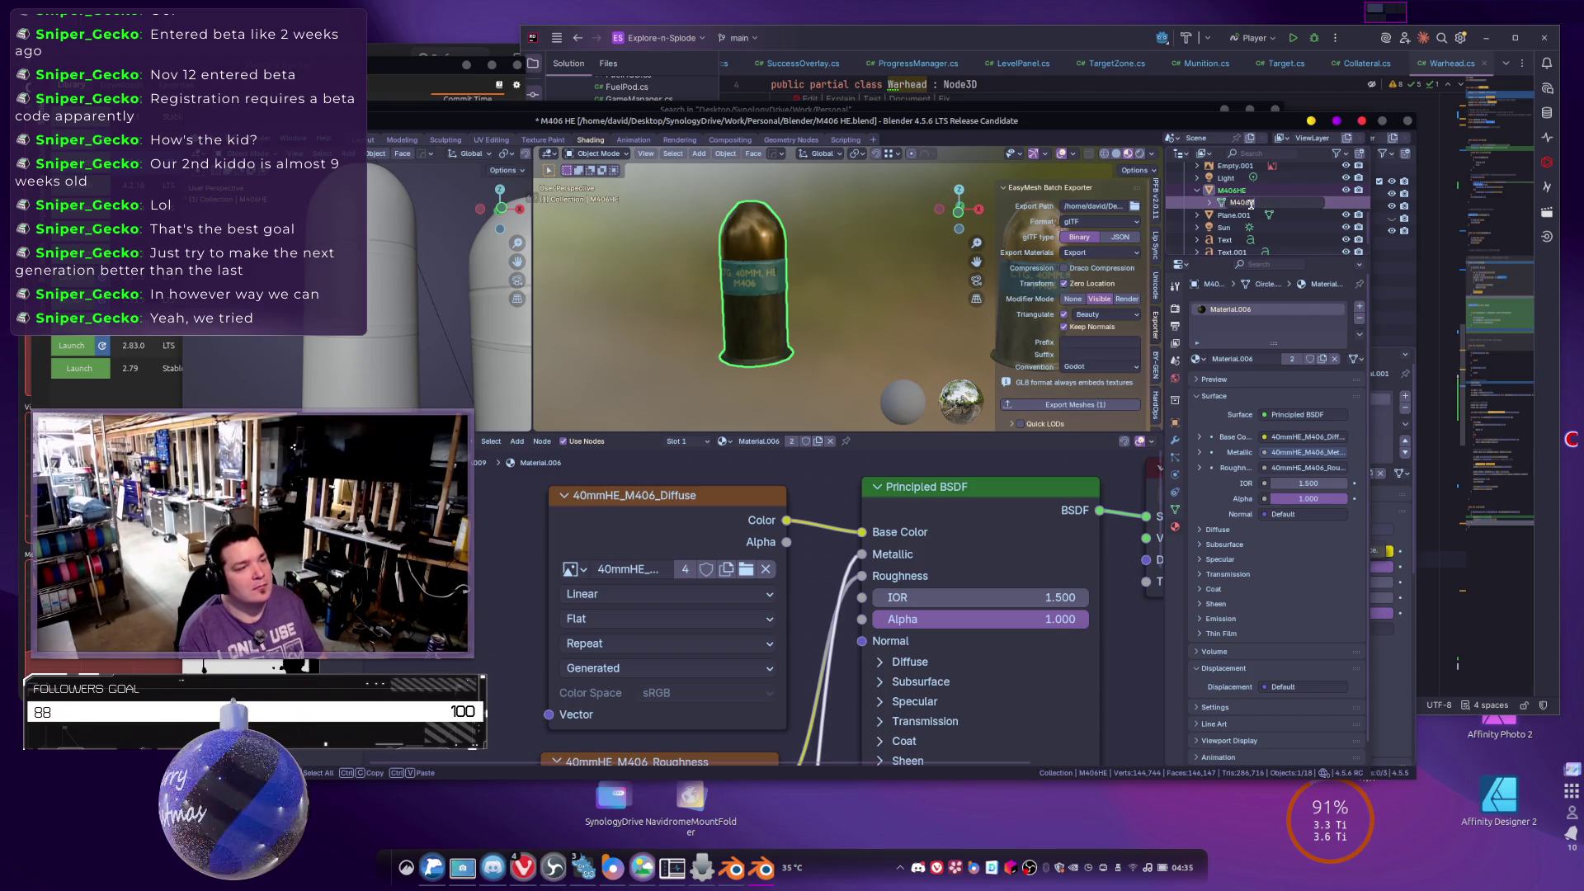
{"action": "key", "text": "Return"}
{"action": "double_click", "coordinate": [1247, 203]}
{"action": "left_click", "coordinate": [1267, 205]}
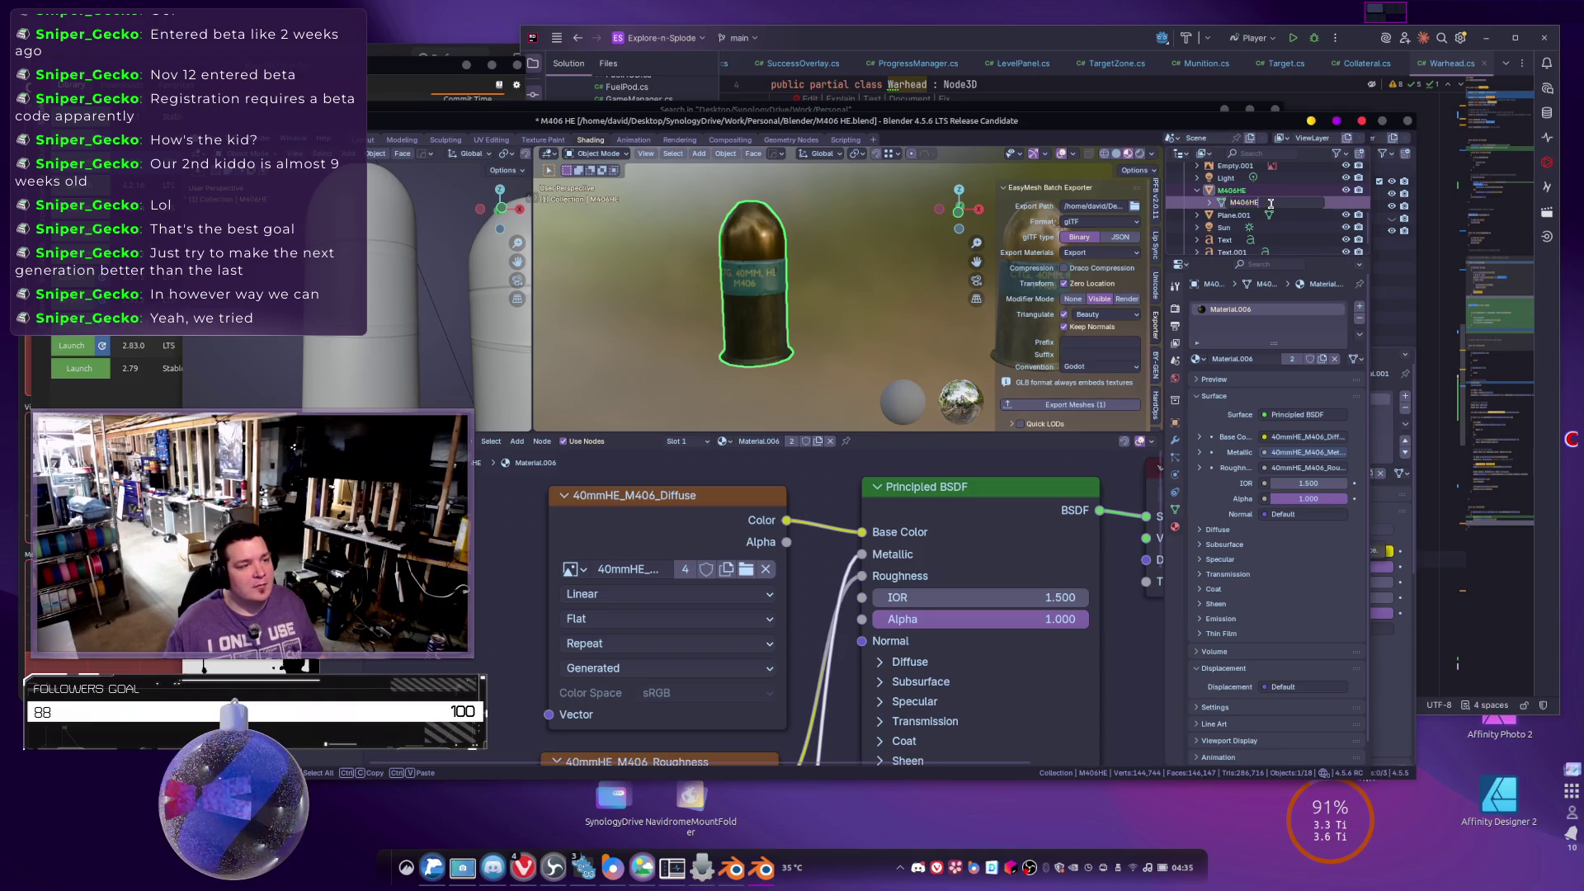
{"action": "type", "text": "_LP"}
{"action": "key", "text": "Return"}
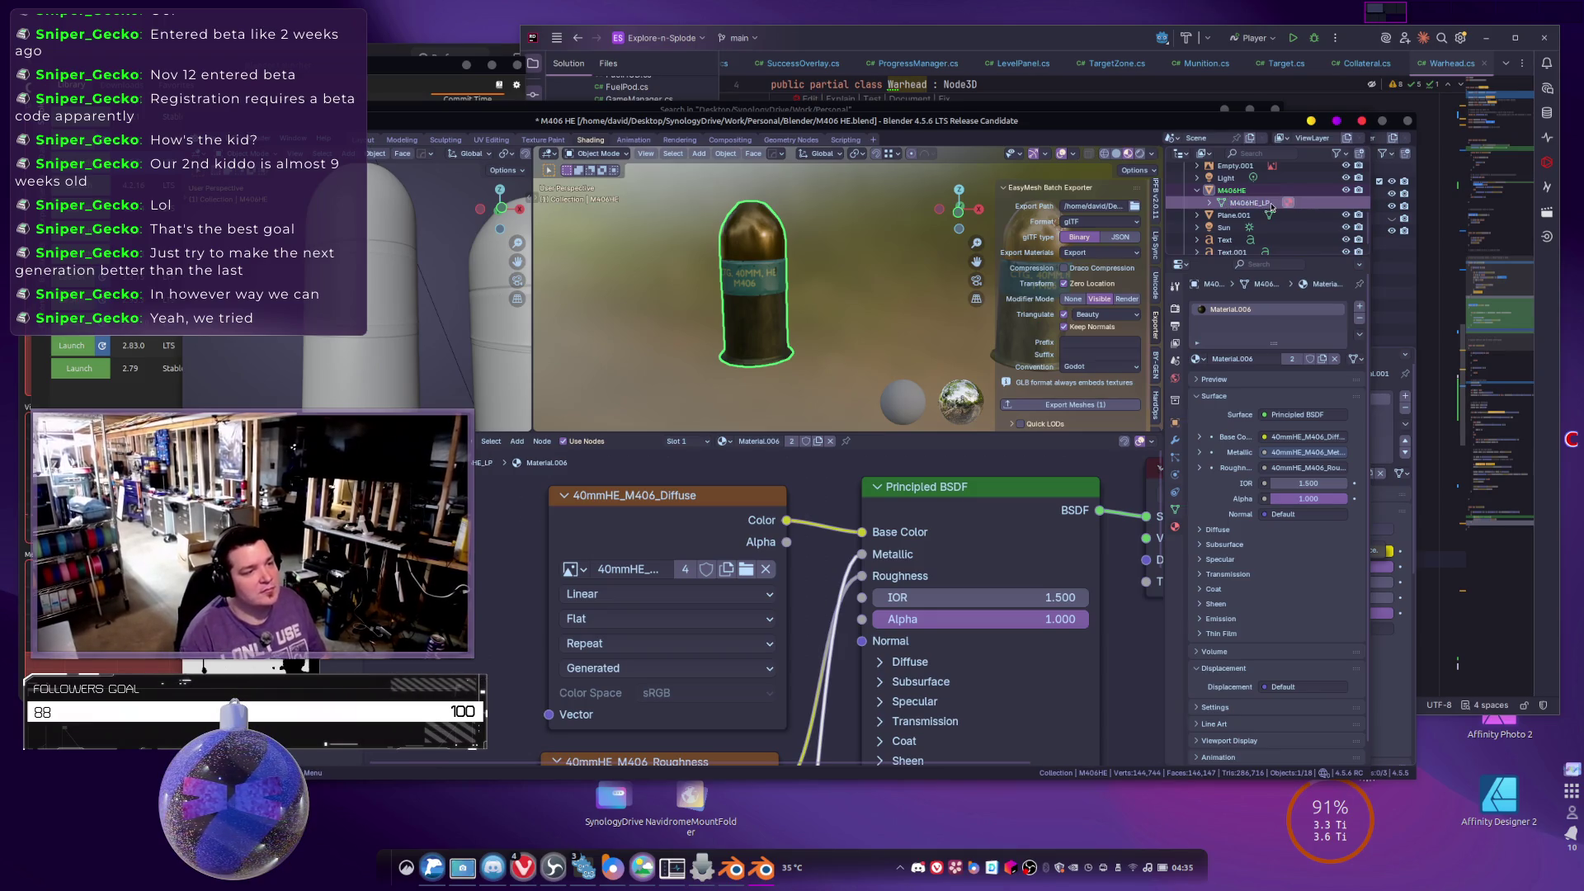
{"action": "left_click", "coordinate": [1061, 405]}
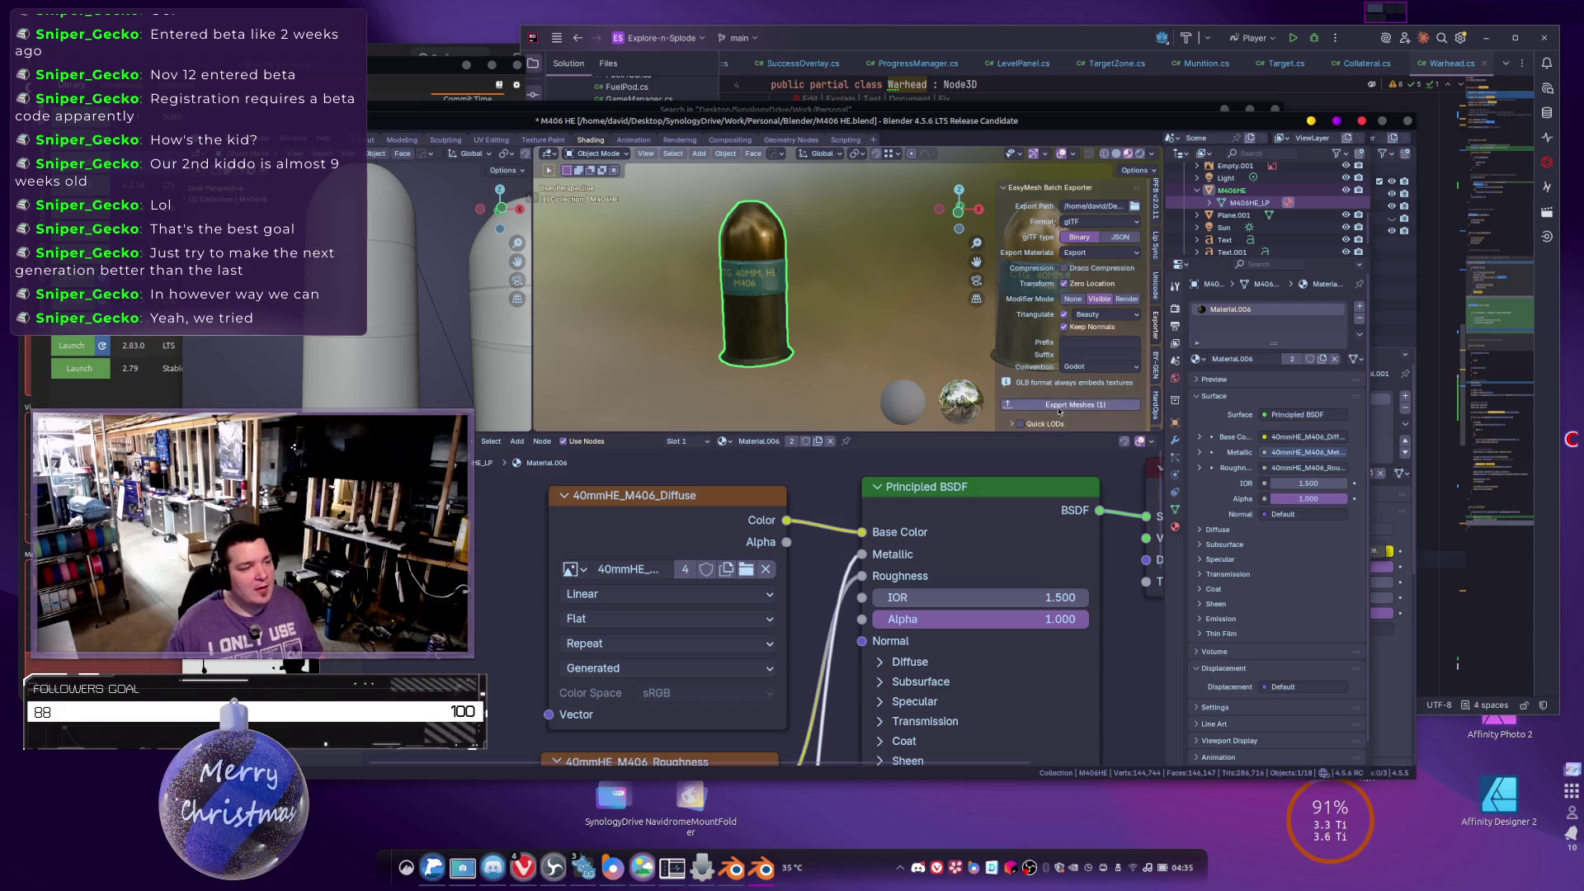
{"action": "key", "text": "alt+Tab"}
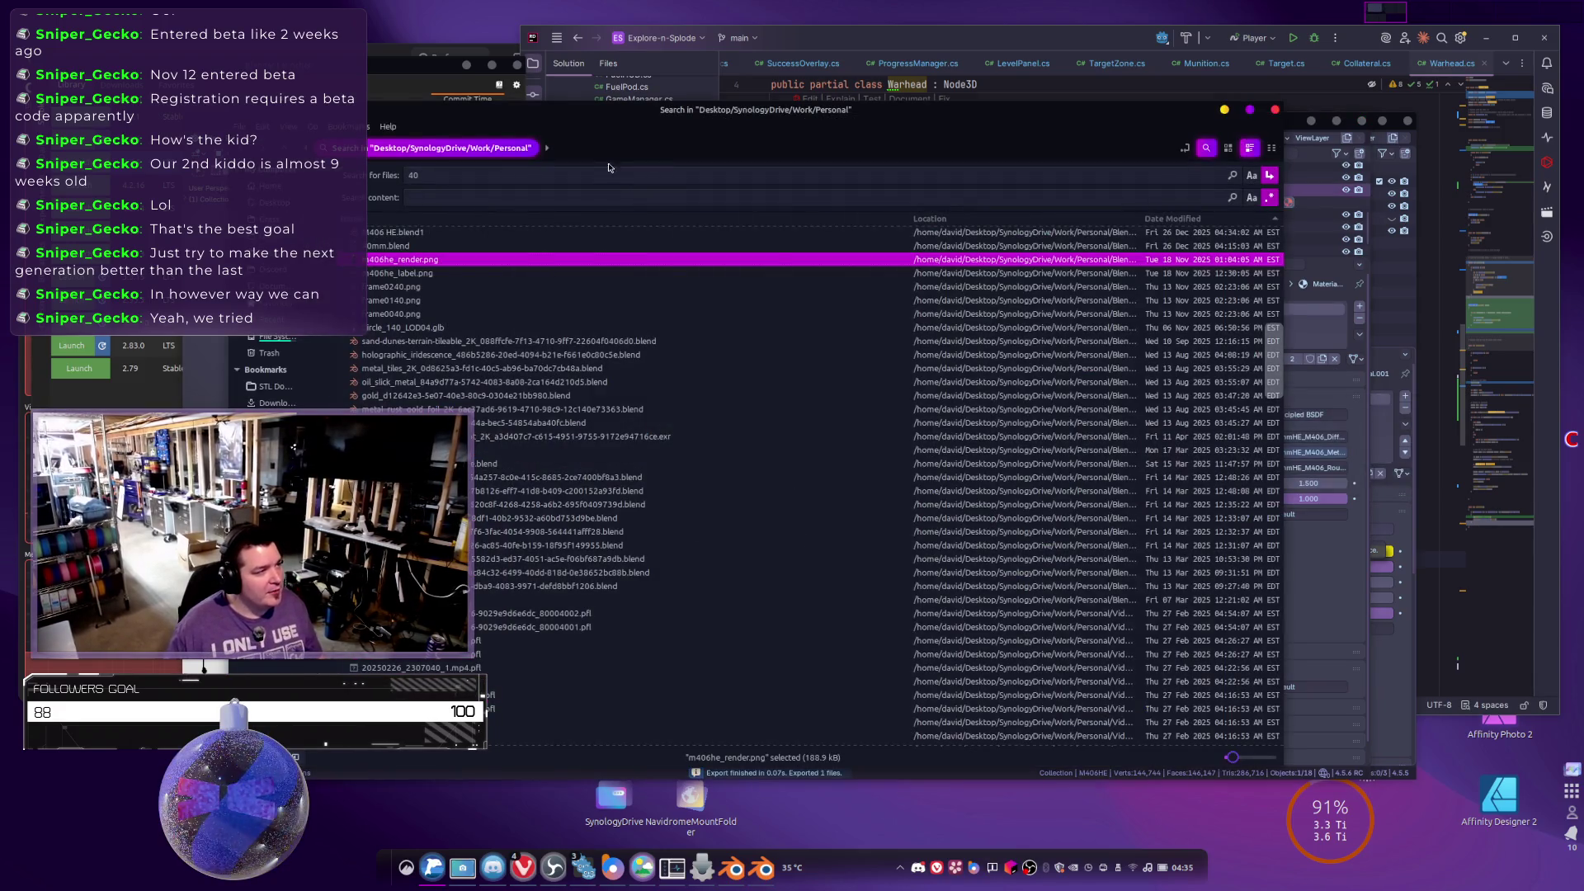
Clear the file search and open the Blender folder to find the exported m_406_he.glb.
{"action": "left_click", "coordinate": [501, 176]}
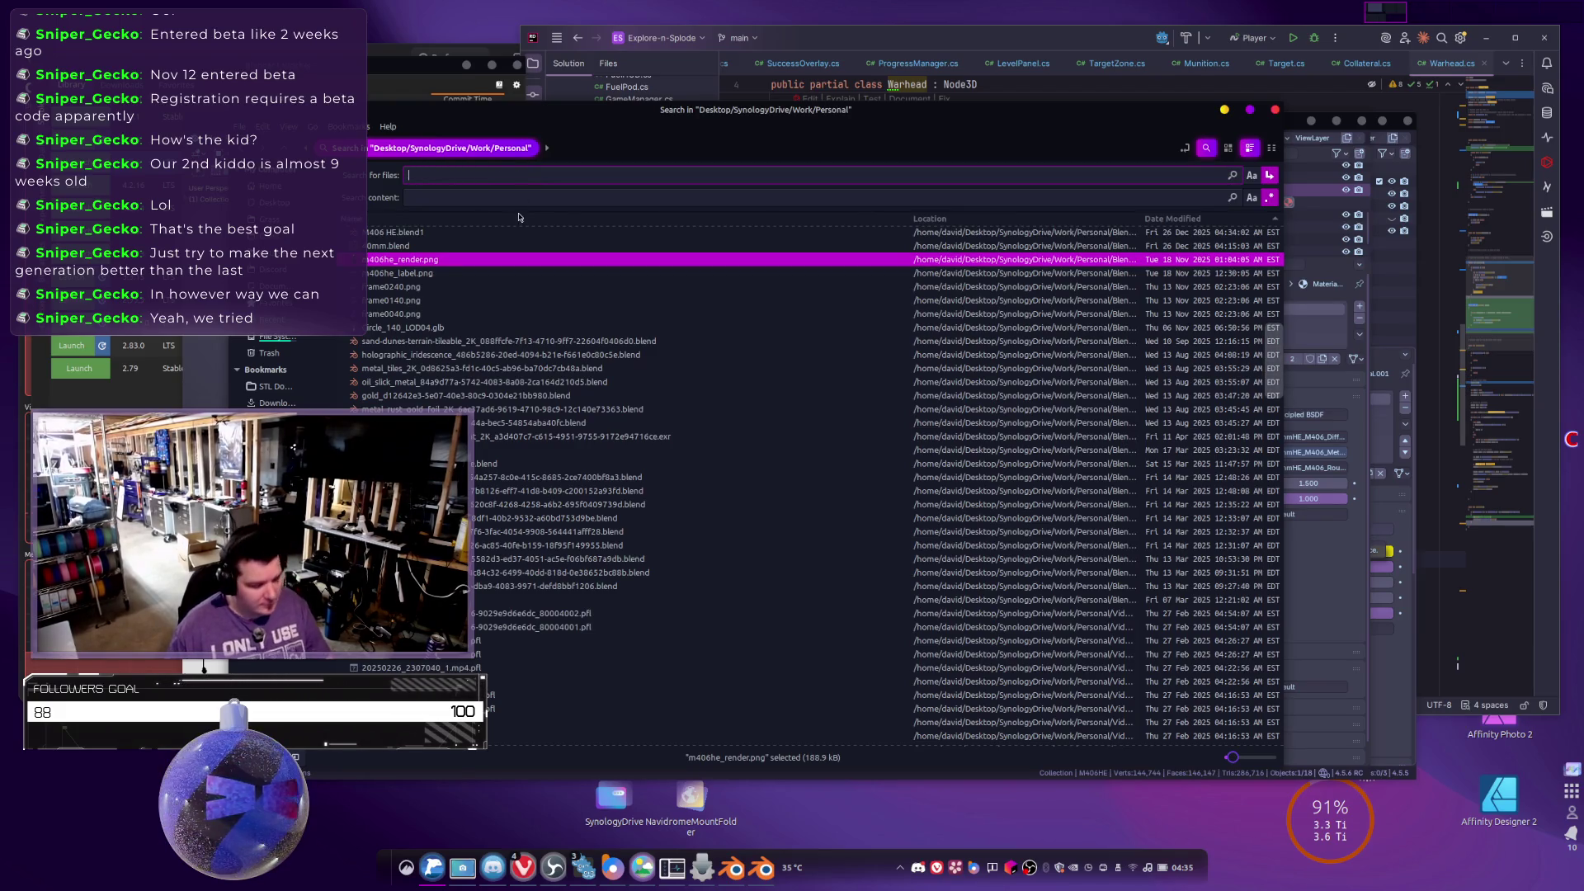
{"action": "key", "text": "BackSpace"}
{"action": "key", "text": "BackSpace"}
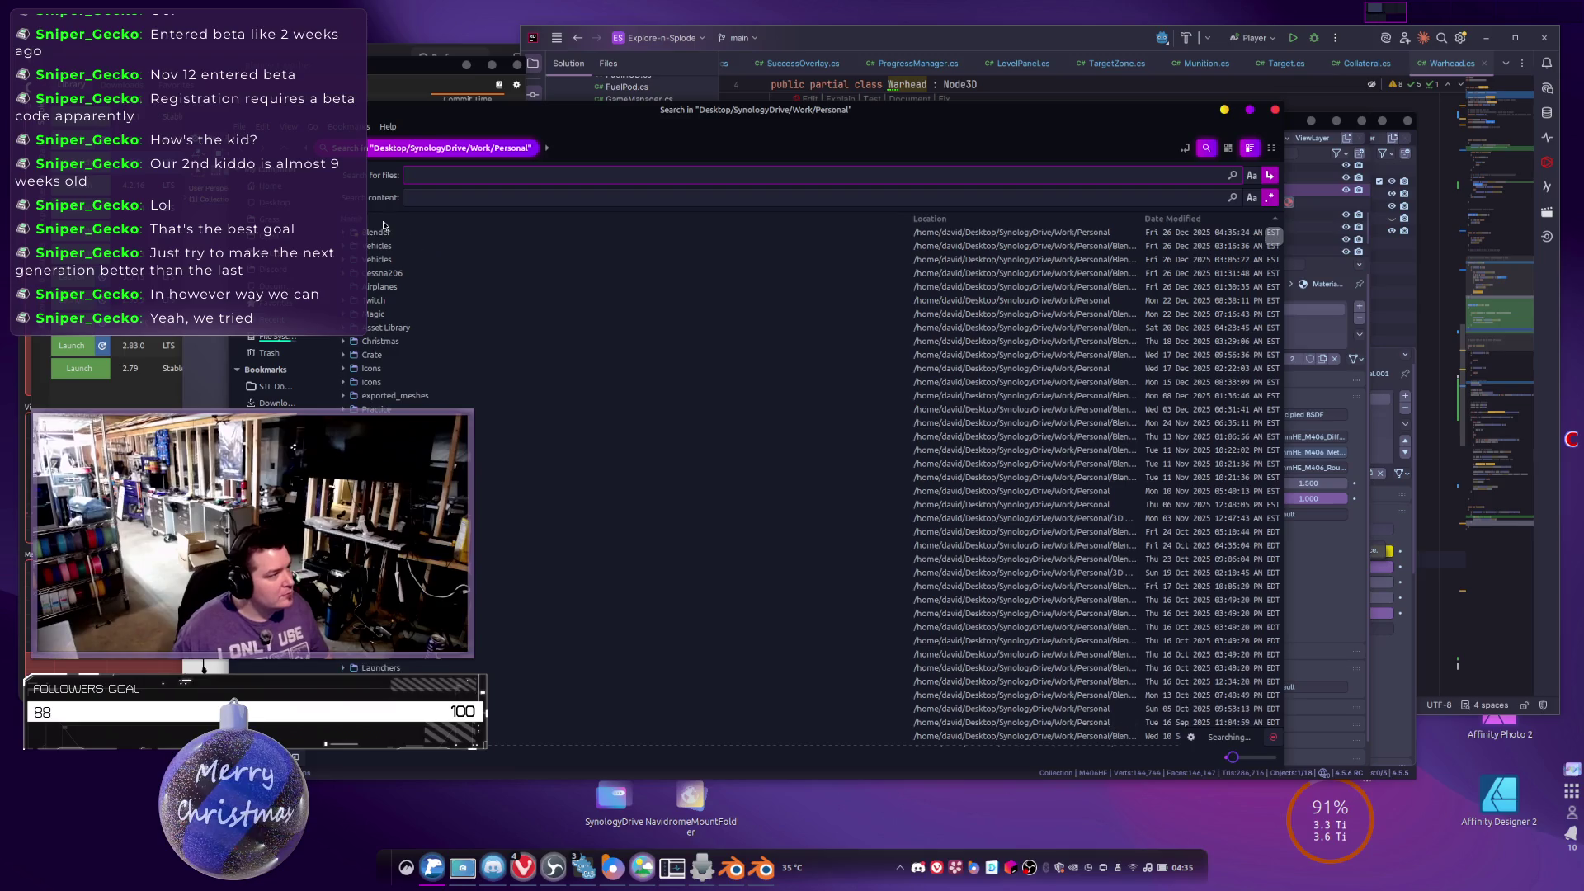
{"action": "left_click", "coordinate": [388, 237]}
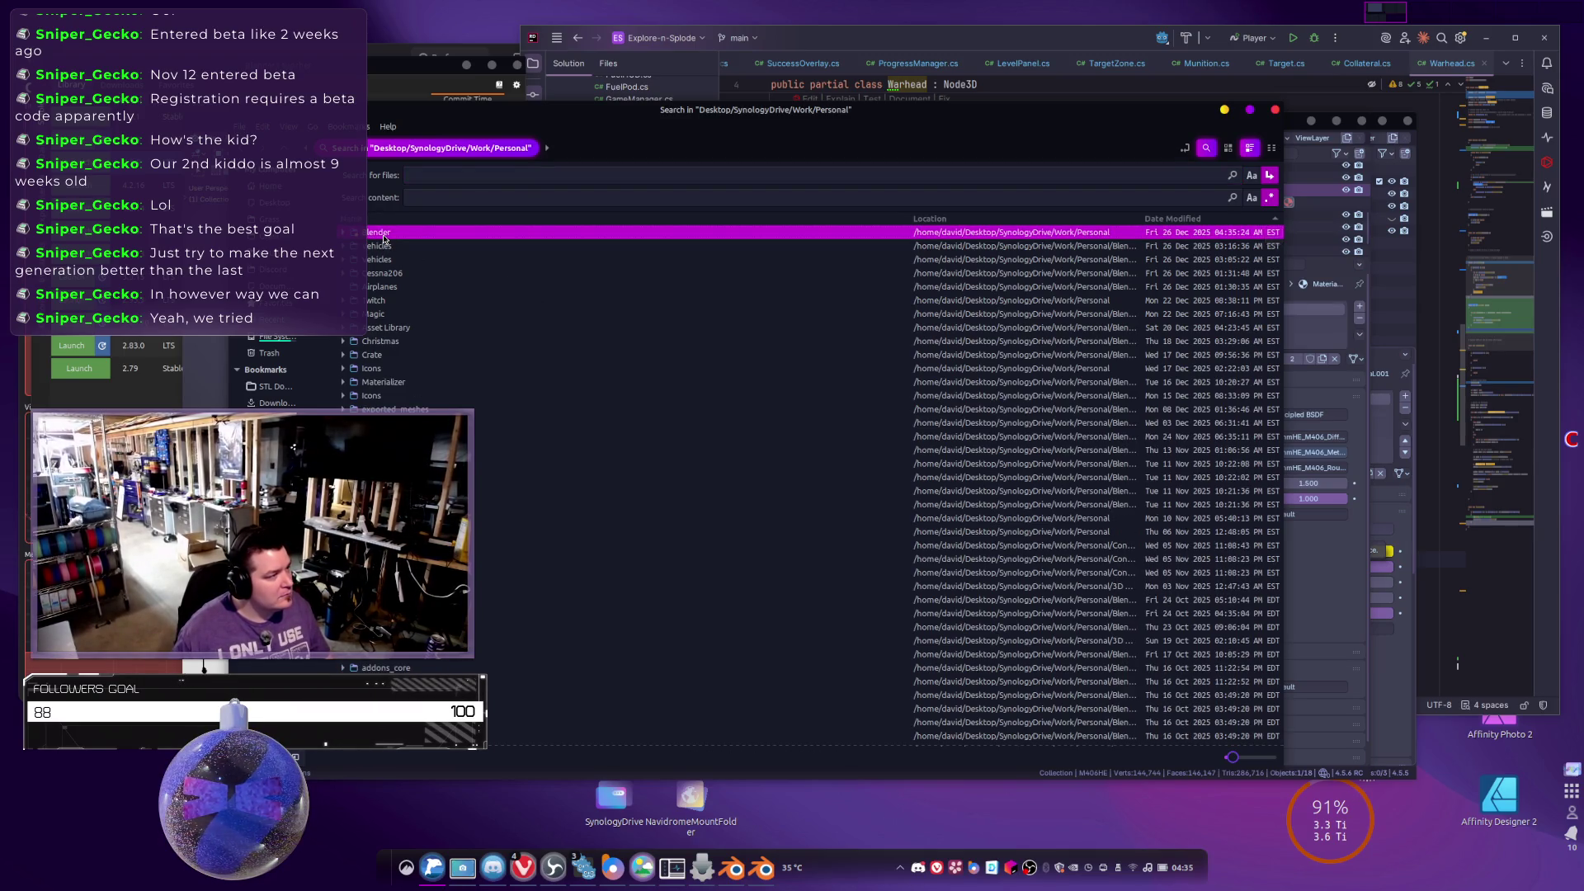
{"action": "double_click", "coordinate": [379, 234]}
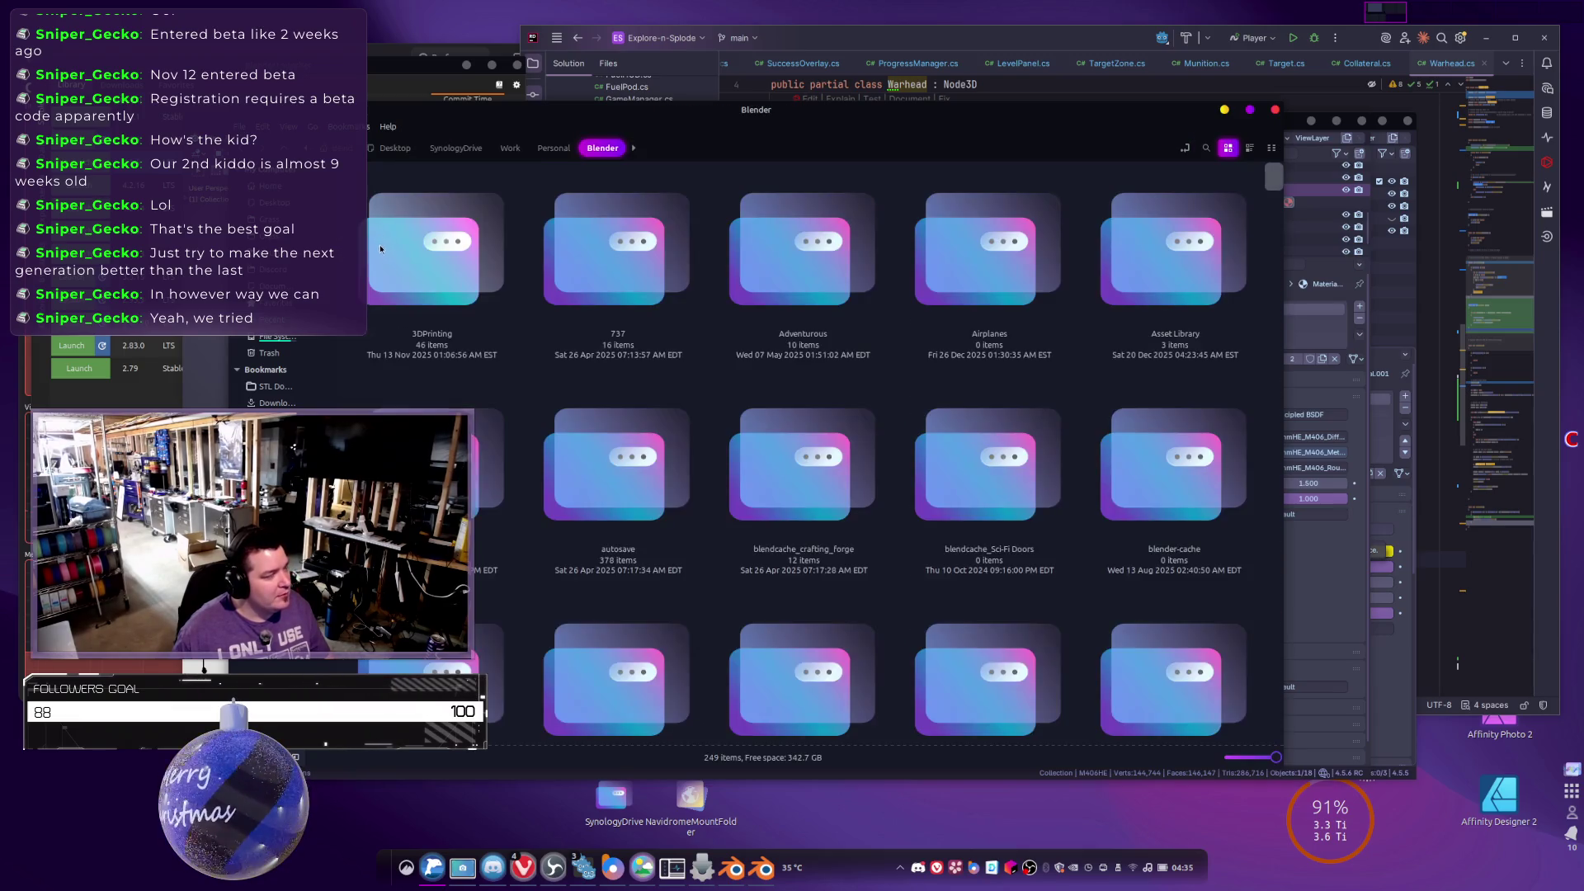
{"action": "scroll", "coordinate": [694, 406], "scroll_direction": "down", "scroll_amount": 10}
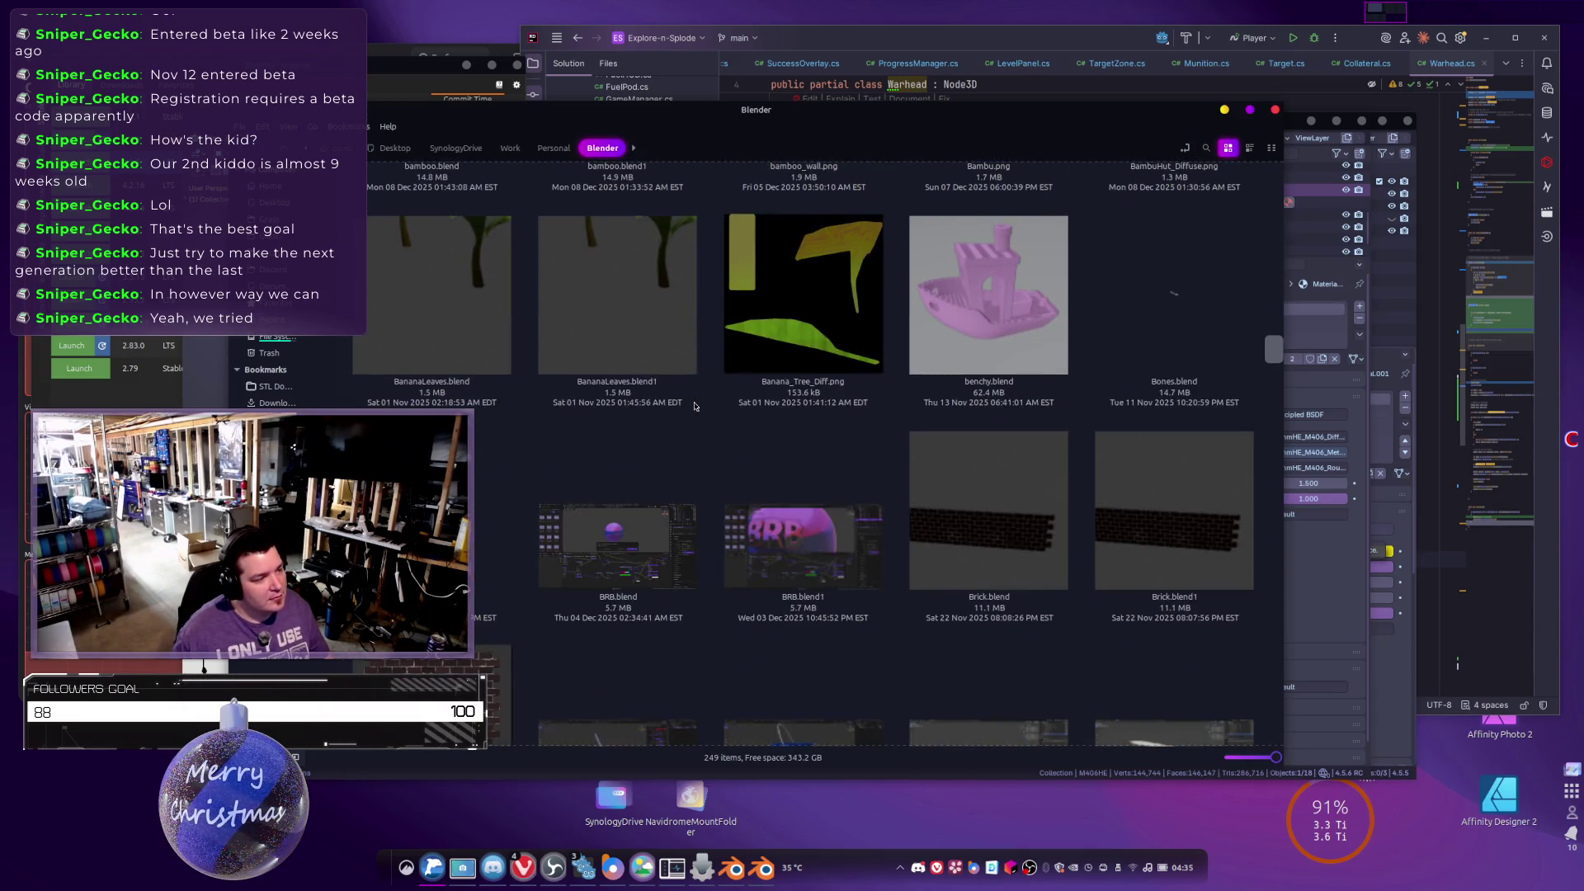
{"action": "scroll", "coordinate": [694, 406], "scroll_direction": "down", "scroll_amount": 5}
{"action": "scroll", "coordinate": [690, 418], "scroll_direction": "down", "scroll_amount": 8}
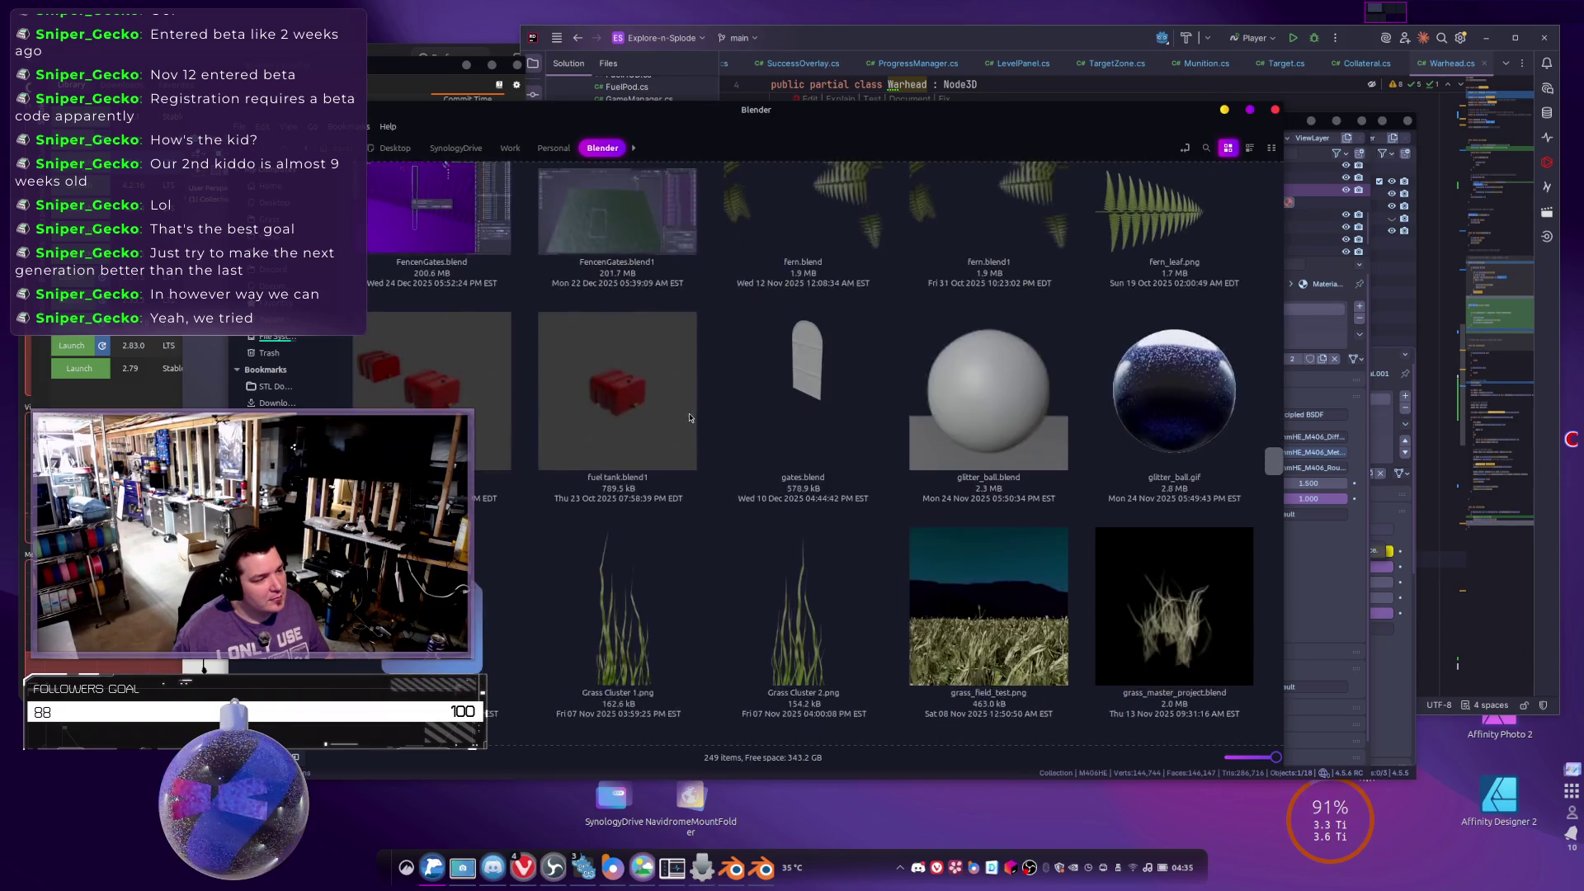
{"action": "scroll", "coordinate": [690, 417], "scroll_direction": "down", "scroll_amount": 5}
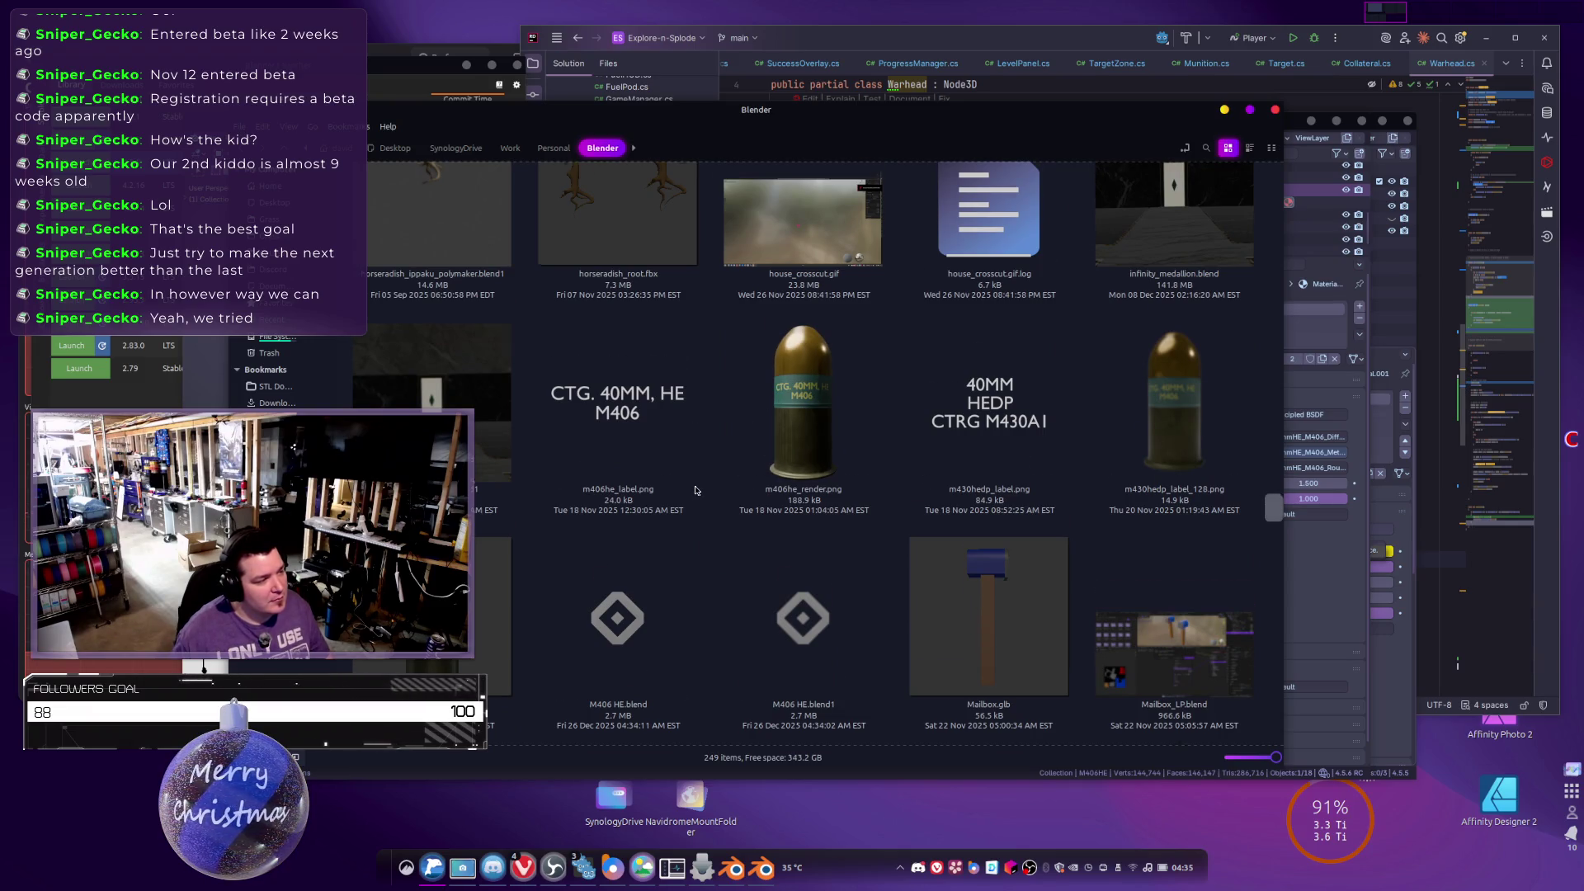
{"action": "scroll", "coordinate": [695, 490], "scroll_direction": "down", "scroll_amount": 2}
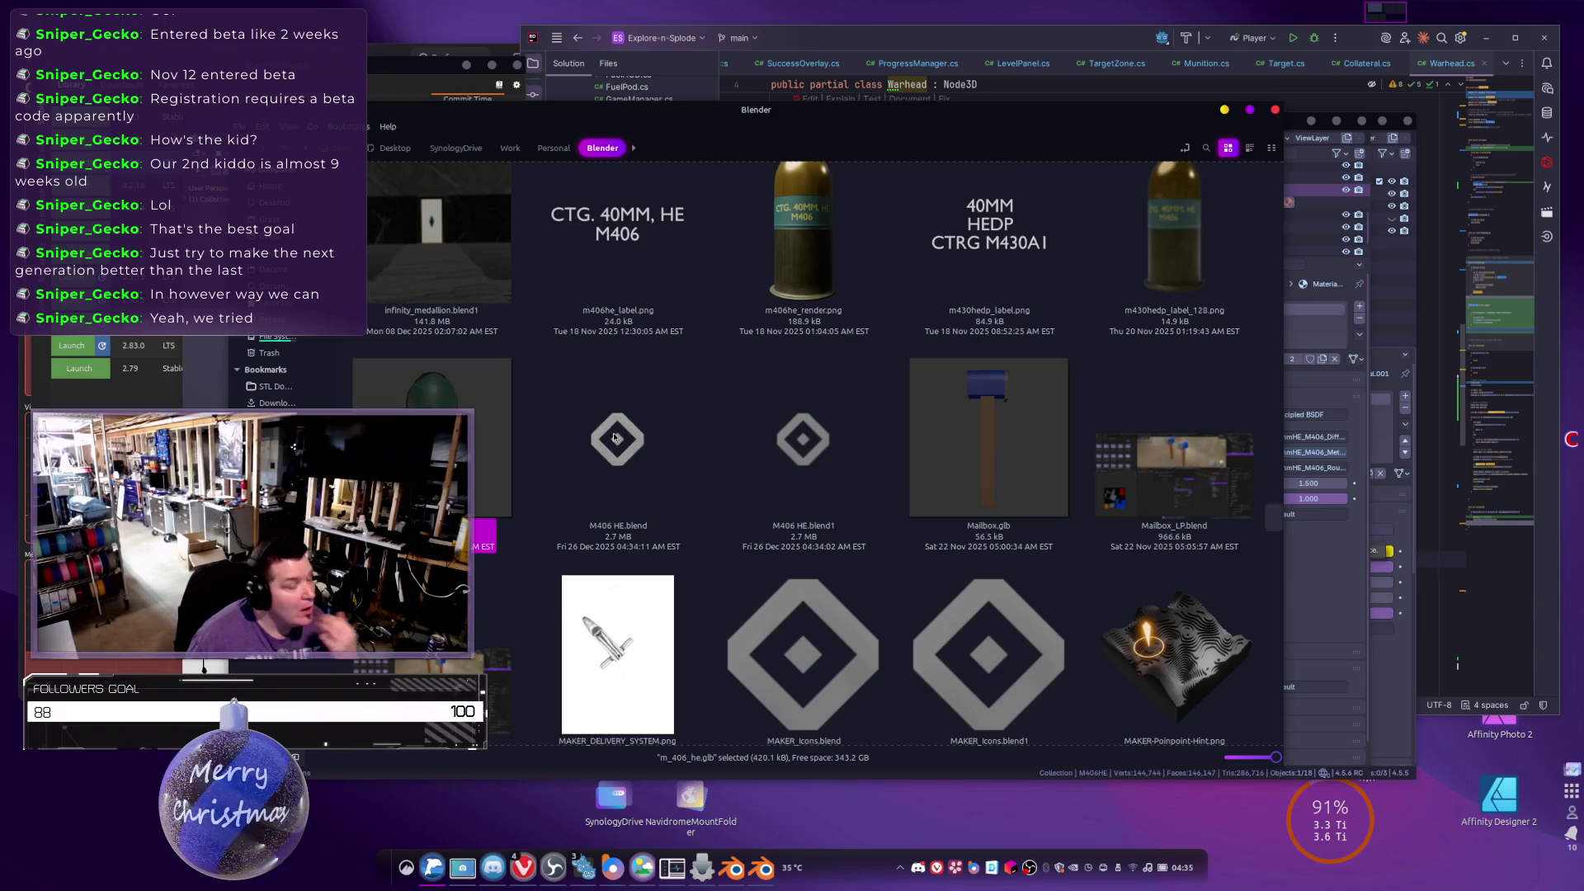
{"action": "key", "text": "alt+Tab"}
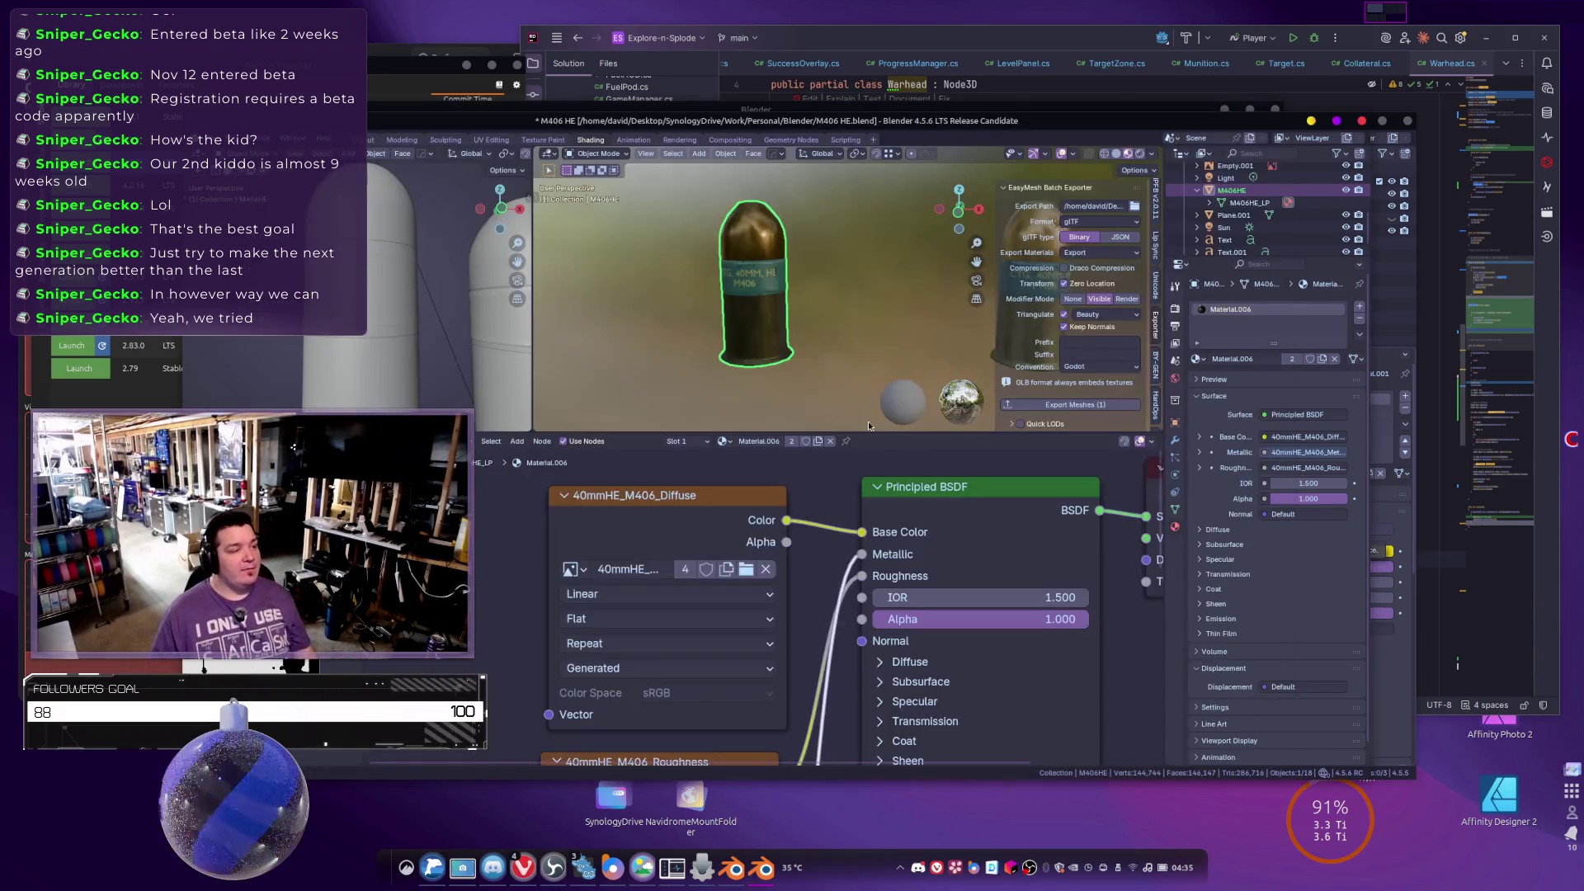
Delete the UVMap layer so only UVMap.001 remains, then re-export the cartridge as glTF.
{"action": "left_click", "coordinate": [1175, 512]}
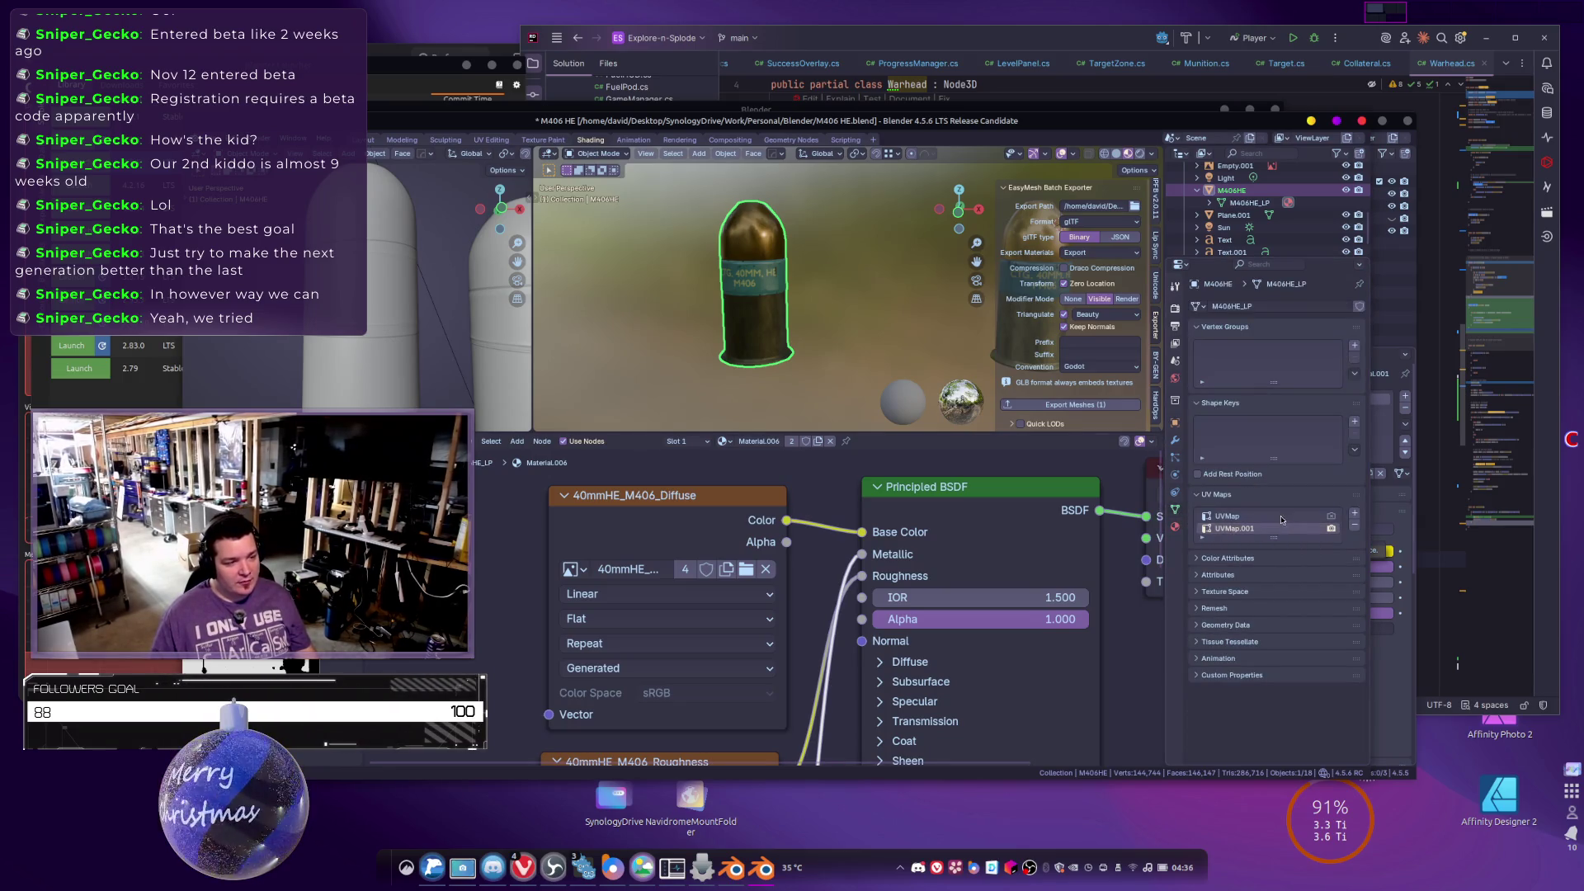
{"action": "left_click", "coordinate": [1354, 525]}
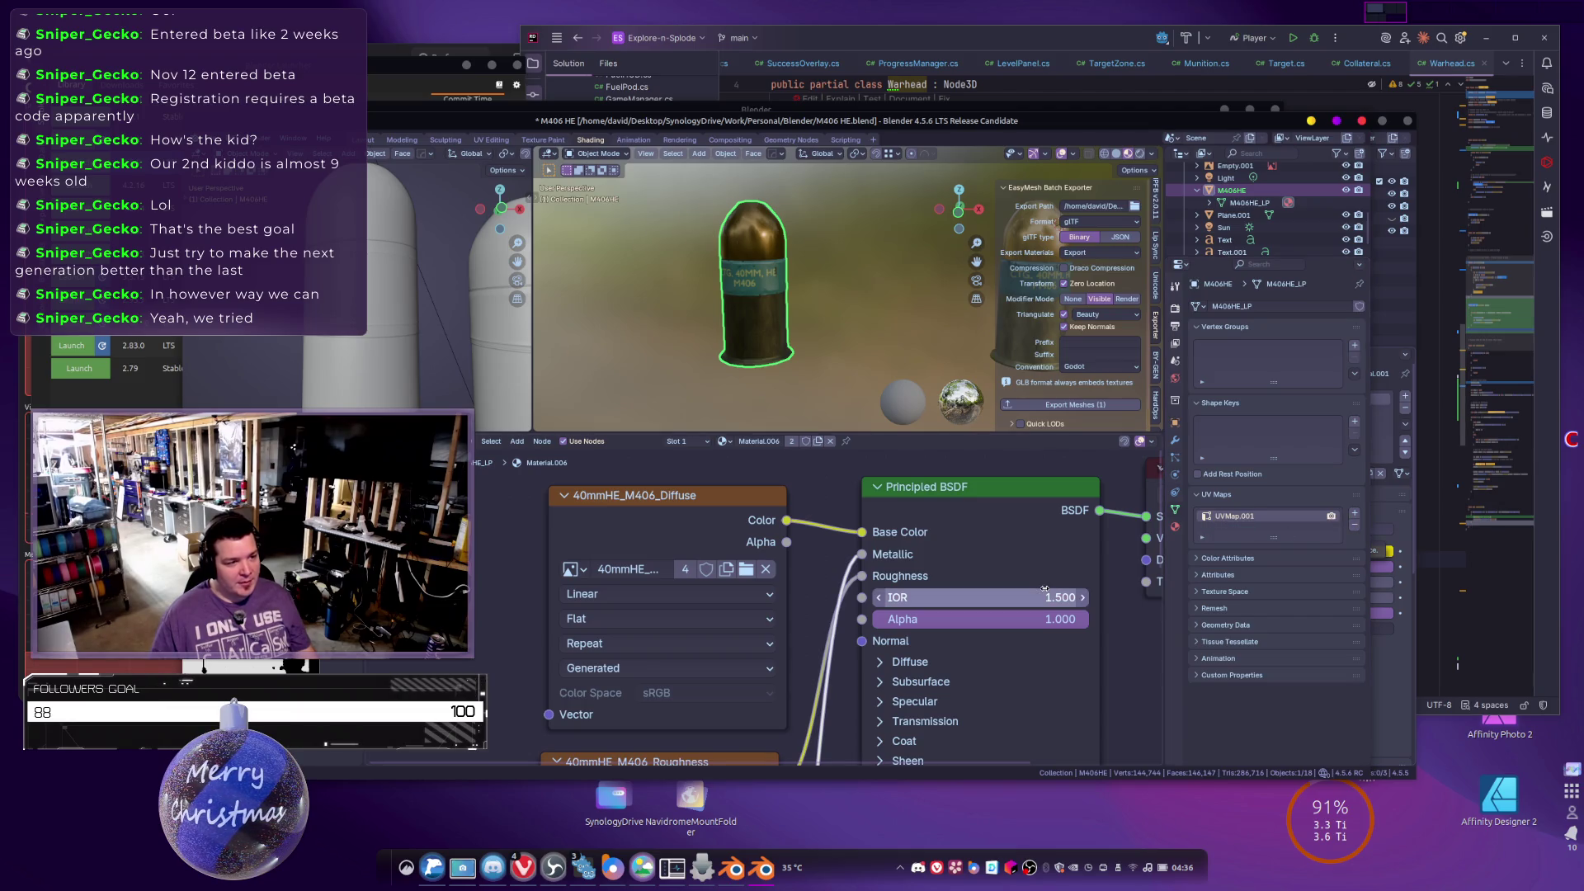
{"action": "left_click", "coordinate": [1070, 404]}
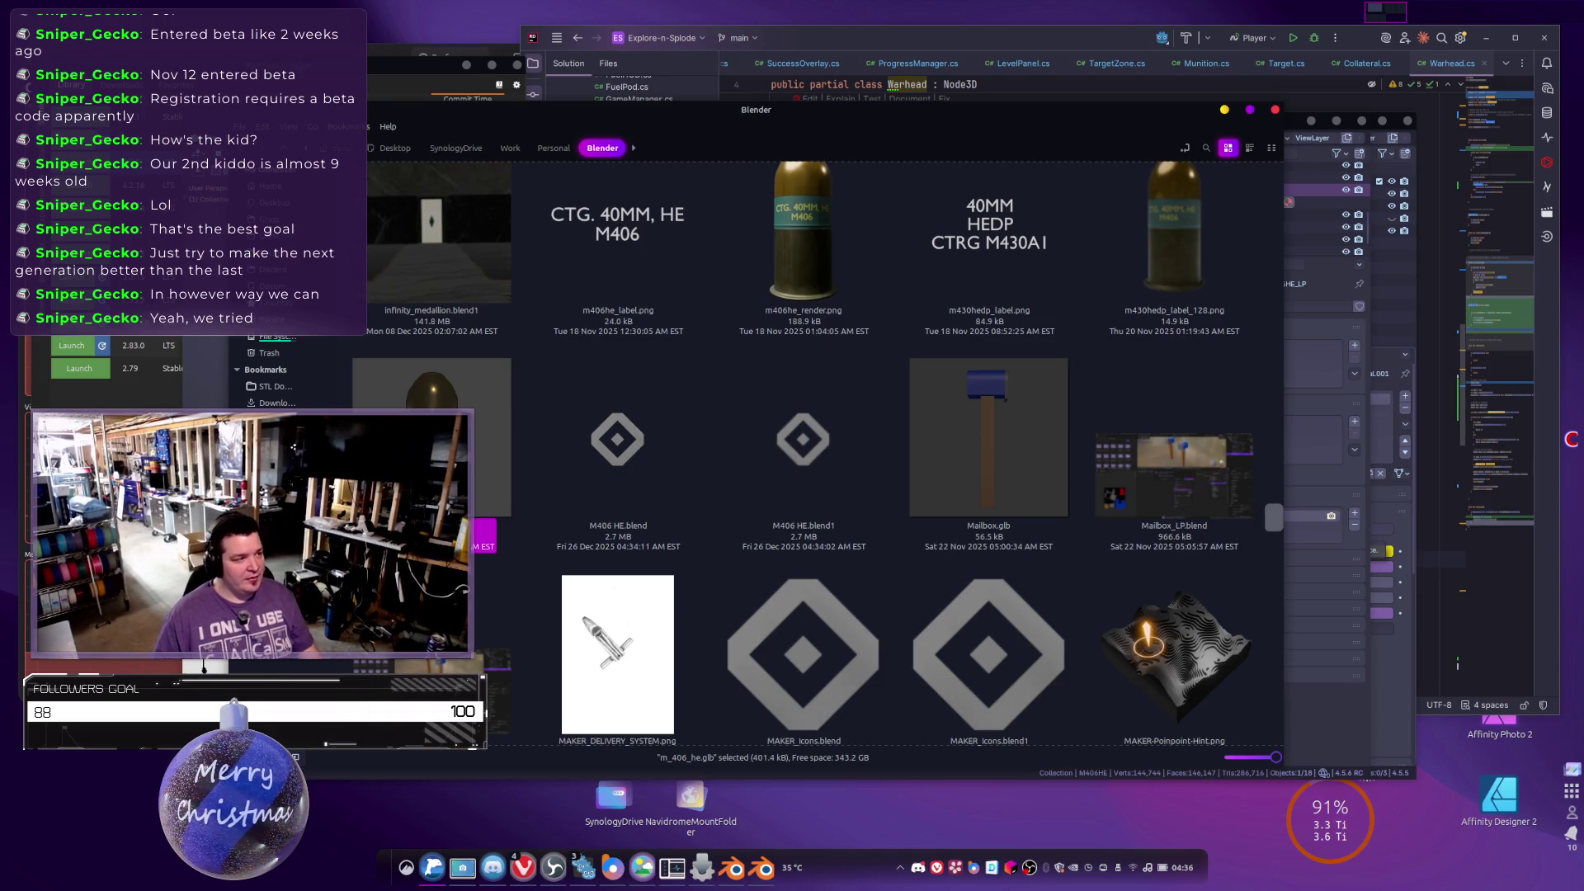
{"action": "right_click", "coordinate": [476, 448]}
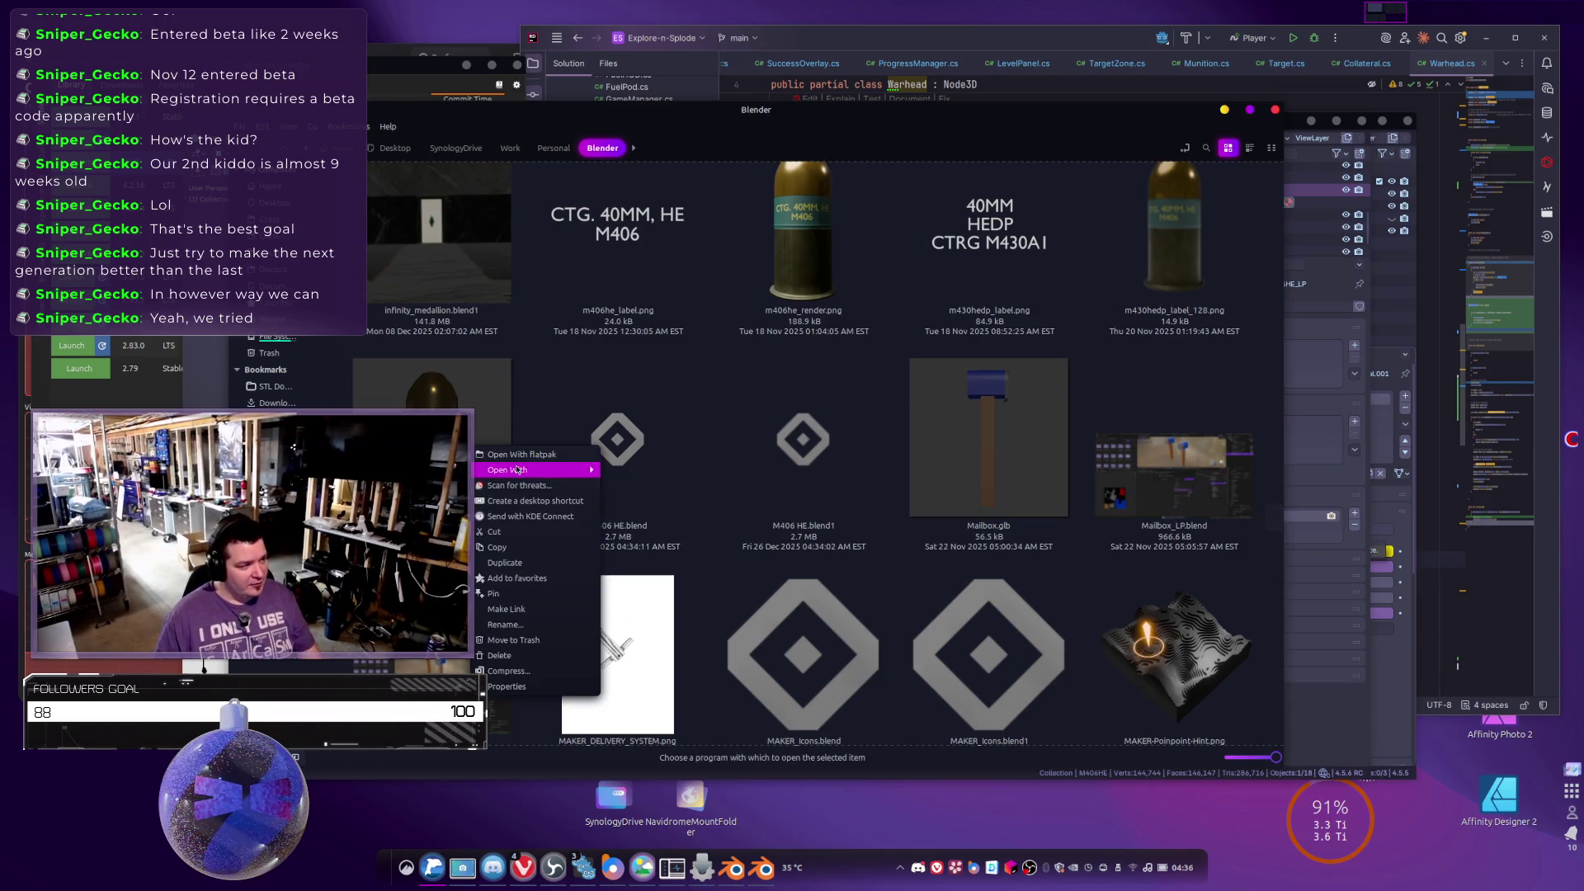
{"action": "left_click", "coordinate": [631, 472]}
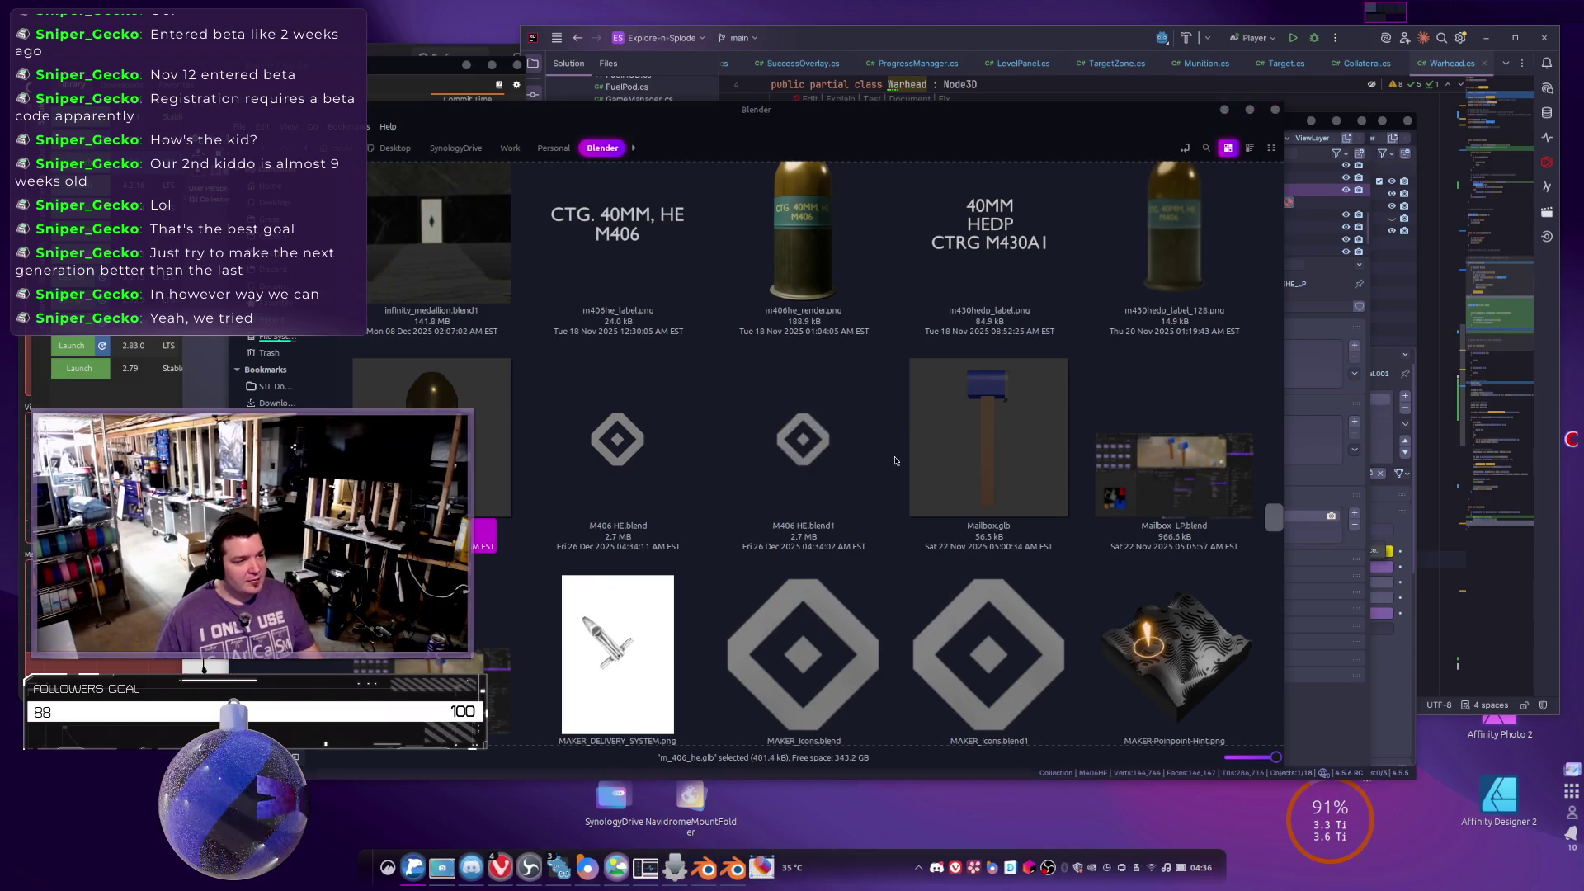
{"action": "mouse_move", "coordinate": [678, 451]}
{"action": "left_mouse_down"}
{"action": "mouse_move", "coordinate": [539, 468]}
{"action": "mouse_move", "coordinate": [586, 528]}
{"action": "left_mouse_up"}
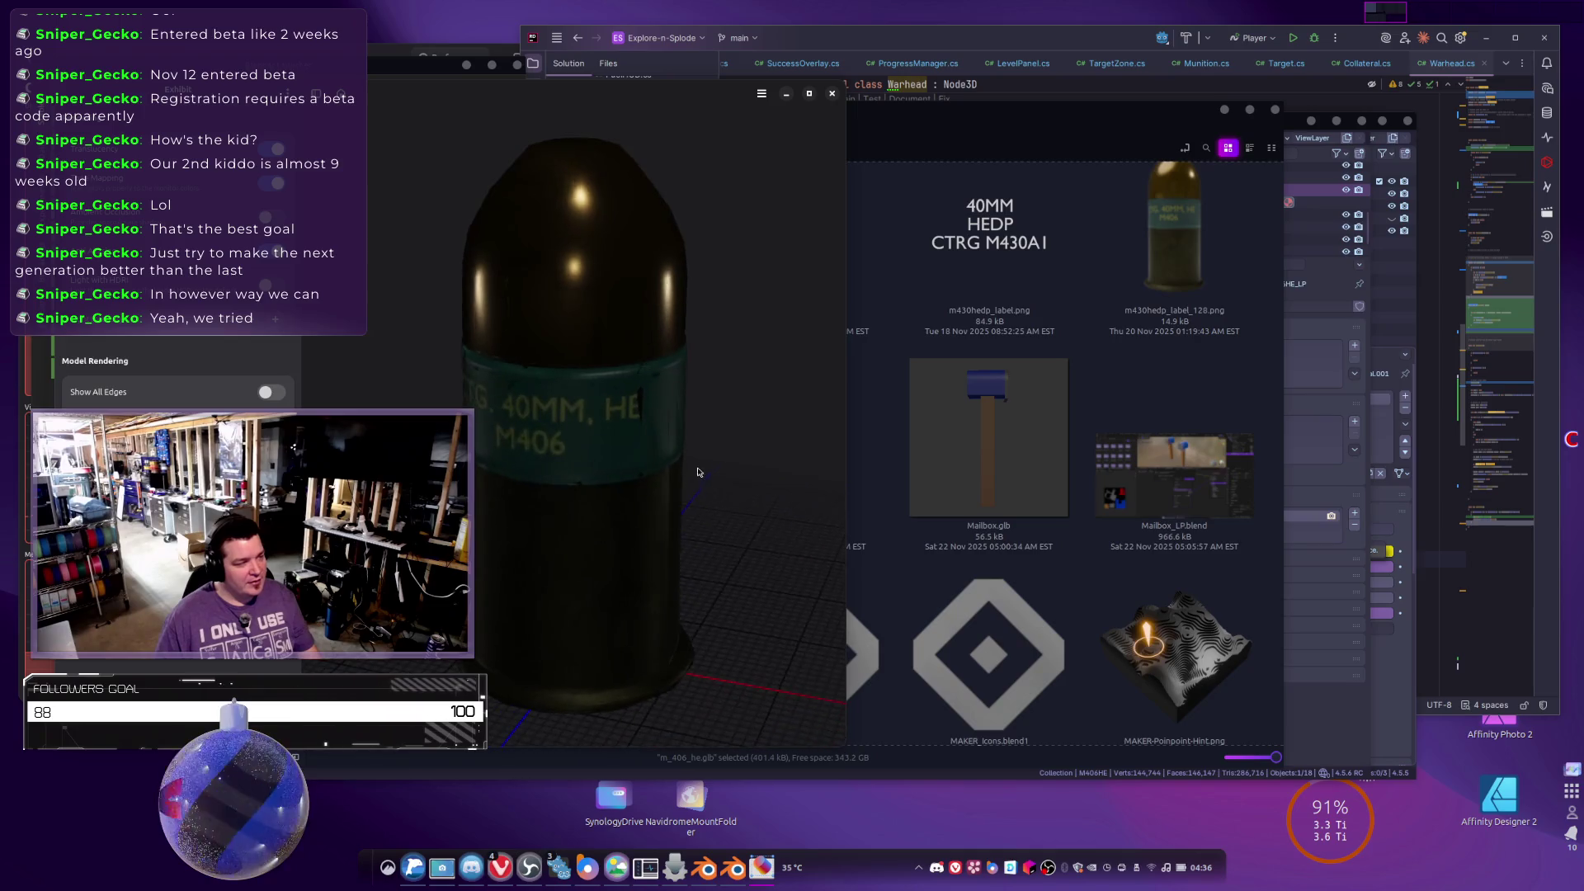
{"action": "scroll", "coordinate": [595, 541], "scroll_direction": "down", "scroll_amount": 3}
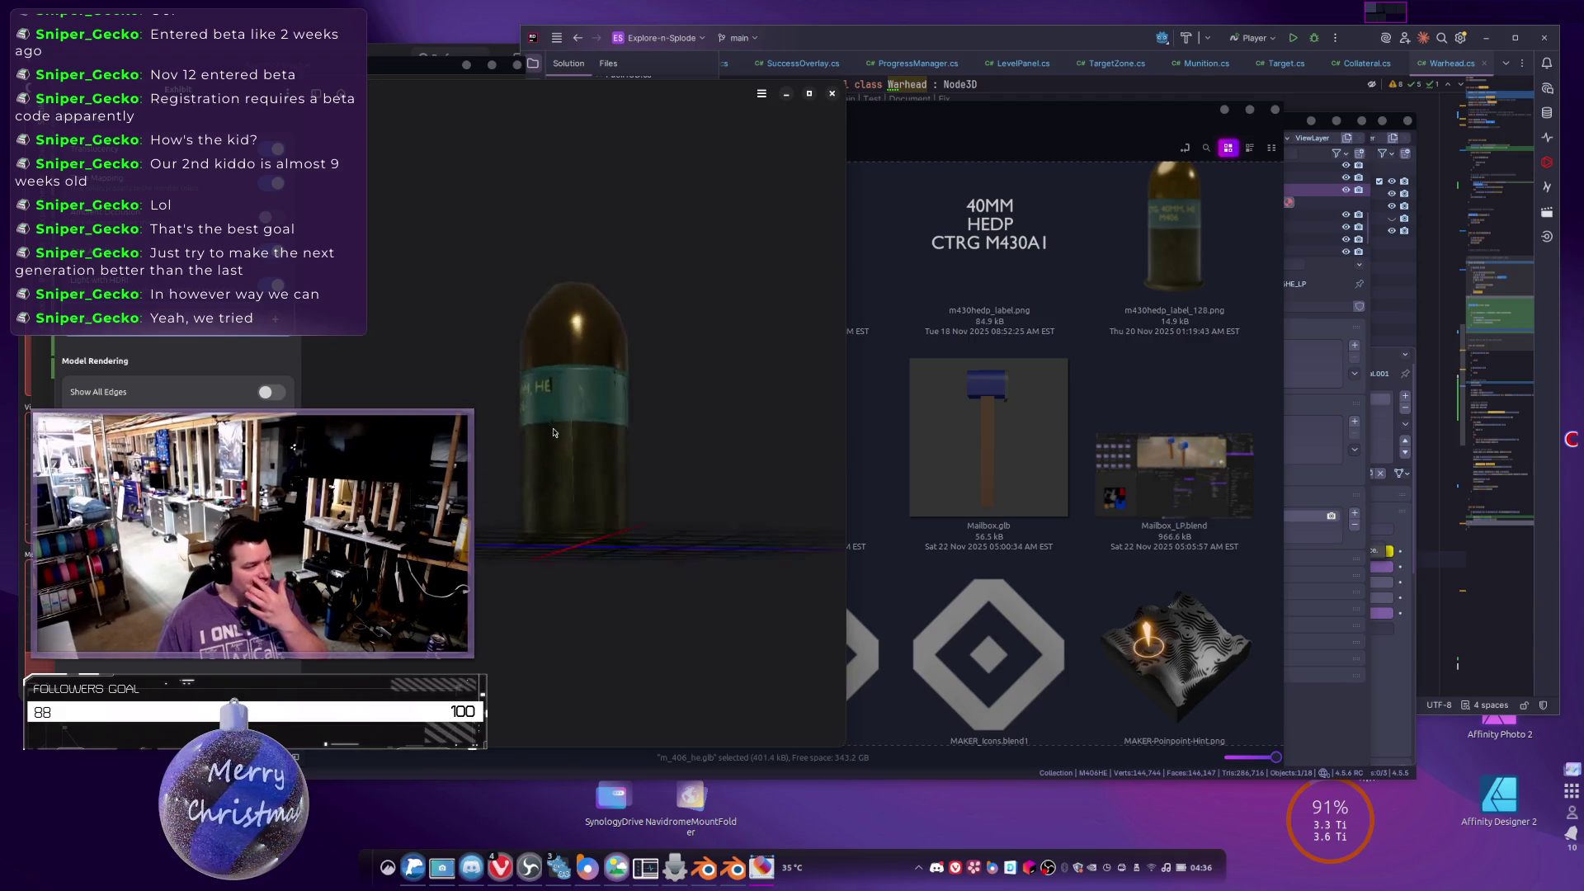
{"action": "left_click_drag", "start_coordinate": [557, 458], "coordinate": [494, 462]}
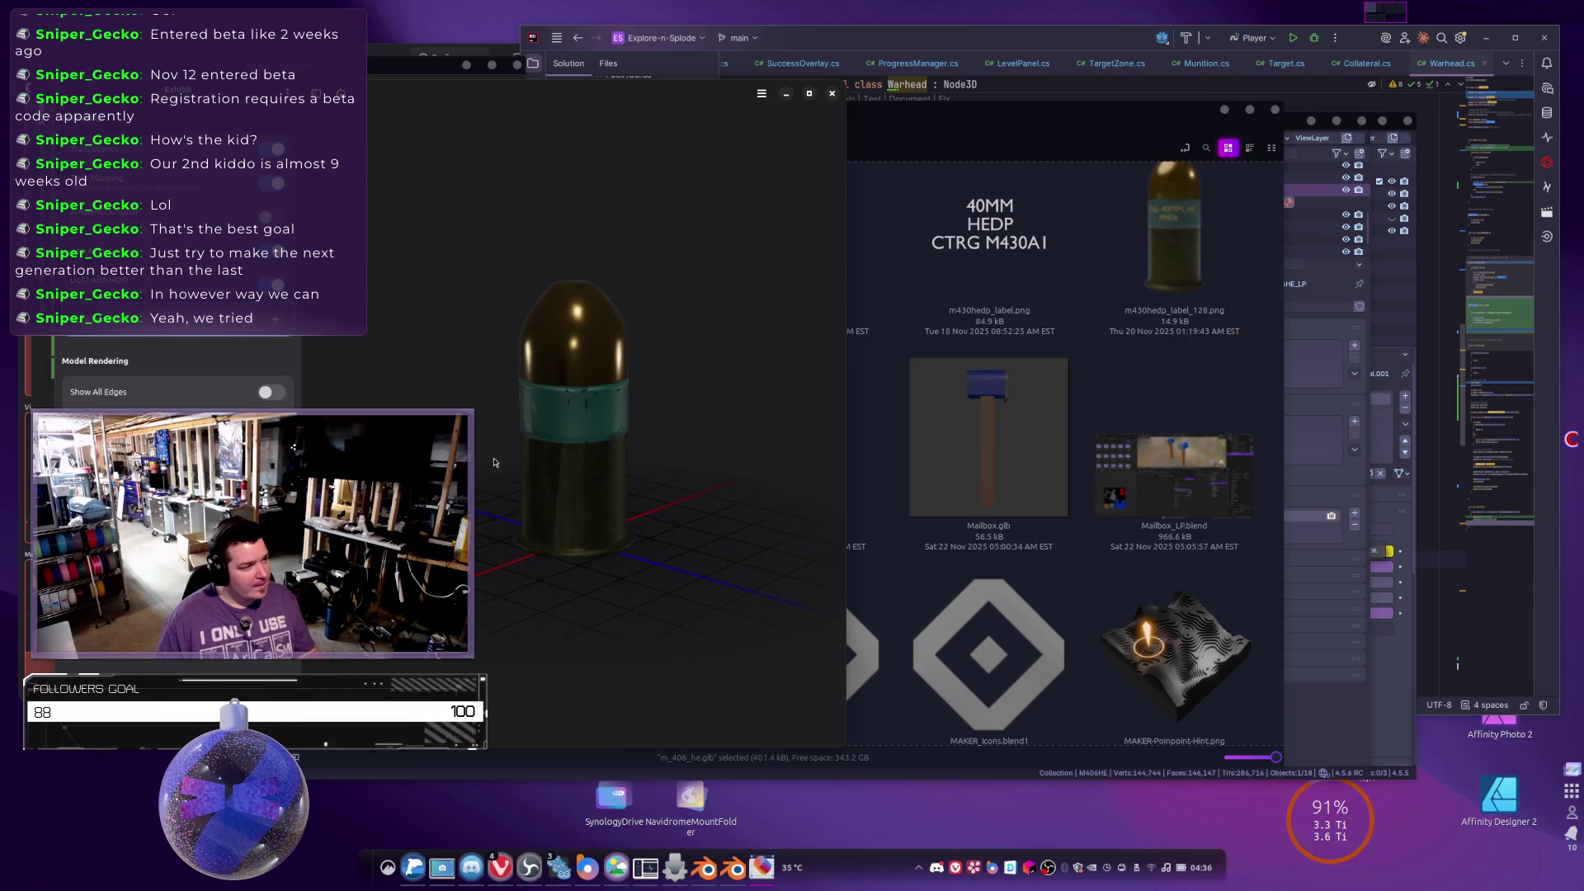
{"action": "left_click", "coordinate": [832, 93]}
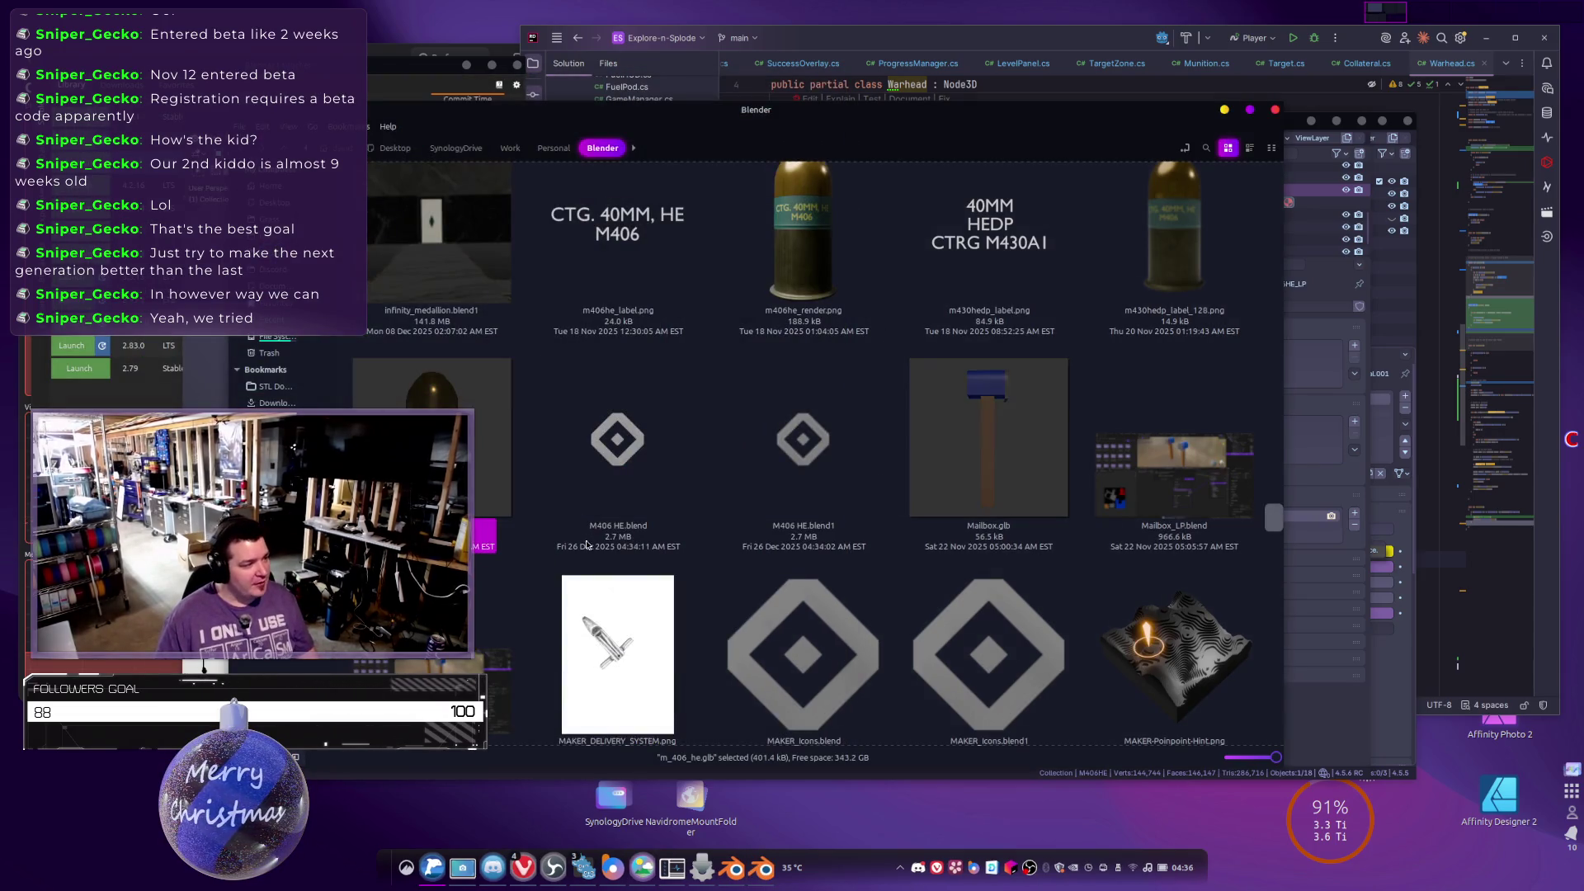
{"action": "left_click_drag", "start_coordinate": [639, 123], "coordinate": [986, 167]}
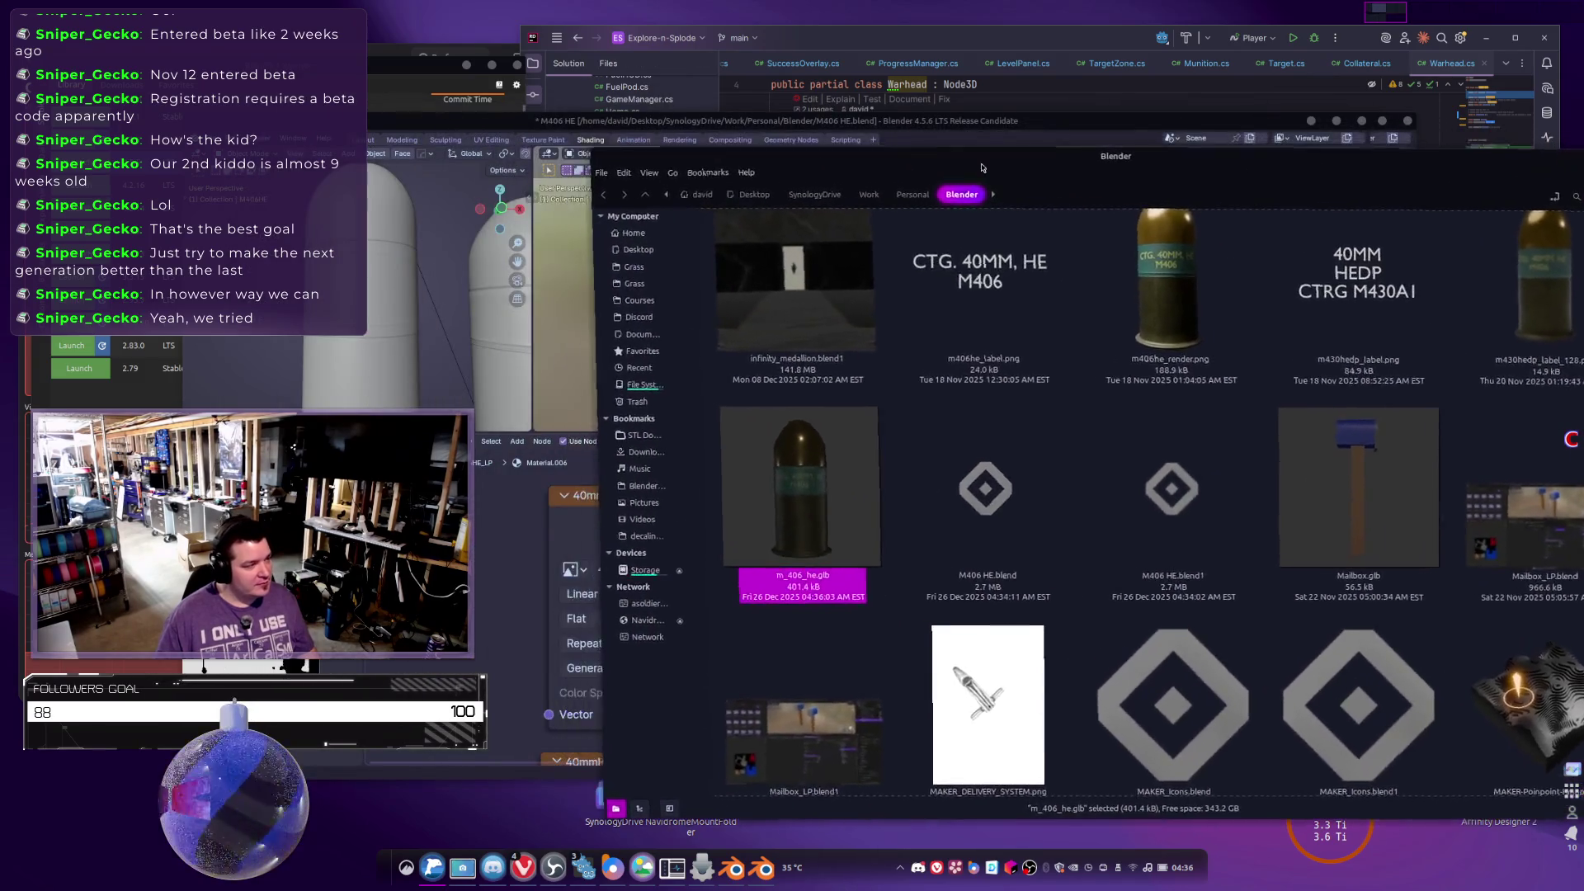
Bring the Explore-n-Splode Godot editor to the front.
{"action": "key", "text": "alt+Tab"}
{"action": "left_click", "coordinate": [643, 443]}
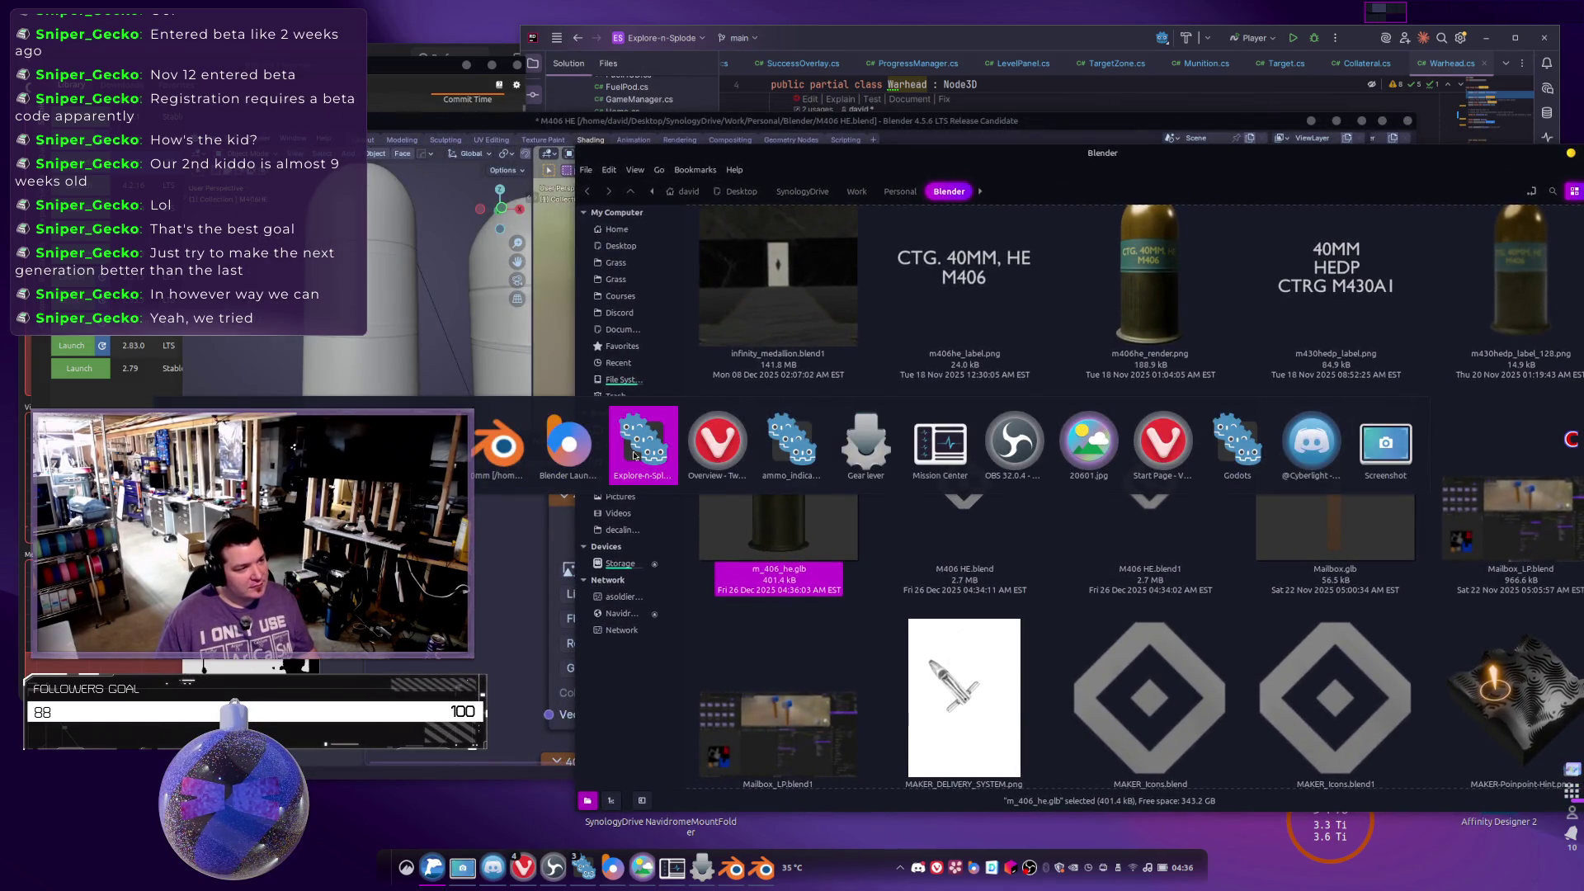
{"action": "key", "text": "alt+Tab"}
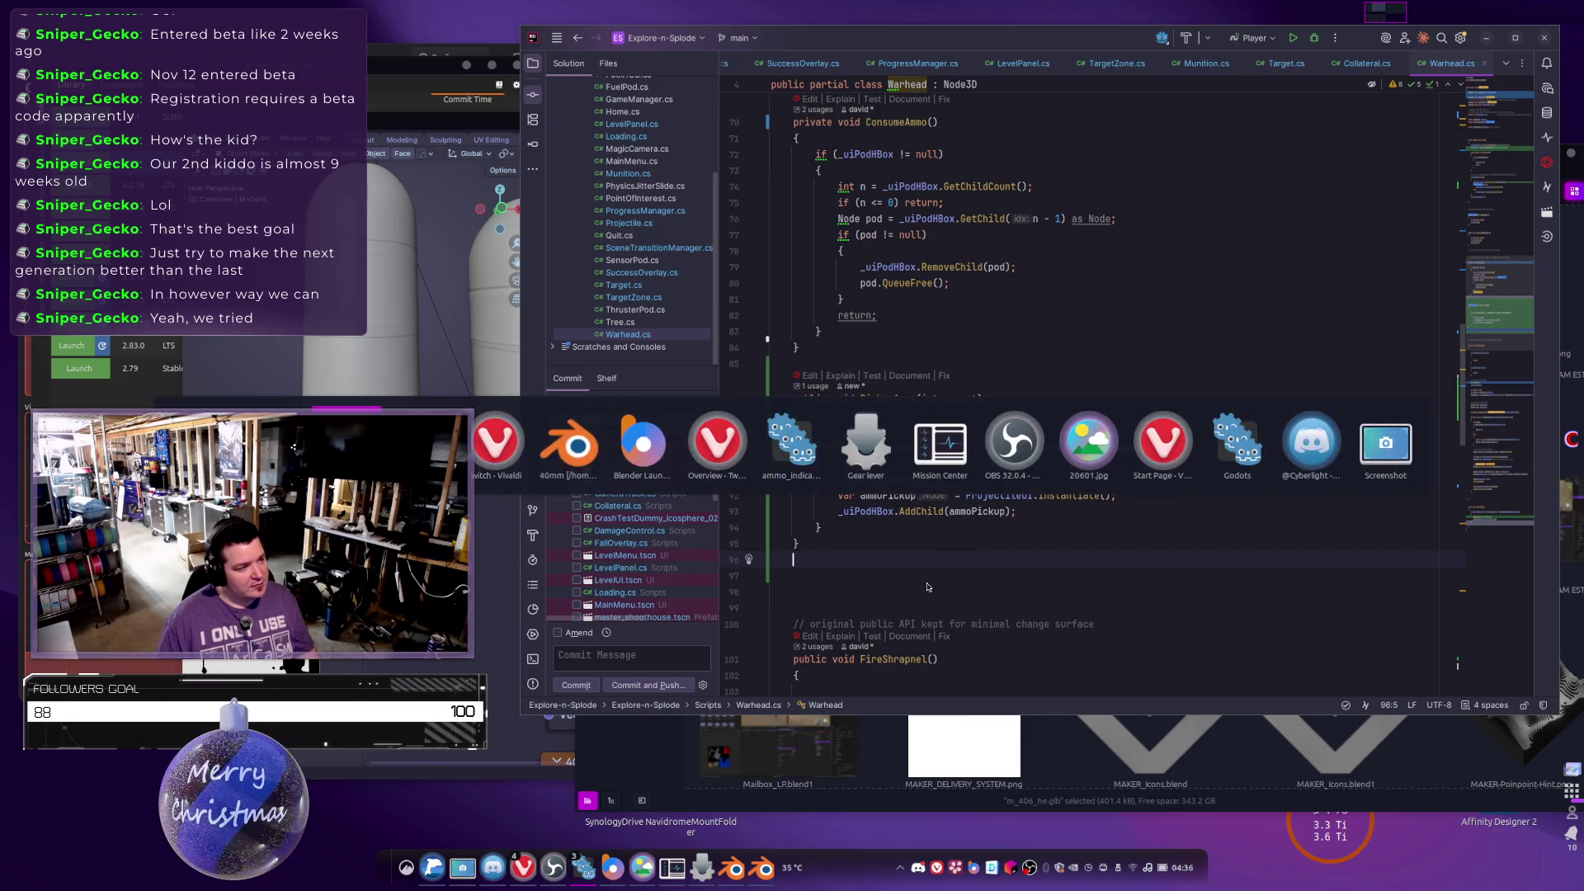
{"action": "key", "text": "Tab"}
{"action": "key", "text": "Tab"}
{"action": "key", "text": "Tab"}
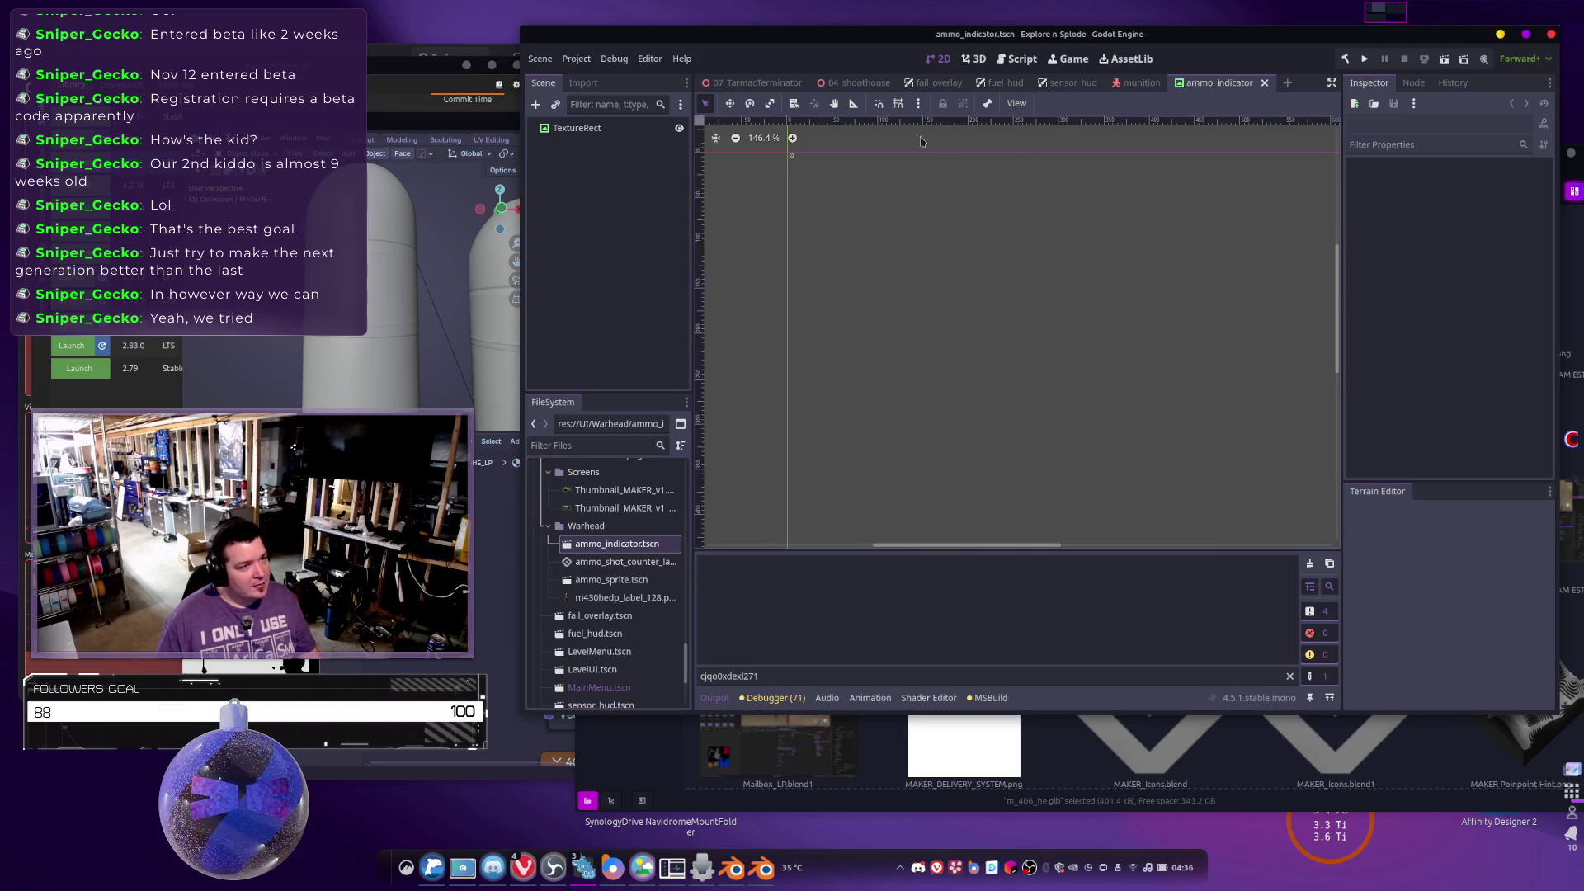
Open the 04_shoothouse scene and angle the 3D view down toward the grass path.
{"action": "mouse_move", "coordinate": [741, 83]}
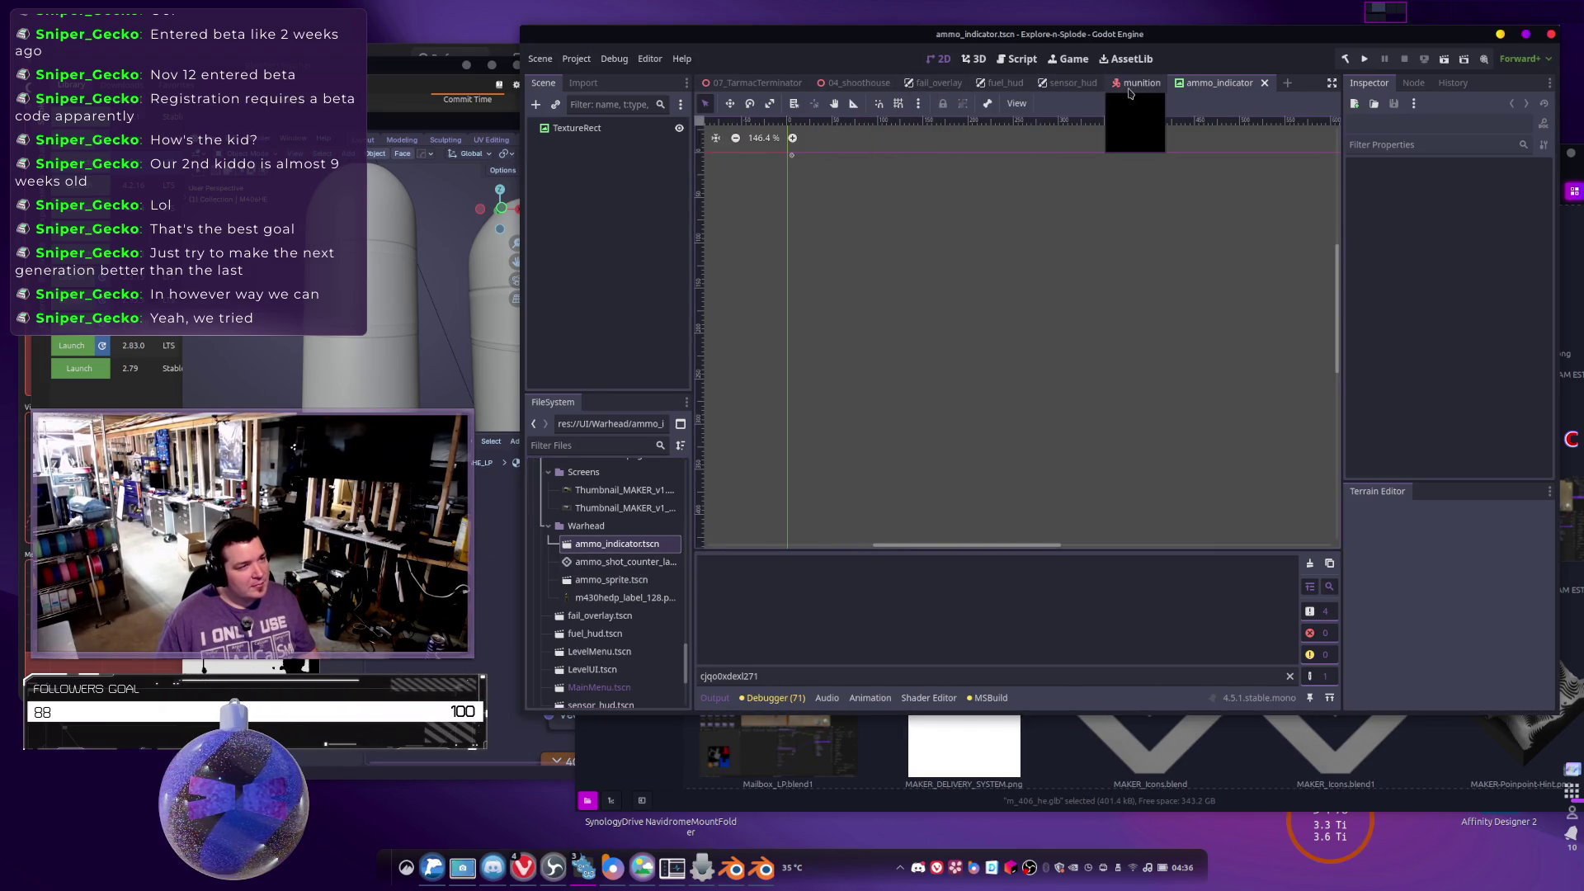
{"action": "left_click", "coordinate": [1131, 87]}
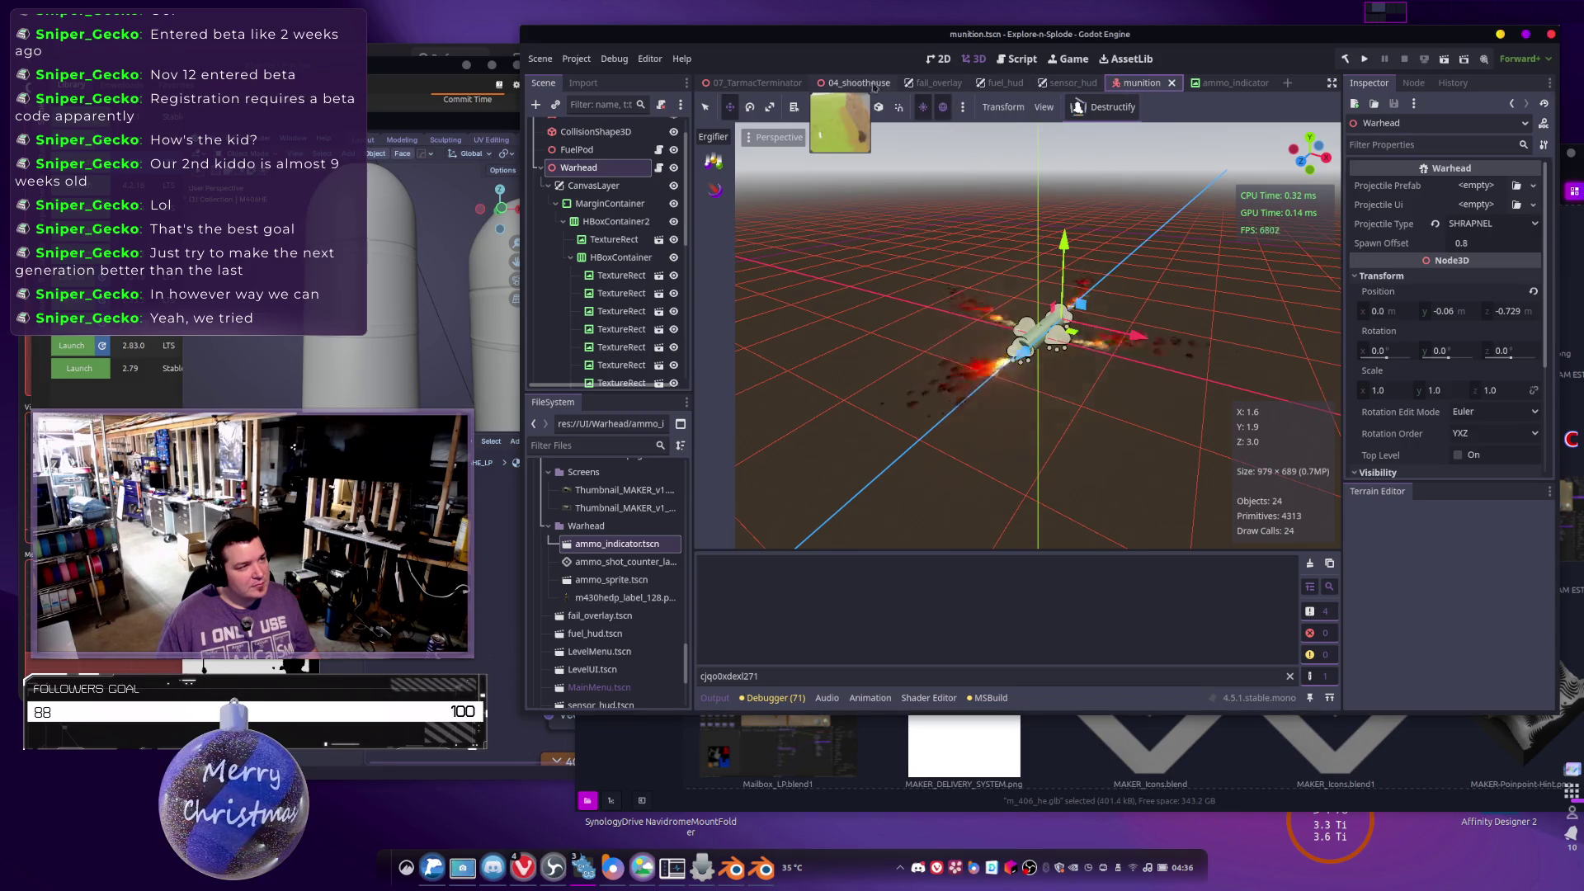
{"action": "left_click", "coordinate": [847, 85]}
{"action": "mouse_move", "coordinate": [1038, 330]}
{"action": "left_mouse_down"}
{"action": "mouse_move", "coordinate": [1090, 429]}
{"action": "mouse_move", "coordinate": [1081, 387]}
{"action": "left_mouse_up"}
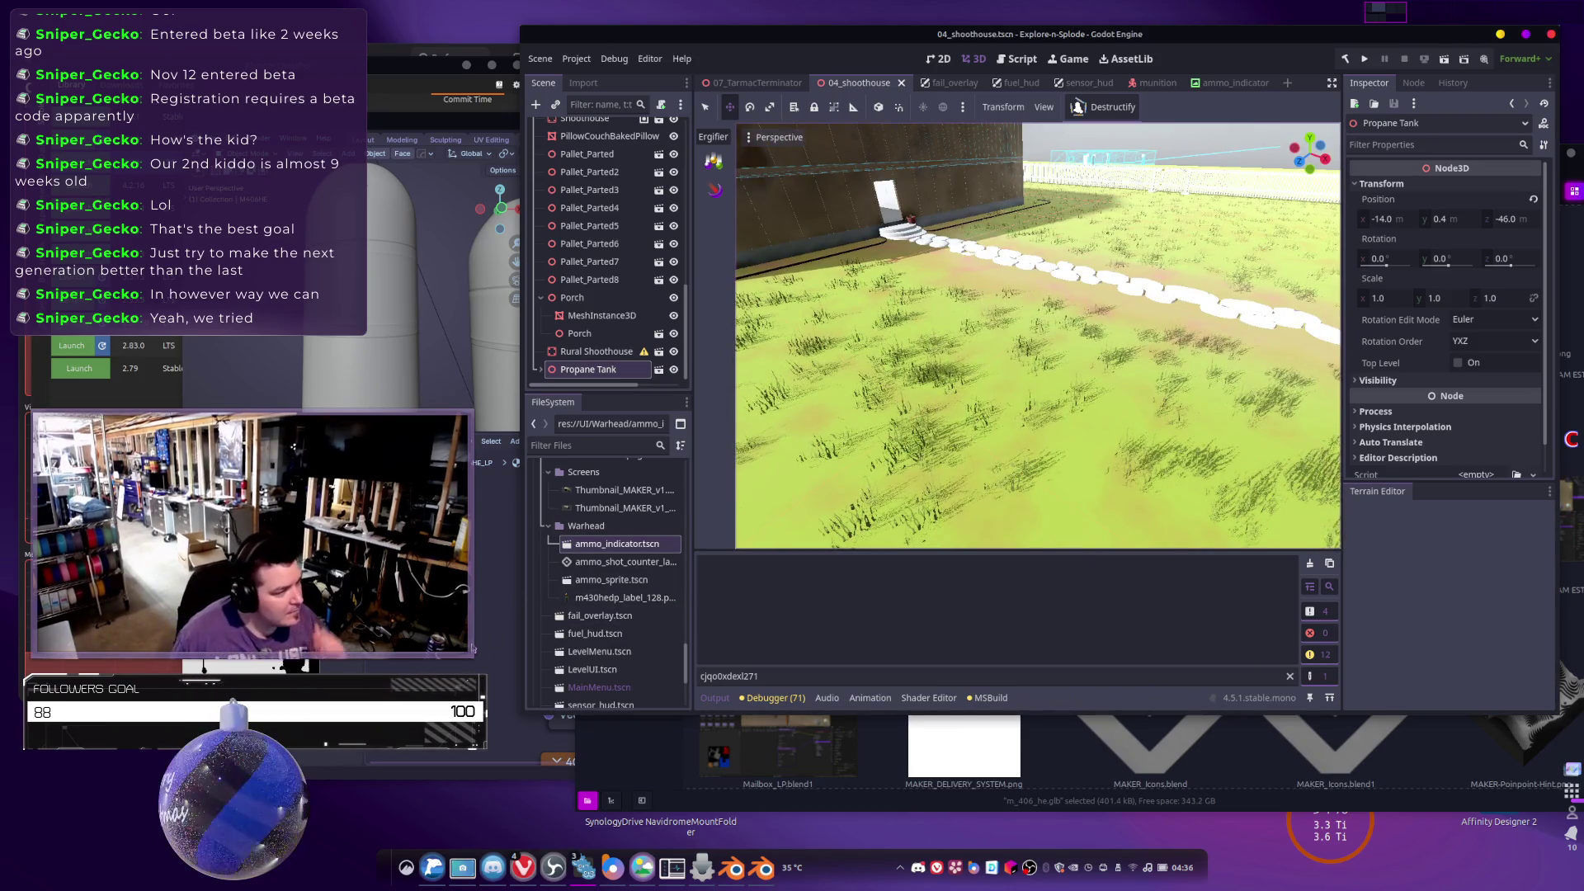
{"action": "left_click", "coordinate": [810, 801]}
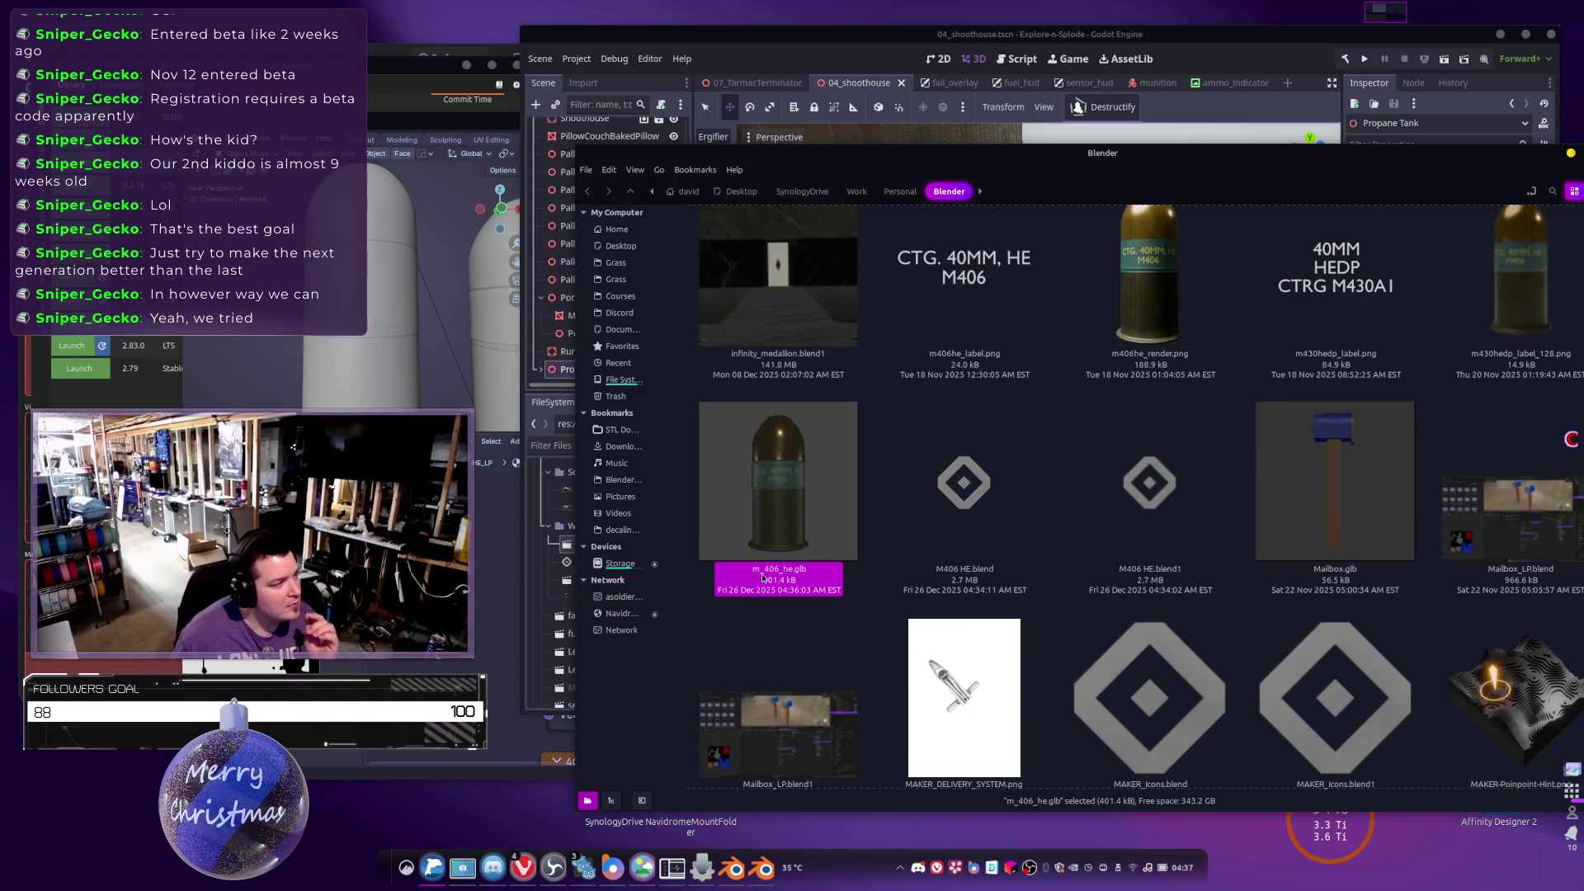
Copy m_406_he.glb from the file manager into the project's Warhead folder.
{"action": "left_click_drag", "start_coordinate": [880, 164], "coordinate": [1115, 193]}
{"action": "scroll", "coordinate": [627, 578], "scroll_direction": "up", "scroll_amount": 1}
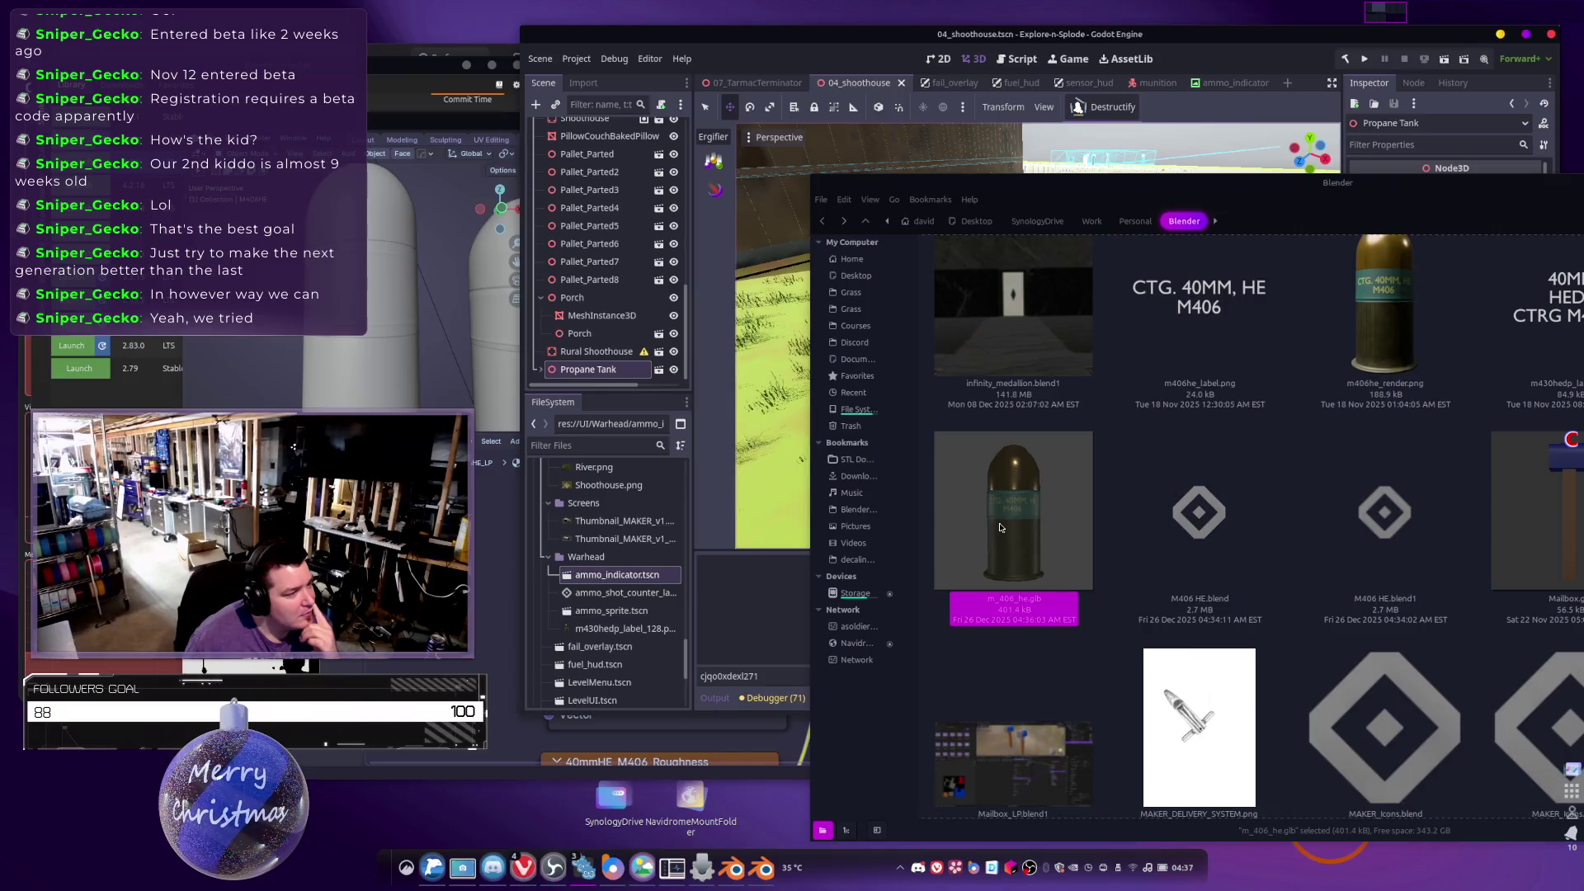
{"action": "left_click_drag", "start_coordinate": [754, 583], "coordinate": [576, 554]}
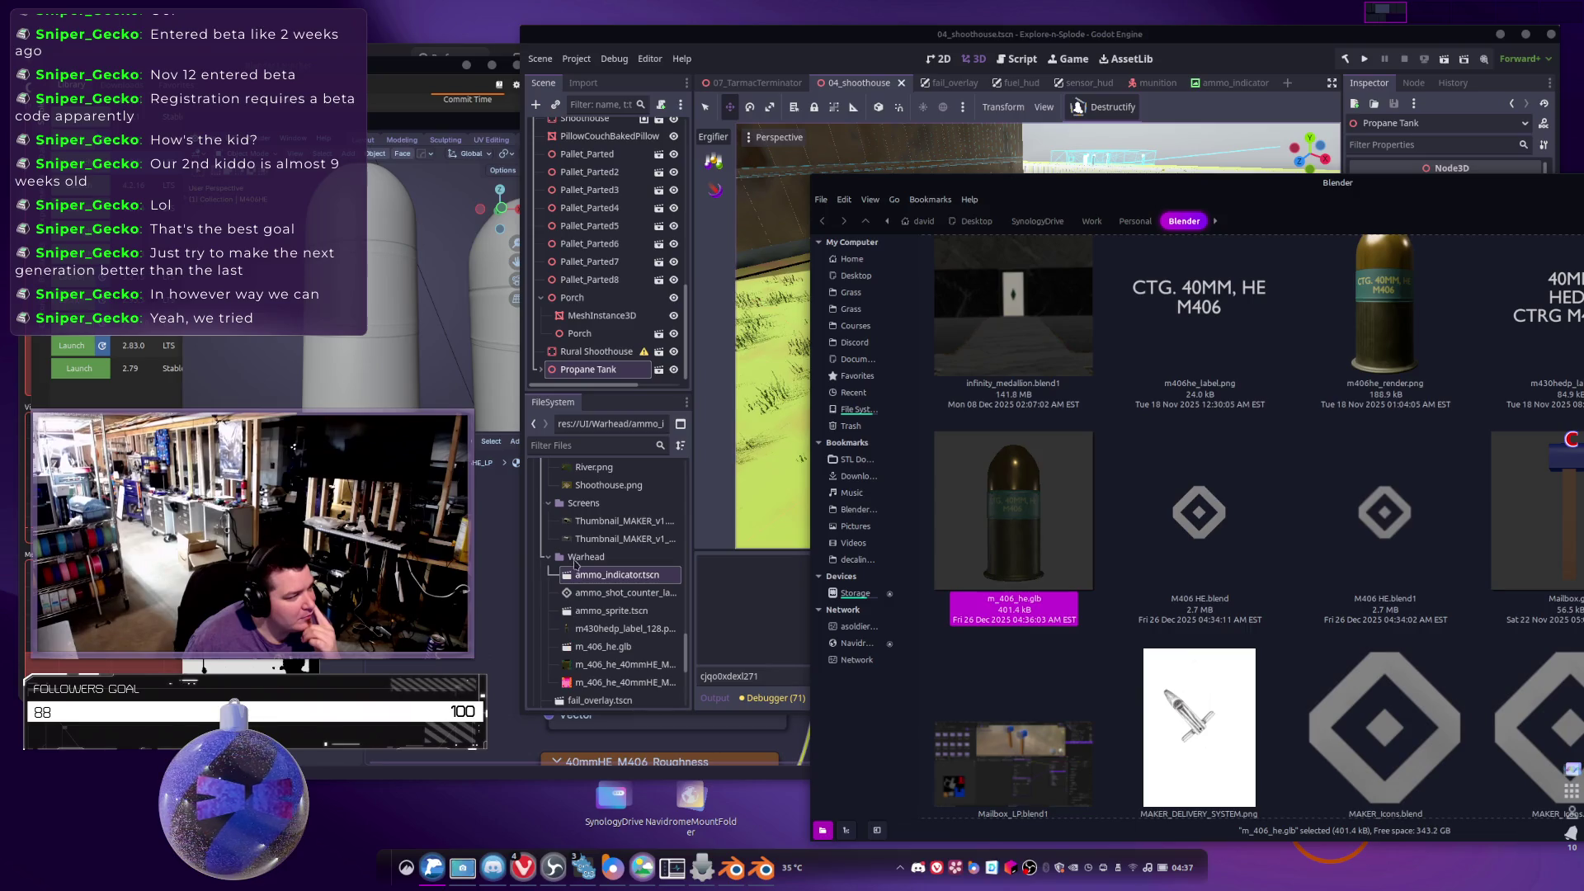
Place m_406_he.glb in the shoothouse scene and compare its size with the house.
{"action": "mouse_move", "coordinate": [1407, 258]}
{"action": "left_mouse_down"}
{"action": "mouse_move", "coordinate": [1520, 624]}
{"action": "mouse_move", "coordinate": [1510, 561]}
{"action": "left_mouse_up"}
{"action": "left_click_drag", "start_coordinate": [623, 646], "coordinate": [880, 409]}
{"action": "key", "text": "f"}
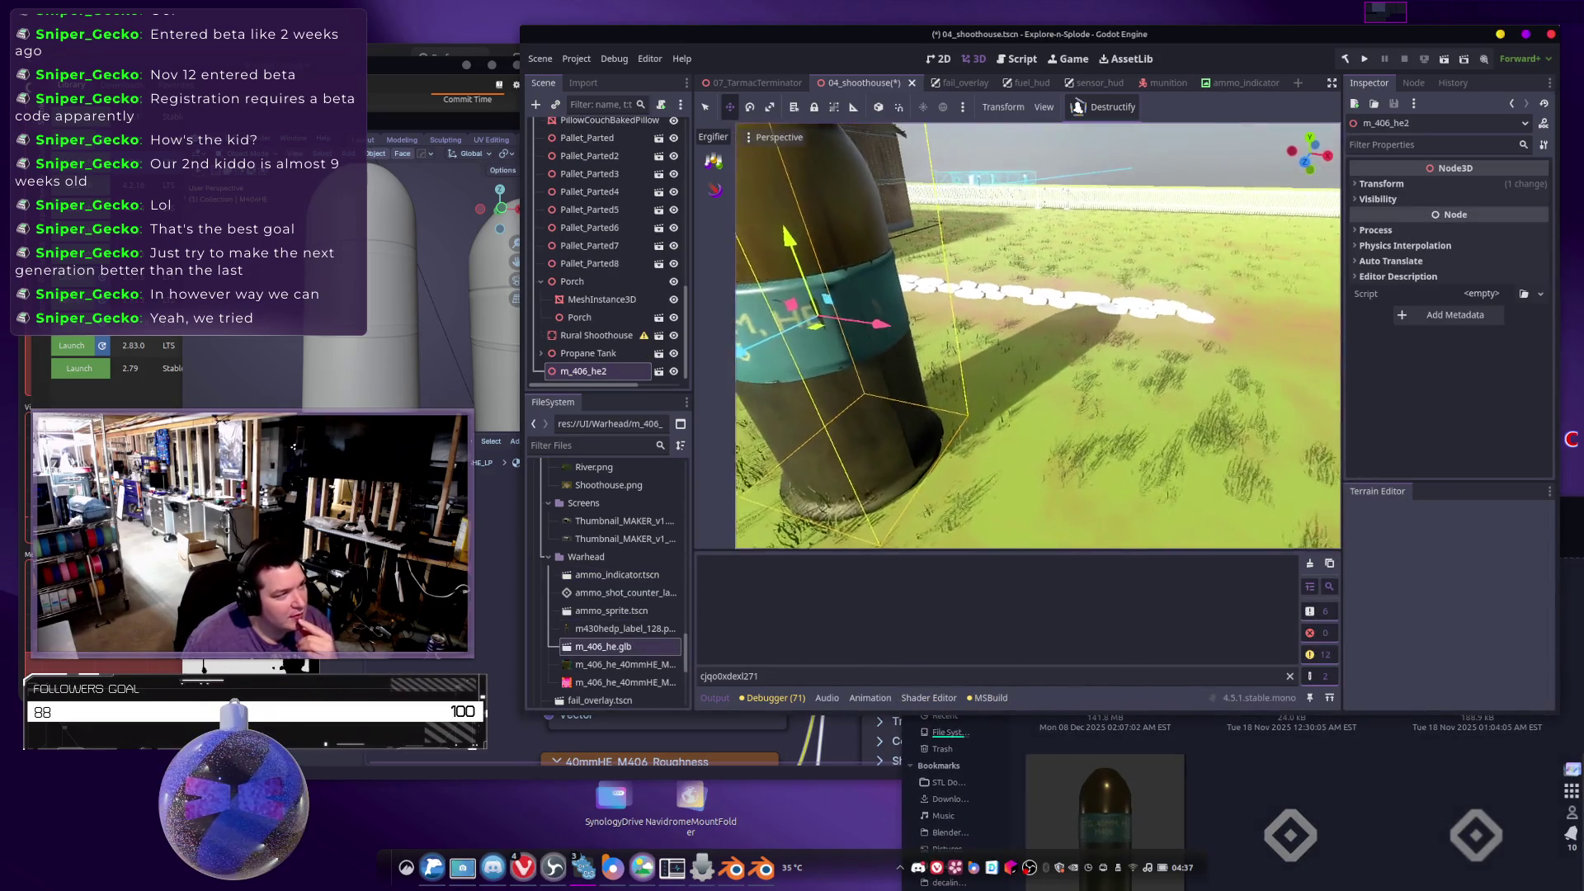
{"action": "left_click_drag", "start_coordinate": [1038, 330], "coordinate": [906, 330]}
{"action": "scroll", "coordinate": [1038, 336], "scroll_direction": "down", "scroll_amount": 5}
{"action": "left_click_drag", "start_coordinate": [1038, 336], "coordinate": [939, 336]}
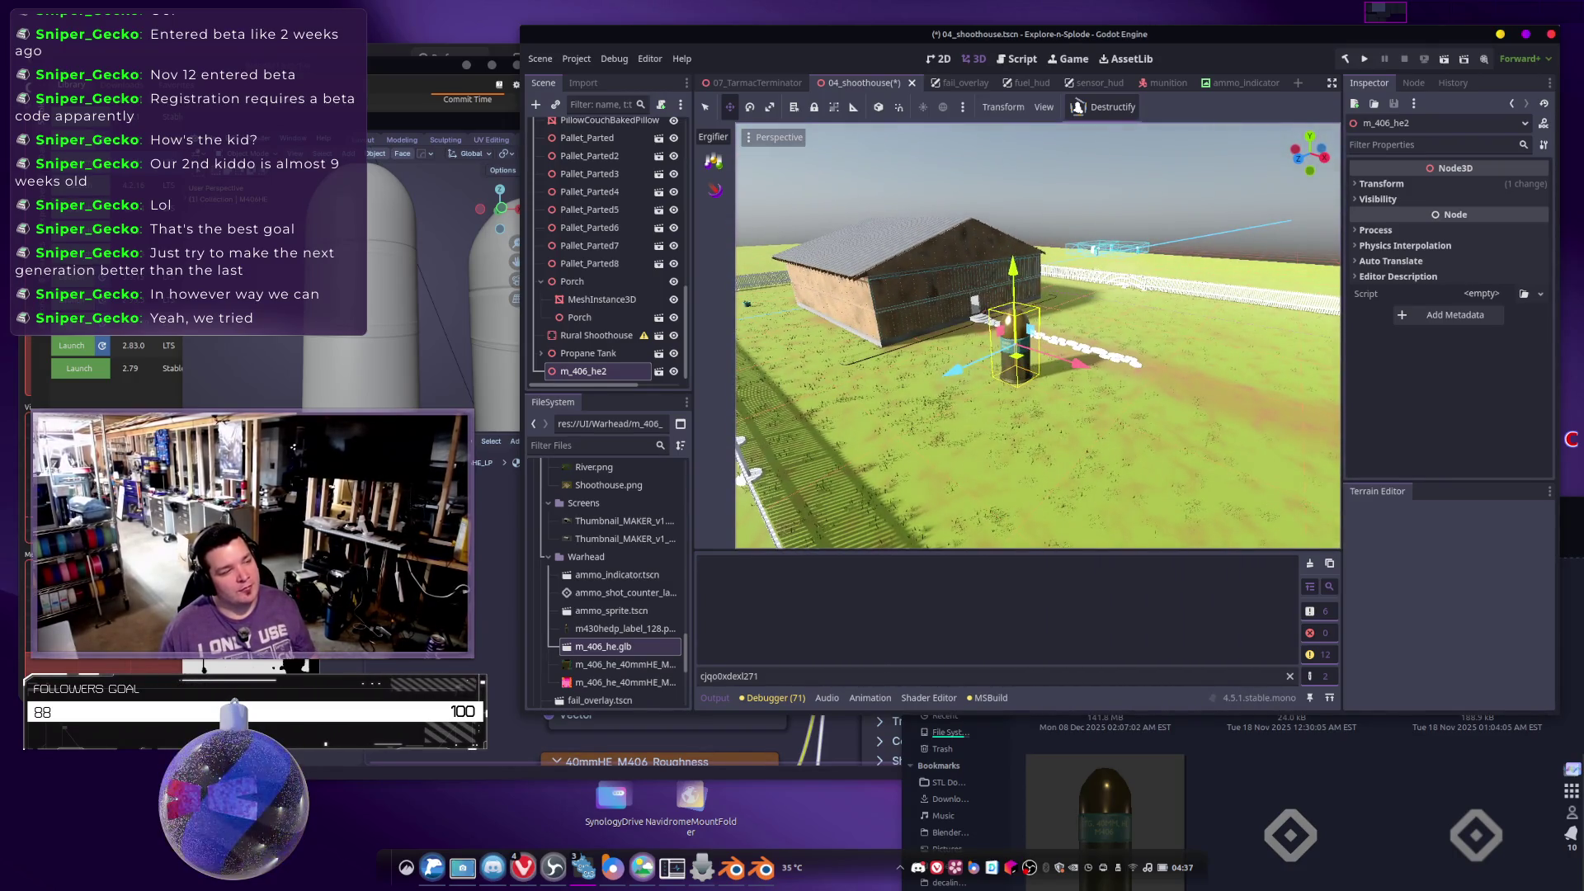
{"action": "scroll", "coordinate": [1038, 336], "scroll_direction": "up", "scroll_amount": 2}
{"action": "scroll", "coordinate": [1038, 336], "scroll_direction": "up", "scroll_amount": 2}
{"action": "scroll", "coordinate": [1058, 417], "scroll_direction": "up", "scroll_amount": 3}
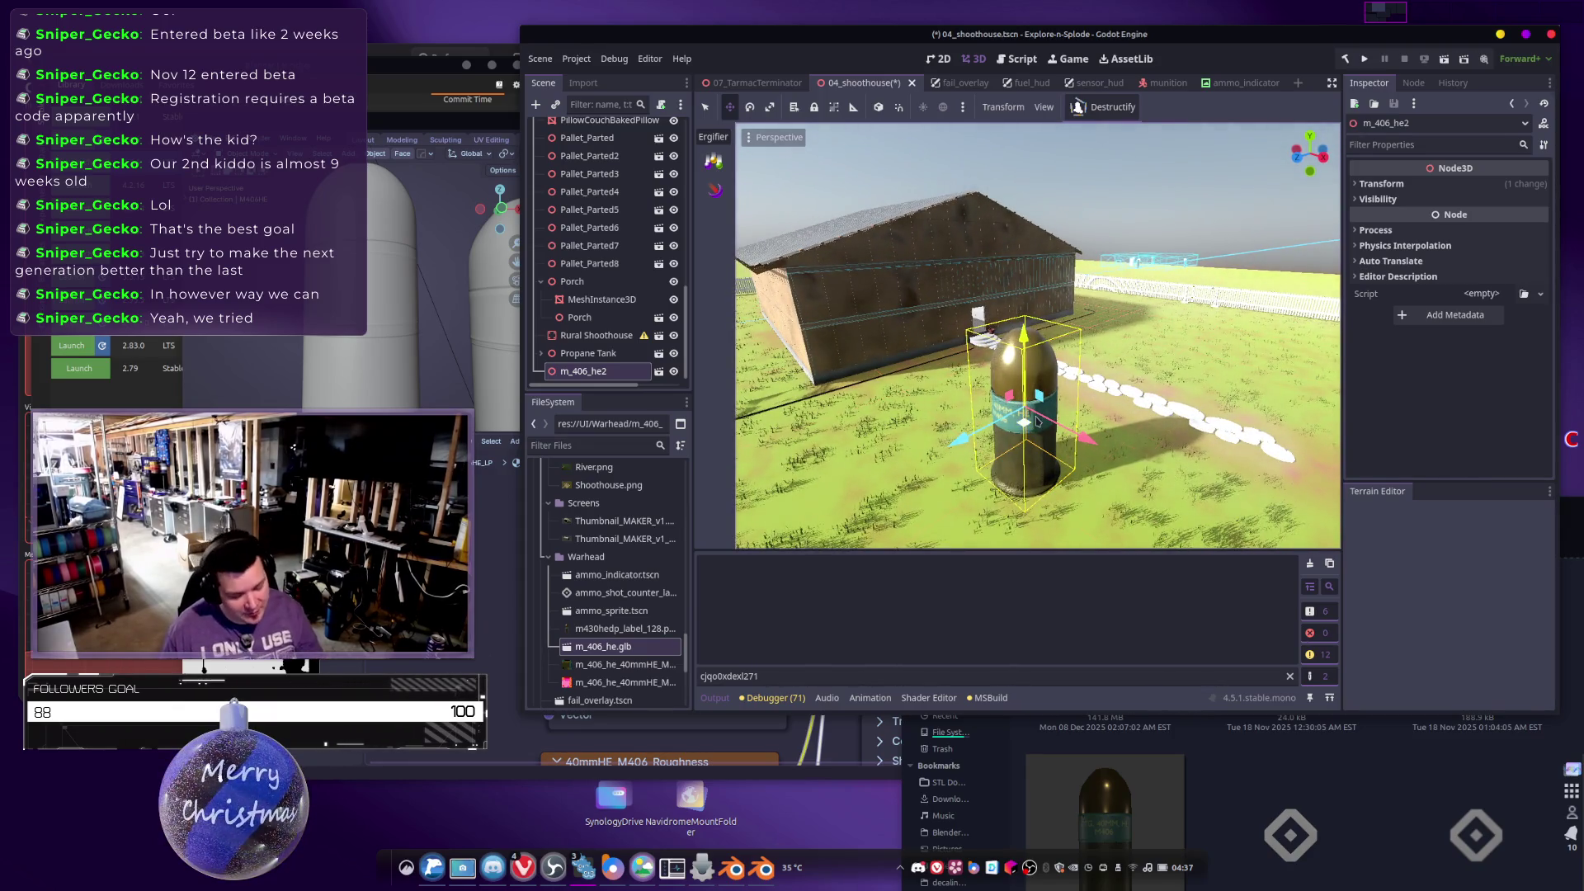
Delete the oversized test cartridge node and return to Blender.
{"action": "key", "text": "Delete"}
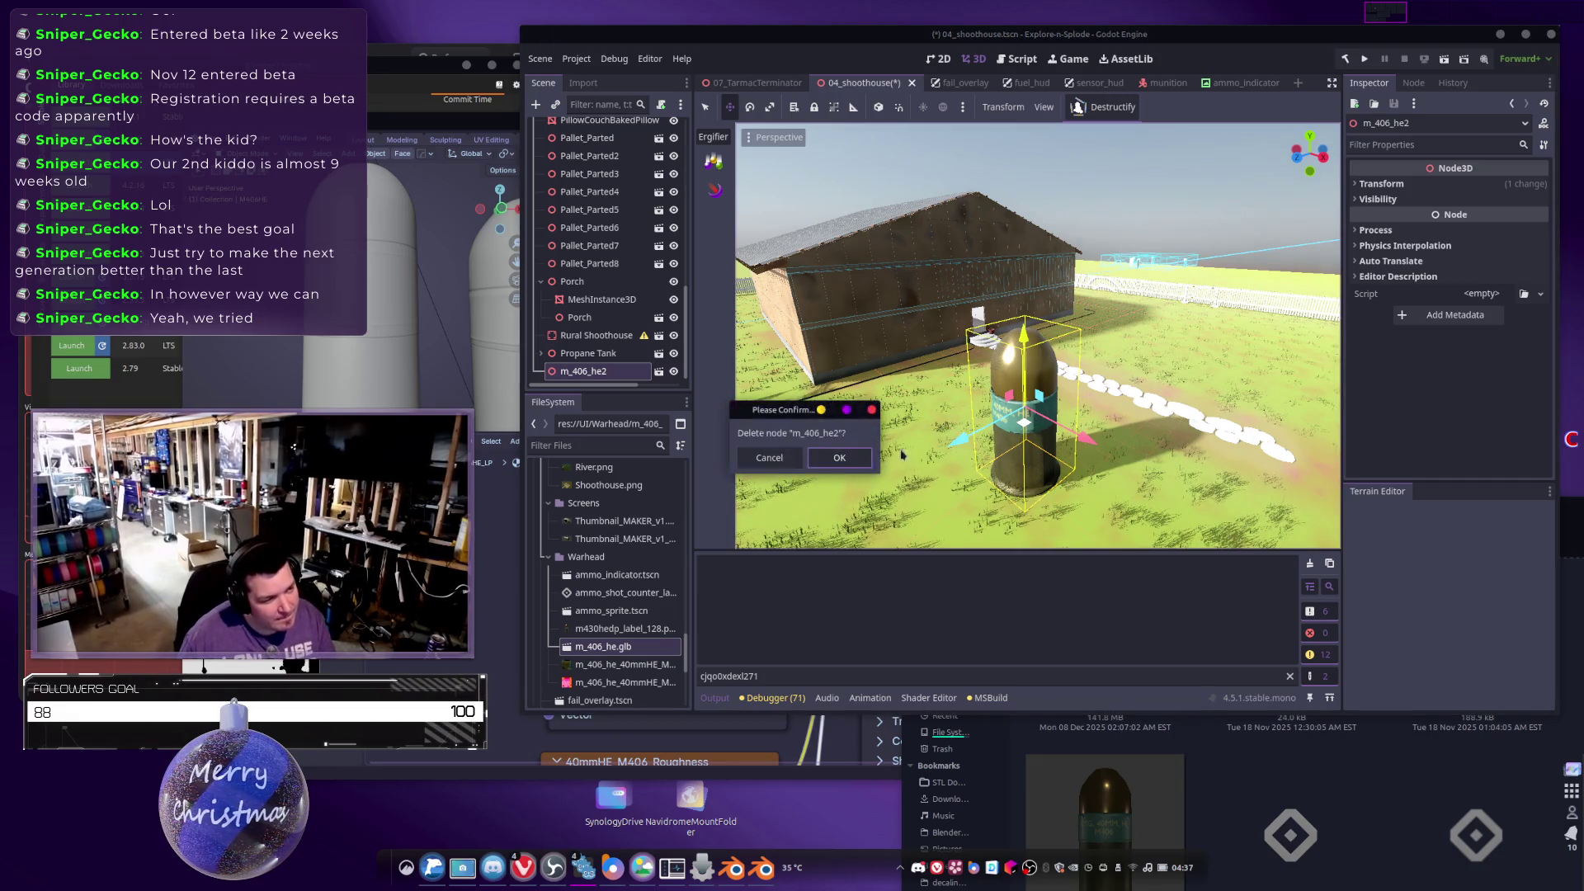
{"action": "key", "text": "Return"}
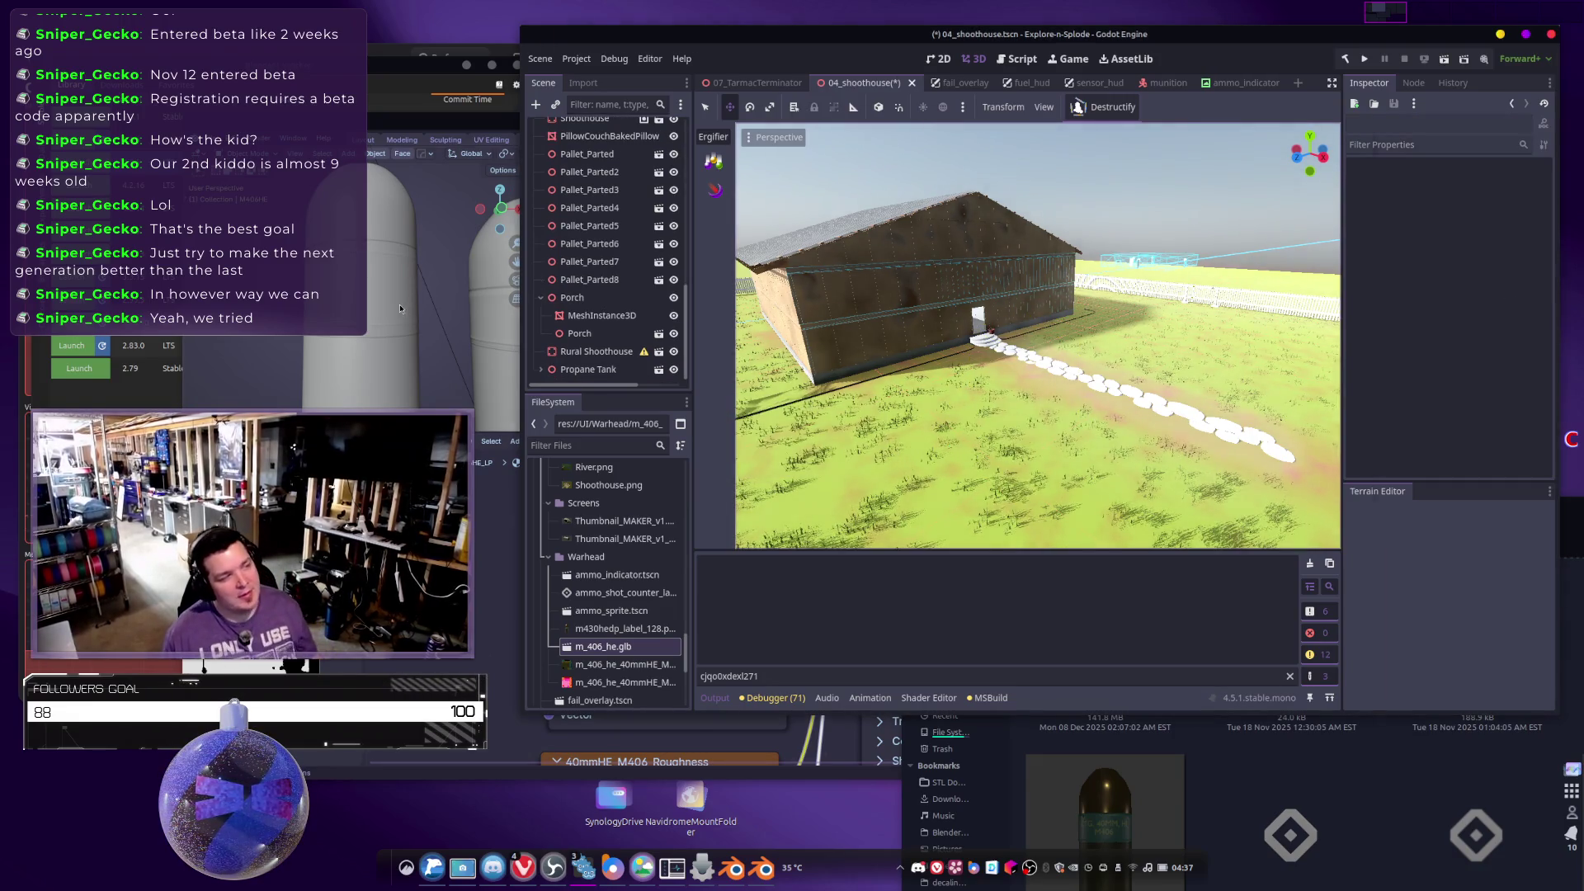
{"action": "left_click", "coordinate": [470, 302]}
{"action": "scroll", "coordinate": [753, 351], "scroll_direction": "down", "scroll_amount": 5}
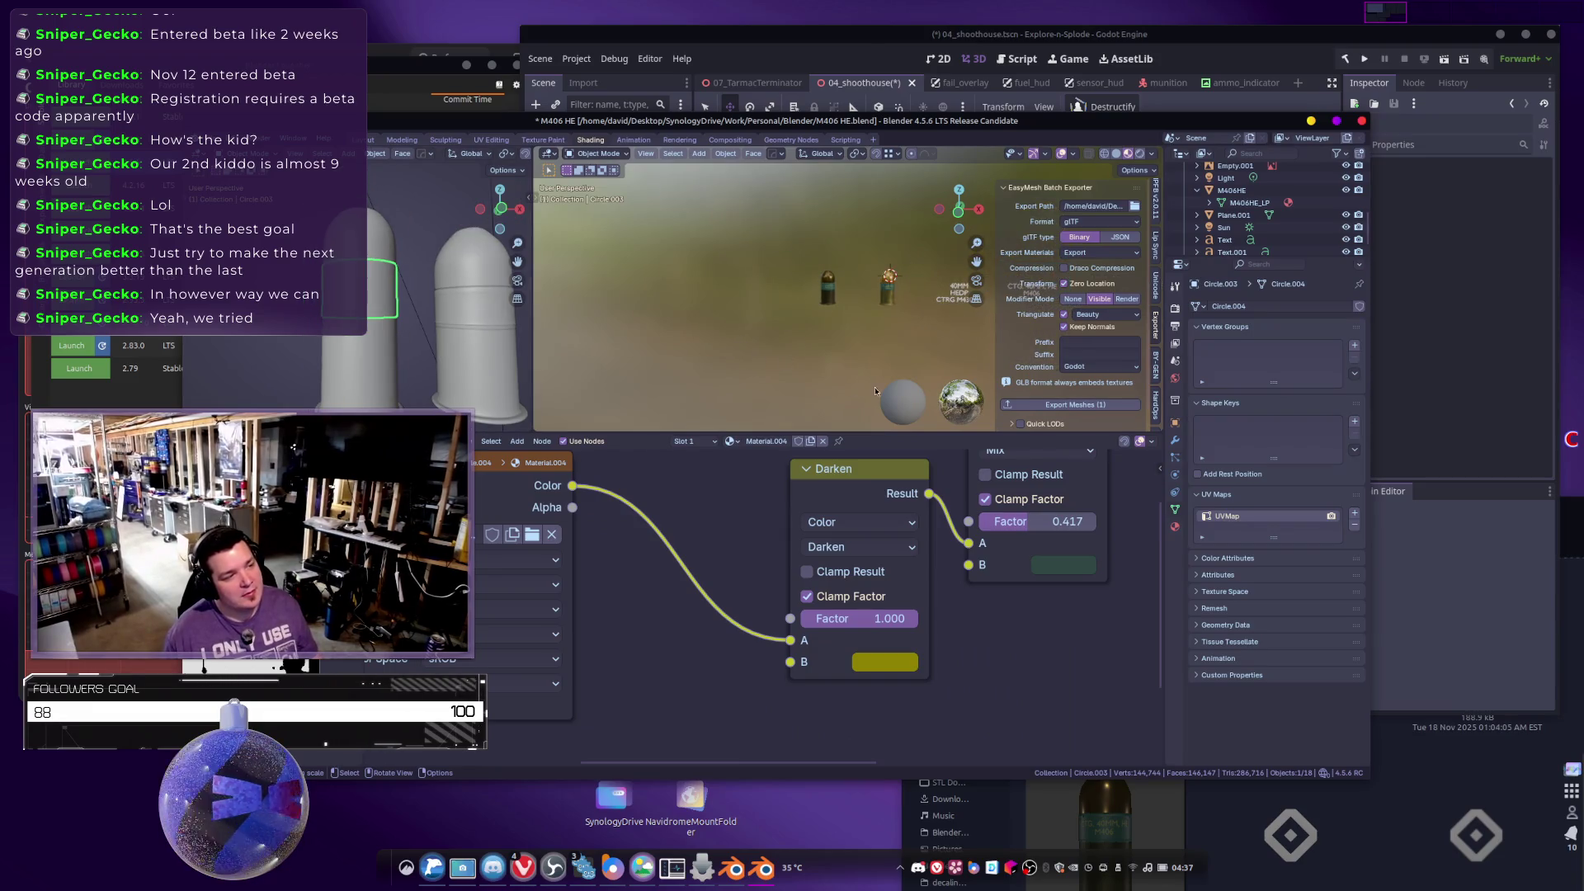
Select all scene objects, scale them to zero with s0, then undo the scale.
{"action": "scroll", "coordinate": [858, 310], "scroll_direction": "up", "scroll_amount": 3}
{"action": "scroll", "coordinate": [874, 302], "scroll_direction": "up", "scroll_amount": 2}
{"action": "left_click_drag", "start_coordinate": [698, 217], "coordinate": [935, 331]}
{"action": "scroll", "coordinate": [775, 293], "scroll_direction": "up", "scroll_amount": 3}
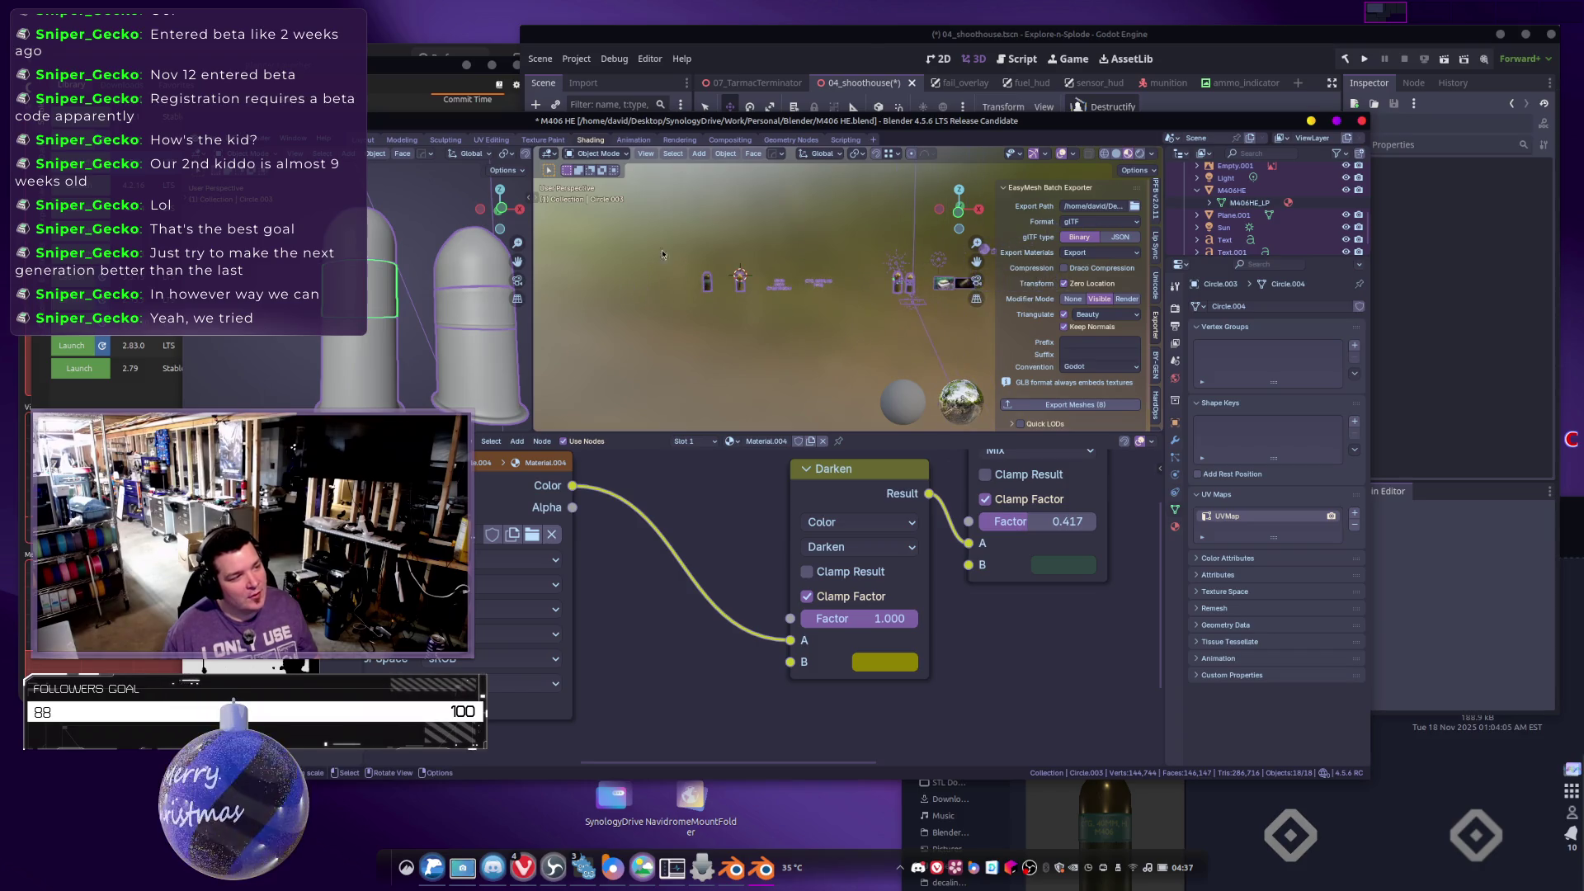
{"action": "scroll", "coordinate": [743, 293], "scroll_direction": "up", "scroll_amount": 3}
{"action": "scroll", "coordinate": [825, 339], "scroll_direction": "left", "scroll_amount": 3}
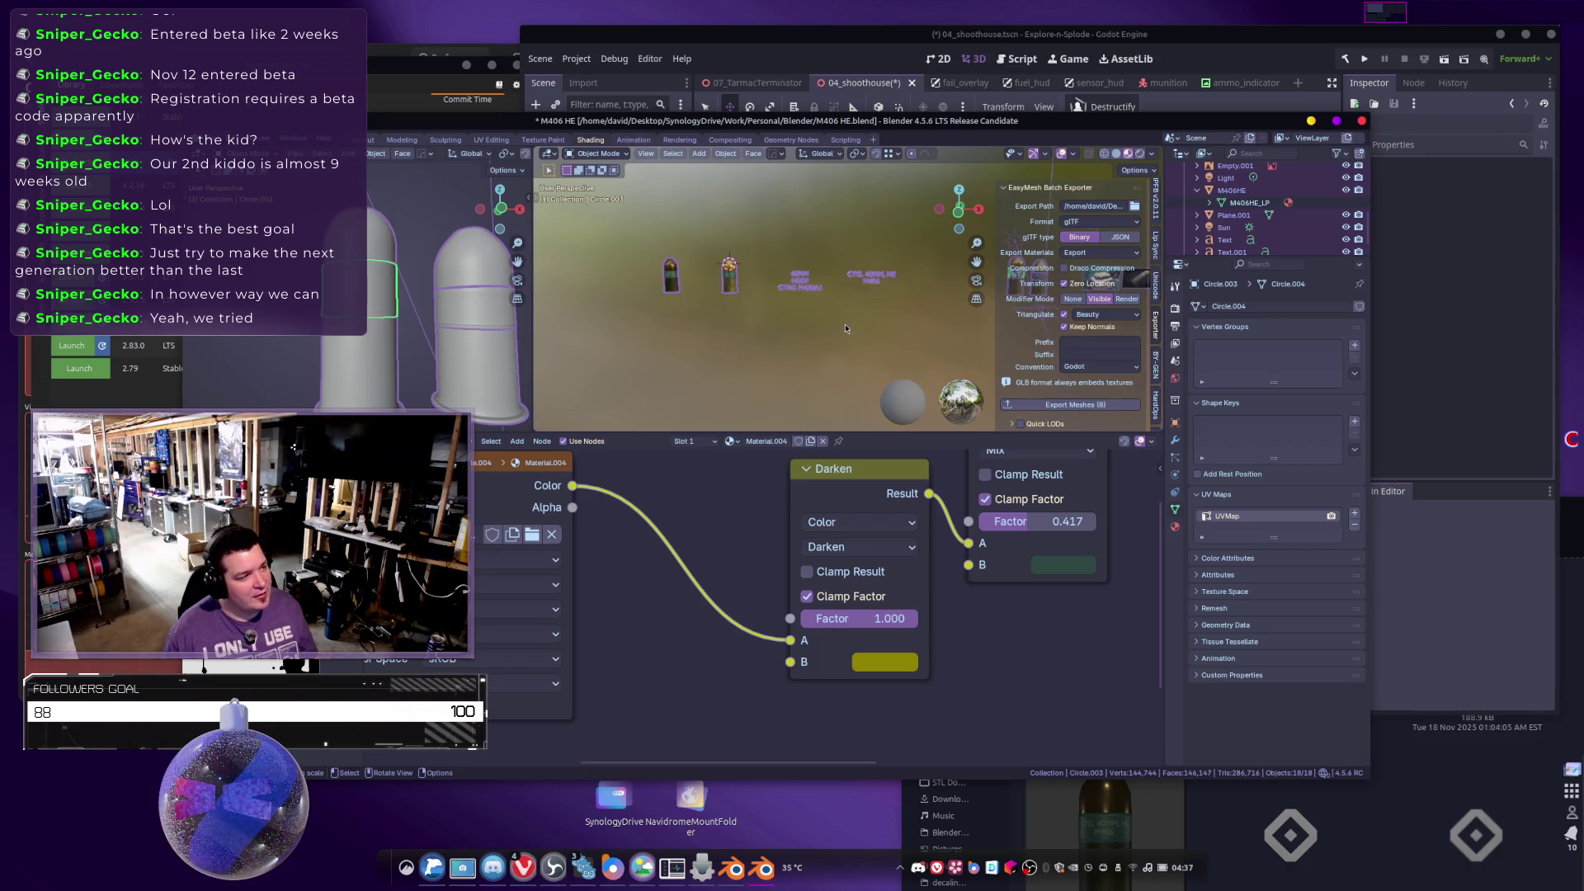
{"action": "type", "text": "s0"}
{"action": "key", "text": "Return"}
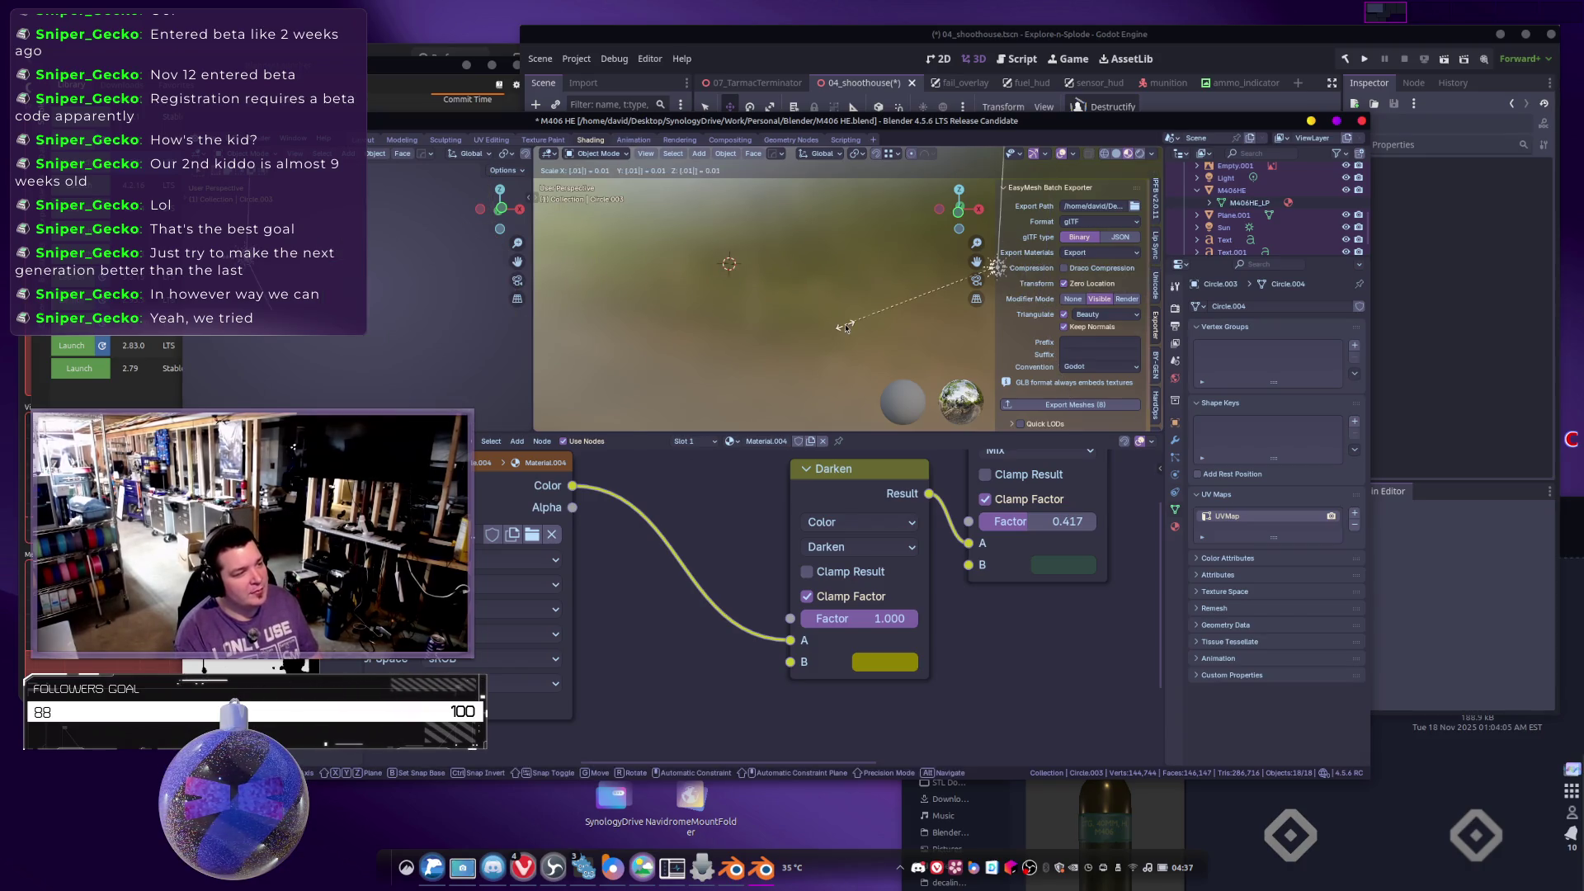
{"action": "key", "text": "ctrl+z"}
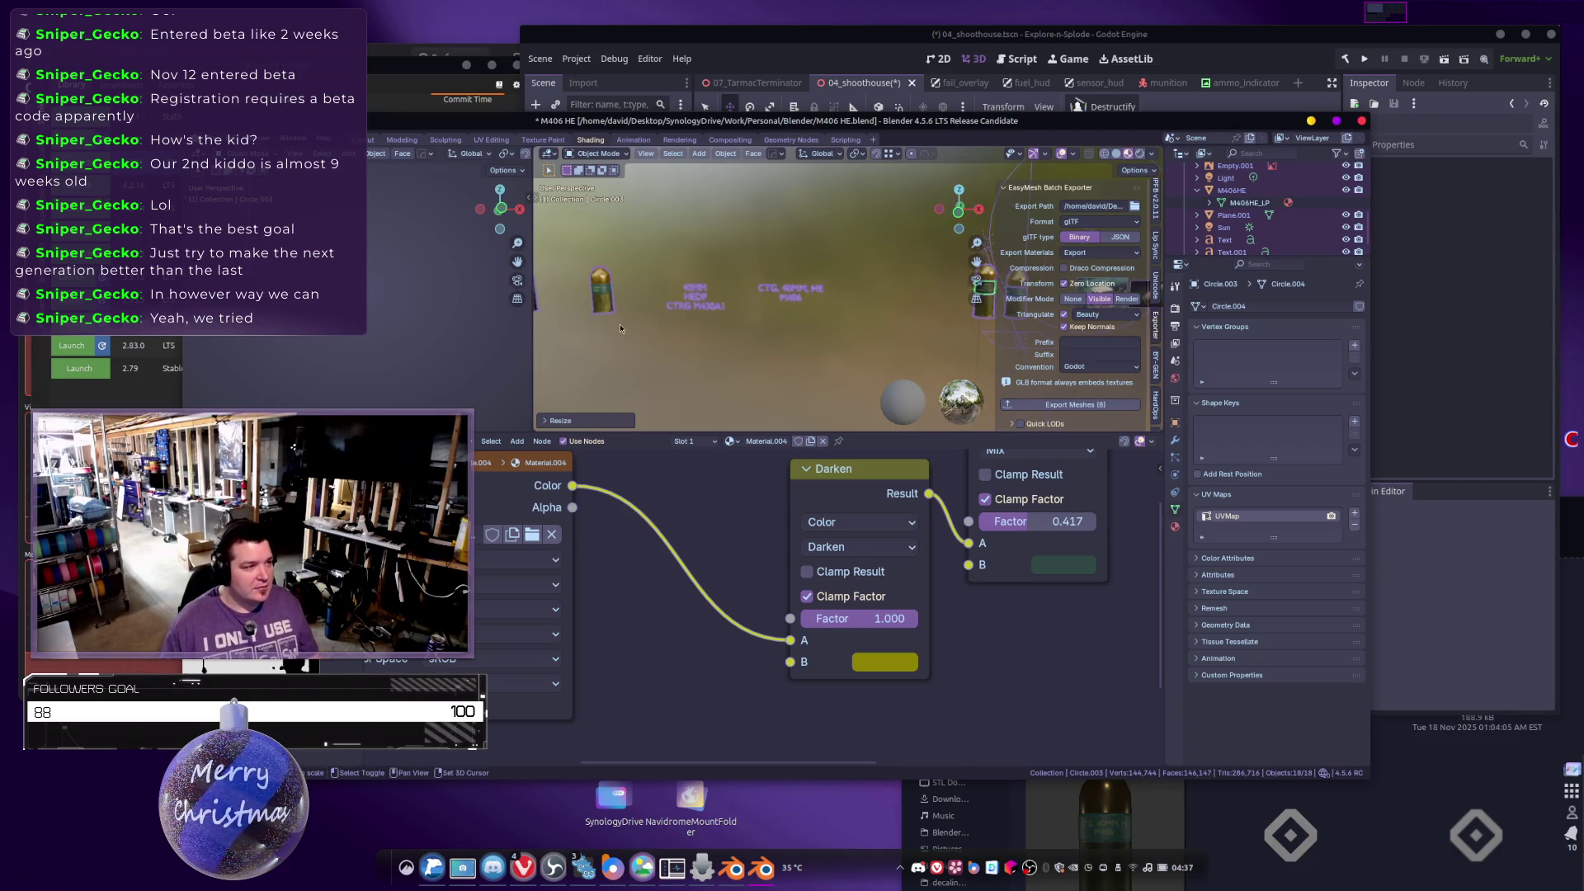
Apply scale on the left M406 HE cartridge and re-export it with Export Meshes.
{"action": "scroll", "coordinate": [726, 296], "scroll_direction": "up", "scroll_amount": 5}
{"action": "left_click", "coordinate": [685, 284]}
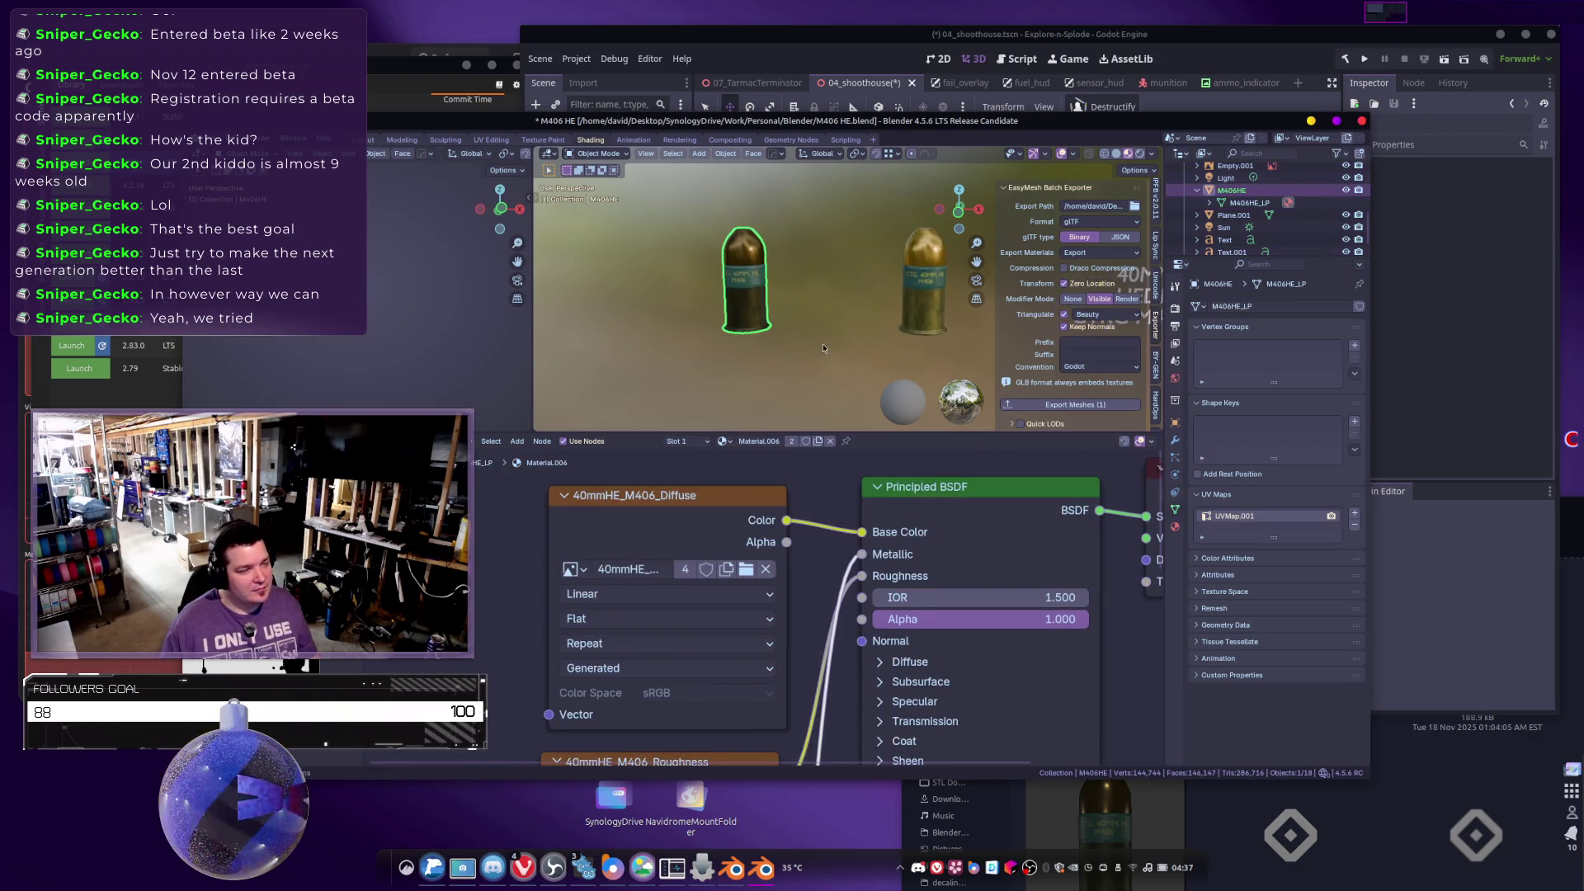
{"action": "key", "text": "ctrl+a"}
{"action": "left_click", "coordinate": [726, 341]}
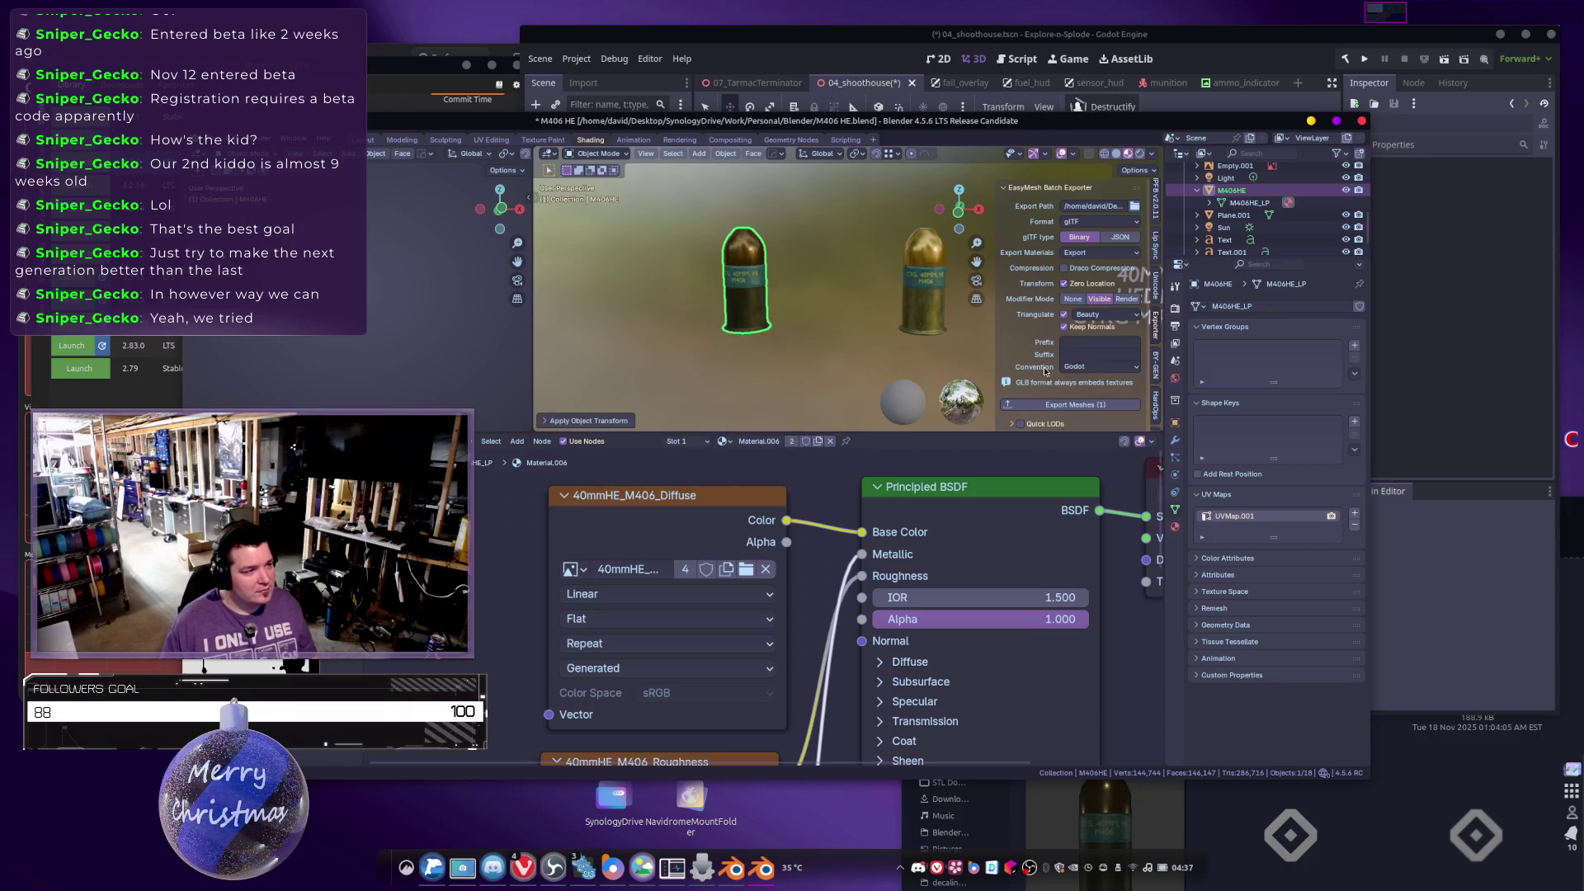
{"action": "left_click", "coordinate": [1070, 405]}
{"action": "key", "text": "alt+Tab"}
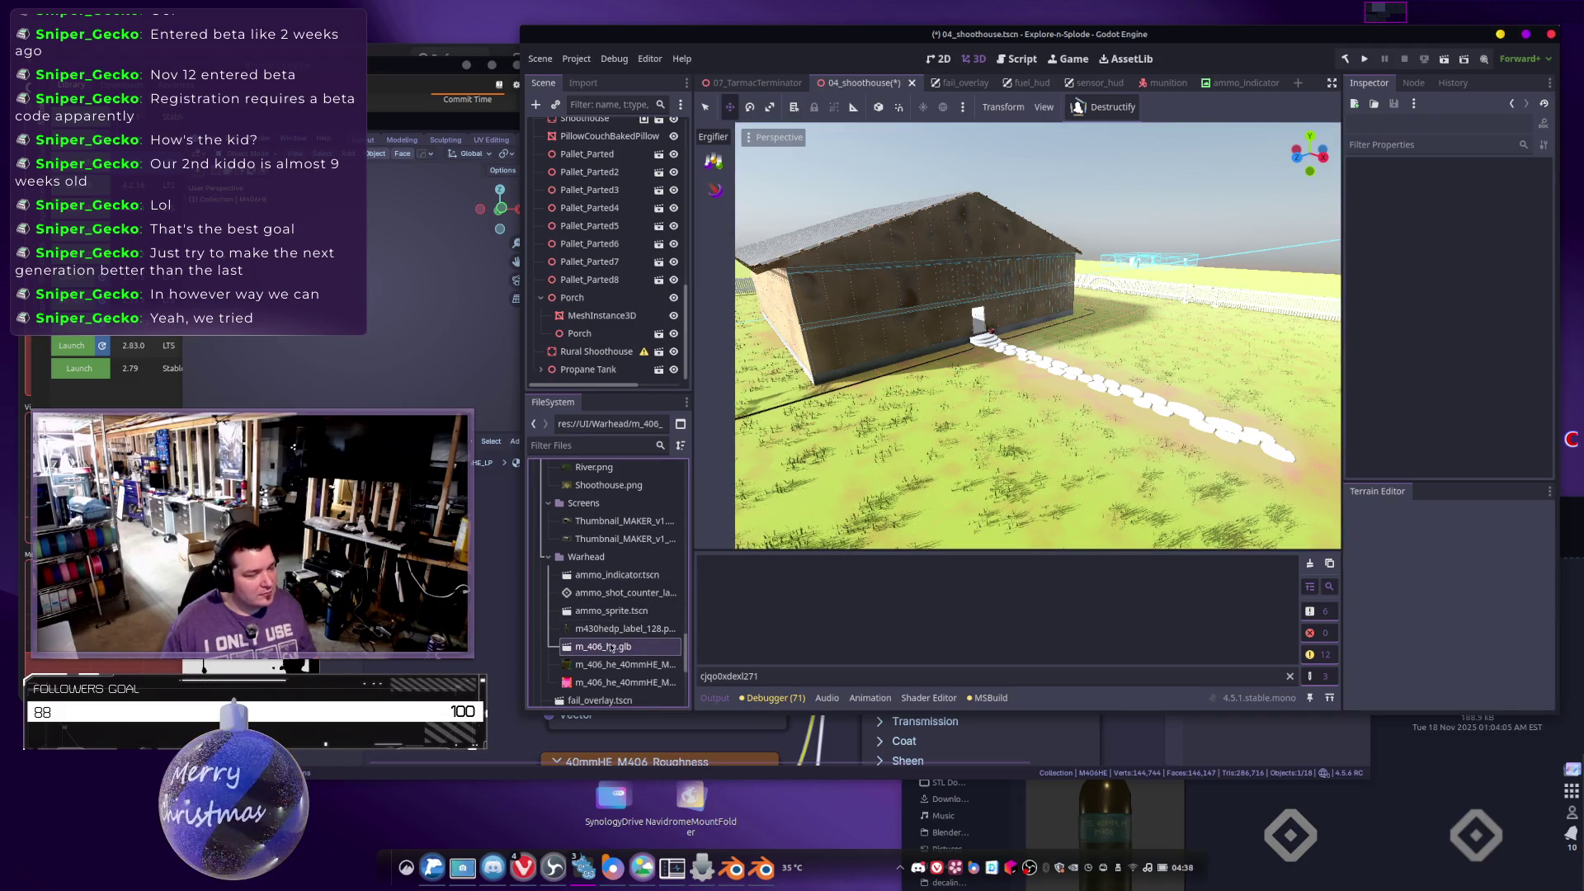
Re-import the updated m_406_he.glb into Godot's Warhead folder.
{"action": "key", "text": "alt+Tab"}
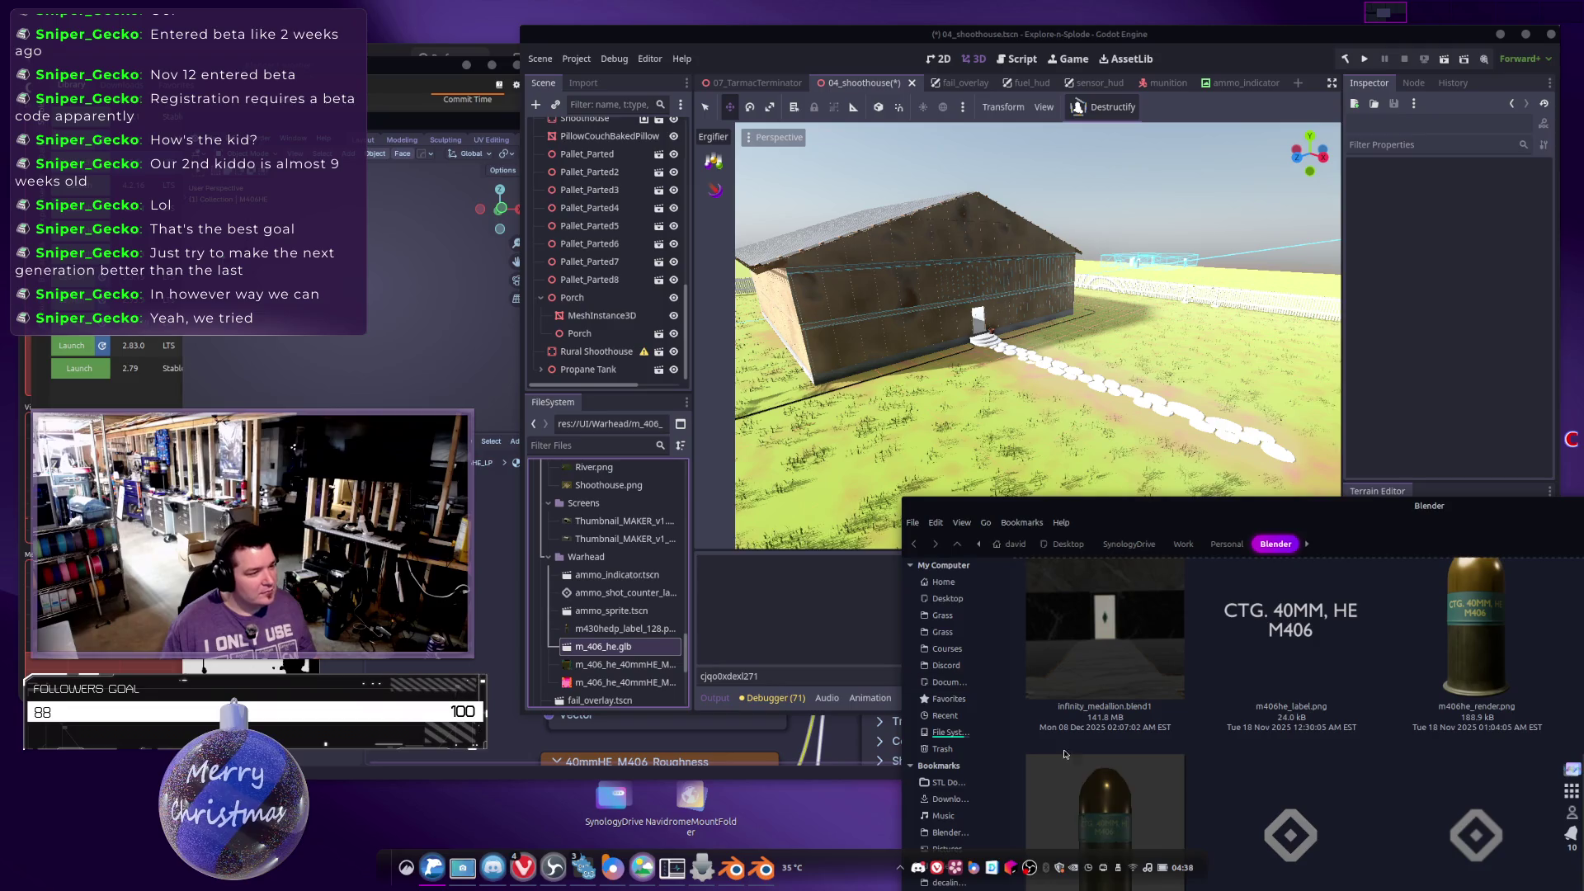
{"action": "scroll", "coordinate": [1099, 663], "scroll_direction": "down", "scroll_amount": 3}
{"action": "left_click", "coordinate": [1100, 663]}
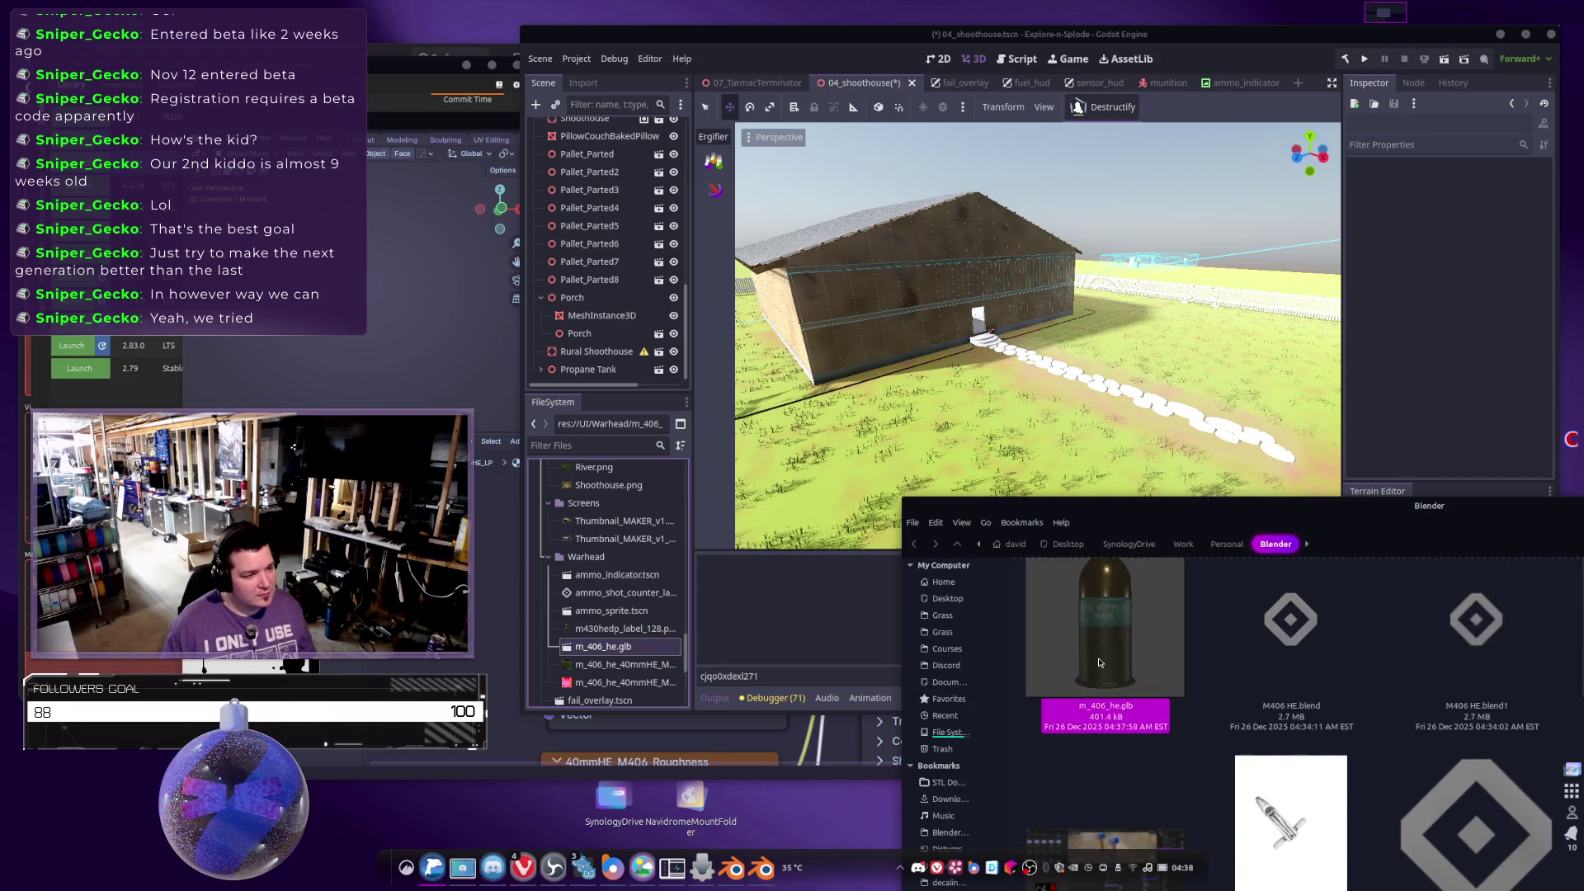
{"action": "left_click_drag", "start_coordinate": [1100, 663], "coordinate": [587, 566]}
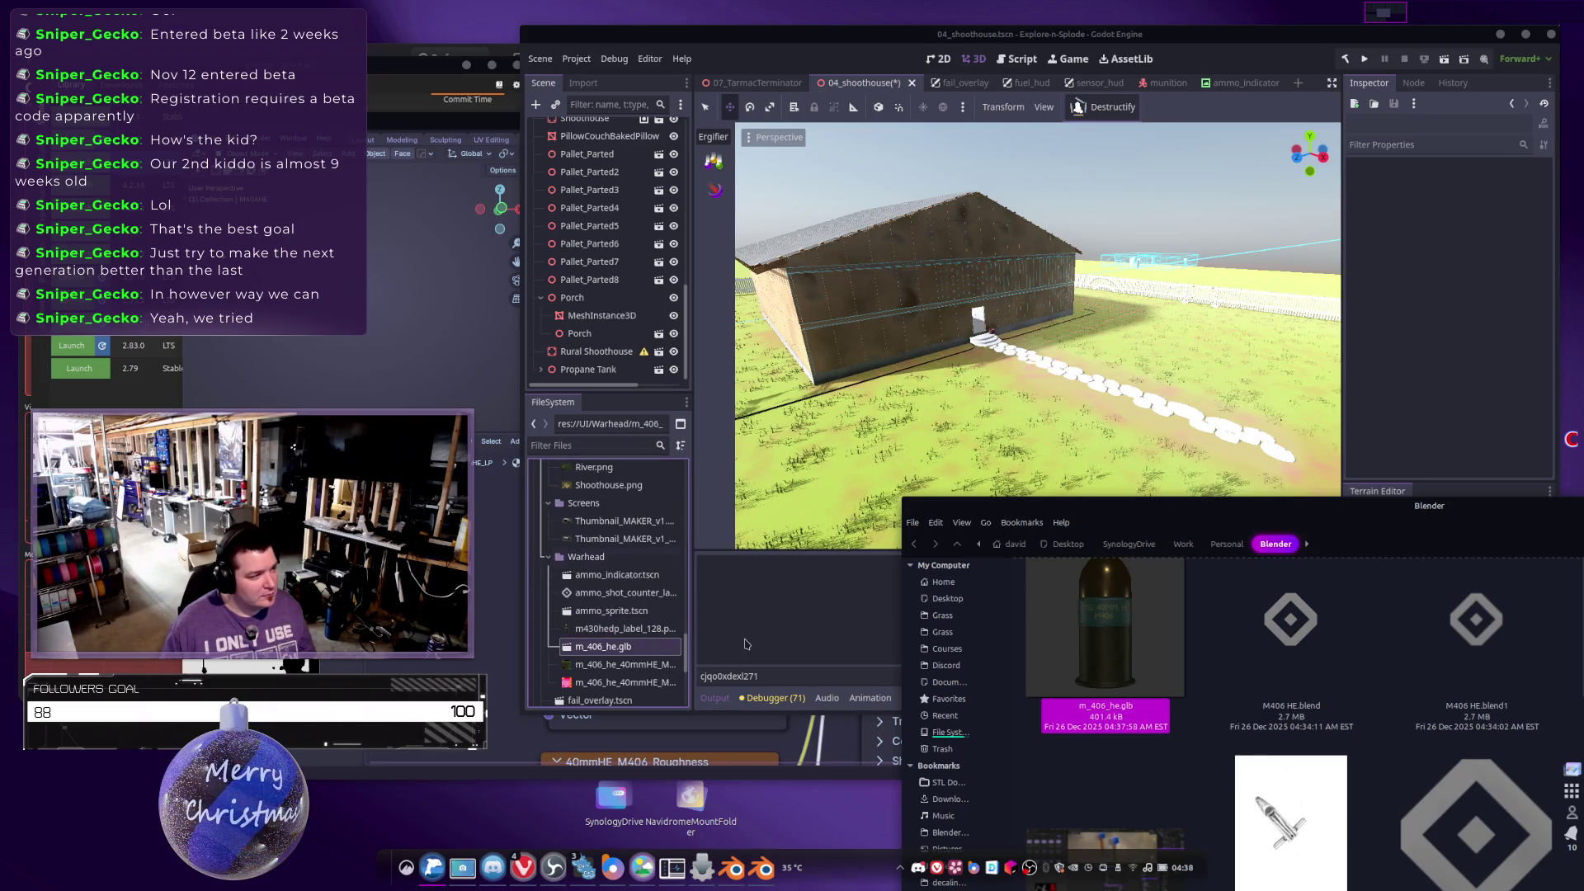
Place the updated cartridge on the grass near the house and frame it in view.
{"action": "mouse_move", "coordinate": [611, 649]}
{"action": "left_mouse_down"}
{"action": "mouse_move", "coordinate": [933, 426]}
{"action": "mouse_move", "coordinate": [939, 438]}
{"action": "left_mouse_up"}
{"action": "key", "text": "f"}
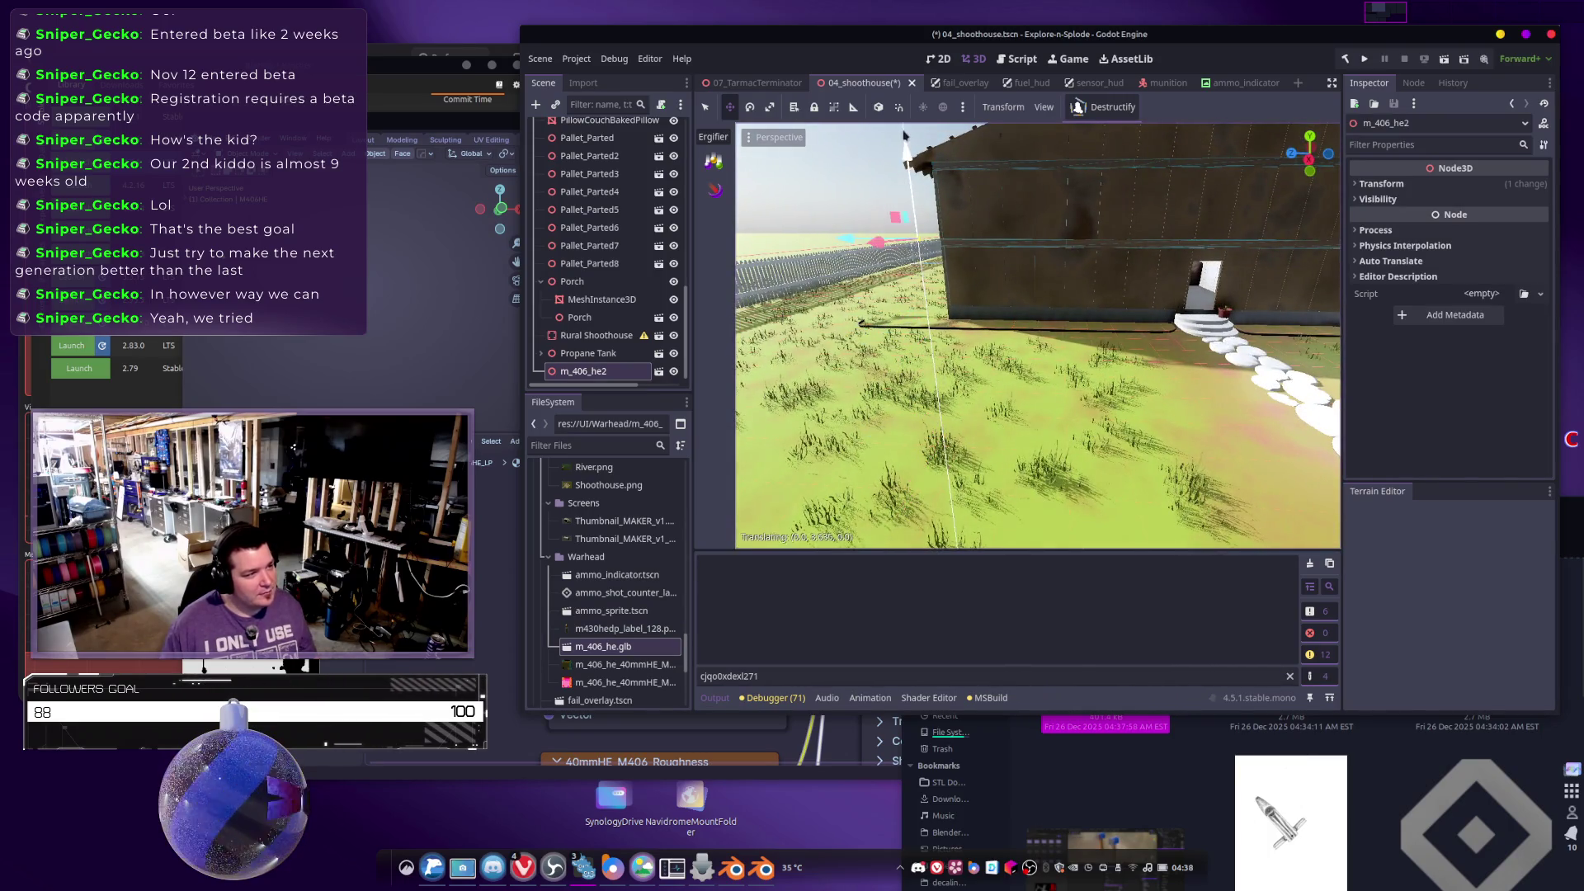
{"action": "scroll", "coordinate": [904, 132], "scroll_direction": "down", "scroll_amount": 5}
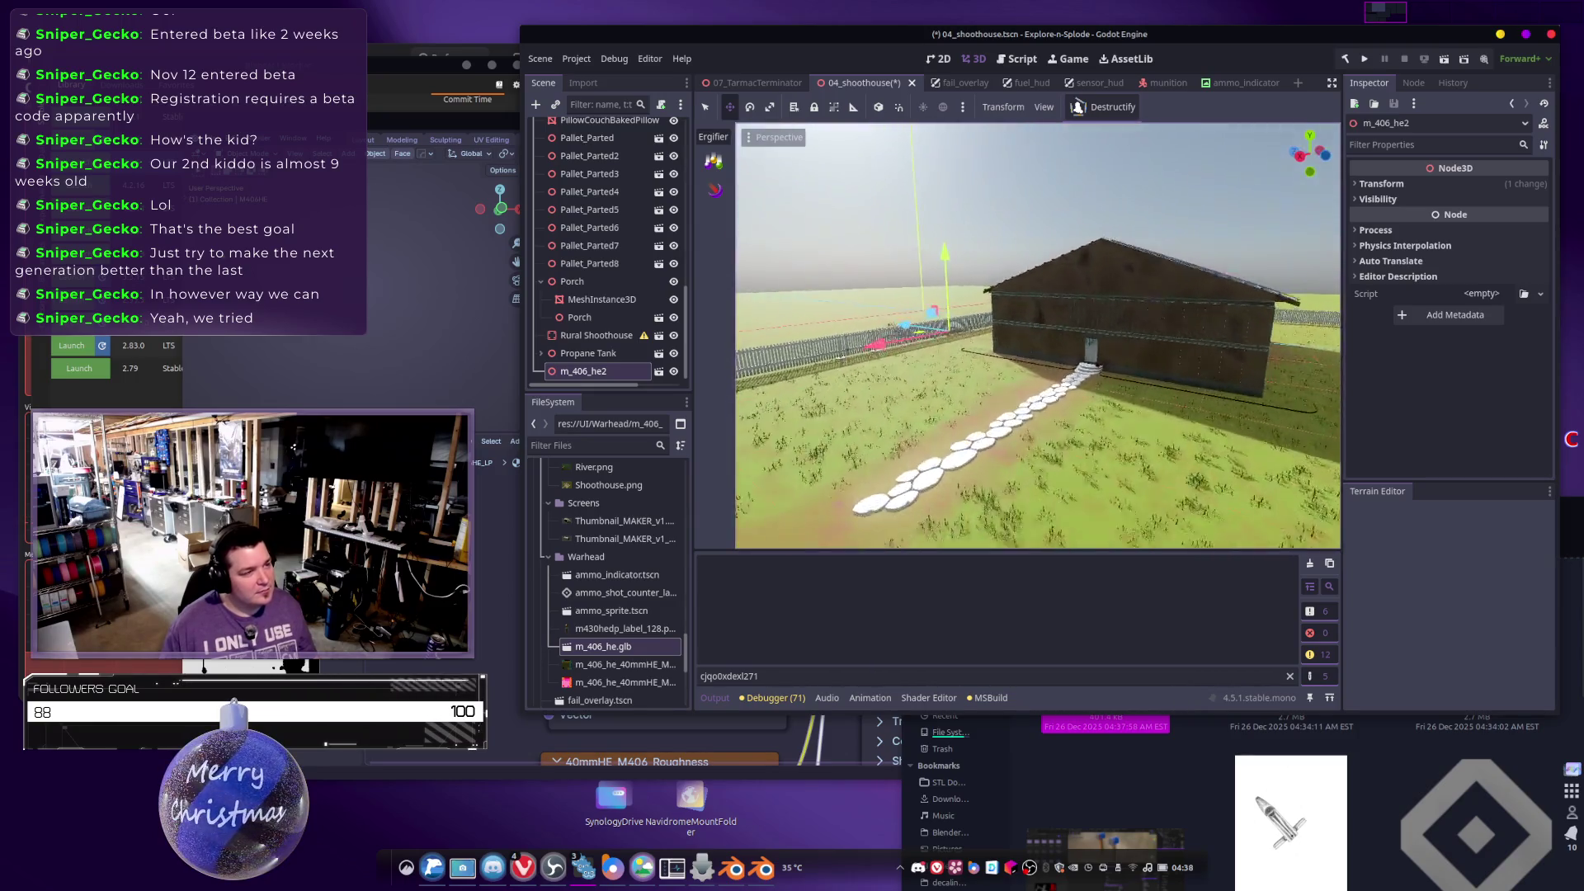
{"action": "key", "text": "f"}
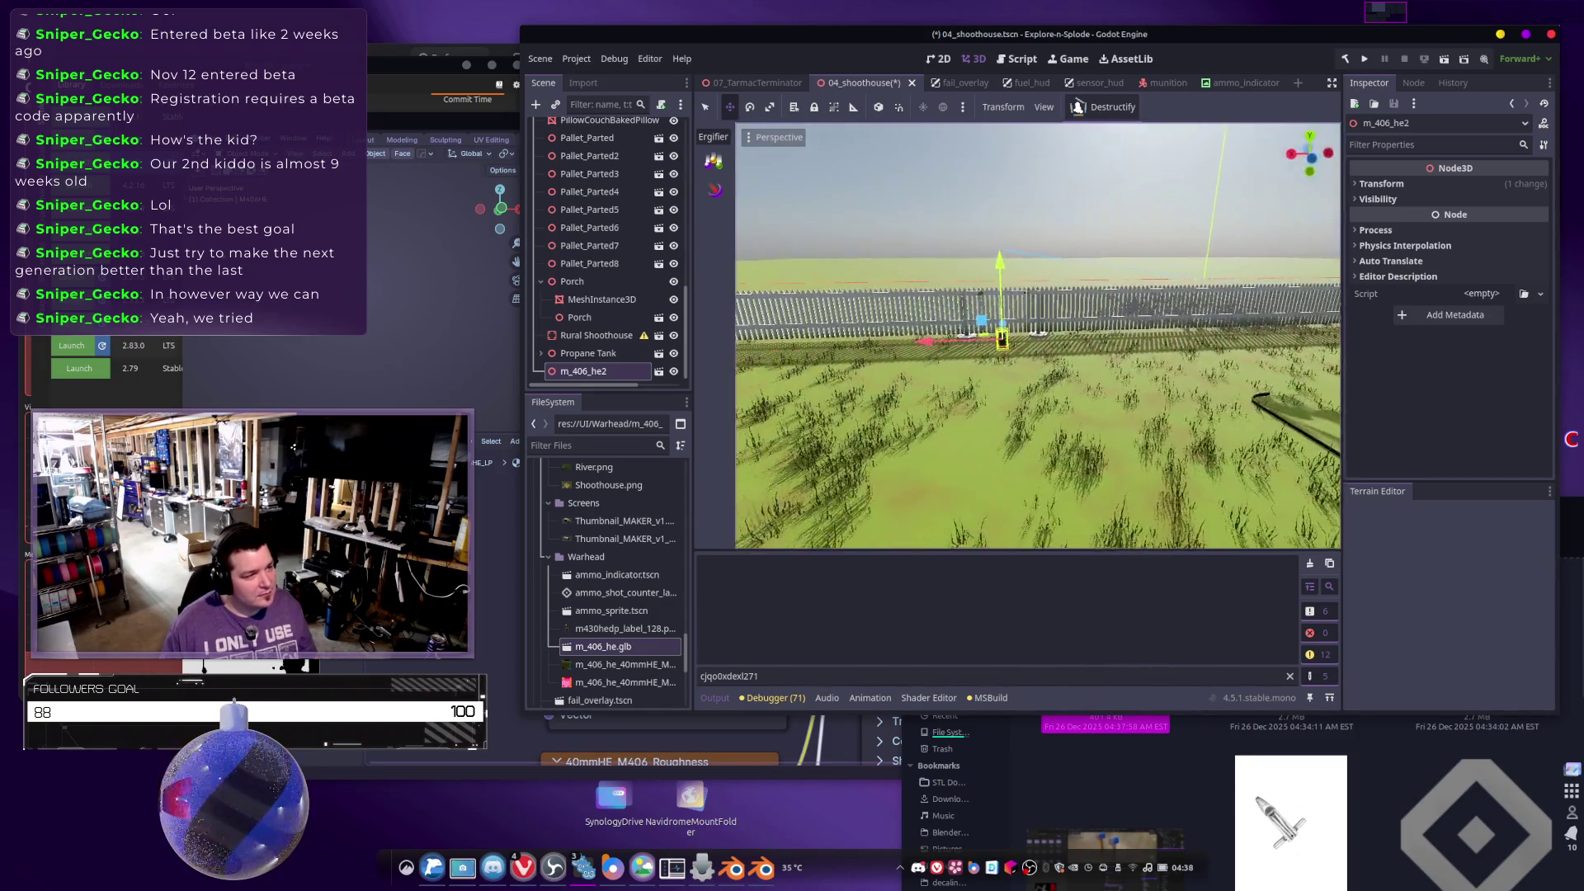
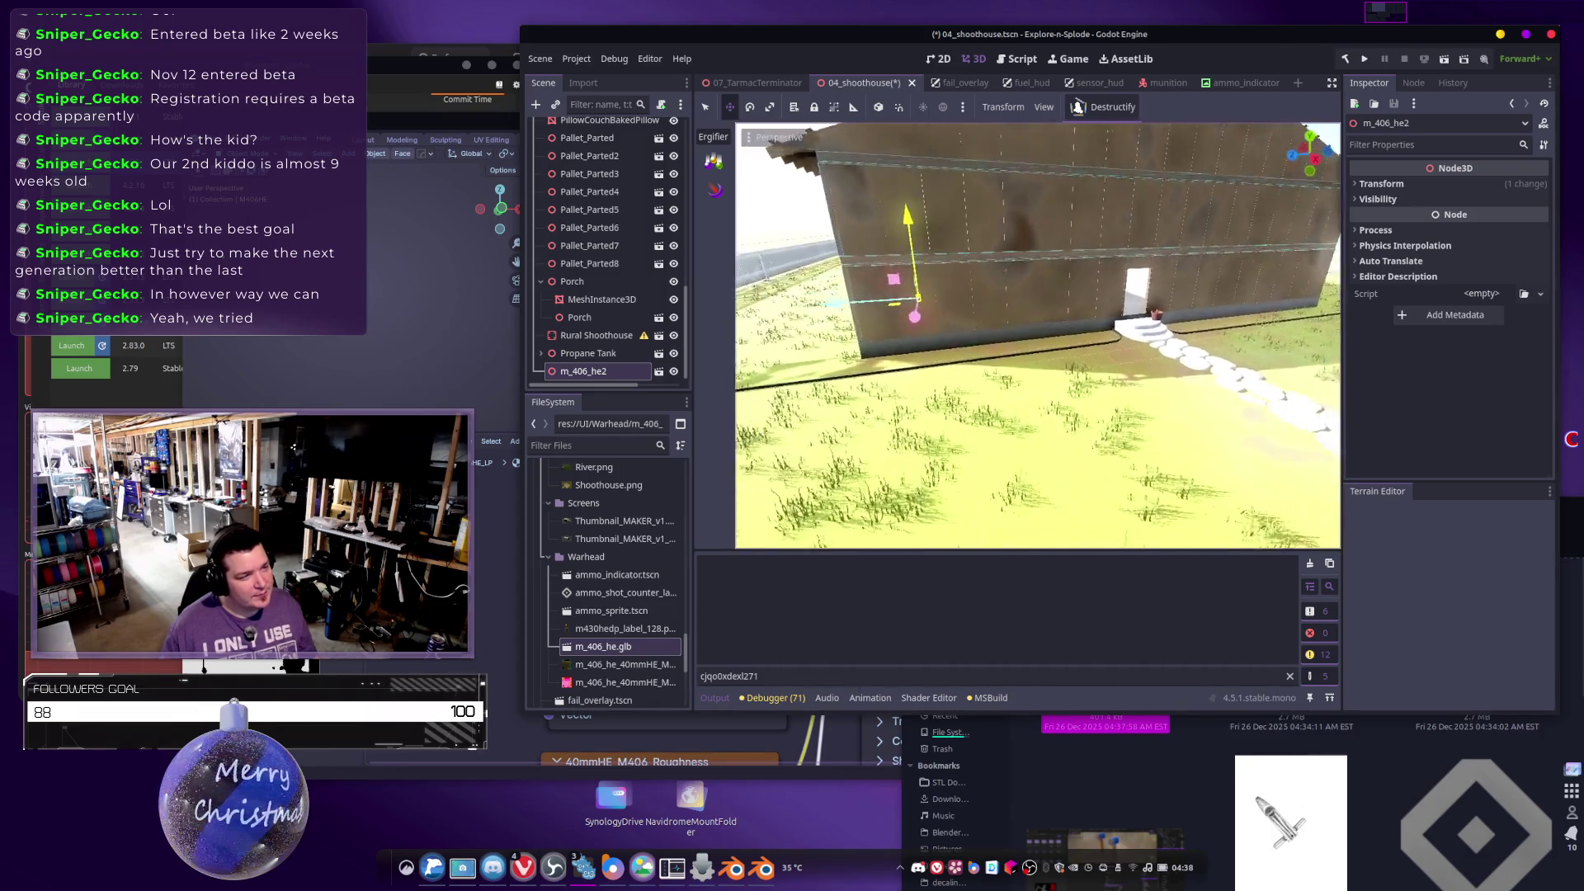
Delete the m_406_he2 node from the shoothouse scene and switch to Blender's M406 HE file.
{"action": "key", "text": "Delete"}
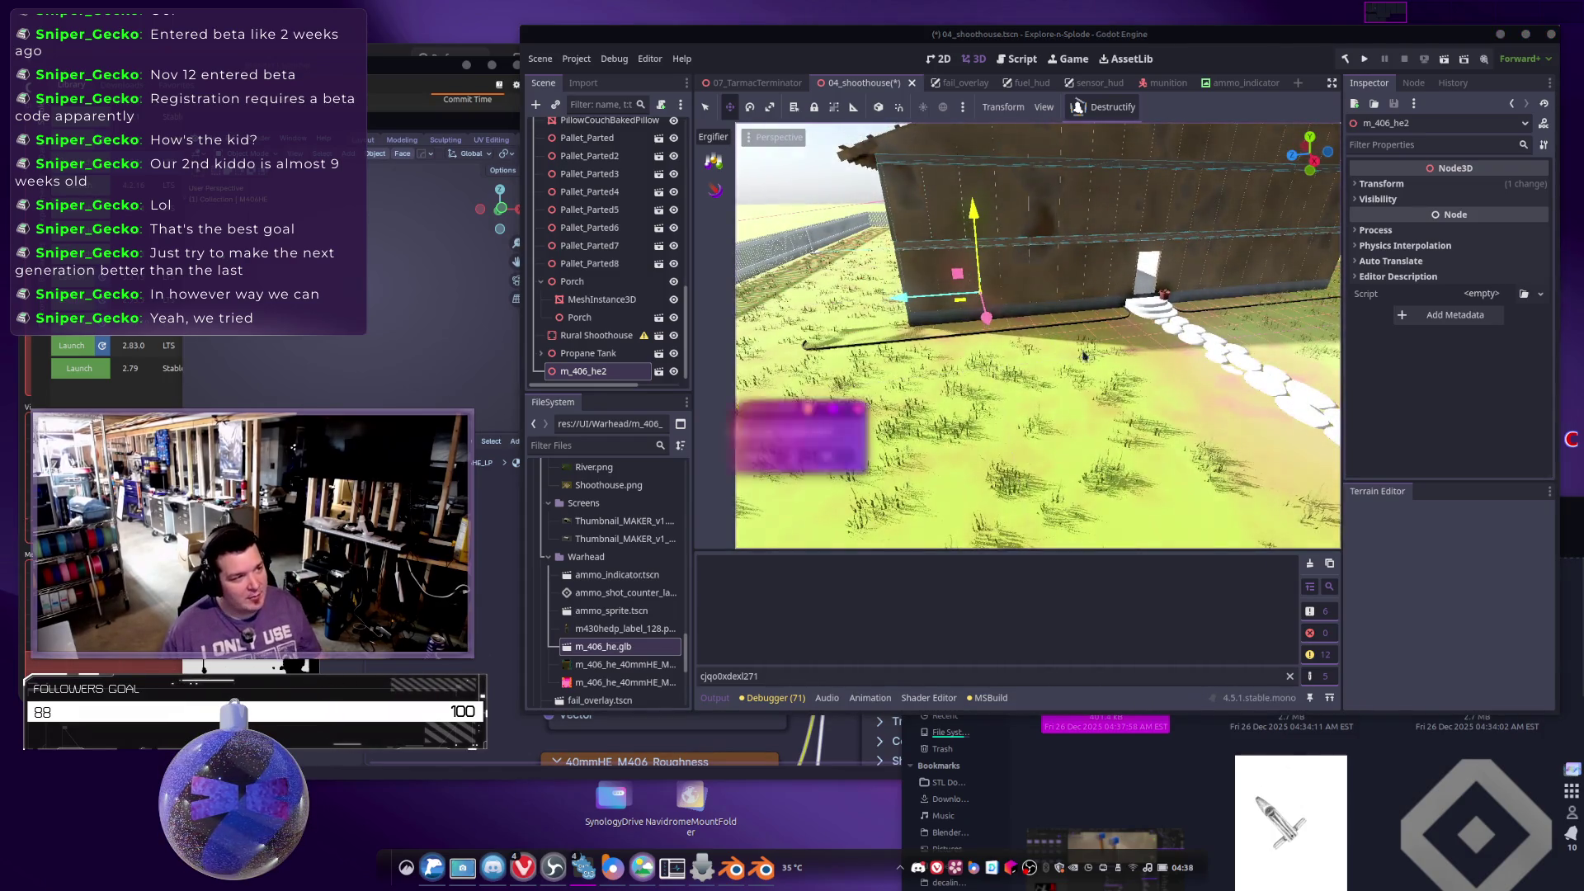
{"action": "key", "text": "Return"}
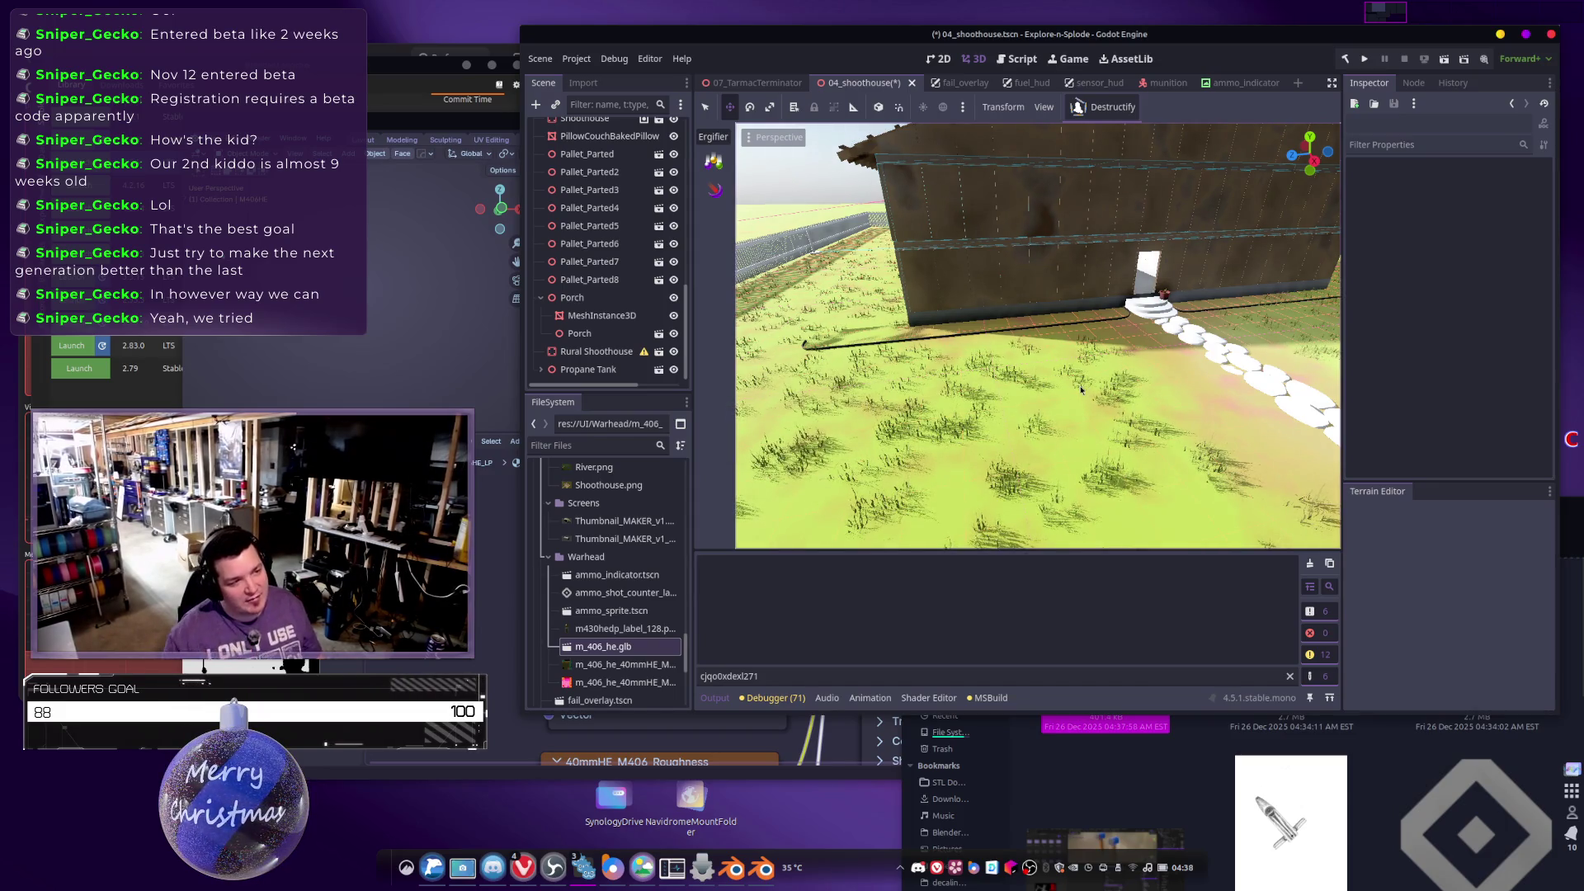
{"action": "key", "text": "alt+Tab"}
{"action": "key", "text": "Tab"}
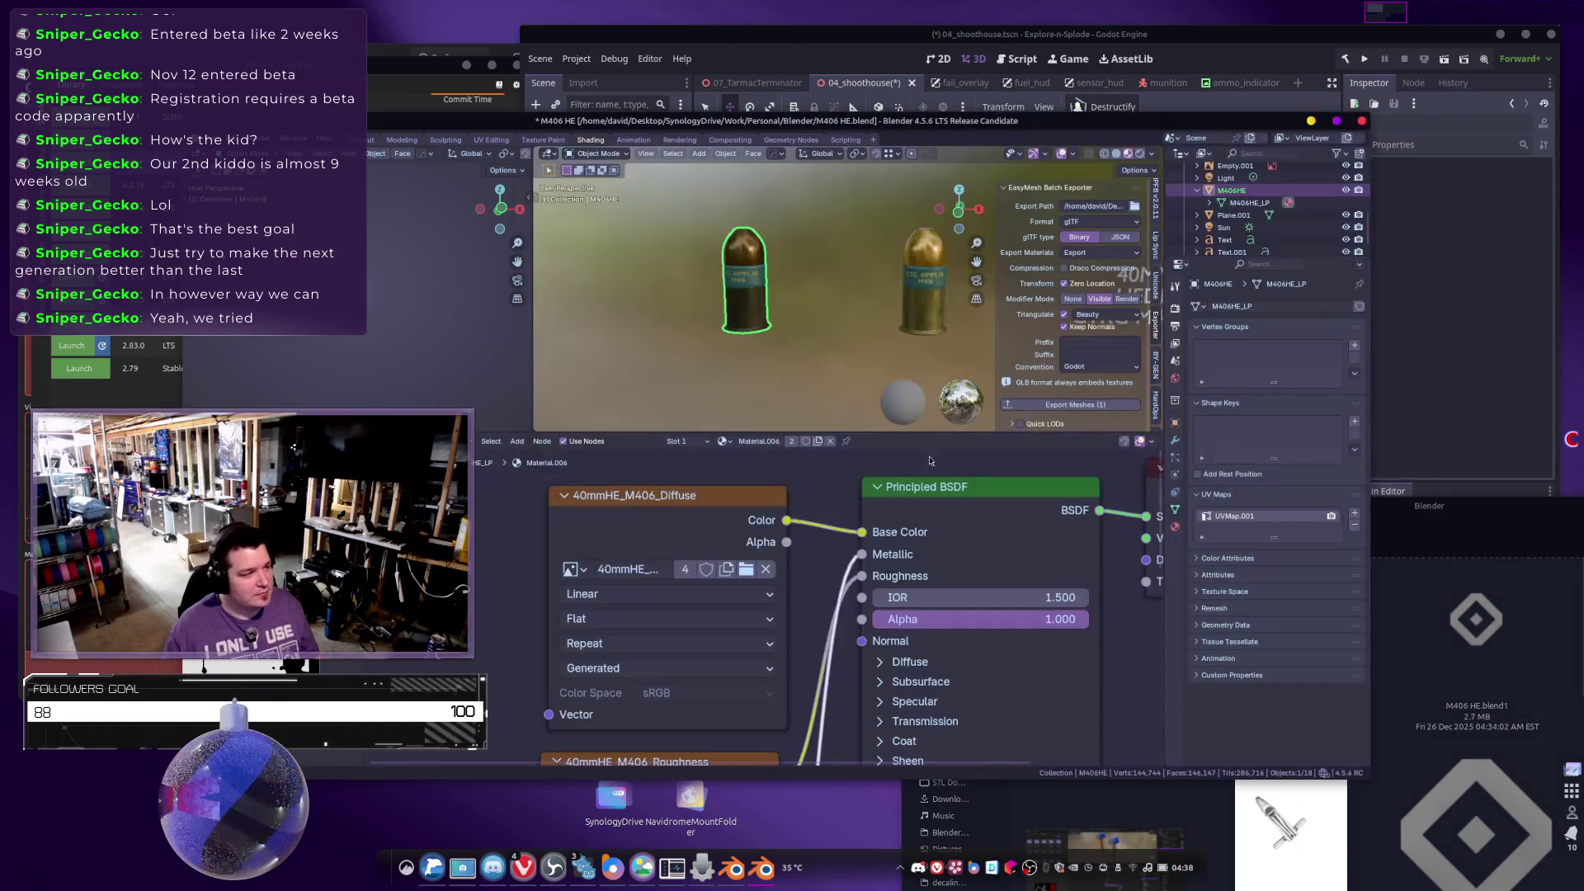
Scale all the M406 HE objects up by a factor of 5.
{"action": "scroll", "coordinate": [724, 317], "scroll_direction": "down", "scroll_amount": 2}
{"action": "key", "text": "a"}
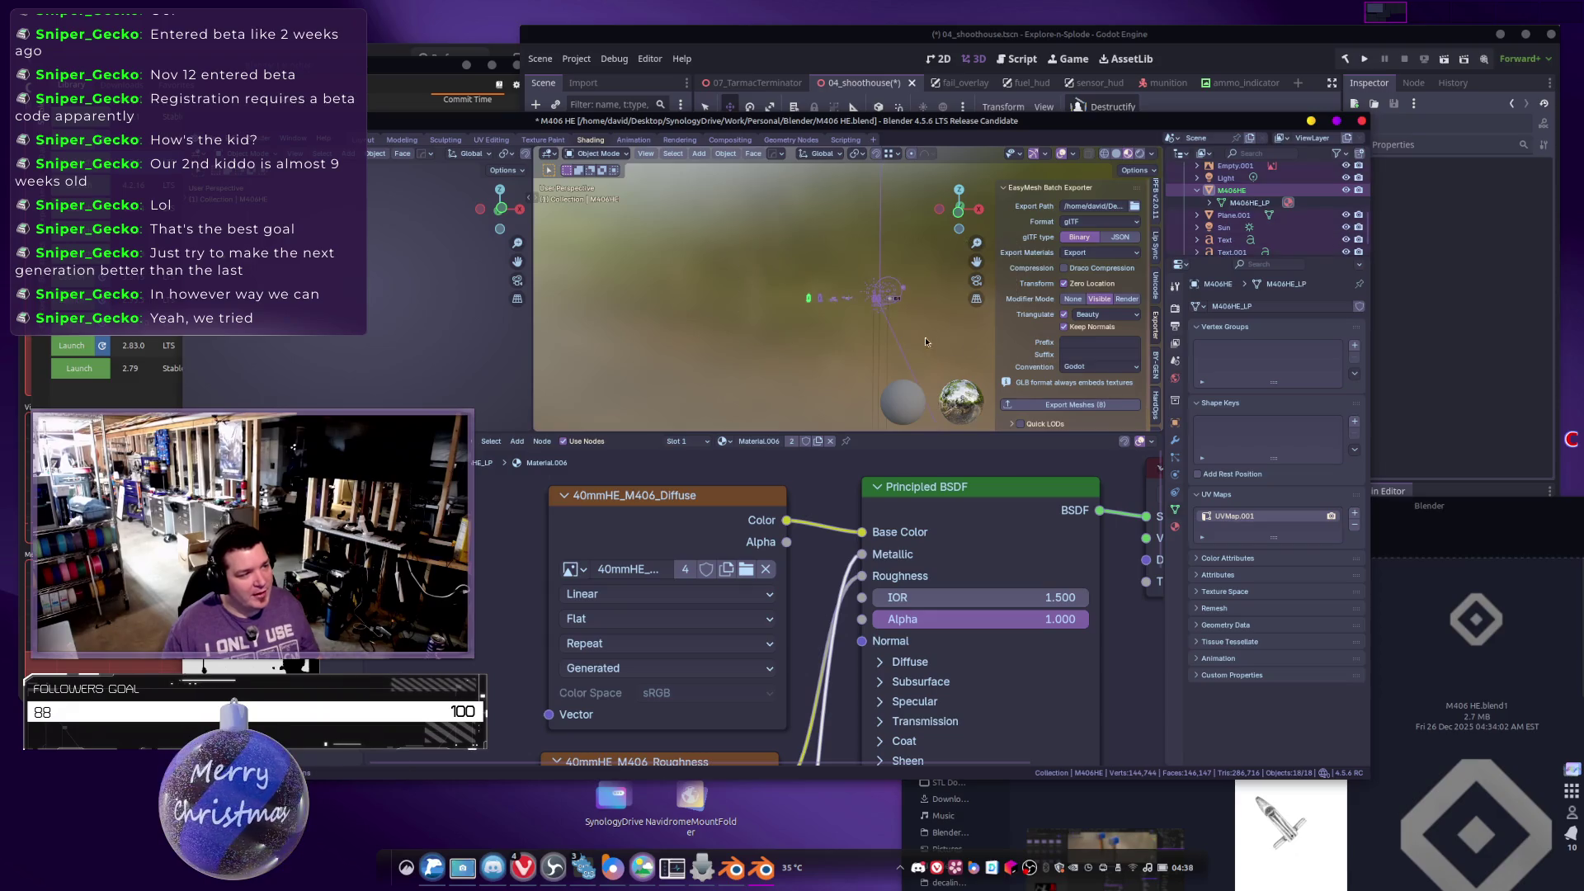
{"action": "key", "text": "KP_Decimal"}
{"action": "type", "text": "s"}
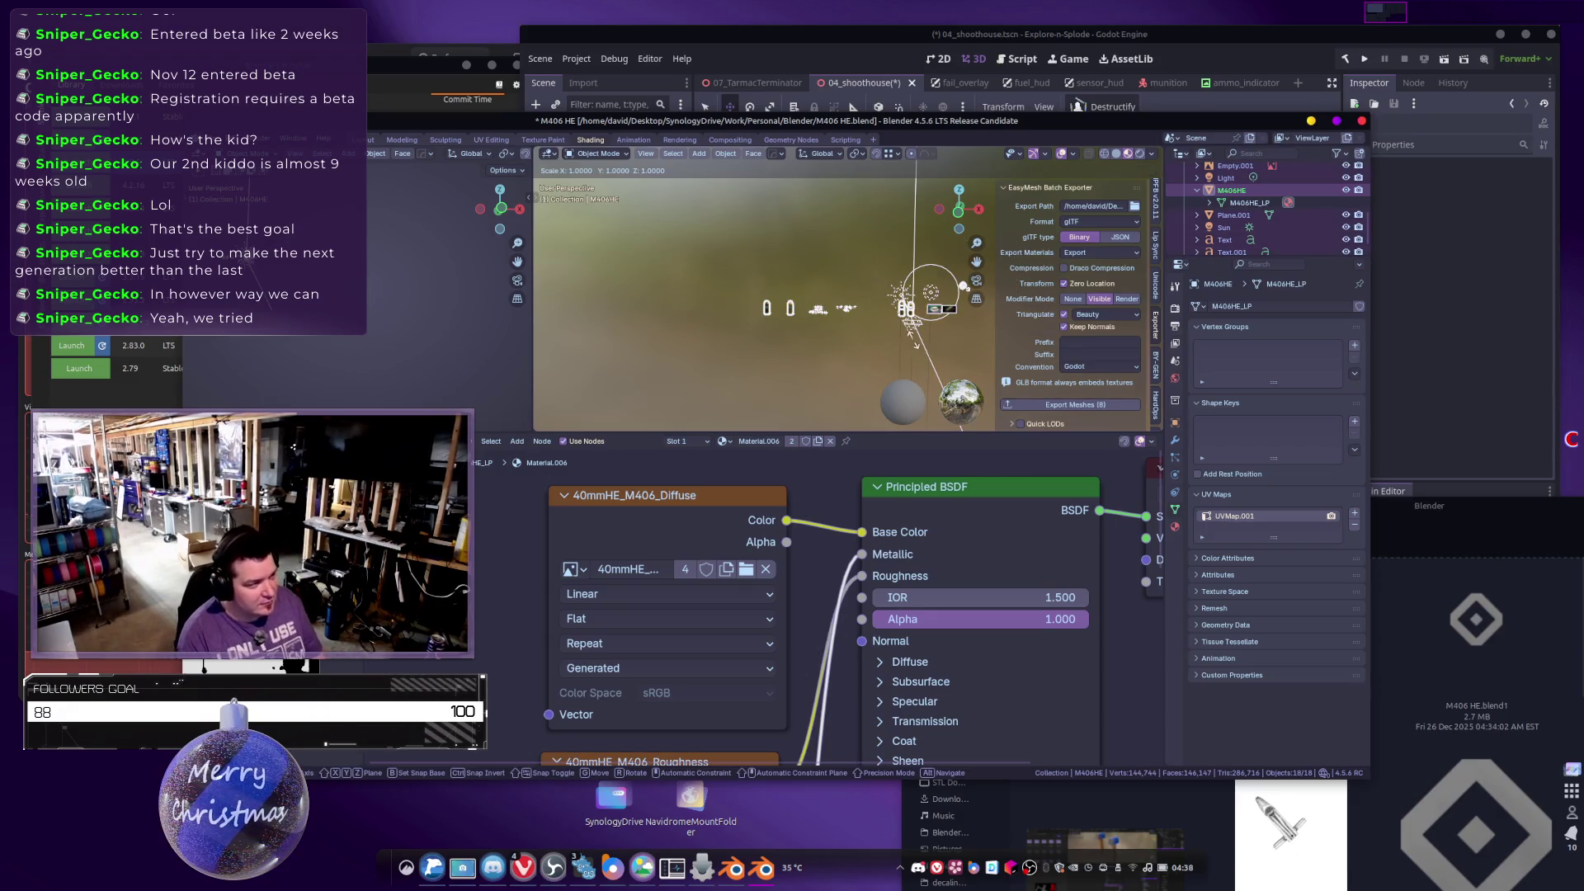
{"action": "type", "text": "5"}
{"action": "key", "text": "Return"}
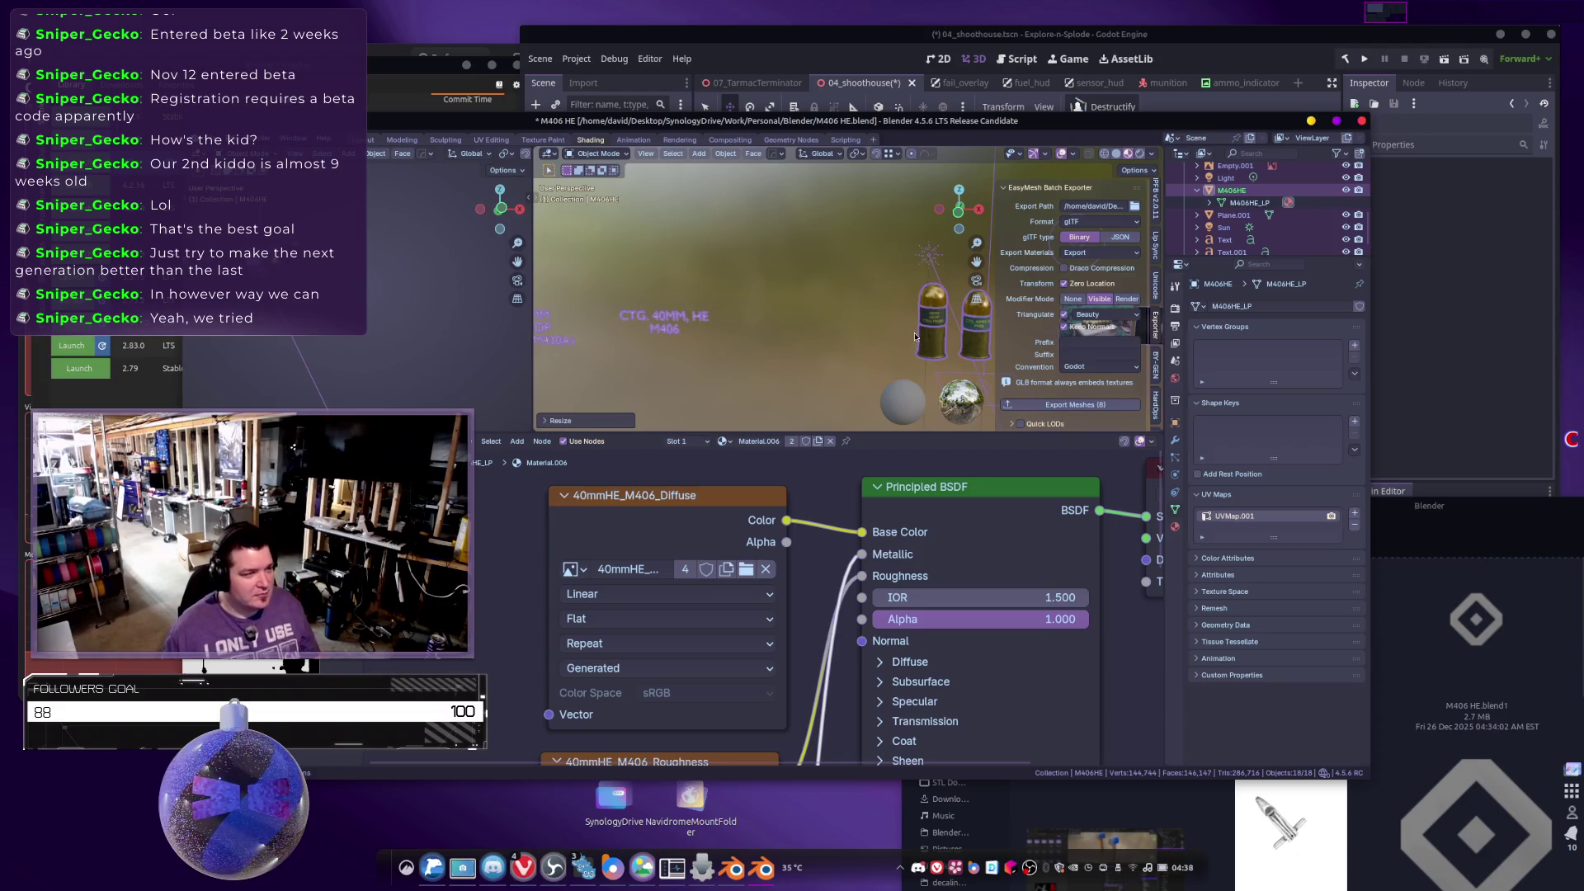
Apply the scale to the shell and export it as m_406_he.glb.
{"action": "scroll", "coordinate": [907, 322], "scroll_direction": "down", "scroll_amount": 5}
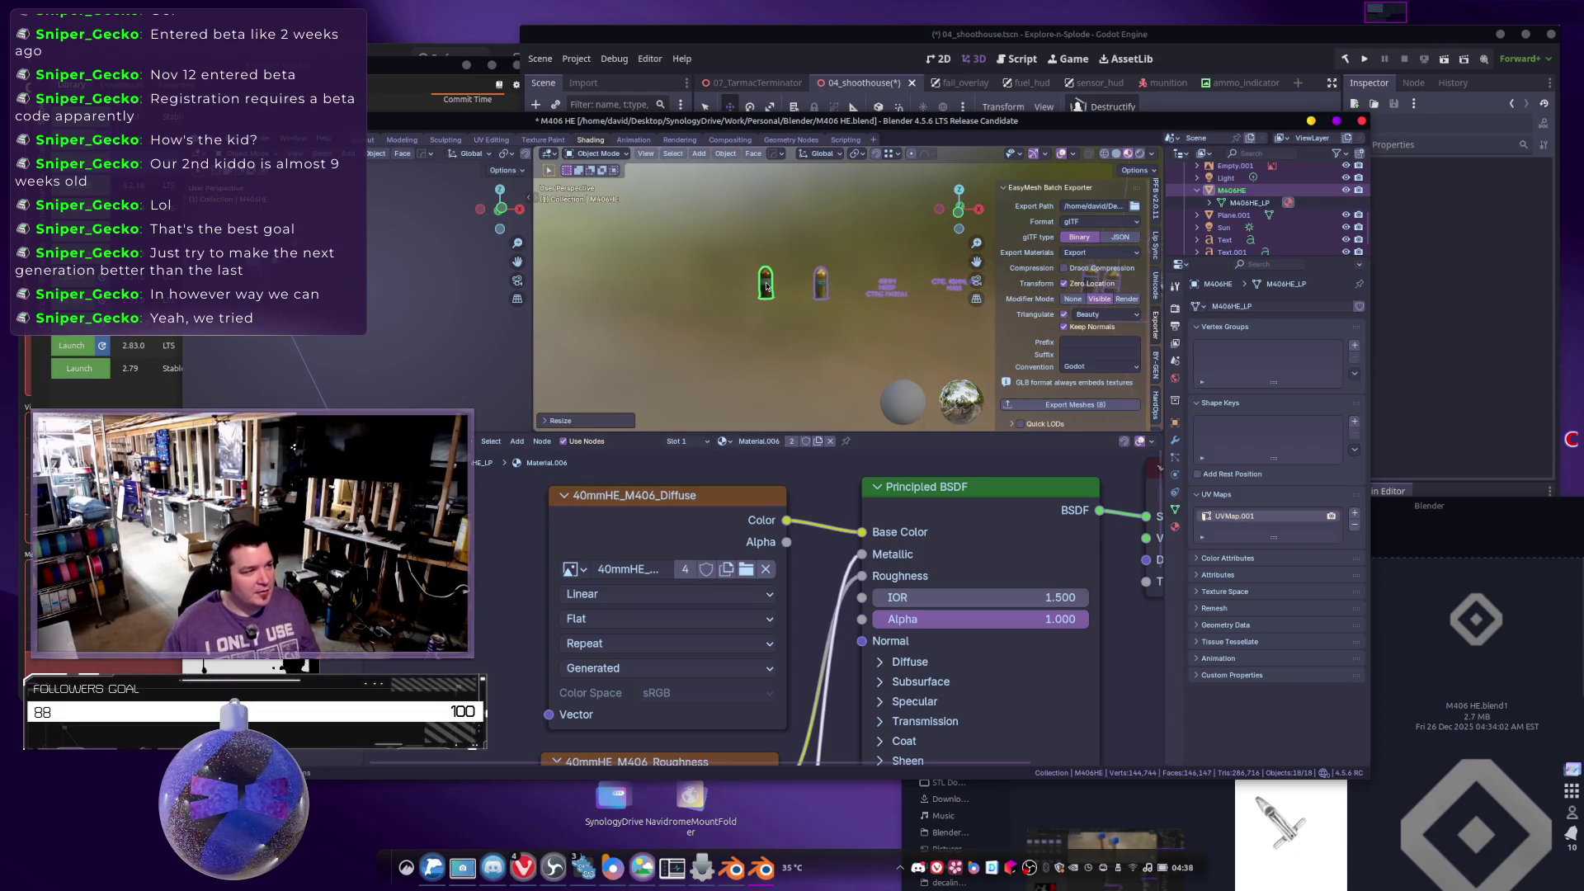
{"action": "left_click", "coordinate": [766, 287]}
{"action": "key", "text": "ctrl+a"}
{"action": "left_click", "coordinate": [767, 292]}
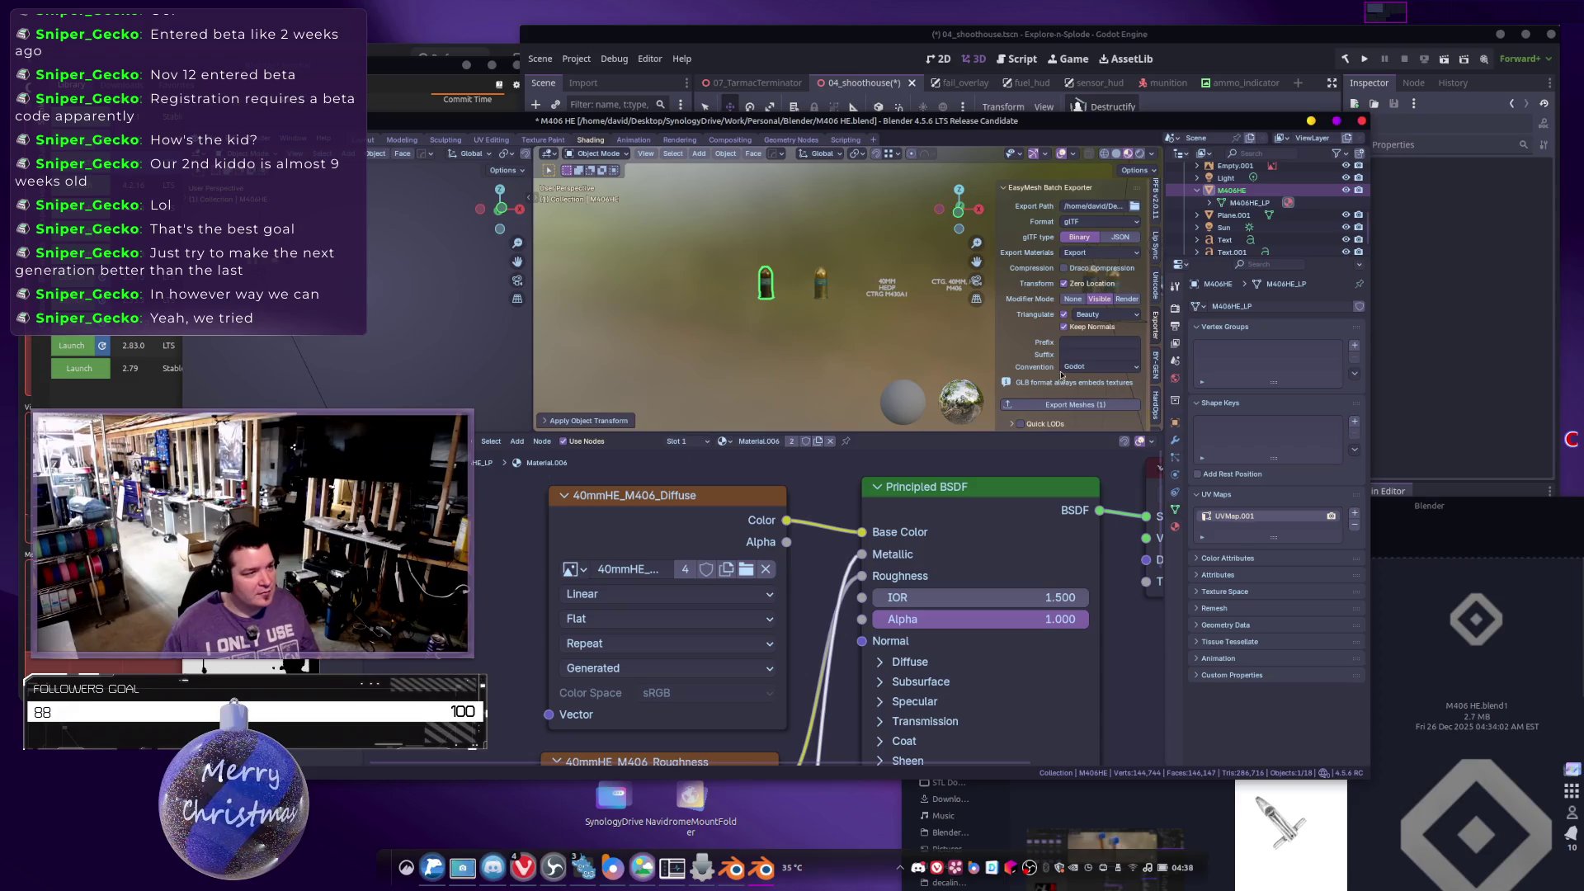
{"action": "left_click", "coordinate": [1070, 405]}
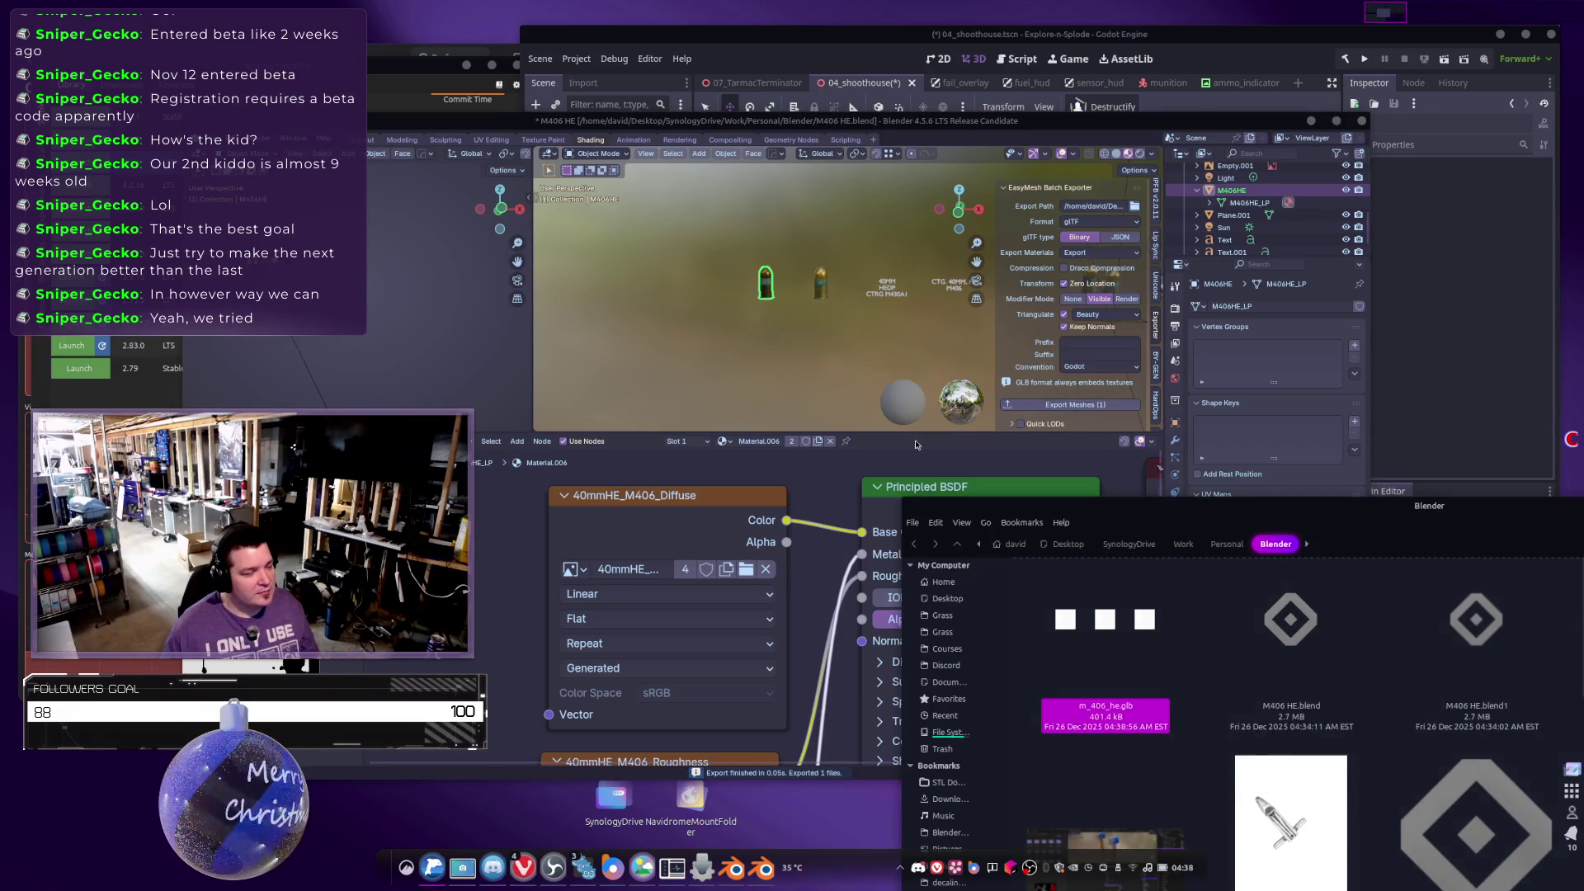
{"action": "key", "text": "alt+Tab"}
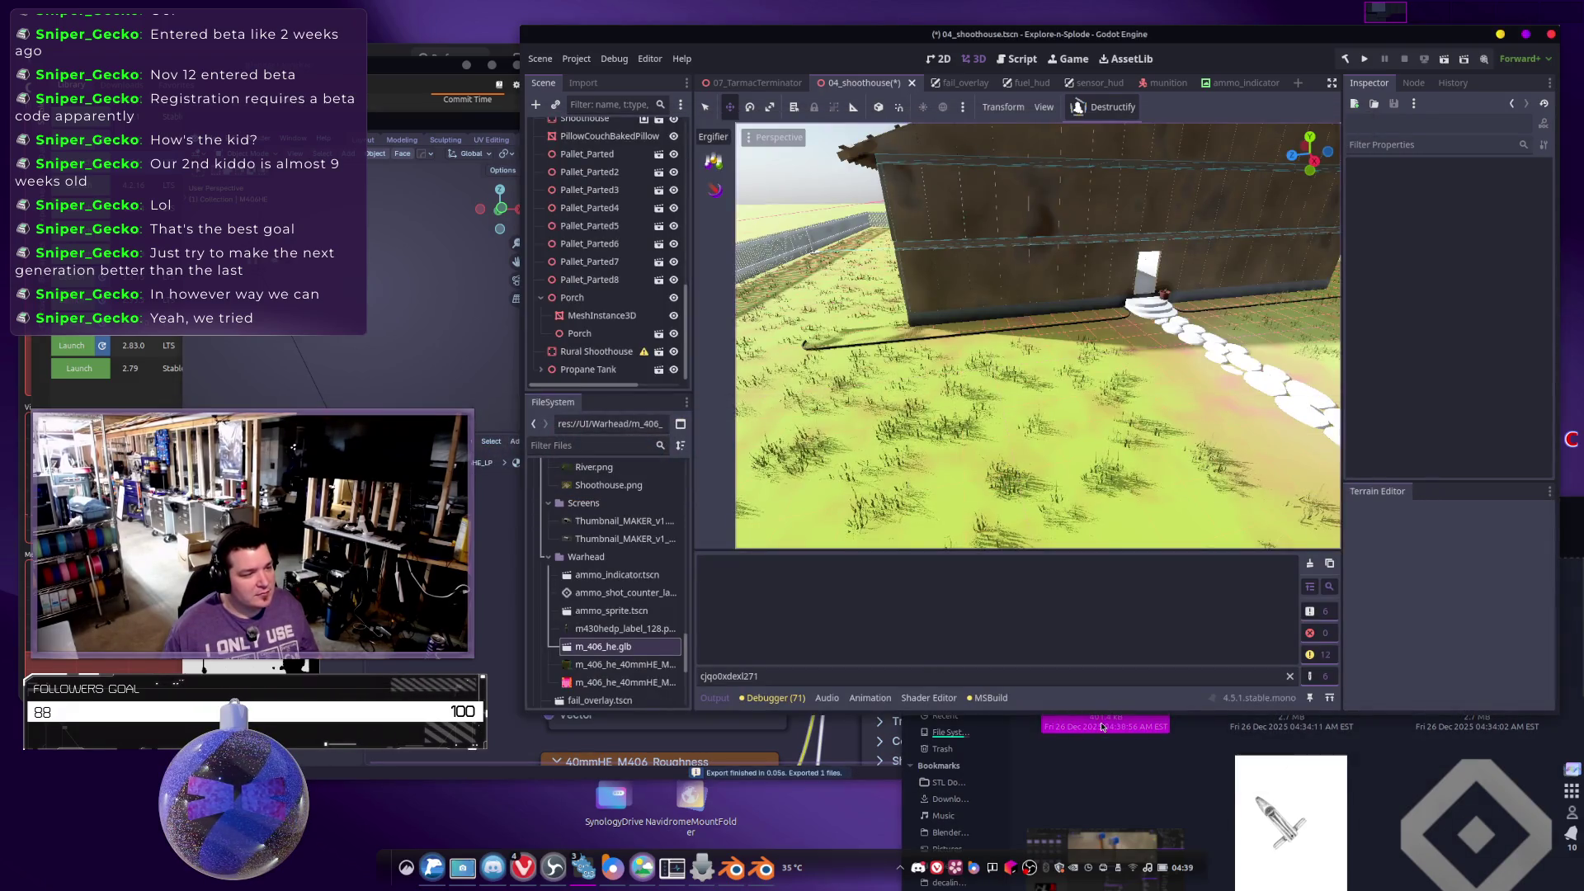
Add the re-exported m_406_he.glb shell to the 3D scene and shift it along X.
{"action": "left_click", "coordinate": [1075, 710]}
{"action": "mouse_move", "coordinate": [1075, 709]}
{"action": "left_mouse_down"}
{"action": "mouse_move", "coordinate": [668, 596]}
{"action": "mouse_move", "coordinate": [615, 669]}
{"action": "mouse_move", "coordinate": [597, 651]}
{"action": "left_mouse_up"}
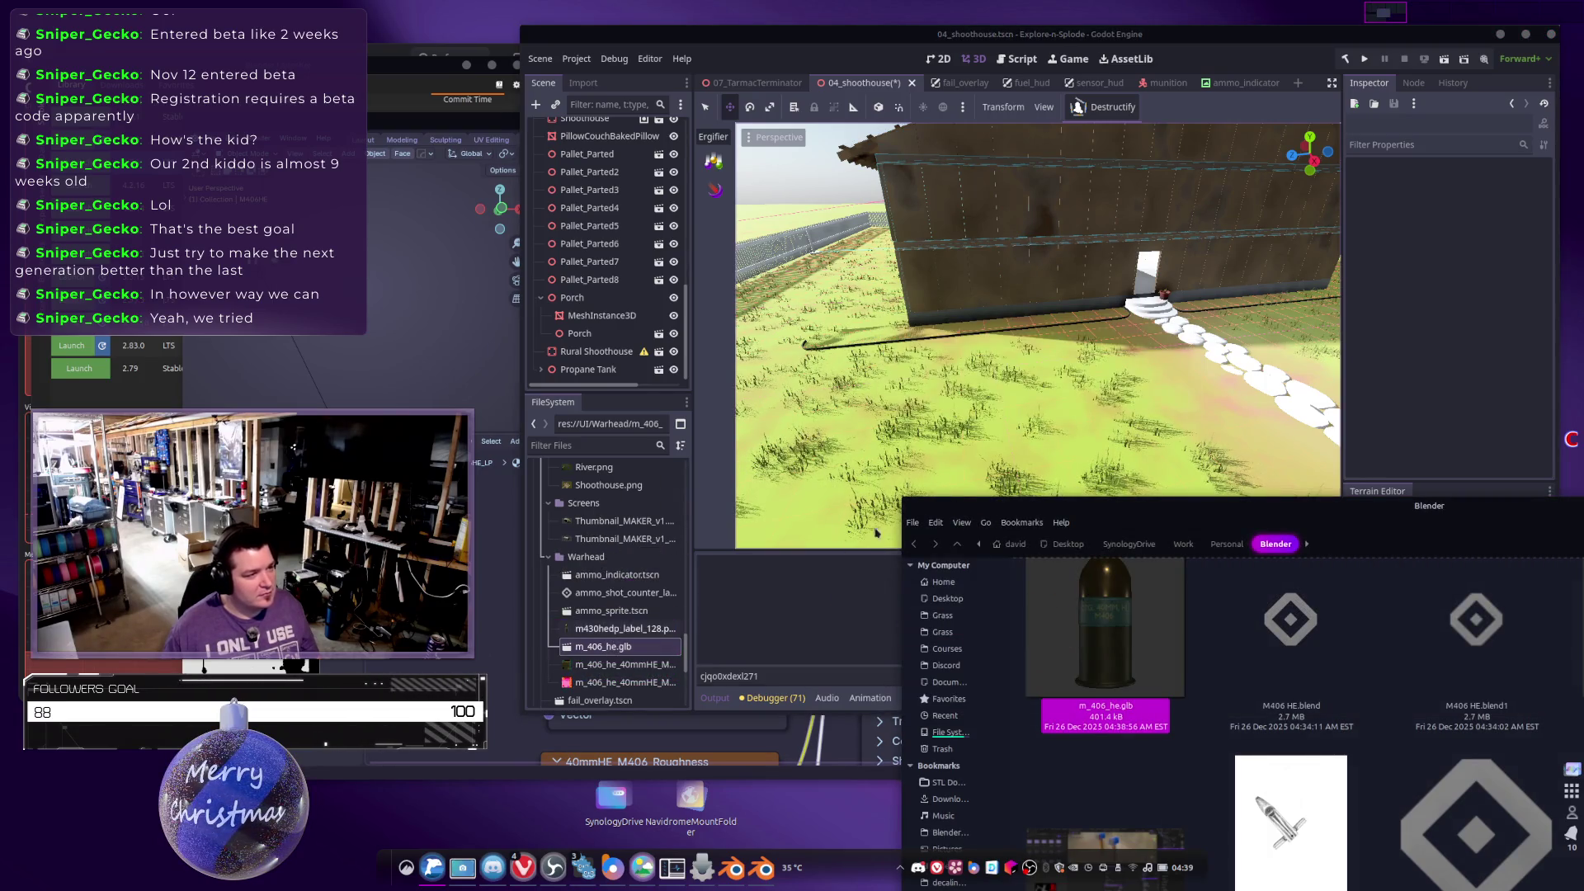
{"action": "left_click", "coordinate": [597, 651]}
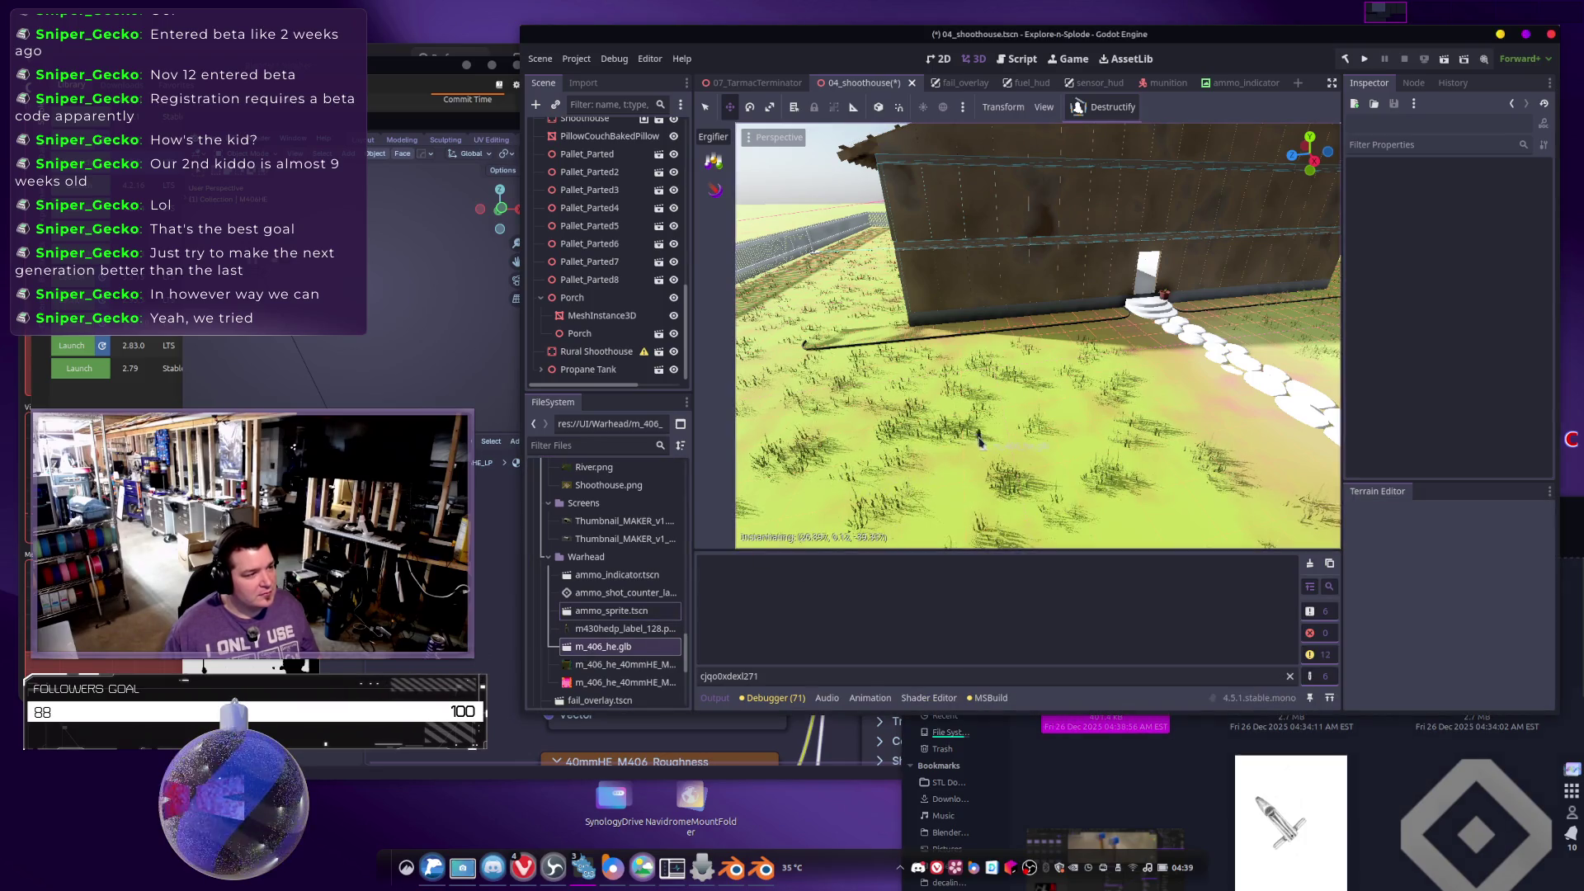
{"action": "left_click_drag", "start_coordinate": [980, 442], "coordinate": [979, 441]}
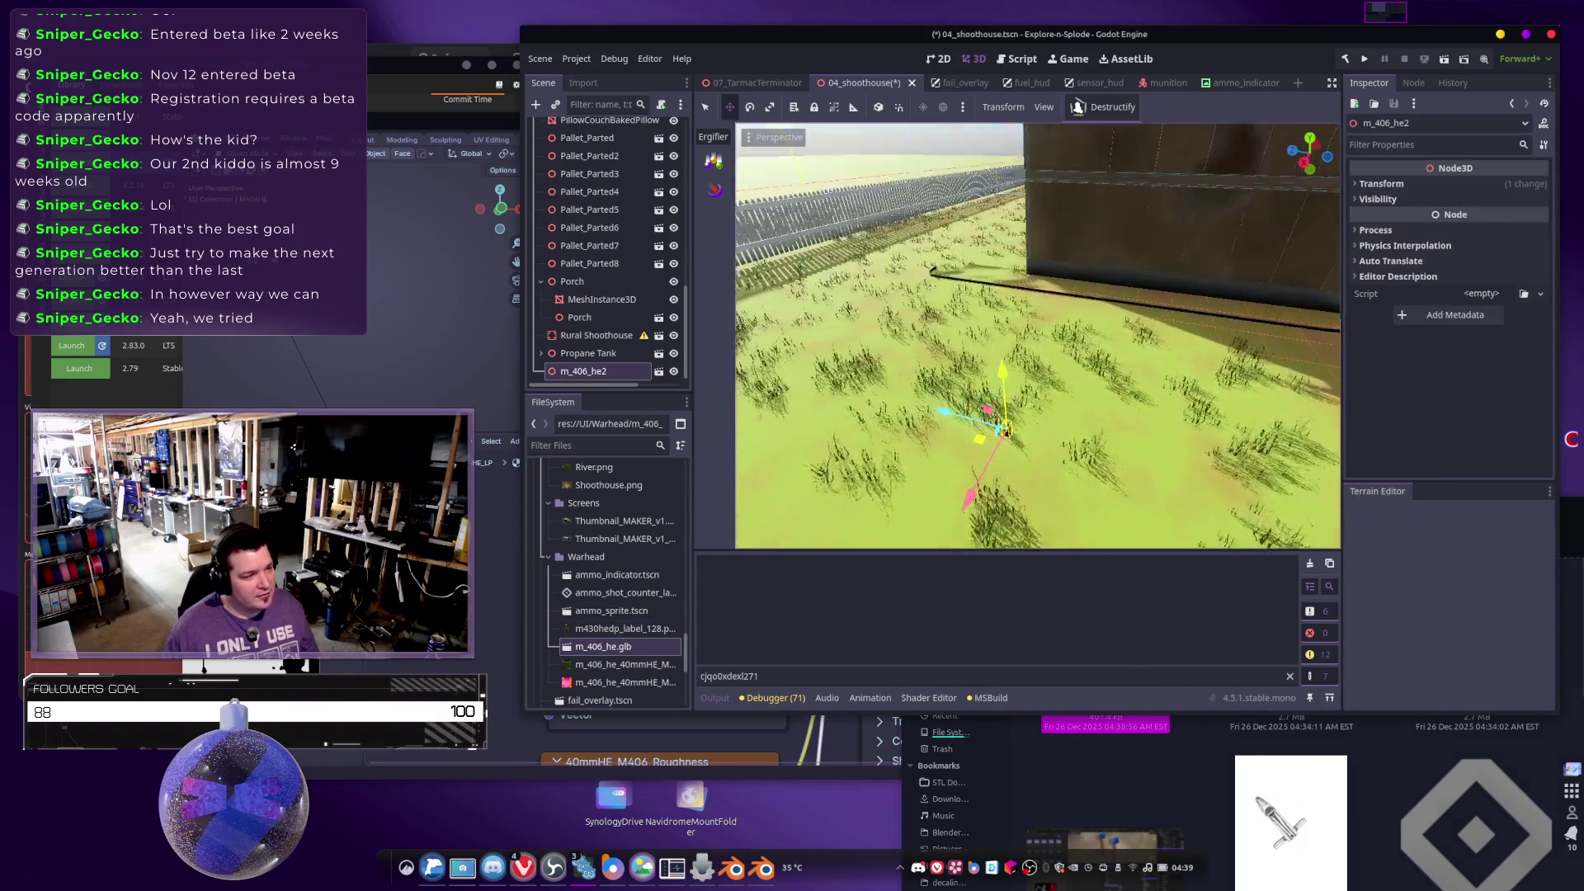
{"action": "scroll", "coordinate": [1055, 467], "scroll_direction": "down", "scroll_amount": 5}
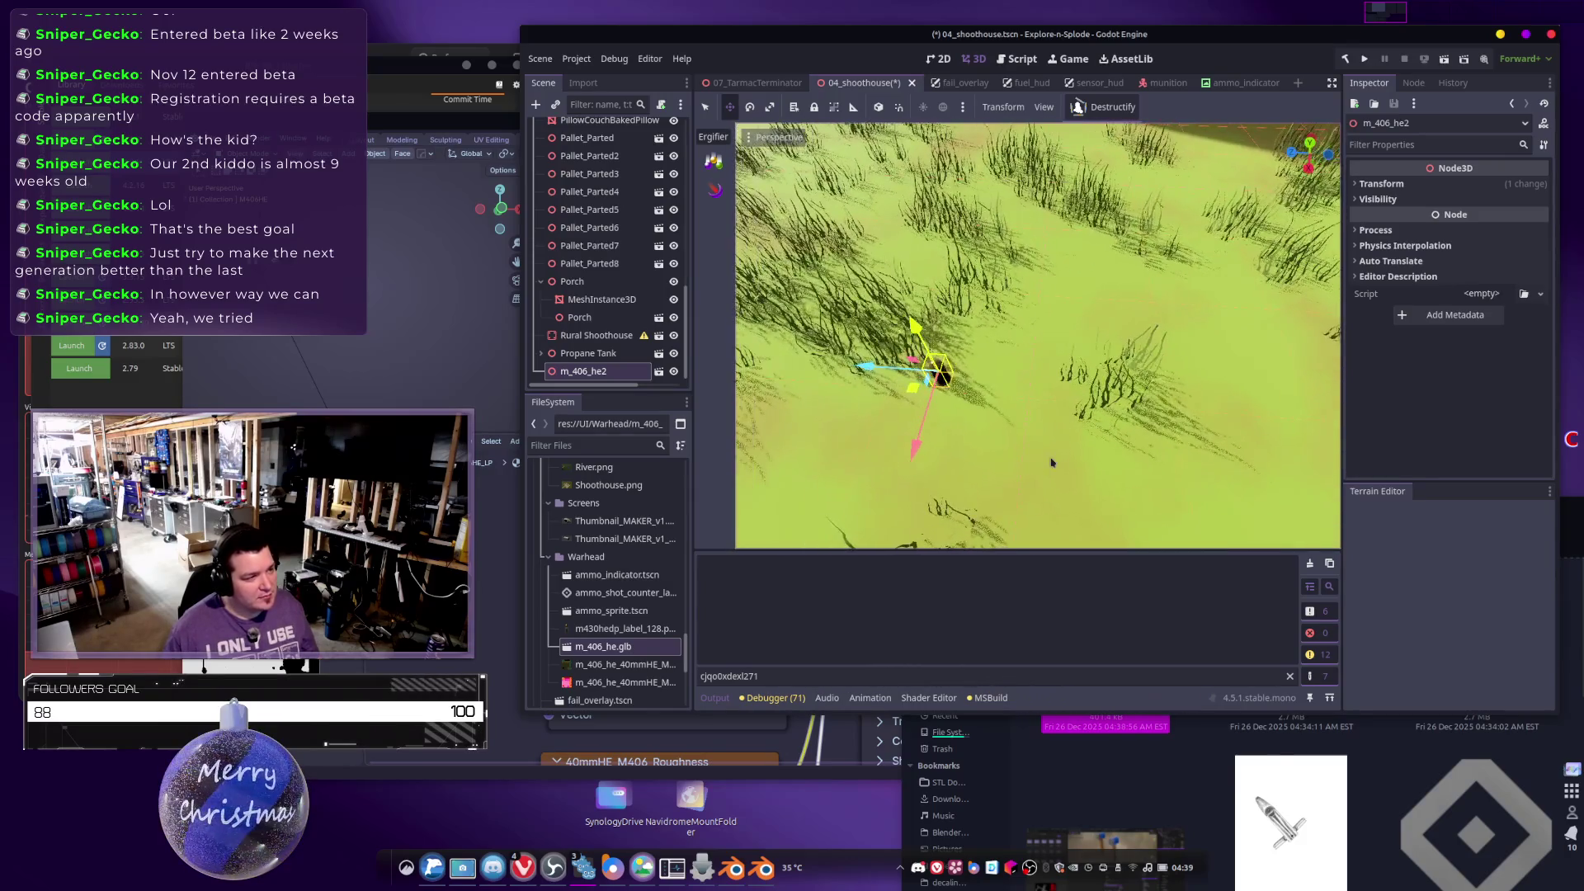
{"action": "left_click_drag", "start_coordinate": [975, 374], "coordinate": [1222, 378]}
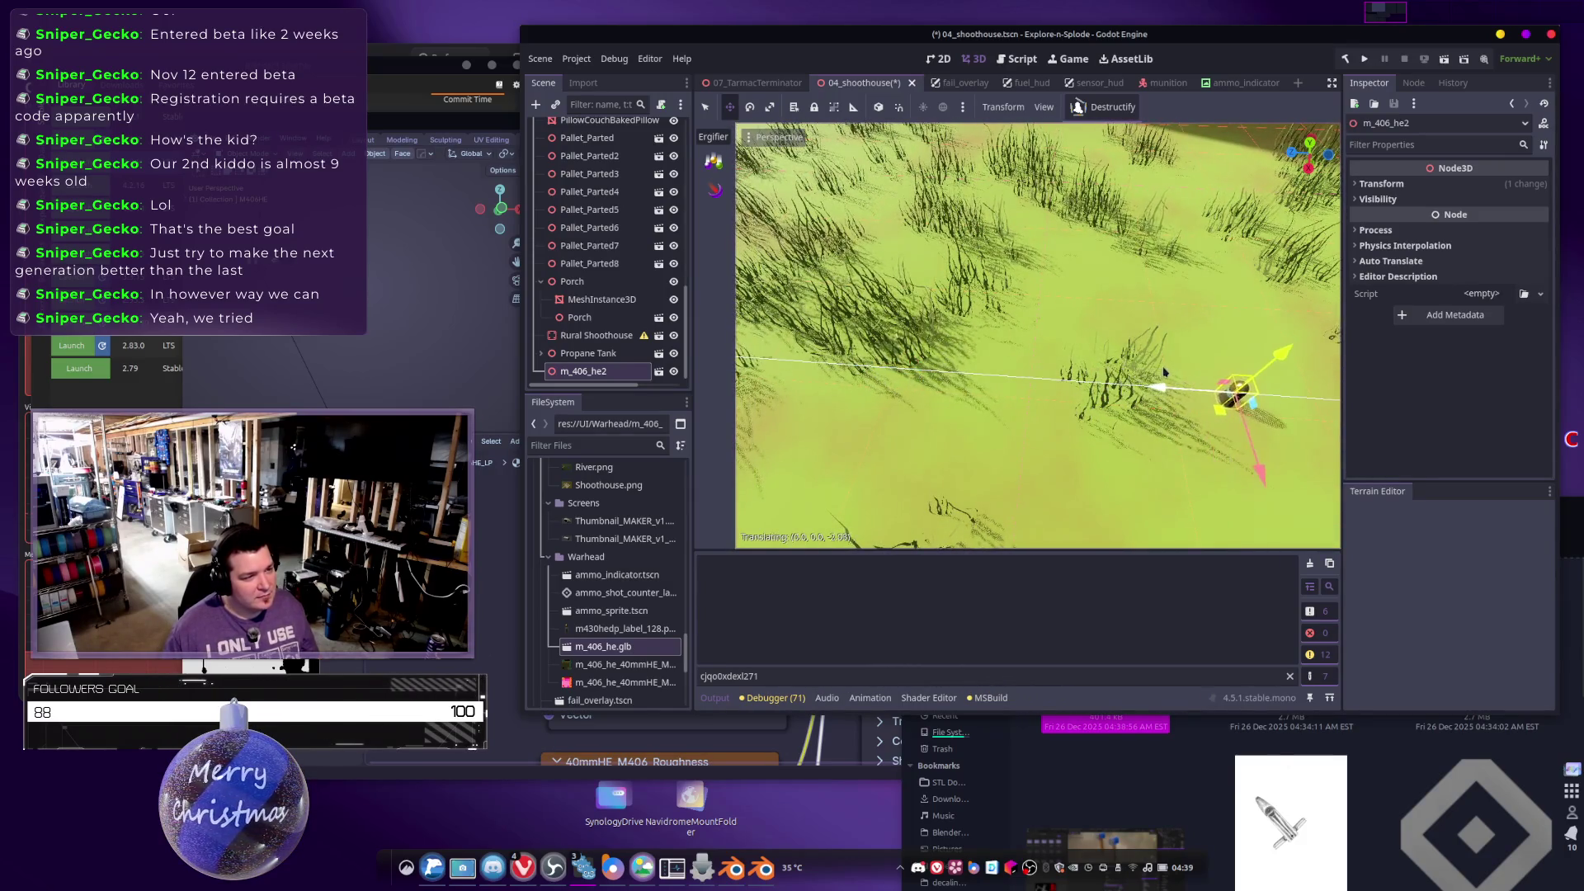
Position the shell on the grass right beside the stone path.
{"action": "key", "text": "f"}
{"action": "scroll", "coordinate": [1038, 334], "scroll_direction": "up", "scroll_amount": 3}
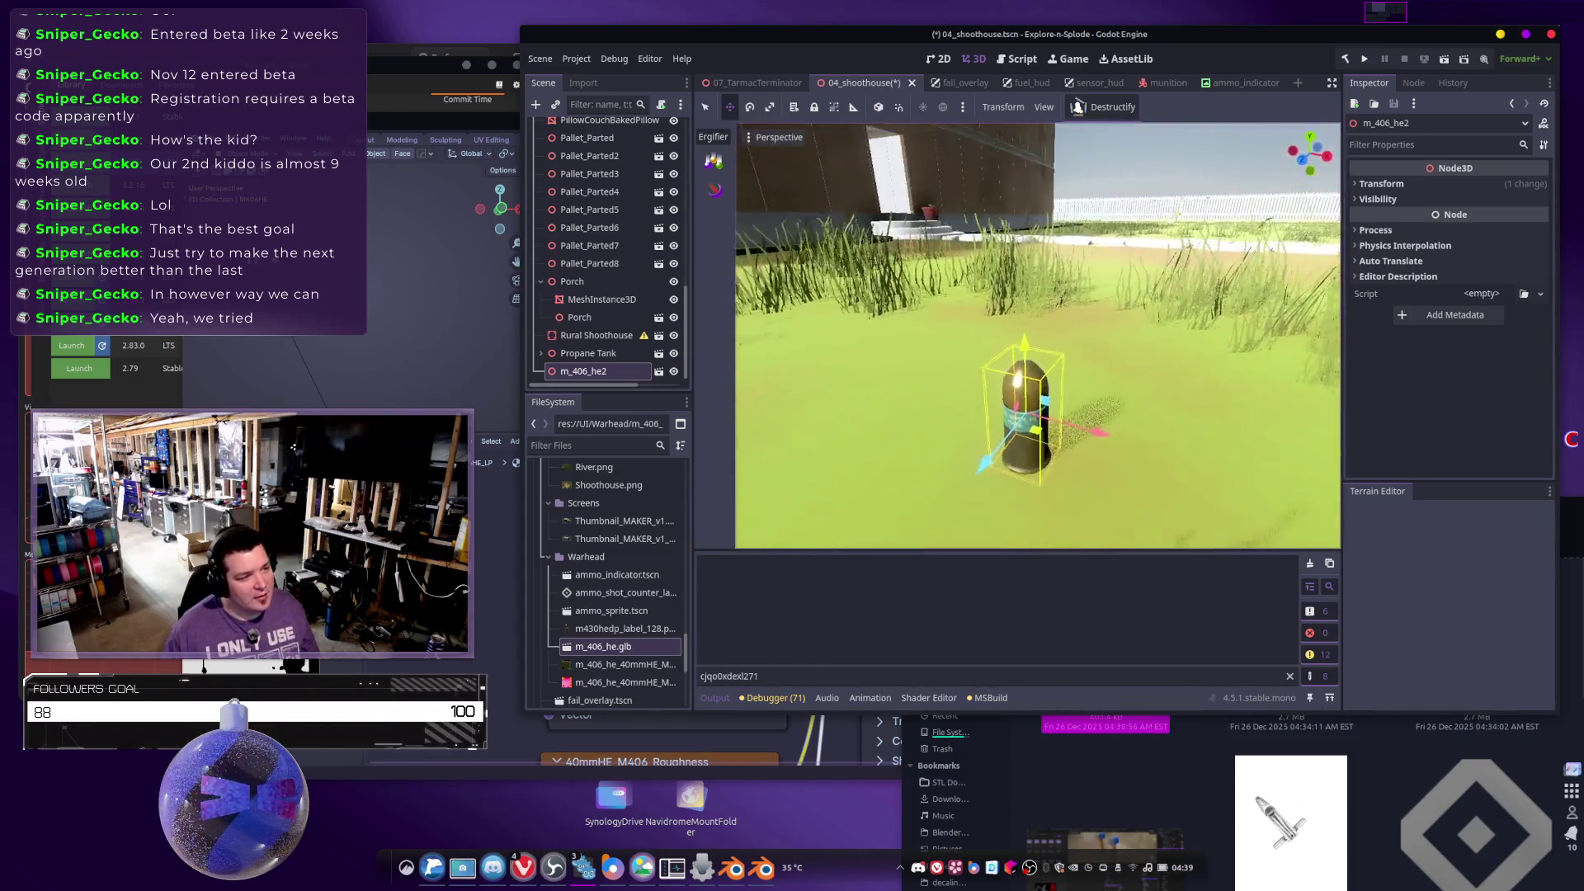
{"action": "scroll", "coordinate": [1038, 334], "scroll_direction": "down", "scroll_amount": 3}
{"action": "left_click_drag", "start_coordinate": [1038, 334], "coordinate": [1041, 363]}
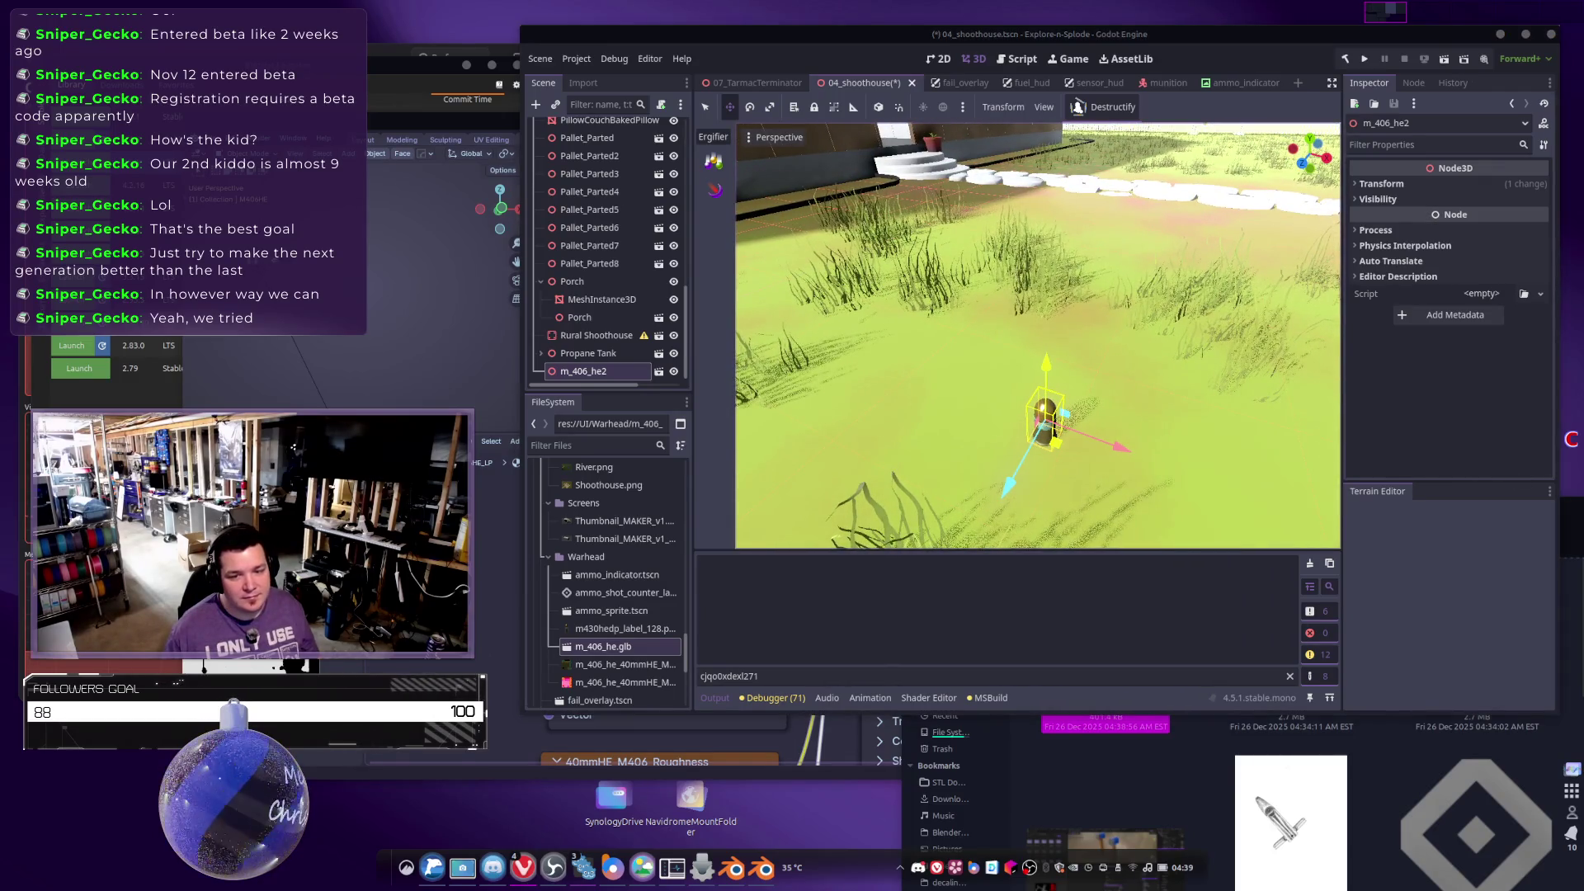
{"action": "left_click", "coordinate": [1071, 408]}
{"action": "key", "text": "f"}
{"action": "mouse_move", "coordinate": [1070, 409]}
{"action": "left_mouse_down"}
{"action": "mouse_move", "coordinate": [964, 375]}
{"action": "mouse_move", "coordinate": [970, 422]}
{"action": "mouse_move", "coordinate": [1014, 401]}
{"action": "mouse_move", "coordinate": [1046, 444]}
{"action": "left_mouse_up"}
{"action": "left_click_drag", "start_coordinate": [994, 388], "coordinate": [994, 389]}
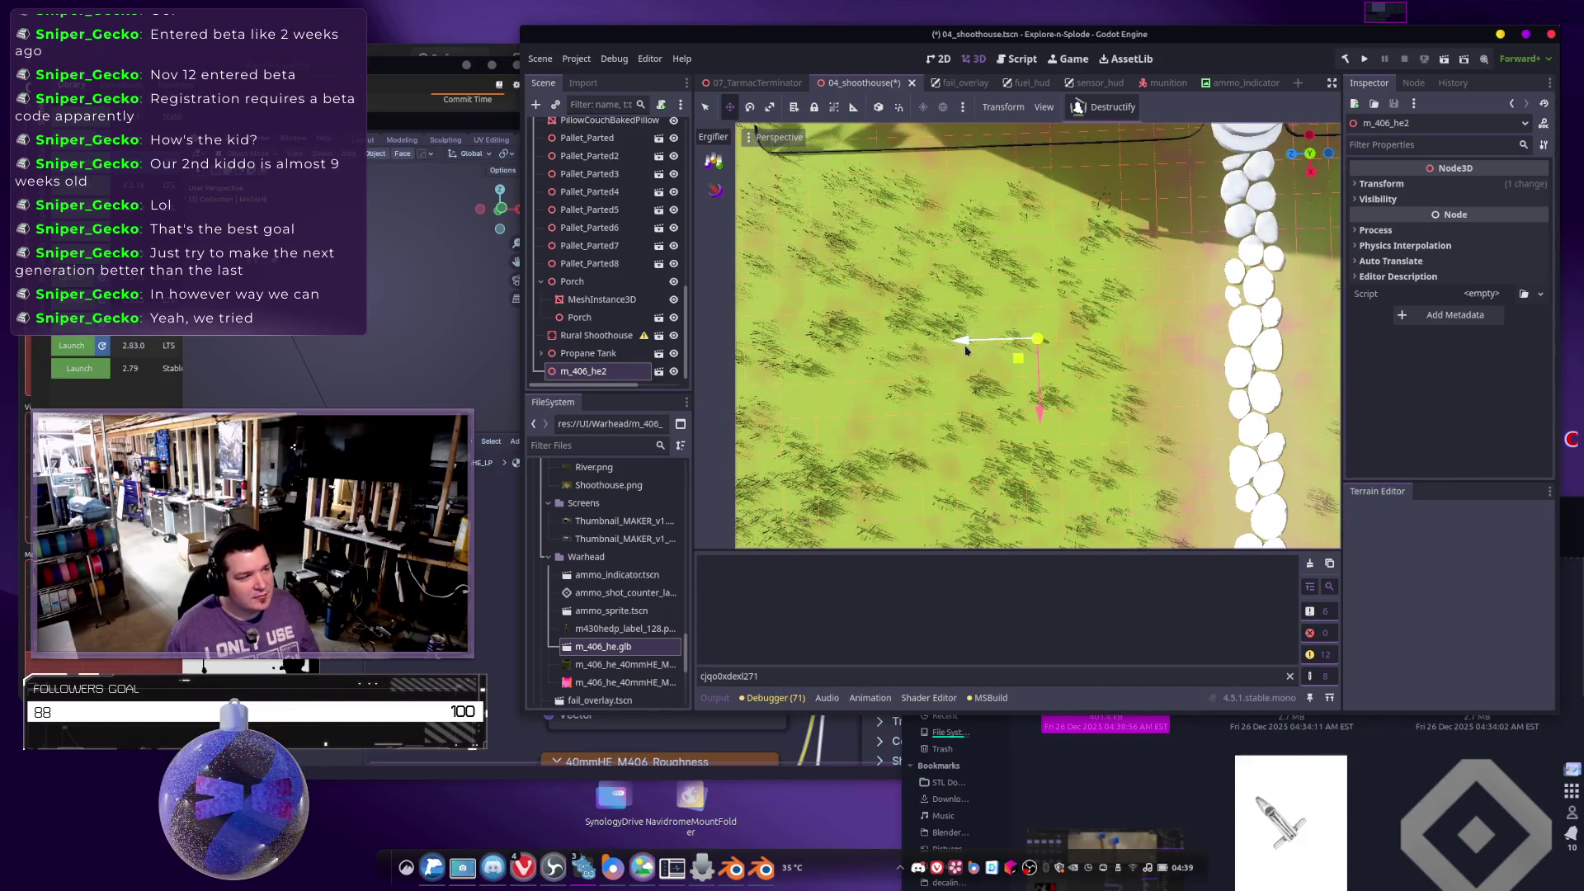
{"action": "mouse_move", "coordinate": [1119, 330]}
{"action": "left_mouse_down"}
{"action": "mouse_move", "coordinate": [1062, 330]}
{"action": "mouse_move", "coordinate": [1202, 241]}
{"action": "mouse_move", "coordinate": [1082, 354]}
{"action": "mouse_move", "coordinate": [1097, 336]}
{"action": "mouse_move", "coordinate": [1065, 335]}
{"action": "mouse_move", "coordinate": [1014, 235]}
{"action": "mouse_move", "coordinate": [990, 260]}
{"action": "mouse_move", "coordinate": [1125, 318]}
{"action": "left_mouse_up"}
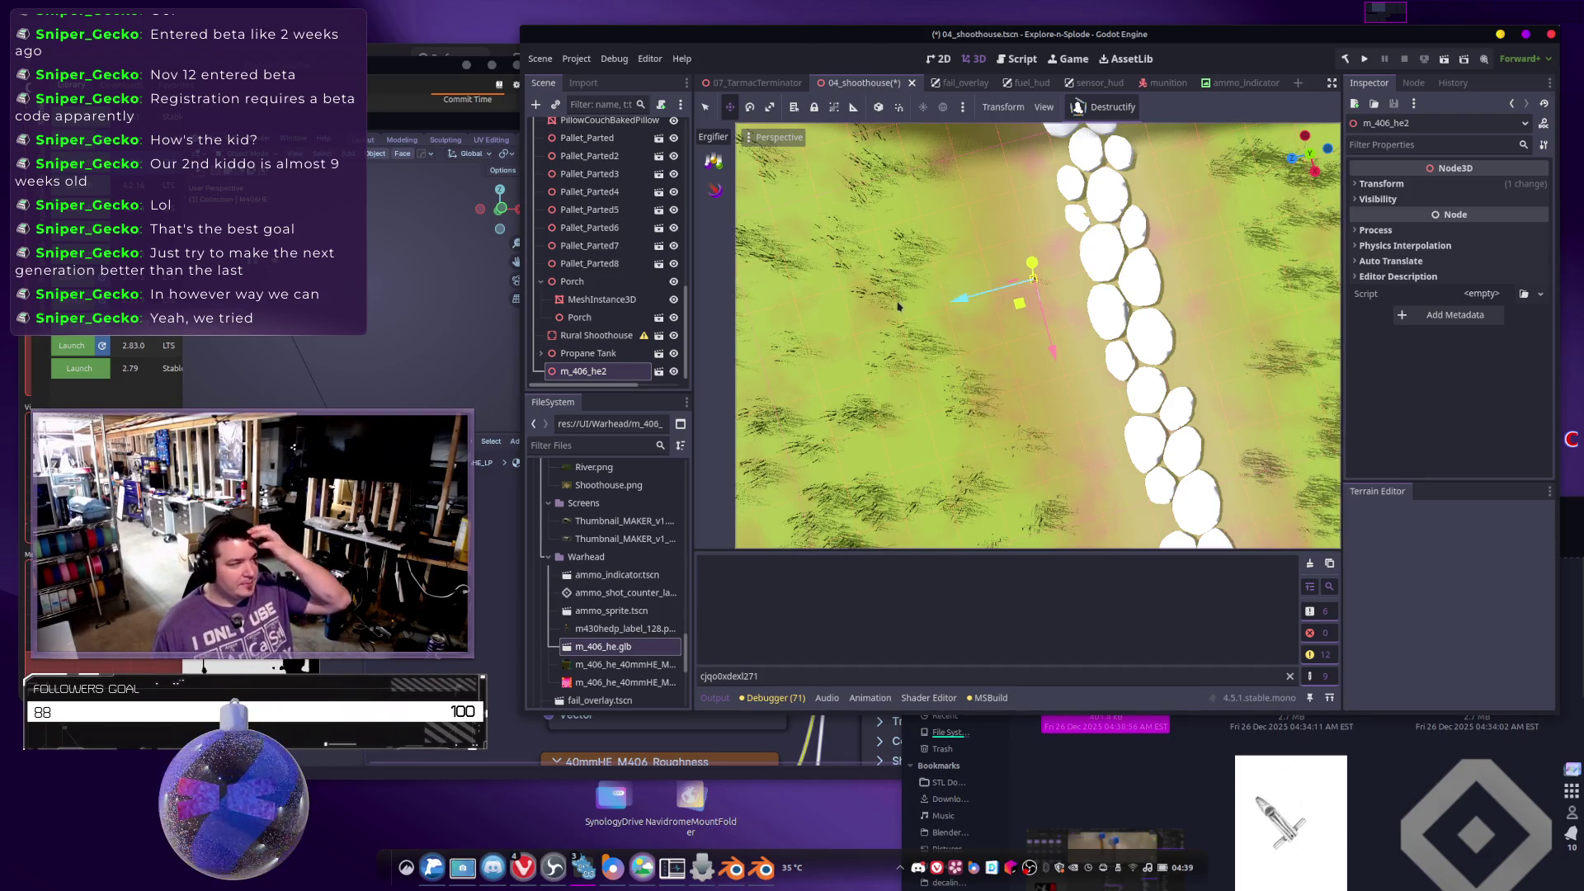
{"action": "scroll", "coordinate": [584, 219], "scroll_direction": "up", "scroll_amount": 10}
{"action": "scroll", "coordinate": [584, 219], "scroll_direction": "up", "scroll_amount": 3}
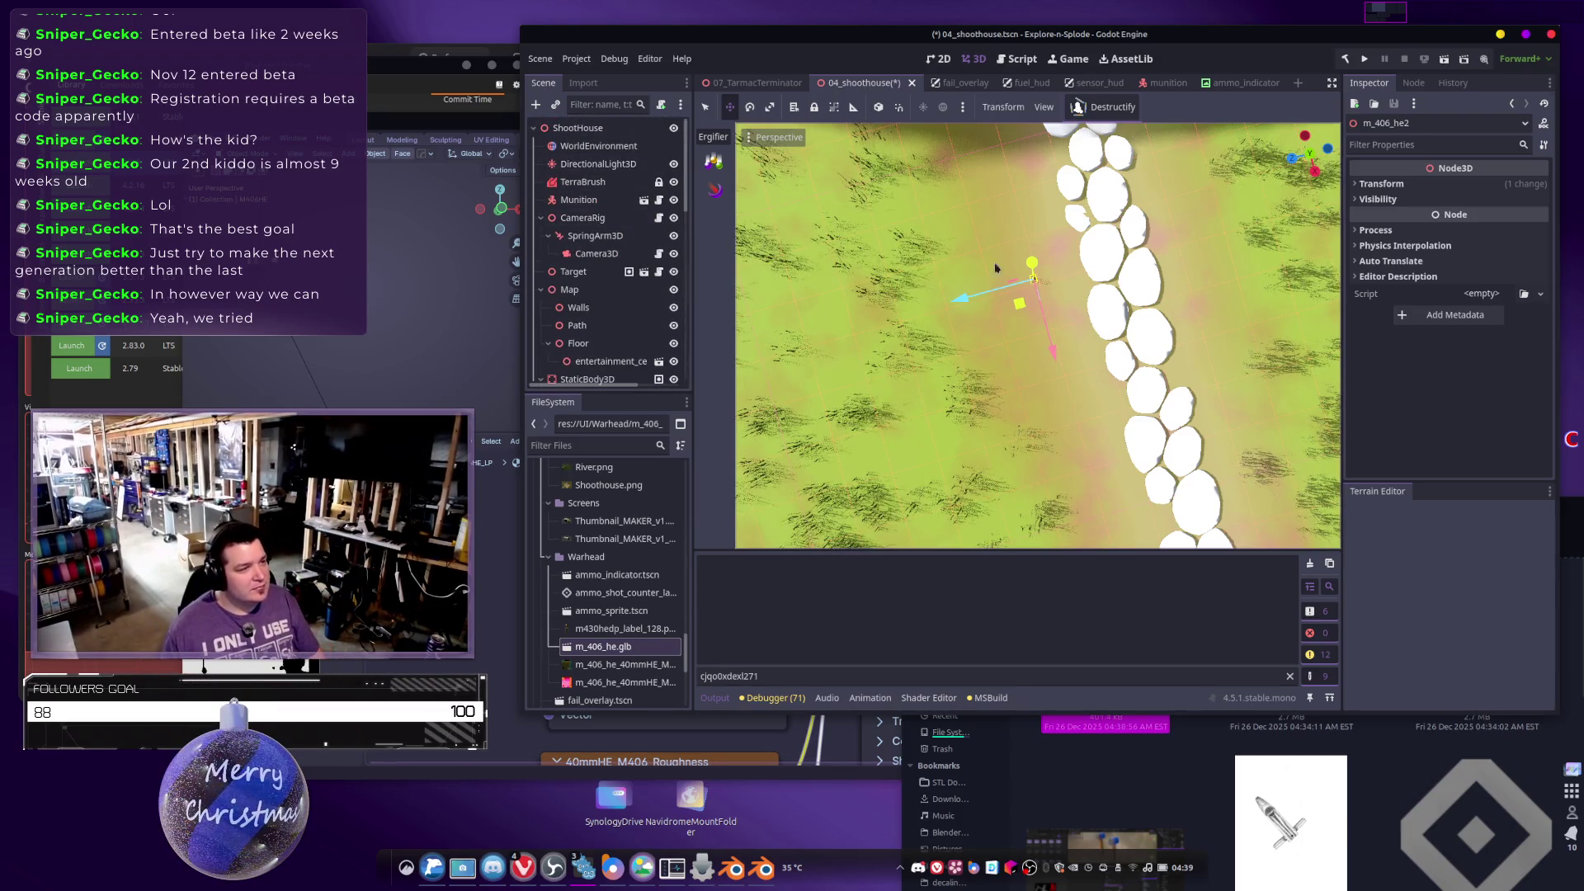
{"action": "scroll", "coordinate": [643, 262], "scroll_direction": "down", "scroll_amount": 10}
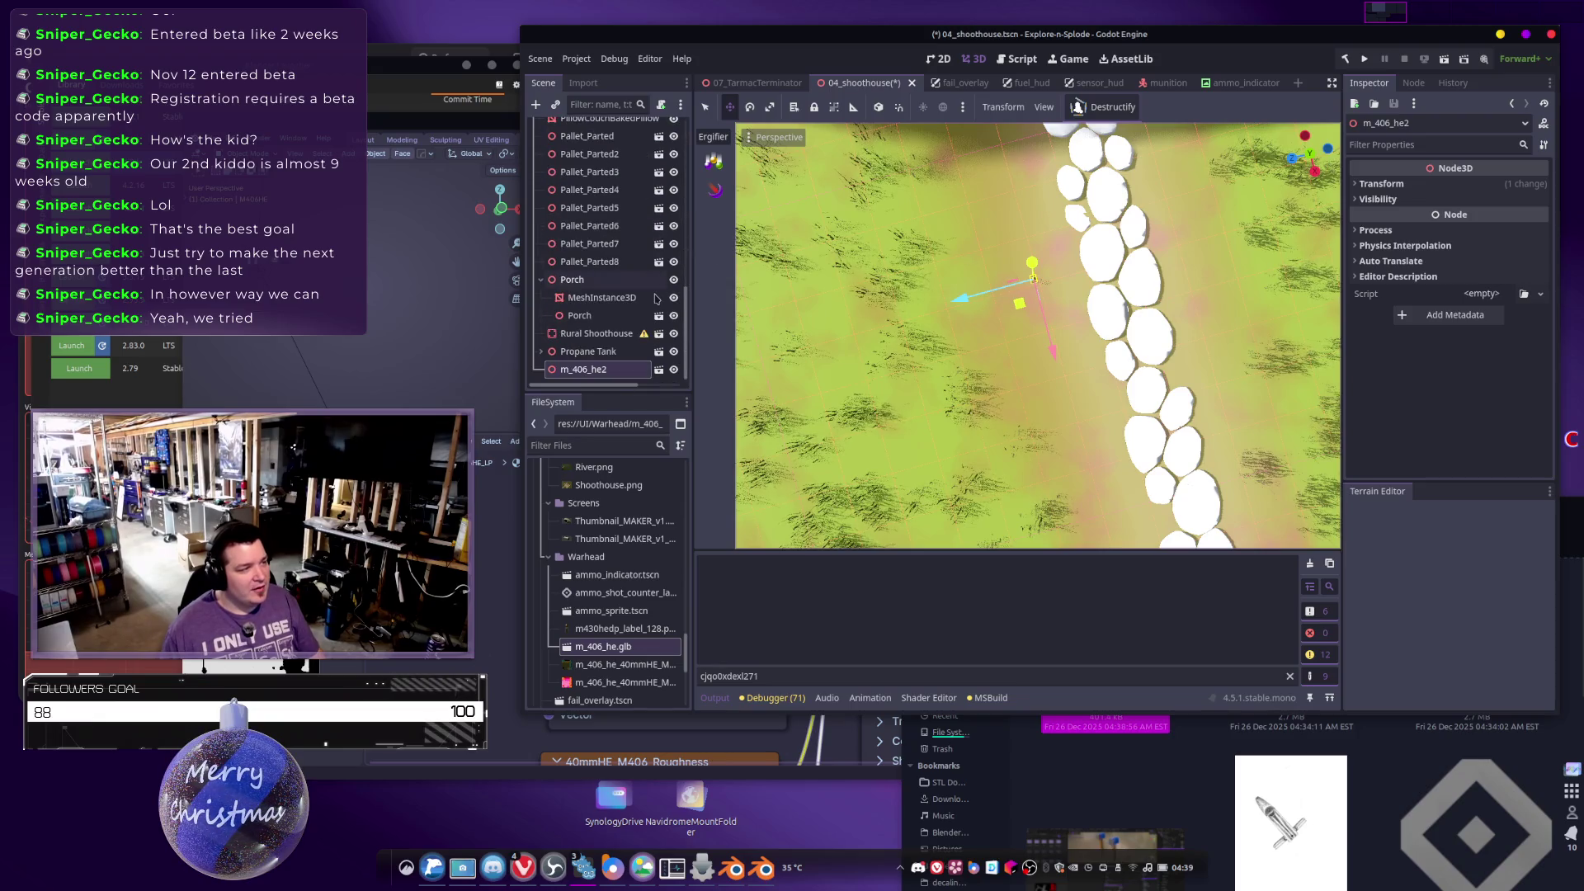
{"action": "right_click", "coordinate": [565, 370]}
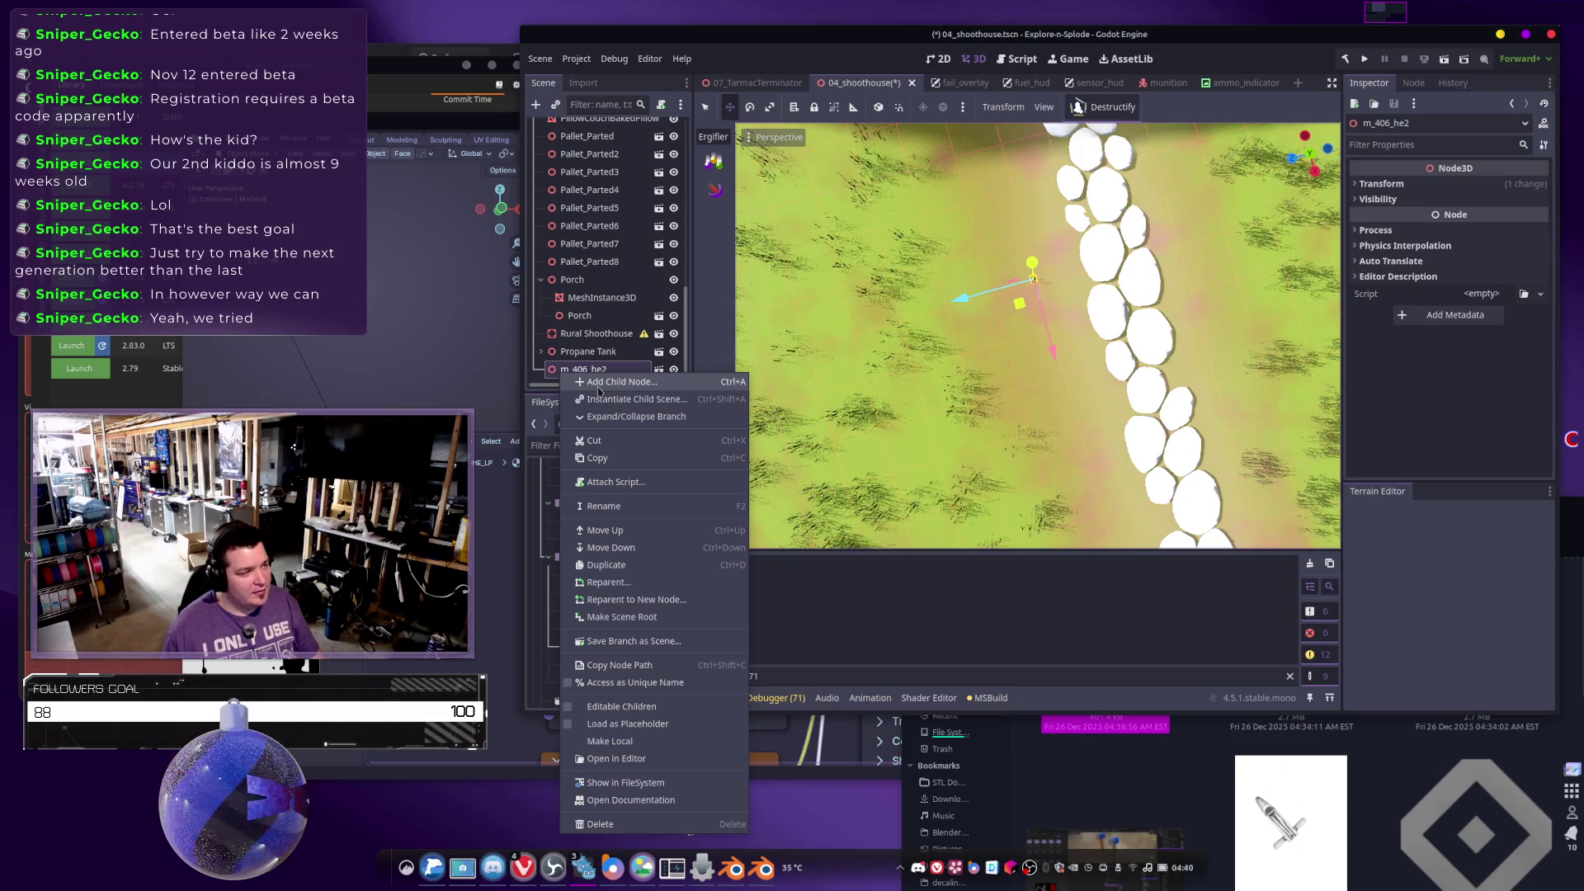
{"action": "left_click", "coordinate": [599, 382]}
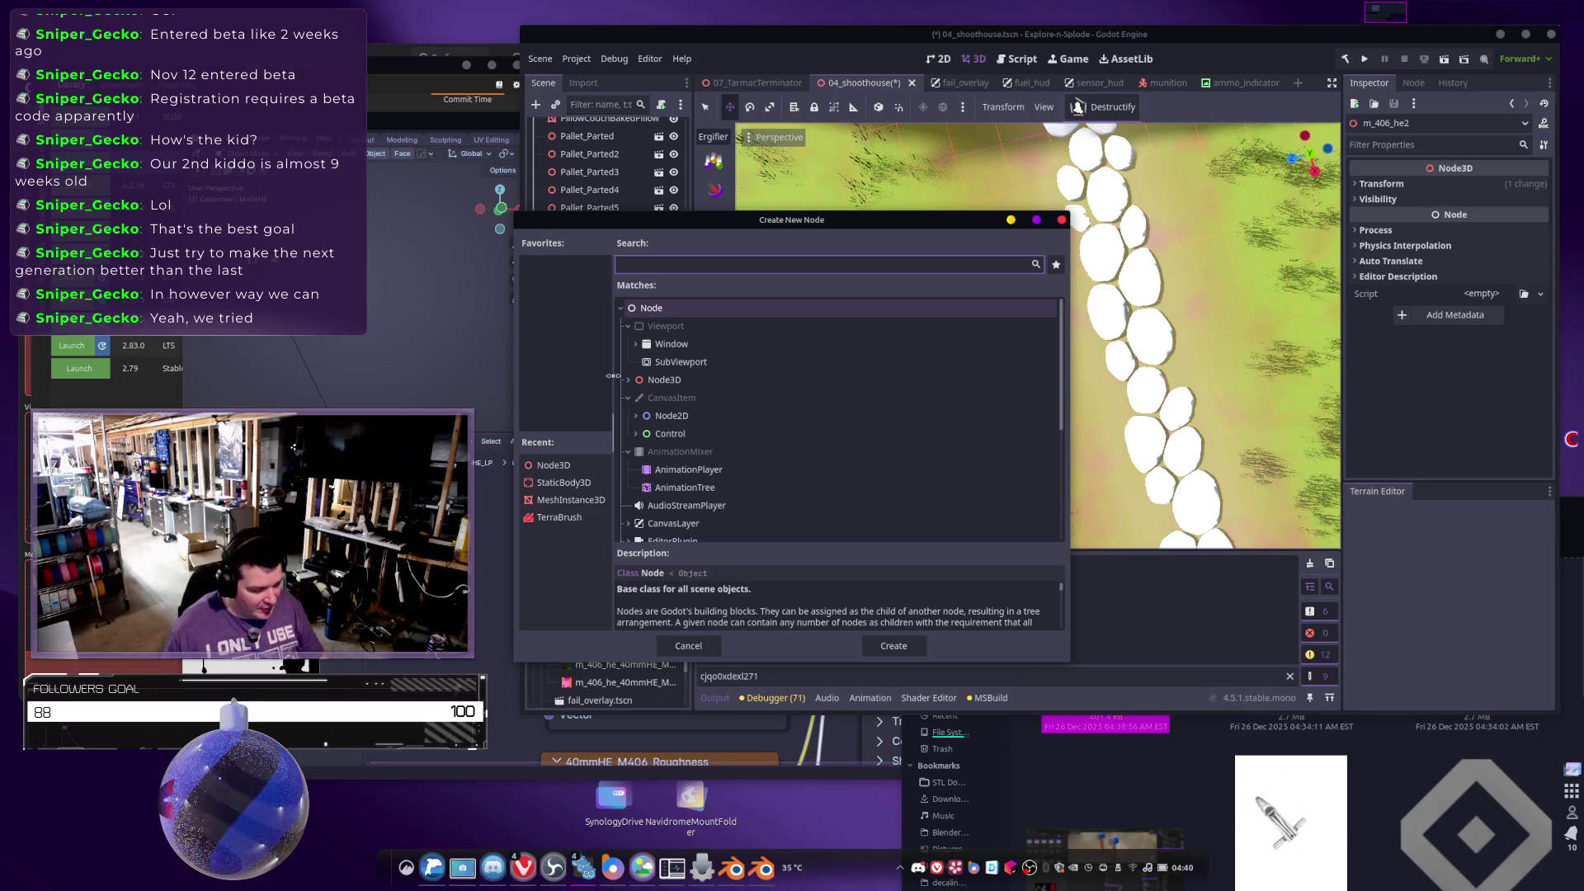
{"action": "key", "text": "Escape"}
{"action": "scroll", "coordinate": [596, 592], "scroll_direction": "down", "scroll_amount": 4}
{"action": "scroll", "coordinate": [609, 599], "scroll_direction": "up", "scroll_amount": 6}
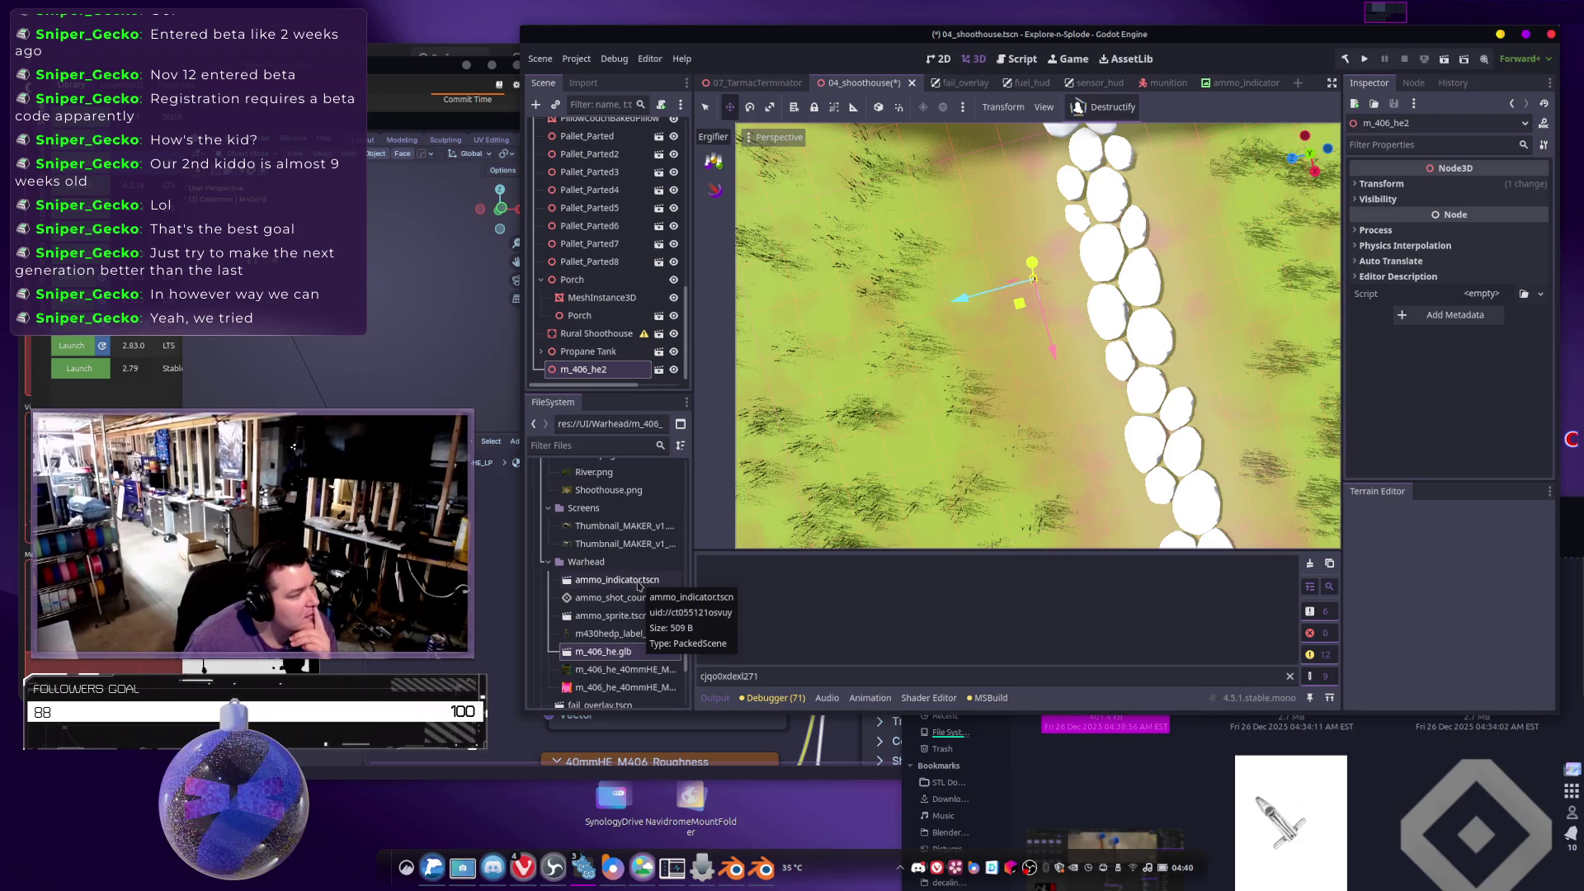
{"action": "left_click_drag", "start_coordinate": [639, 585], "coordinate": [972, 387]}
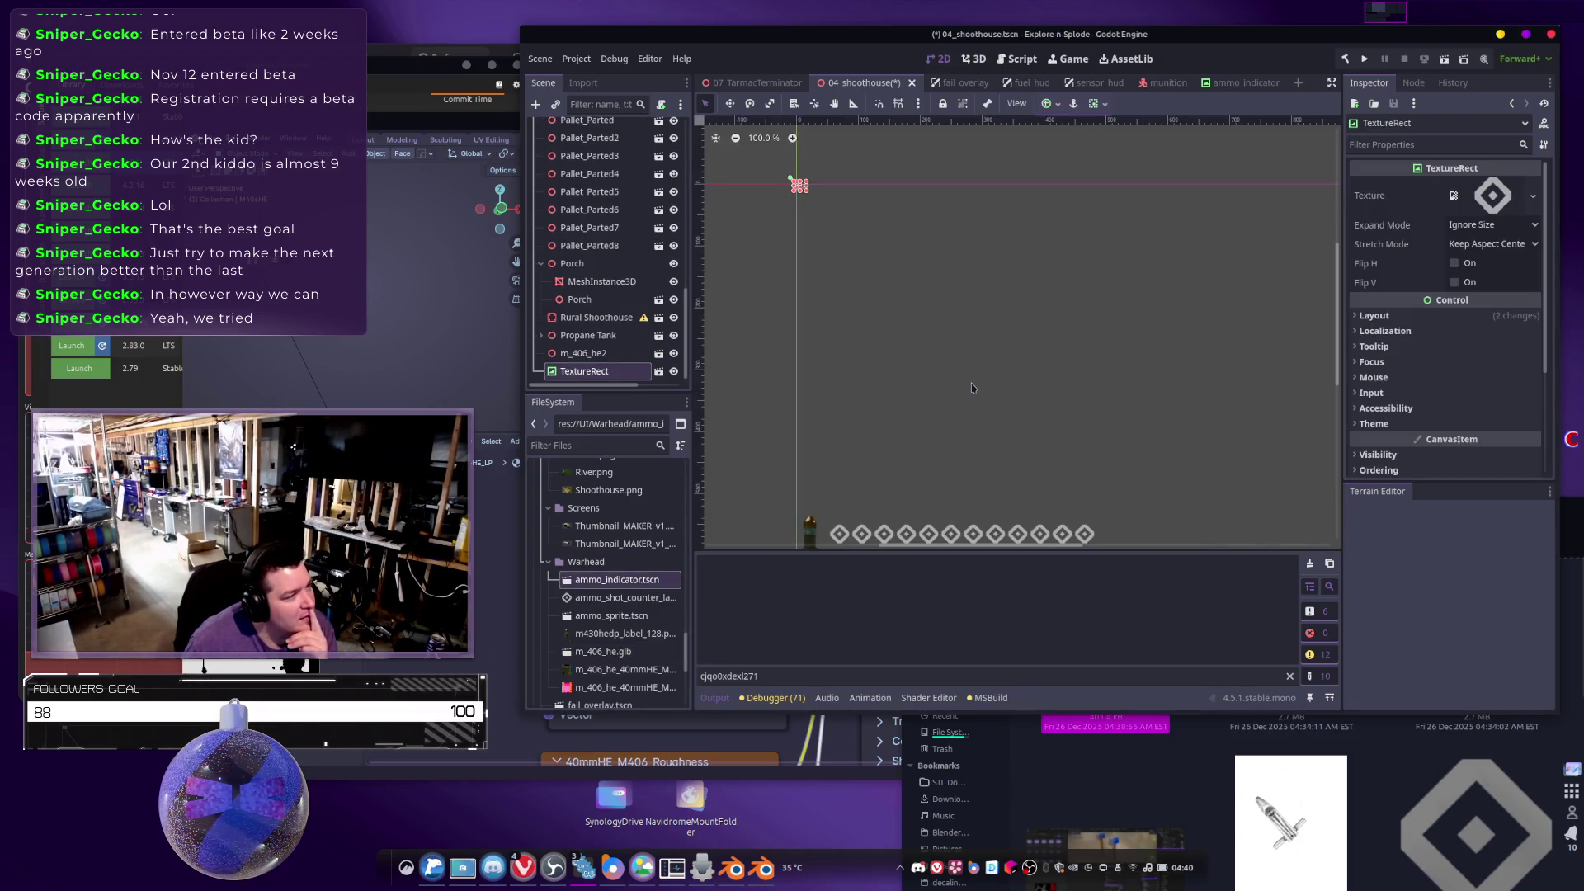
Nest the TextureRect under m_406_he2 and save the 04_shoothouse scene.
{"action": "scroll", "coordinate": [863, 248], "scroll_direction": "up", "scroll_amount": 10}
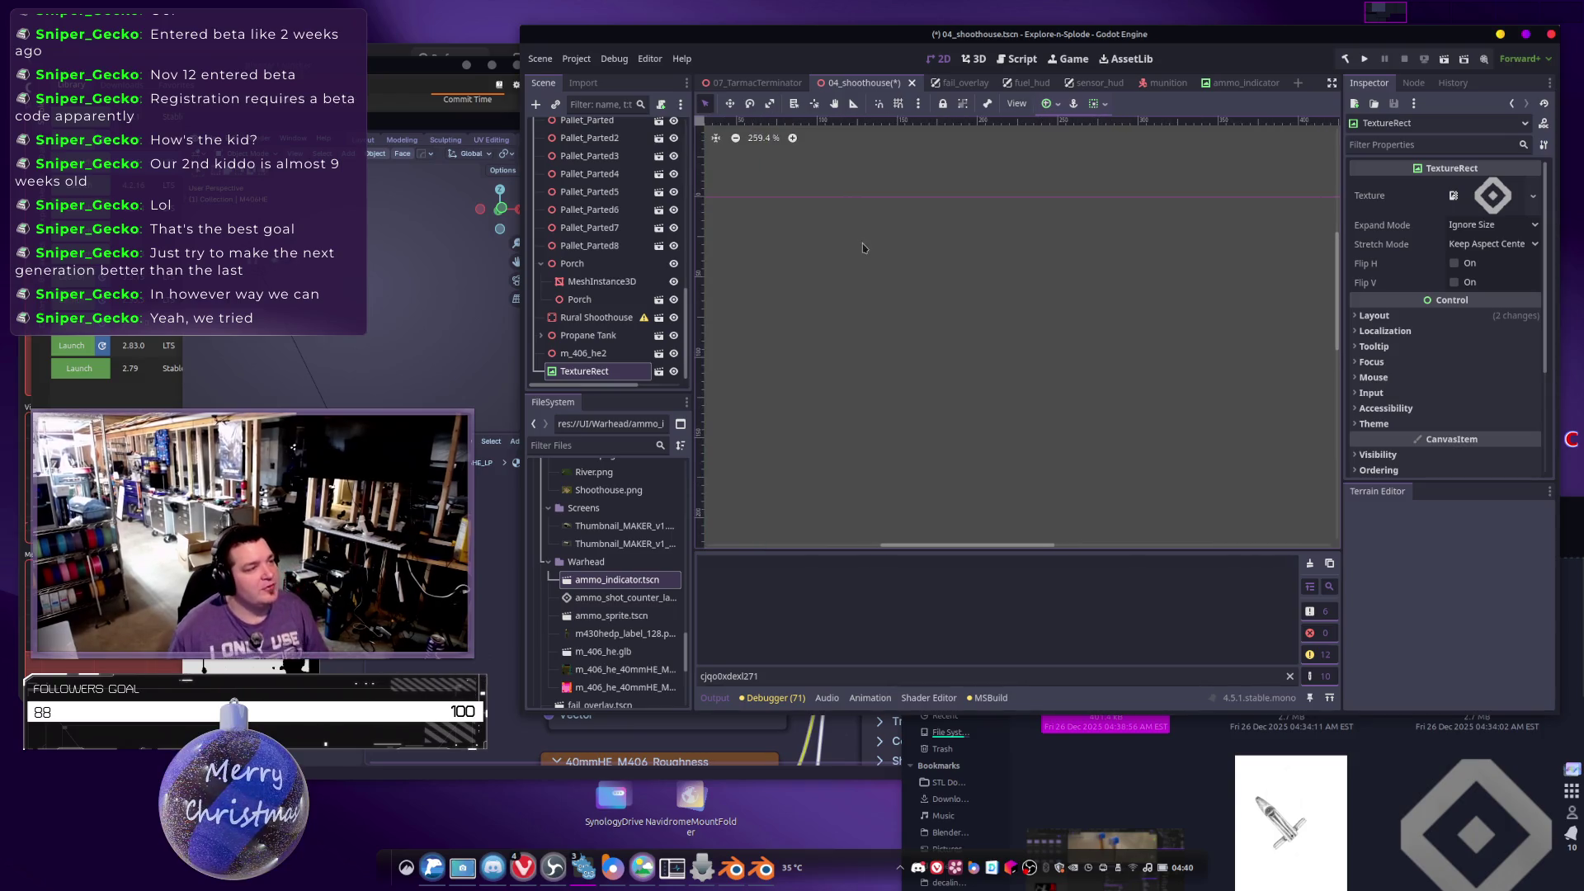
{"action": "scroll", "coordinate": [889, 255], "scroll_direction": "left", "scroll_amount": 5}
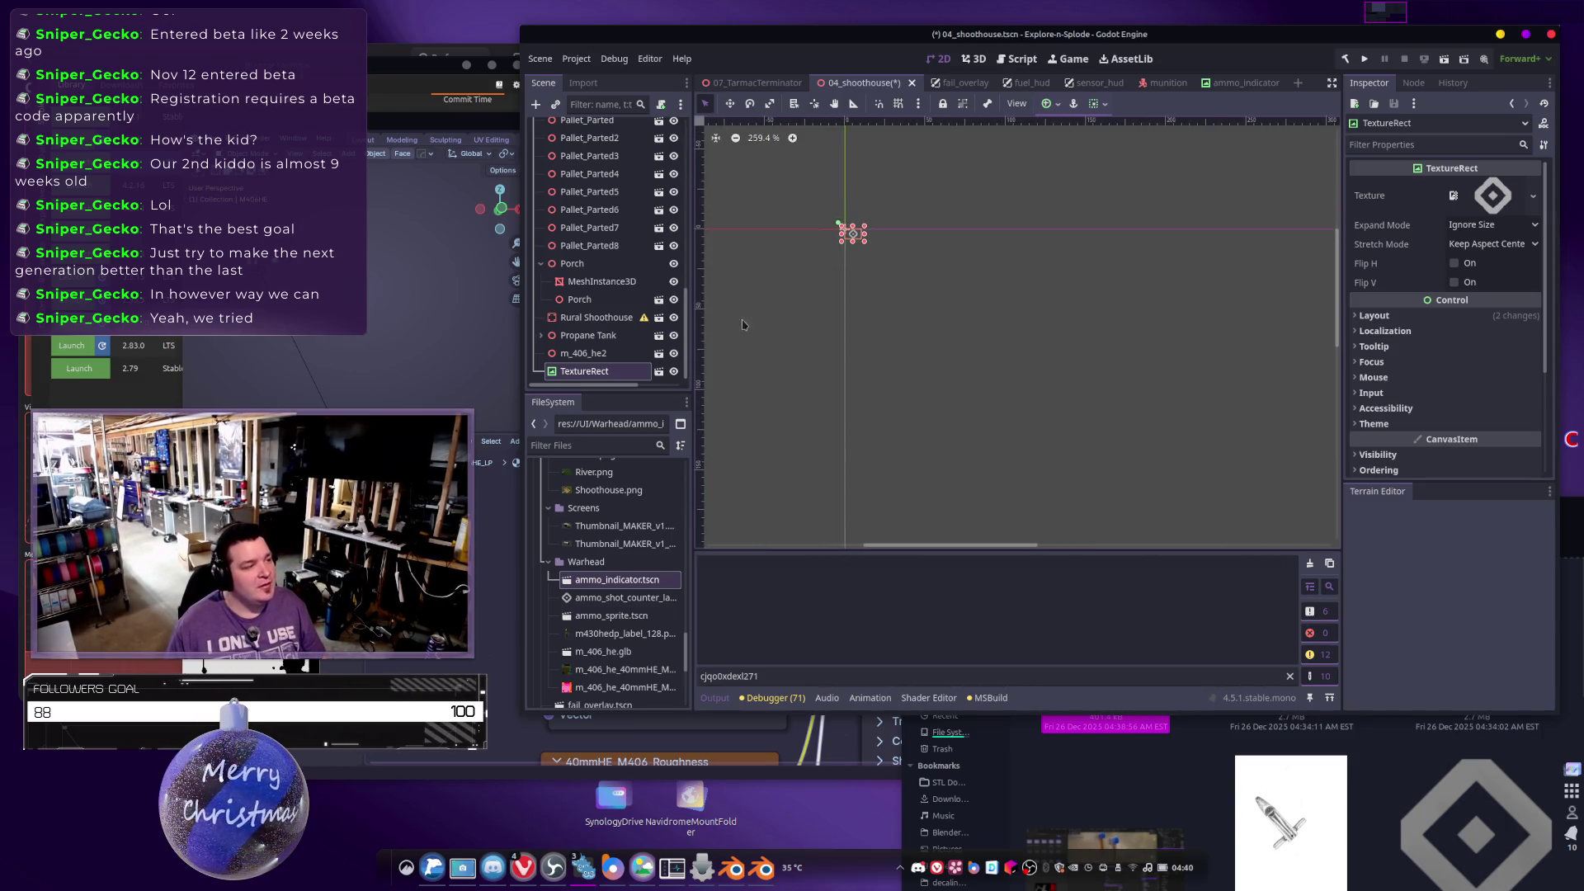
{"action": "left_click_drag", "start_coordinate": [585, 371], "coordinate": [591, 353]}
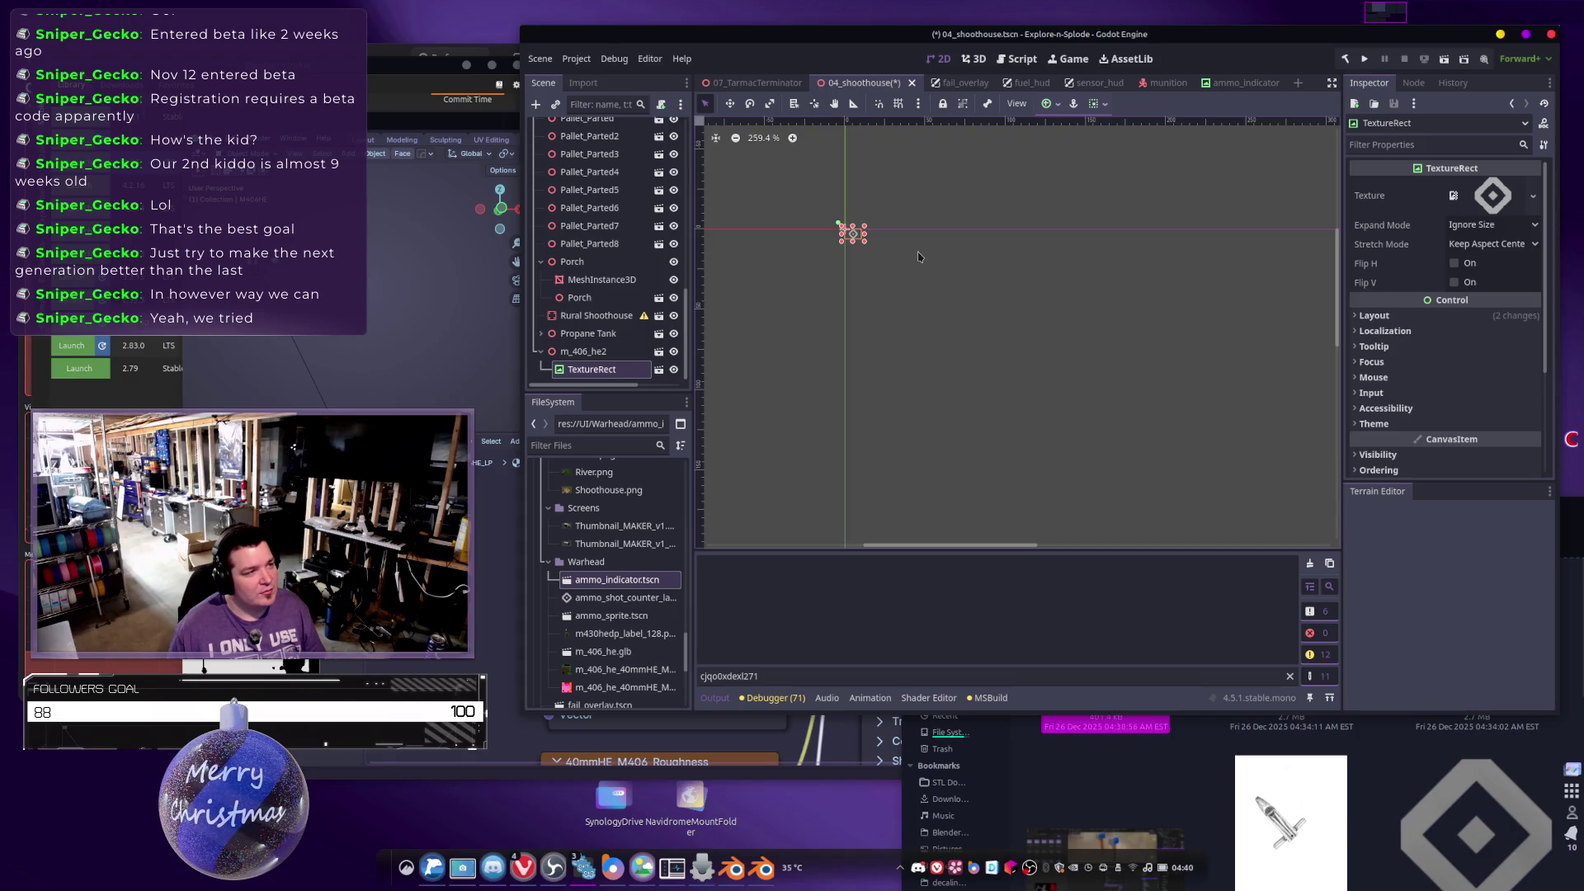
{"action": "key", "text": "ctrl+s"}
Run the project, play the shoothouse round to Mission Failure, and close the game window.
{"action": "left_click", "coordinate": [1363, 59]}
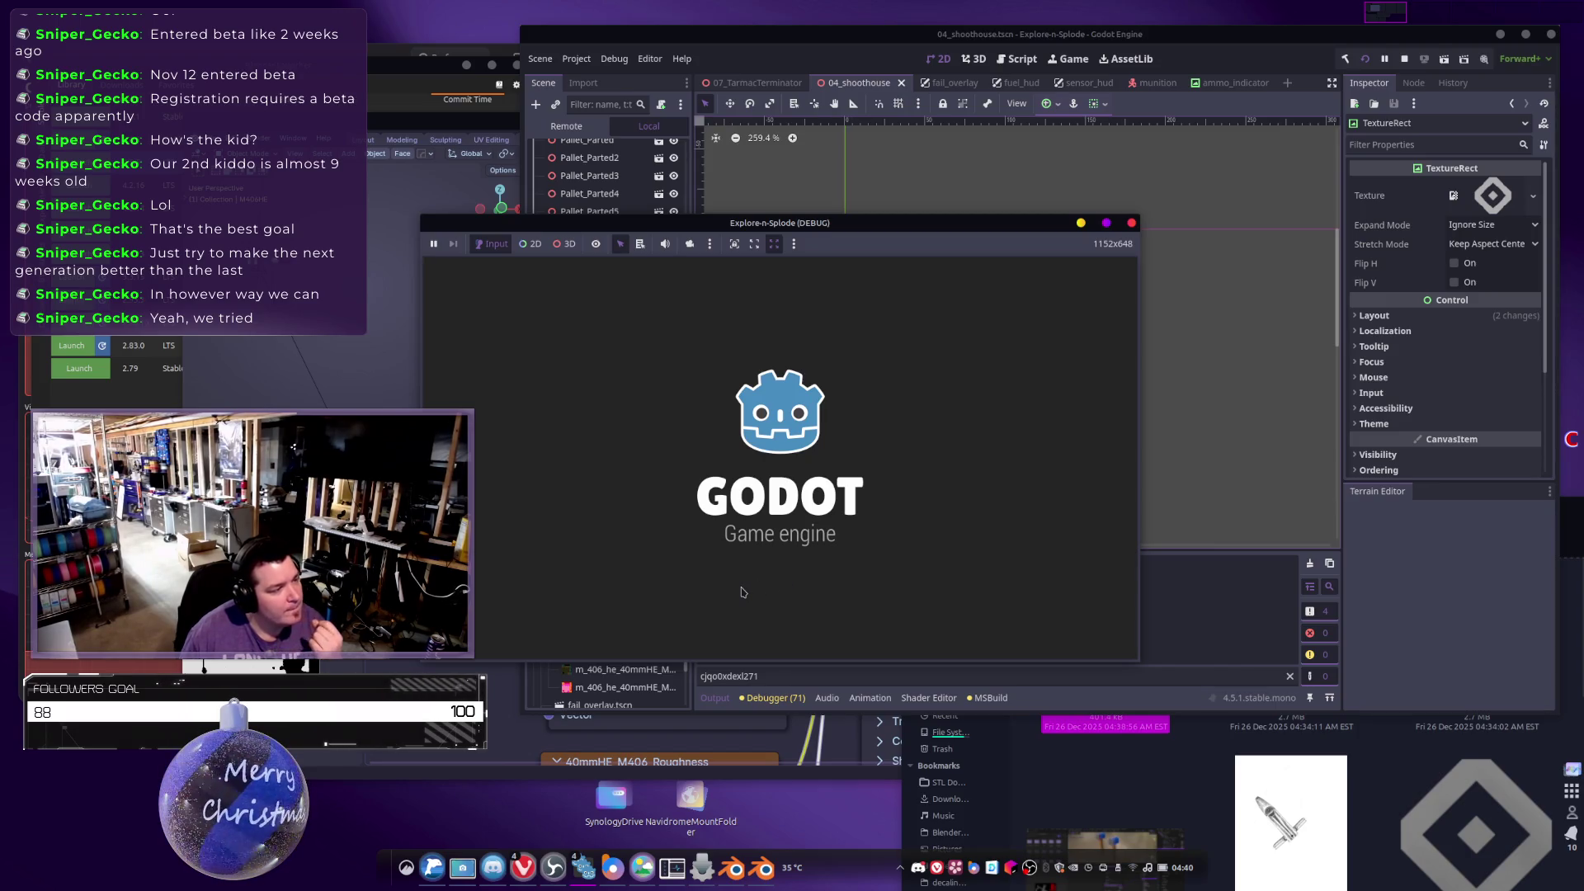
{"action": "left_click", "coordinate": [799, 629]}
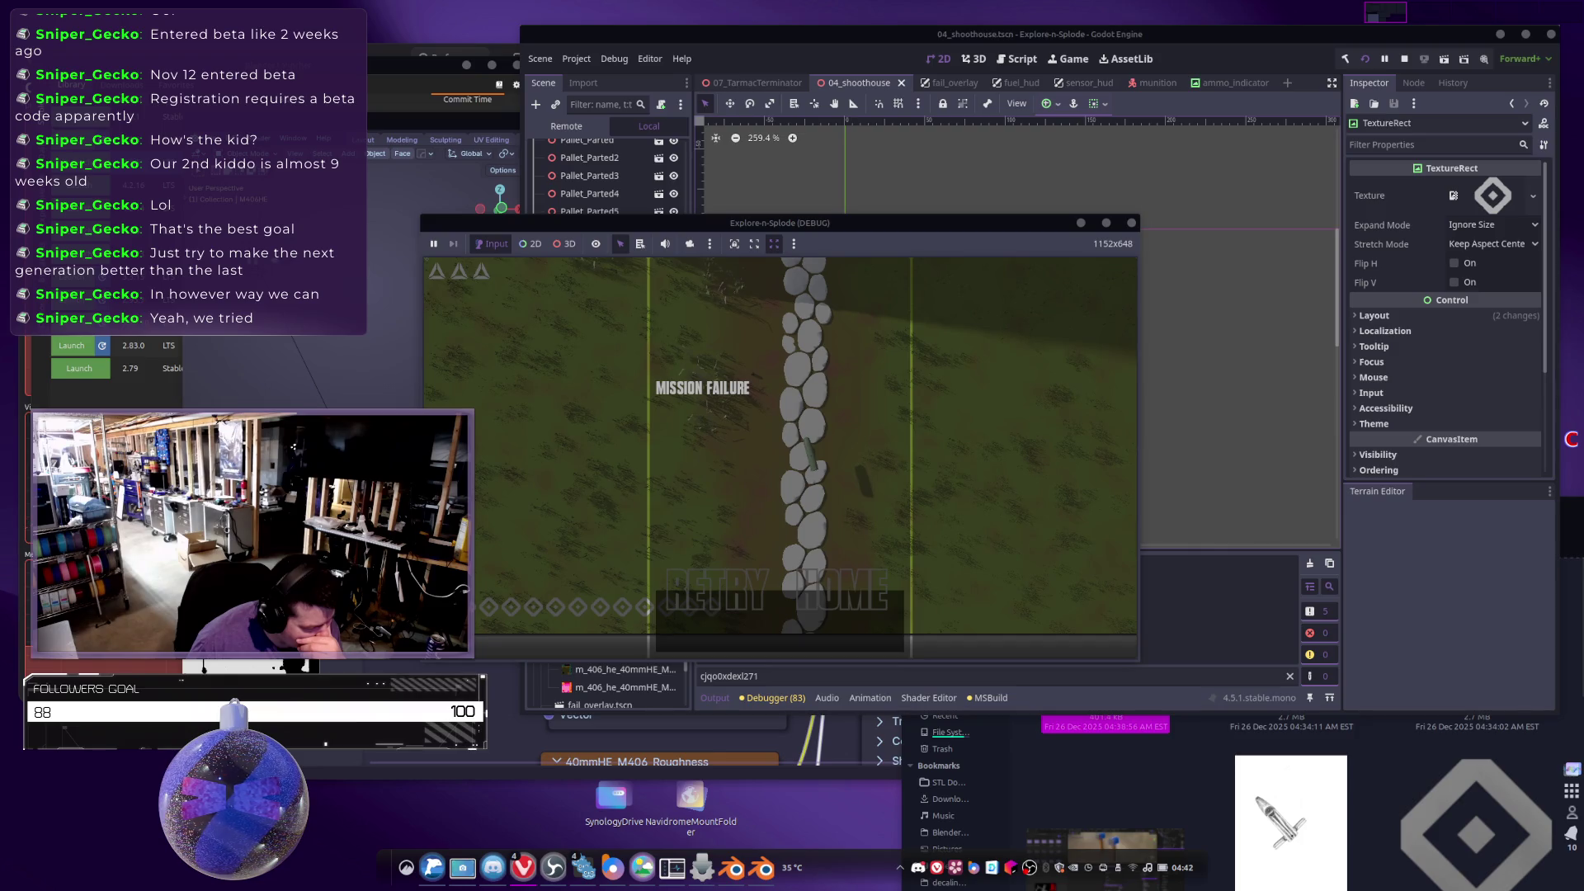
{"action": "left_click", "coordinate": [1132, 225]}
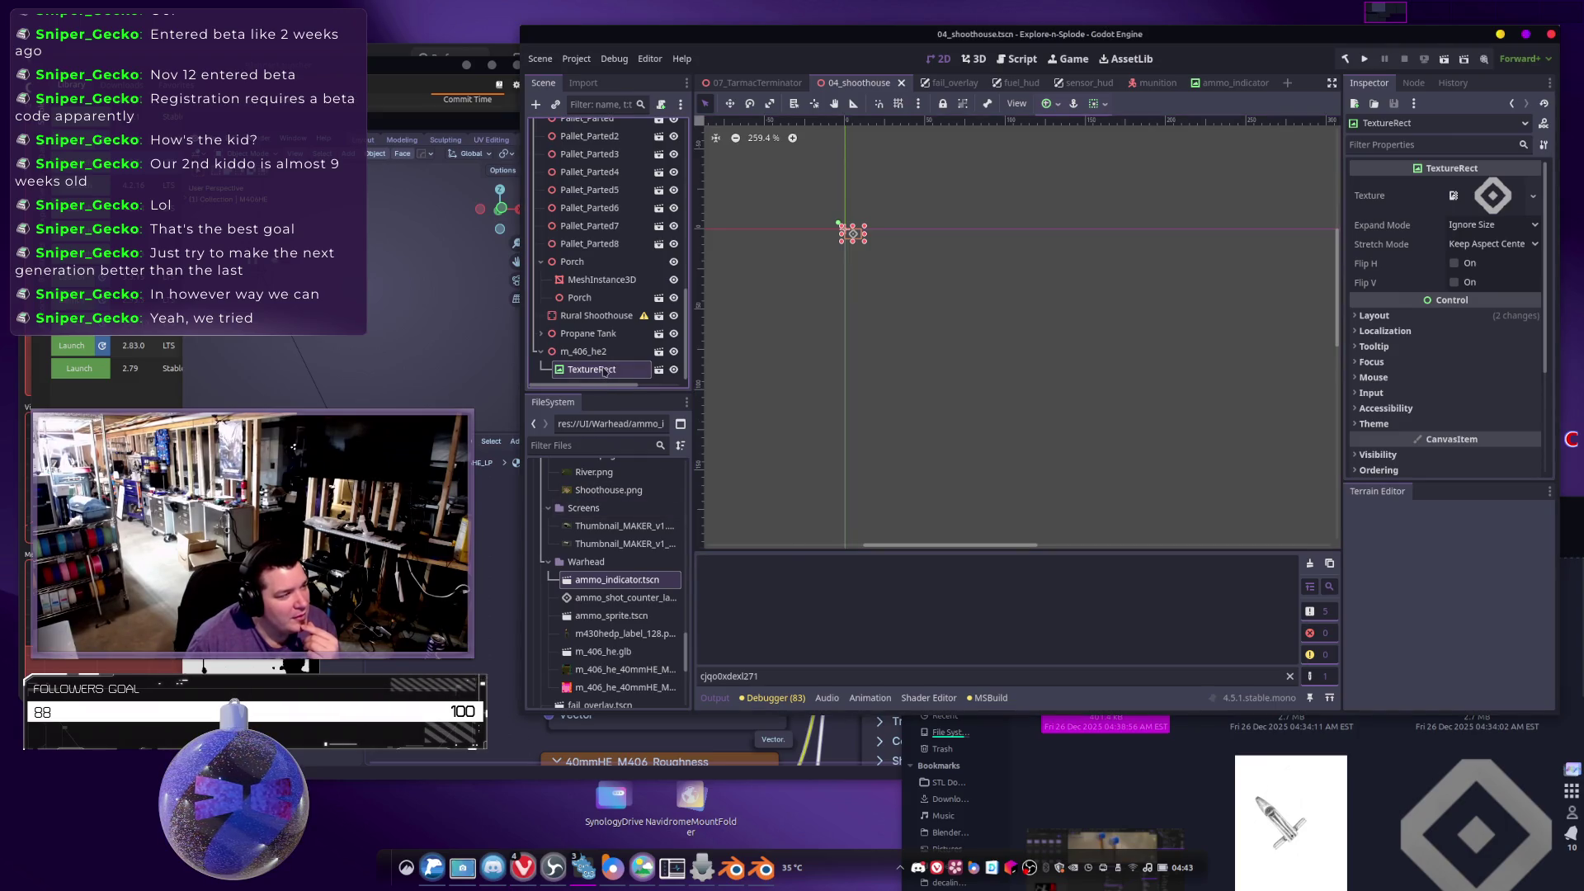
Delete the TextureRect node and drag ammo_shot_counter_label.png into the scene as a sprite.
{"action": "right_click", "coordinate": [605, 371]}
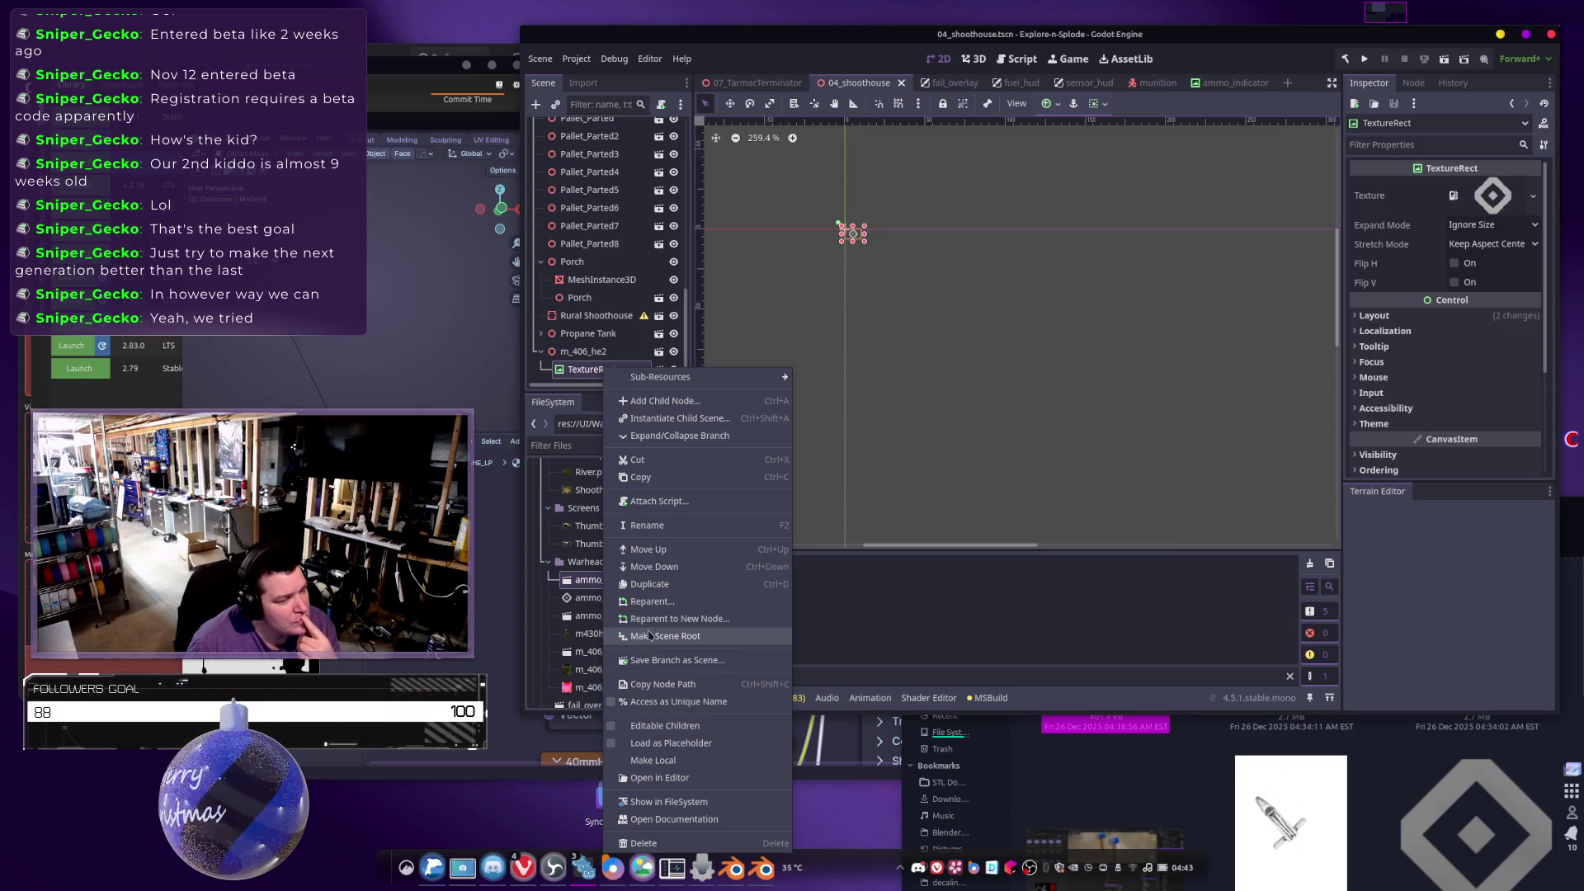
{"action": "left_click", "coordinate": [605, 375]}
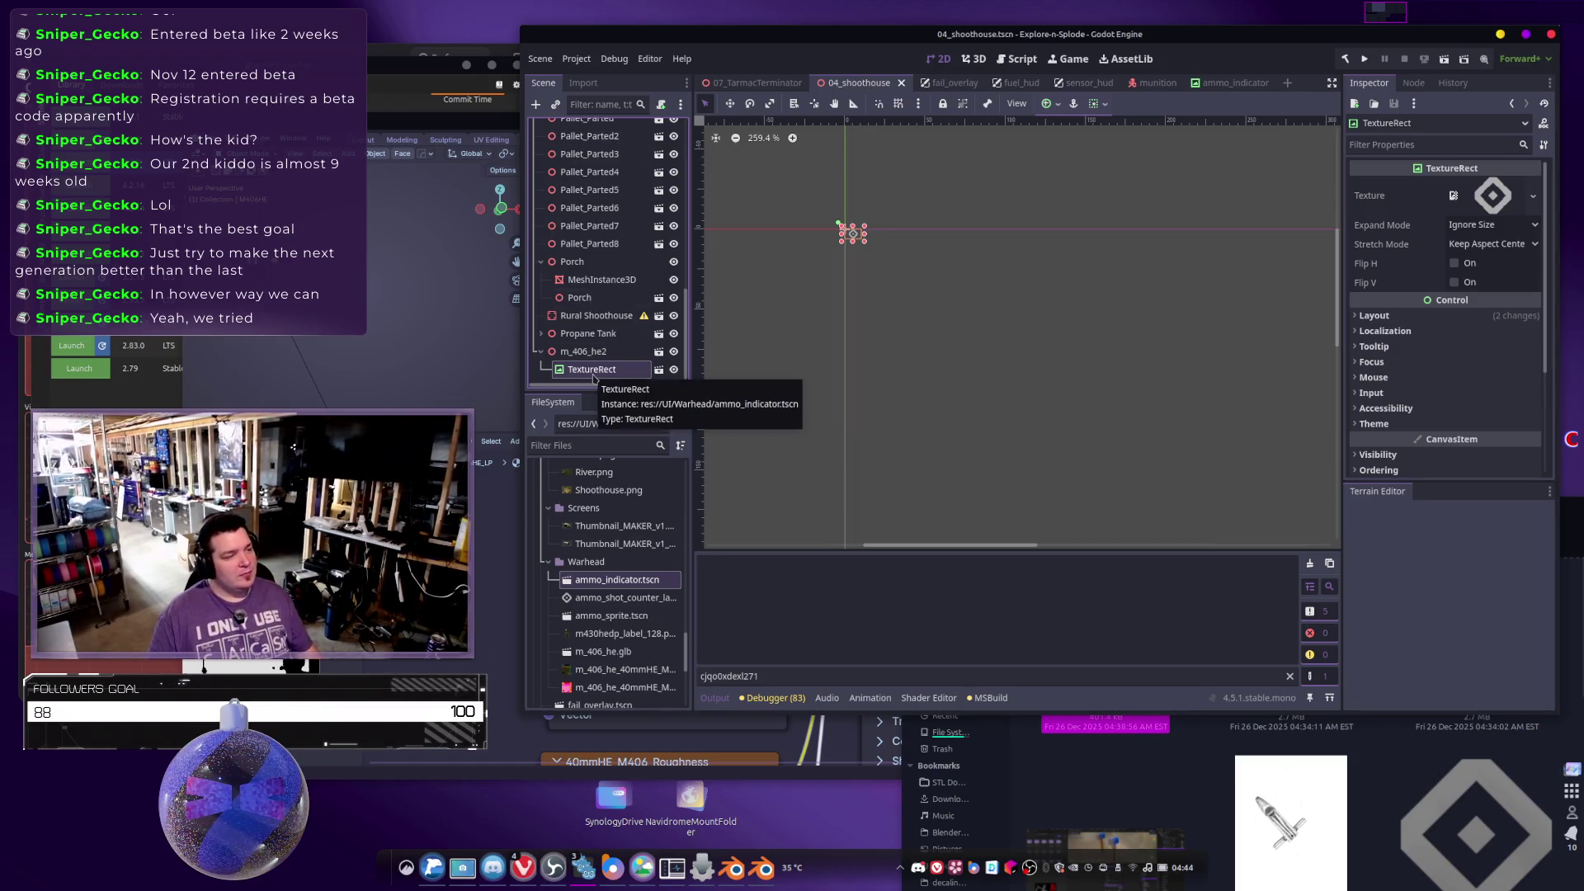
{"action": "right_click", "coordinate": [594, 377]}
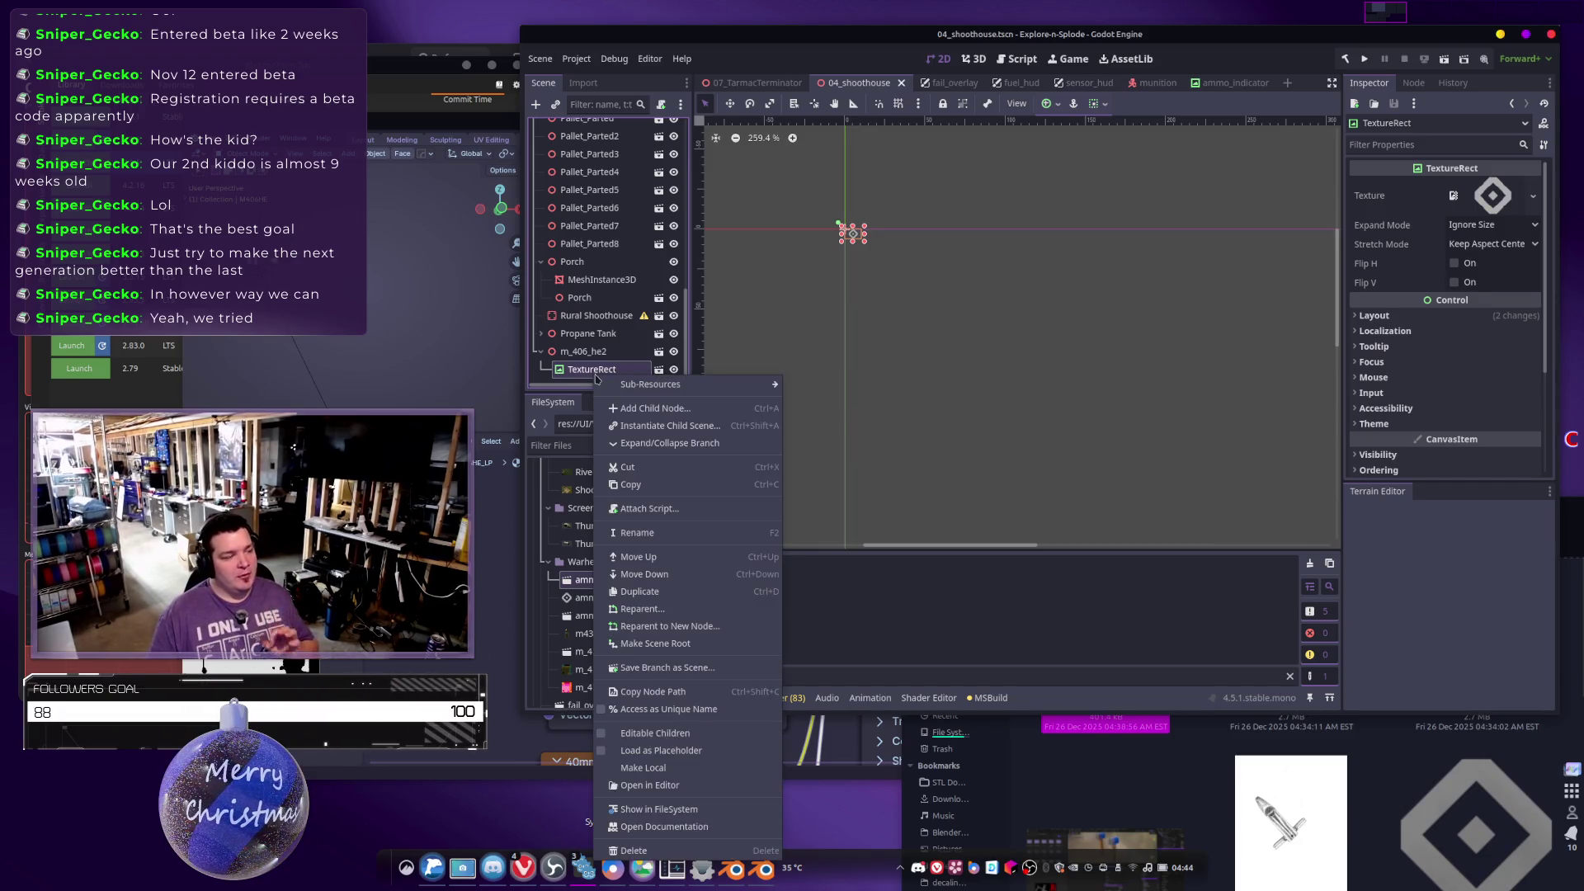
{"action": "key", "text": "Escape"}
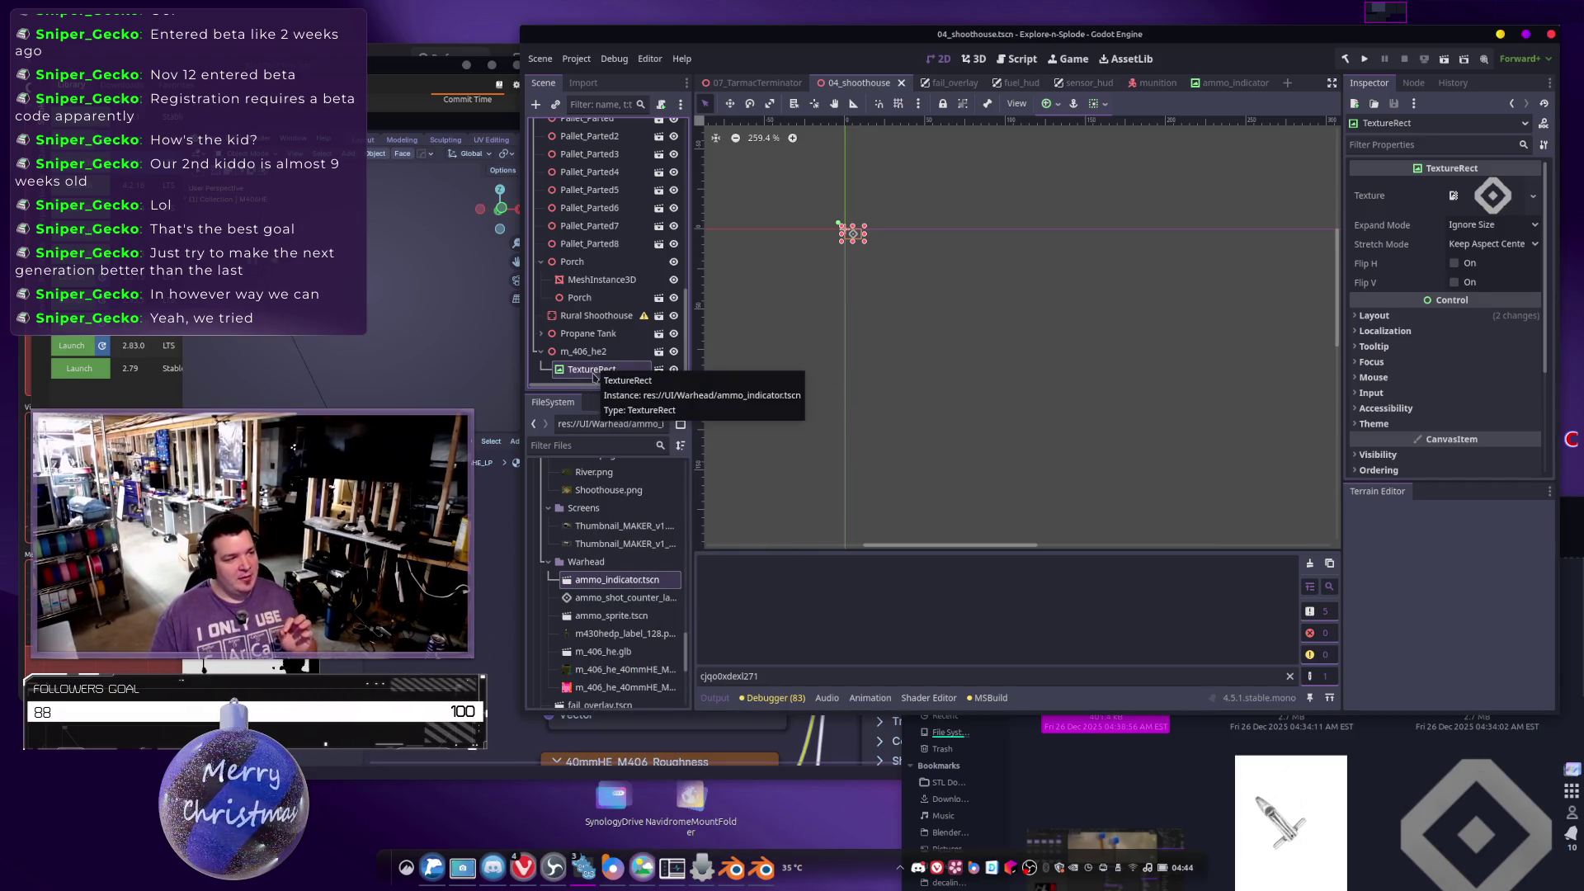
{"action": "left_click", "coordinate": [566, 372], "text": "ctrl"}
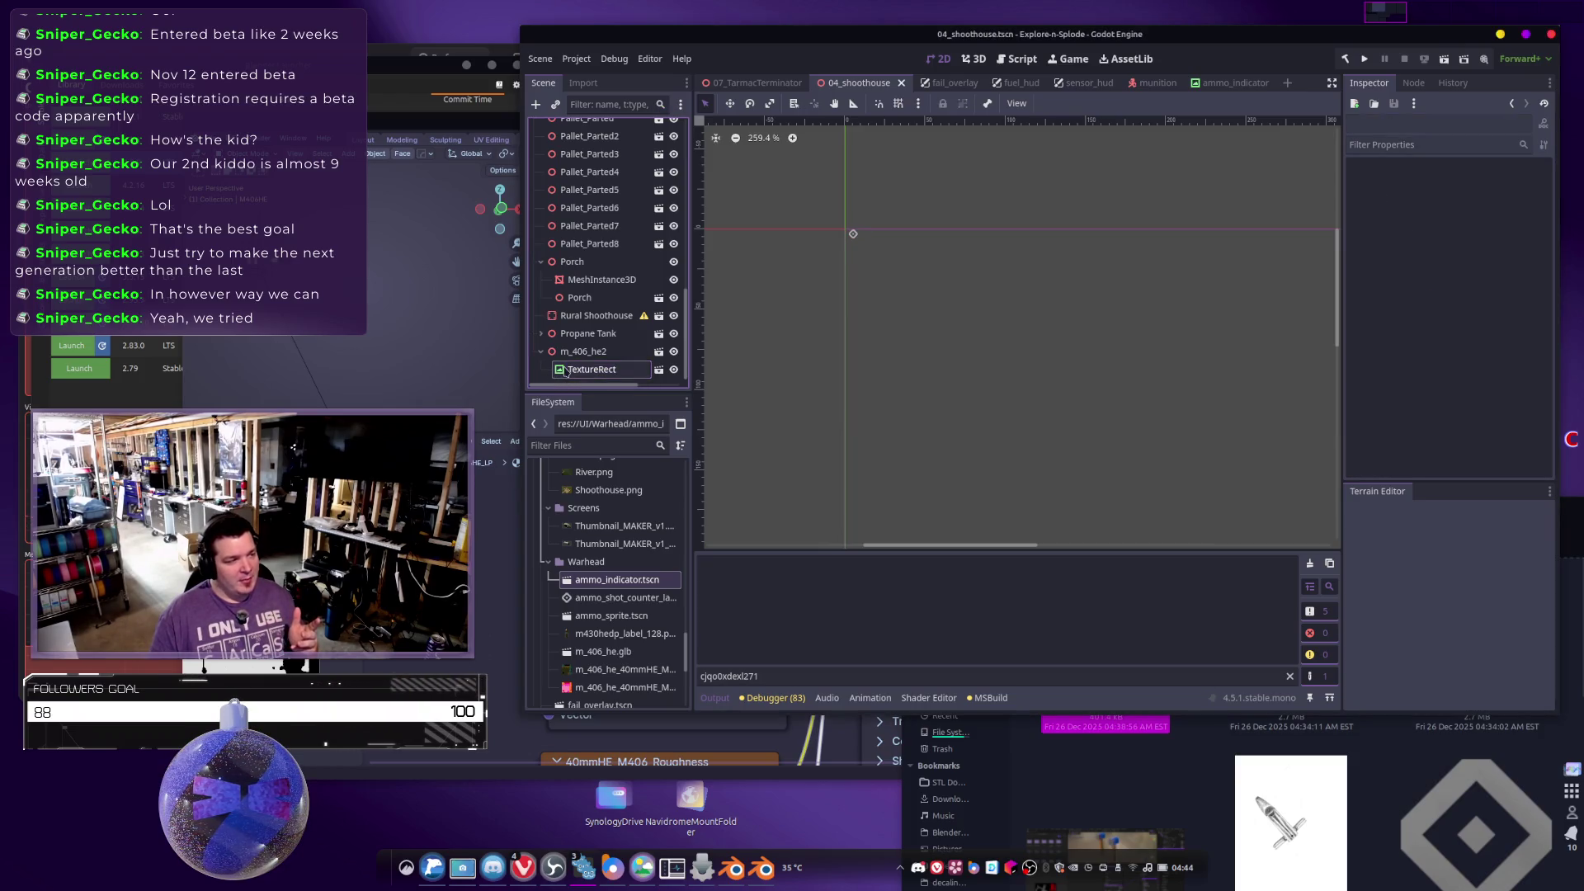
{"action": "left_click", "coordinate": [568, 370]}
{"action": "right_click", "coordinate": [582, 373]}
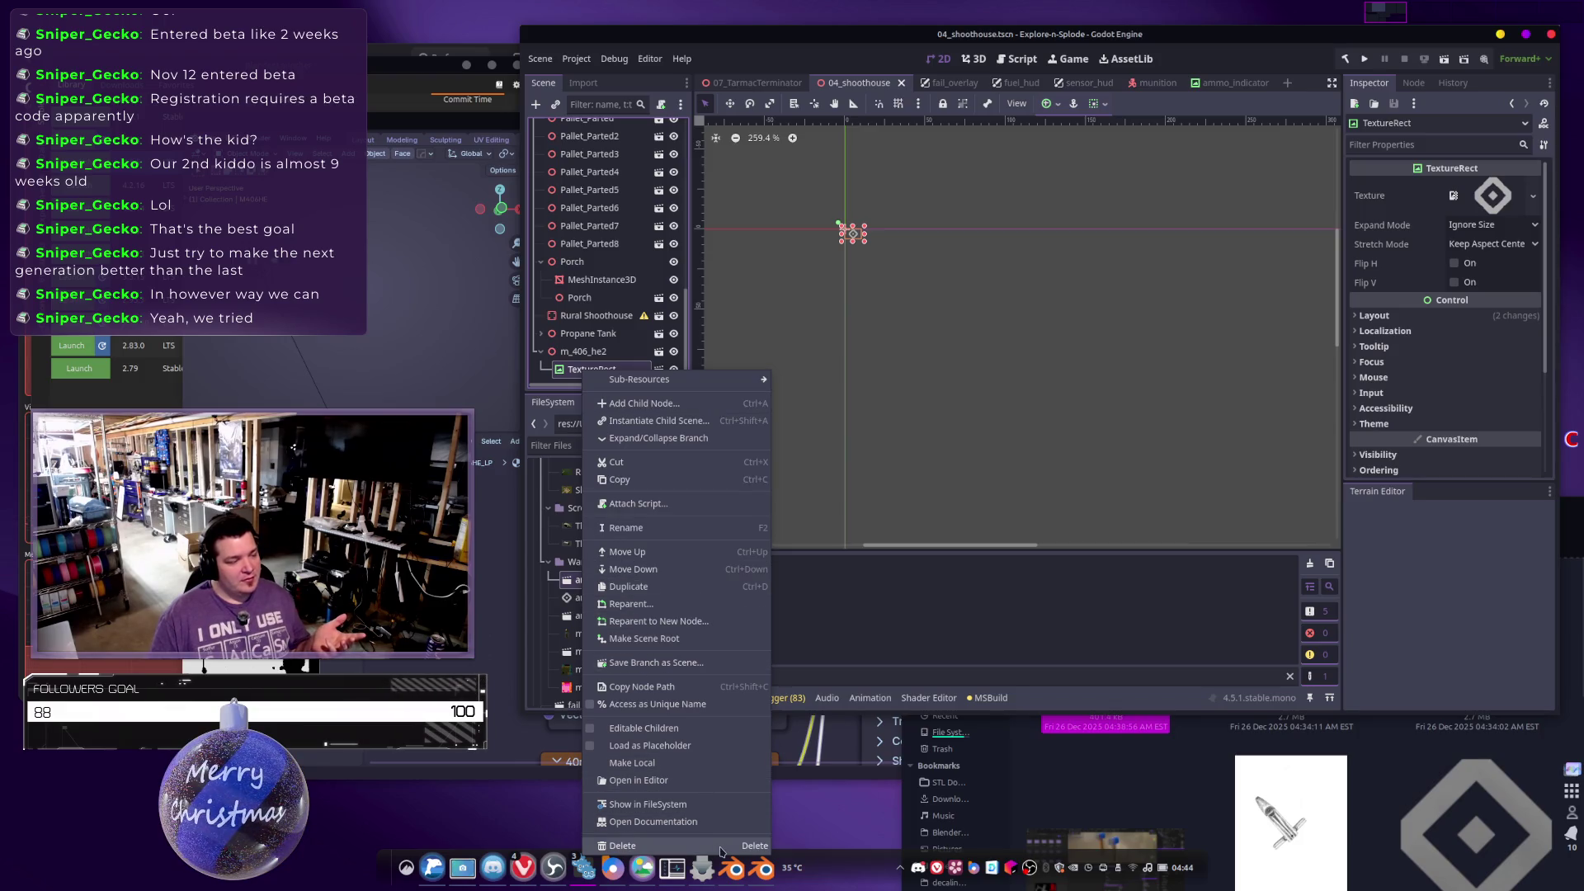
{"action": "left_click", "coordinate": [720, 846]}
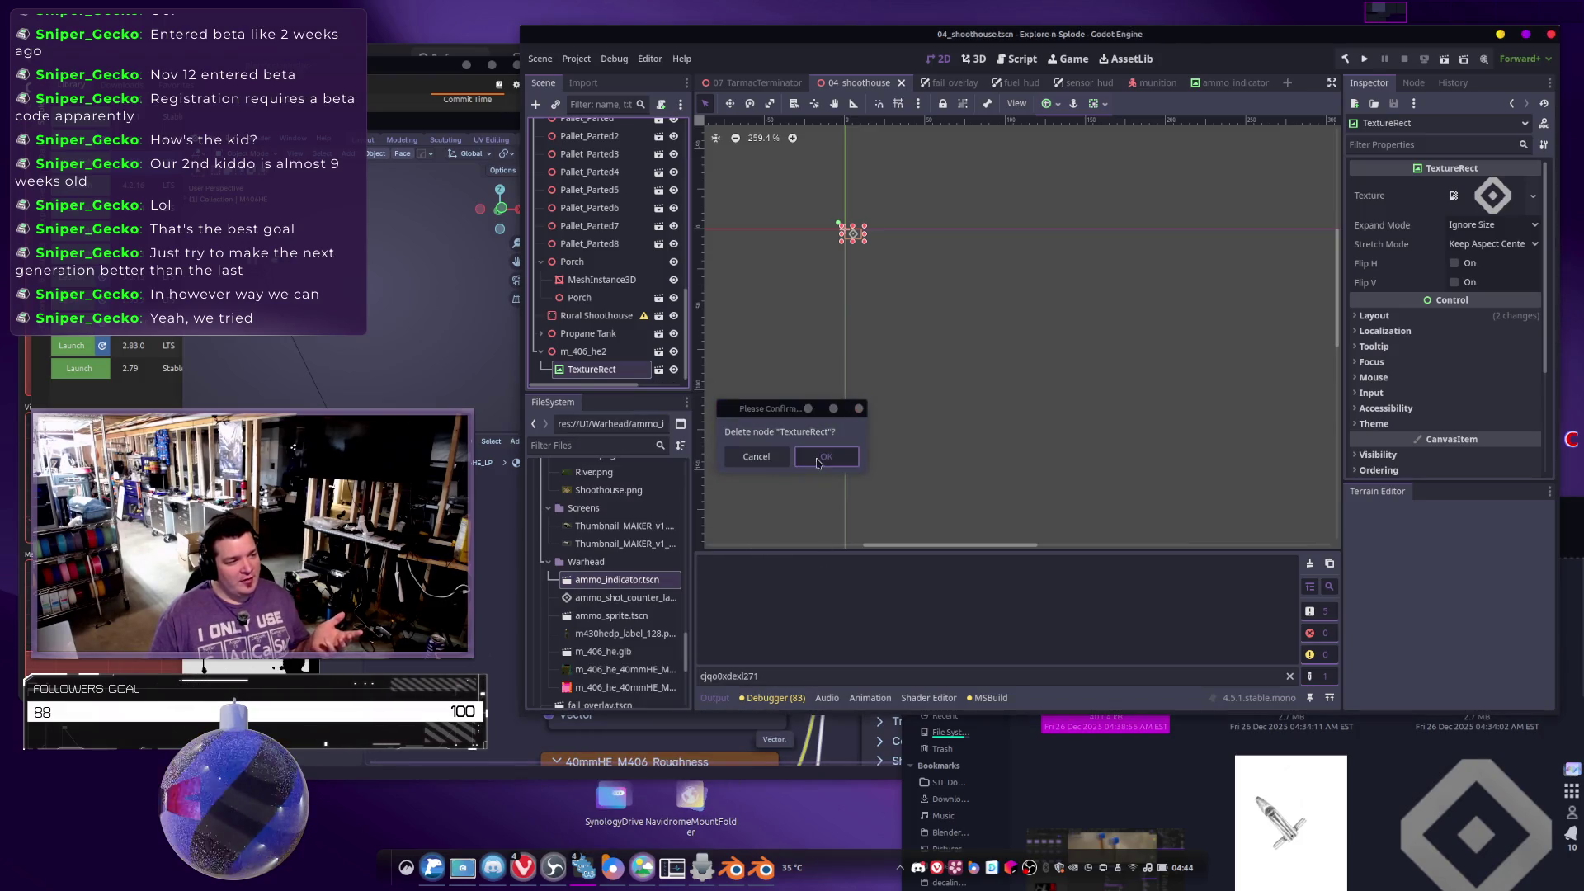
{"action": "left_click", "coordinate": [818, 463]}
{"action": "mouse_move", "coordinate": [618, 597]}
{"action": "left_mouse_down"}
{"action": "mouse_move", "coordinate": [629, 410]}
{"action": "mouse_move", "coordinate": [679, 384]}
{"action": "left_mouse_up"}
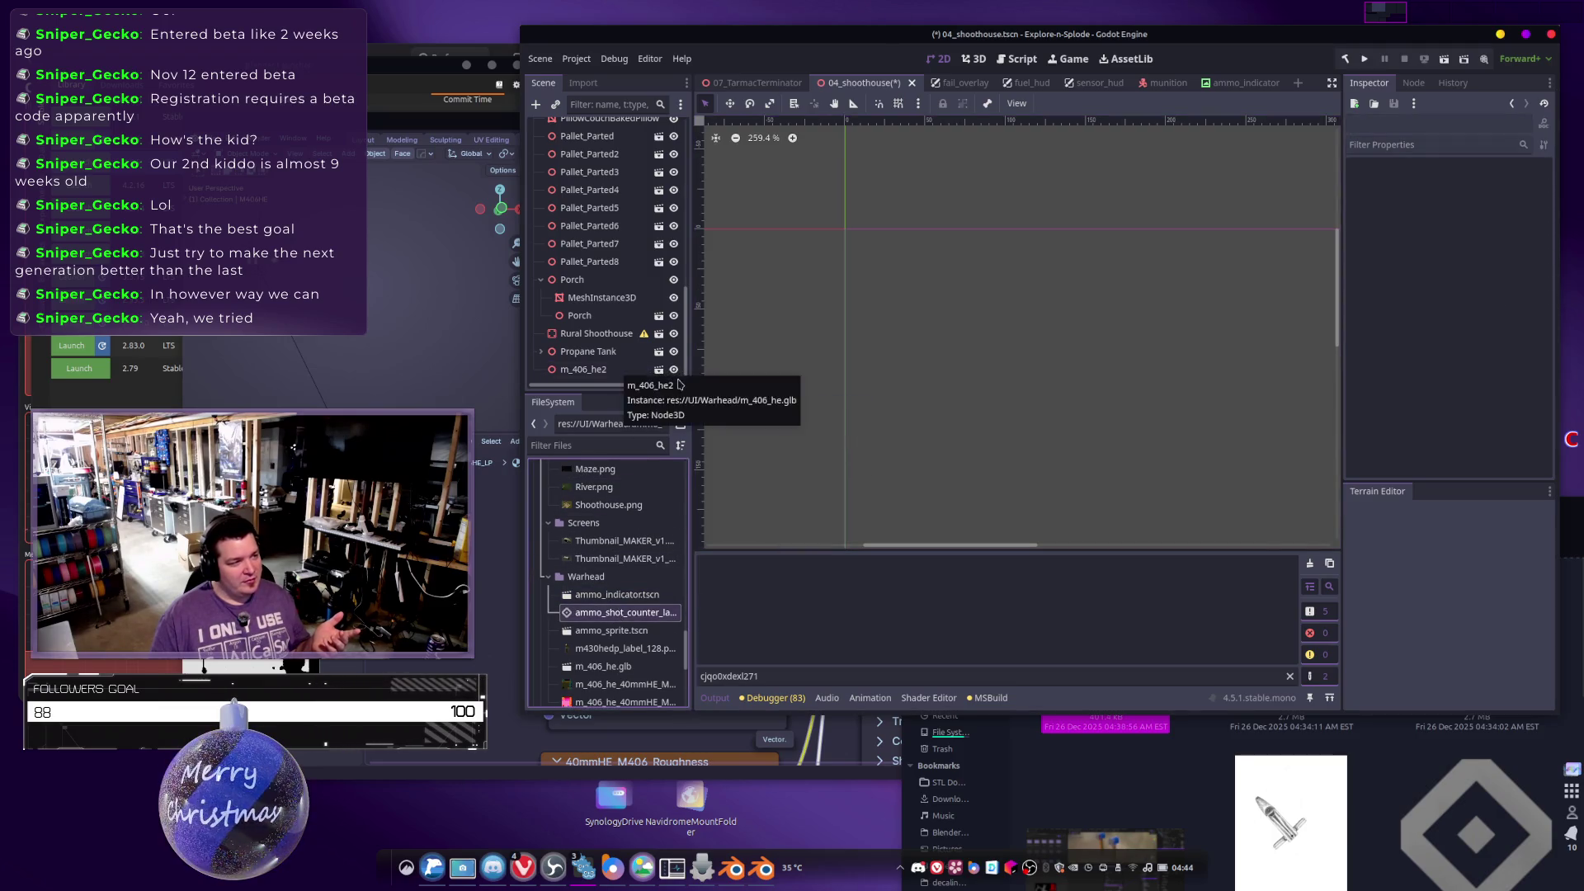
{"action": "left_click_drag", "start_coordinate": [619, 612], "coordinate": [928, 327]}
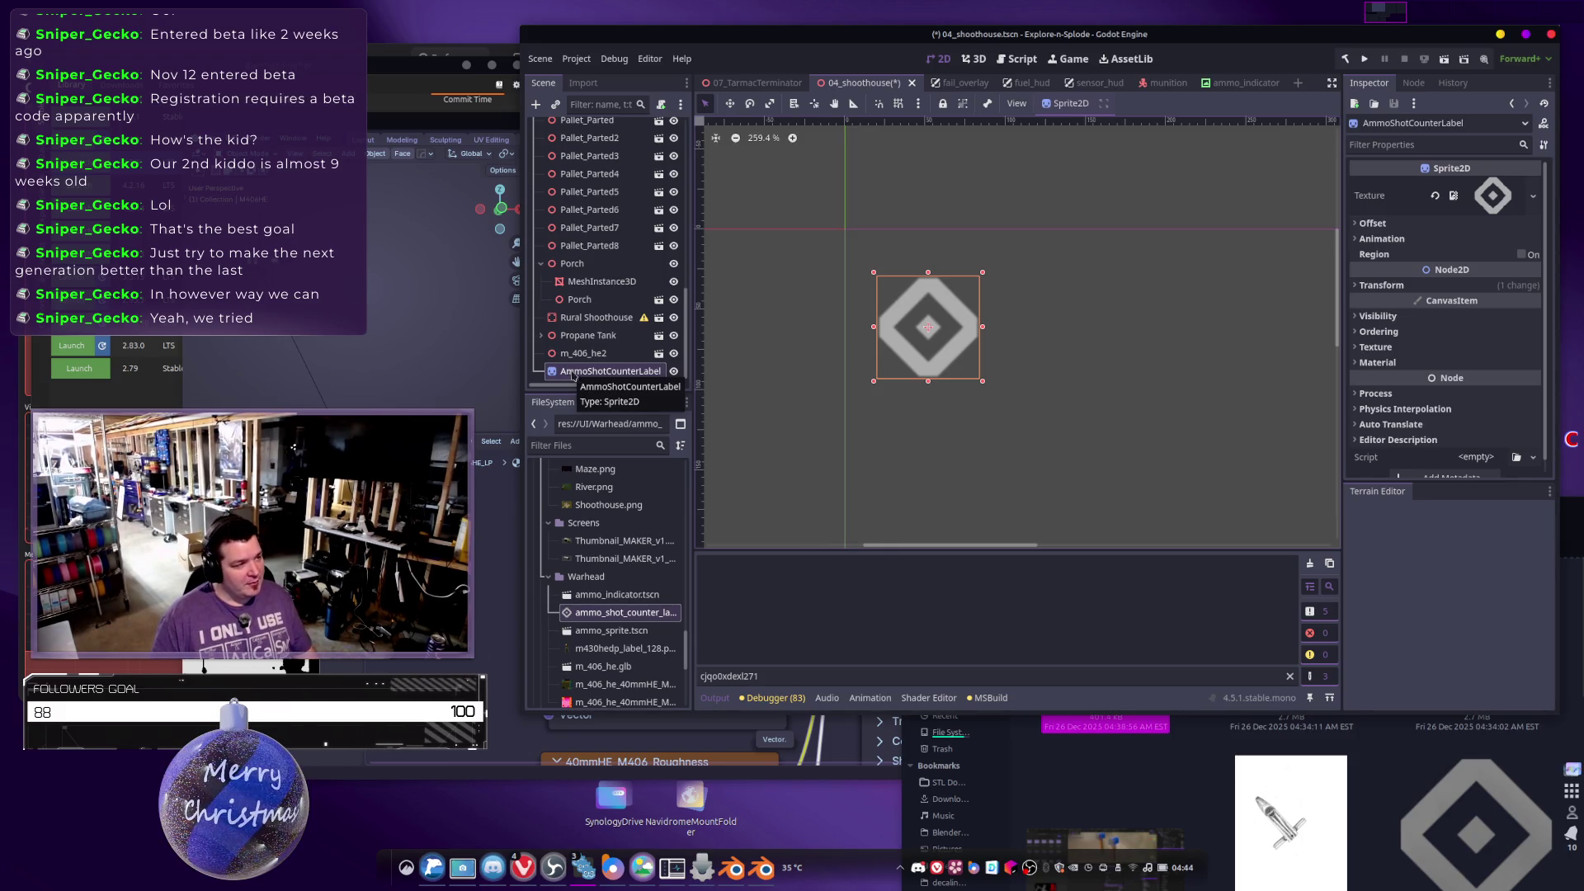
Reparent AmmoShotCounterLabel under m_406_he2, reset its position to 0, 0, and launch the game.
{"action": "left_click_drag", "start_coordinate": [569, 373], "coordinate": [590, 354]}
{"action": "left_click", "coordinate": [914, 305]}
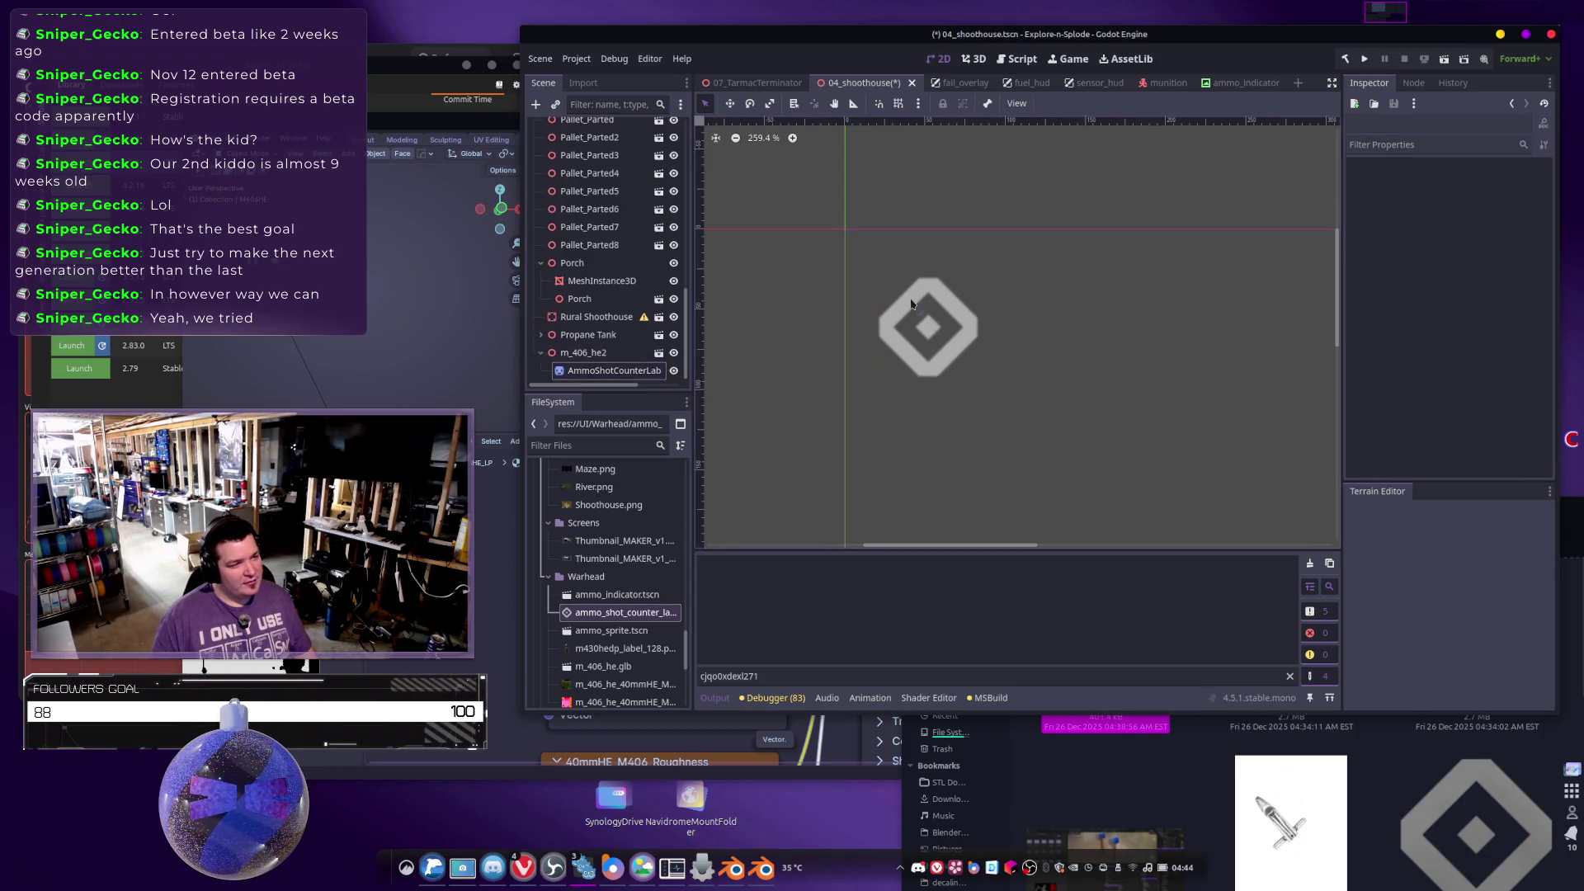
{"action": "left_click", "coordinate": [925, 311]}
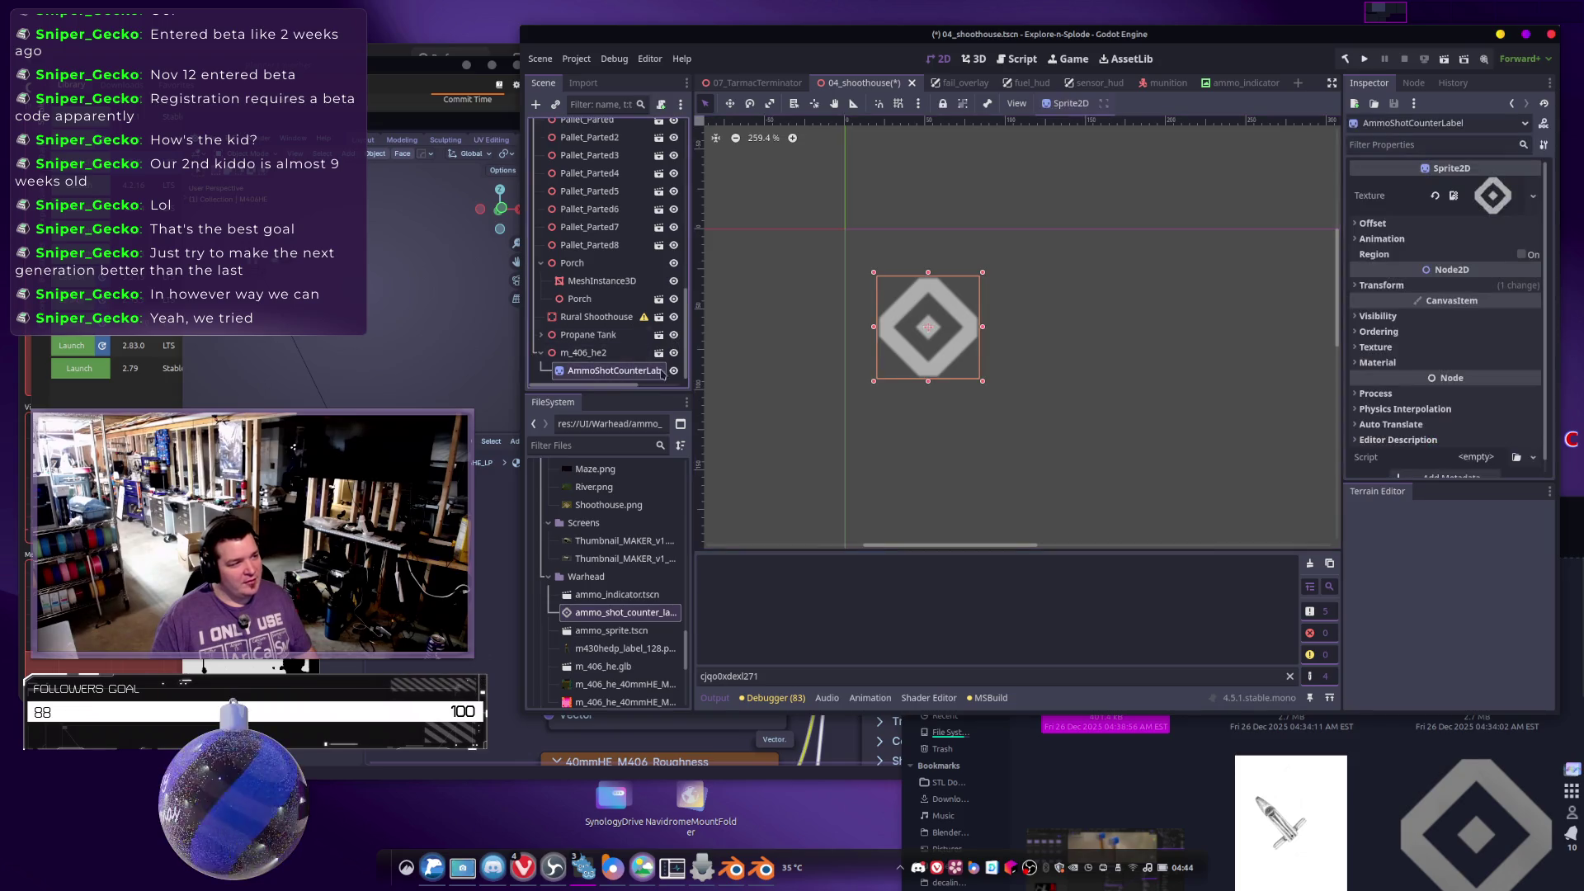
{"action": "left_click", "coordinate": [1427, 285]}
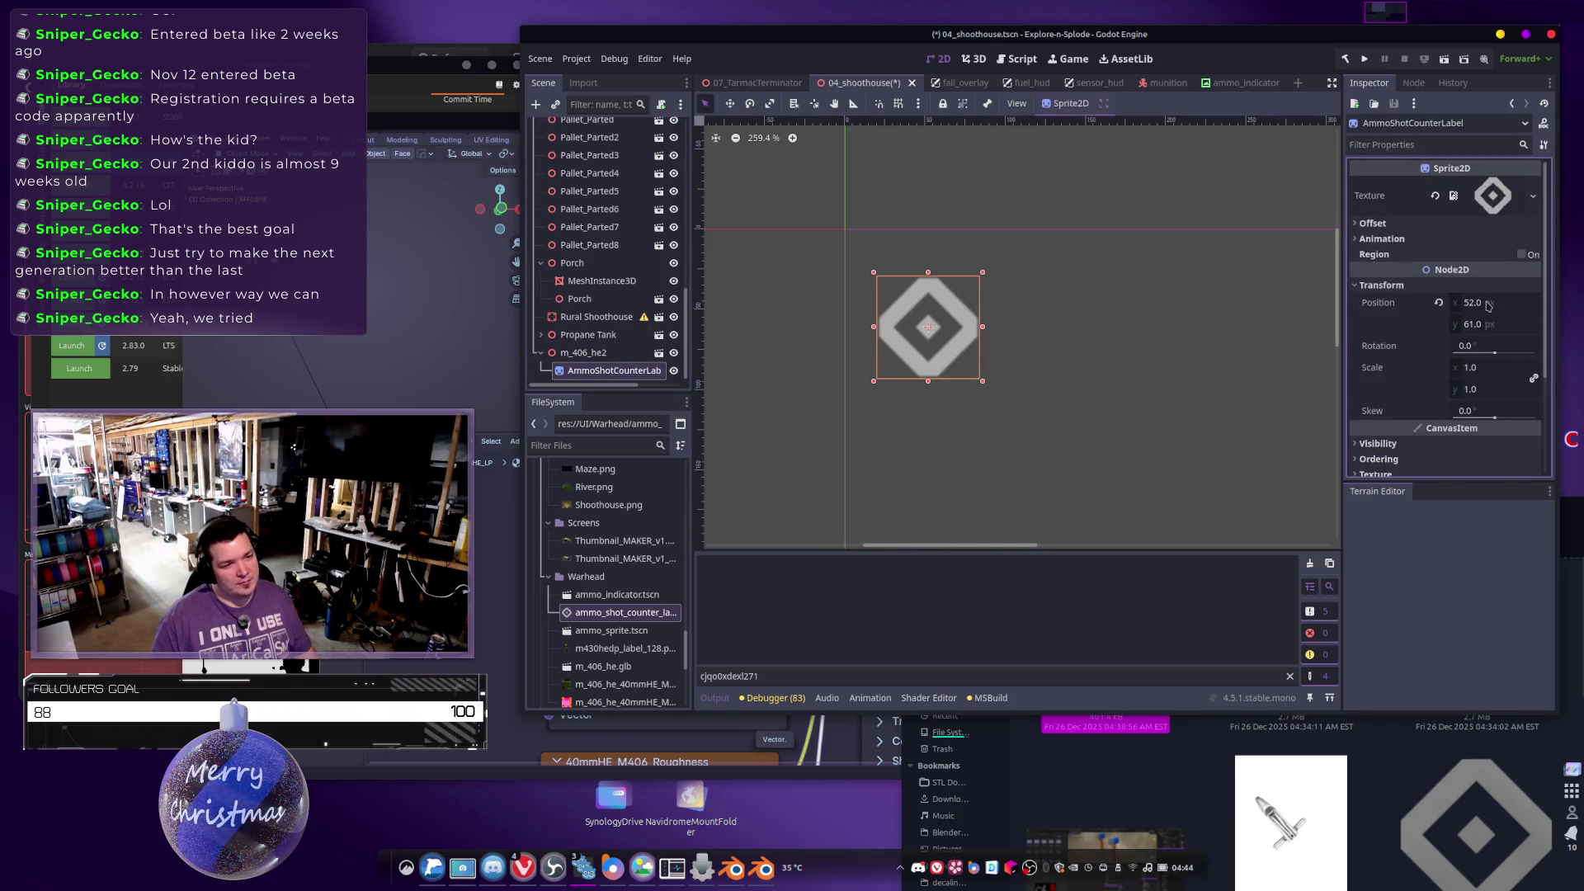
{"action": "scroll", "coordinate": [1489, 306], "scroll_direction": "down", "scroll_amount": 3}
{"action": "left_click", "coordinate": [1508, 185]}
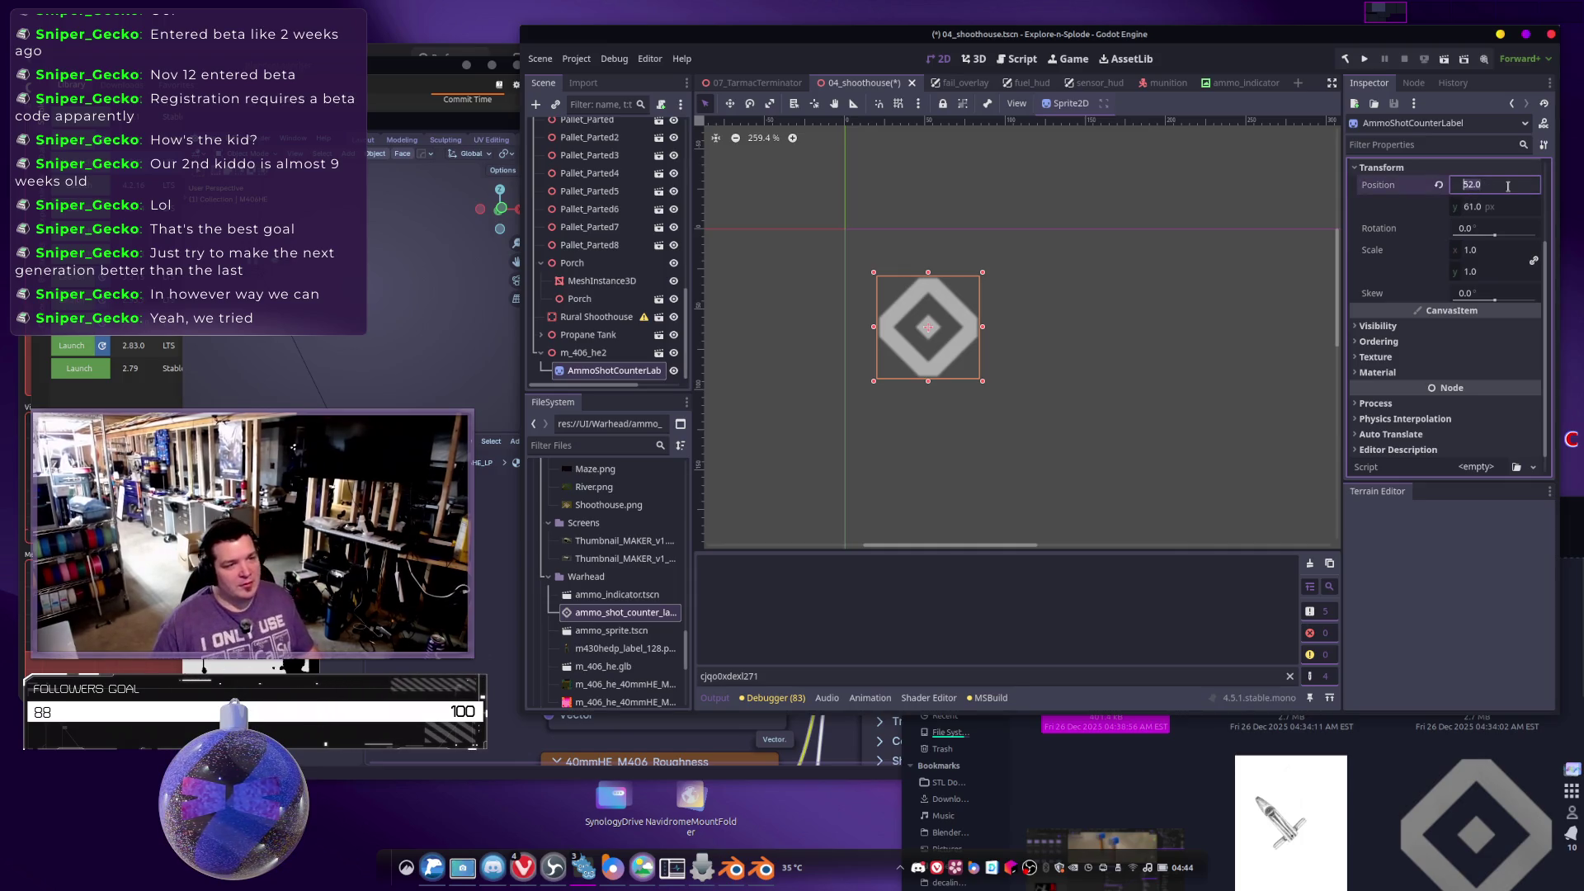
{"action": "left_click", "coordinate": [1436, 188]}
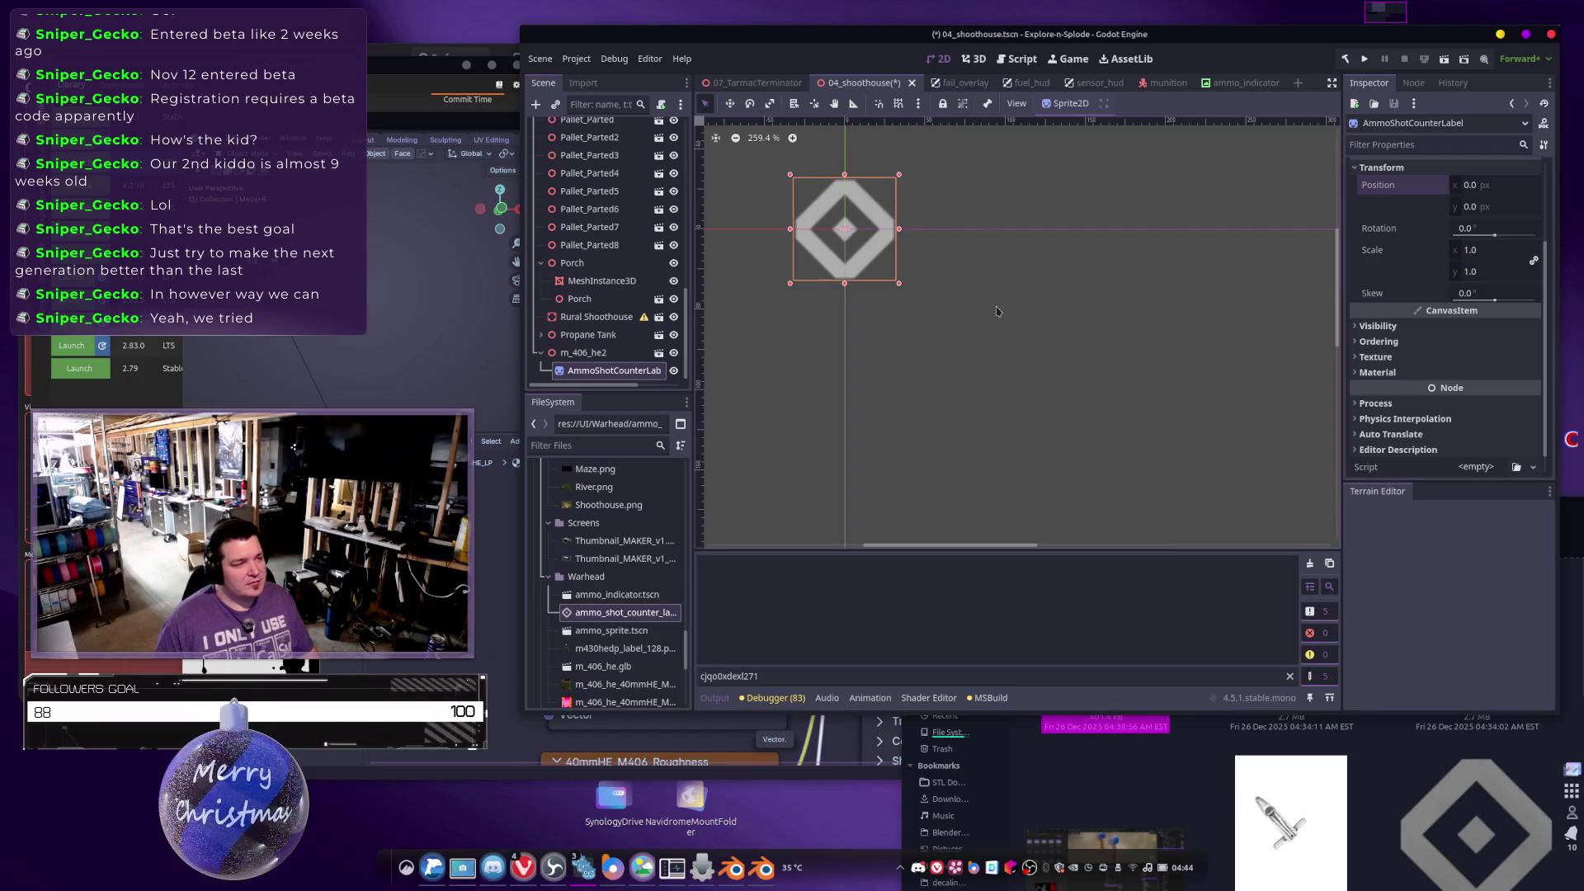
{"action": "scroll", "coordinate": [953, 353], "scroll_direction": "down", "scroll_amount": 3}
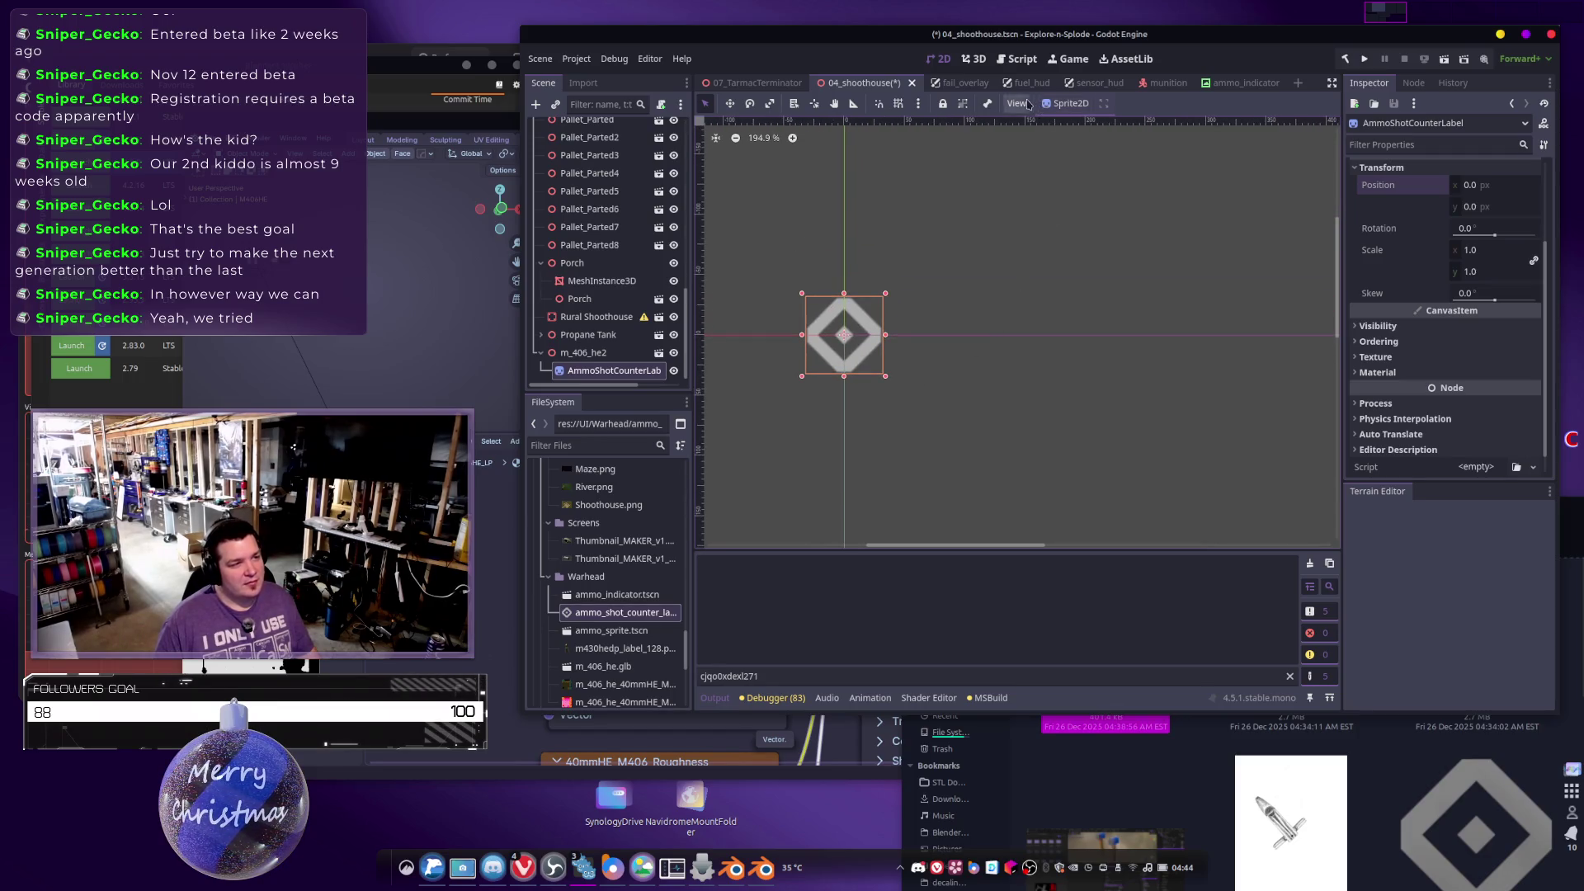
{"action": "left_click", "coordinate": [1346, 61]}
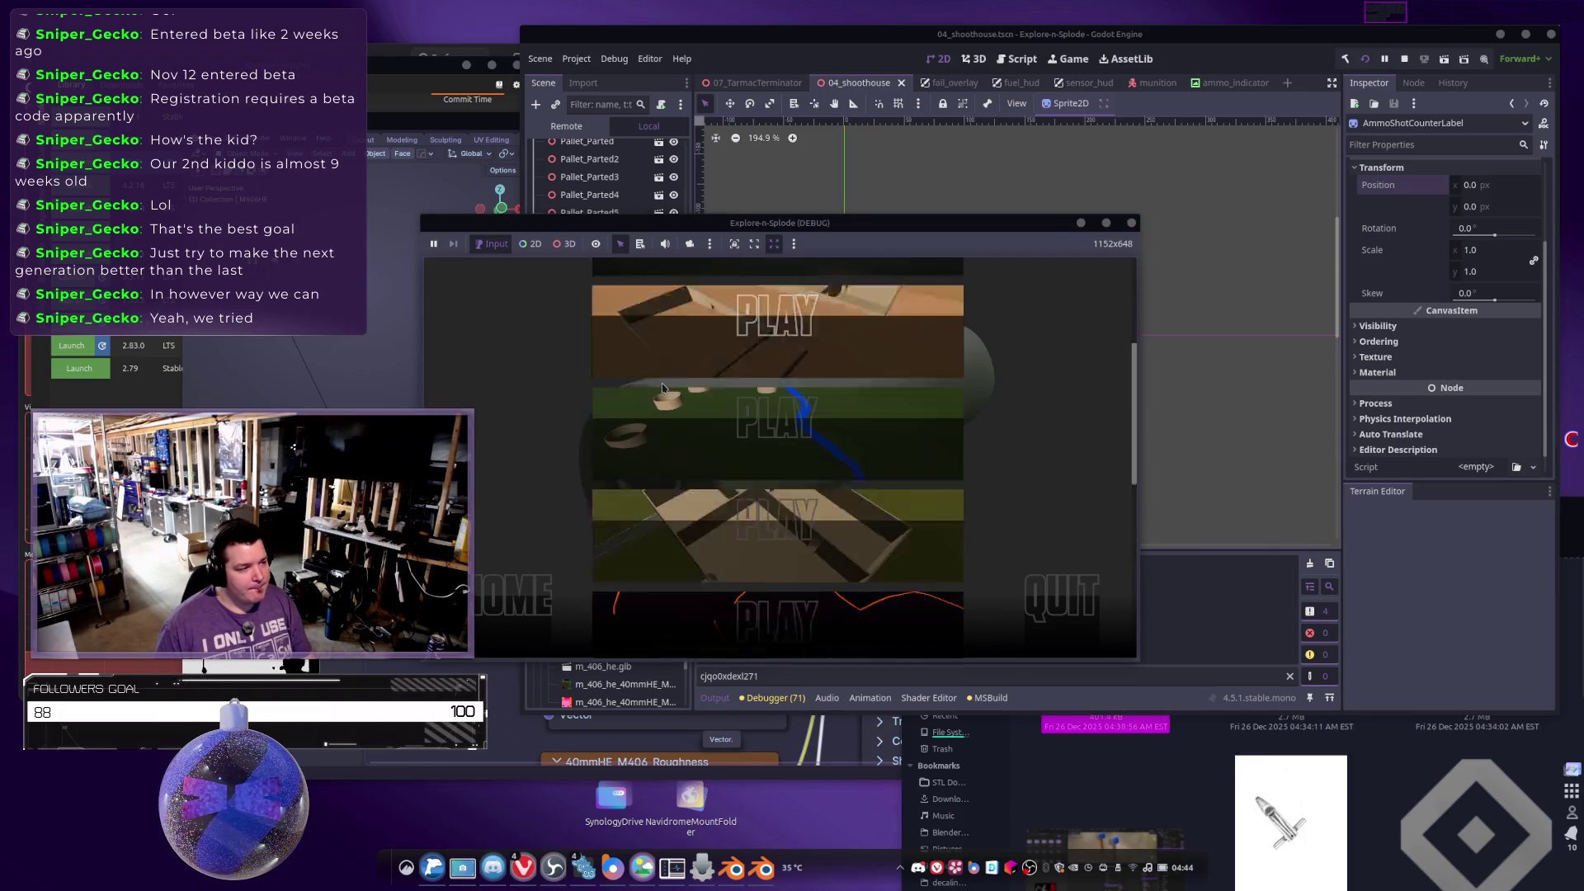
{"action": "left_click", "coordinate": [665, 392]}
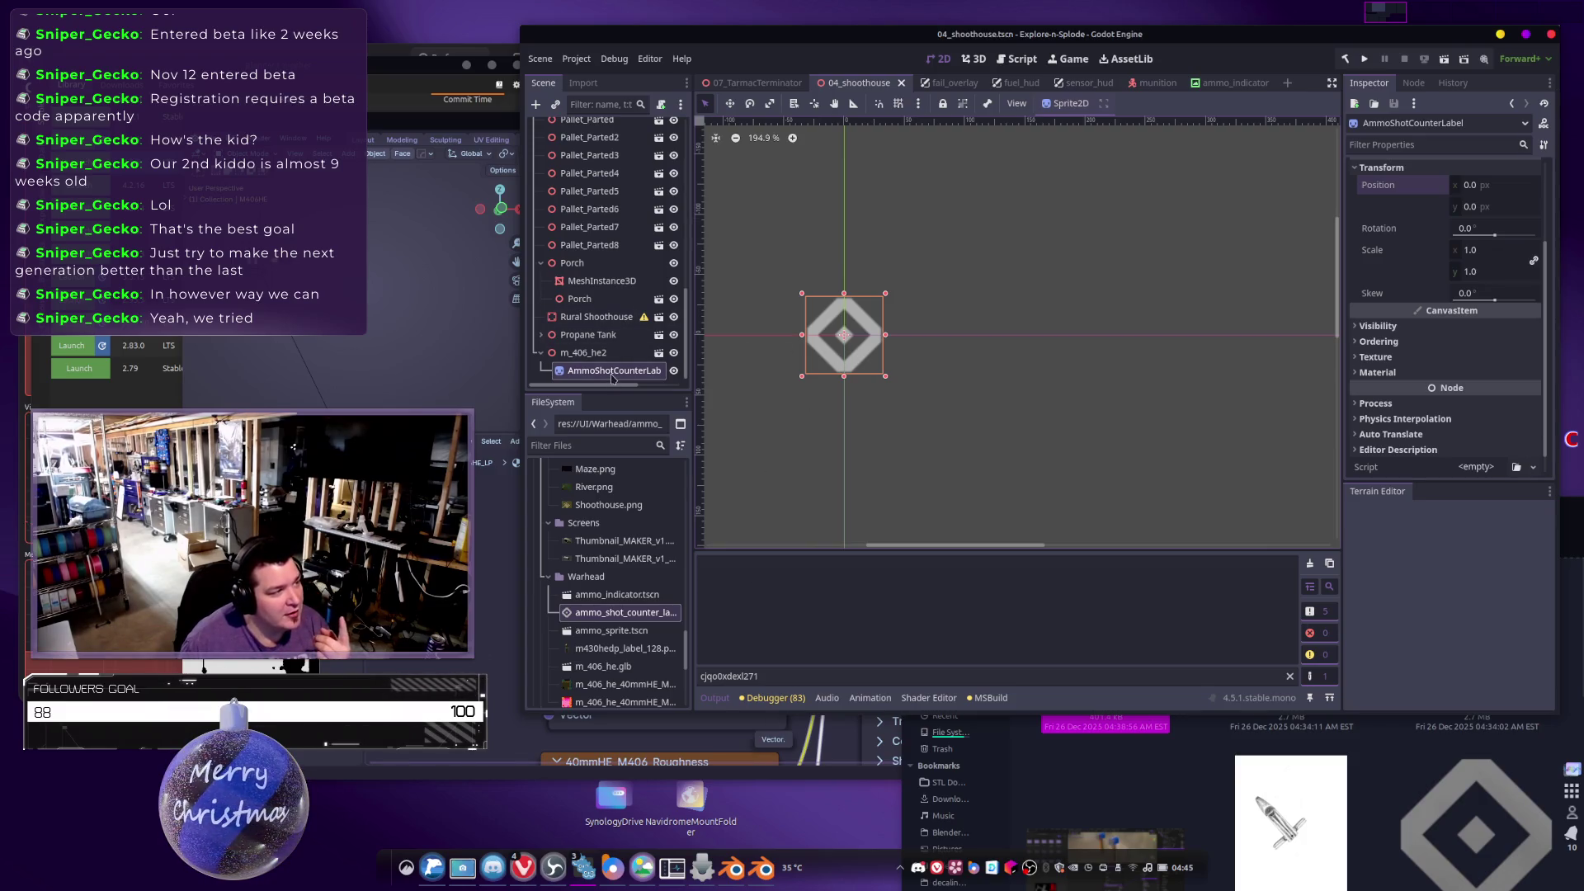
Change AmmoShotCounterLabel's node type to Sprite3D.
{"action": "right_click", "coordinate": [612, 378]}
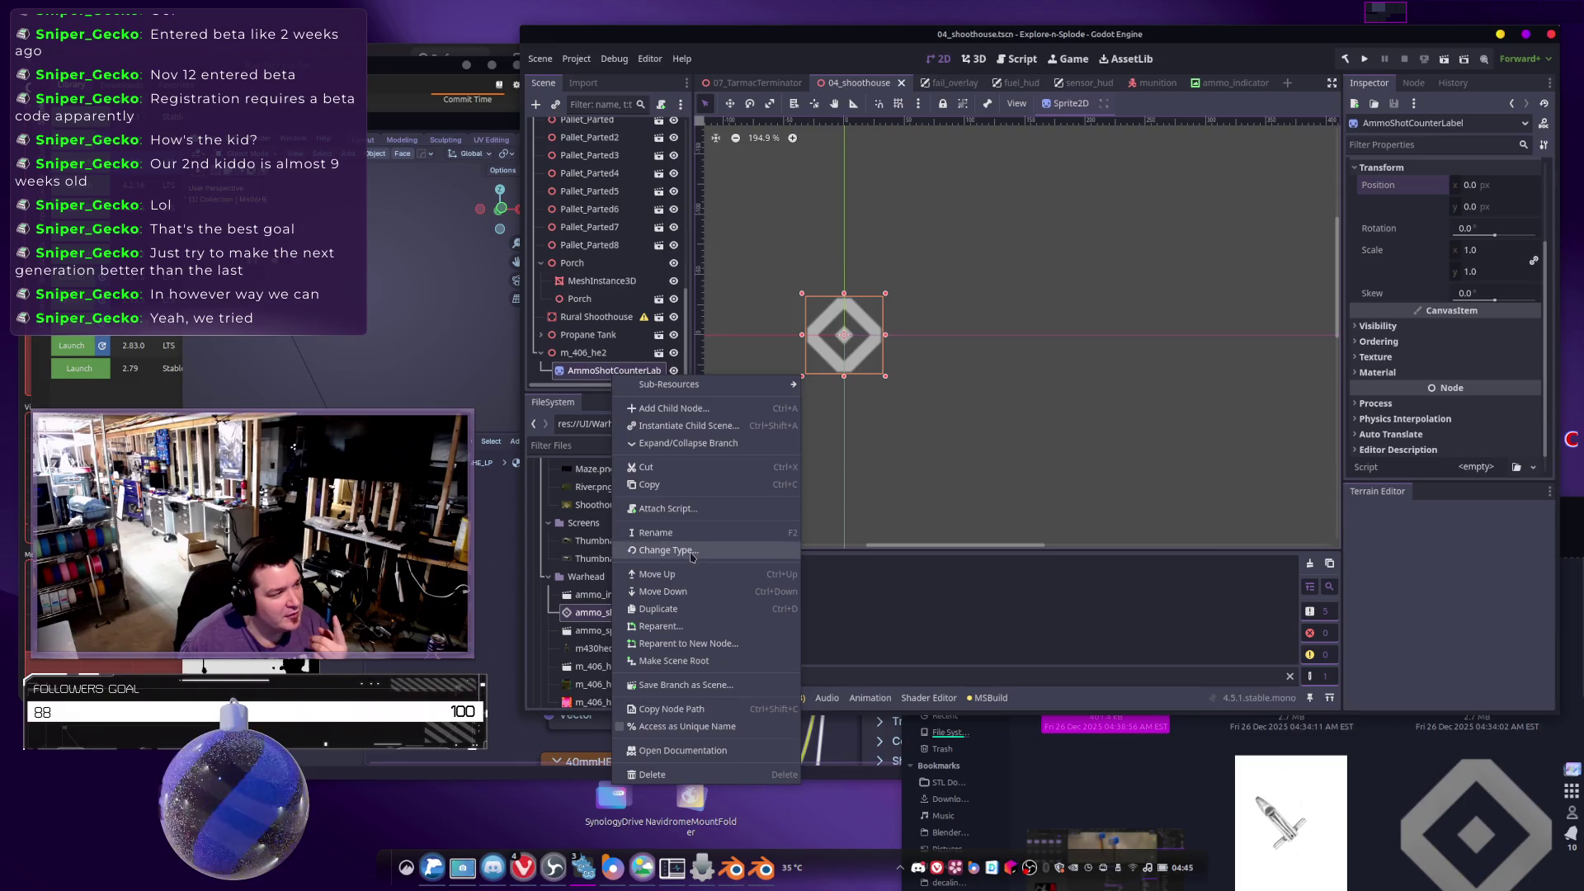
{"action": "left_click", "coordinate": [691, 550]}
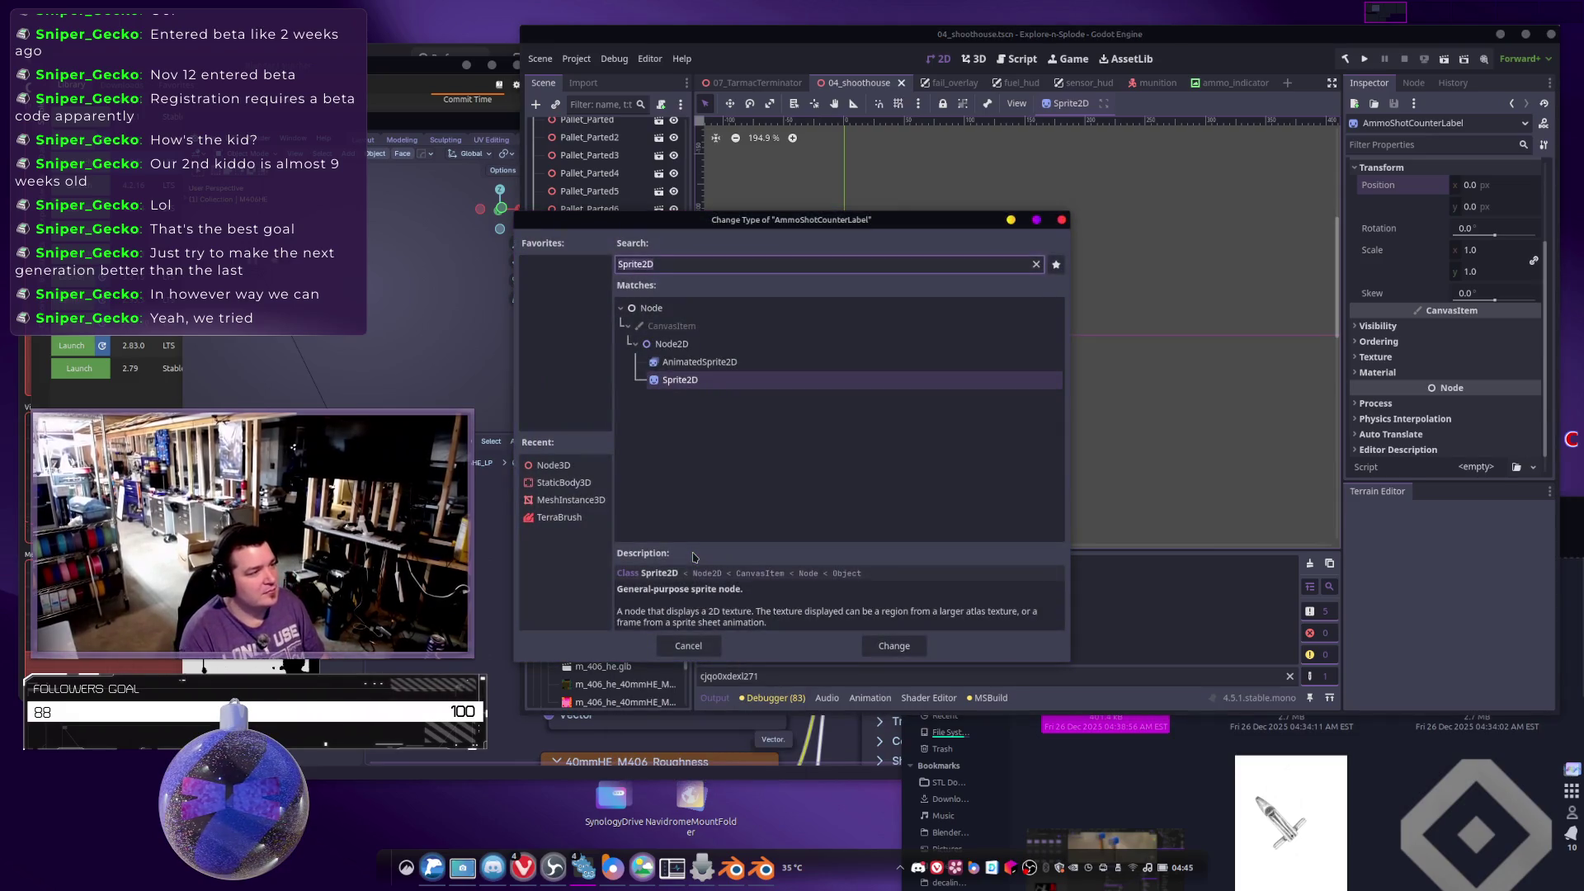
{"action": "type", "text": "Sprite3D"}
{"action": "key", "text": "Return"}
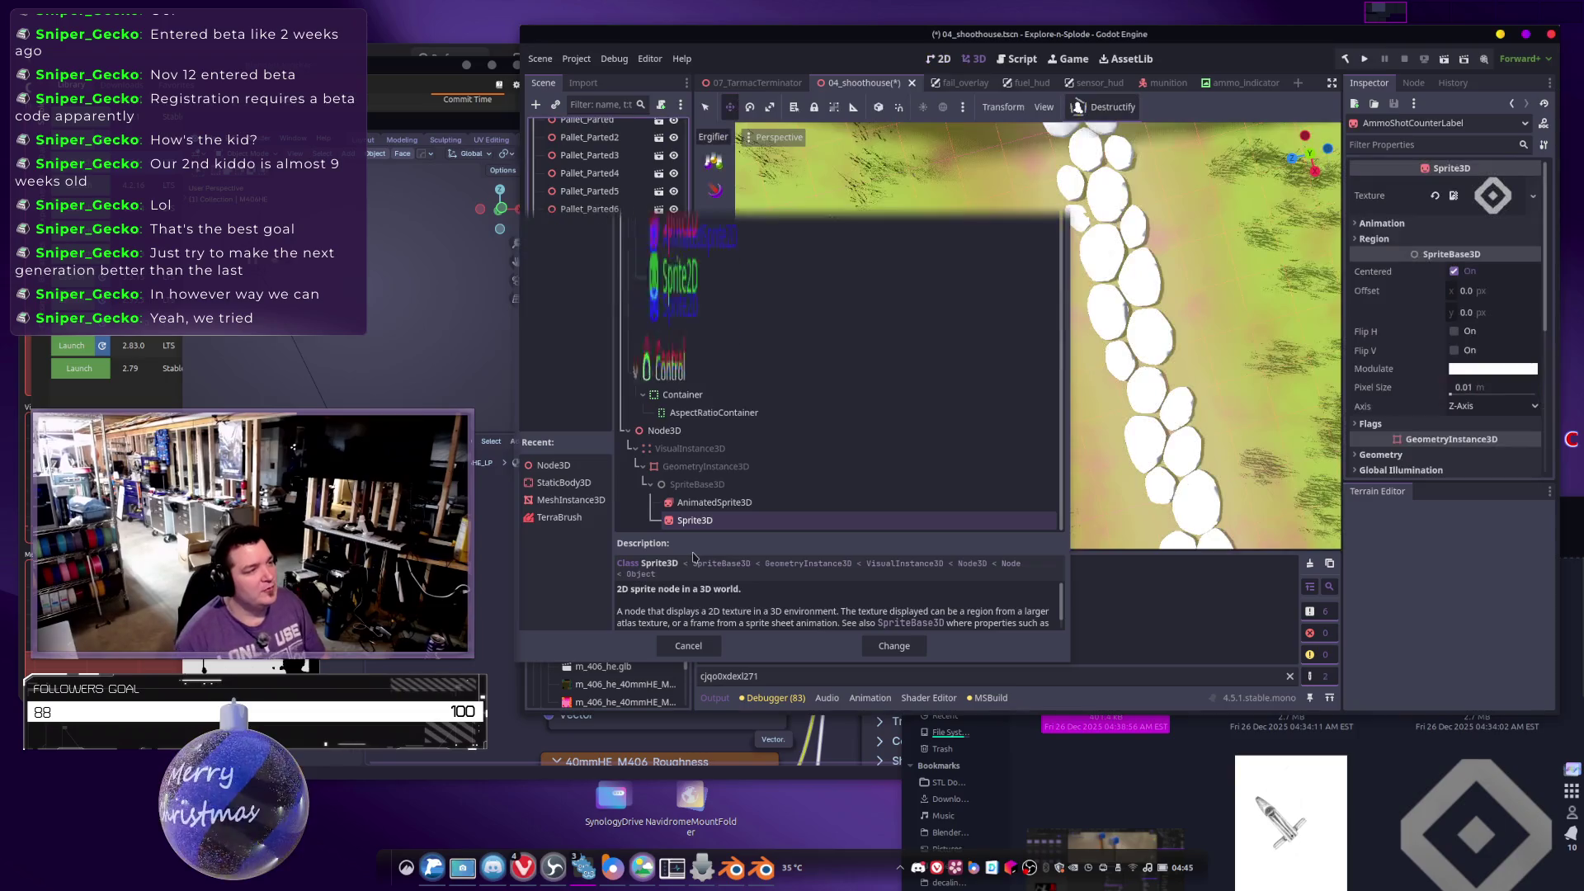
{"action": "mouse_move", "coordinate": [1057, 330]}
{"action": "left_mouse_down"}
{"action": "mouse_move", "coordinate": [1081, 379]}
{"action": "mouse_move", "coordinate": [970, 269]}
{"action": "left_mouse_up"}
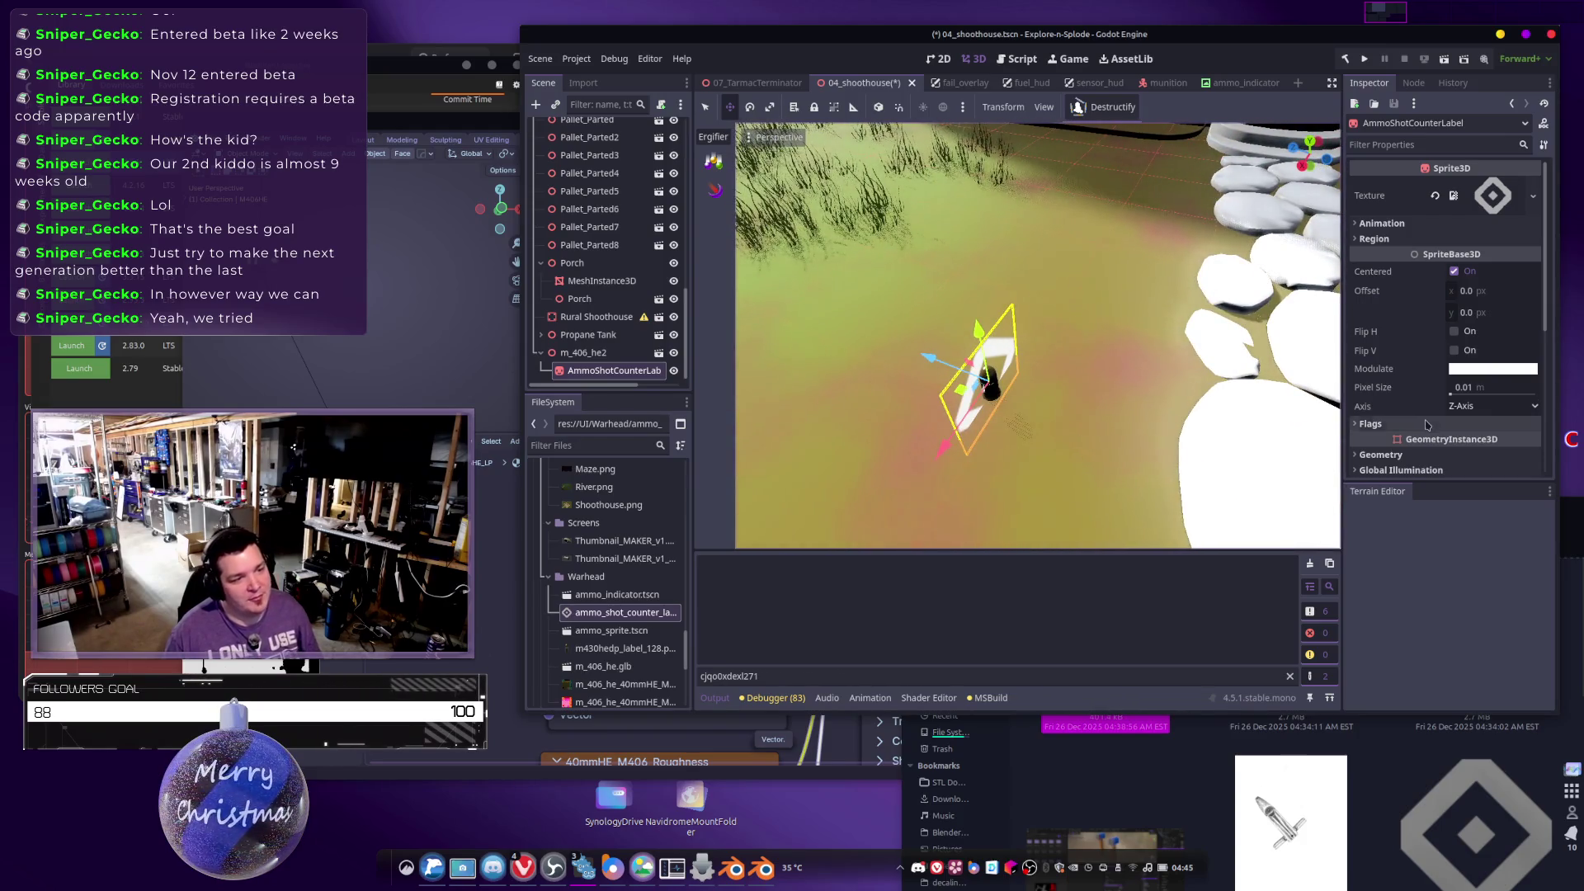
Set the sprite's Axis to Y-Axis and raise it about 0.6 units.
{"action": "left_click", "coordinate": [1465, 406]}
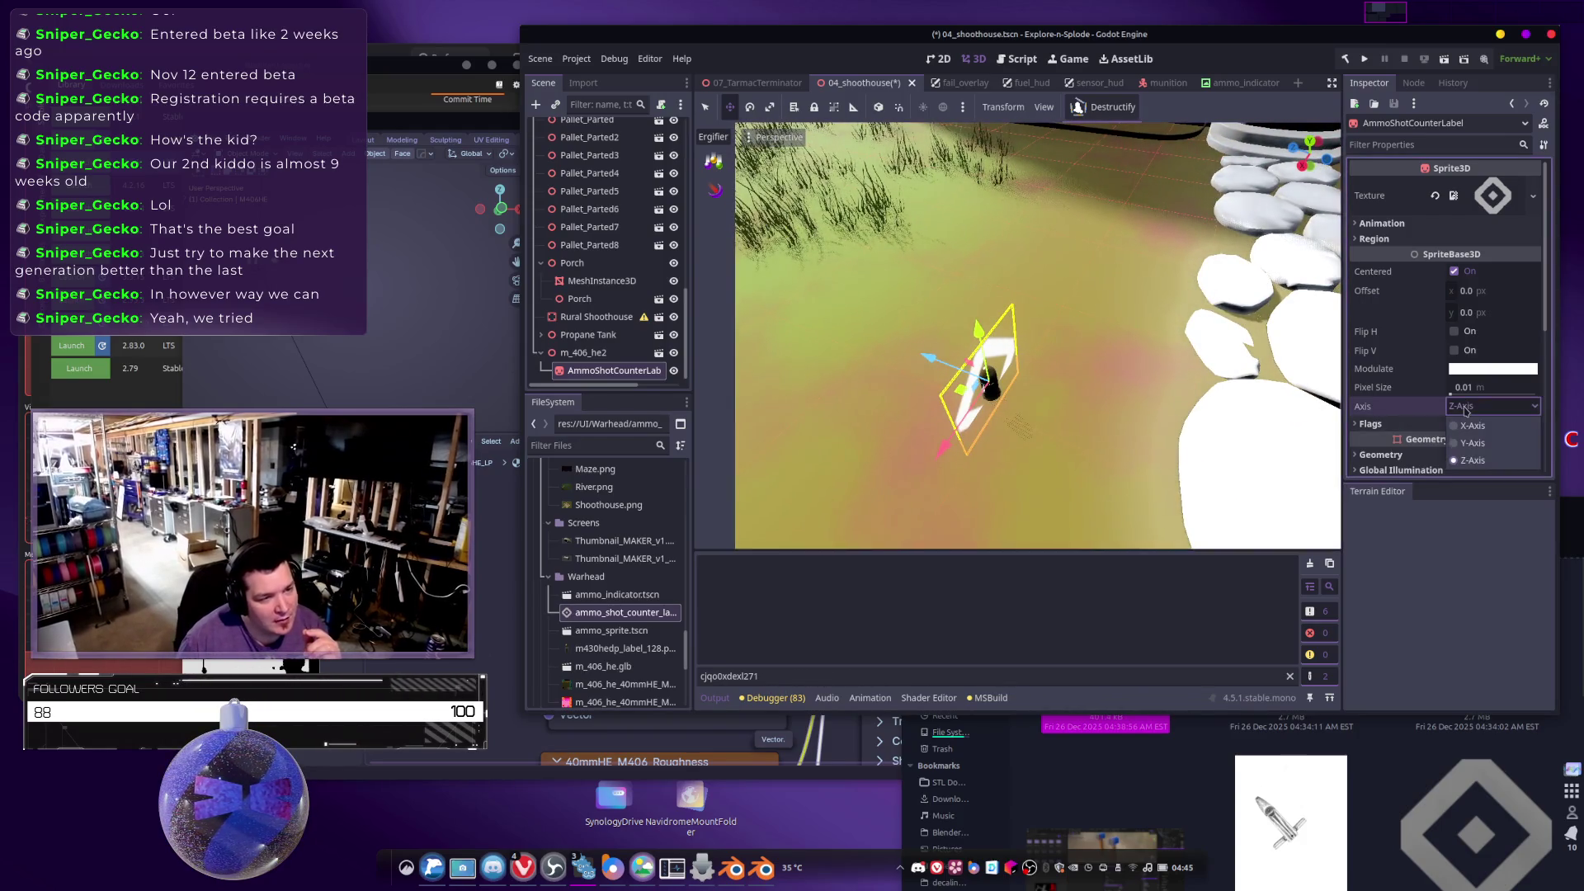
{"action": "left_click", "coordinate": [1472, 443]}
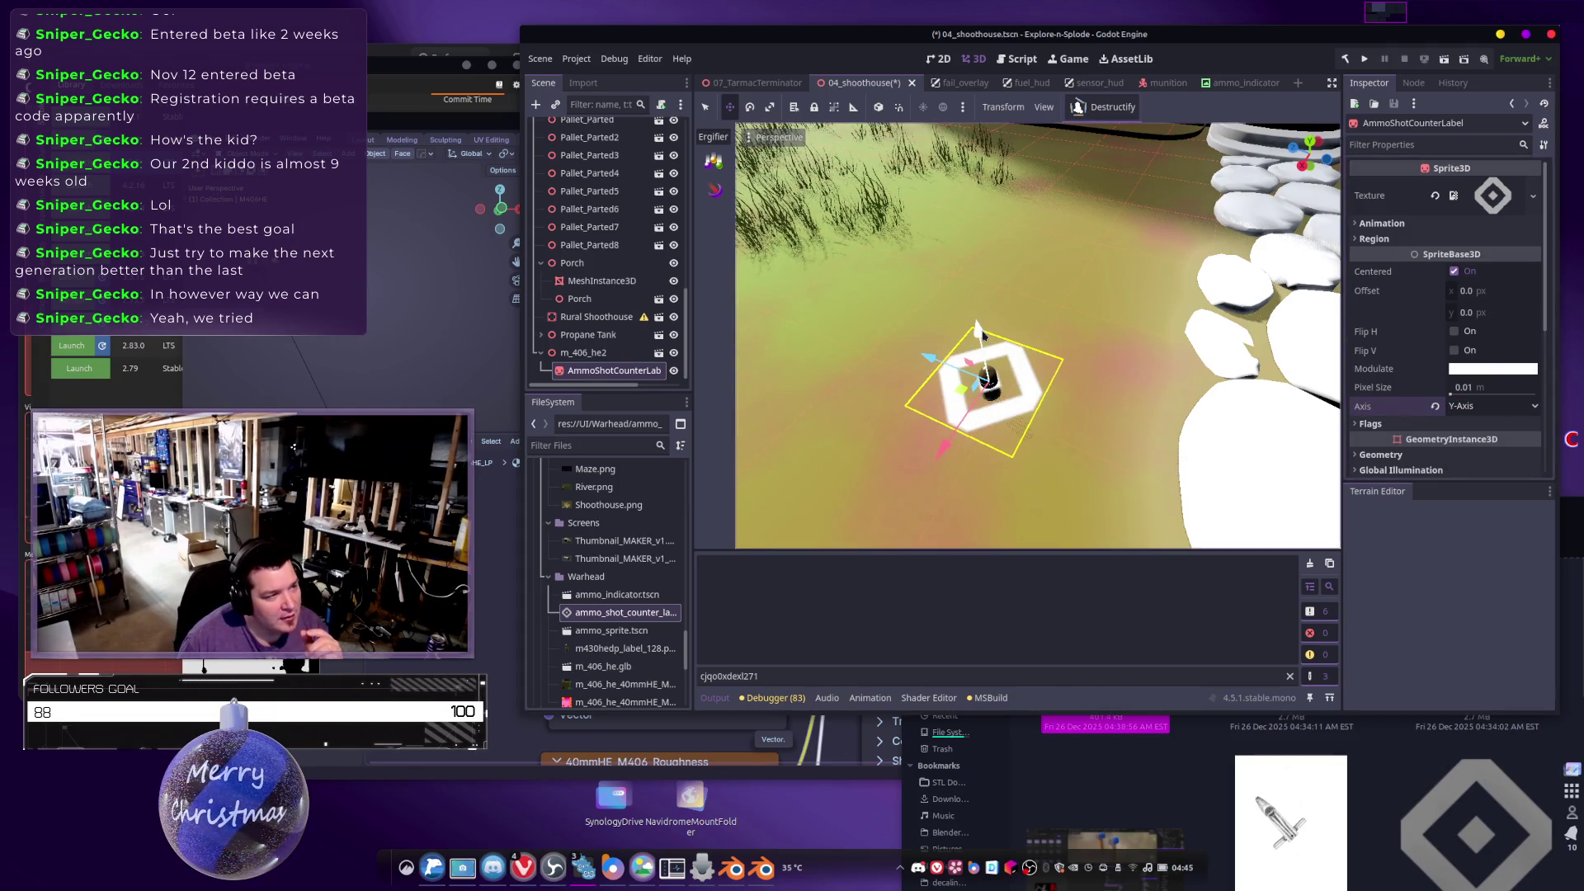
{"action": "left_click_drag", "start_coordinate": [978, 331], "coordinate": [978, 206]}
Expand the sprite's Animation section showing 1×1 frames, frame 0, centred.
{"action": "left_click", "coordinate": [1376, 223]}
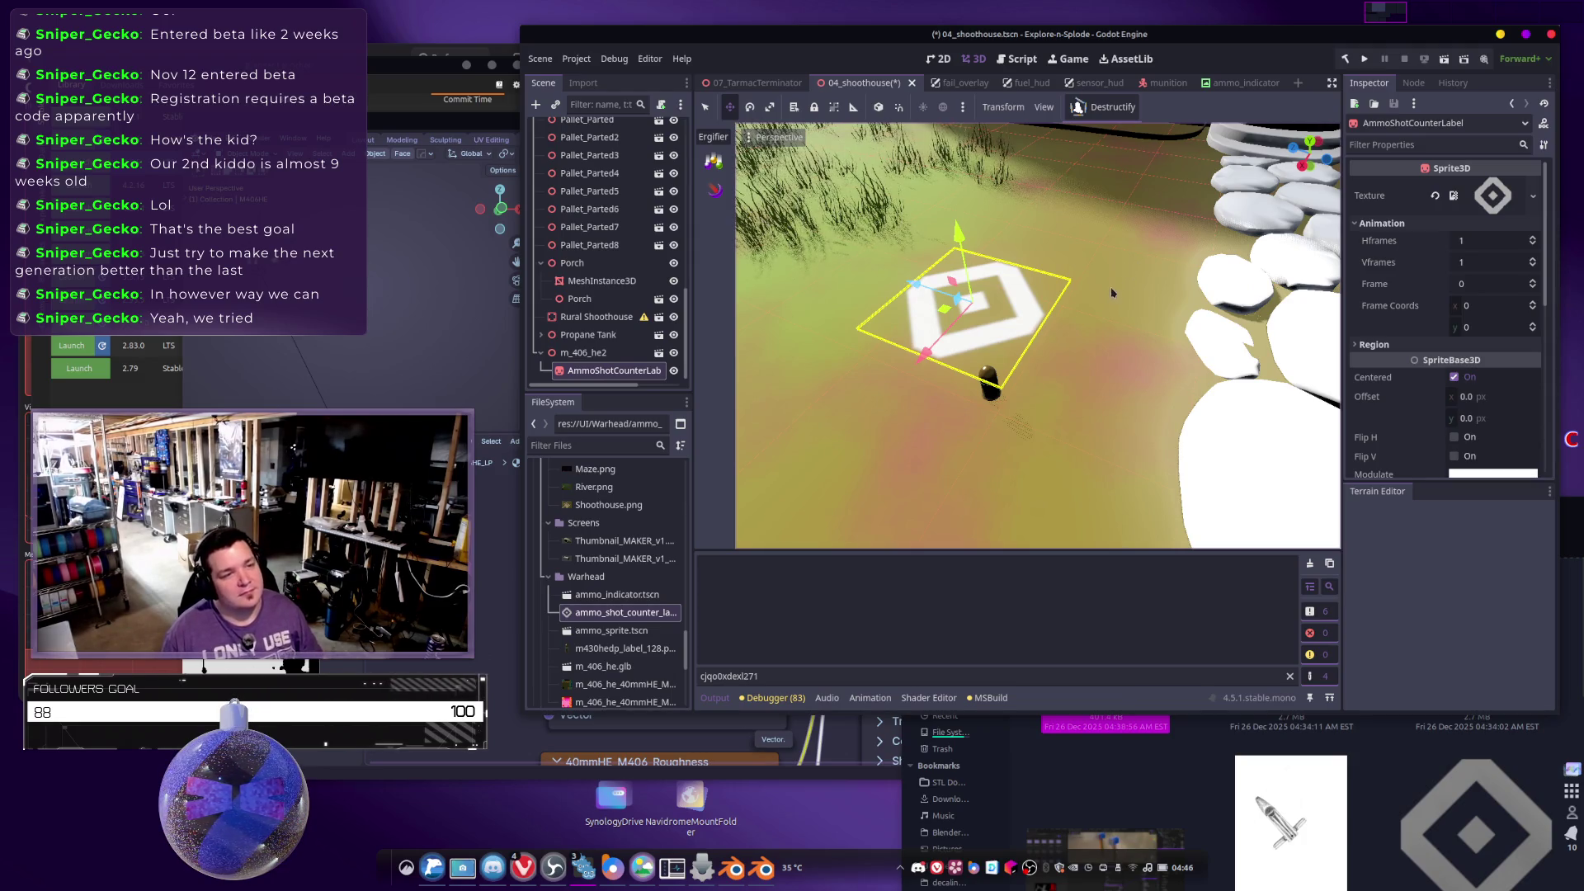
{"action": "left_click_drag", "start_coordinate": [1113, 312], "coordinate": [981, 320]}
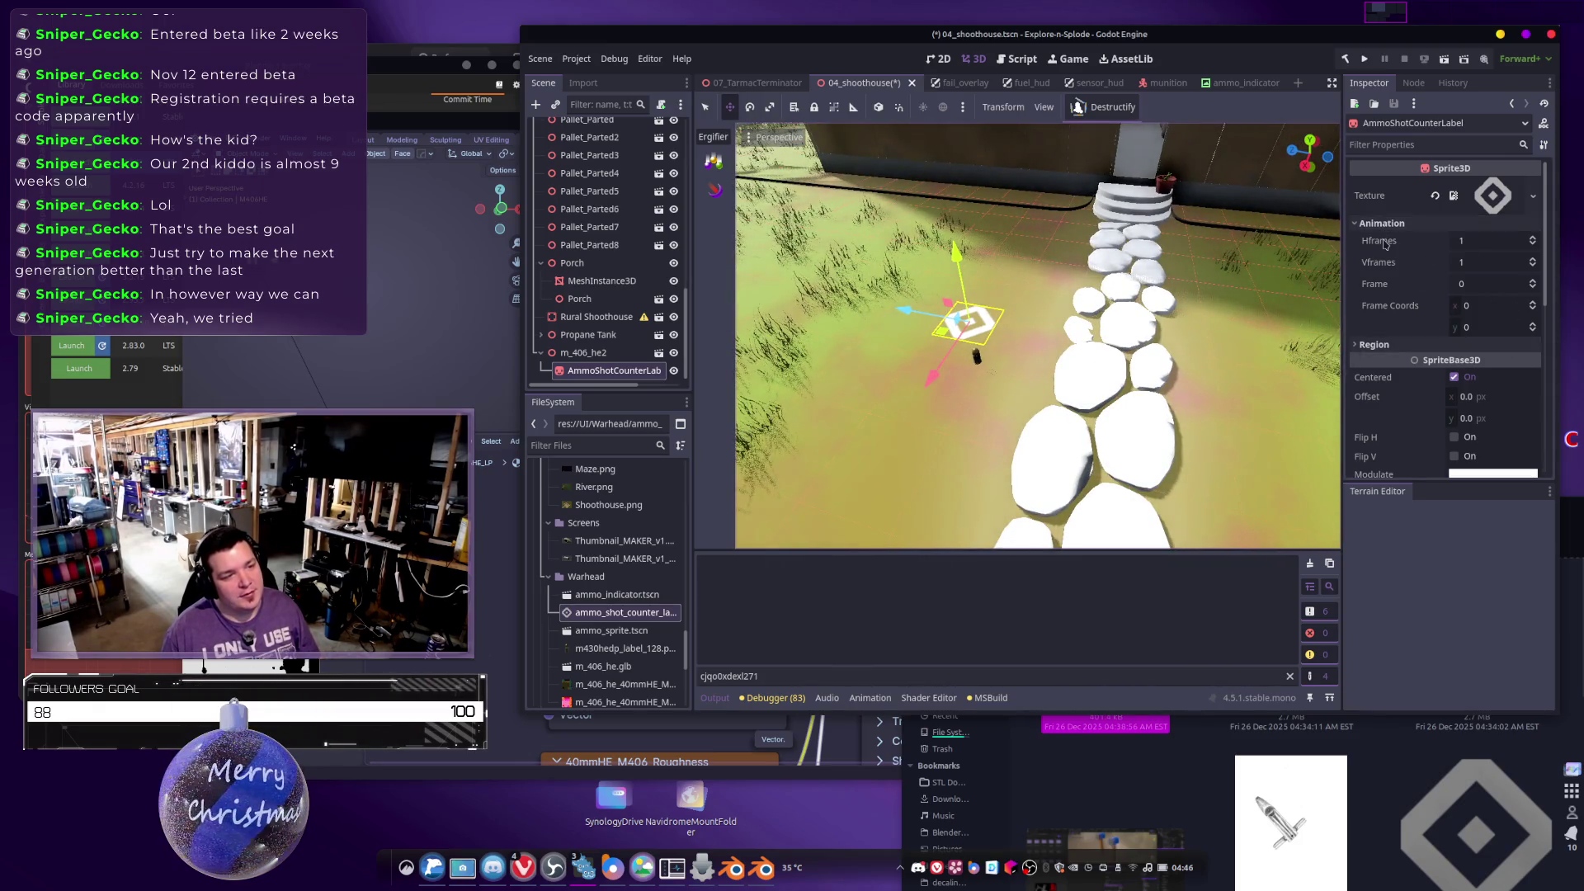
{"action": "mouse_move", "coordinate": [1385, 244]}
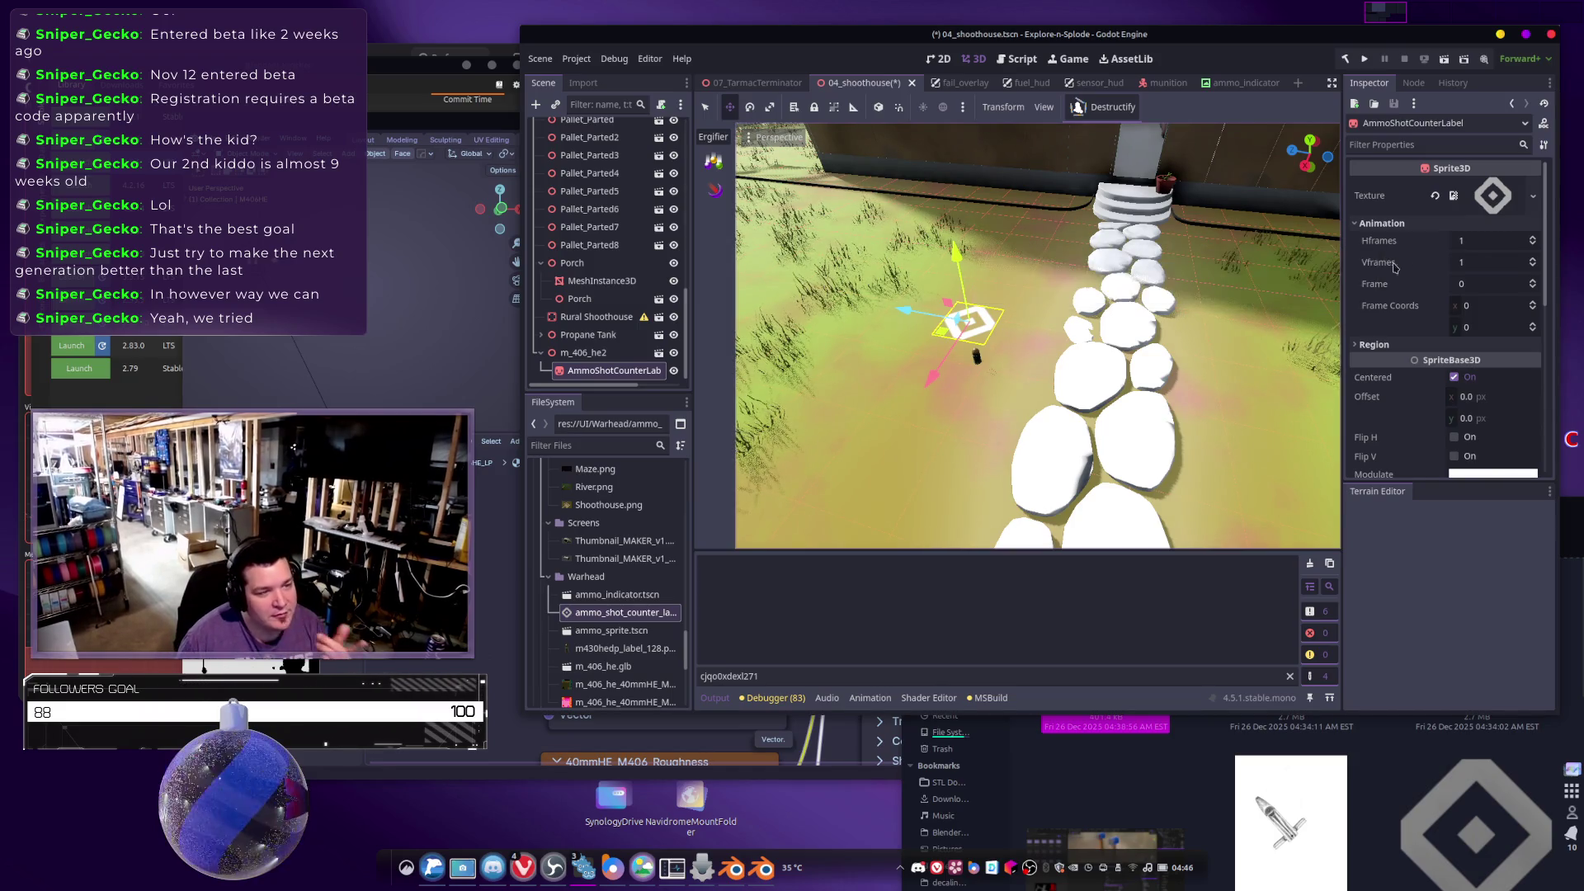
{"action": "mouse_move", "coordinate": [1387, 324]}
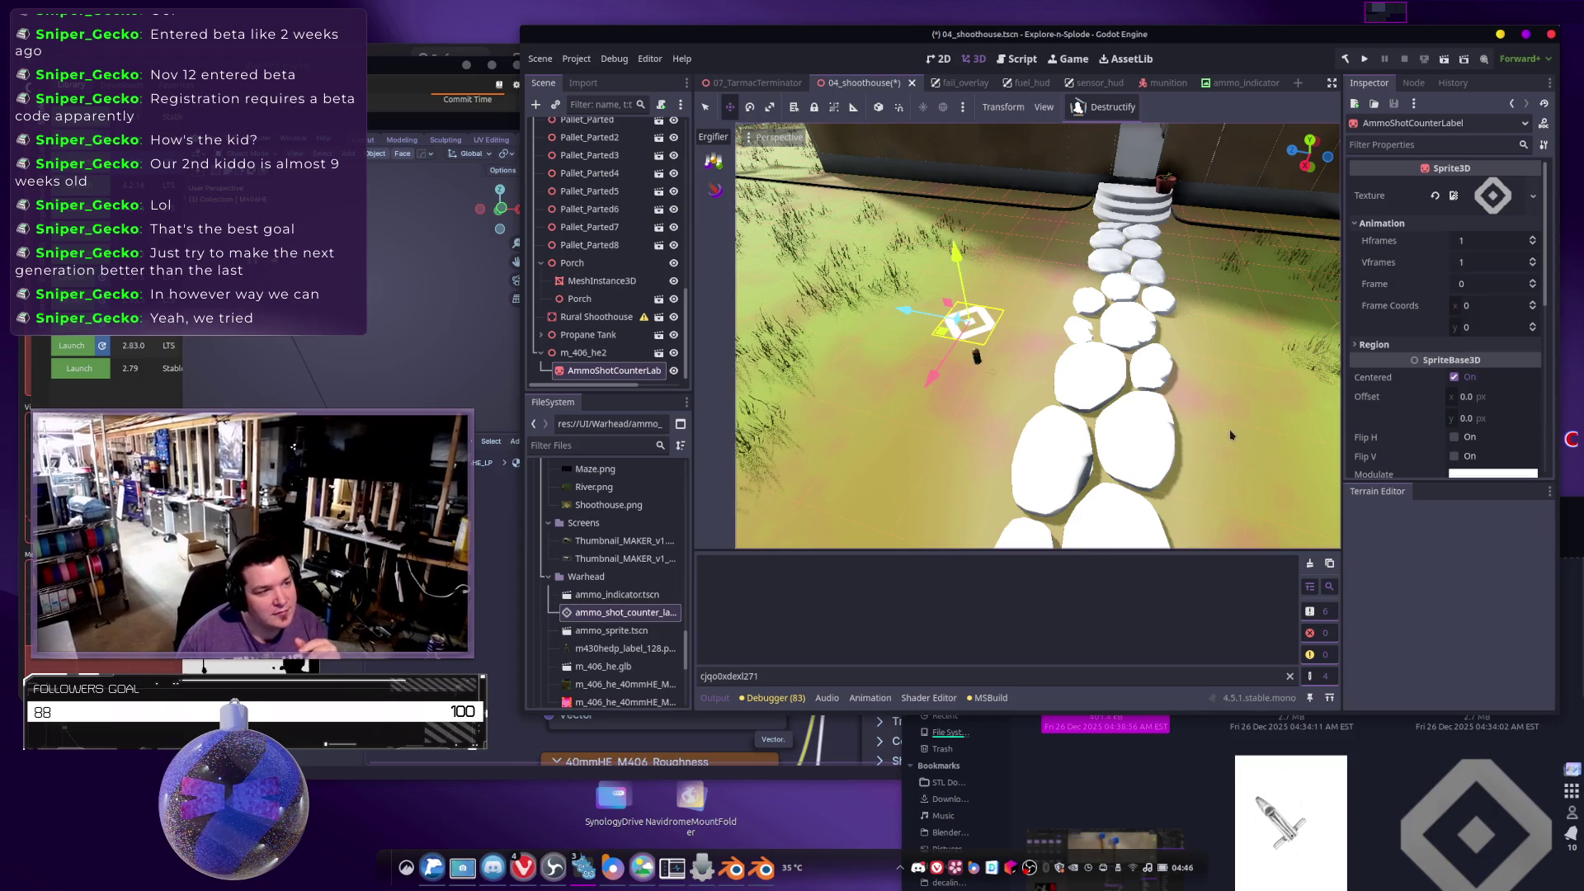
{"action": "scroll", "coordinate": [1038, 335], "scroll_direction": "down", "scroll_amount": 2}
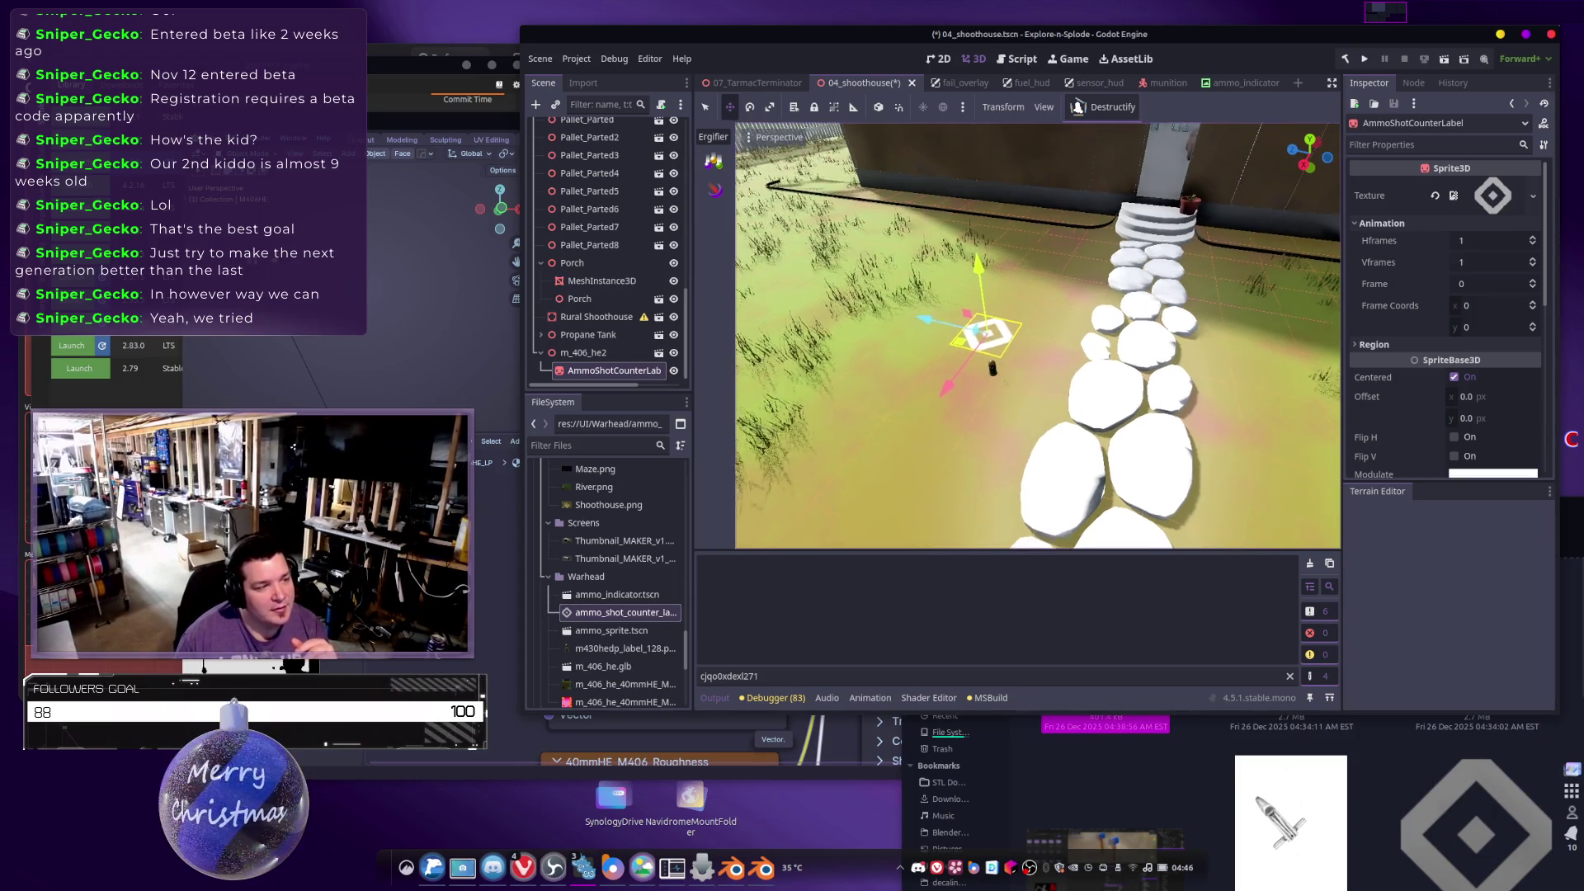
Reparent m_406_he2 under a new Node3D parent.
{"action": "left_click", "coordinate": [580, 356]}
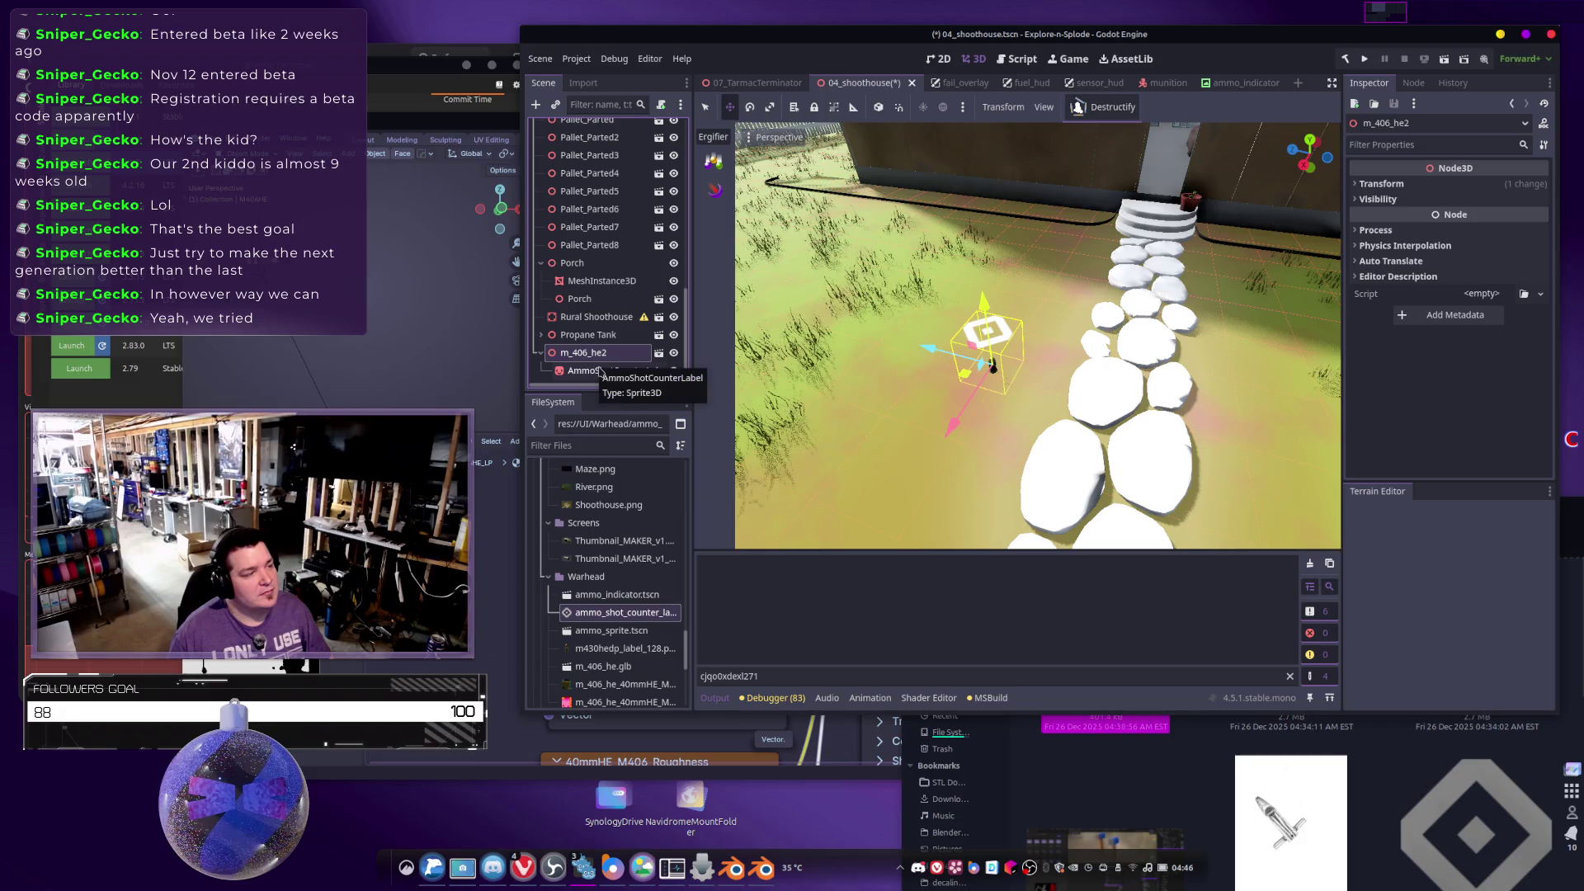
{"action": "left_click", "coordinate": [600, 372], "text": "ctrl"}
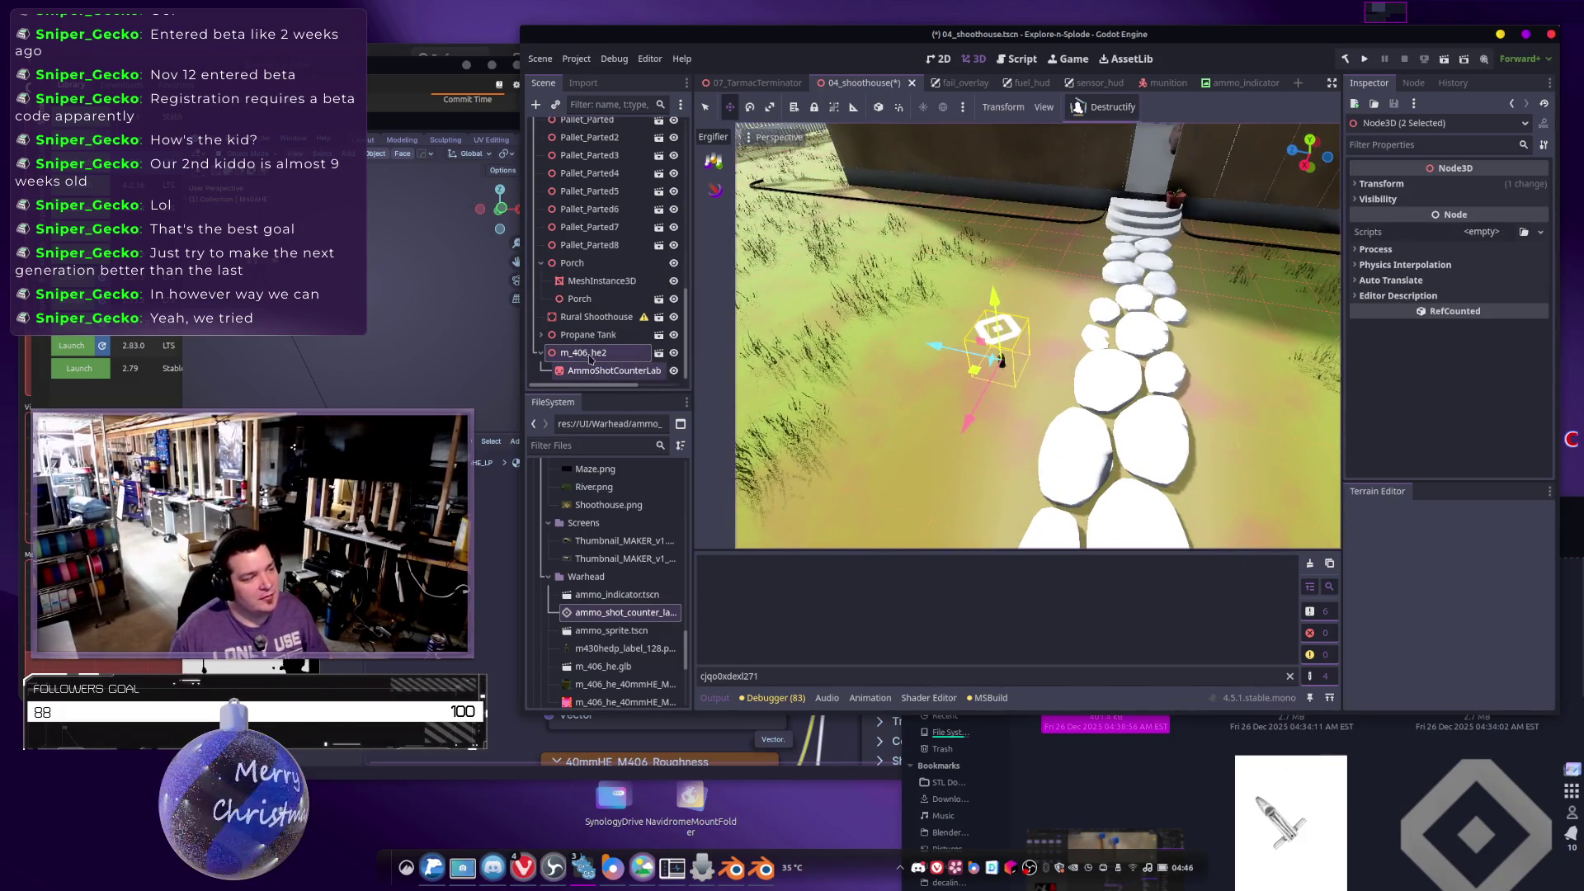
{"action": "right_click", "coordinate": [592, 360]}
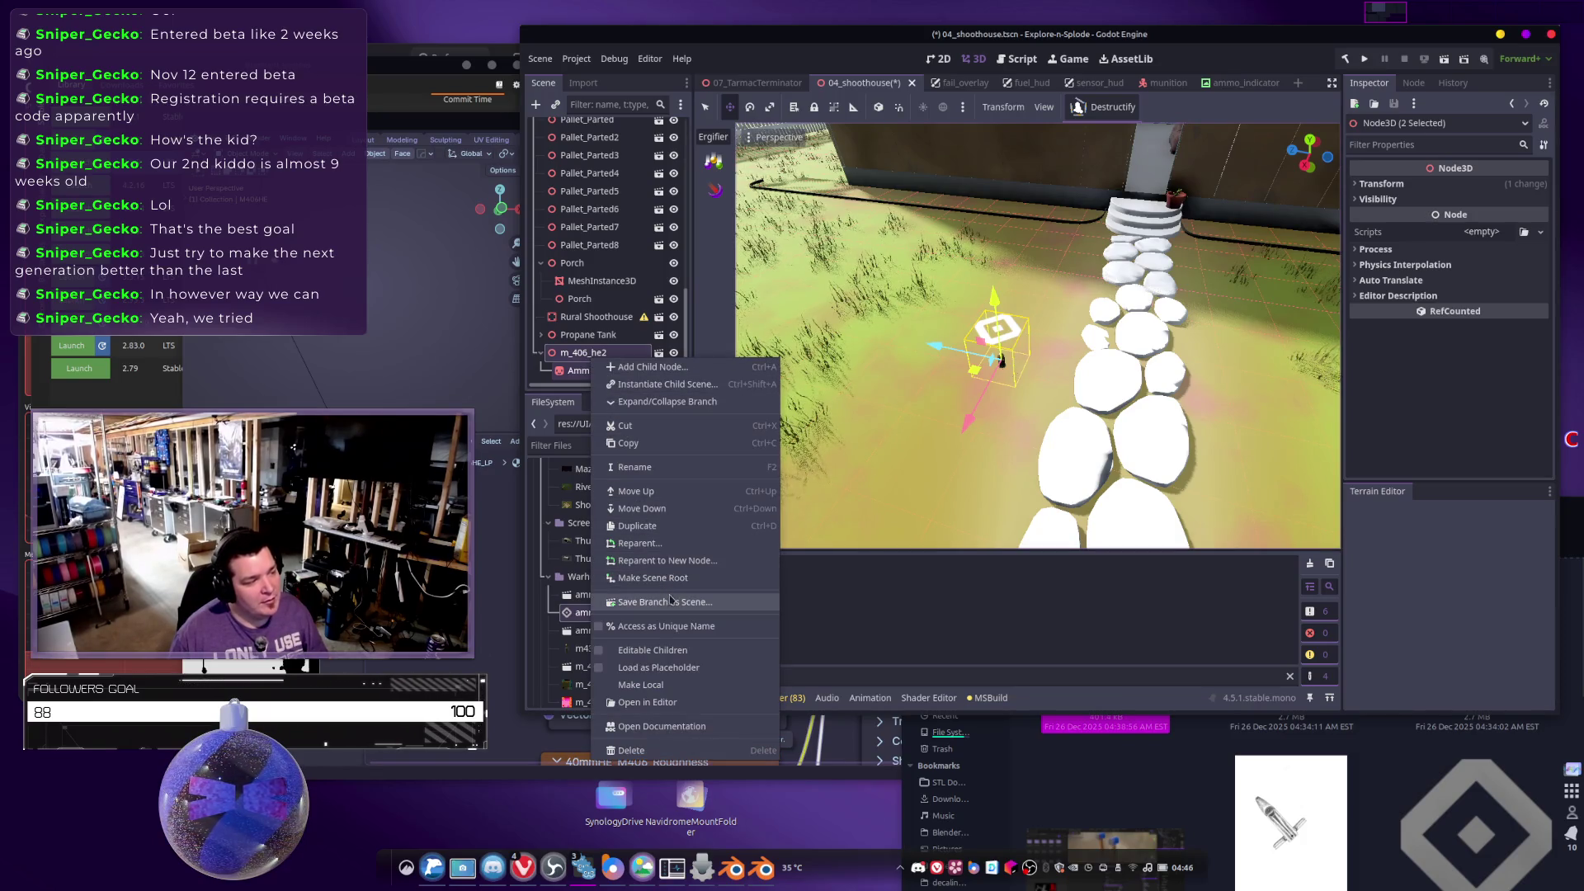
{"action": "left_click", "coordinate": [664, 560]}
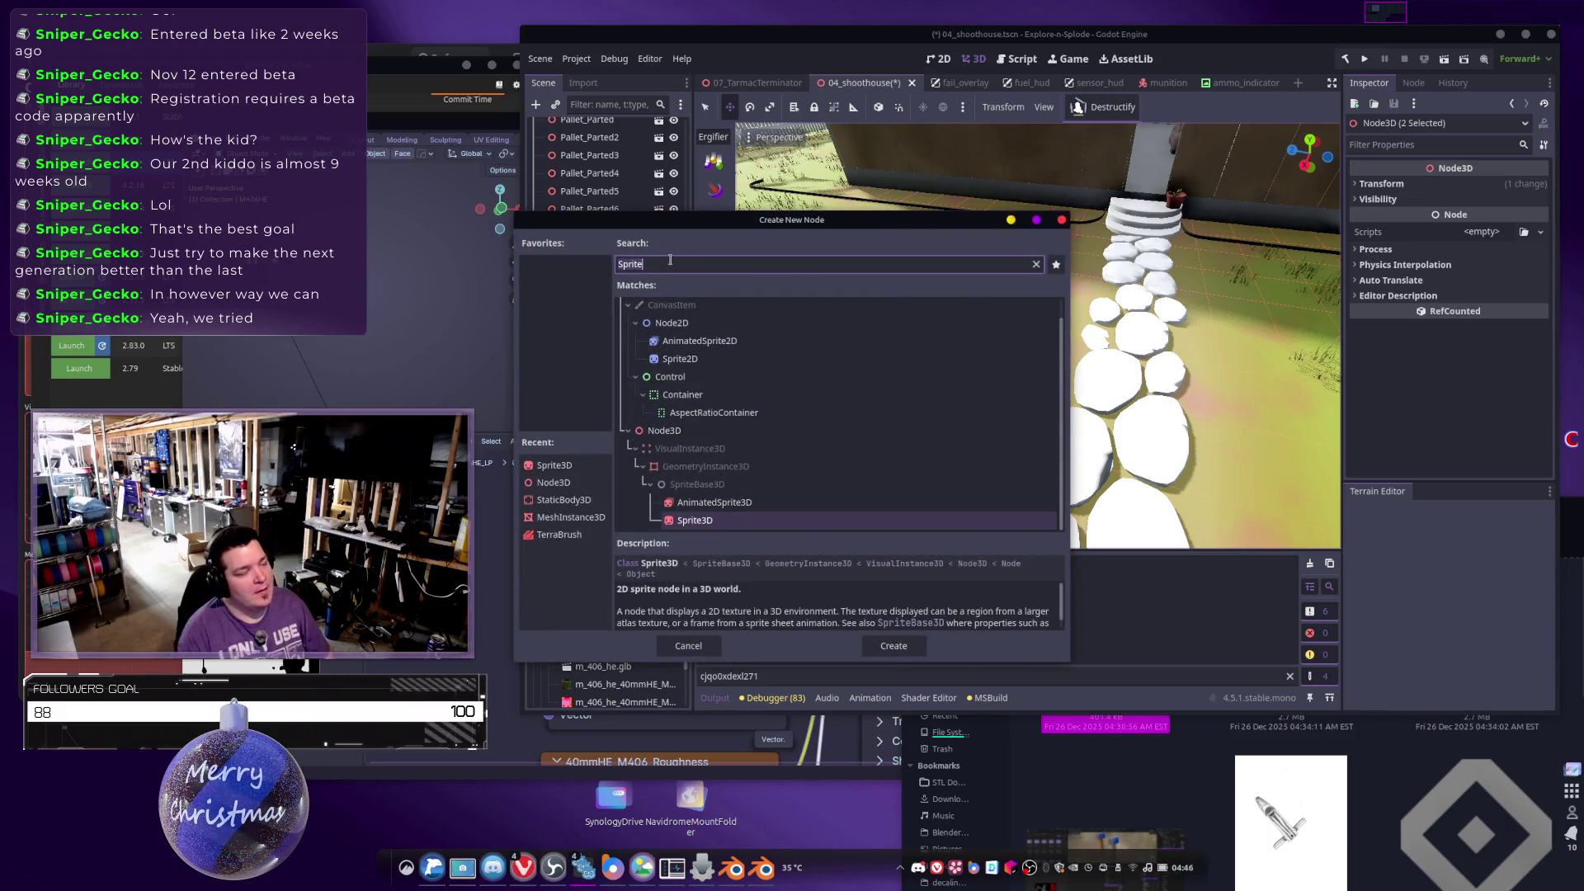
{"action": "type", "text": "Node3D"}
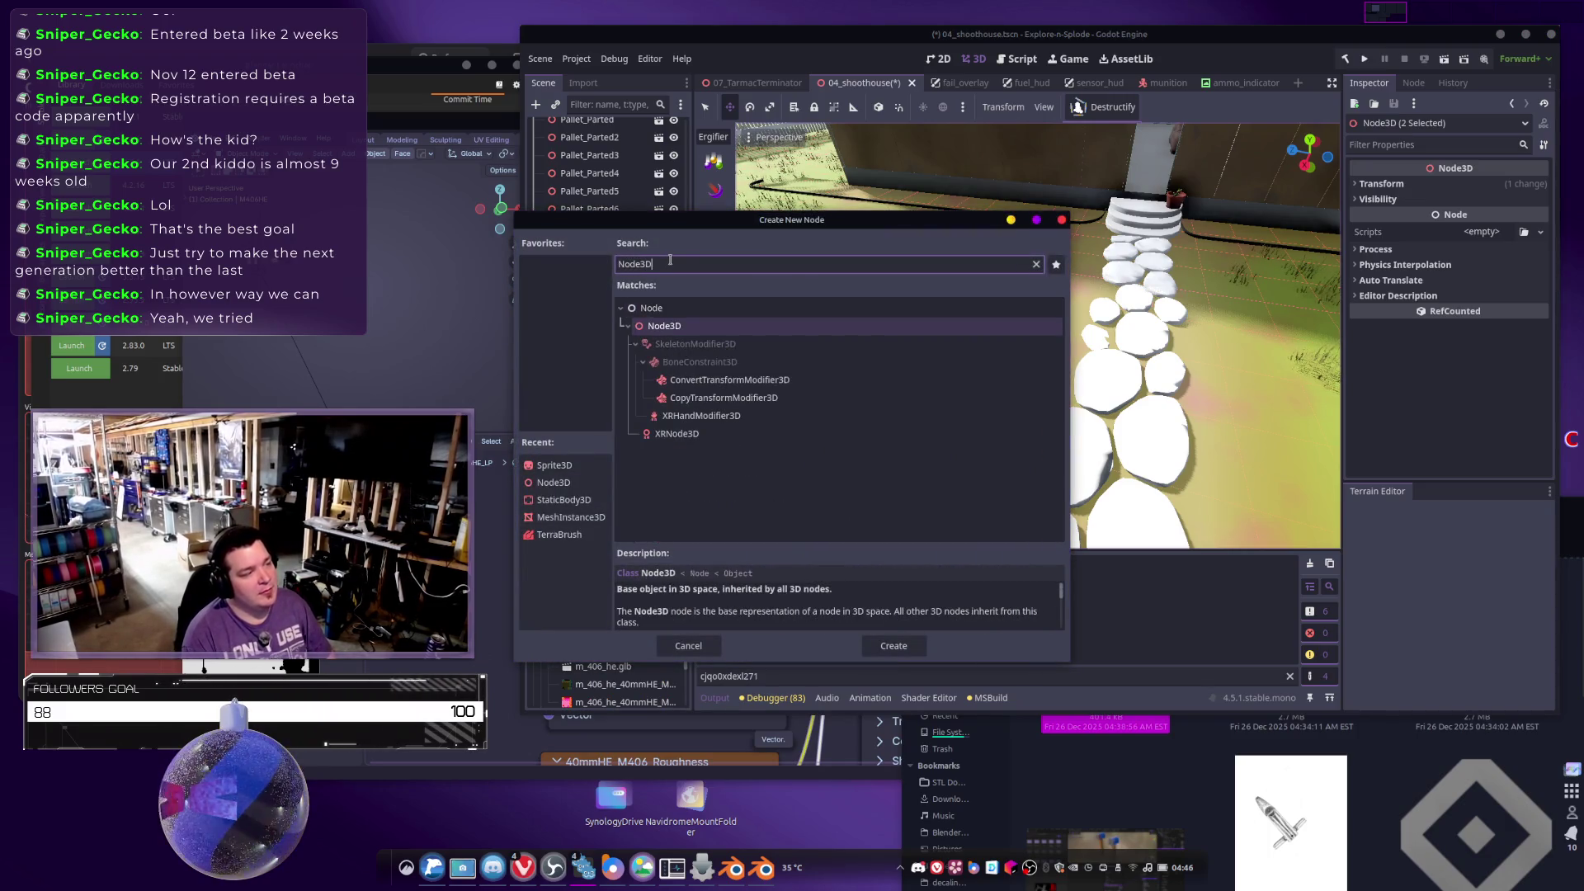
{"action": "key", "text": "BackSpace"}
{"action": "key", "text": "BackSpace"}
{"action": "key", "text": "BackSpace"}
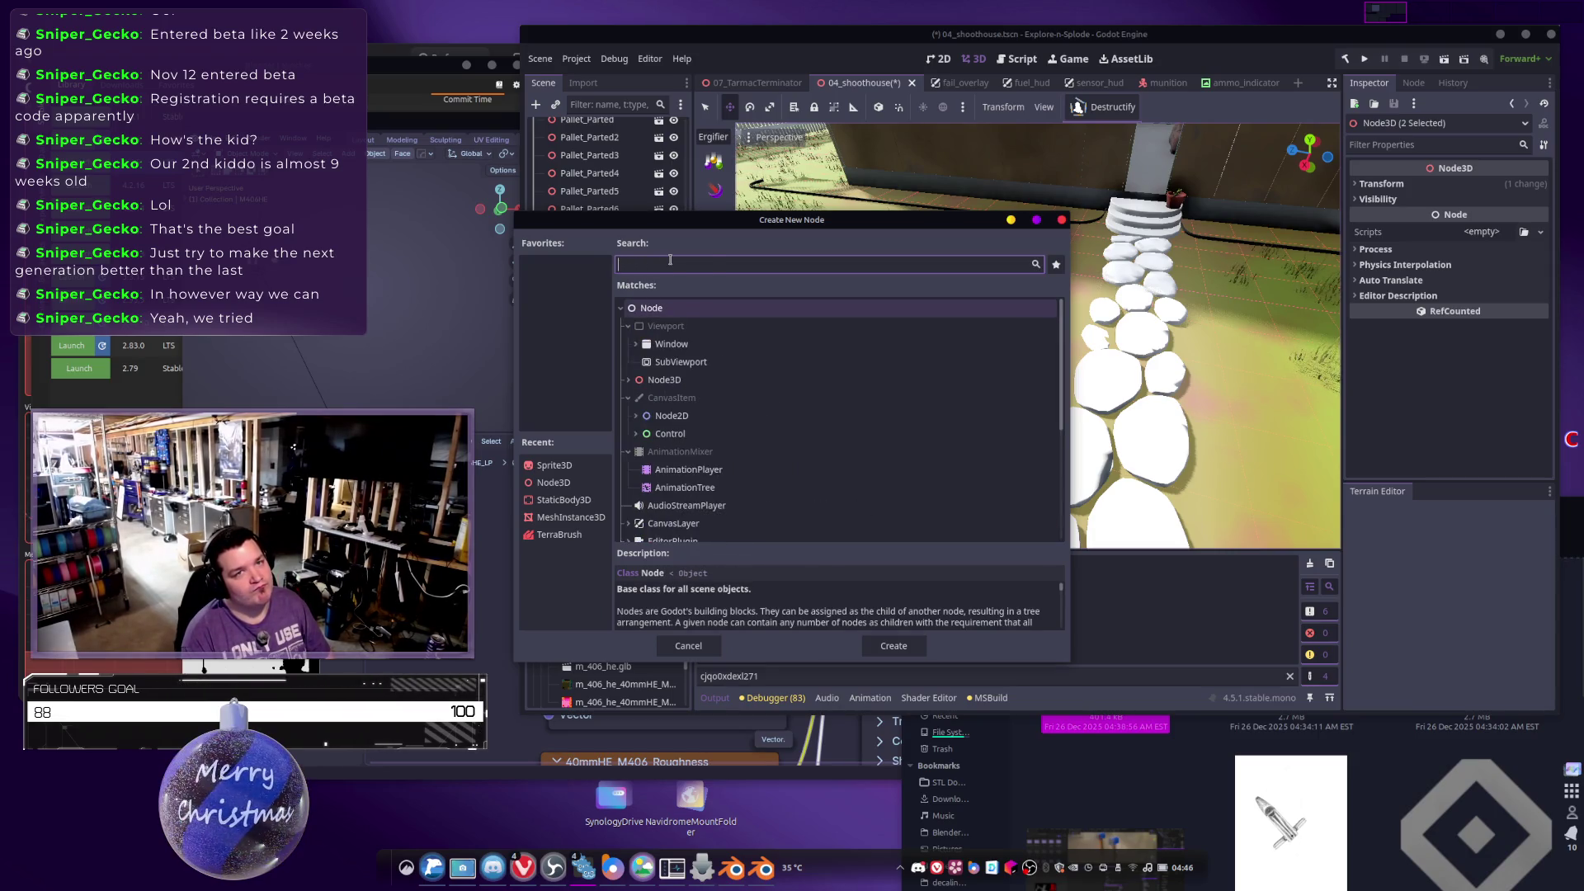
{"action": "type", "text": "Node3D"}
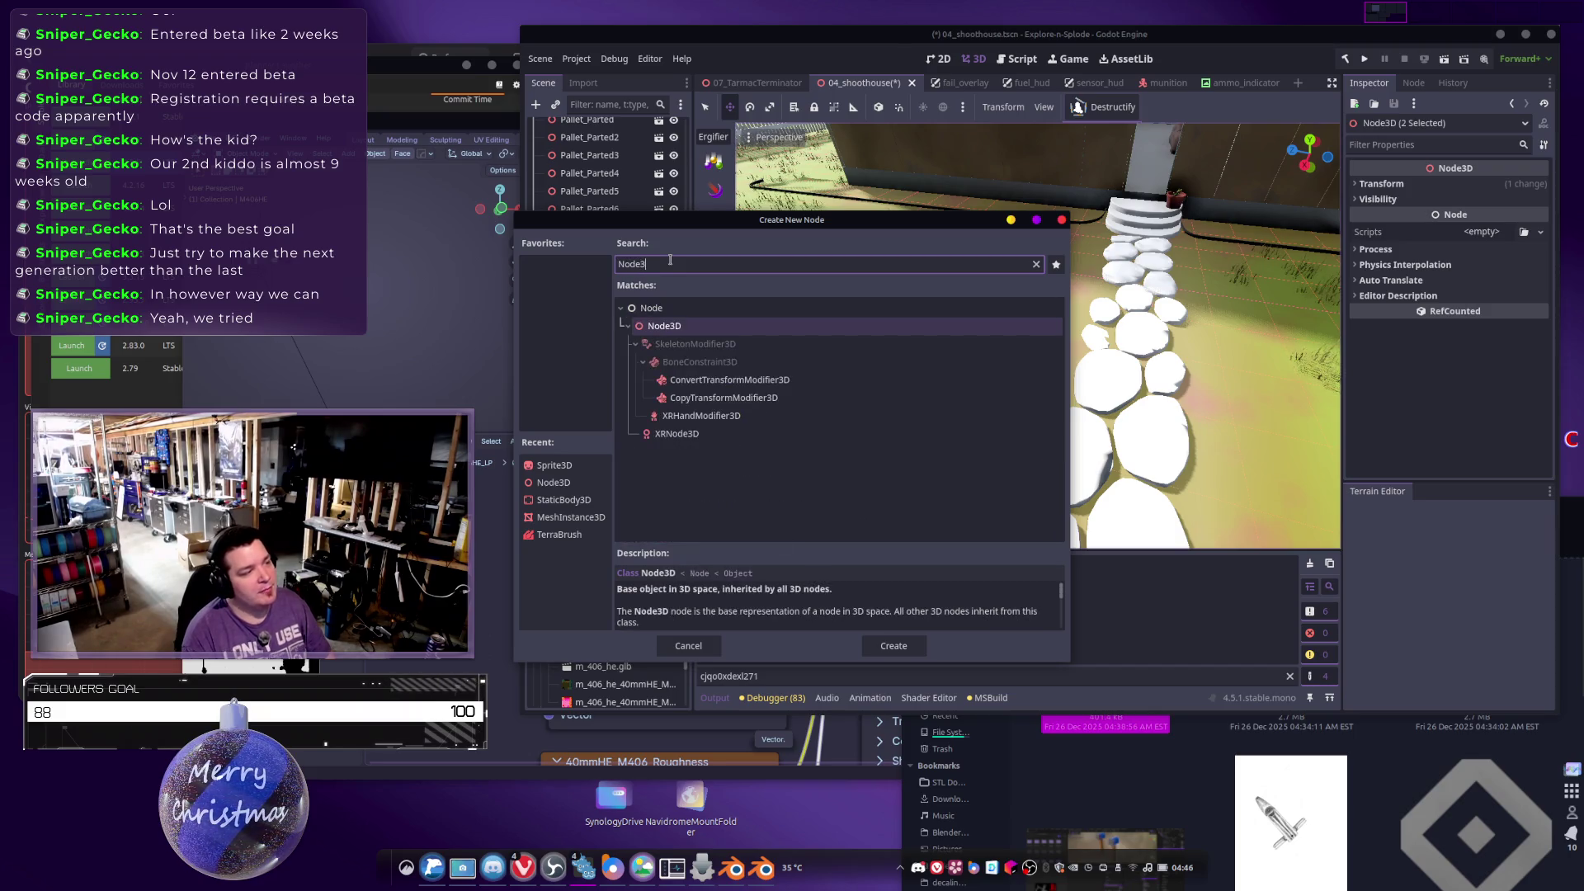
{"action": "key", "text": "Return"}
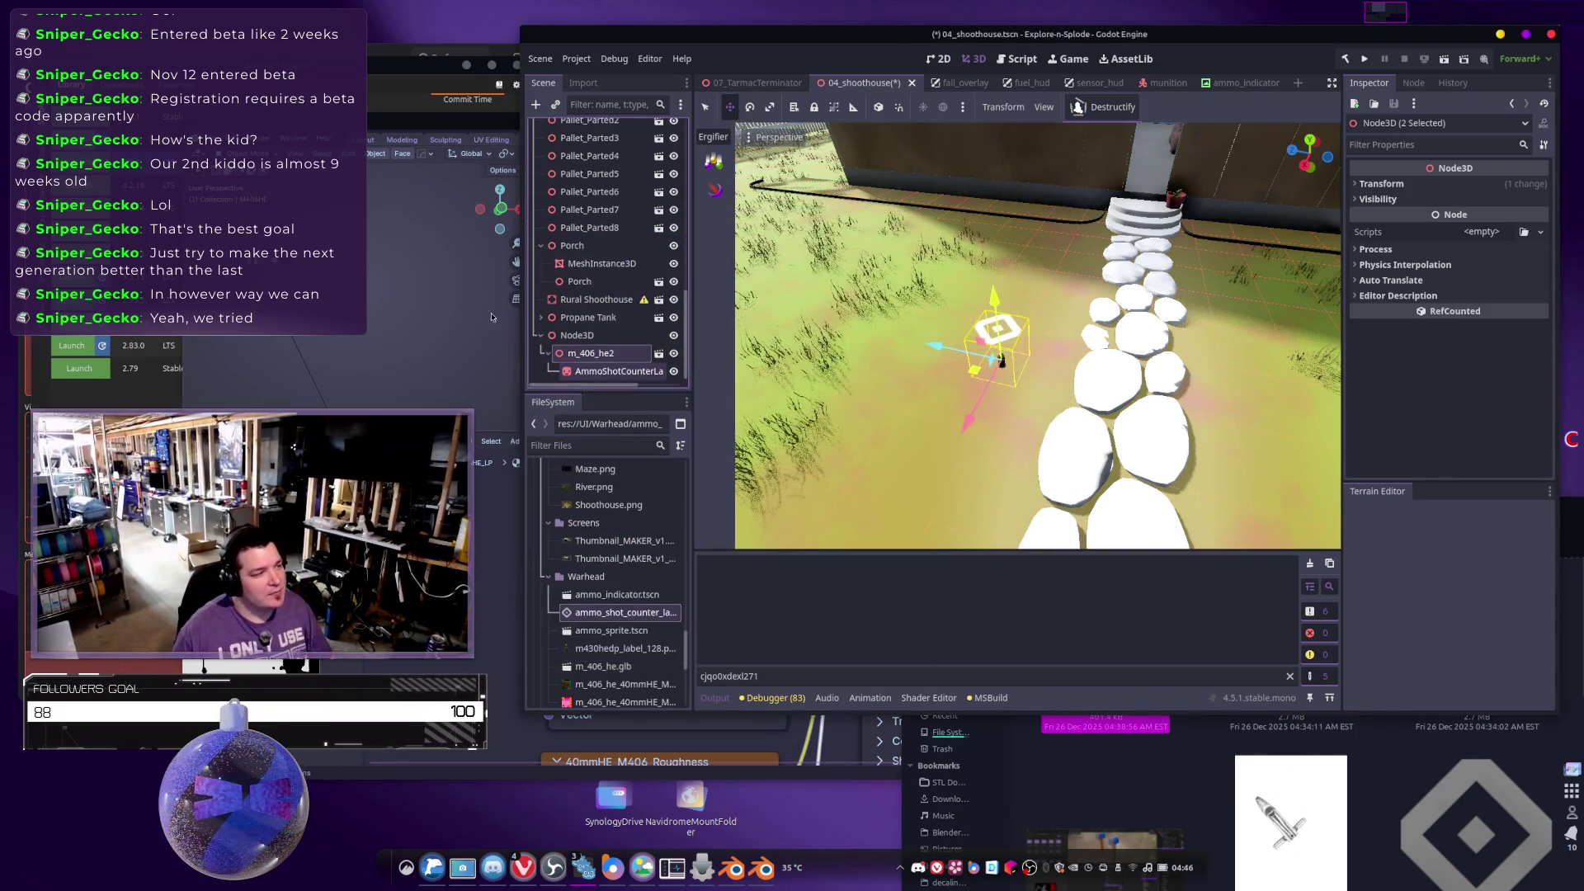
Rename the new Node3D to Ammo_Pickup.
{"action": "left_click", "coordinate": [581, 337]}
{"action": "right_click", "coordinate": [581, 339]}
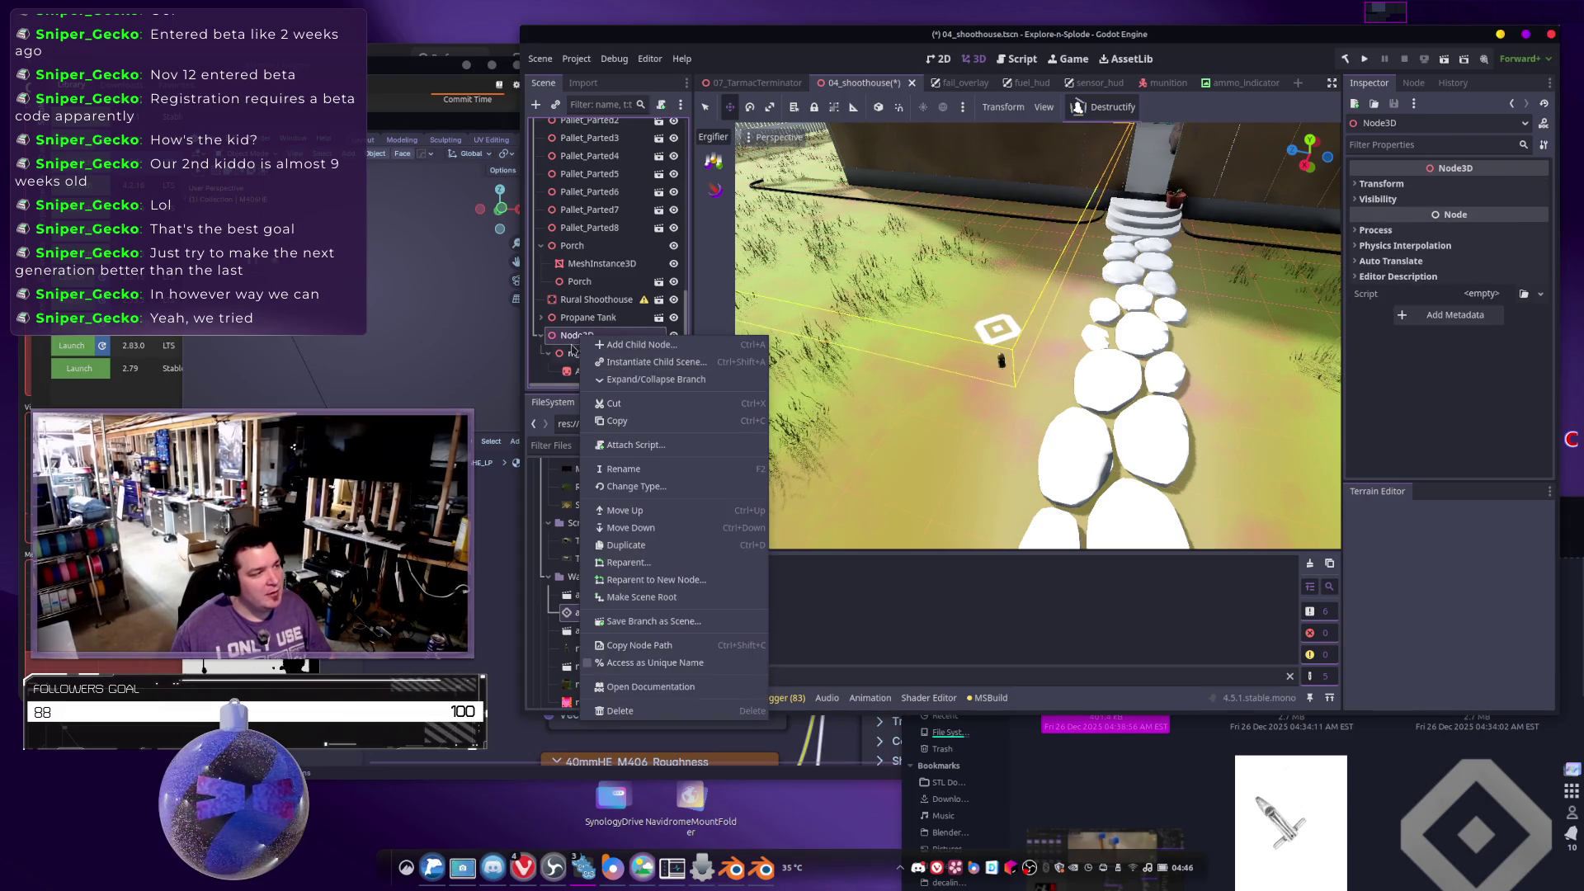
{"action": "left_click", "coordinate": [573, 342]}
{"action": "double_click", "coordinate": [575, 339]}
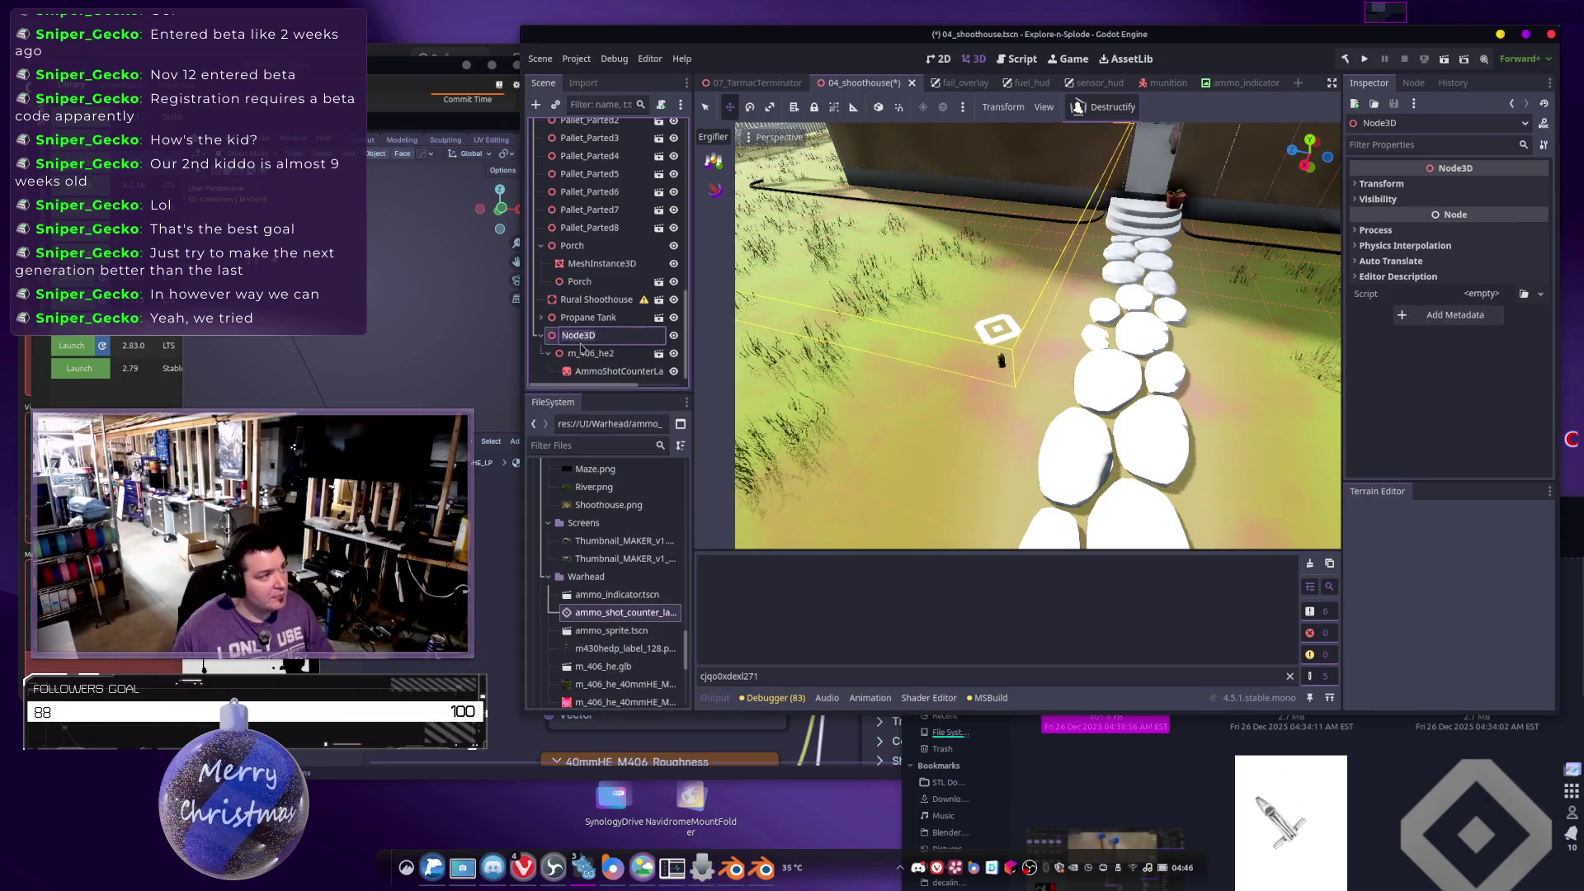
{"action": "type", "text": "Ammo"}
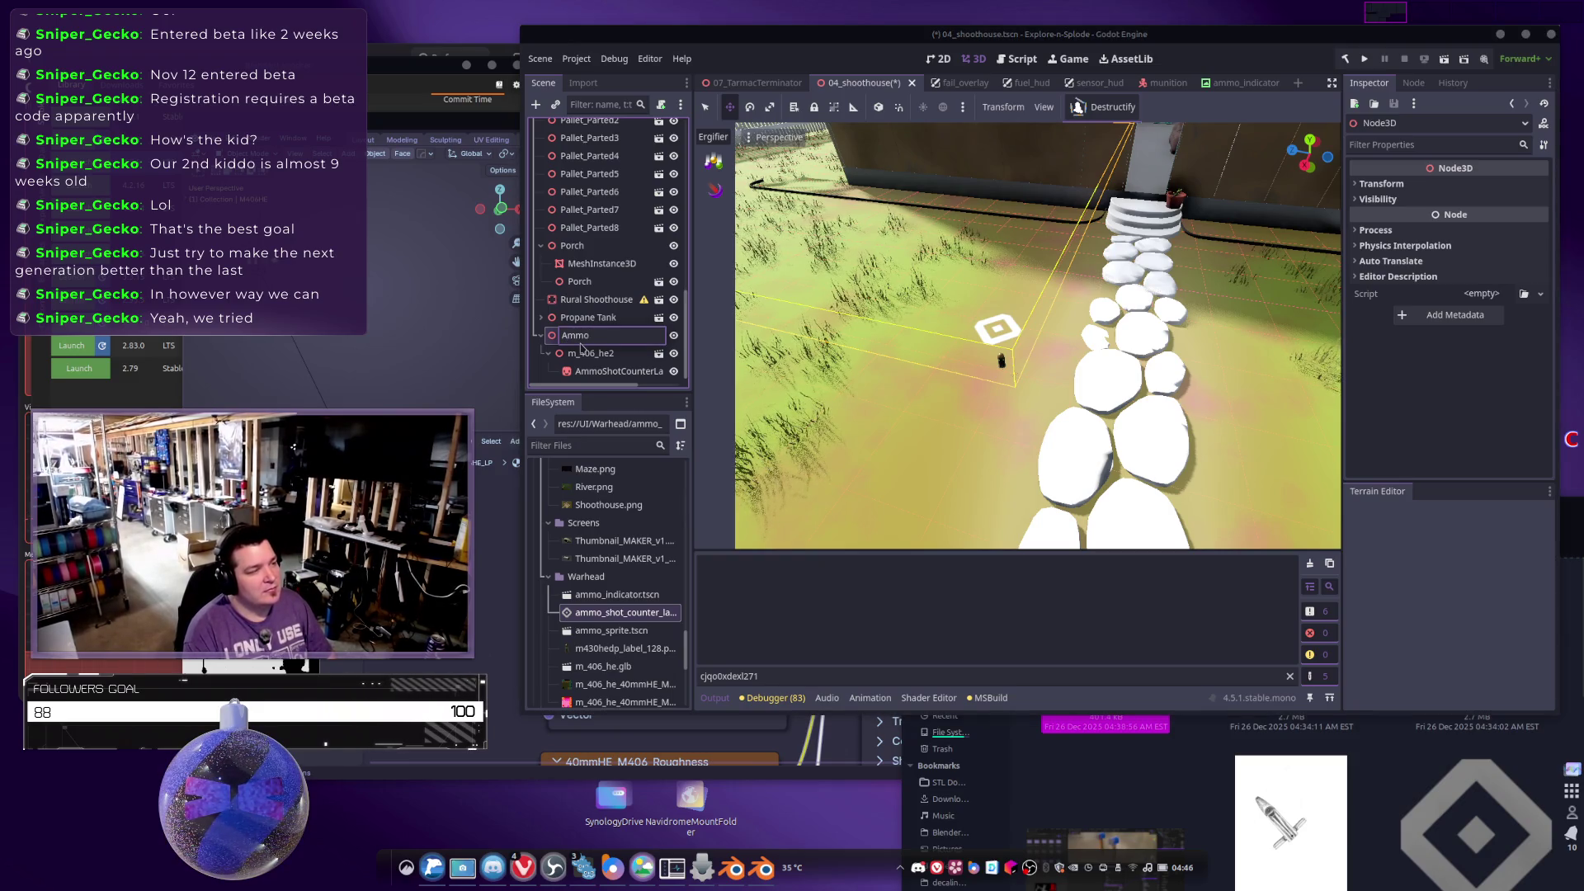
{"action": "type", "text": "_Pickup"}
{"action": "key", "text": "Return"}
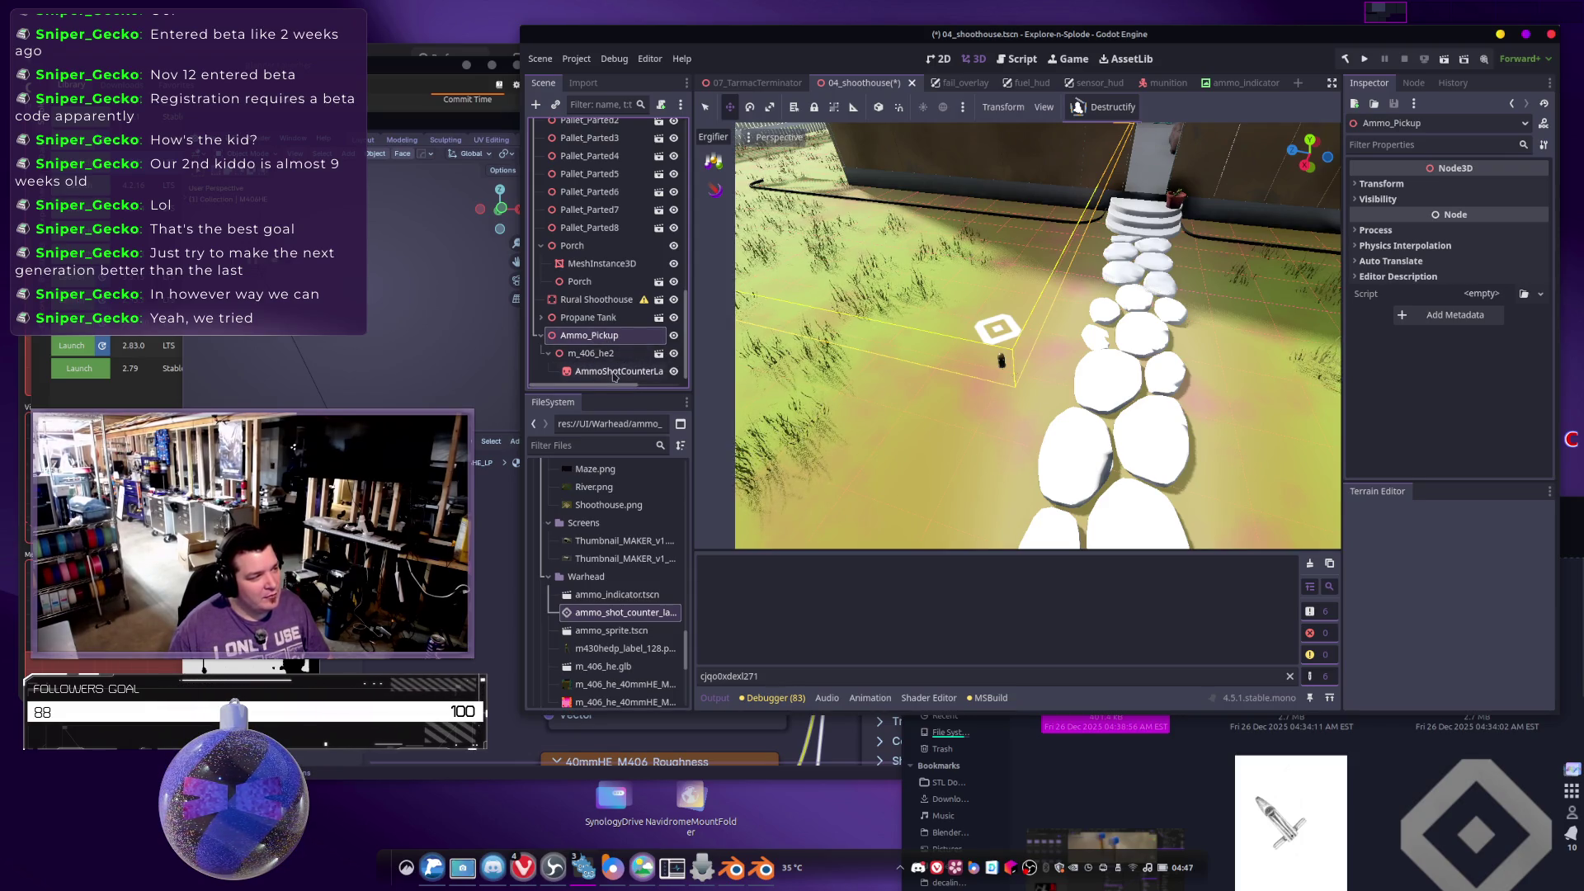
Save Ammo_Pickup and its children as ammo_pickup.tscn in the Prefabs folder, then open it.
{"action": "left_click", "coordinate": [614, 376], "text": "shift"}
{"action": "right_click", "coordinate": [609, 341]}
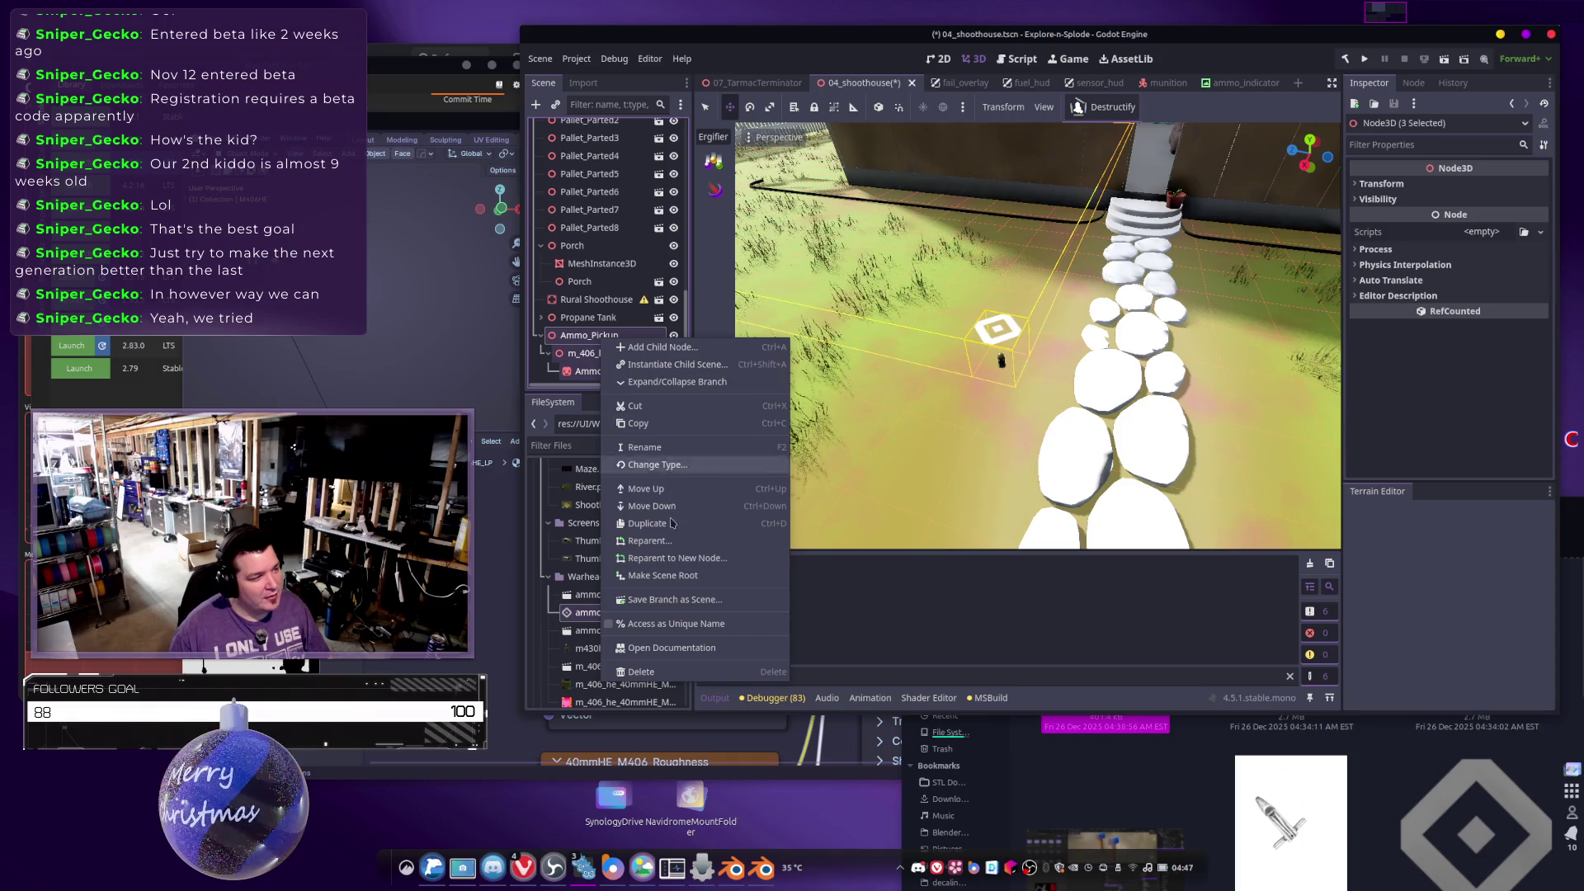
{"action": "left_click", "coordinate": [669, 599]}
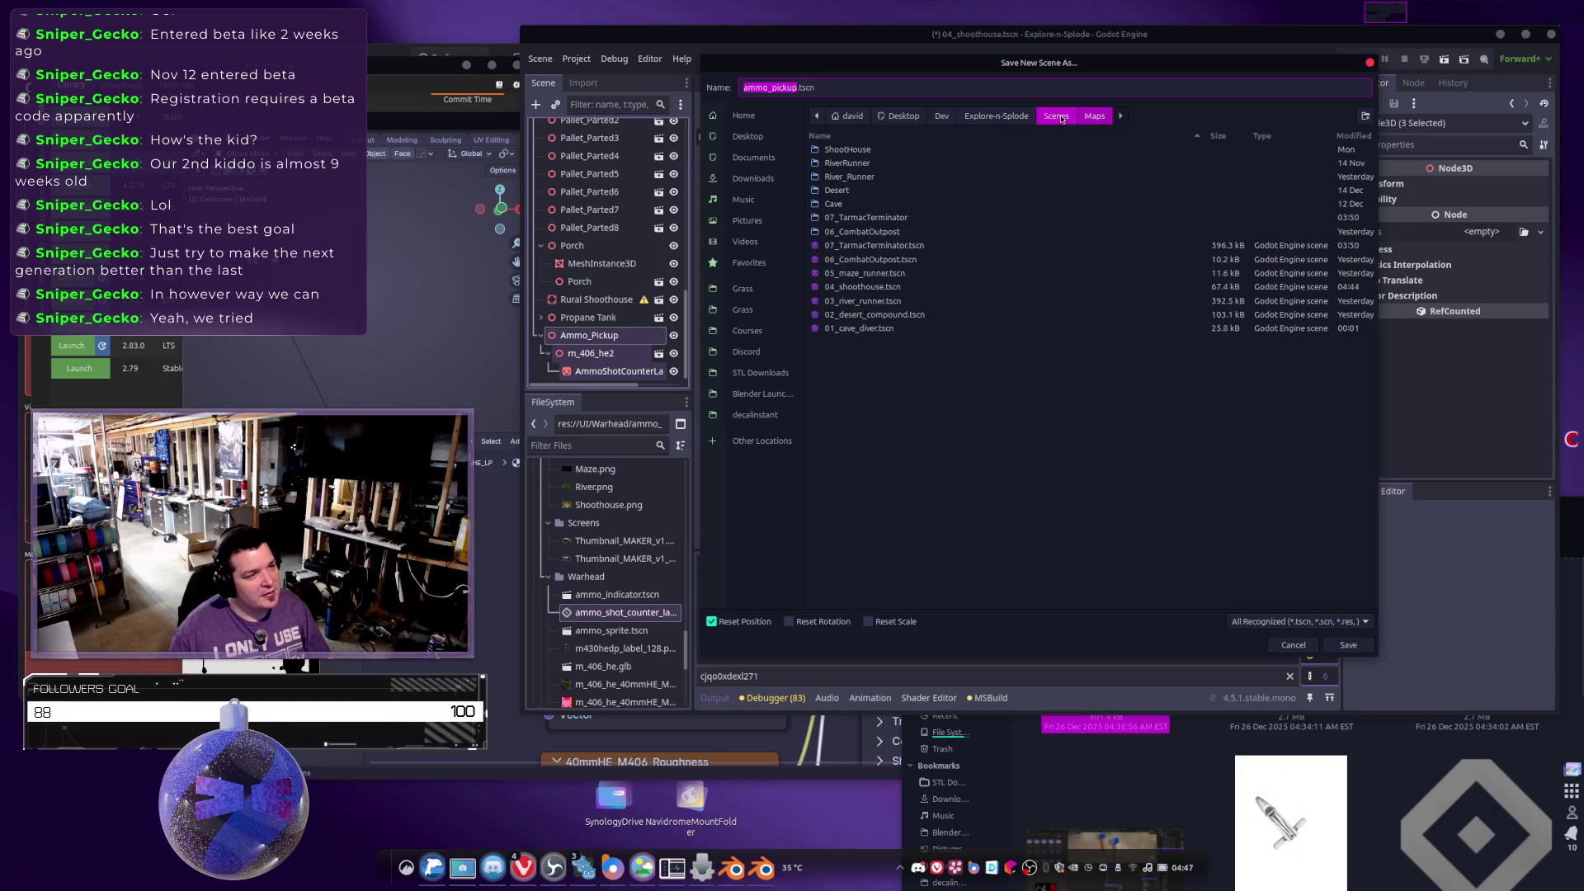
{"action": "left_click", "coordinate": [999, 115]}
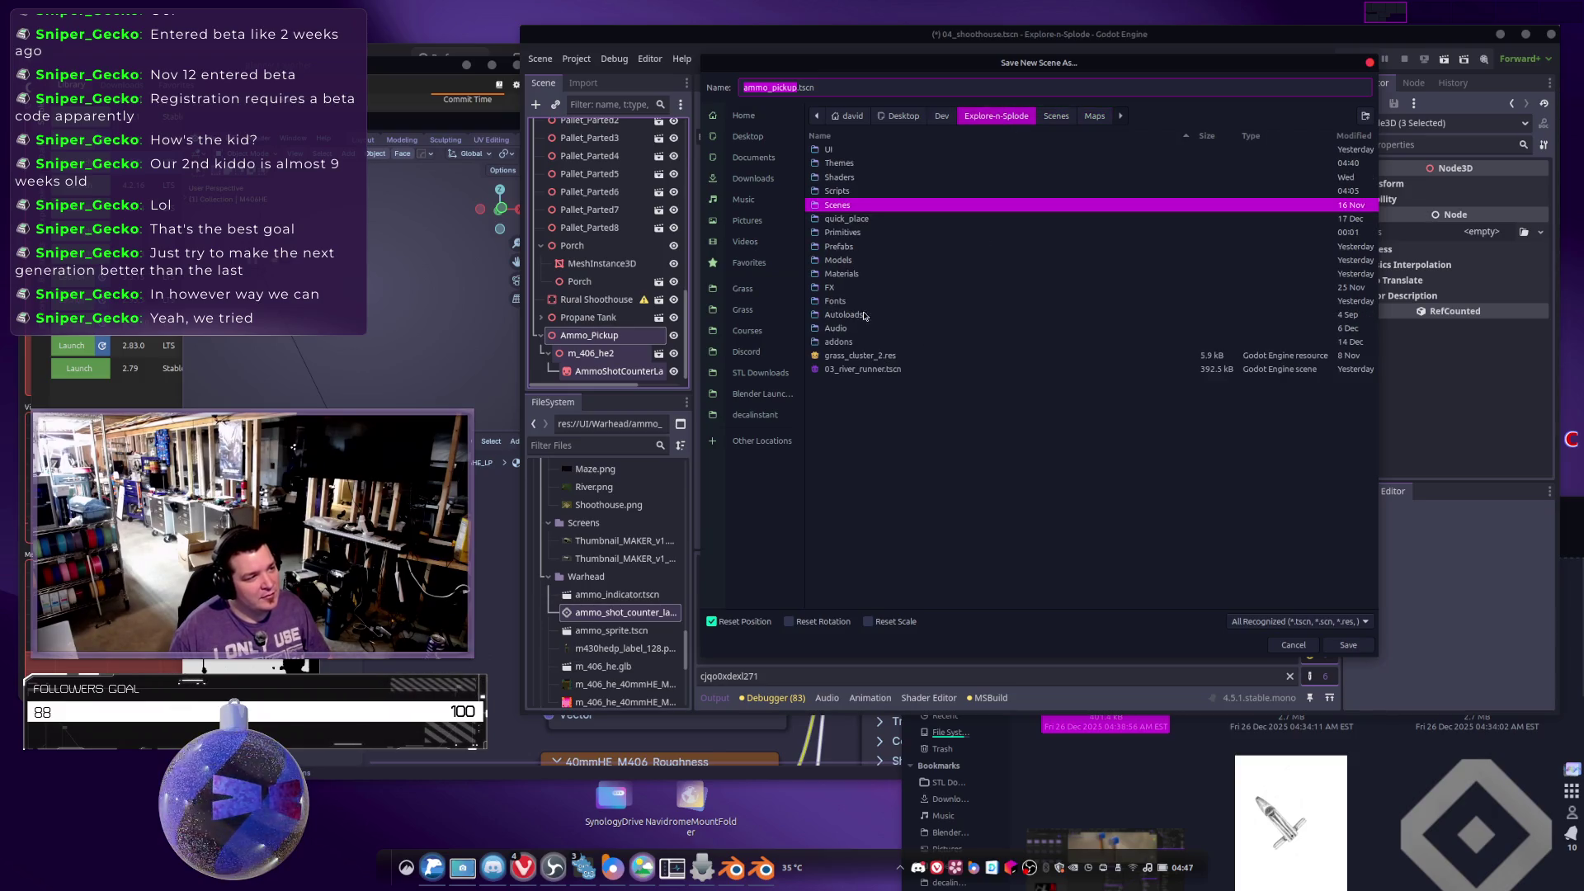
{"action": "double_click", "coordinate": [838, 248]}
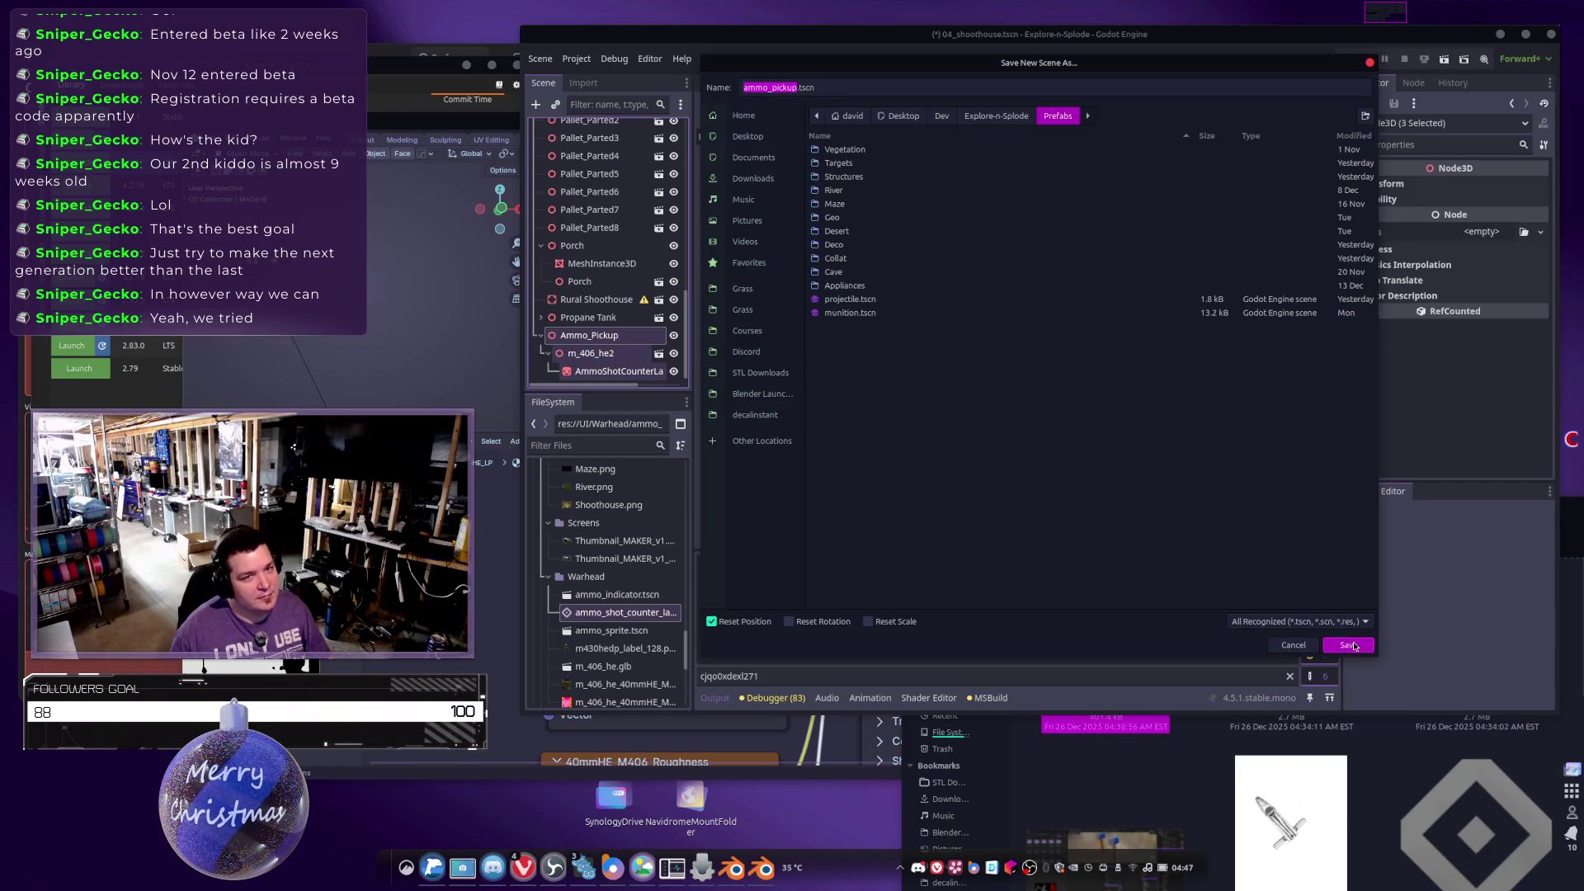
{"action": "left_click", "coordinate": [1355, 652]}
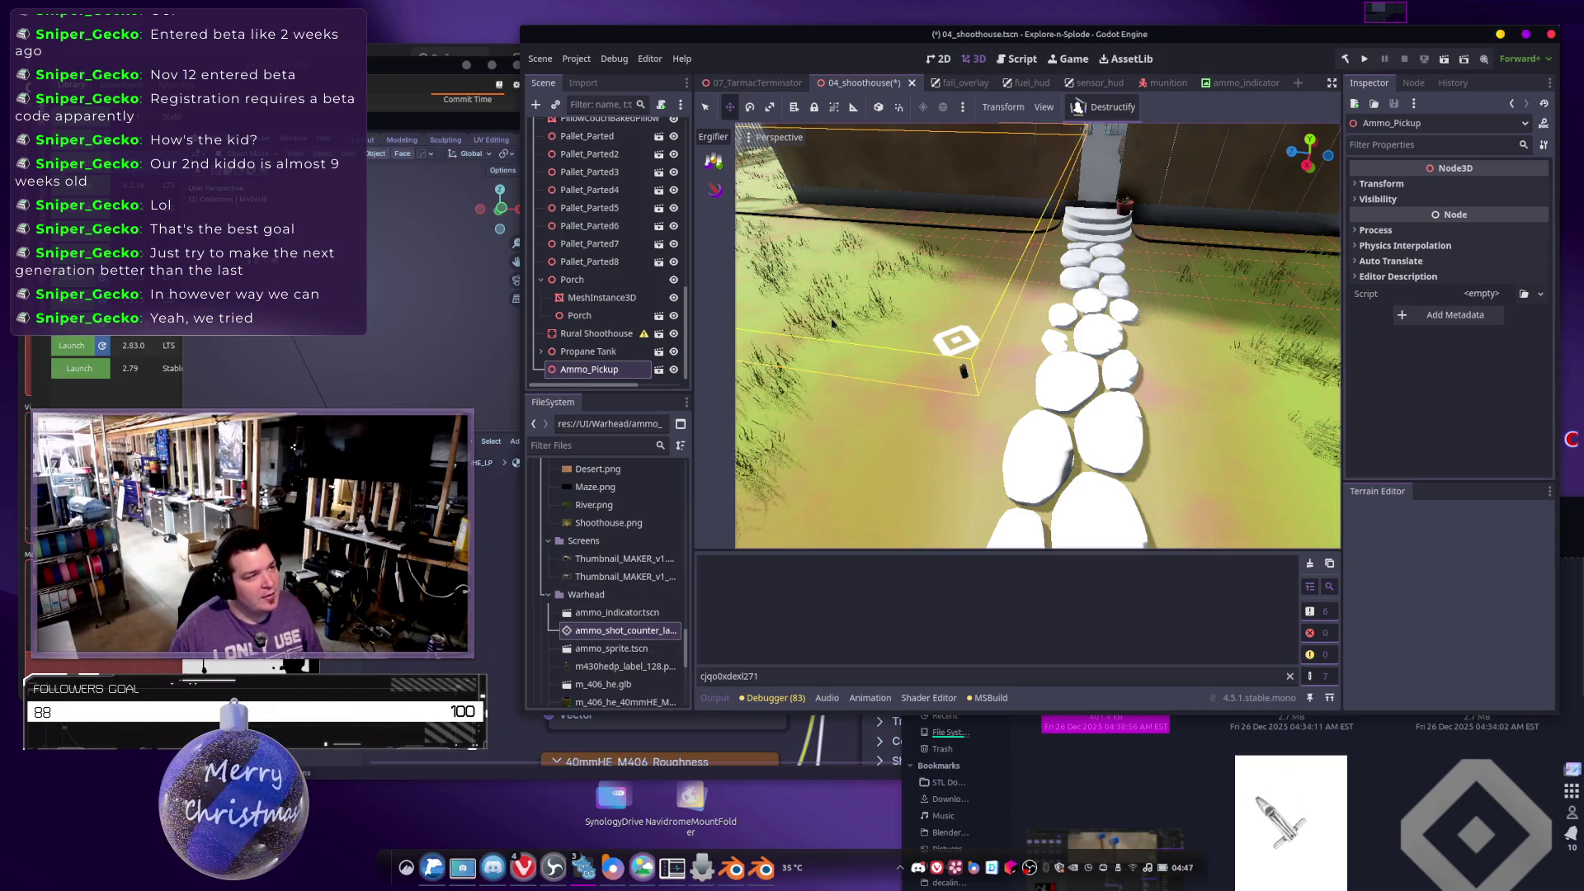
{"action": "left_click", "coordinate": [659, 371]}
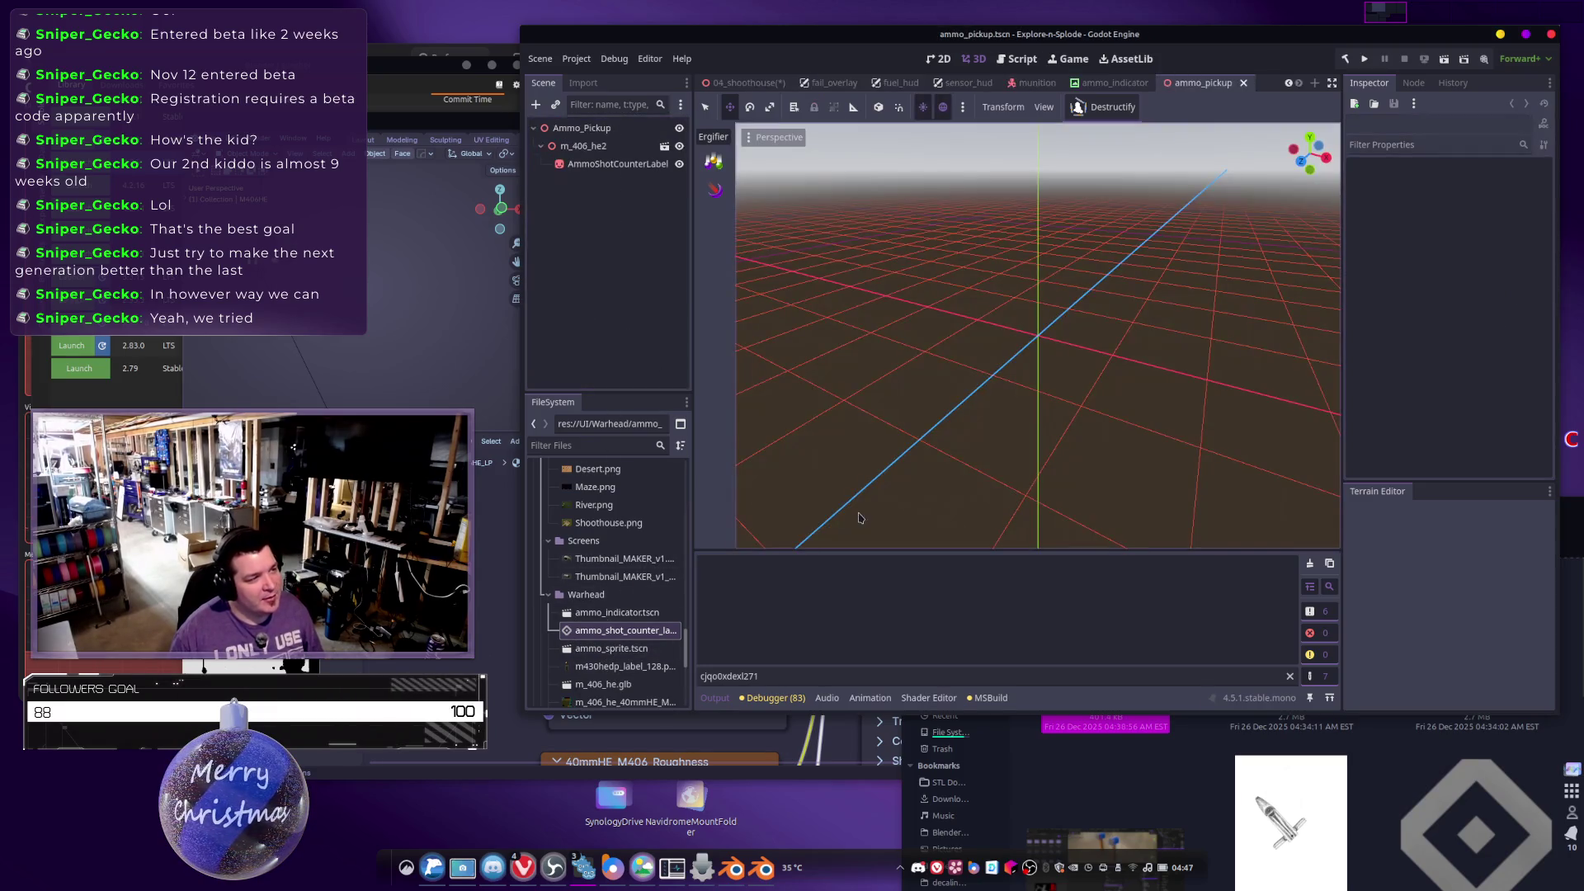
Move AmmoShotCounterLabel directly under Ammo_Pickup and delete the m_406_he2 node.
{"action": "left_click", "coordinate": [581, 147]}
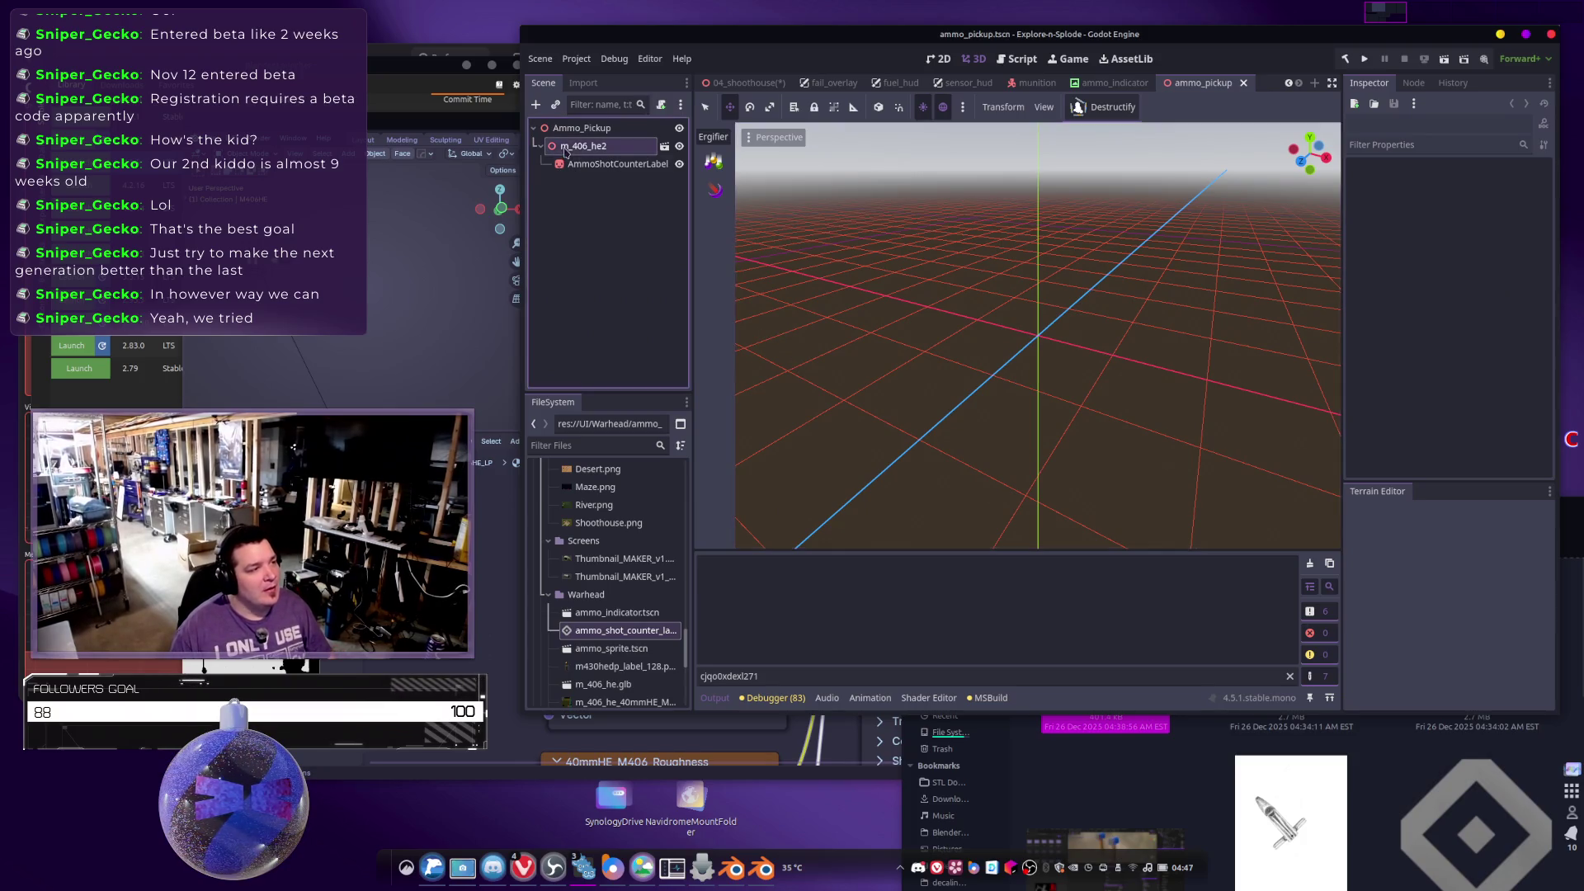
{"action": "left_click_drag", "start_coordinate": [577, 164], "coordinate": [582, 128]}
{"action": "left_click", "coordinate": [581, 147]}
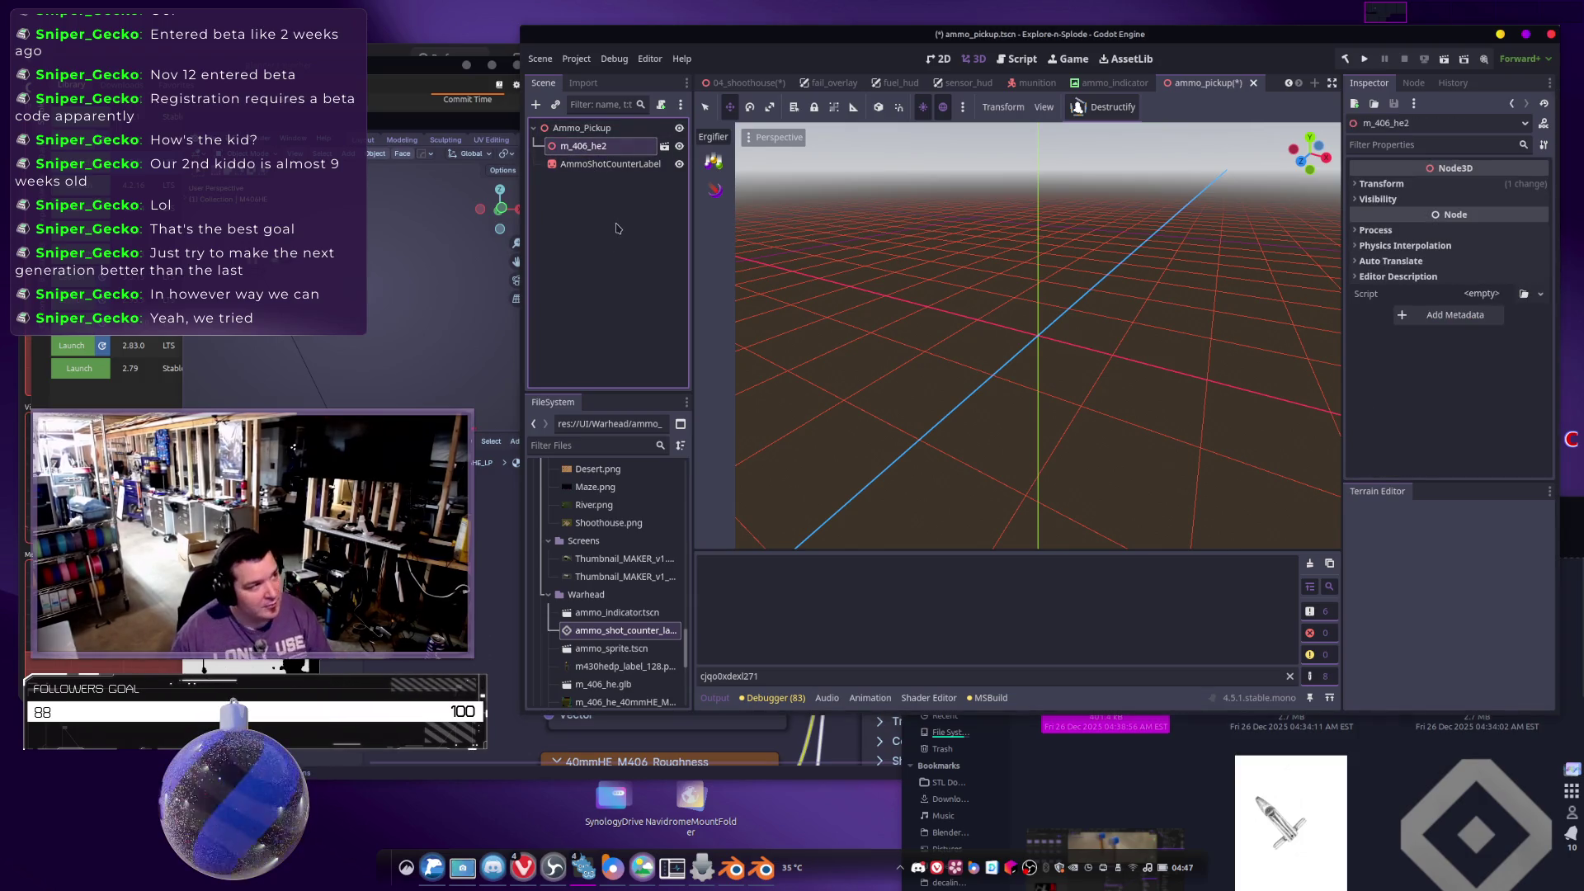
{"action": "key", "text": "Delete"}
{"action": "left_click", "coordinate": [822, 454]}
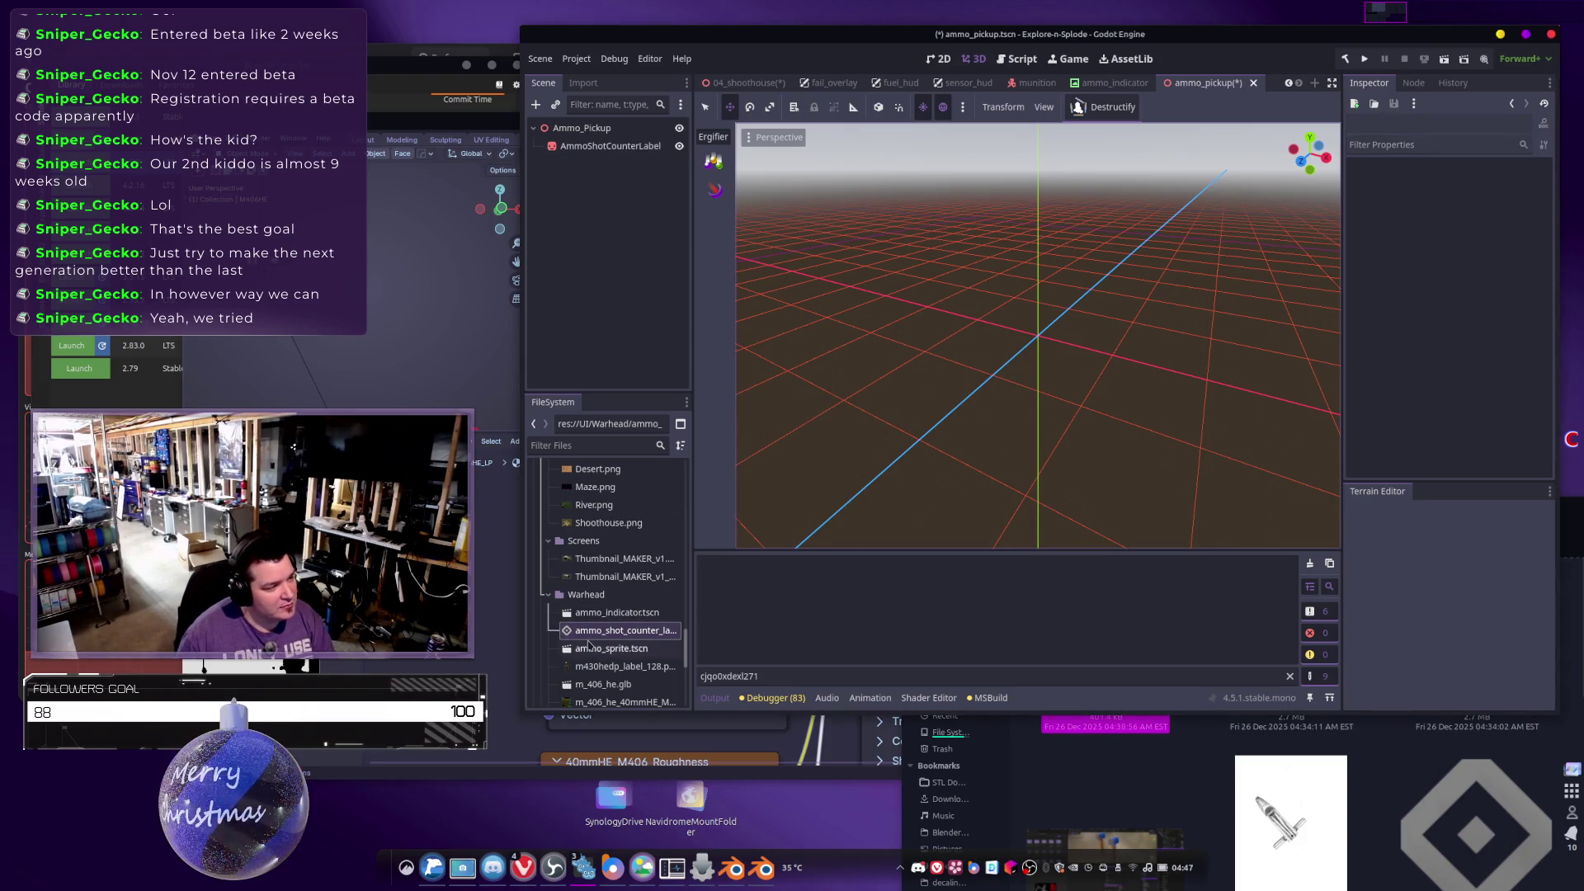
Open the Advanced Import Settings for m_406_he.glb.
{"action": "scroll", "coordinate": [589, 648], "scroll_direction": "down", "scroll_amount": 2}
{"action": "left_click", "coordinate": [635, 623]}
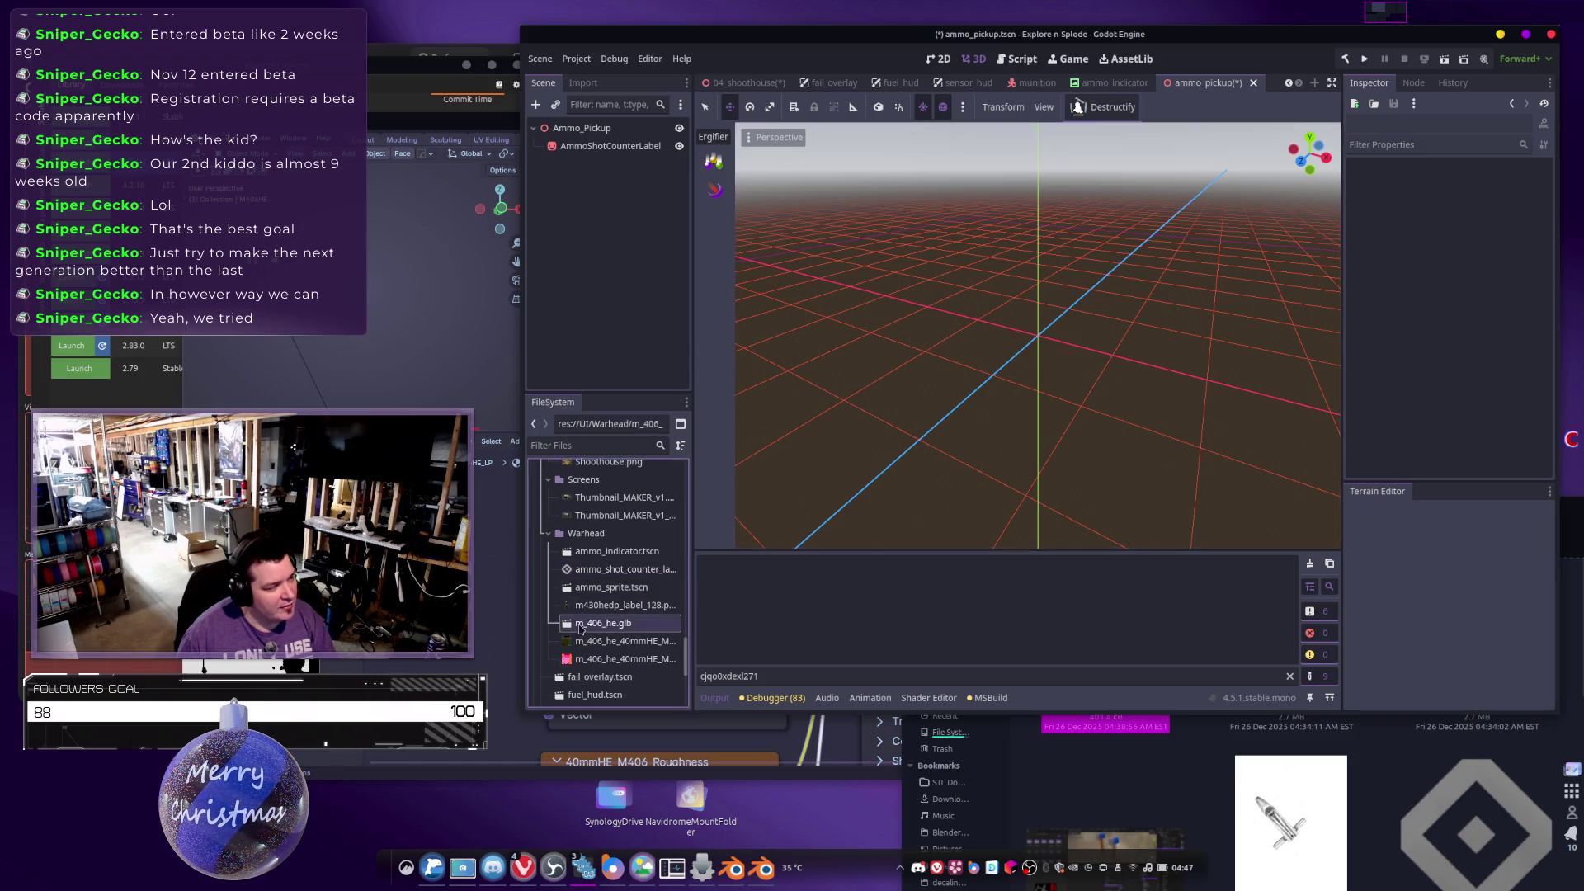
{"action": "double_click", "coordinate": [639, 623]}
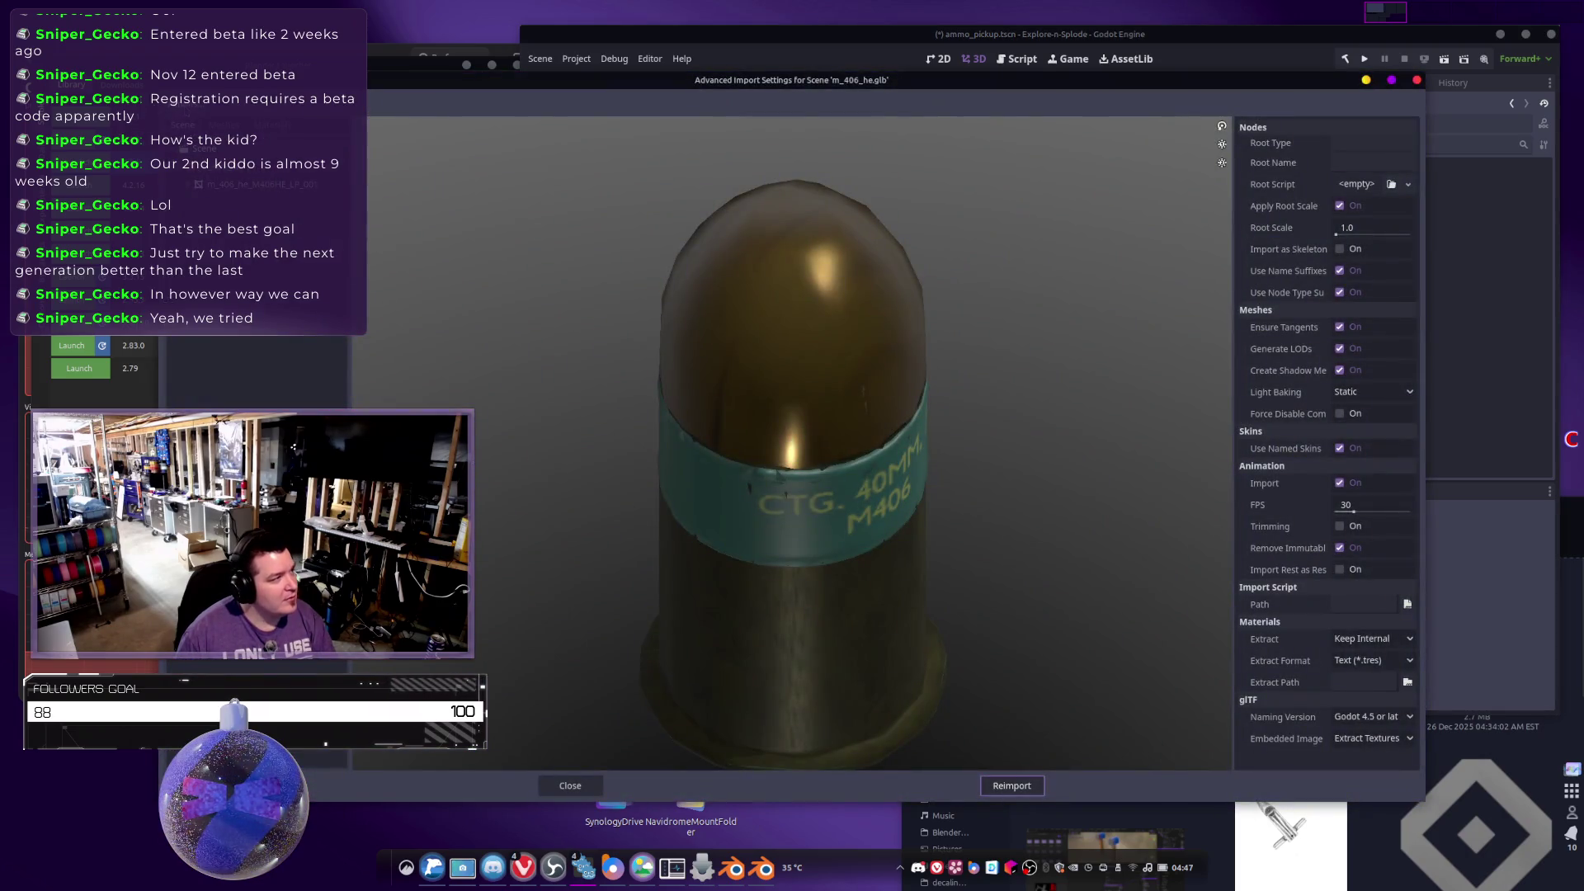
Set the m_406_he.glb mesh save path to the Warhead folder, reimport, and select the resulting .res file.
{"action": "left_click", "coordinate": [215, 149]}
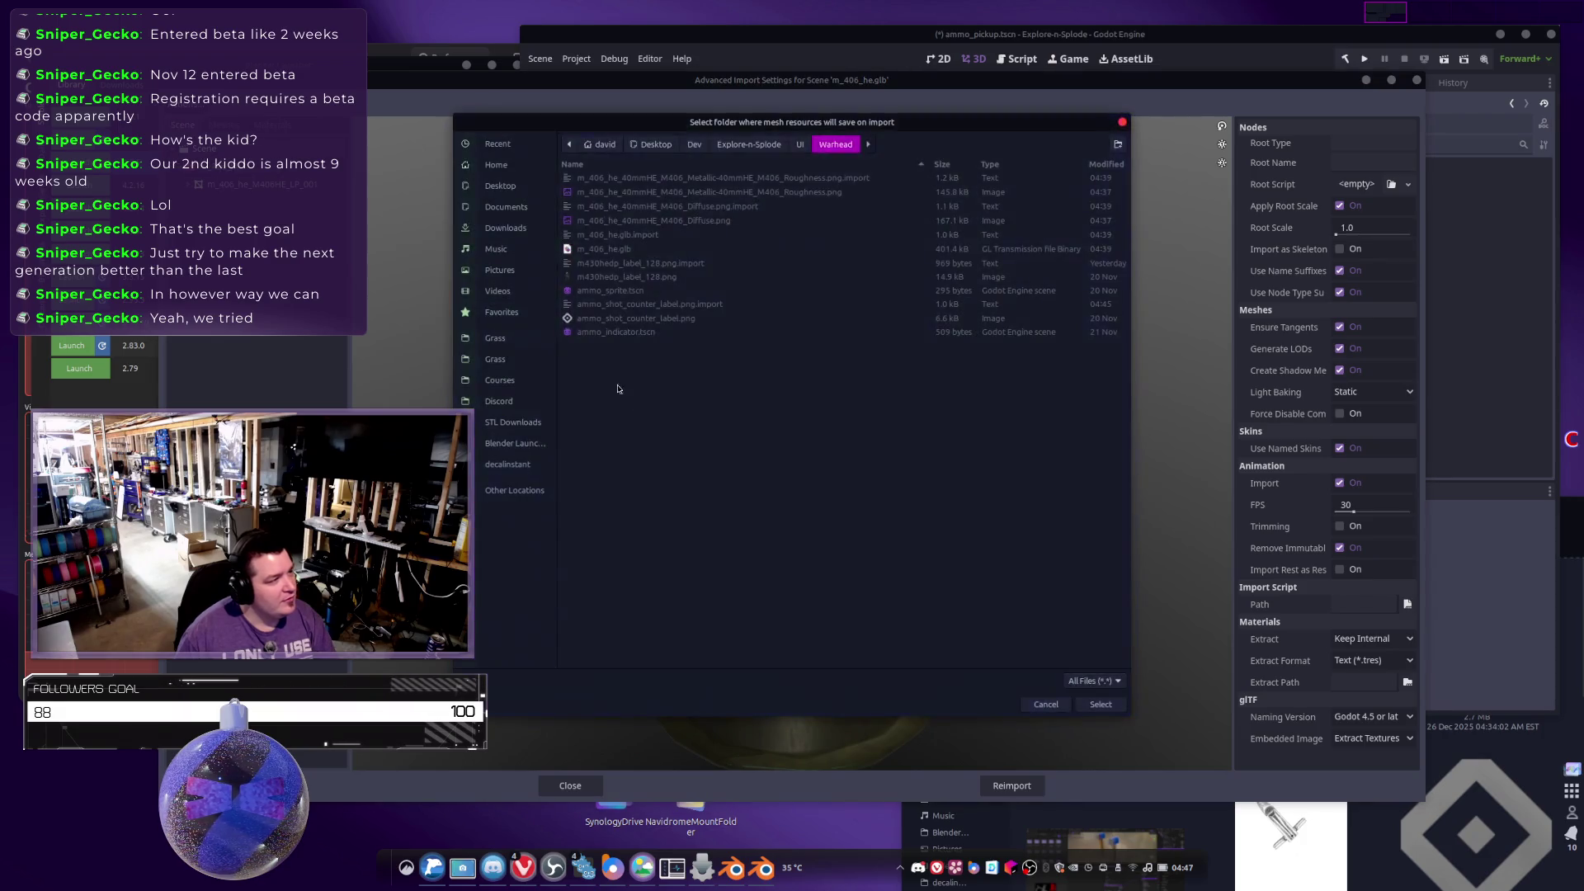
{"action": "left_click", "coordinate": [1101, 705]}
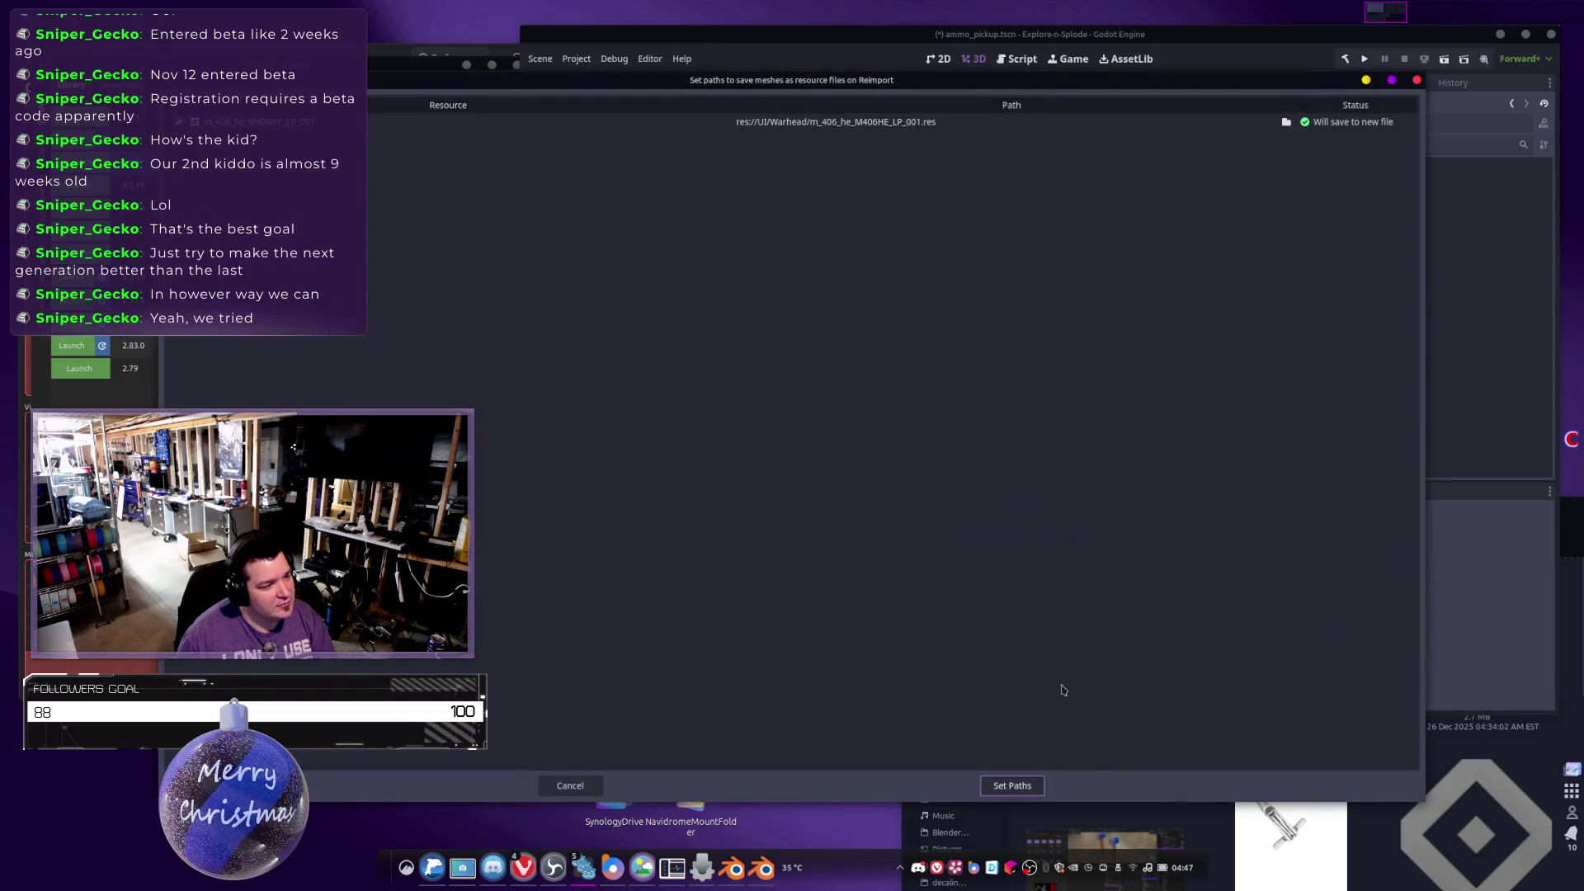
{"action": "left_click", "coordinate": [1014, 787]}
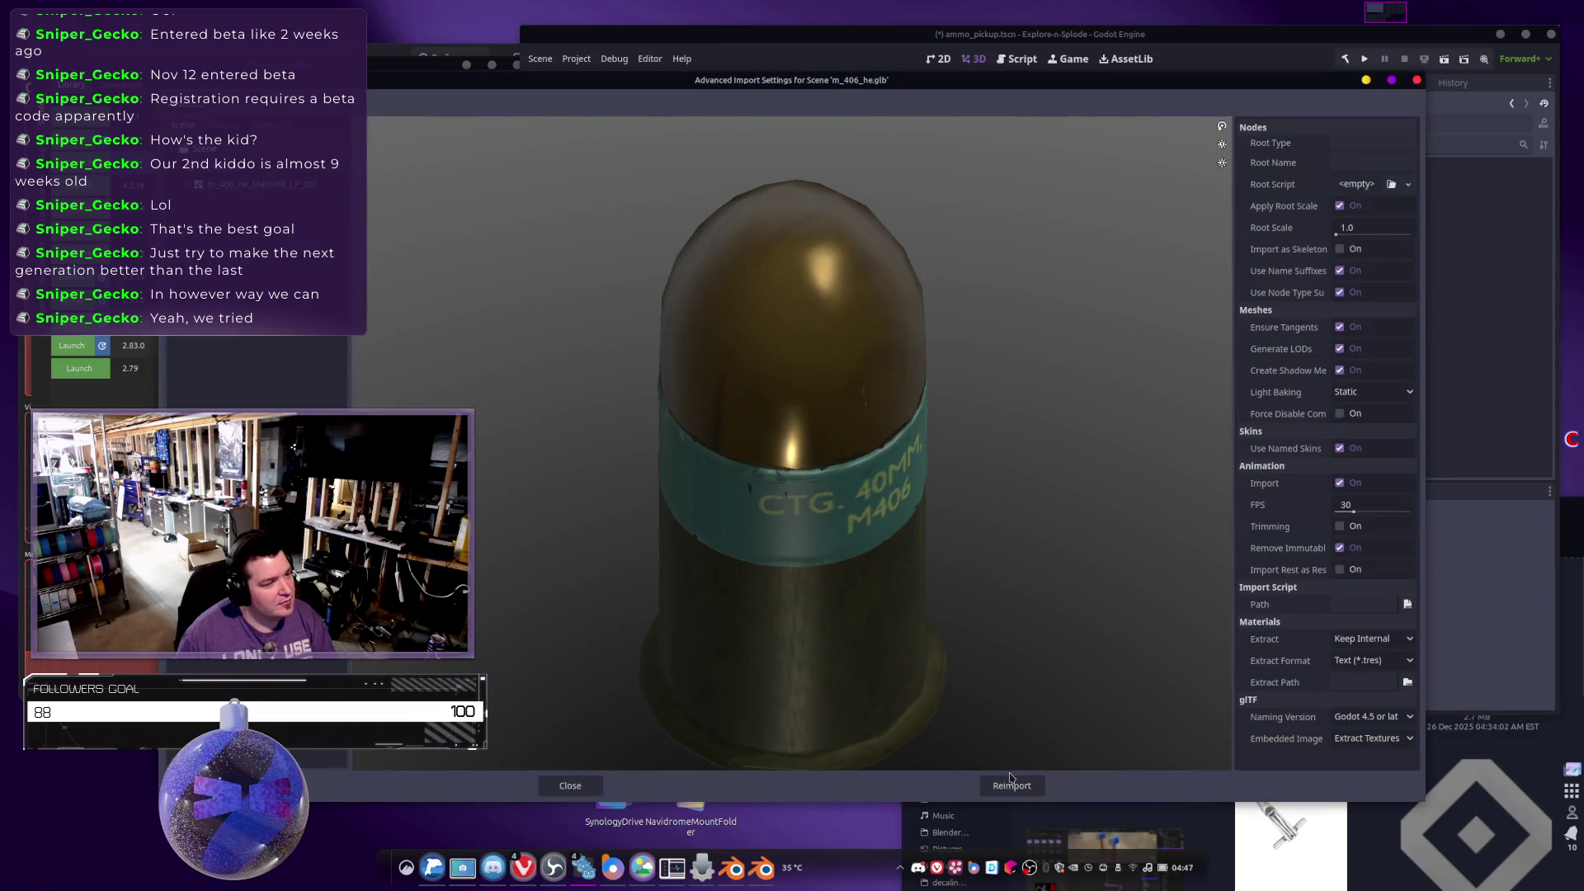
{"action": "left_click", "coordinate": [1022, 790]}
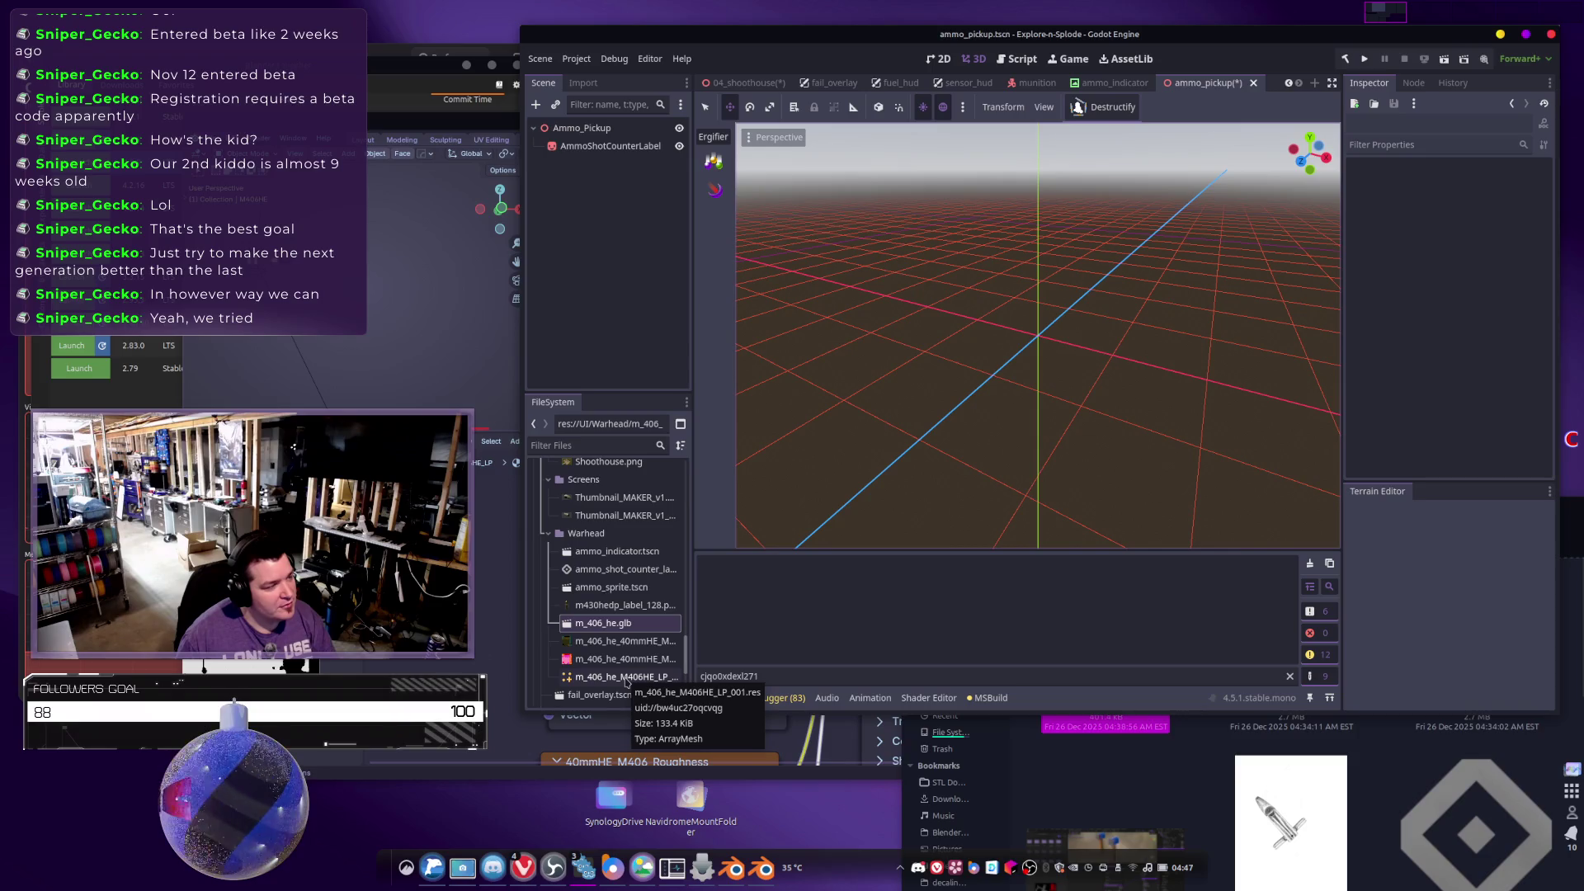
{"action": "left_click", "coordinate": [626, 682]}
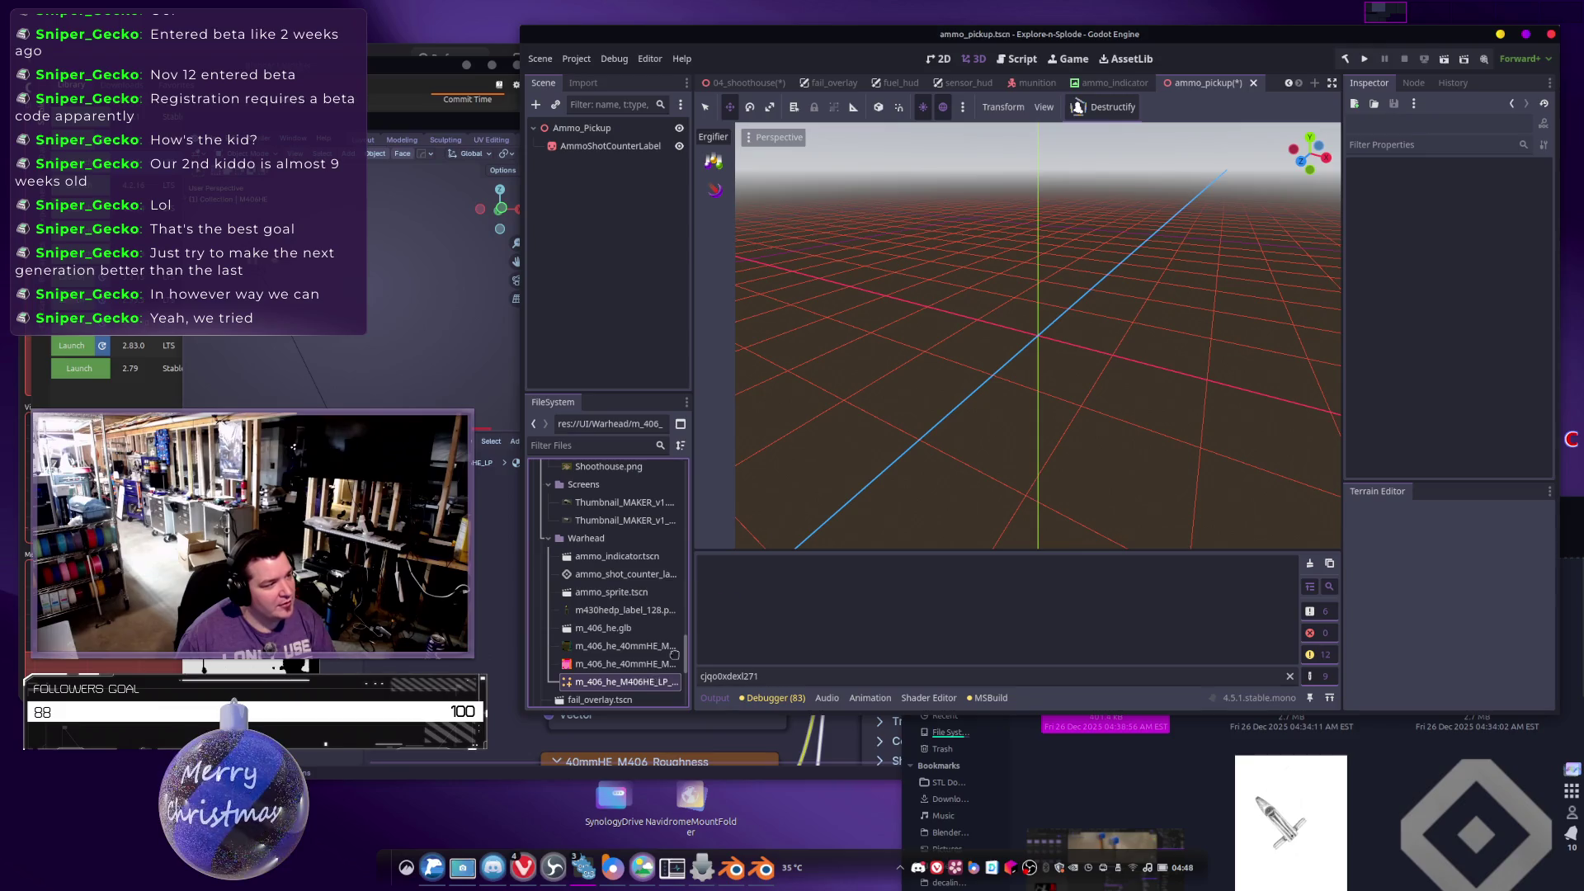
Drop the M406HE_LP mesh into the pickup scene, reset its Position to 0, 0, 0, and save.
{"action": "left_click_drag", "start_coordinate": [658, 667], "coordinate": [937, 354]}
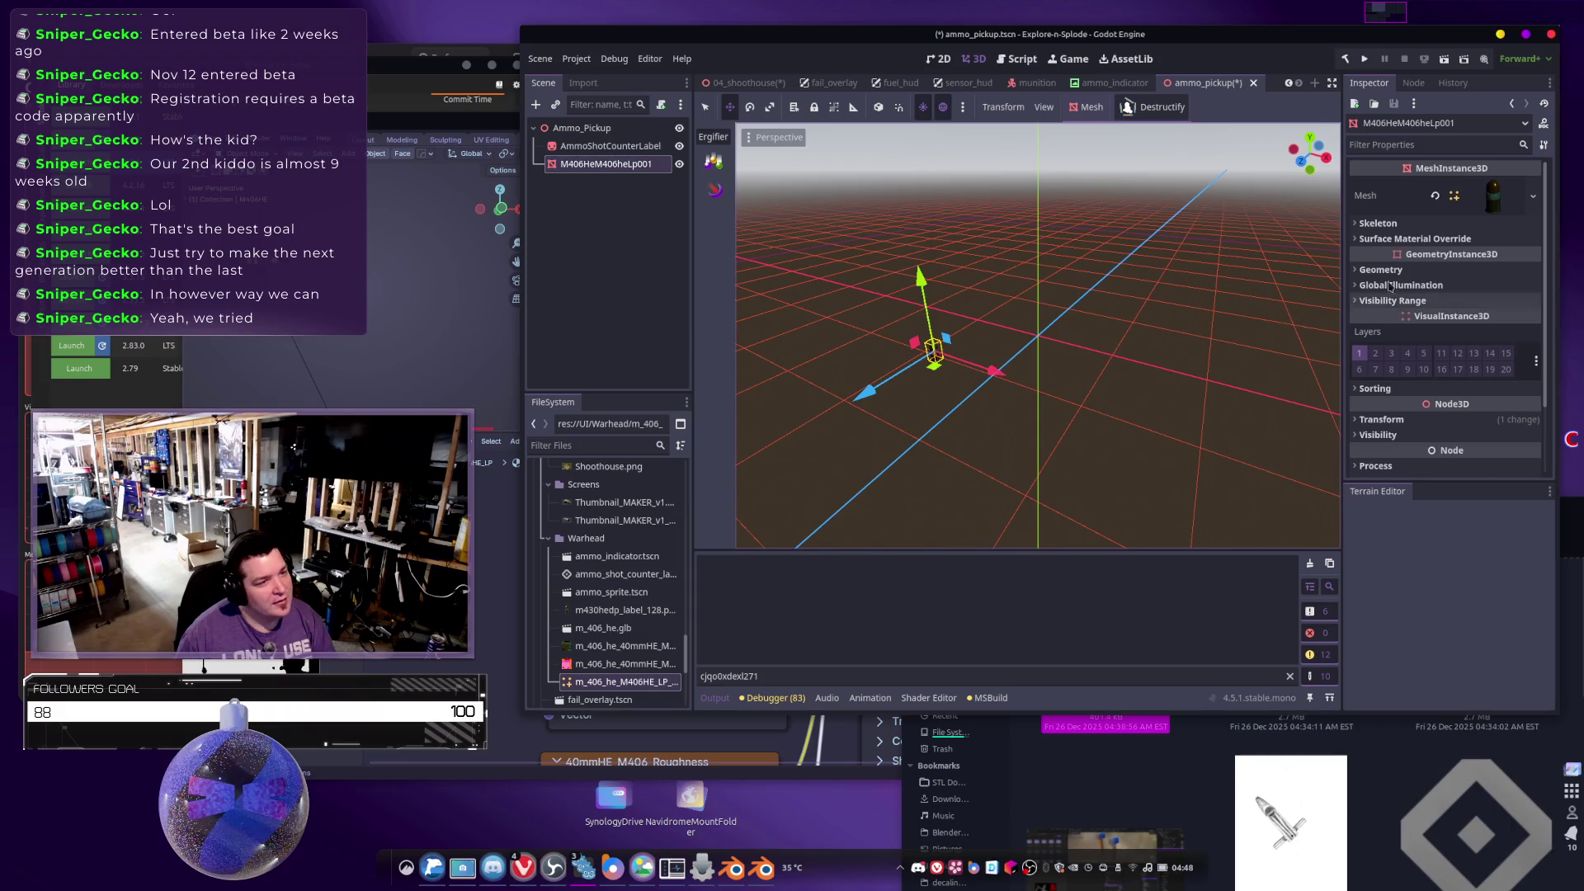
{"action": "scroll", "coordinate": [1408, 239], "scroll_direction": "down", "scroll_amount": 2}
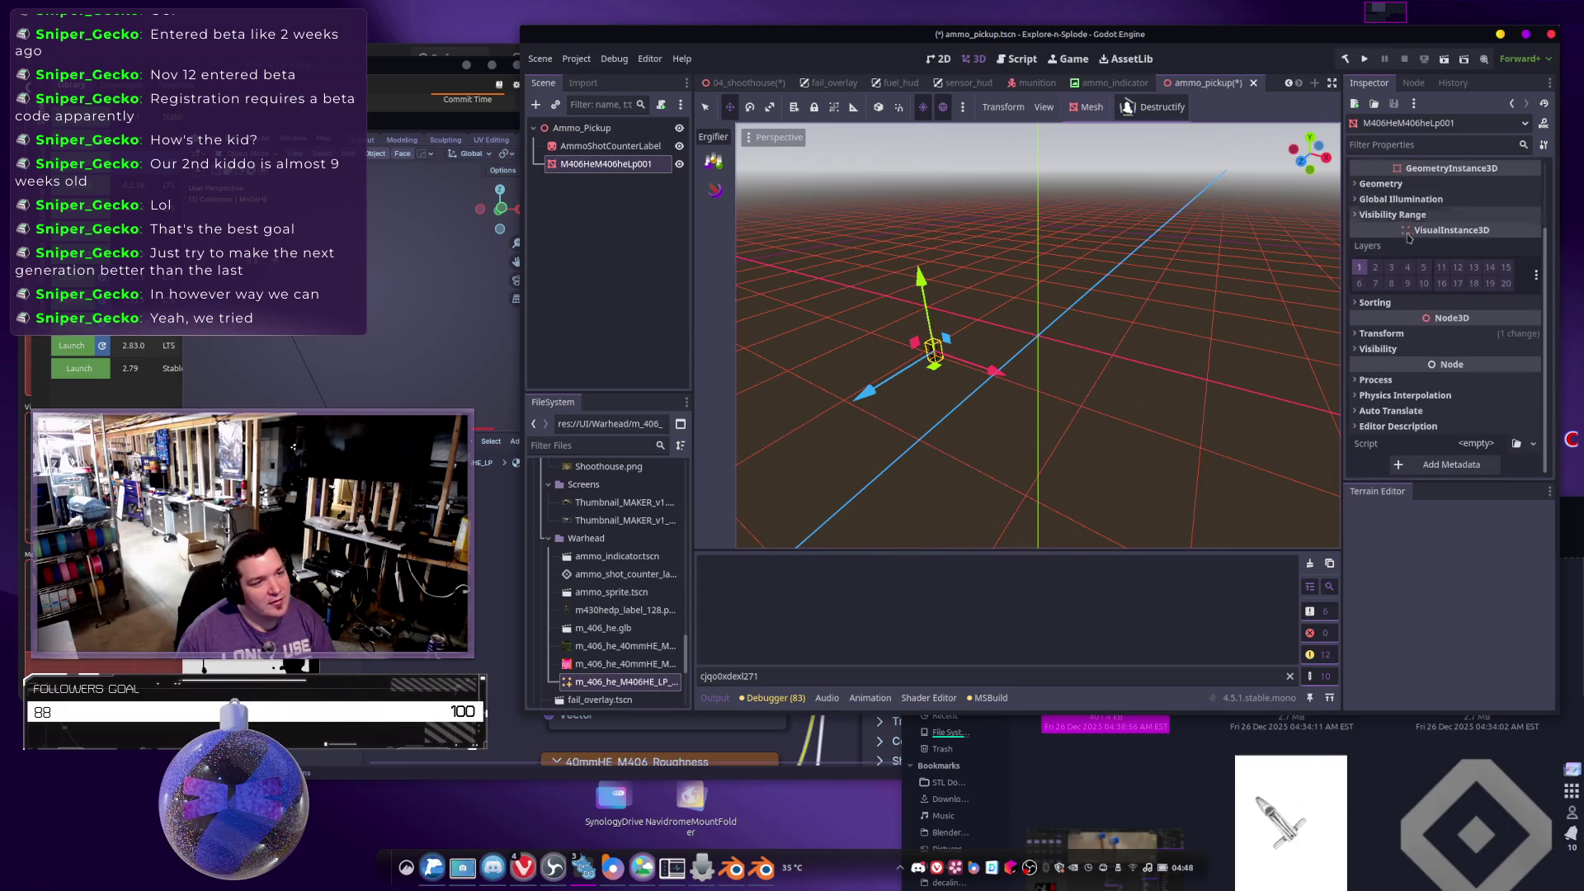
{"action": "left_click", "coordinate": [1380, 333]}
{"action": "left_click", "coordinate": [1534, 349]}
{"action": "key", "text": "f"}
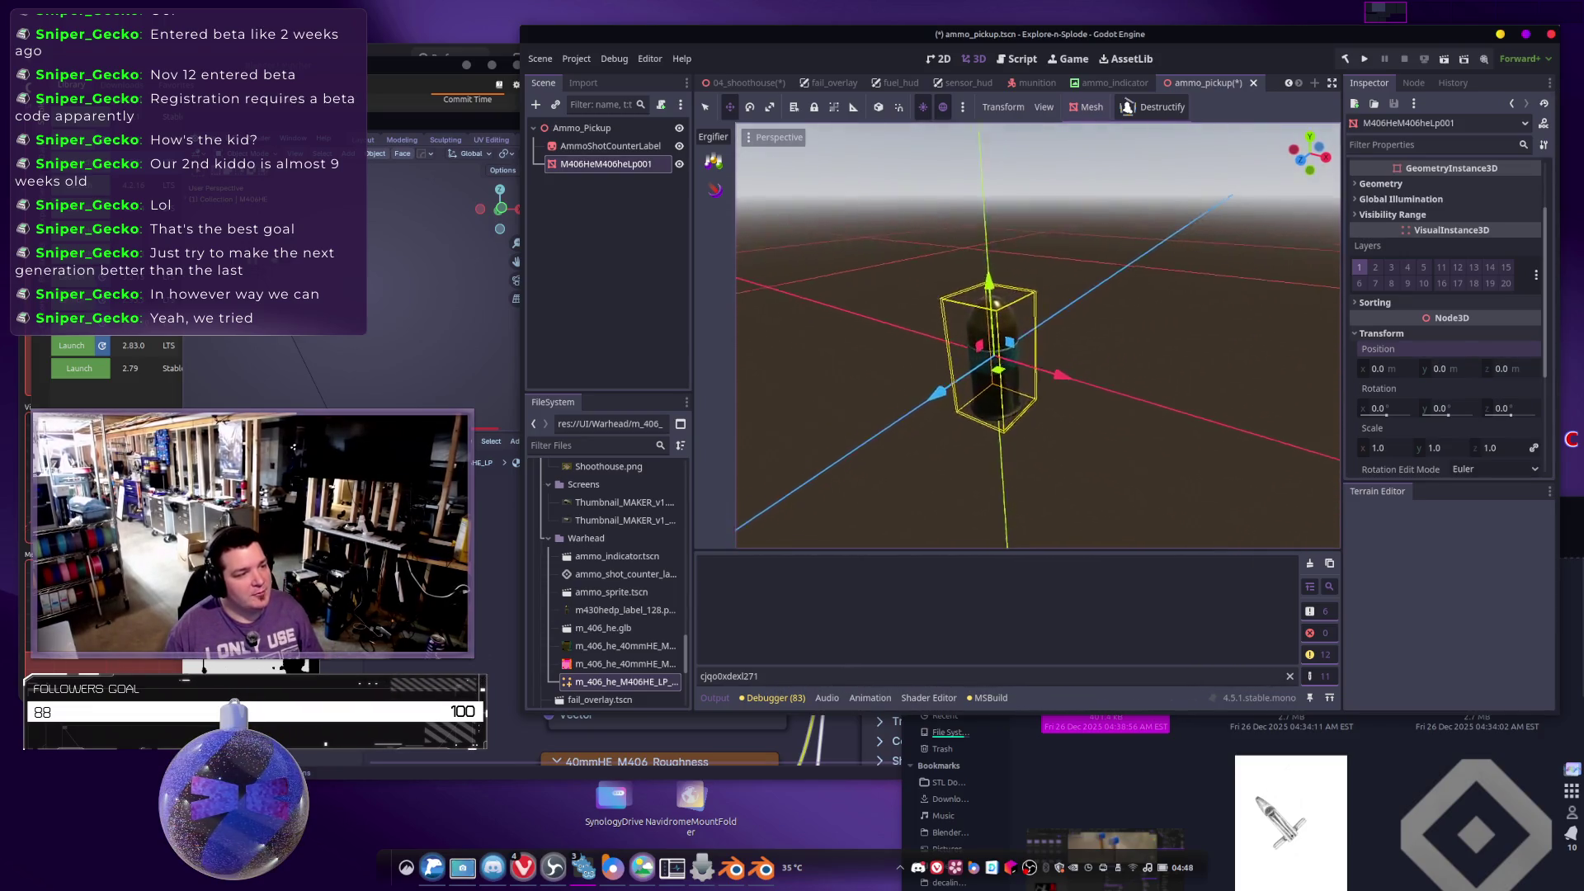
{"action": "scroll", "coordinate": [1116, 273], "scroll_direction": "down", "scroll_amount": 3}
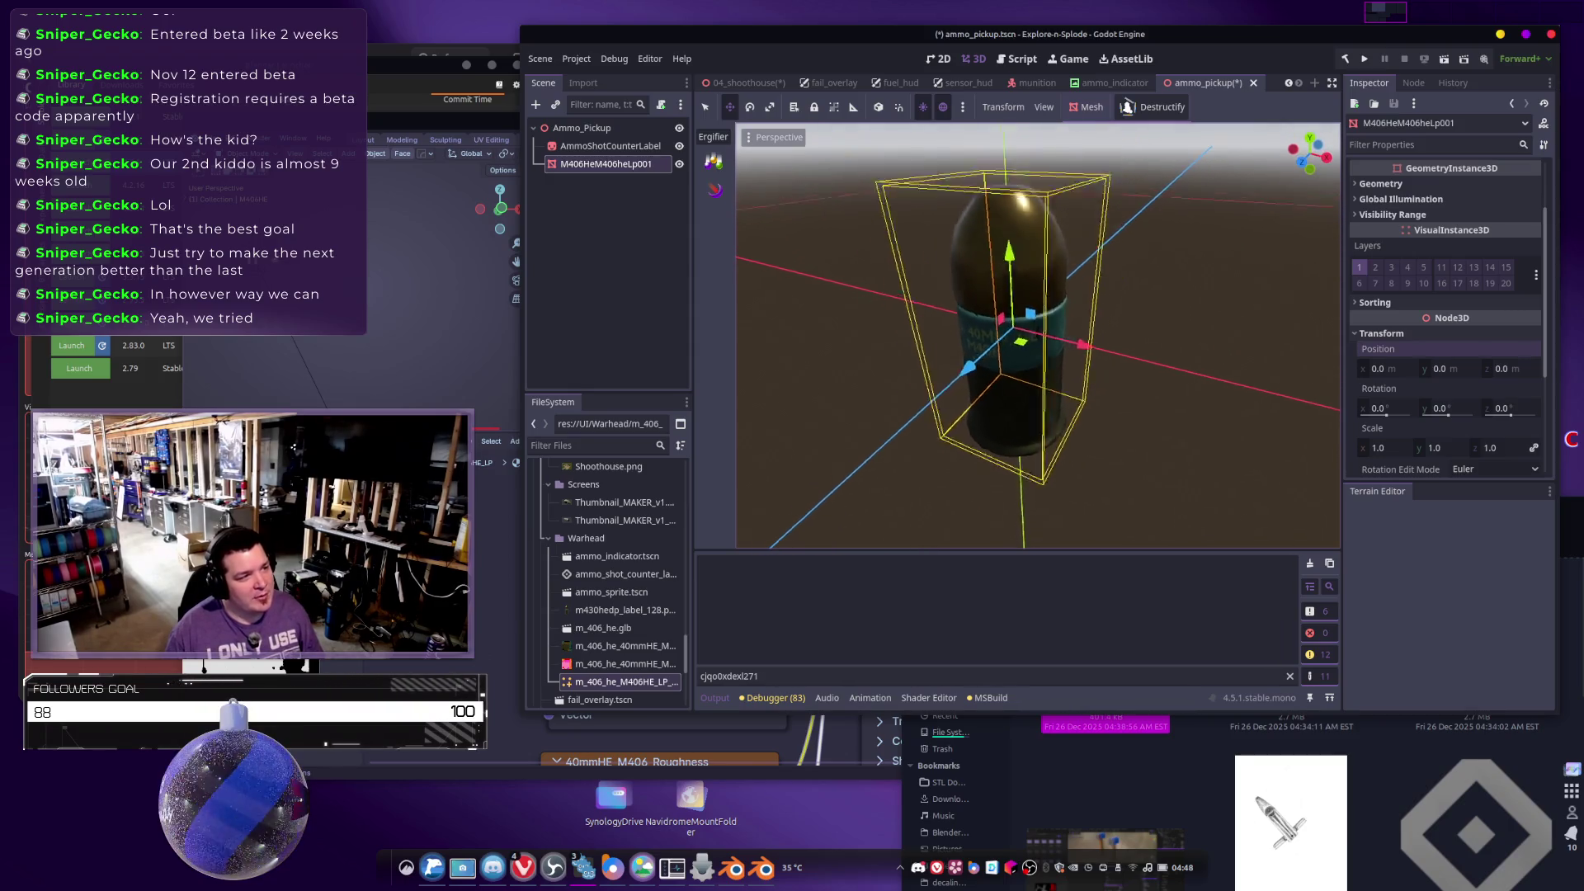
{"action": "key", "text": "ctrl+s"}
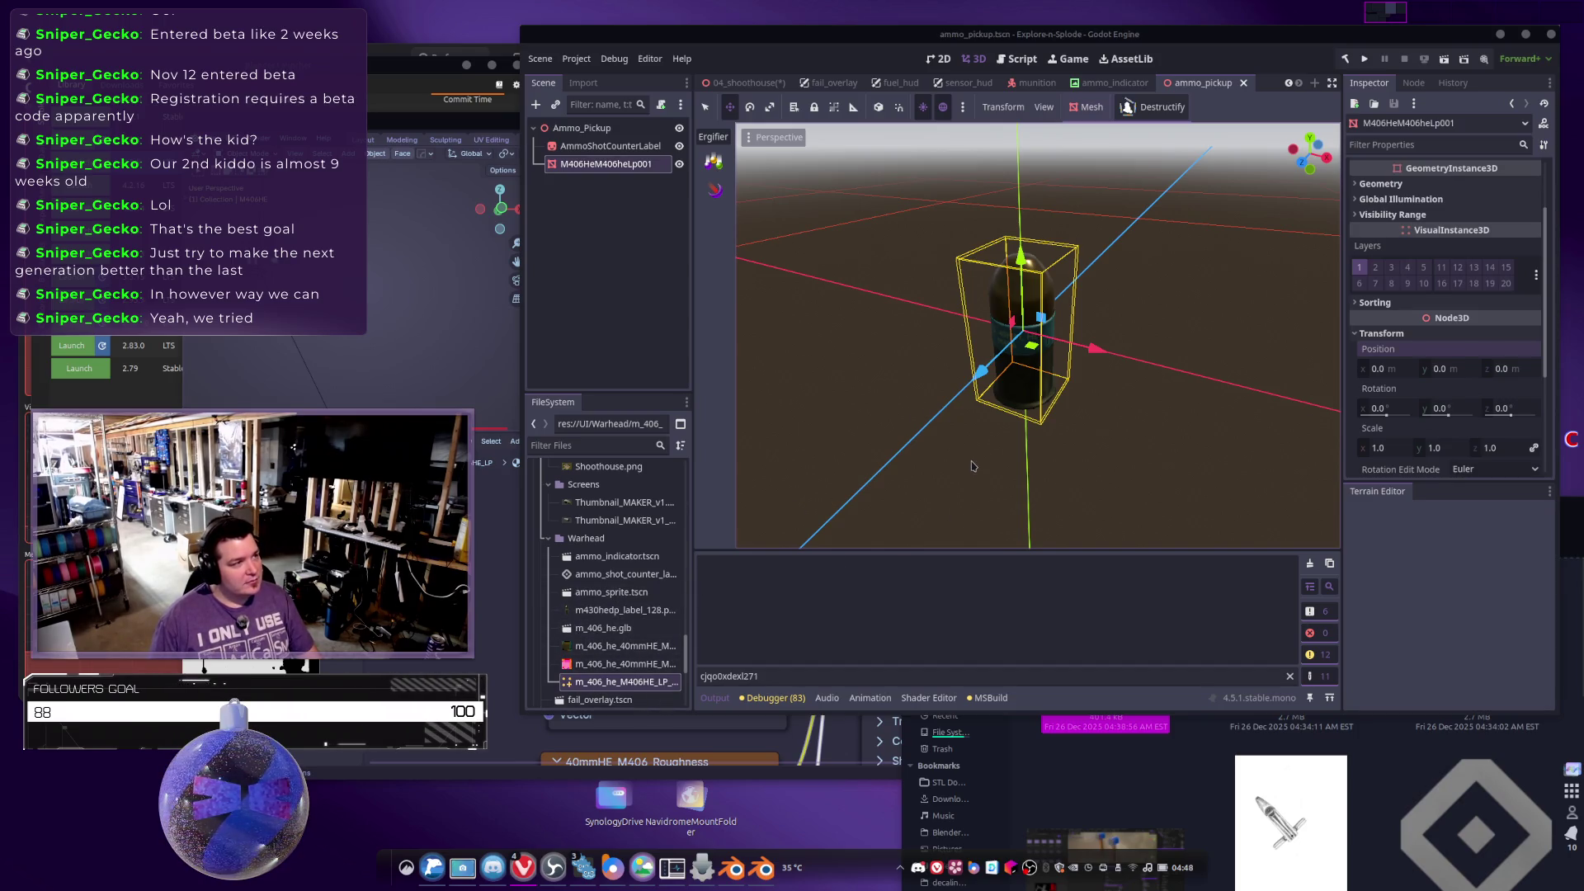
Add an Area3D child node under the Ammo_Pickup root, found by searching 'Area'.
{"action": "left_click", "coordinate": [568, 131]}
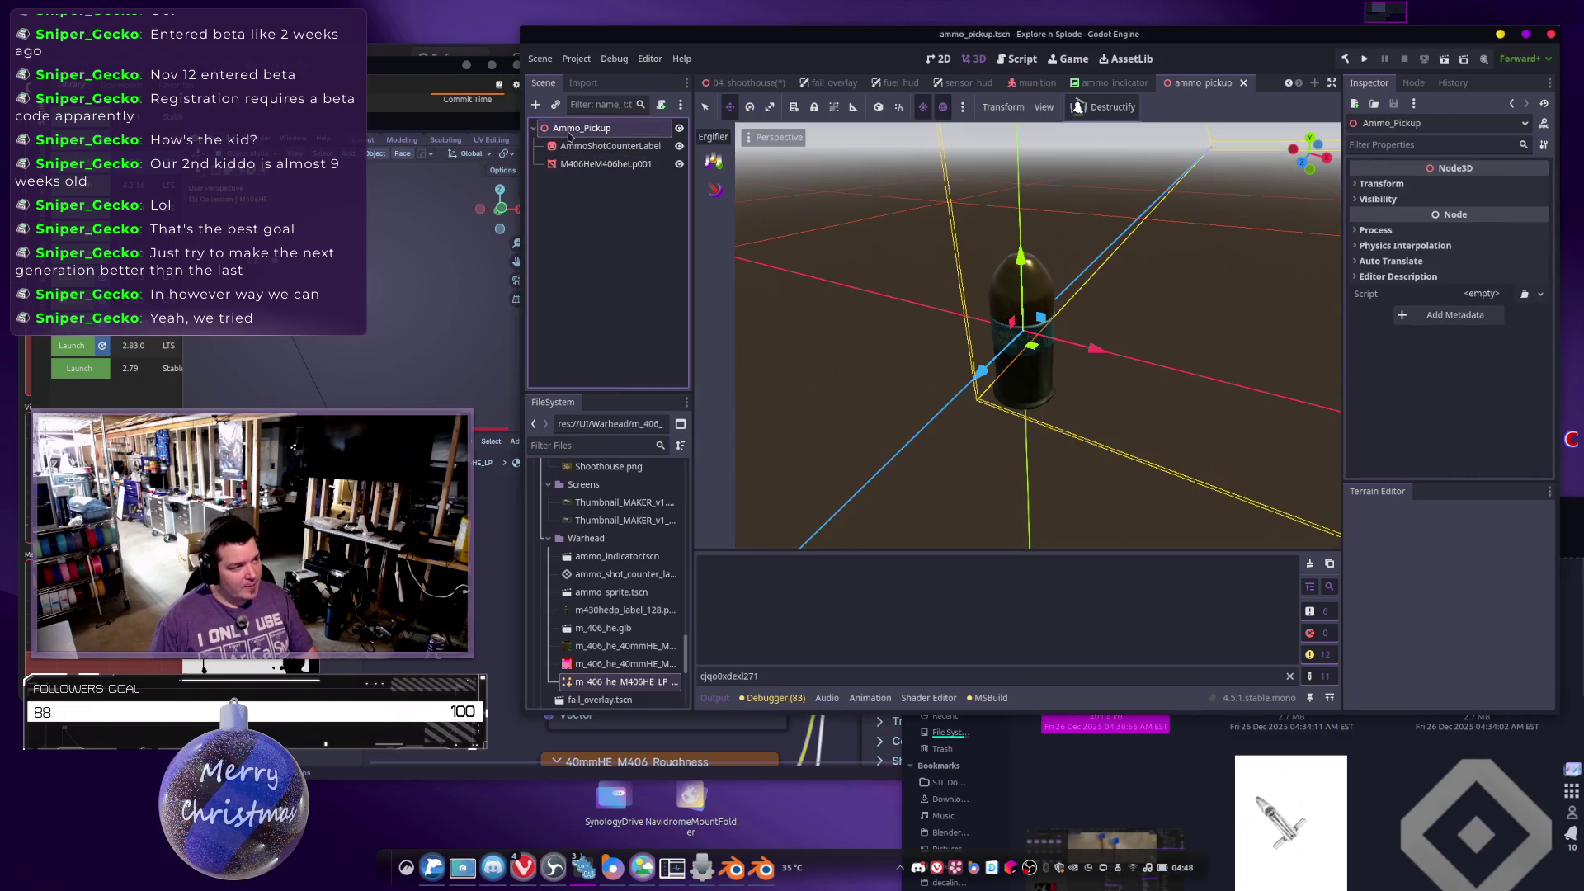
{"action": "right_click", "coordinate": [601, 125]}
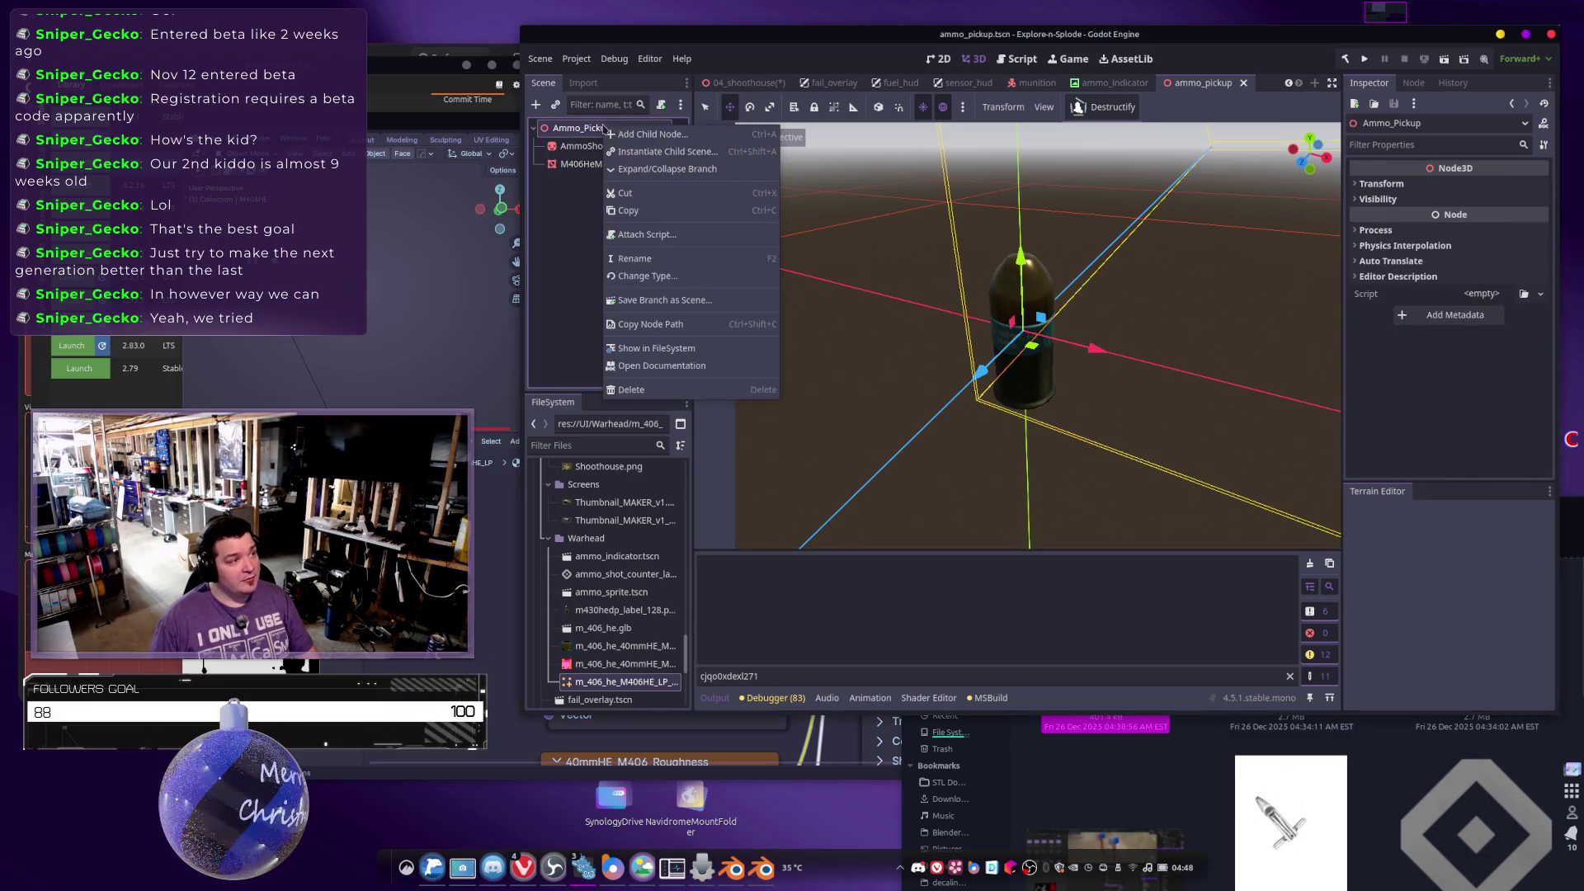
{"action": "left_click", "coordinate": [624, 139]}
{"action": "type", "text": "Area"}
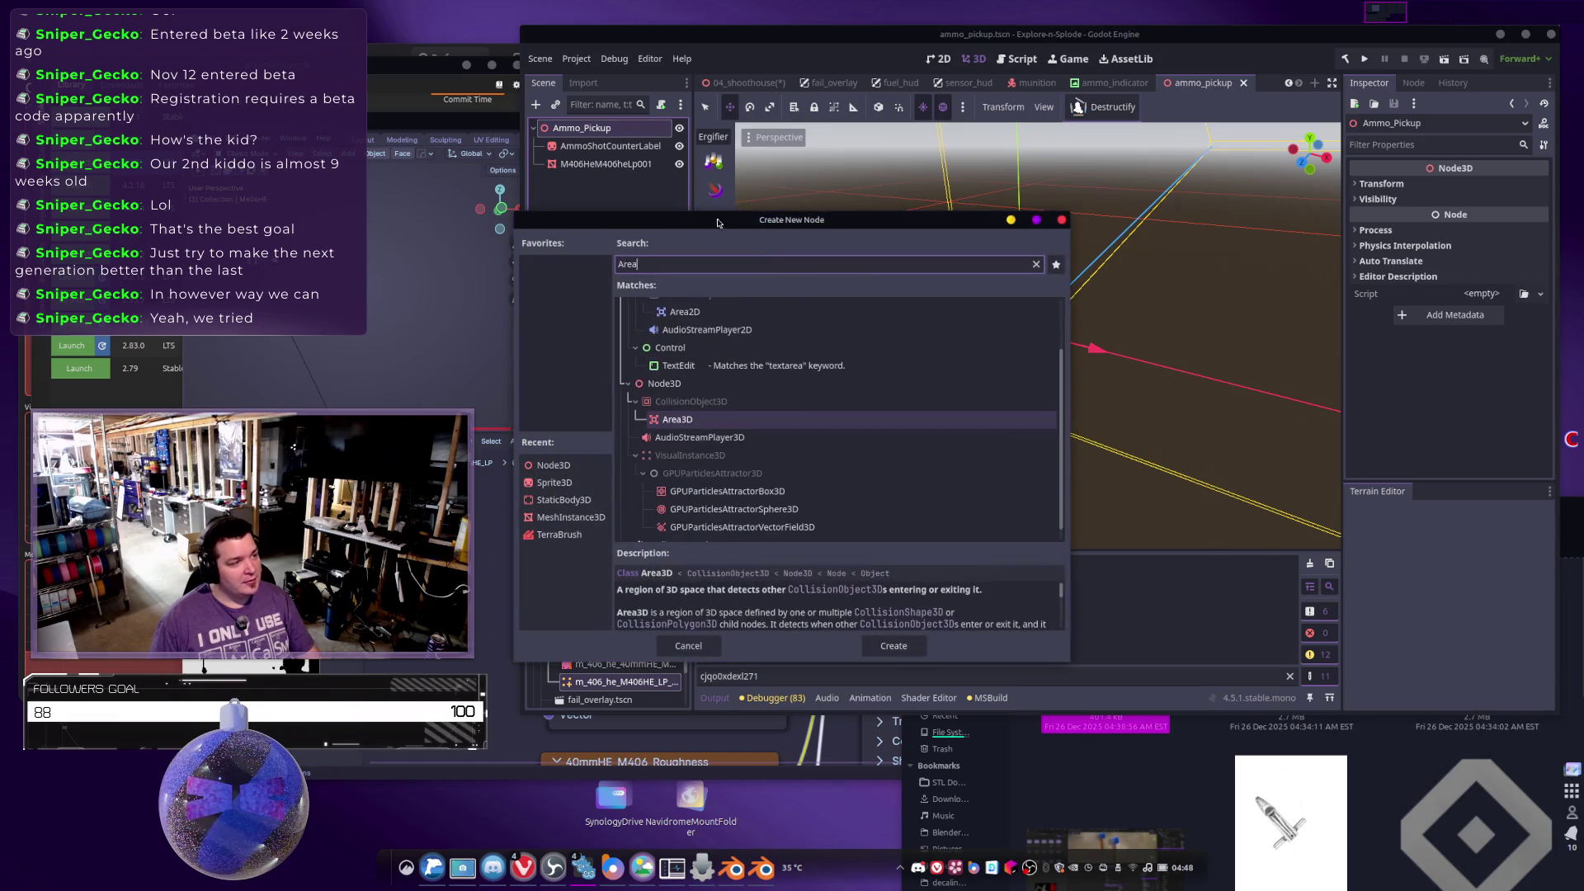
{"action": "double_click", "coordinate": [693, 419]}
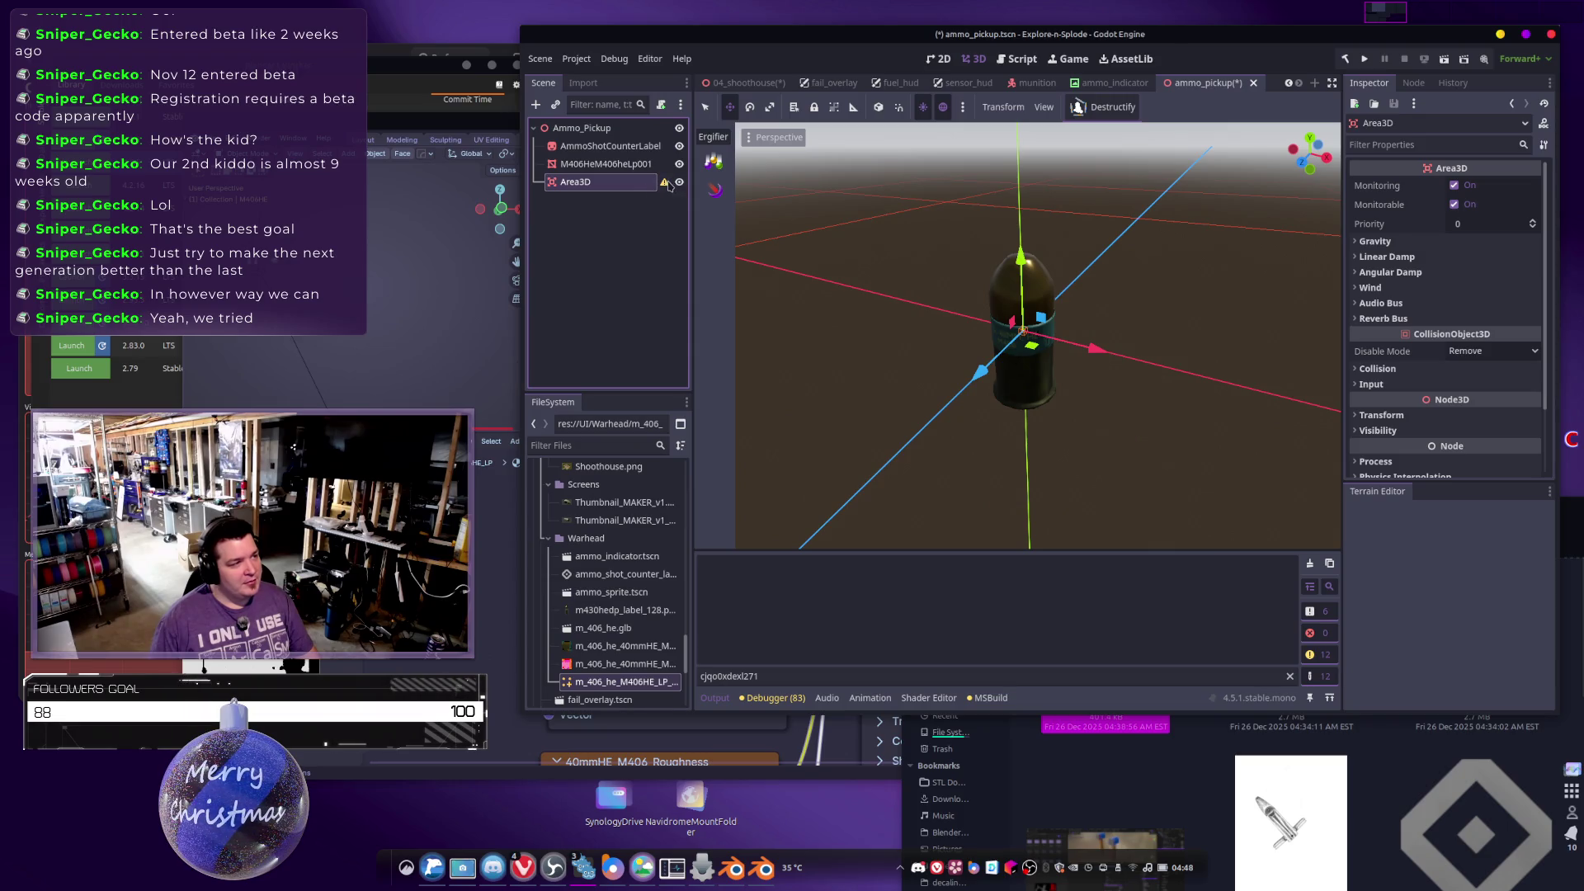
{"action": "mouse_move", "coordinate": [668, 185]}
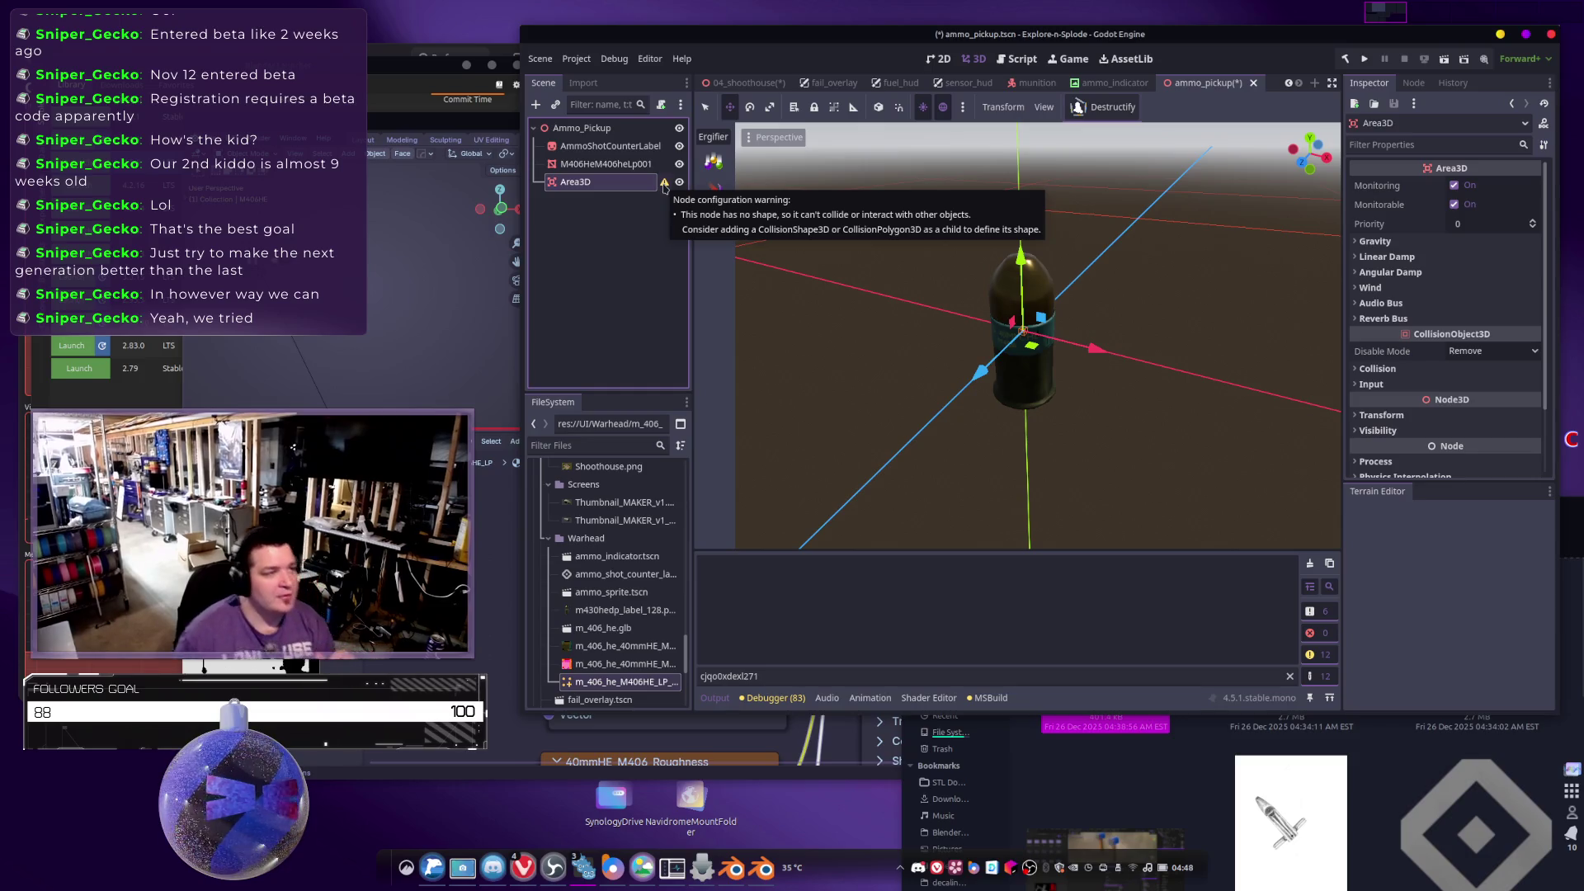
{"action": "right_click", "coordinate": [582, 127]}
Add a CollisionShape3D child node to Ammo_Pickup via a 'collision' search, leaving its shape empty.
{"action": "left_click", "coordinate": [627, 133]}
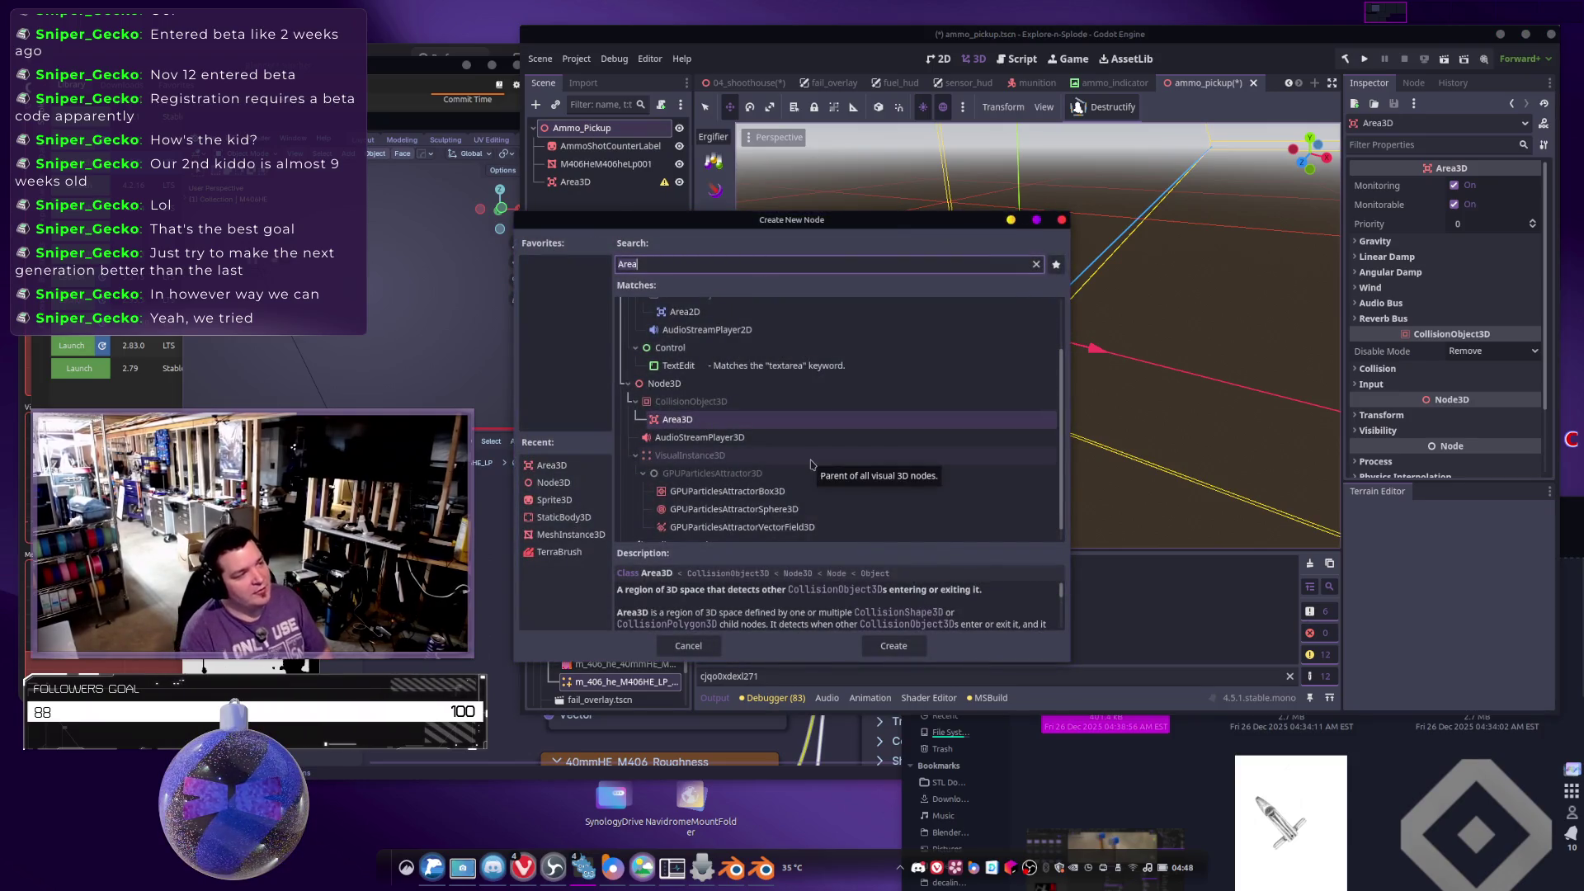
{"action": "type", "text": "collision"}
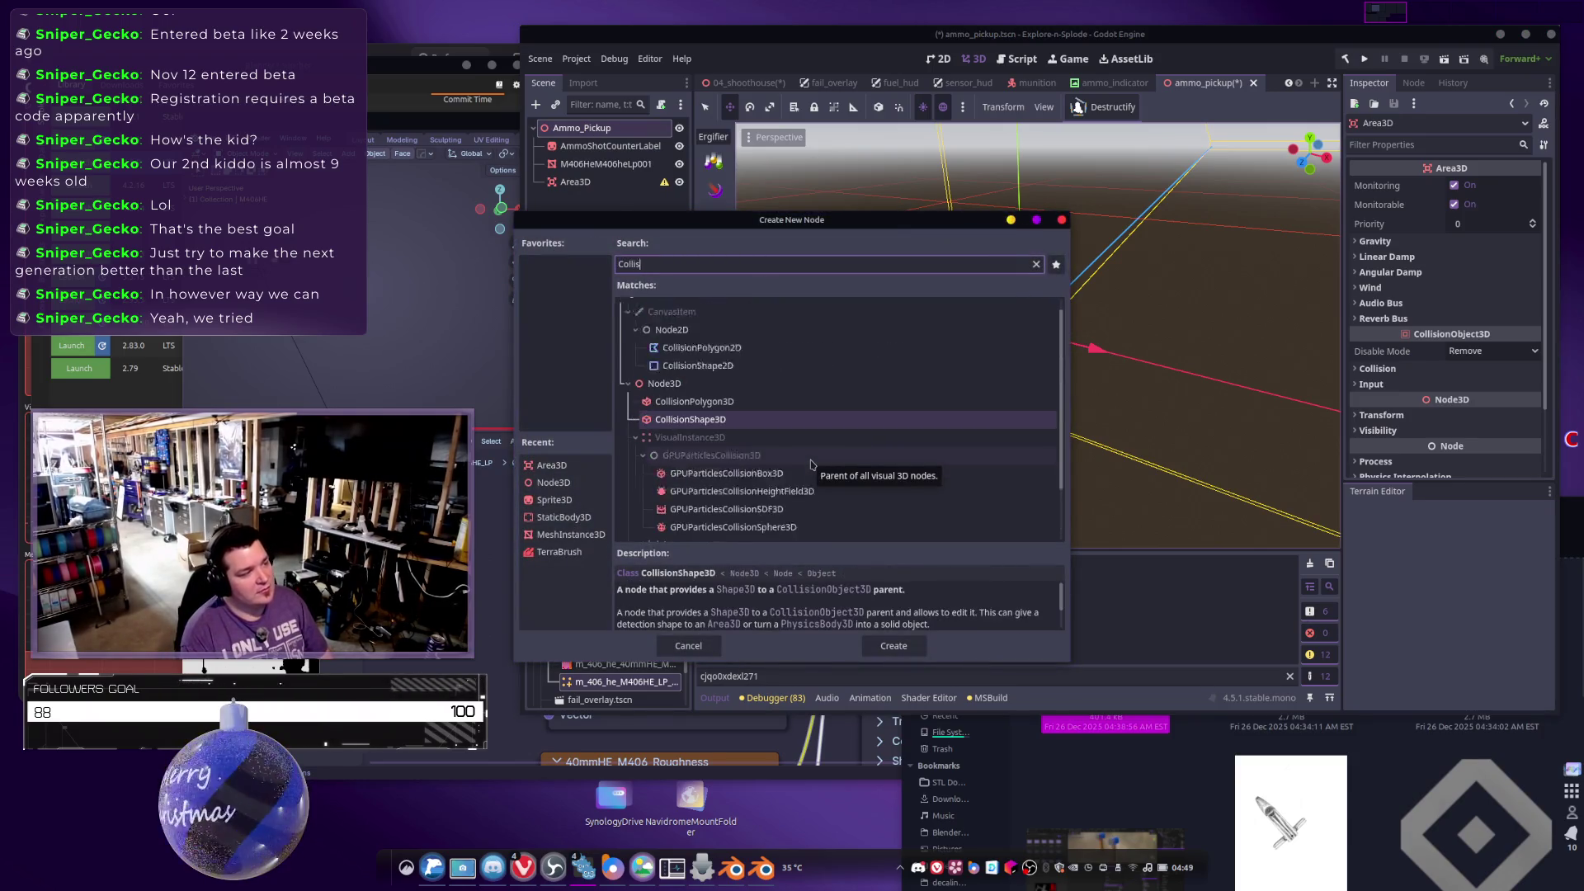
{"action": "key", "text": "Return"}
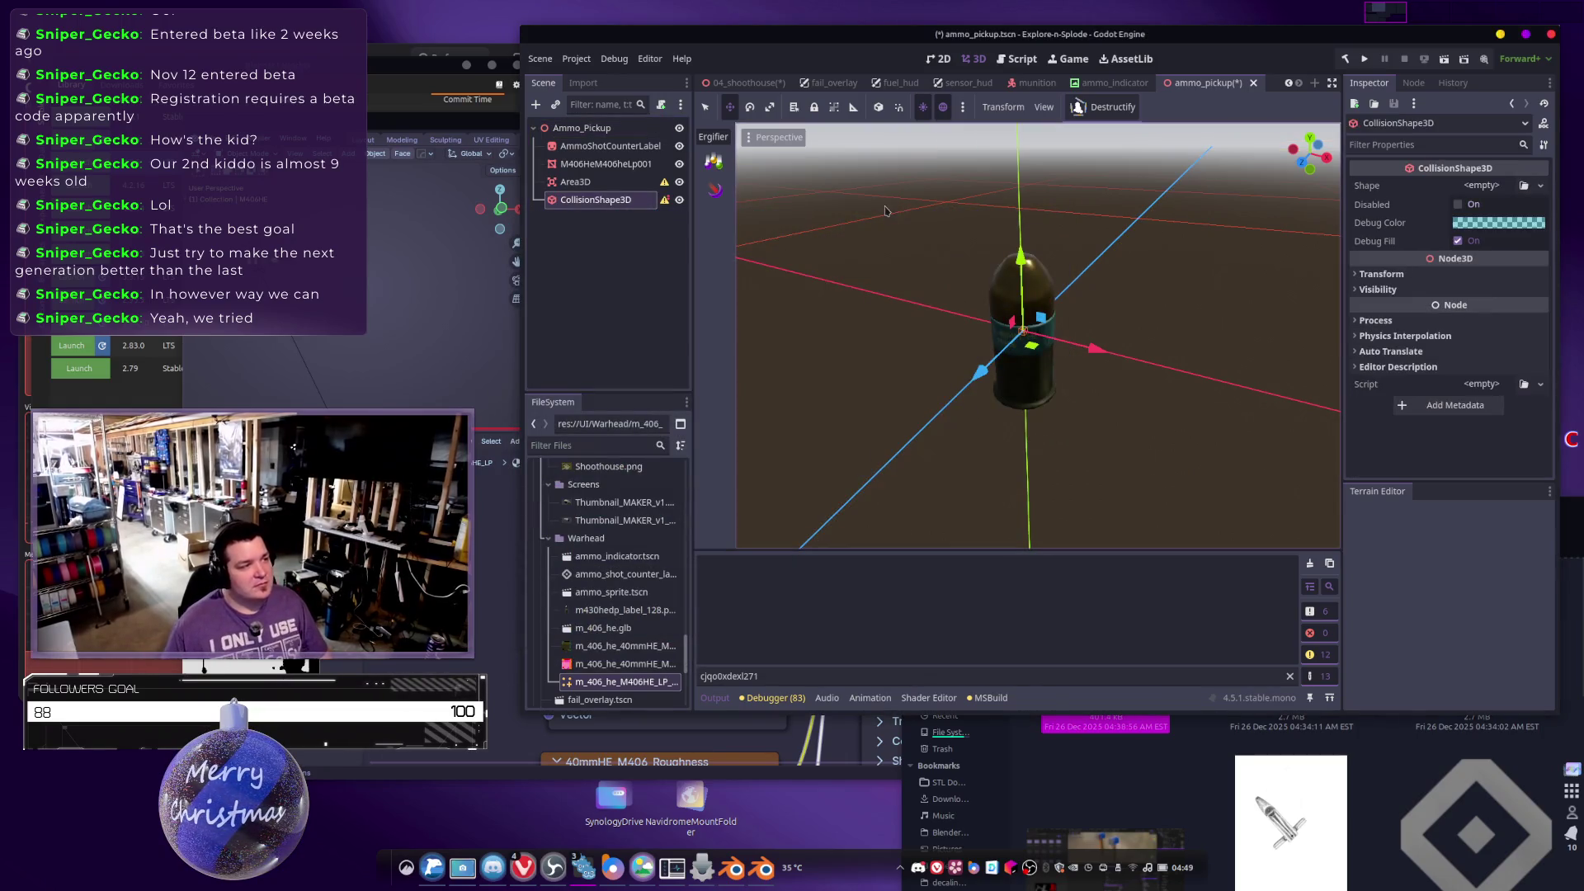
{"action": "left_click", "coordinate": [1484, 189]}
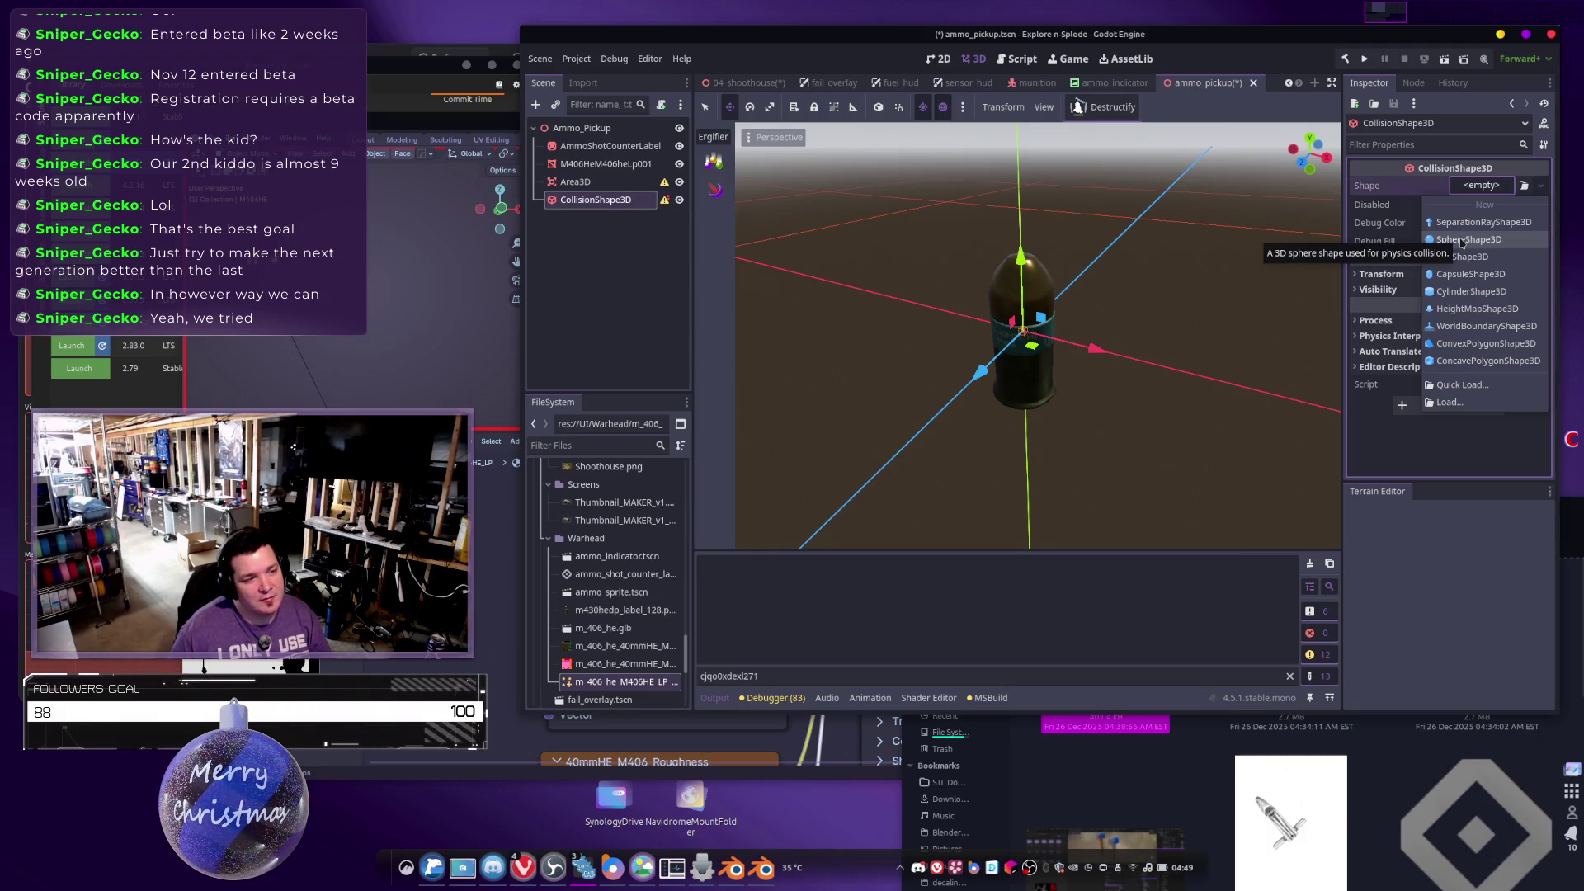
Assign a new SphereShape3D to the collision shape and drag its radius to about 0.68.
{"action": "left_click", "coordinate": [1461, 240]}
{"action": "scroll", "coordinate": [1131, 332], "scroll_direction": "down", "scroll_amount": 3}
{"action": "scroll", "coordinate": [1131, 333], "scroll_direction": "up", "scroll_amount": 3}
{"action": "scroll", "coordinate": [1132, 333], "scroll_direction": "down", "scroll_amount": 3}
{"action": "left_click_drag", "start_coordinate": [1111, 355], "coordinate": [1143, 369]}
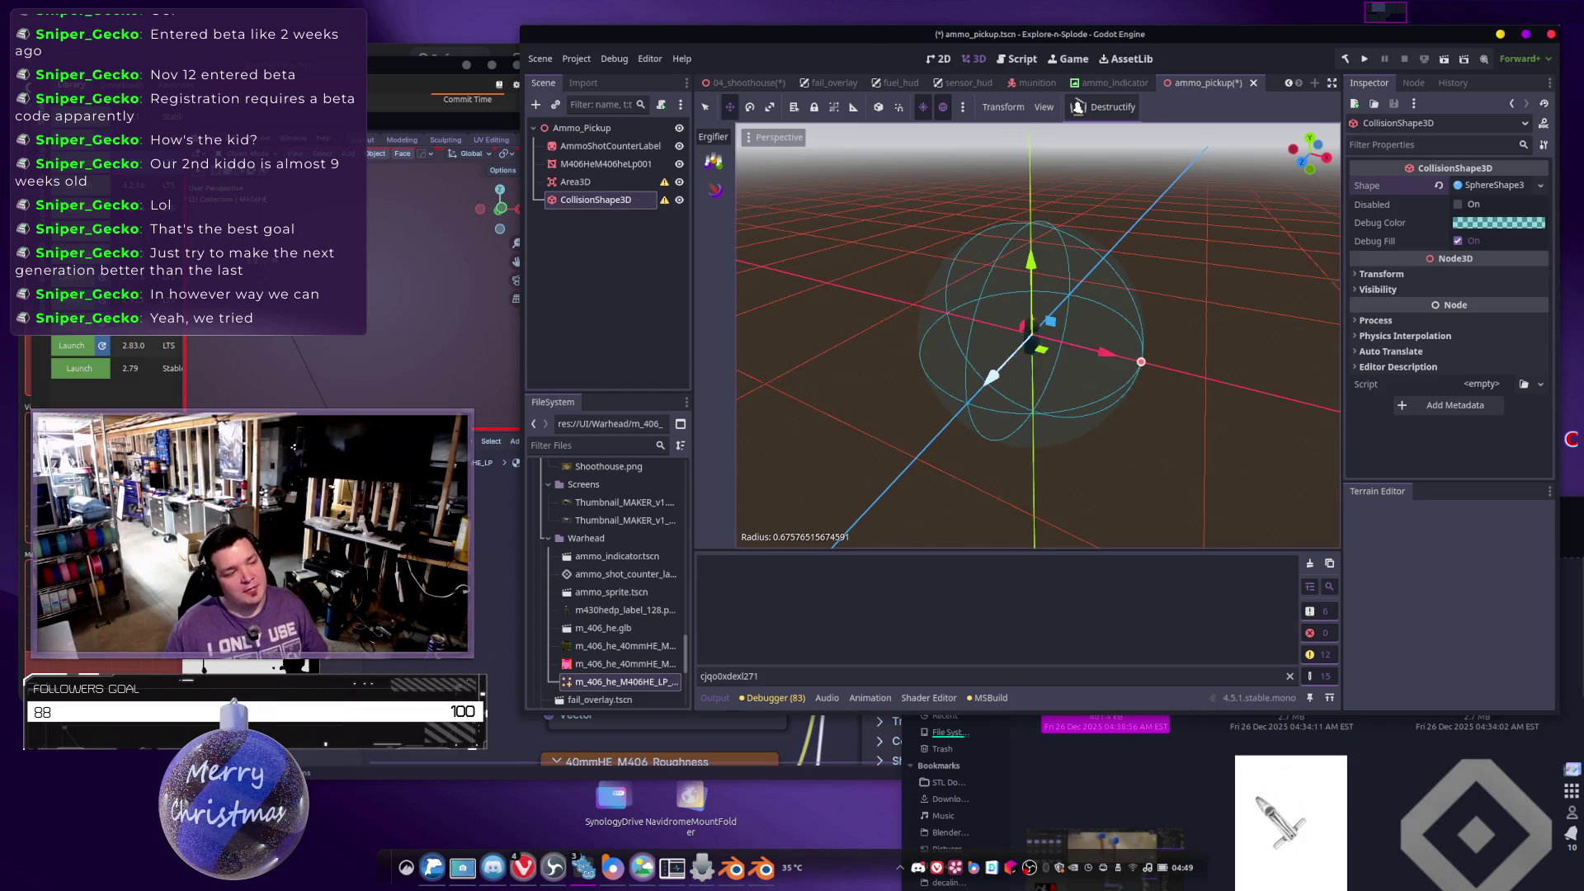
{"action": "mouse_move", "coordinate": [994, 375]}
{"action": "left_mouse_down"}
{"action": "mouse_move", "coordinate": [1096, 353]}
{"action": "mouse_move", "coordinate": [1048, 356]}
{"action": "mouse_move", "coordinate": [959, 312]}
{"action": "left_mouse_up"}
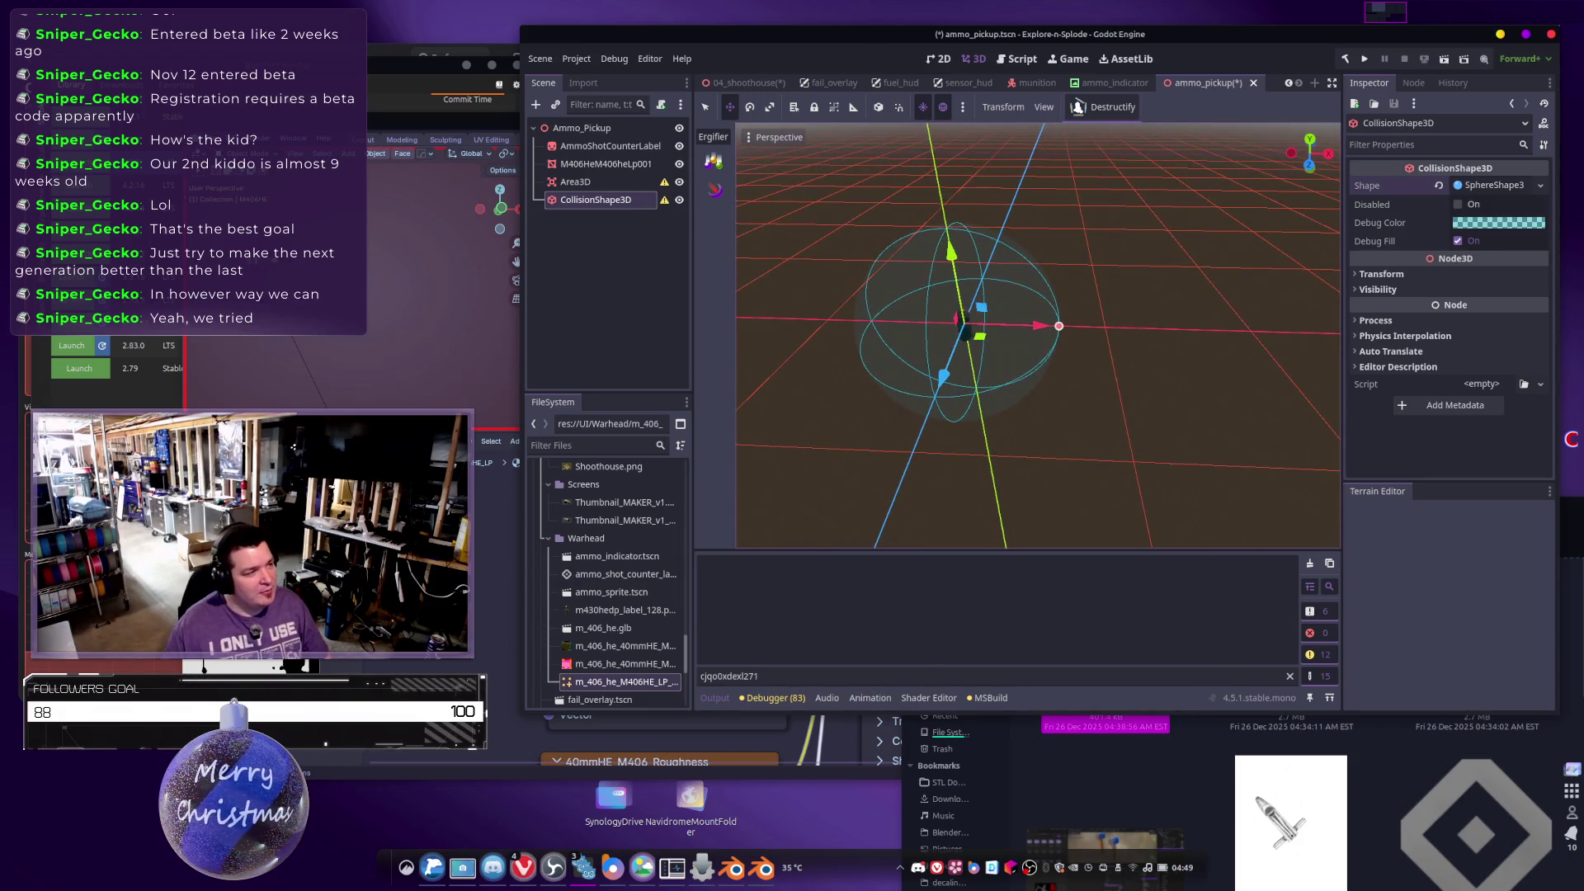
Nest CollisionShape3D under Area3D so both configuration warnings clear.
{"action": "mouse_move", "coordinate": [666, 186]}
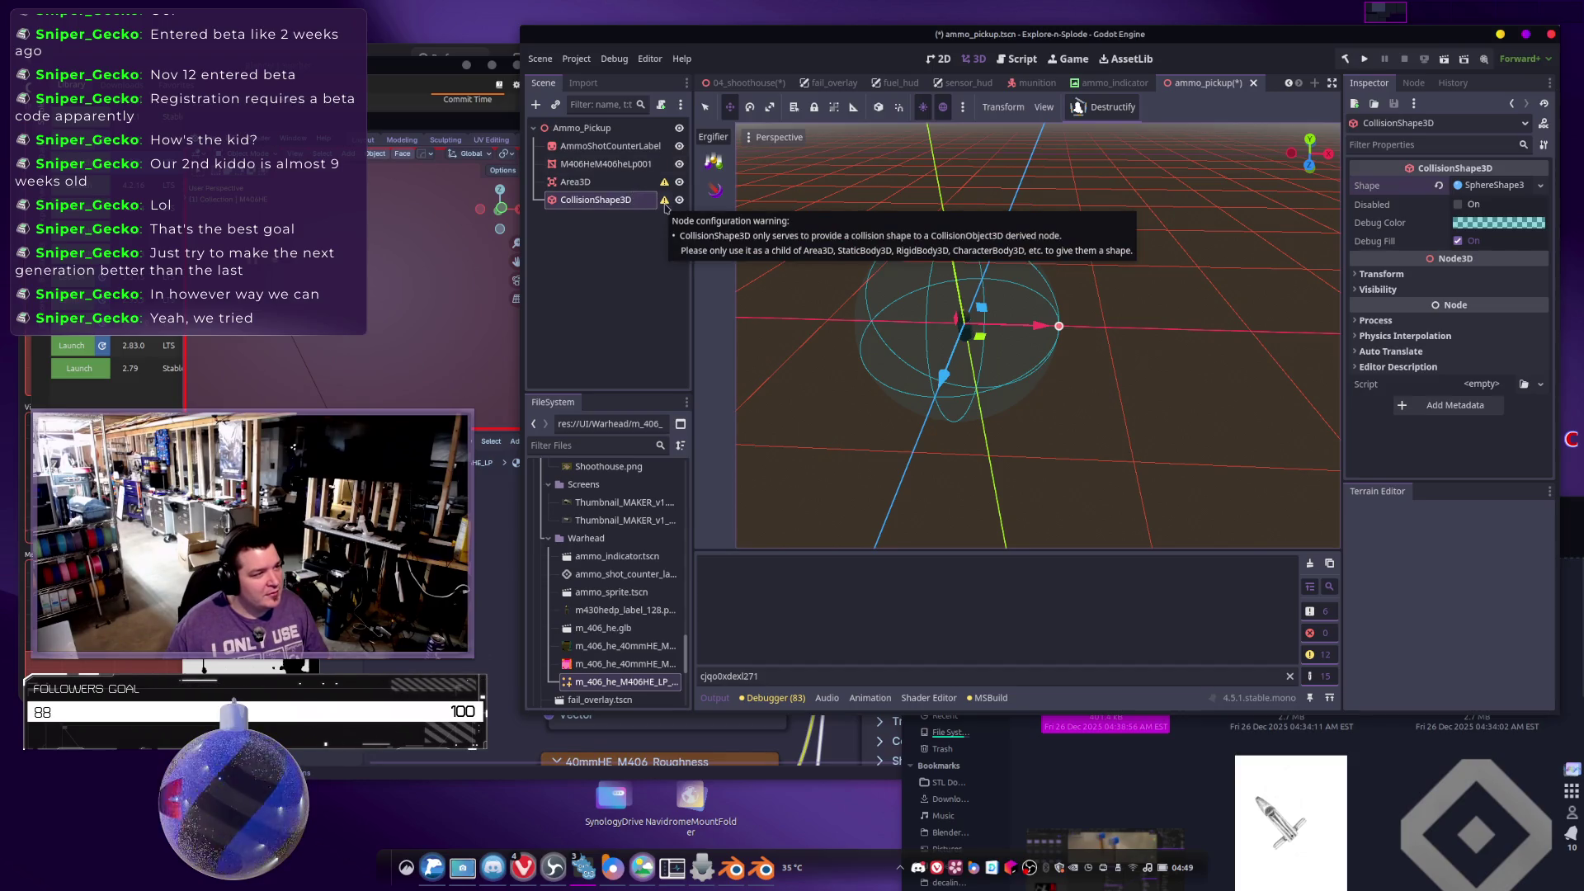
{"action": "left_click_drag", "start_coordinate": [607, 199], "coordinate": [577, 181]}
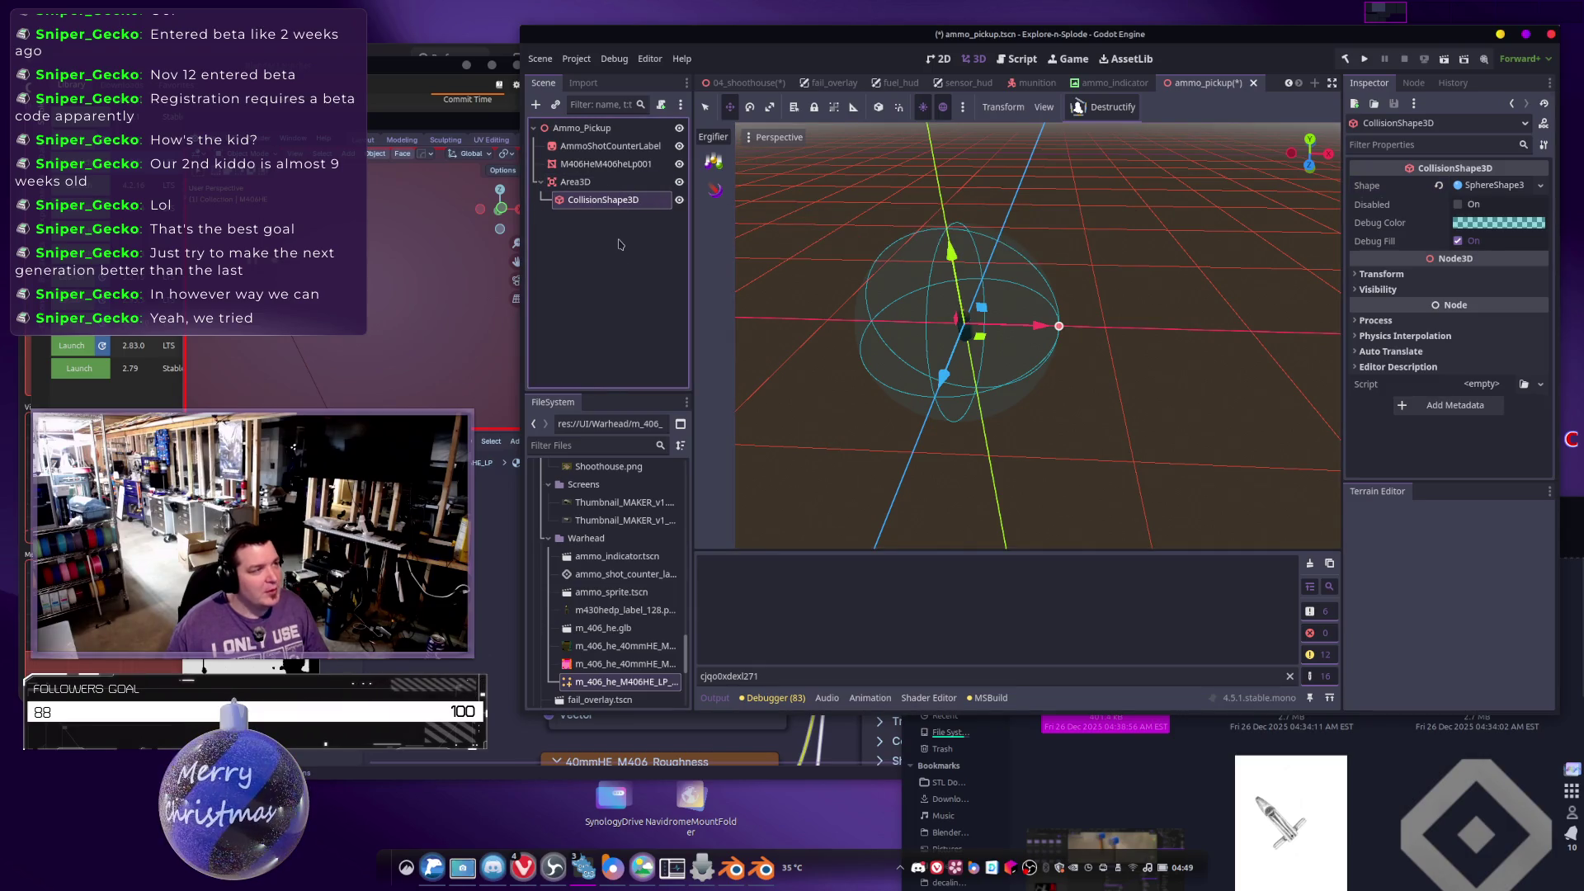
{"action": "left_click", "coordinate": [1063, 343]}
{"action": "left_click_drag", "start_coordinate": [1063, 344], "coordinate": [702, 297]}
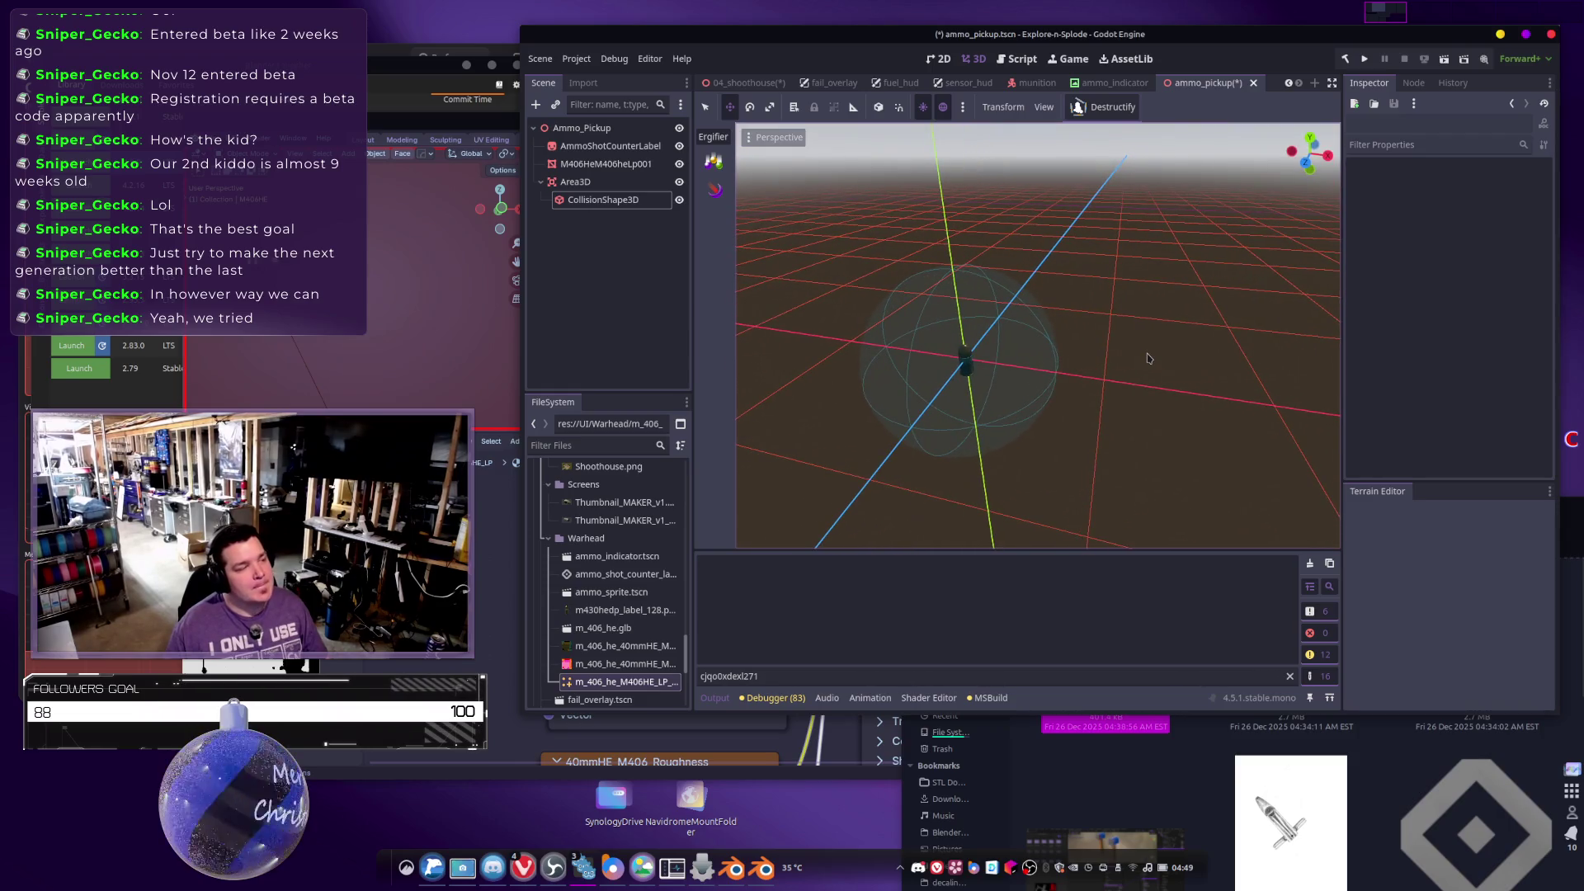
{"action": "left_click", "coordinate": [598, 200]}
{"action": "left_click", "coordinate": [577, 183]}
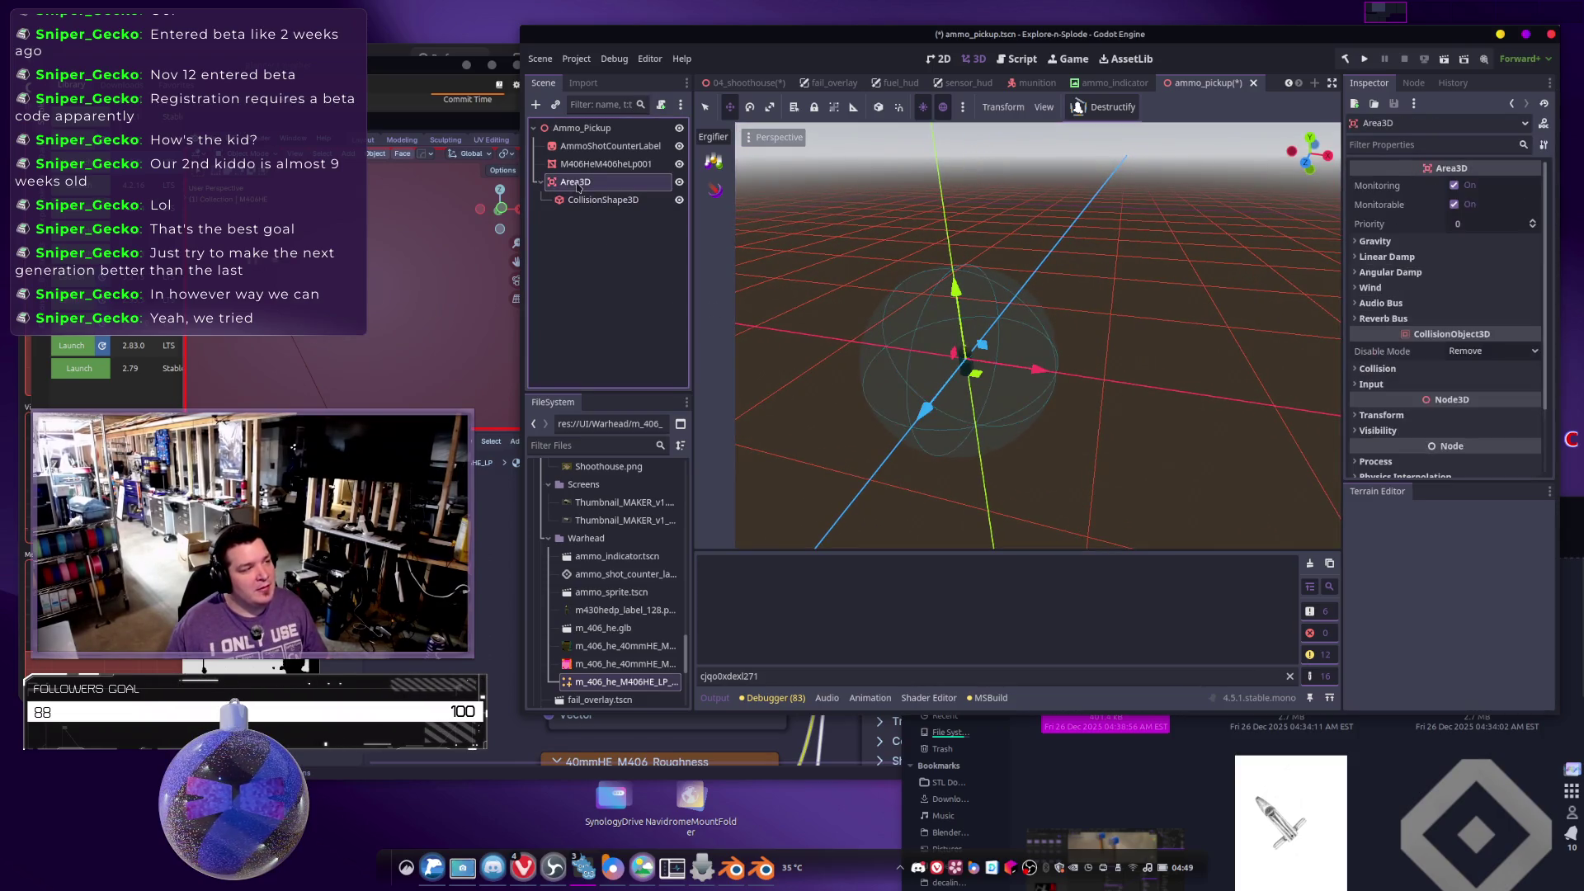
{"action": "left_click", "coordinate": [600, 225]}
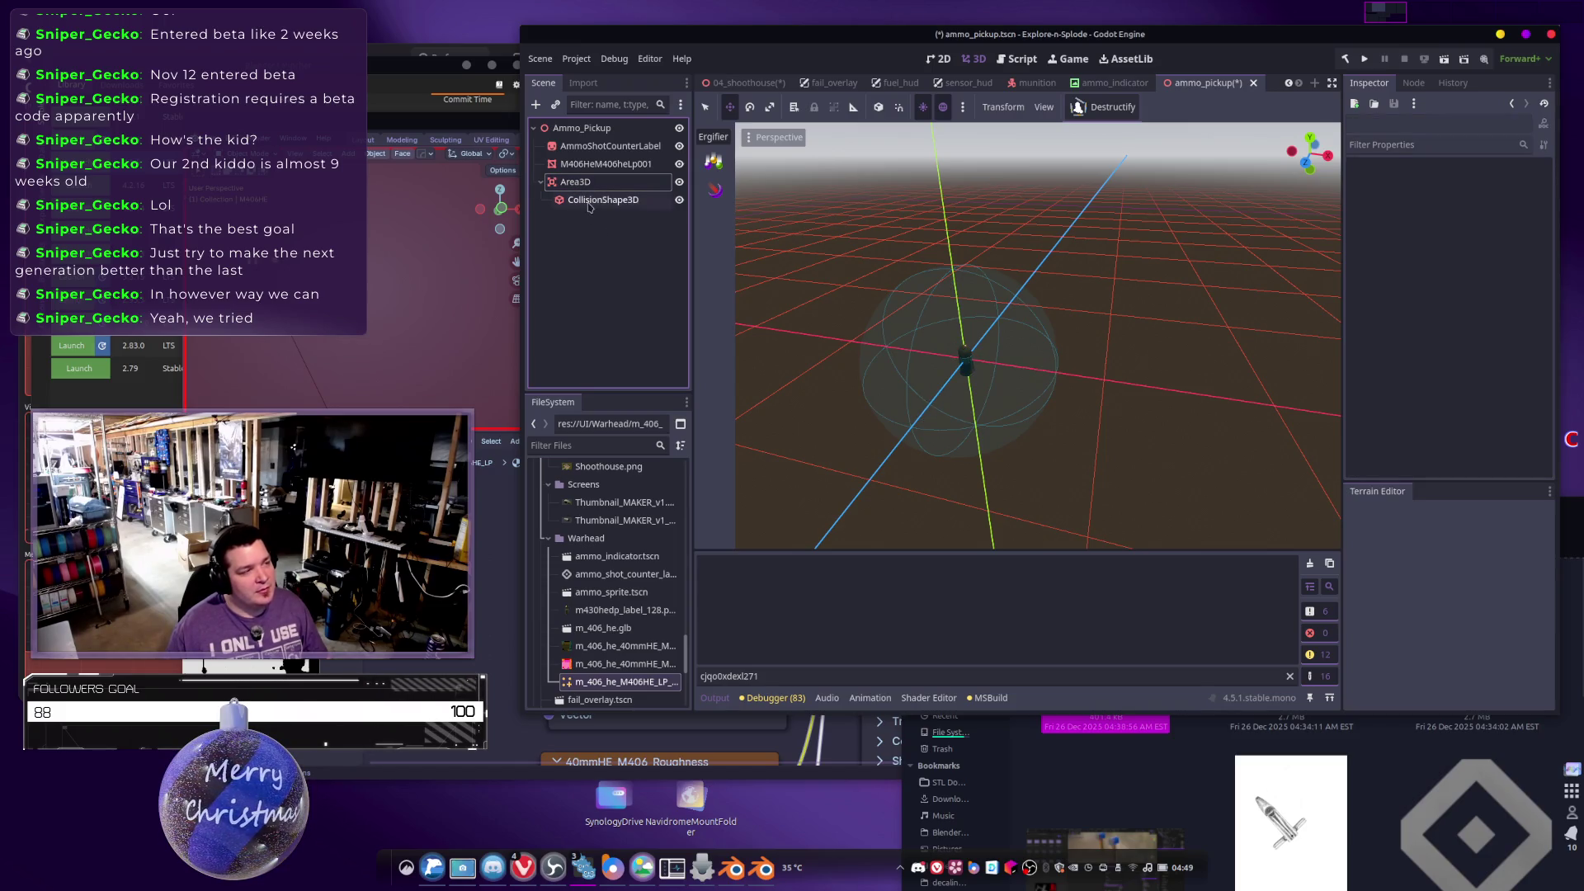
{"action": "left_click", "coordinate": [581, 128]}
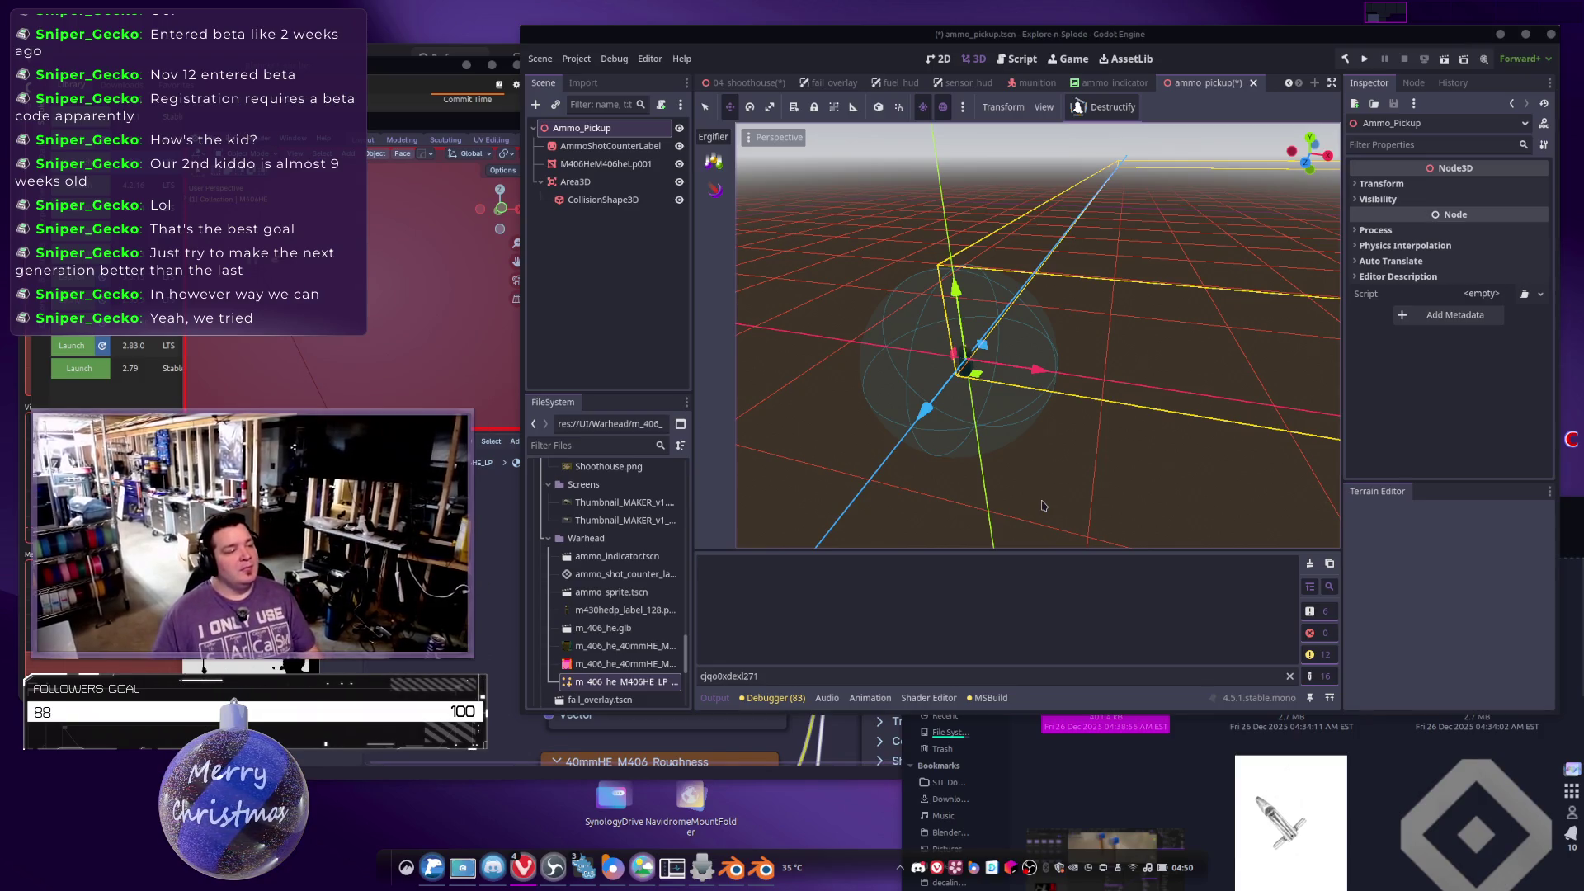
{"action": "scroll", "coordinate": [1027, 487], "scroll_direction": "up", "scroll_amount": 2}
{"action": "mouse_move", "coordinate": [1026, 487]}
{"action": "left_mouse_down"}
{"action": "mouse_move", "coordinate": [990, 474]}
{"action": "mouse_move", "coordinate": [1026, 465]}
{"action": "left_mouse_up"}
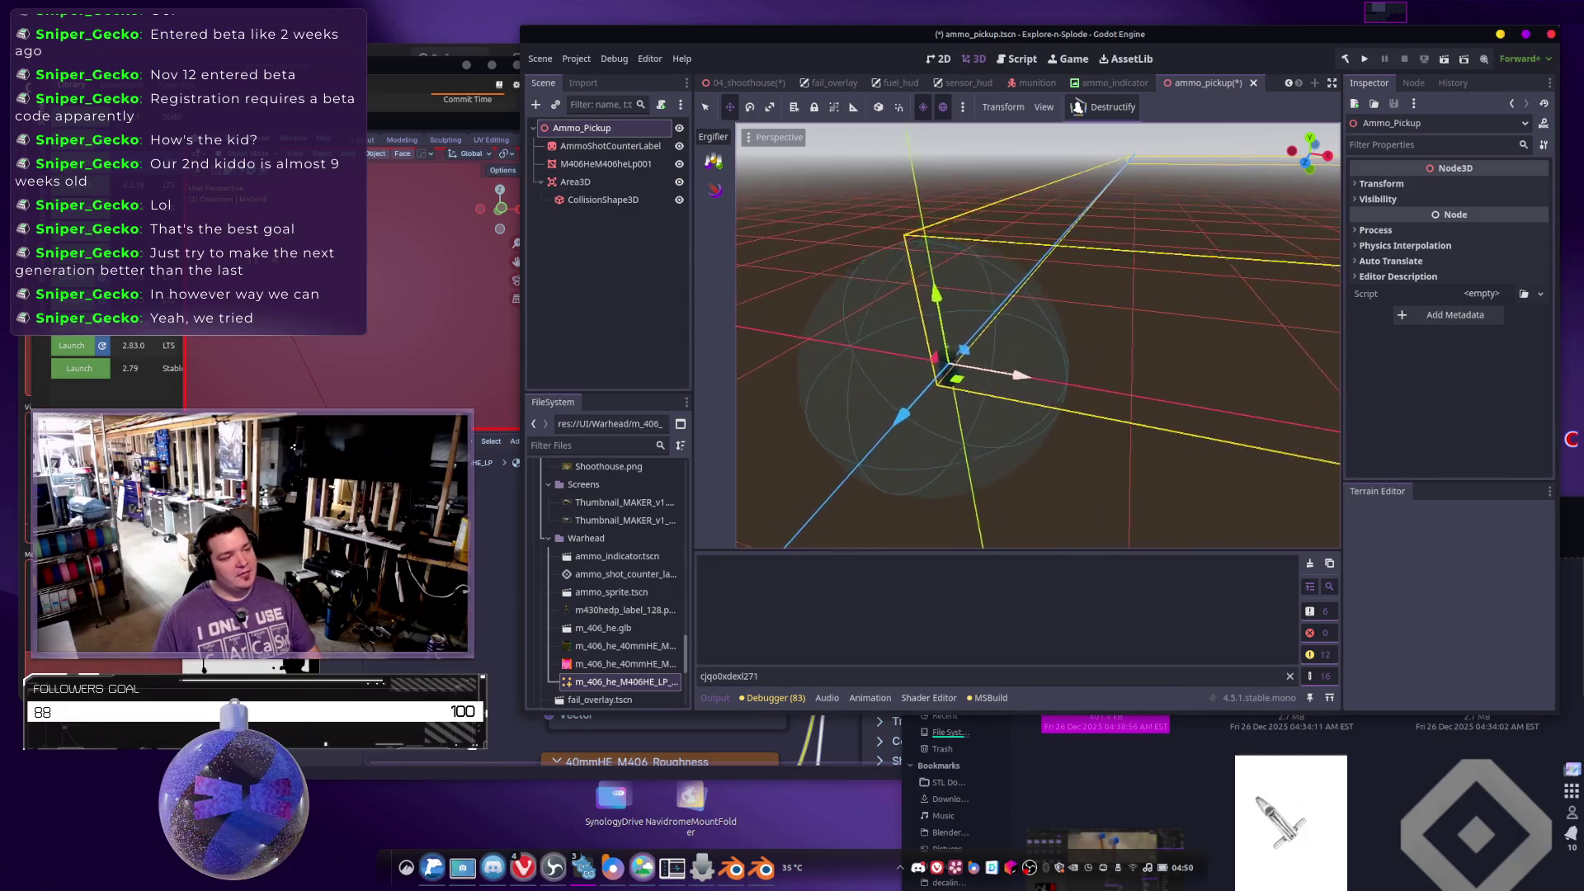
Select AmmoShotCounterLabel and frame the viewport on it.
{"action": "left_click", "coordinate": [1108, 361]}
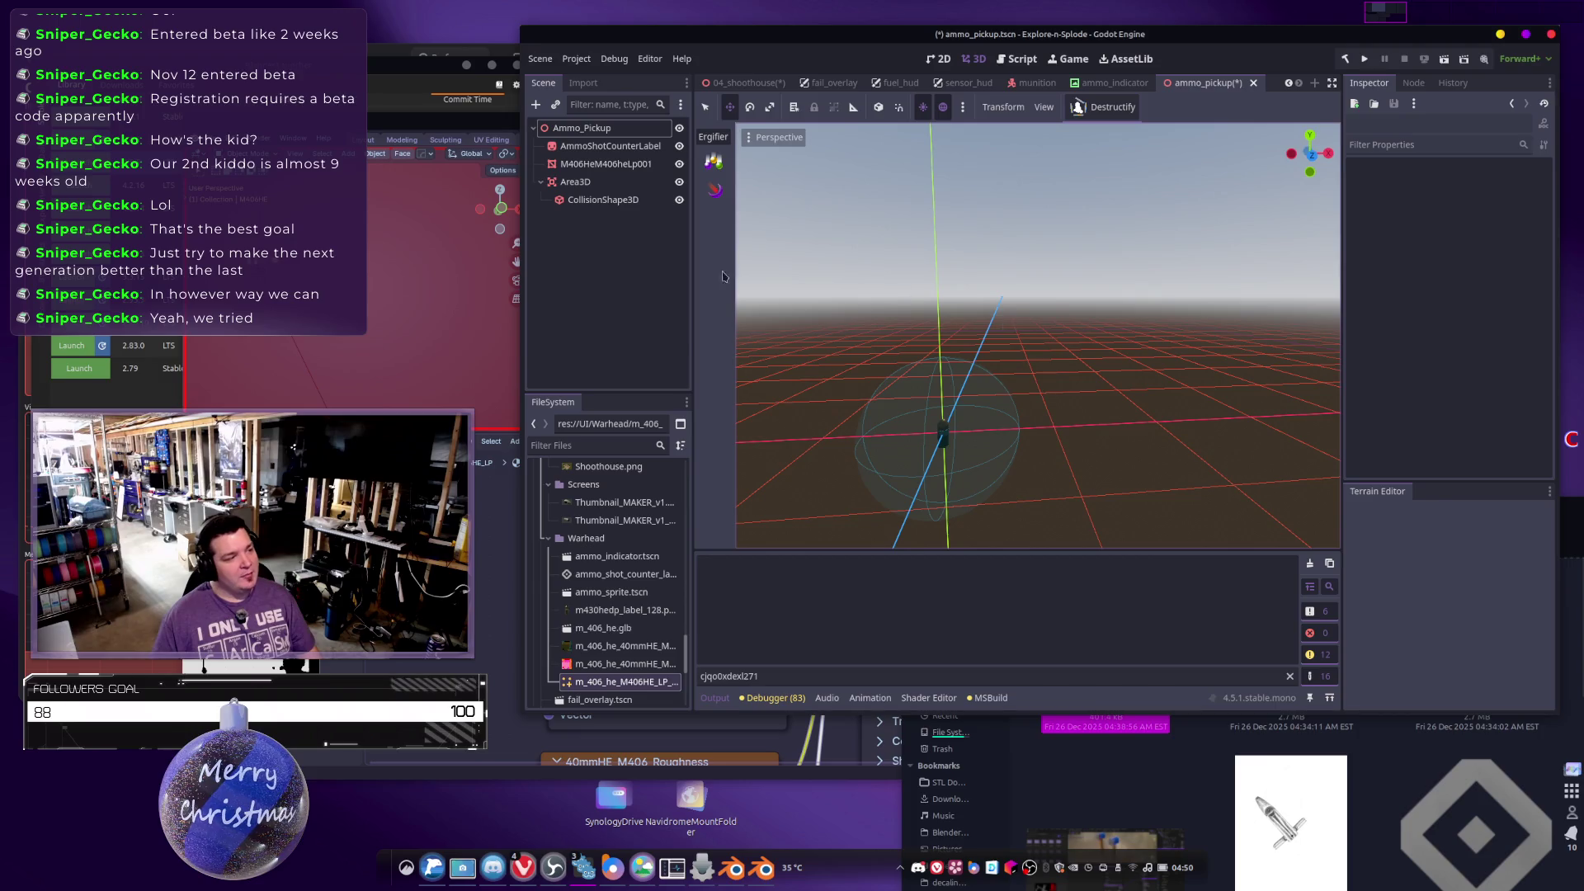
{"action": "left_click", "coordinate": [599, 199]}
{"action": "left_click", "coordinate": [590, 183]}
{"action": "left_click", "coordinate": [590, 164]}
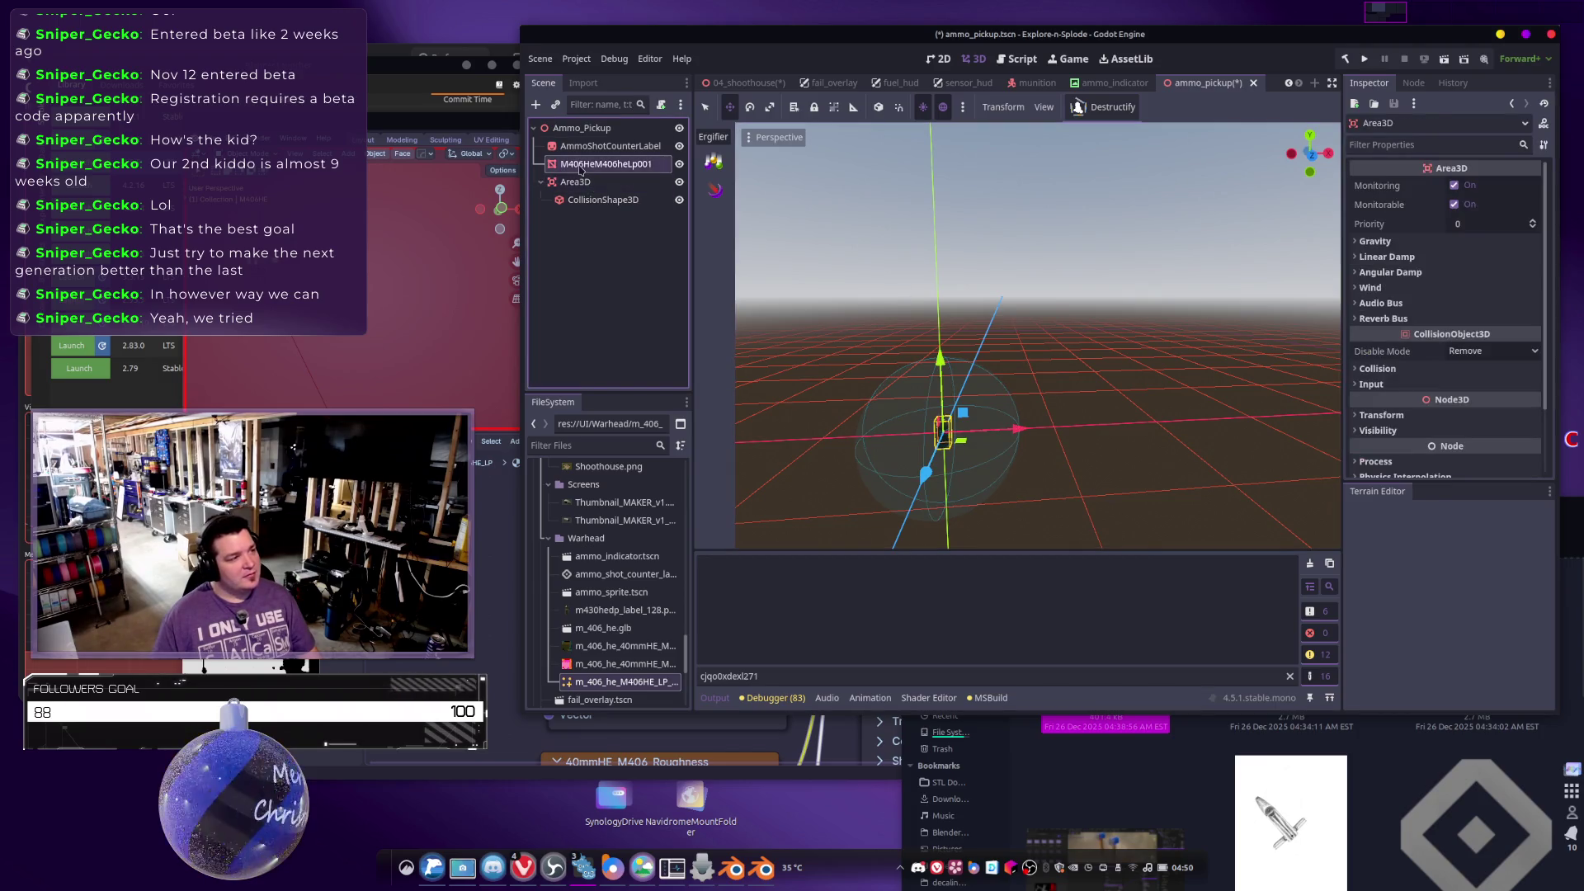
{"action": "left_click", "coordinate": [591, 147]}
{"action": "mouse_move", "coordinate": [1032, 371]}
{"action": "left_mouse_down"}
{"action": "mouse_move", "coordinate": [991, 356]}
{"action": "mouse_move", "coordinate": [995, 384]}
{"action": "left_mouse_up"}
{"action": "scroll", "coordinate": [1038, 336], "scroll_direction": "up", "scroll_amount": 1}
{"action": "scroll", "coordinate": [1038, 336], "scroll_direction": "up", "scroll_amount": 20}
{"action": "key", "text": "f"}
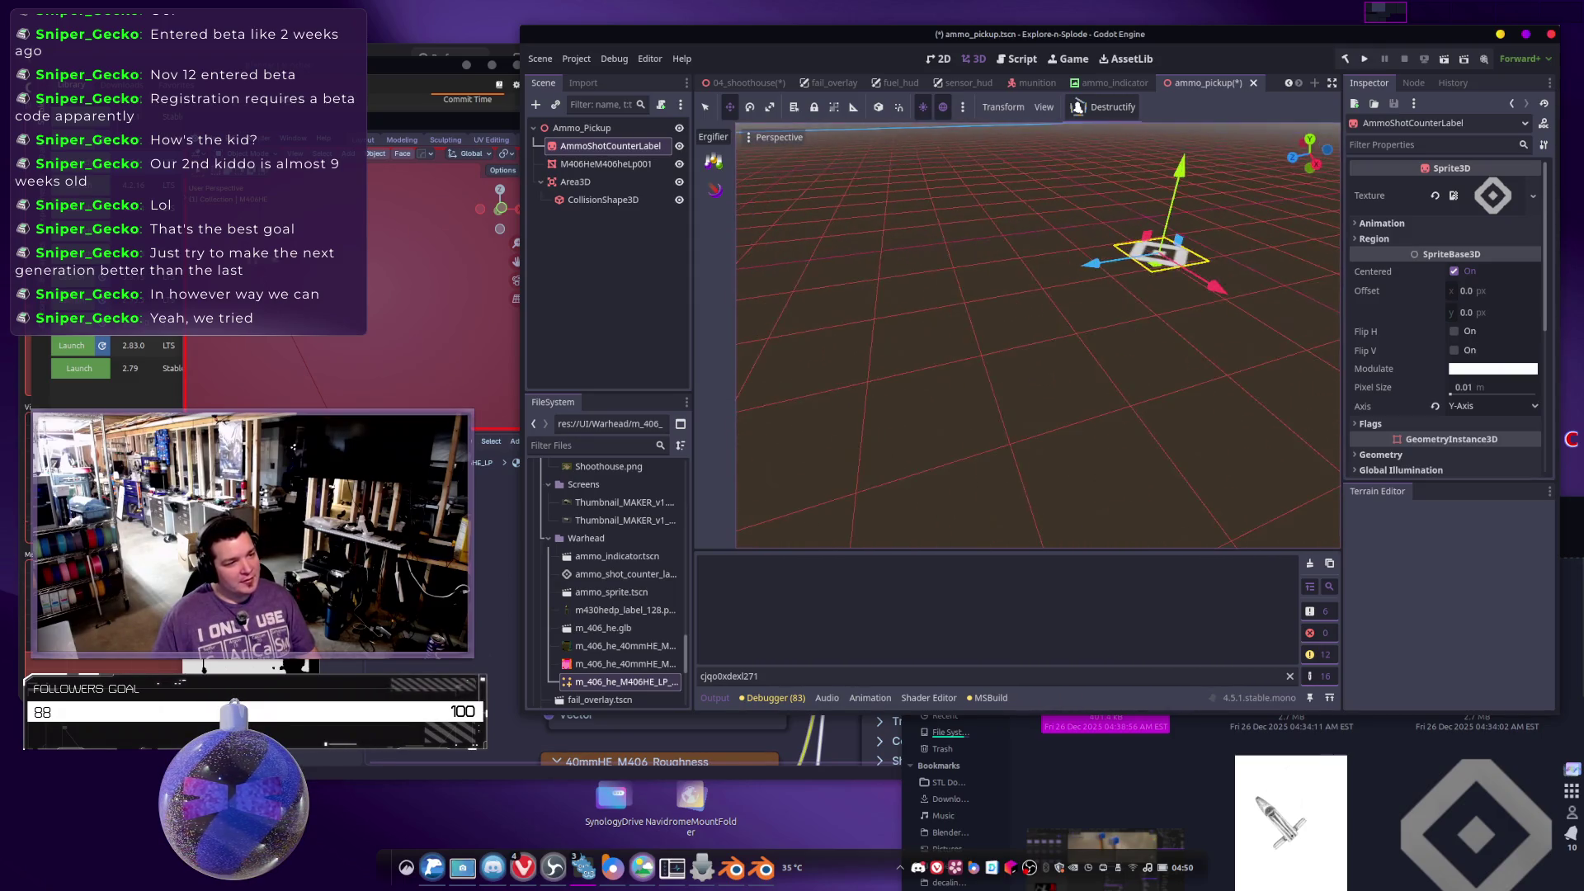
{"action": "scroll", "coordinate": [1408, 248], "scroll_direction": "down", "scroll_amount": 5}
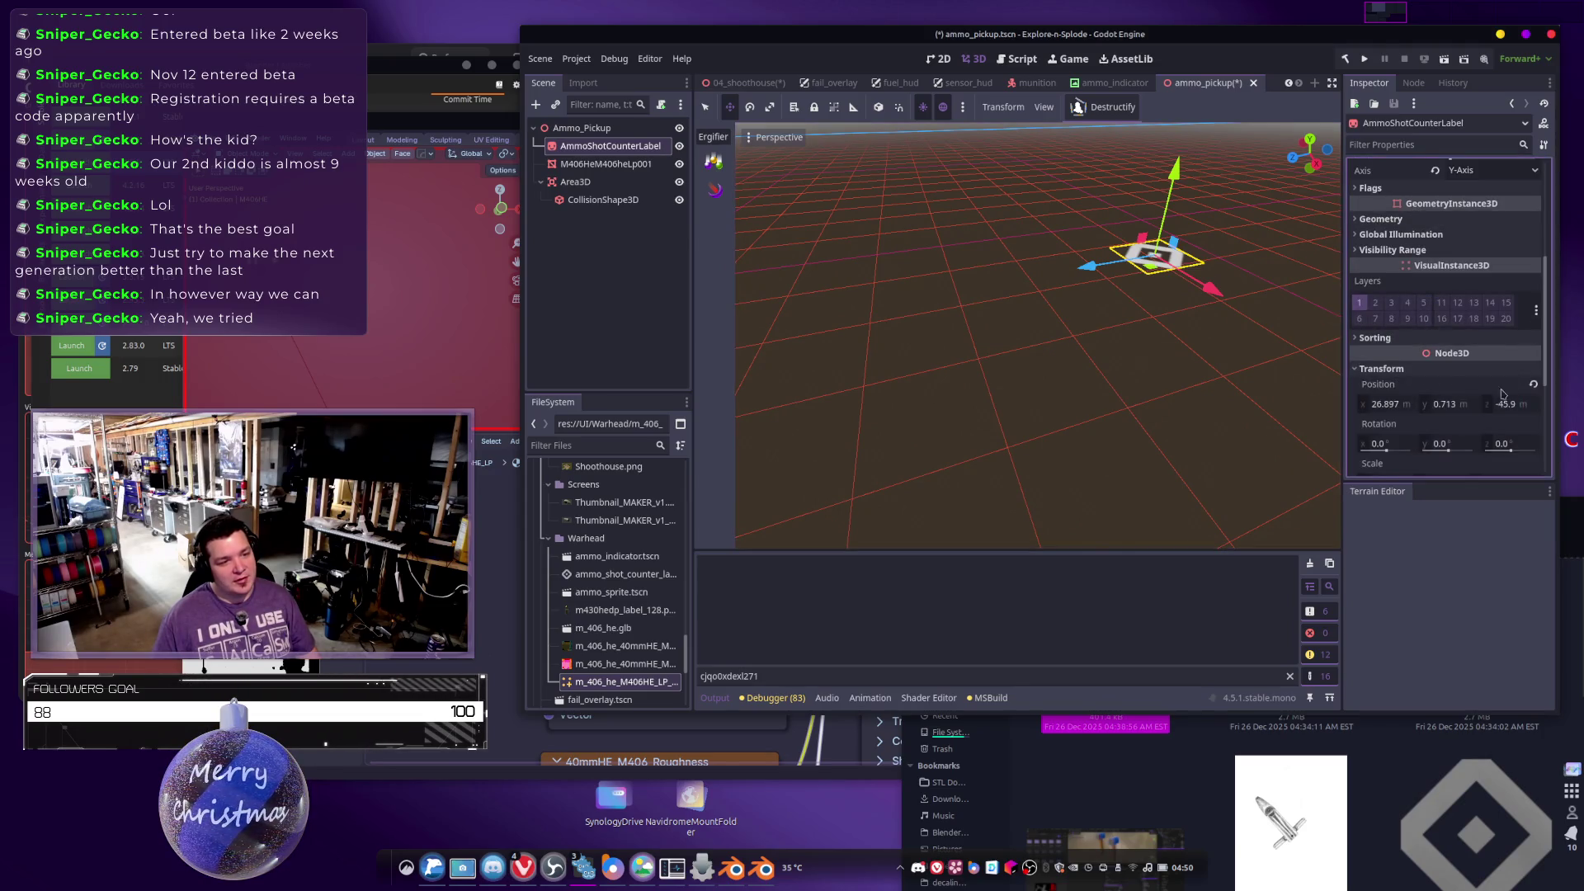
Set the label's Position to 0, 0.862, 0 and save the scene.
{"action": "left_click", "coordinate": [1416, 376]}
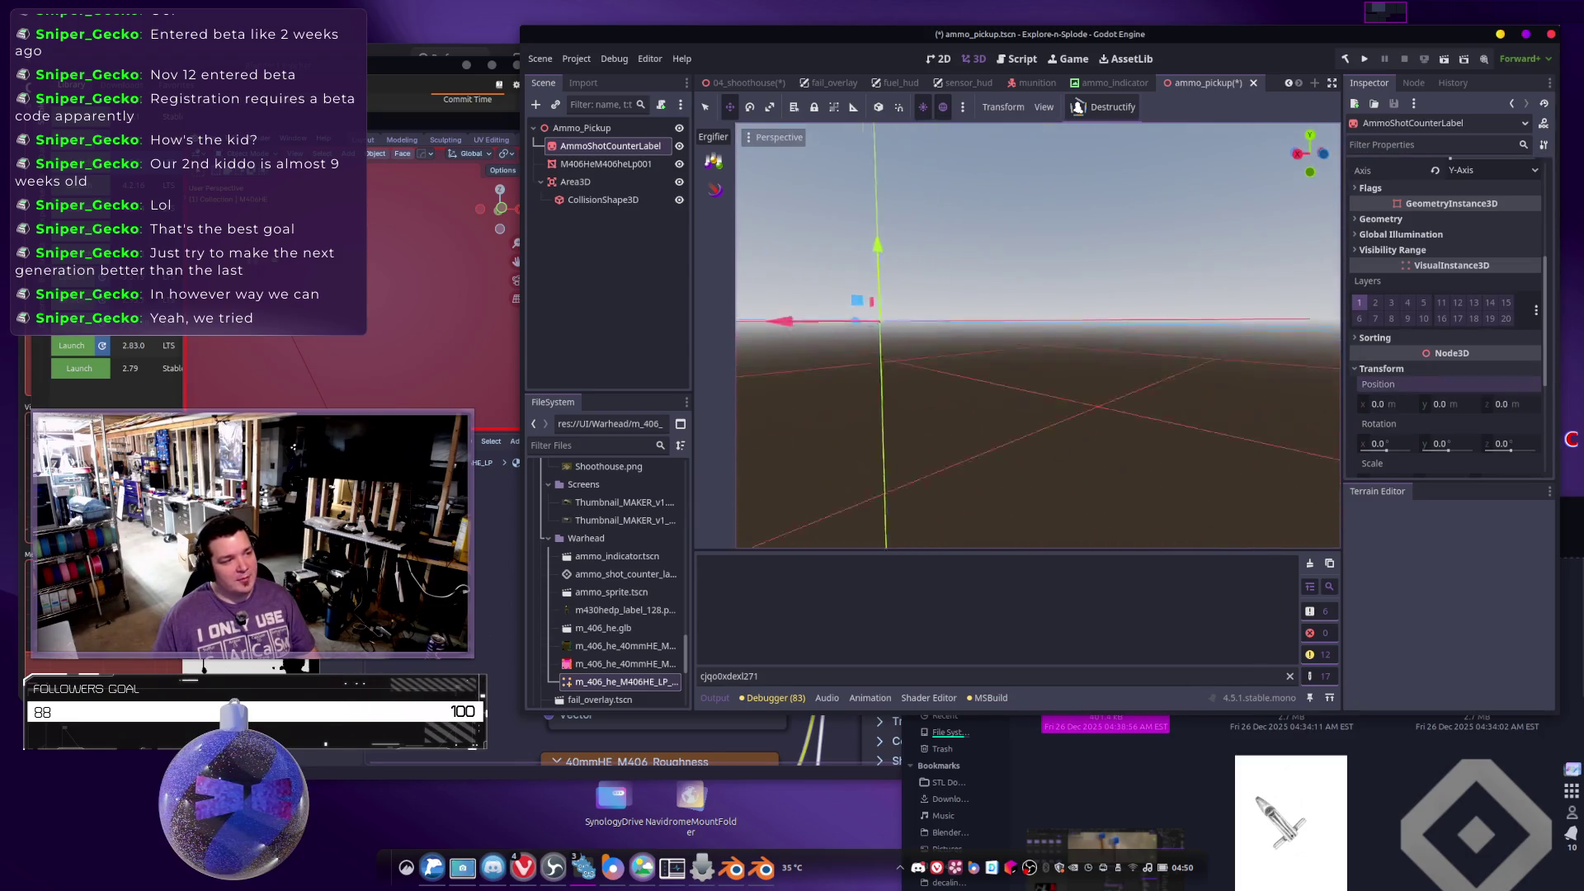
{"action": "mouse_move", "coordinate": [1023, 330]}
{"action": "left_mouse_down"}
{"action": "mouse_move", "coordinate": [1052, 258]}
{"action": "mouse_move", "coordinate": [1013, 262]}
{"action": "mouse_move", "coordinate": [1018, 198]}
{"action": "mouse_move", "coordinate": [1092, 215]}
{"action": "mouse_move", "coordinate": [1019, 225]}
{"action": "mouse_move", "coordinate": [1021, 183]}
{"action": "mouse_move", "coordinate": [1073, 190]}
{"action": "mouse_move", "coordinate": [1050, 332]}
{"action": "left_mouse_up"}
{"action": "key", "text": "ctrl+s"}
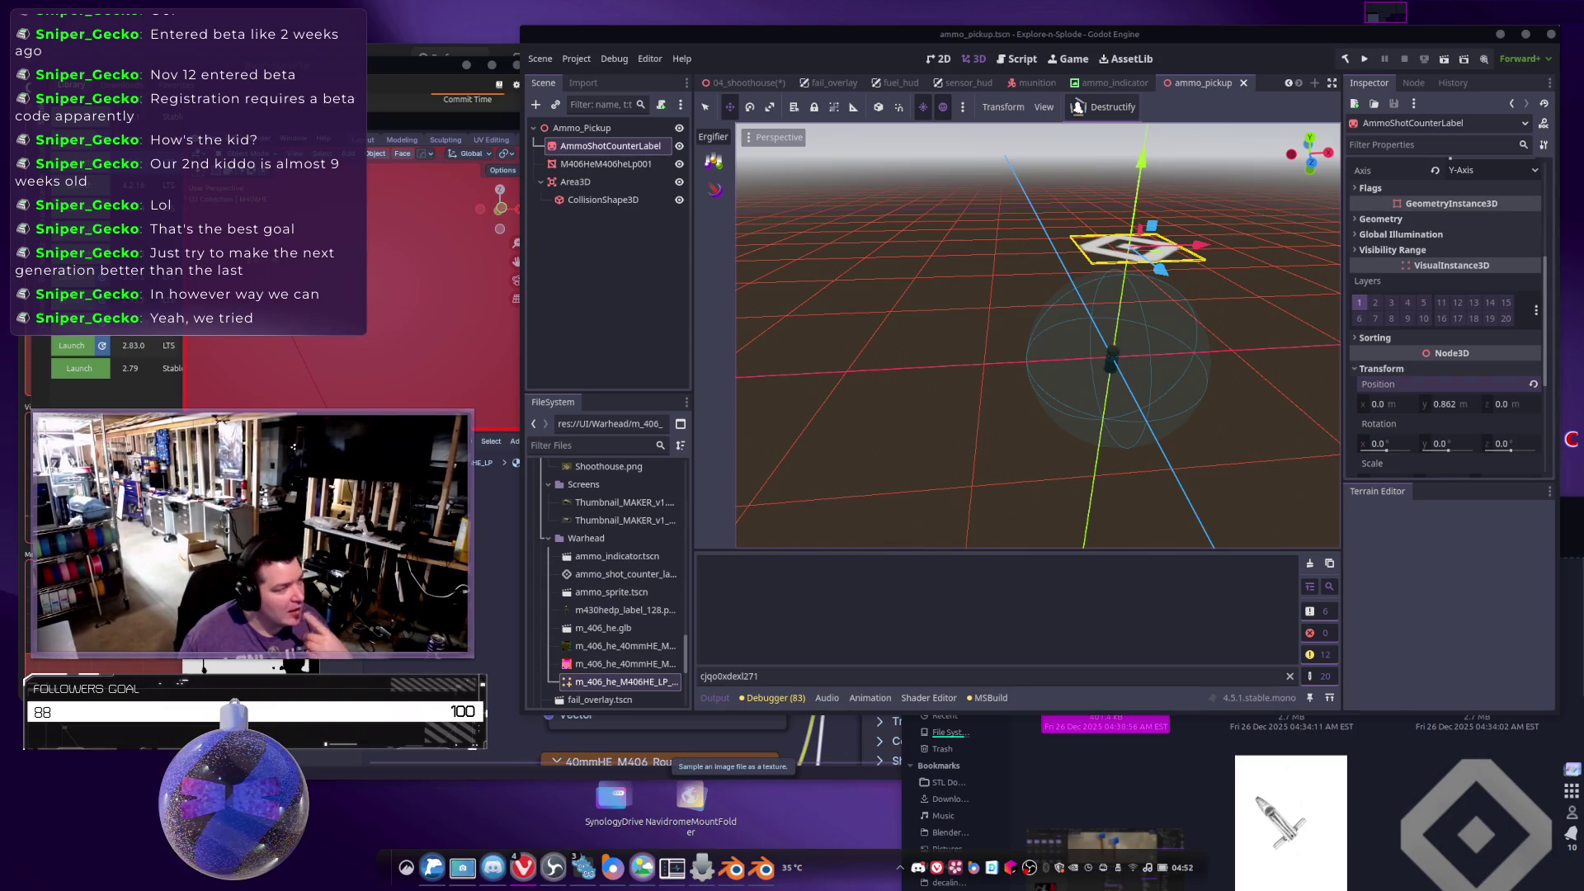
Move AmmoShotCounterLabel and the M406HeM406heLp001 mesh under Area3D.
{"action": "left_click", "coordinate": [622, 206]}
{"action": "left_click", "coordinate": [575, 183]}
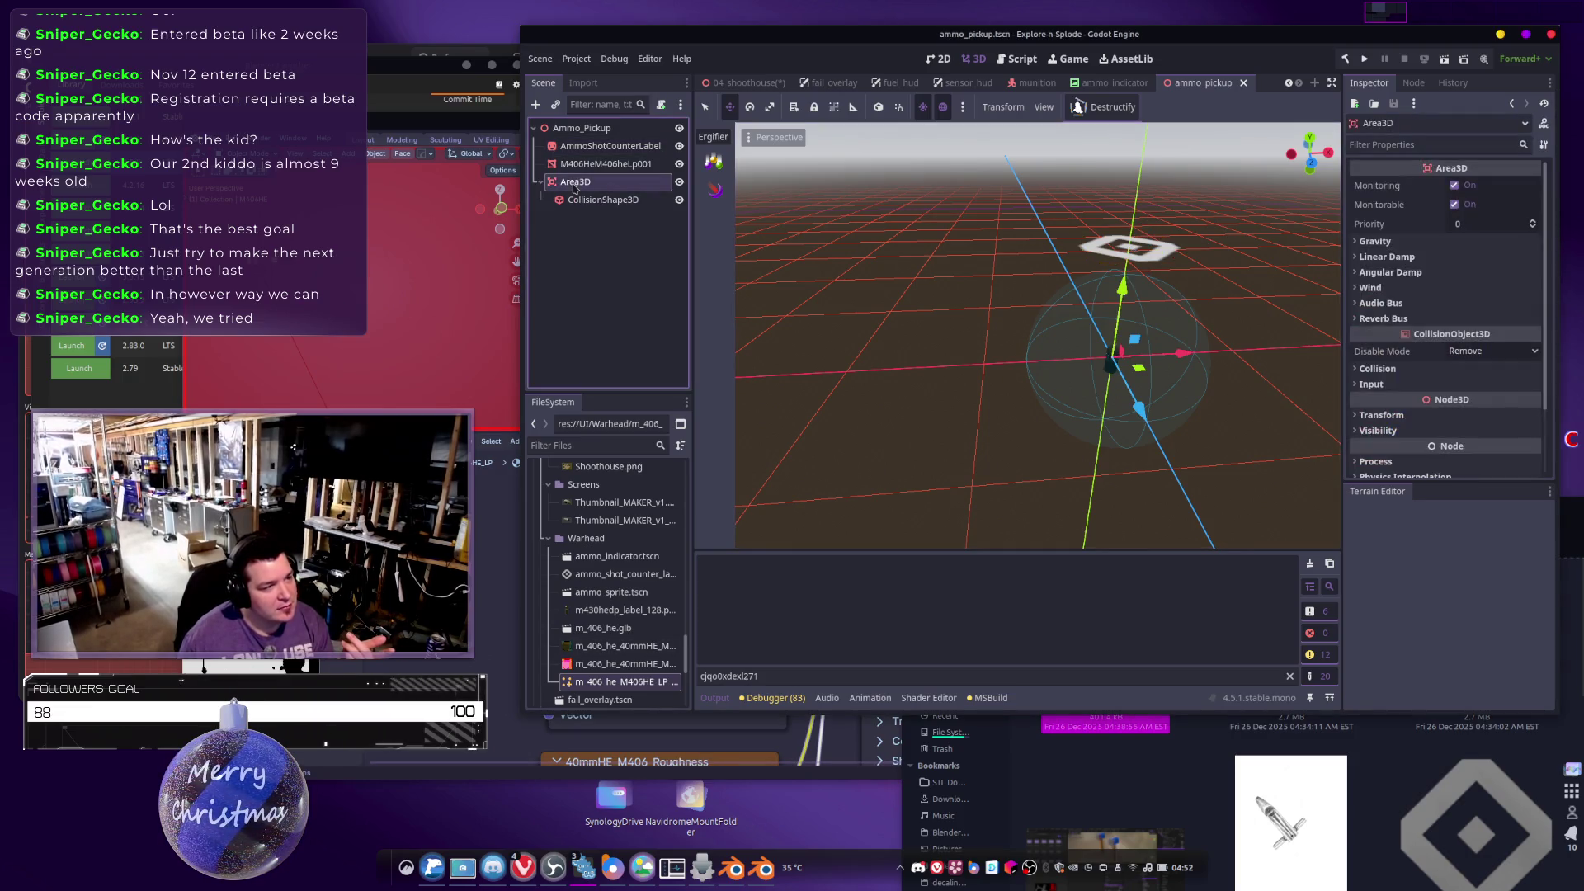
{"action": "left_click", "coordinate": [593, 149]}
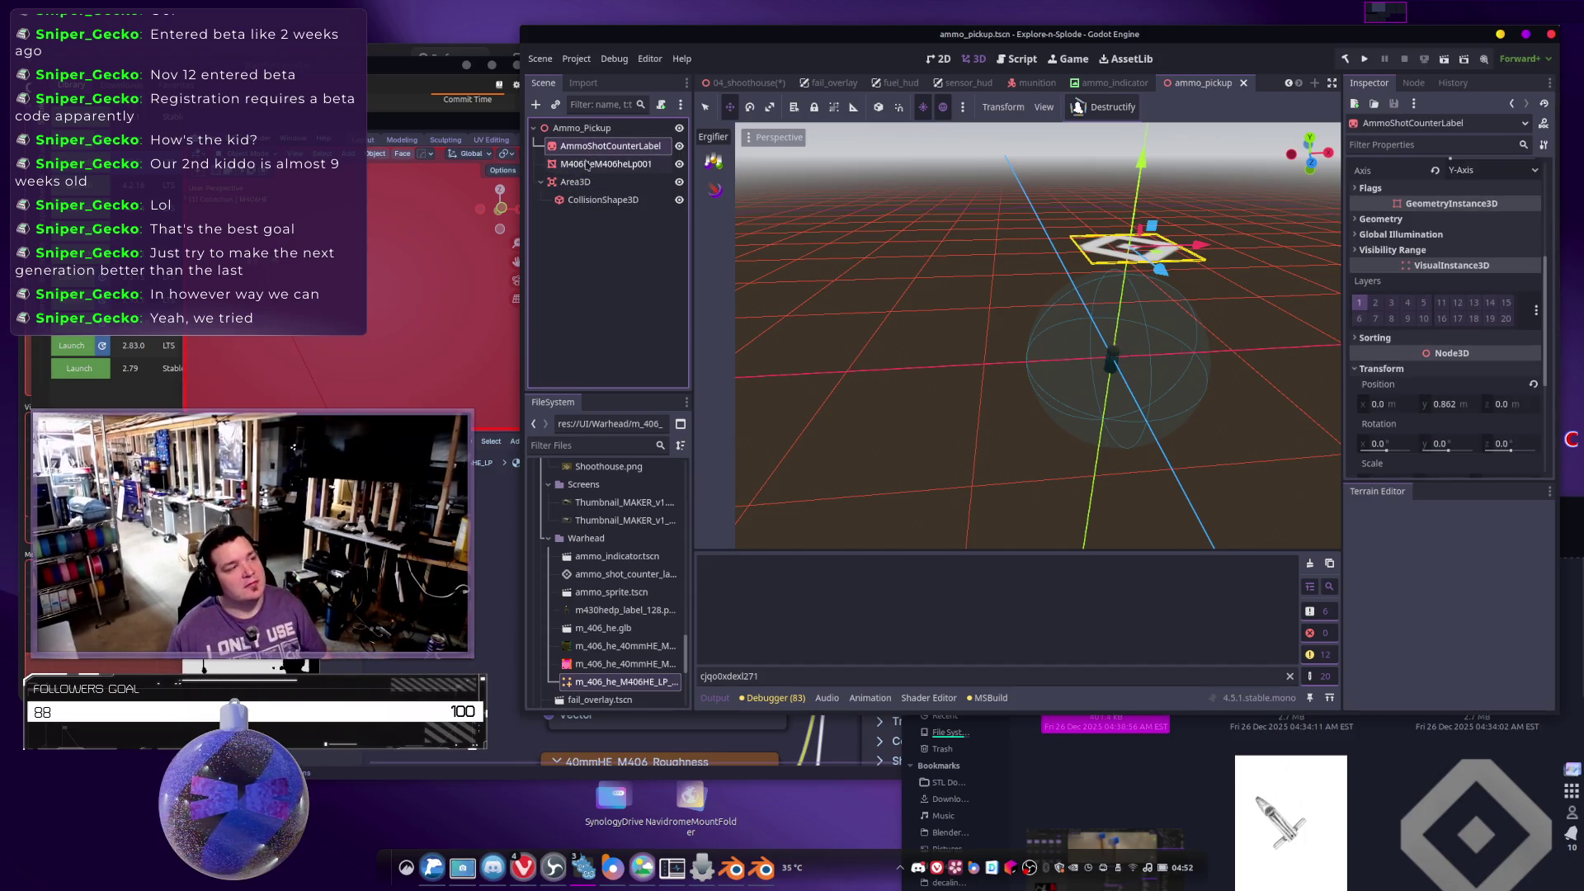
{"action": "left_click", "coordinate": [587, 164], "text": "shift"}
{"action": "left_click_drag", "start_coordinate": [587, 164], "coordinate": [582, 183]}
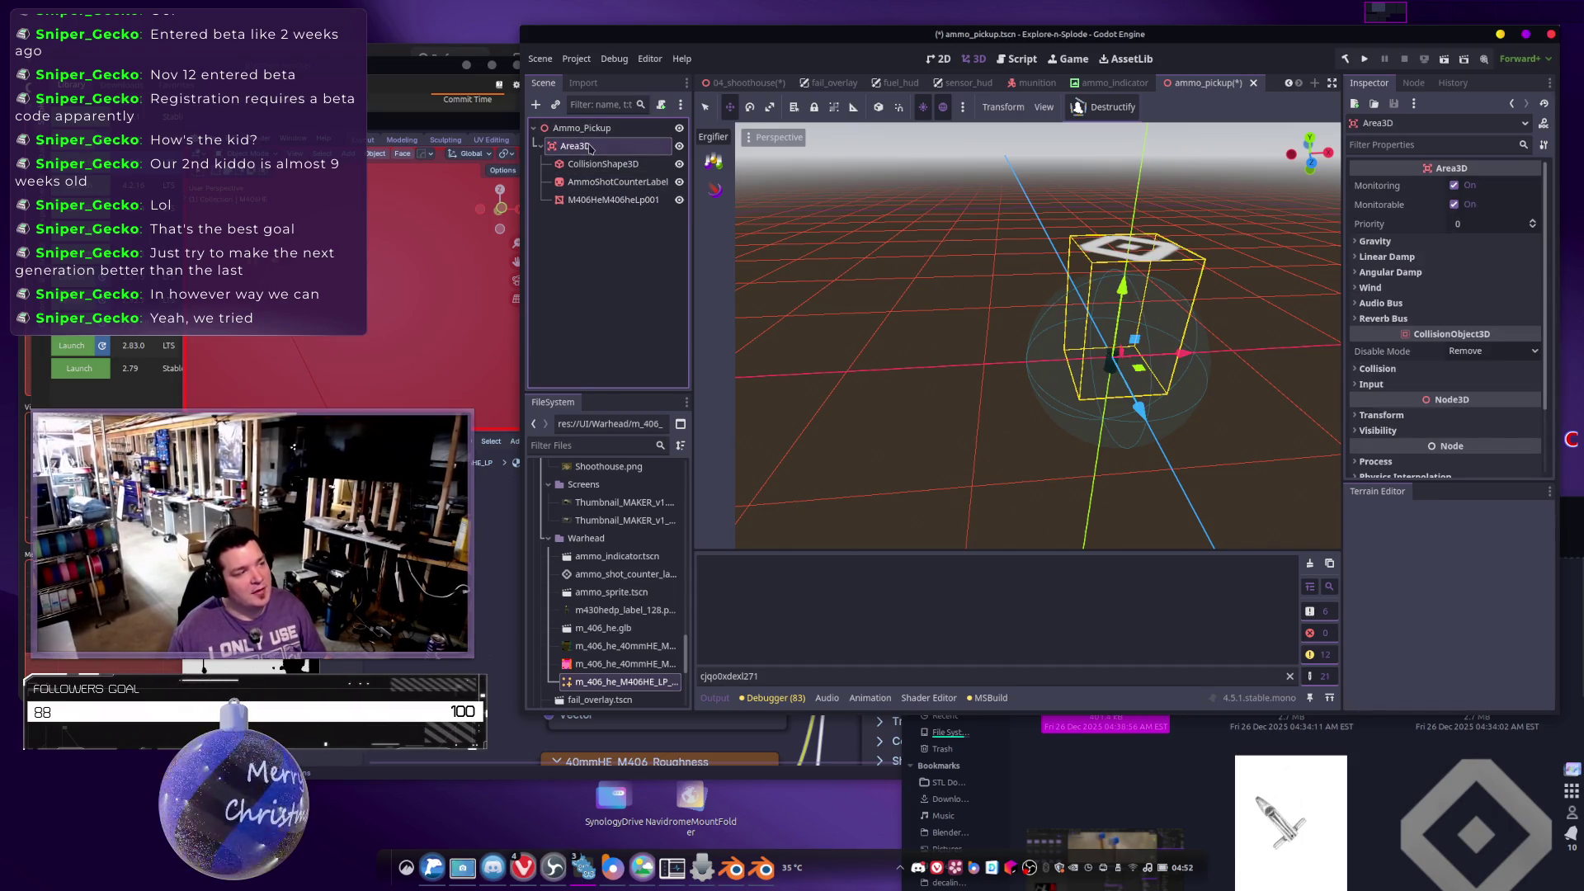
Make Area3D the root of the ammo_pickup scene.
{"action": "right_click", "coordinate": [593, 152]}
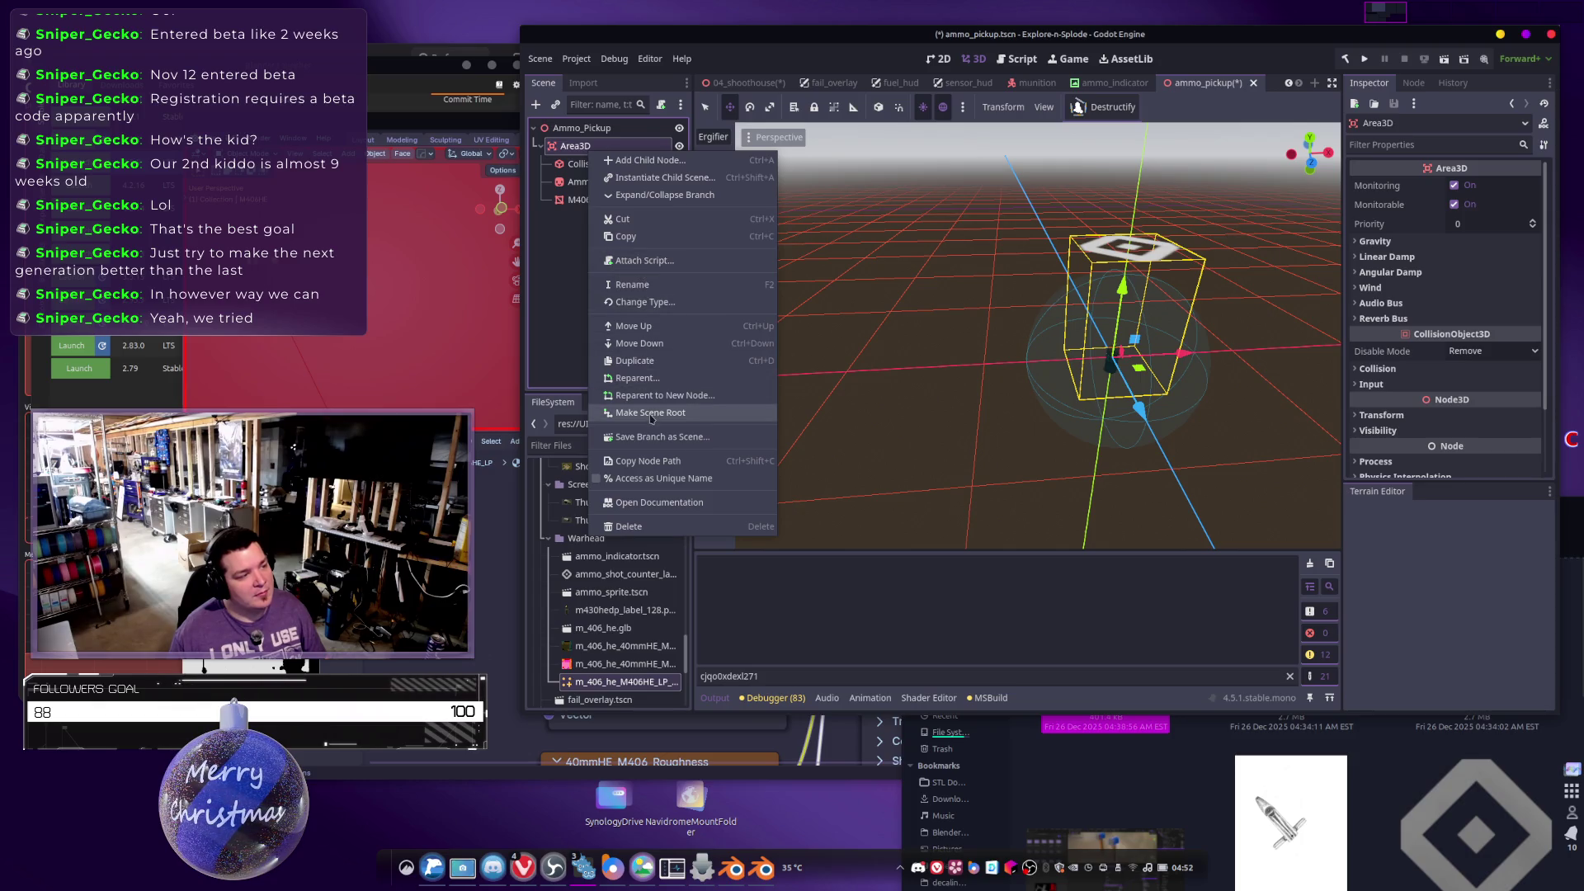
{"action": "left_click", "coordinate": [650, 412]}
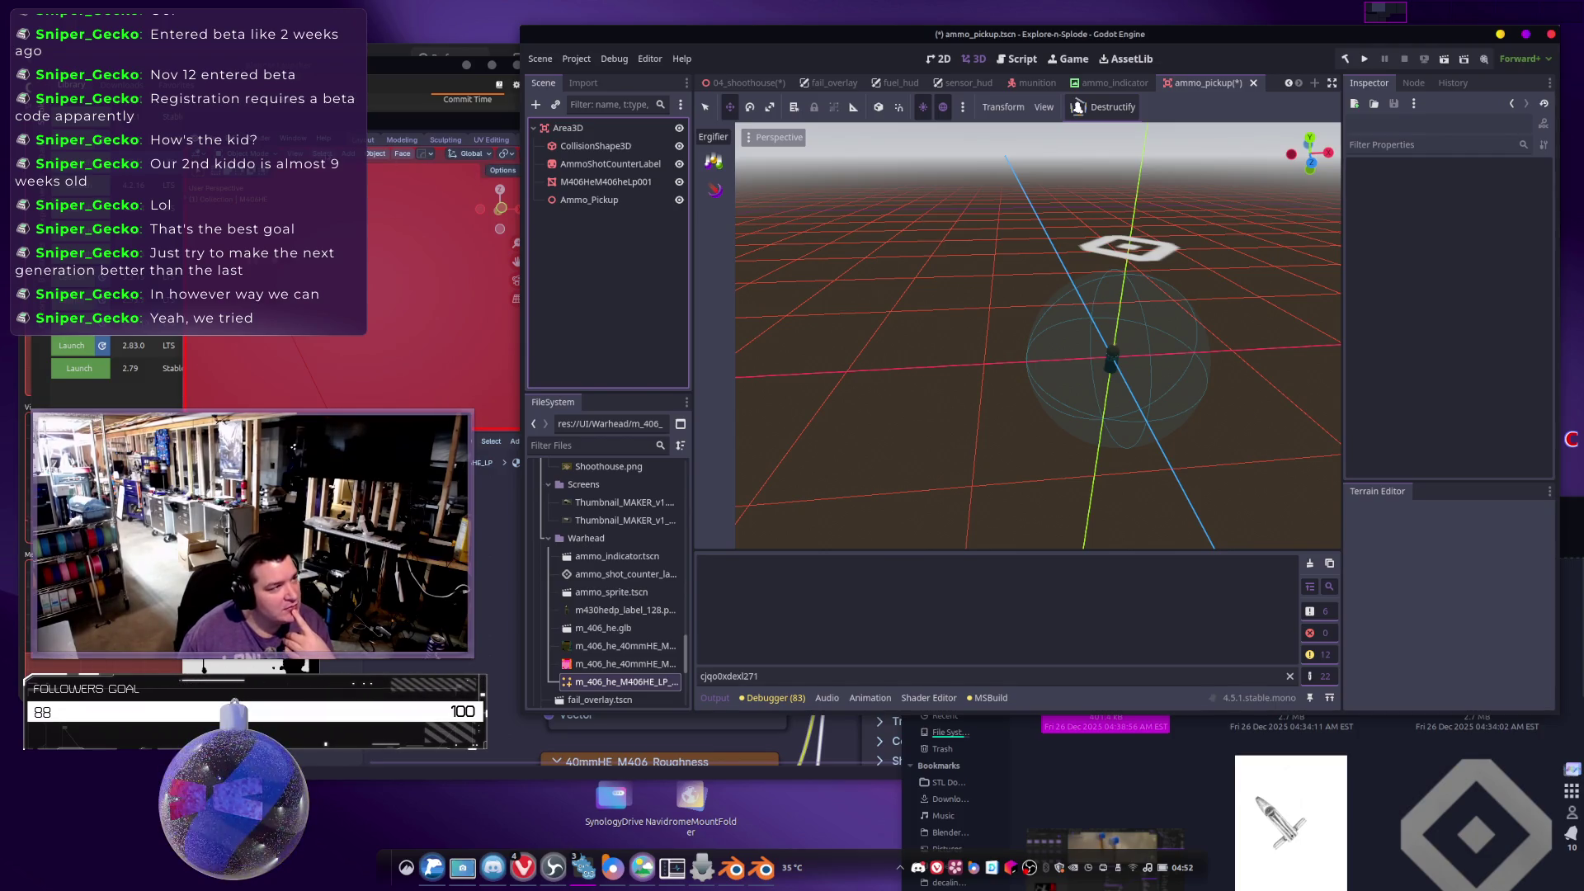
{"action": "left_click", "coordinate": [568, 128]}
{"action": "right_click", "coordinate": [575, 129]}
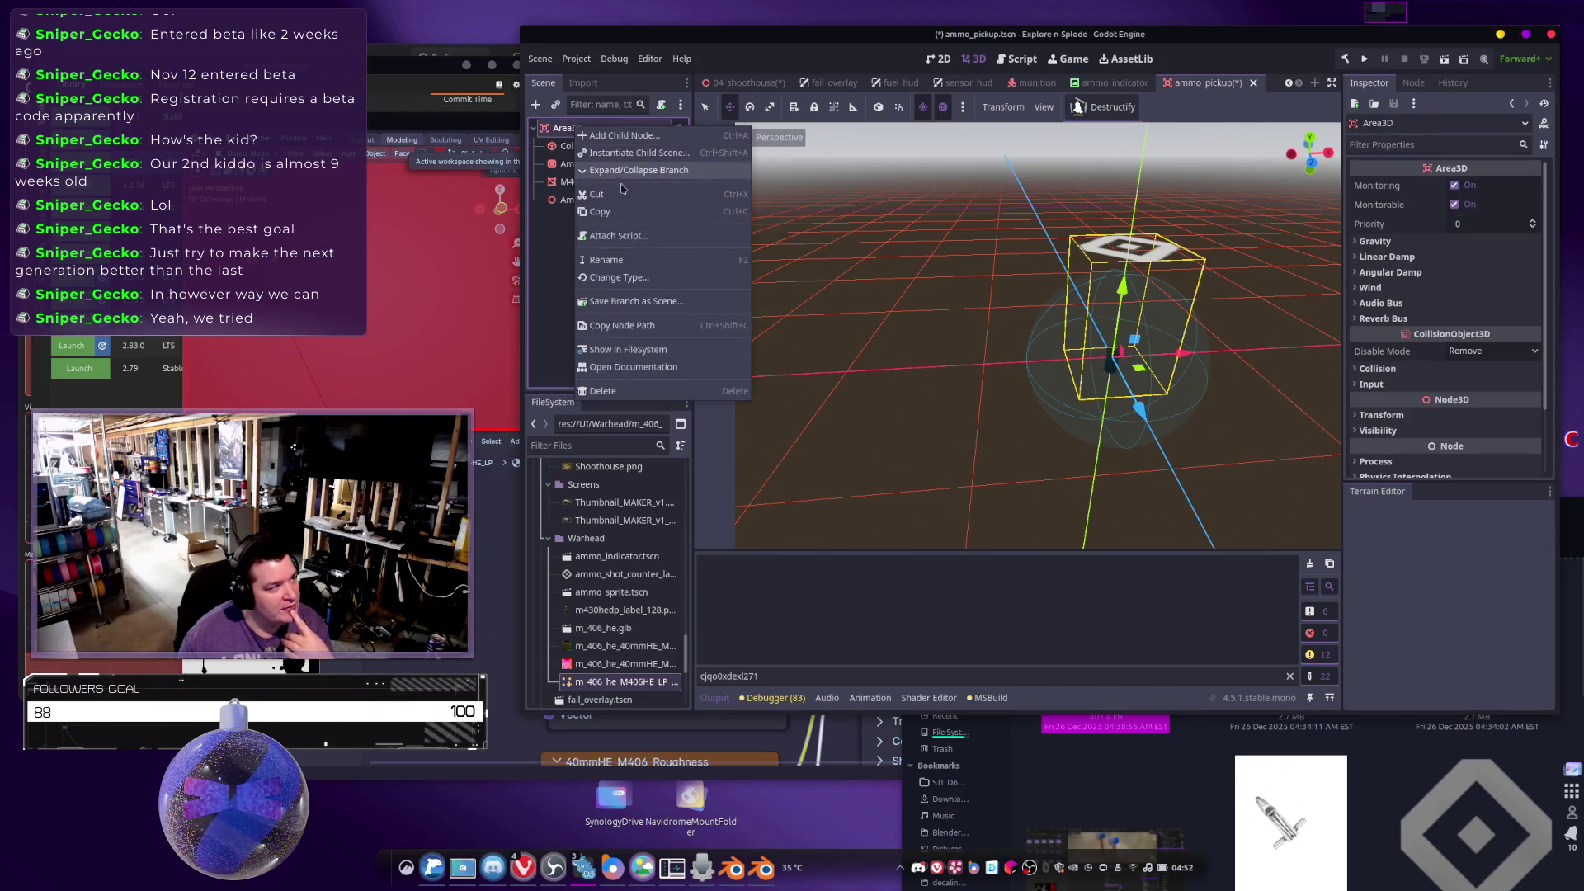
Attach a new C# script saved as res://Scripts/AmmoPickup.cs to the Area3D root.
{"action": "left_click", "coordinate": [623, 236]}
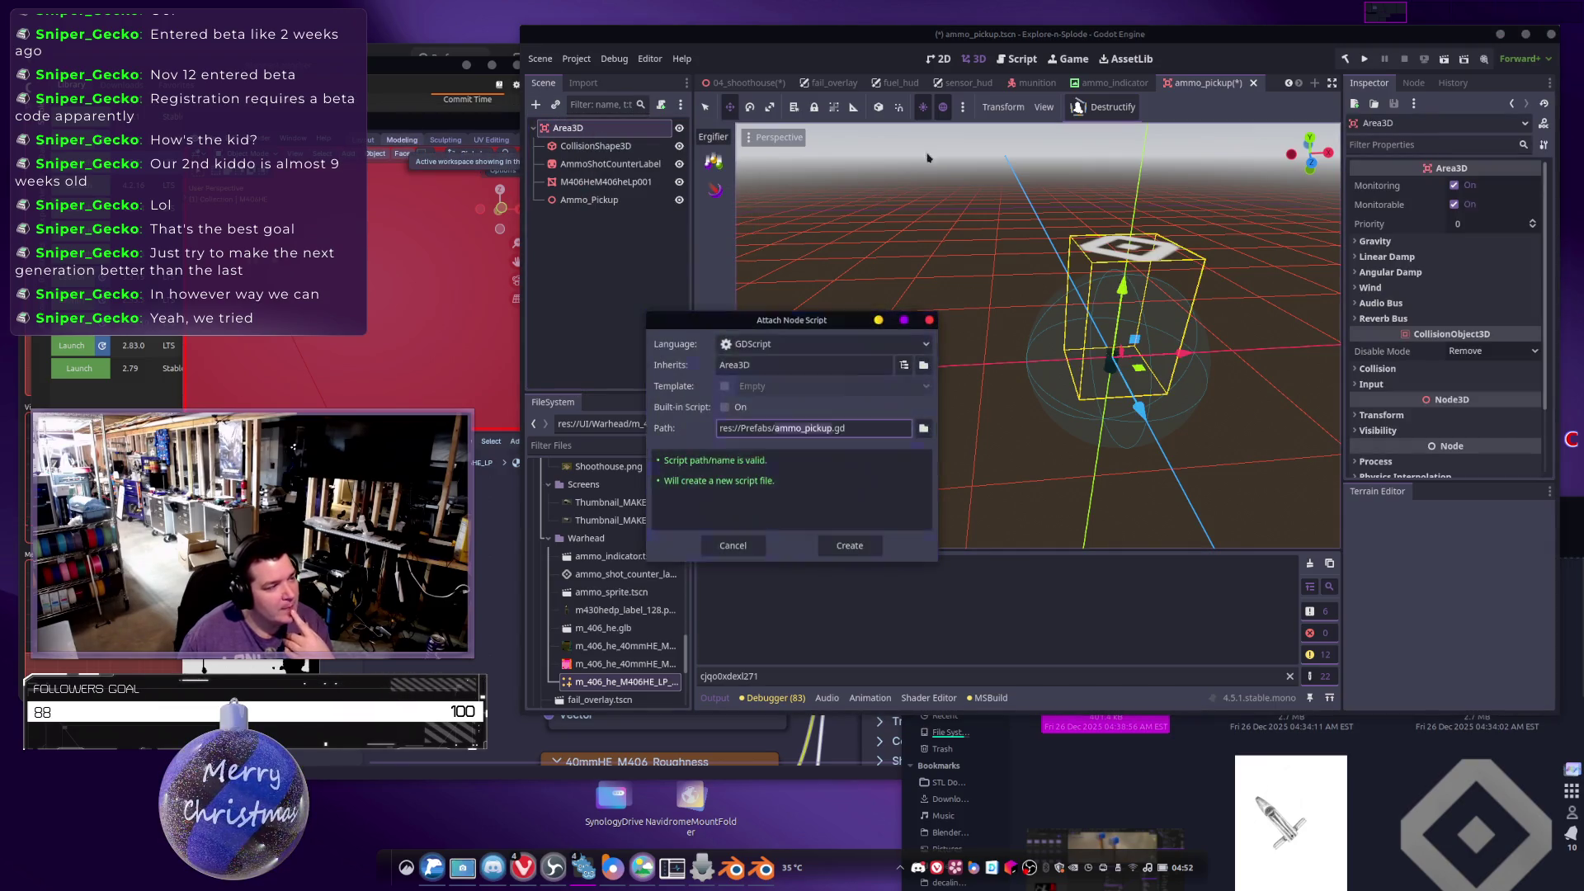
{"action": "left_click", "coordinate": [767, 345]}
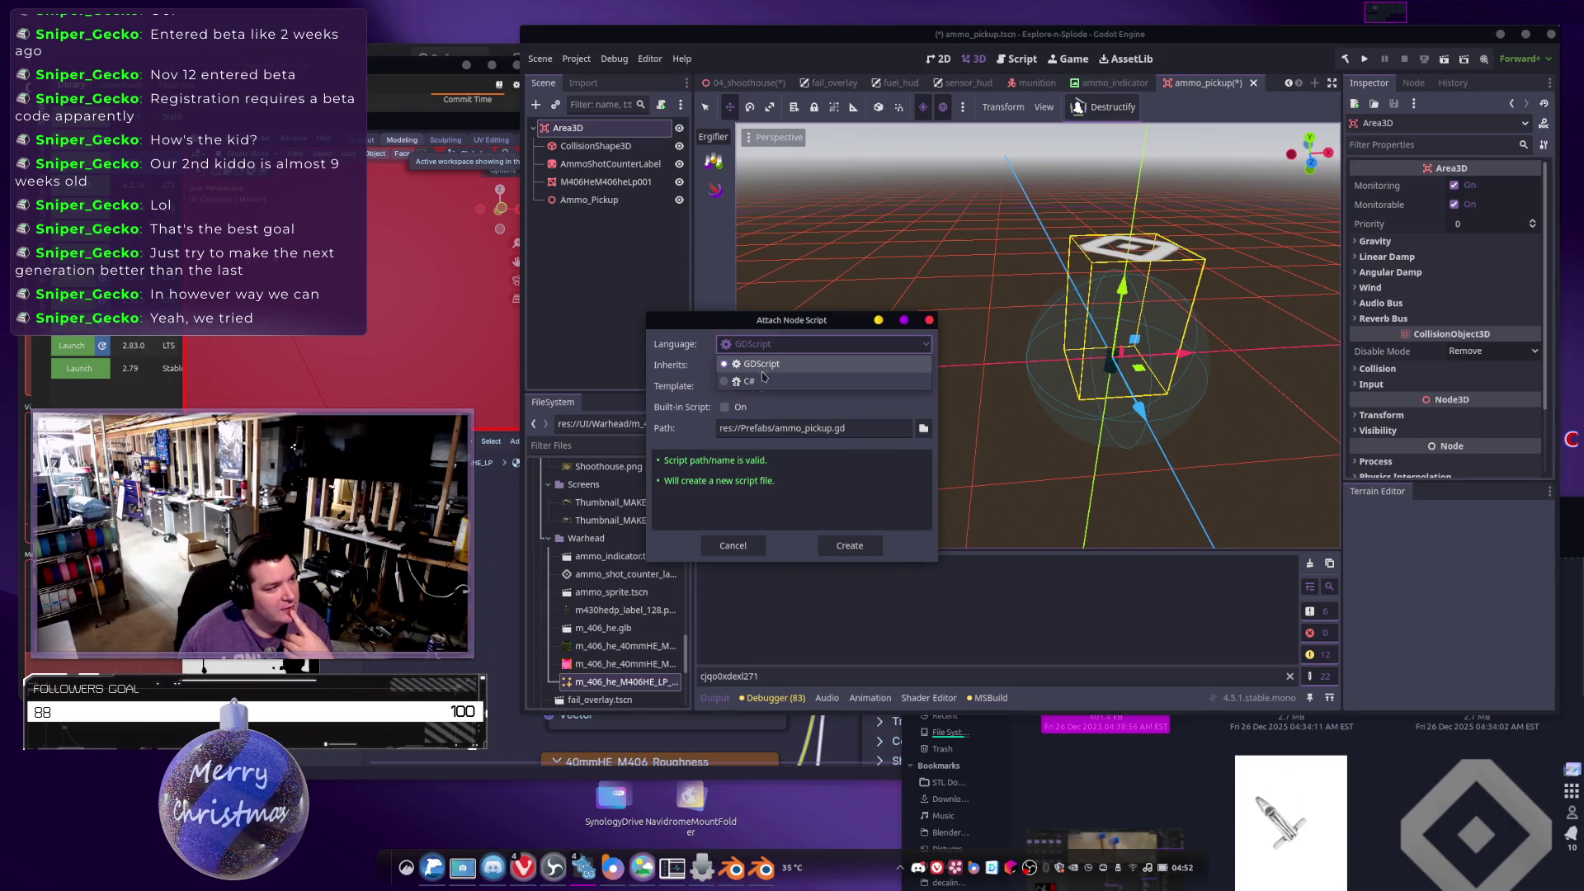
{"action": "left_click", "coordinate": [760, 386]}
{"action": "left_click", "coordinate": [750, 429]}
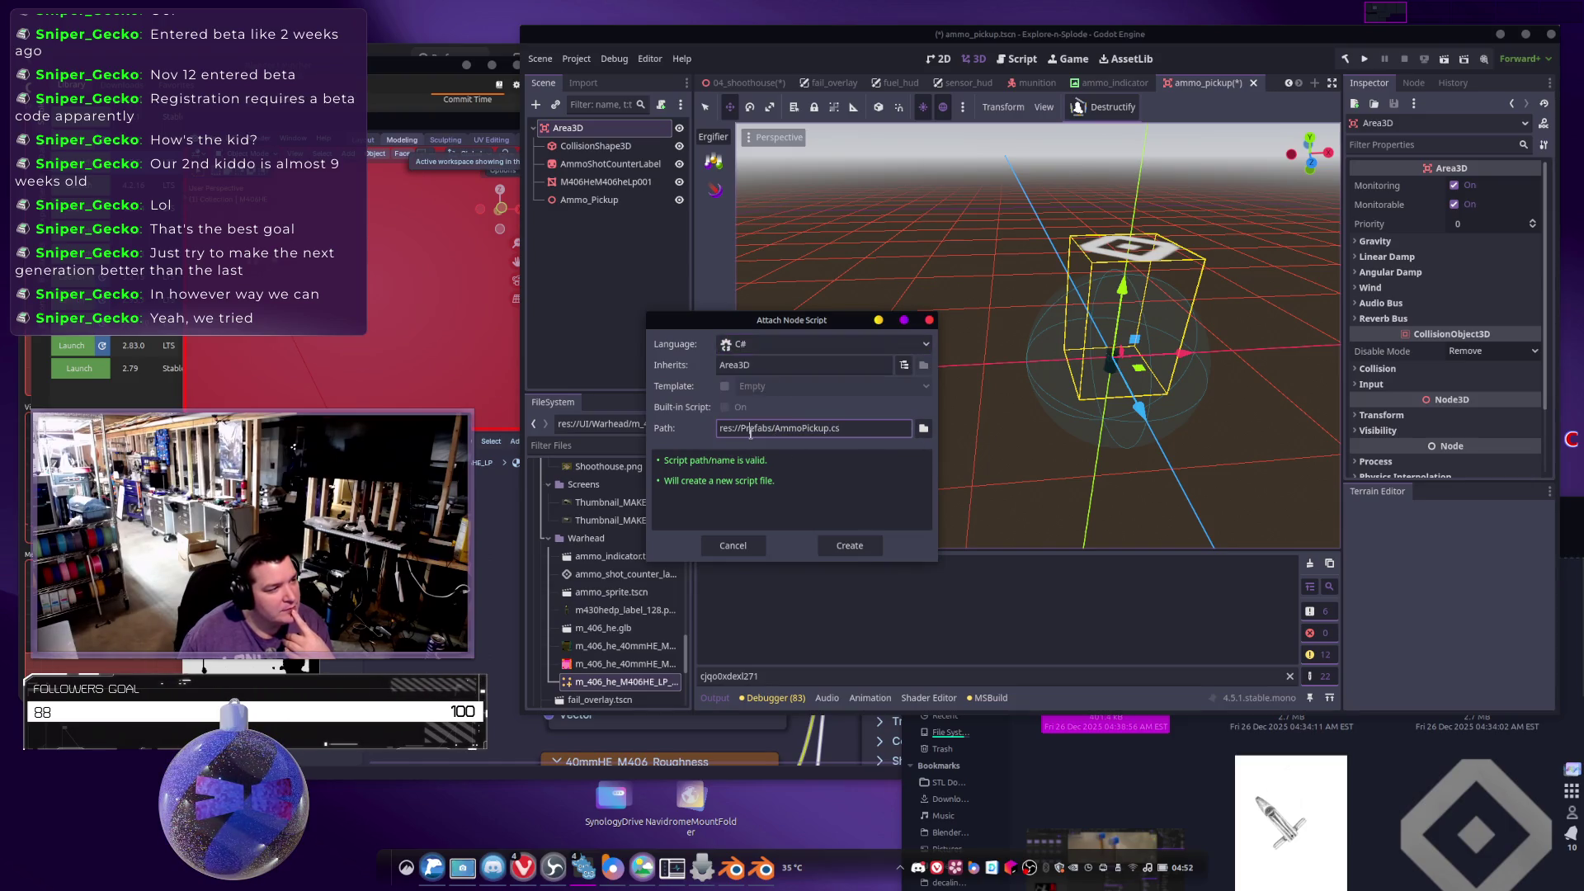
{"action": "type", "text": "Scrip"}
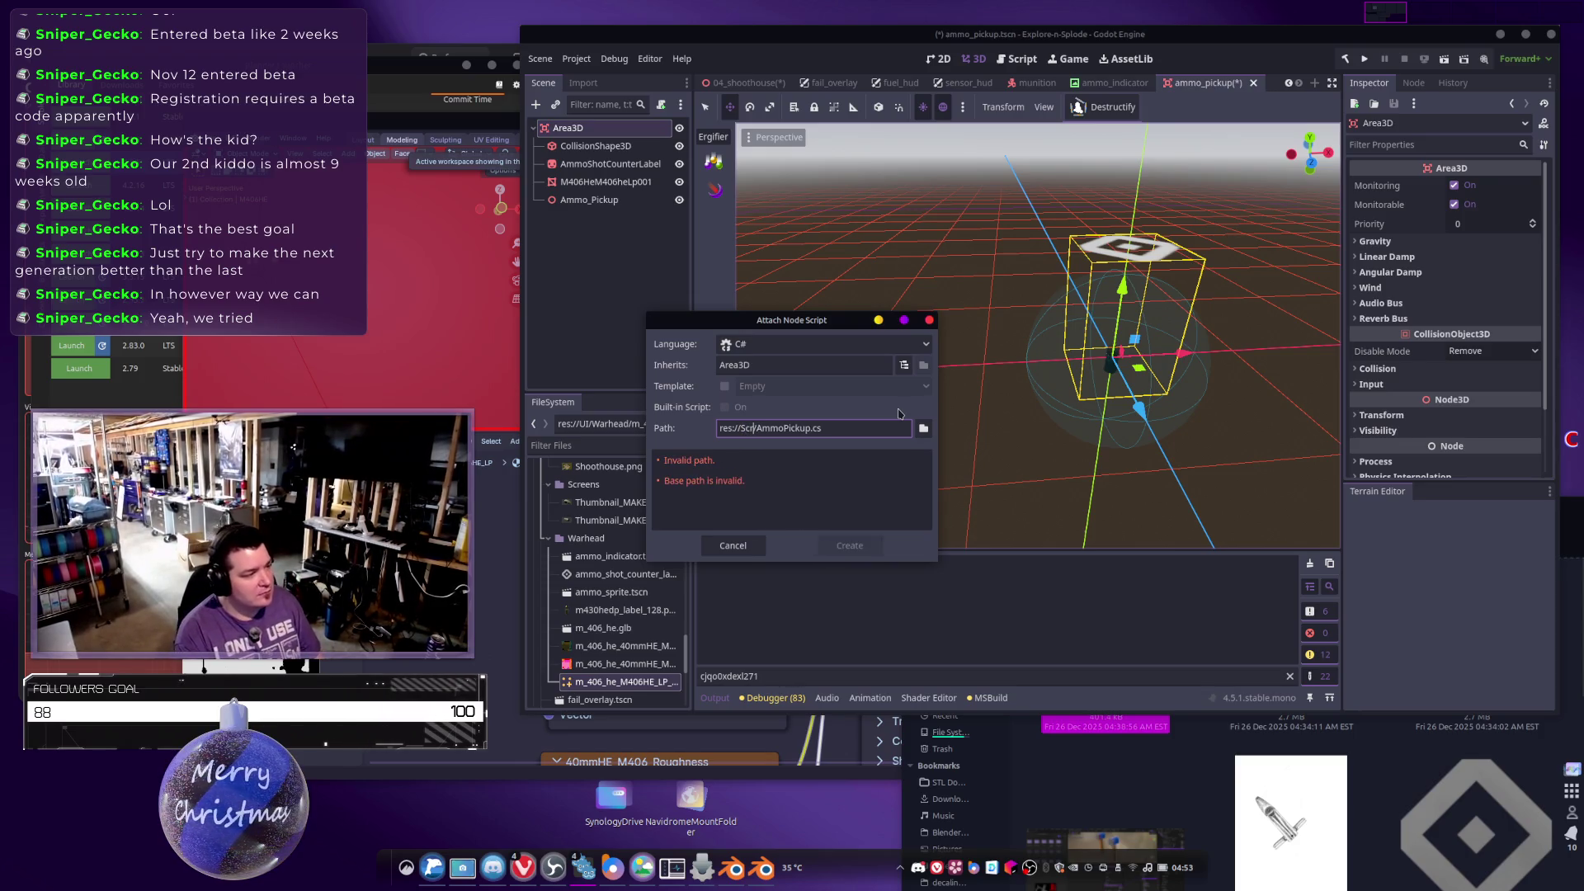
{"action": "type", "text": "ts/"}
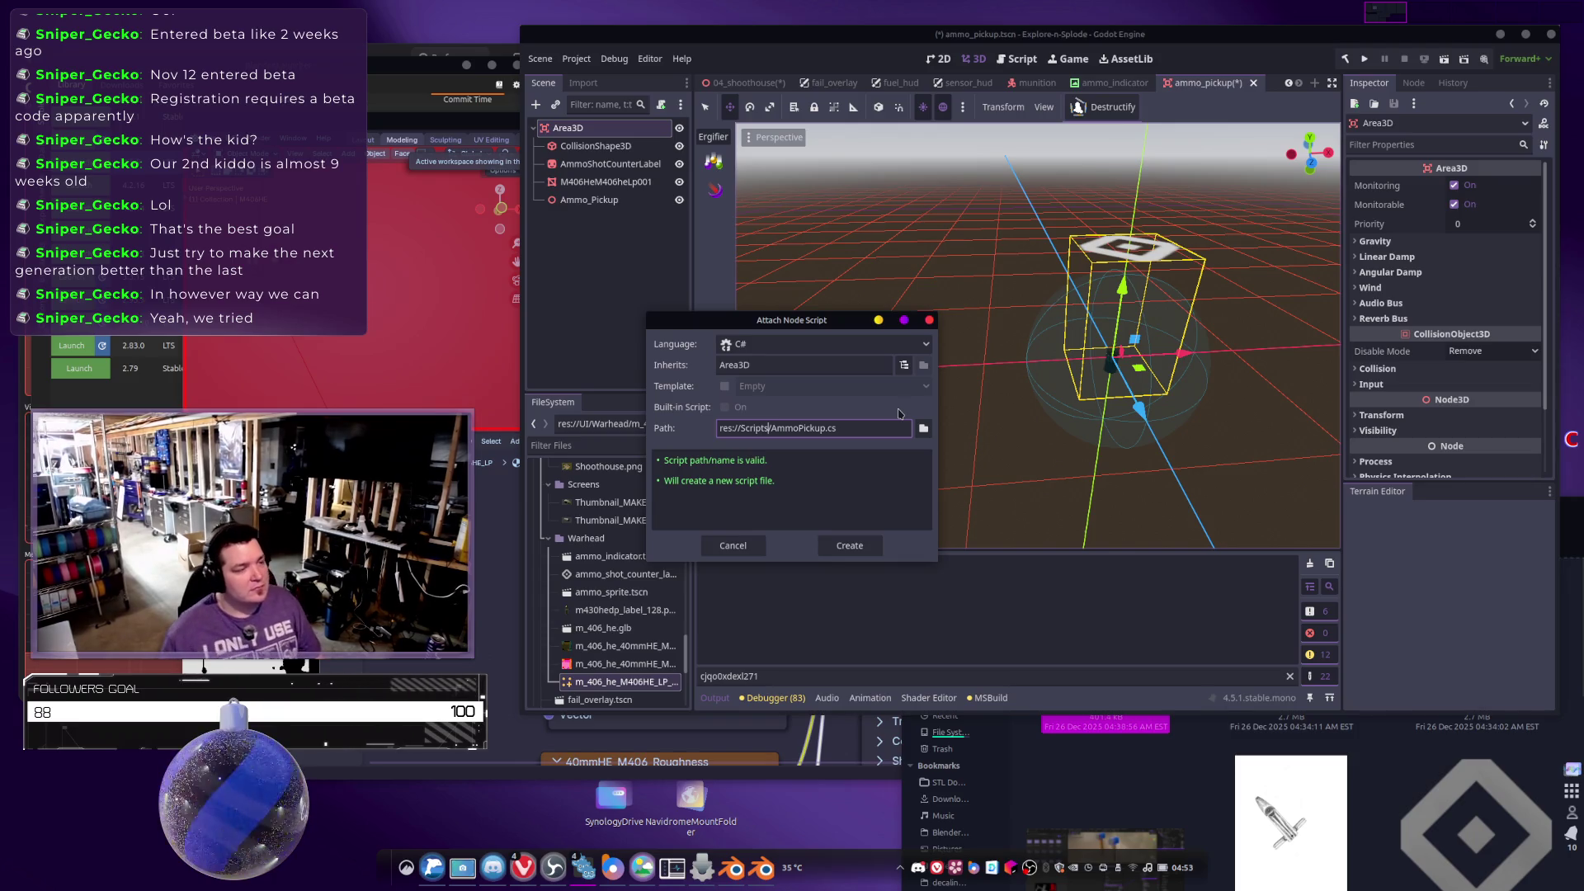
{"action": "left_click", "coordinate": [843, 544]}
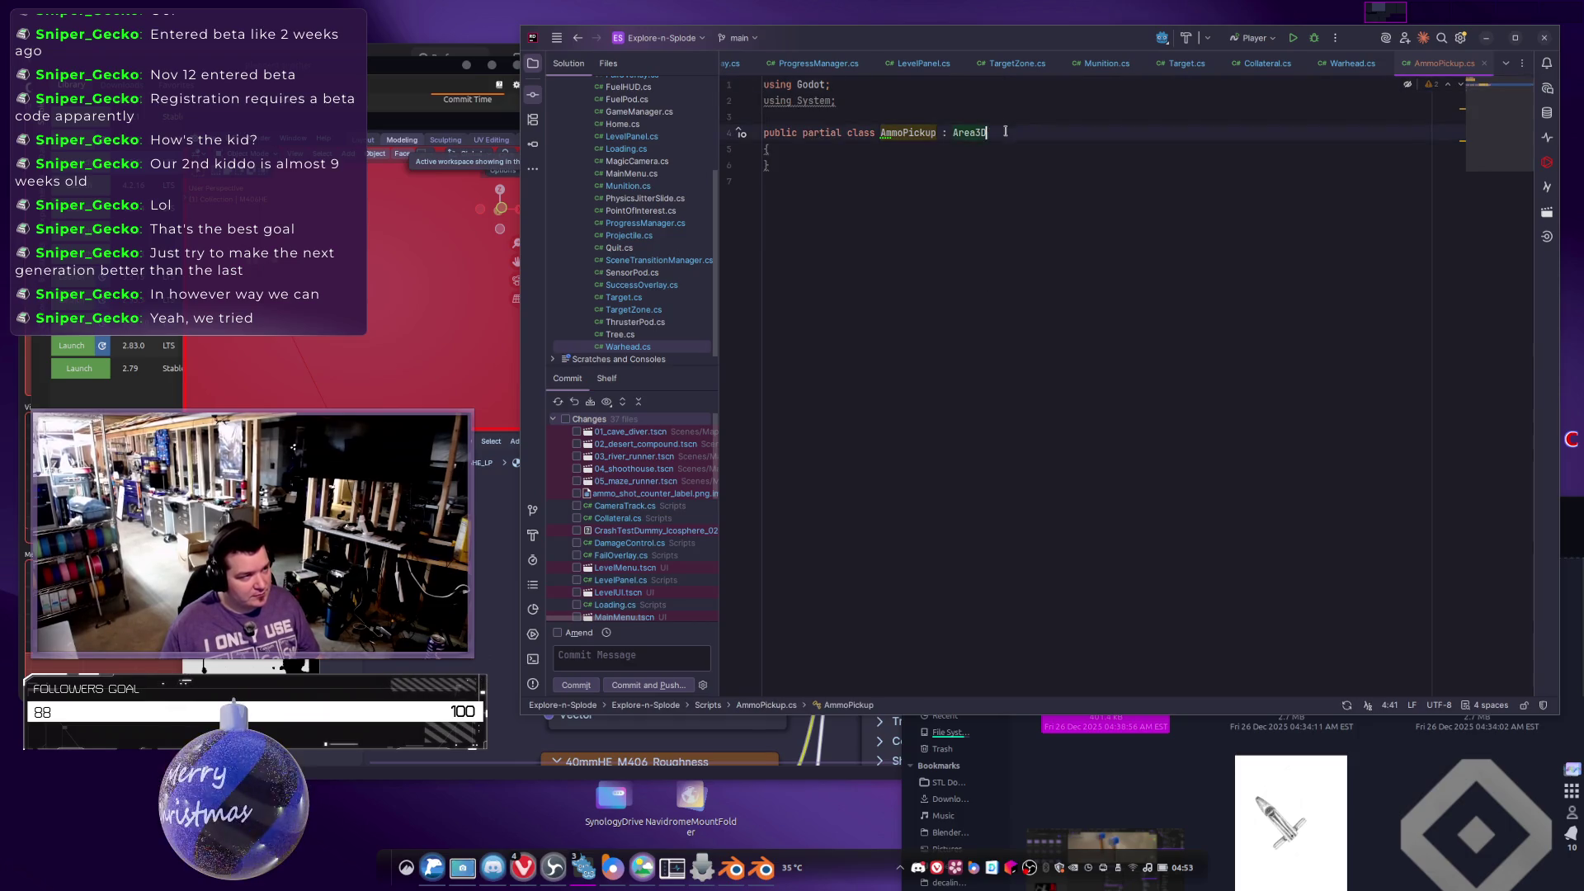
Start a new line in the AmmoPickup class and browse the Area3D/Area2D AreaEnteredEventHandler suggestions.
{"action": "left_click", "coordinate": [1023, 165]}
{"action": "key", "text": "Return"}
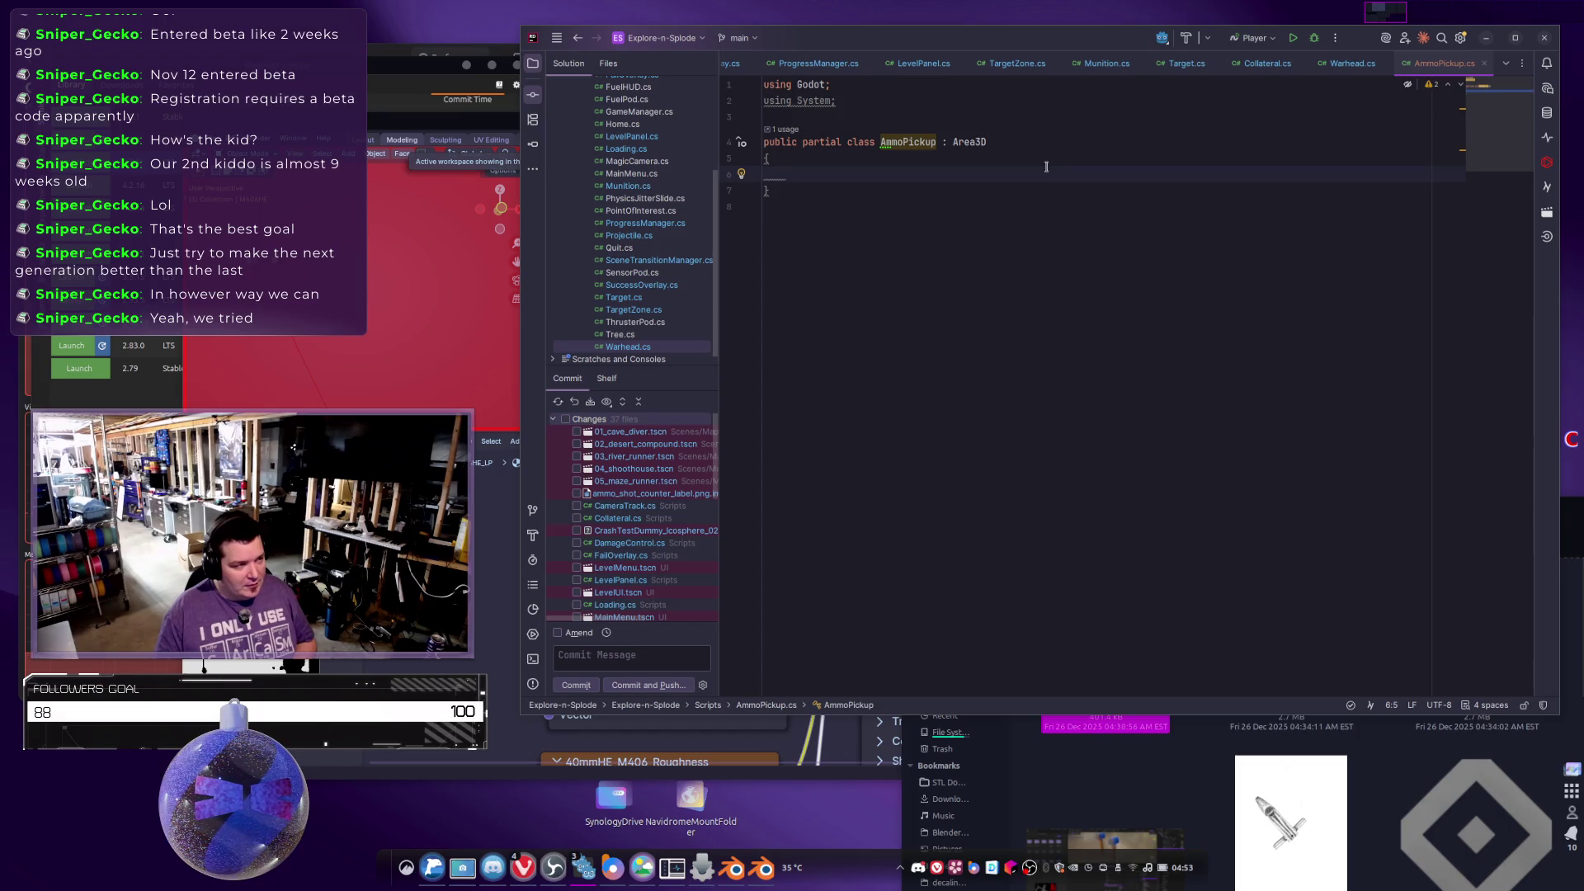
{"action": "type", "text": "publ"}
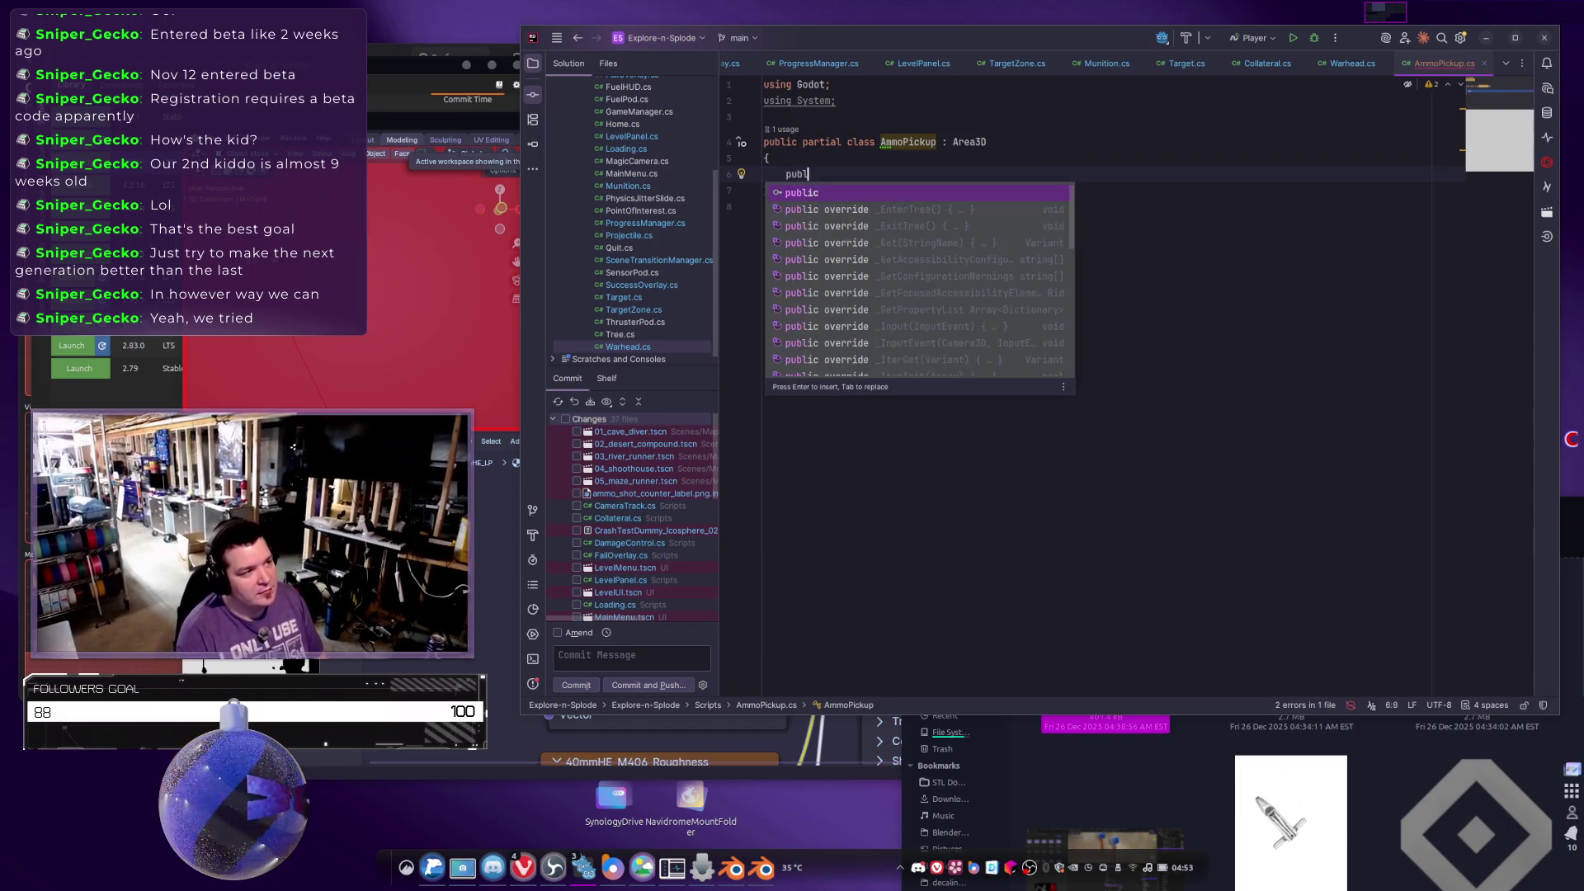
{"action": "type", "text": "ic override"}
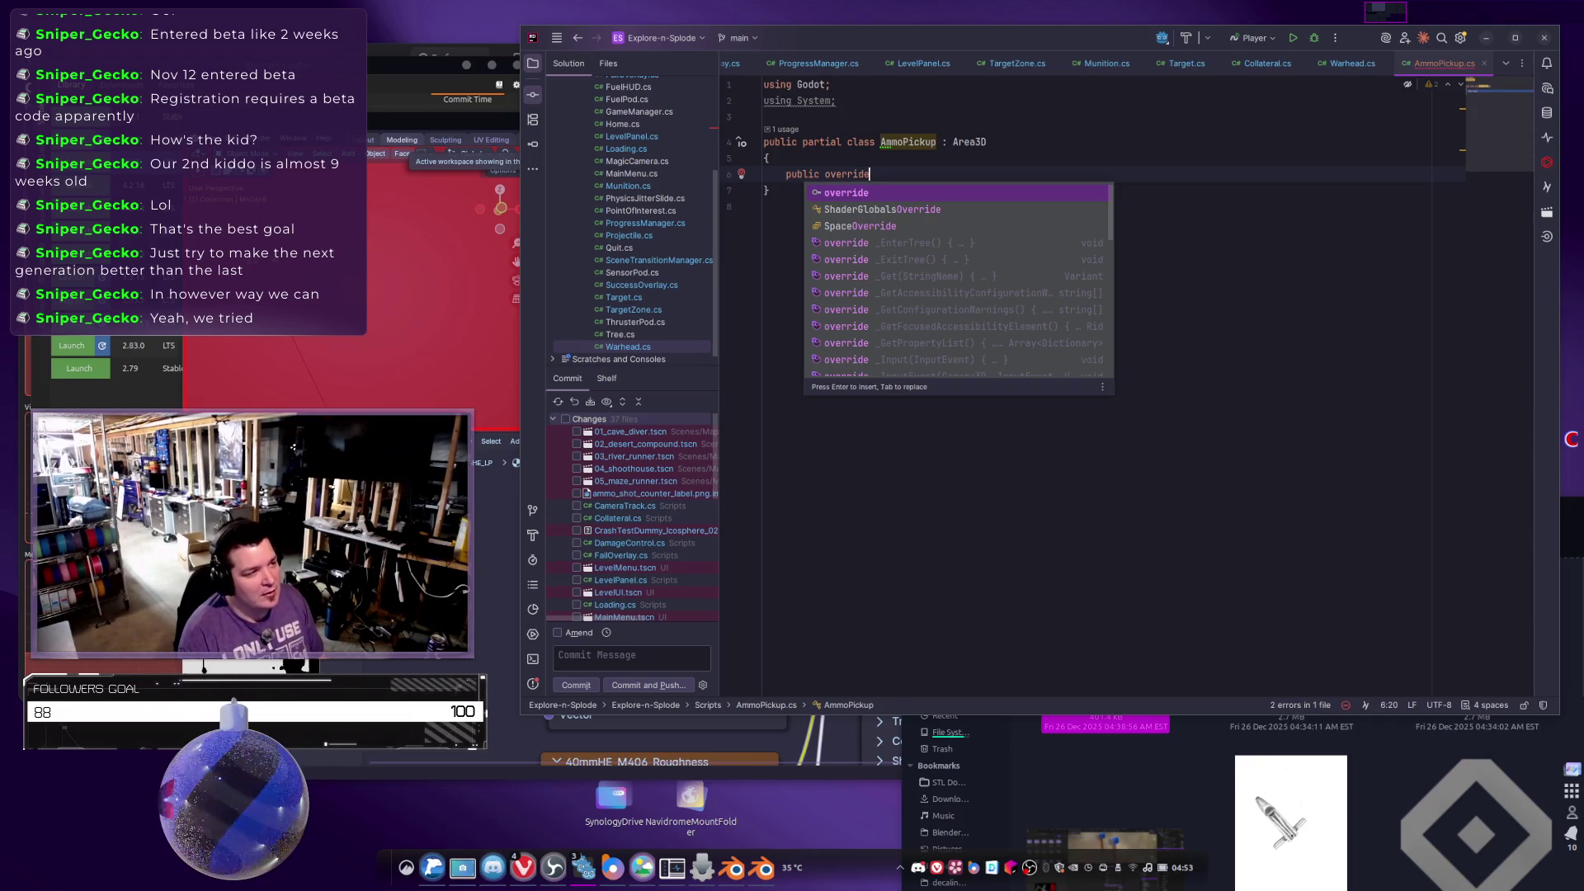
{"action": "key", "text": "Escape"}
{"action": "key", "text": "shift+Home"}
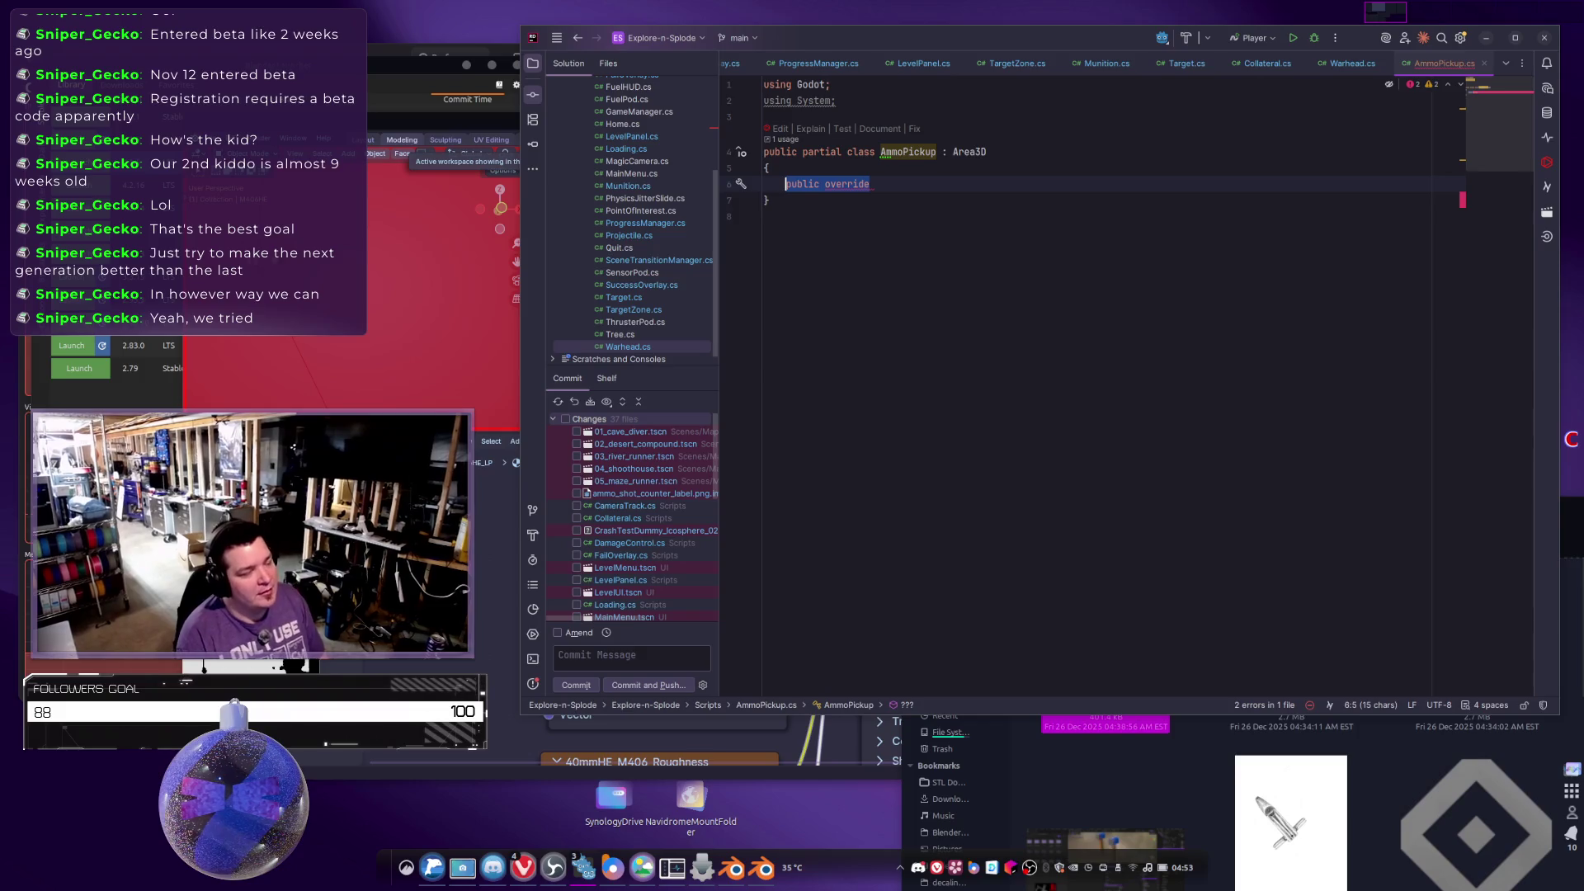
{"action": "type", "text": "OnArea"}
{"action": "key", "text": "Escape"}
{"action": "type", "text": "Entered"}
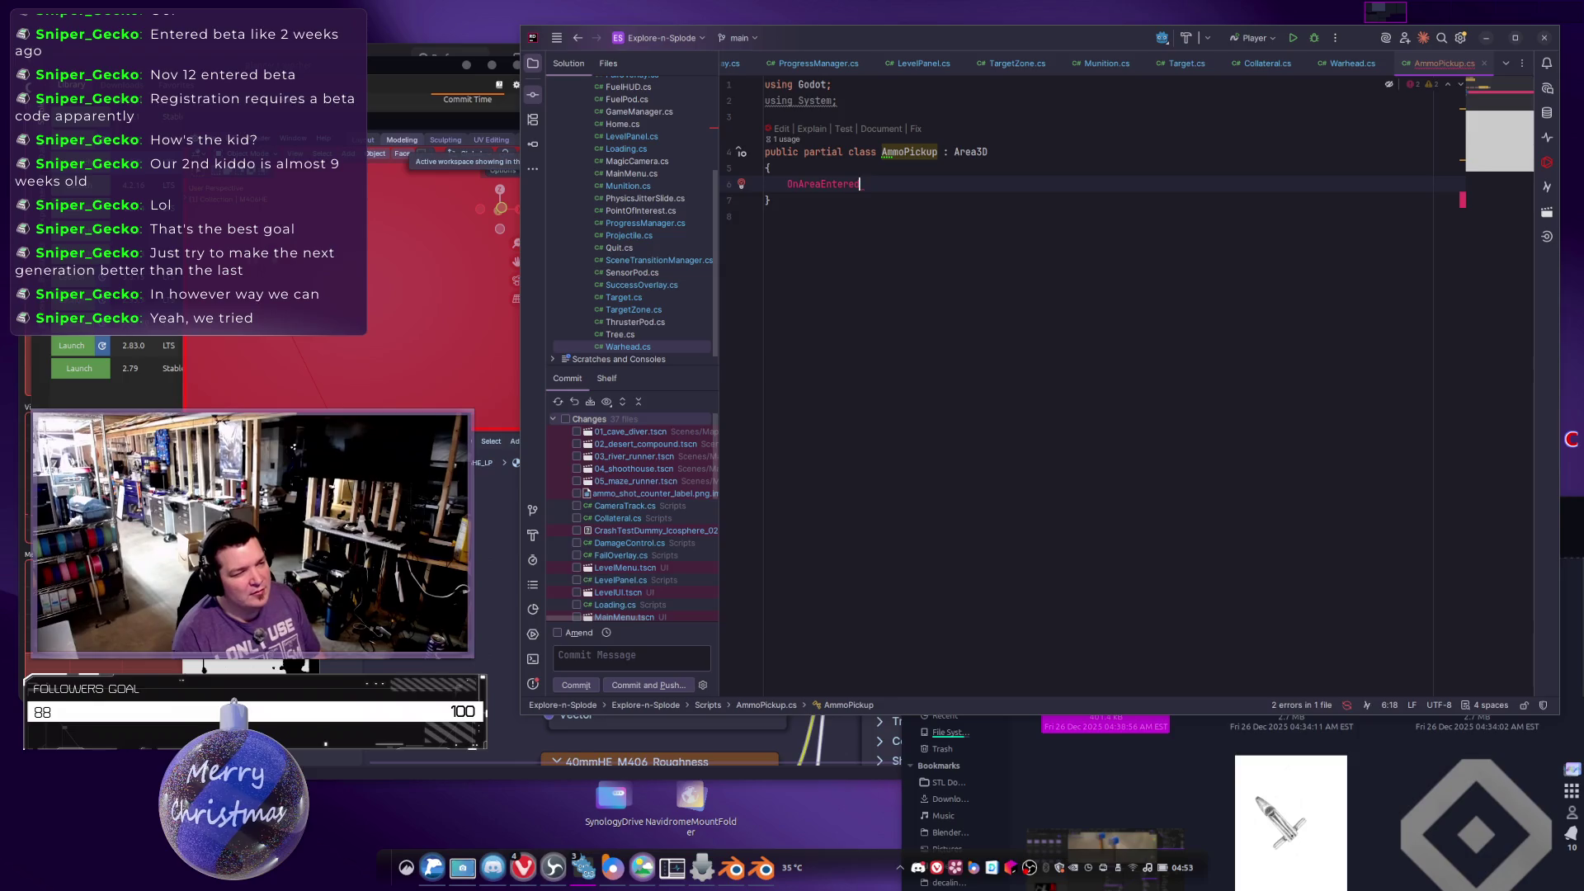
{"action": "key", "text": "BackSpace"}
{"action": "key", "text": "BackSpace"}
{"action": "key", "text": "BackSpace"}
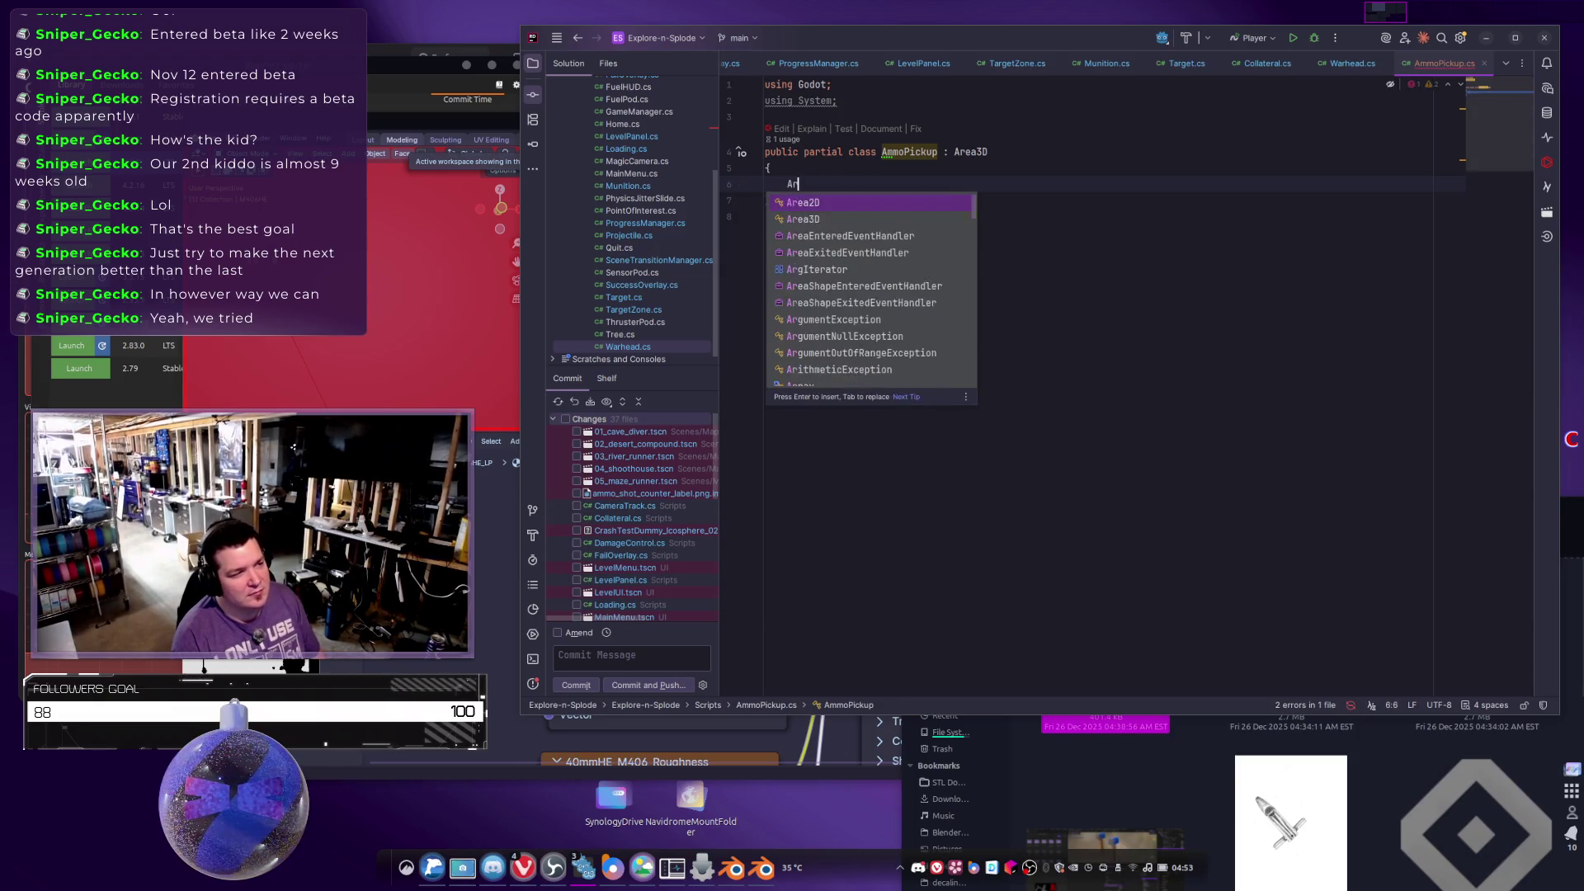
{"action": "type", "text": "Area"}
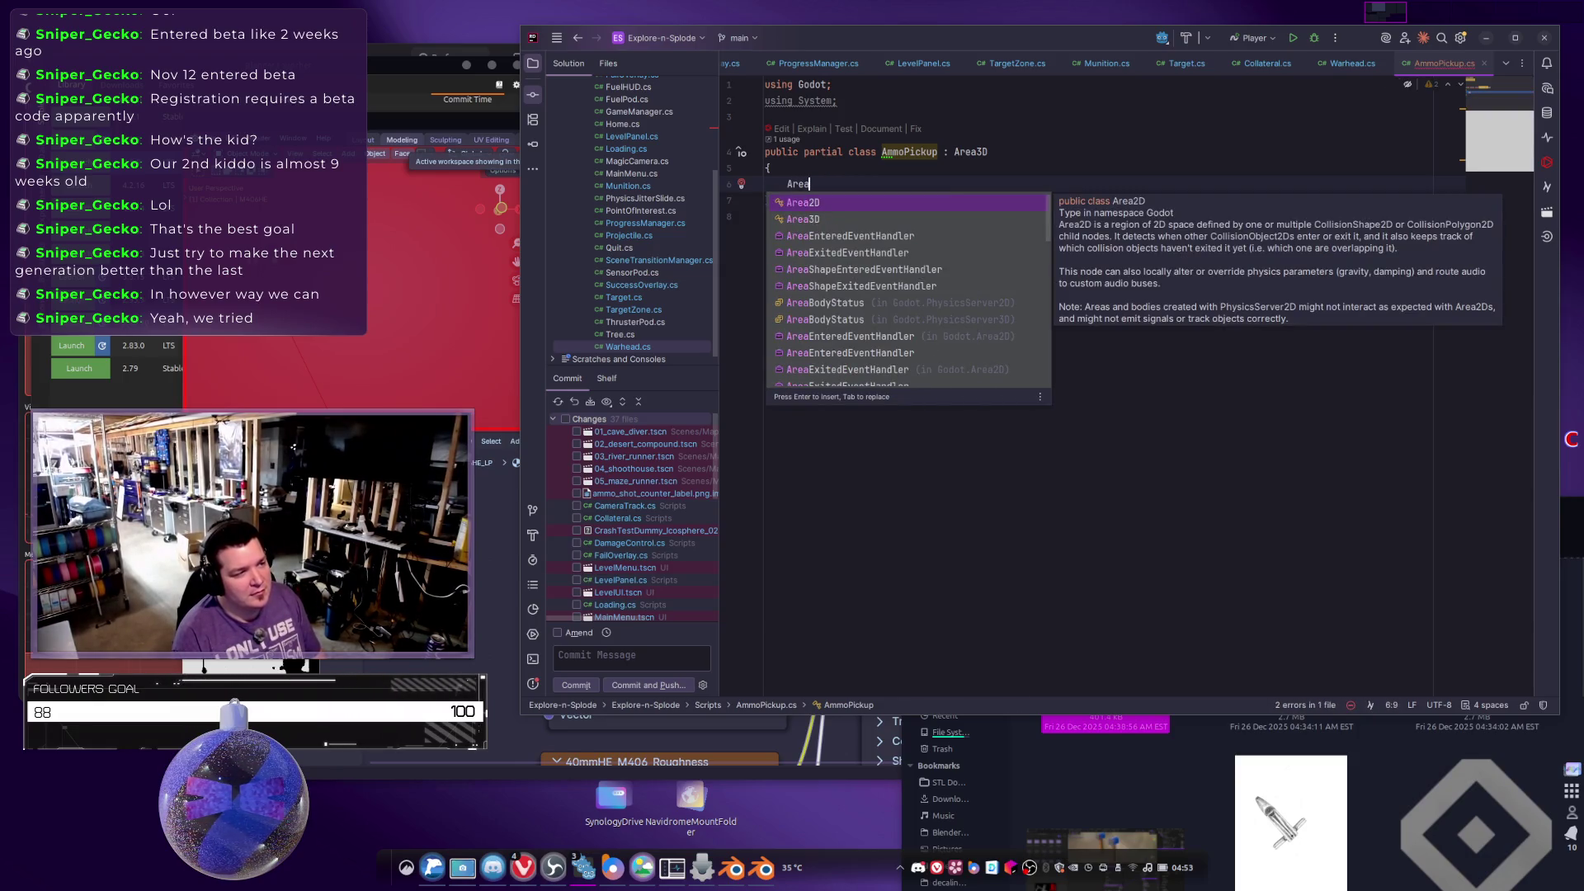
{"action": "key", "text": "Down"}
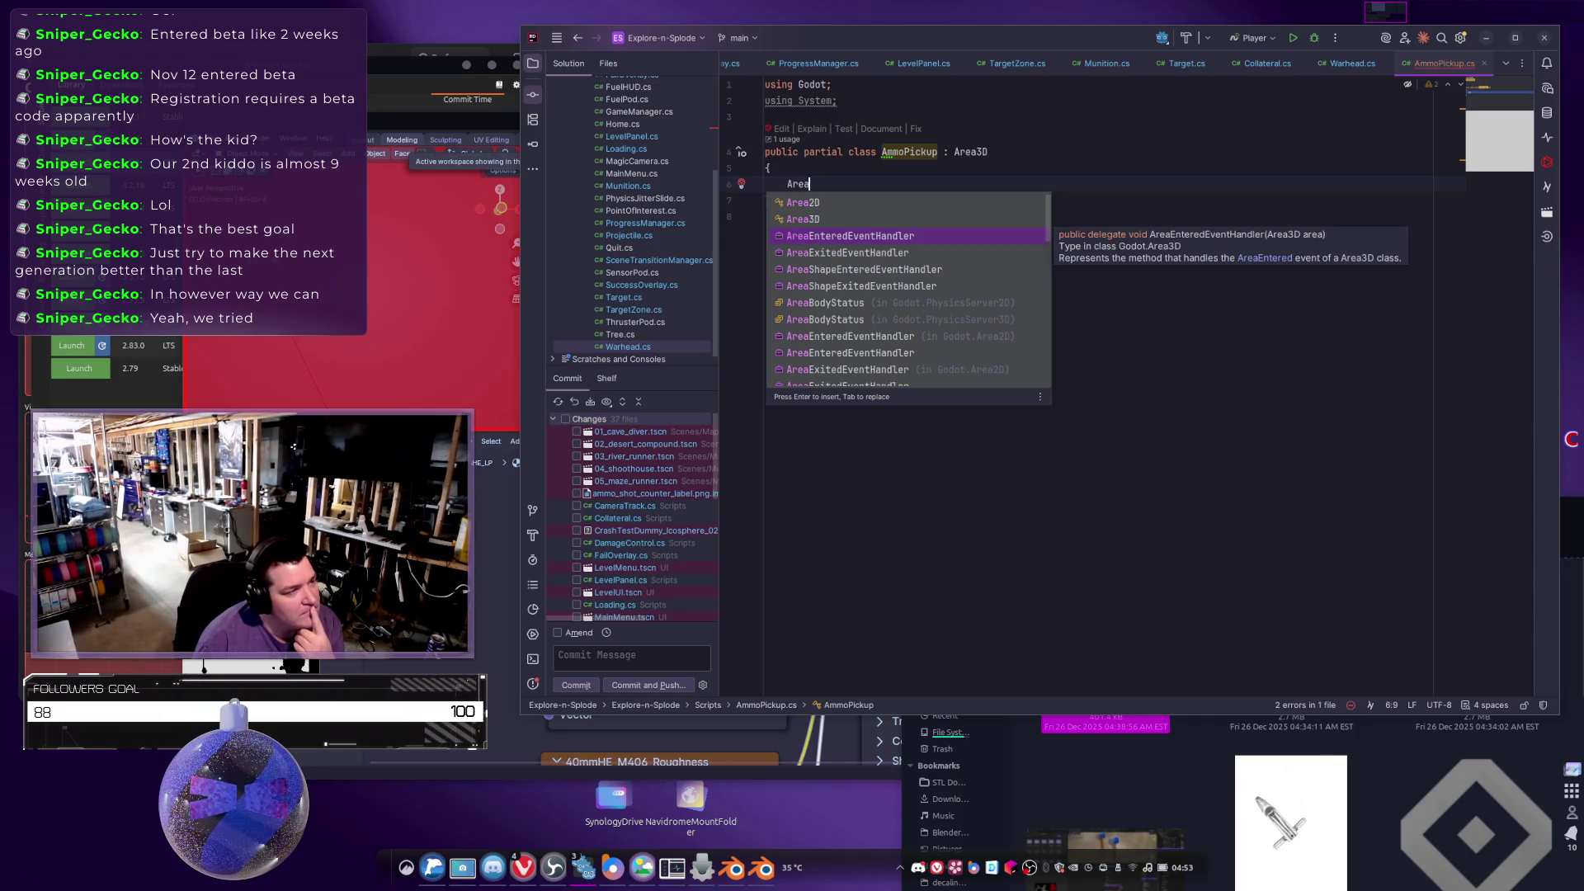
{"action": "key", "text": "Down"}
{"action": "key", "text": "Down"}
{"action": "key", "text": "Down"}
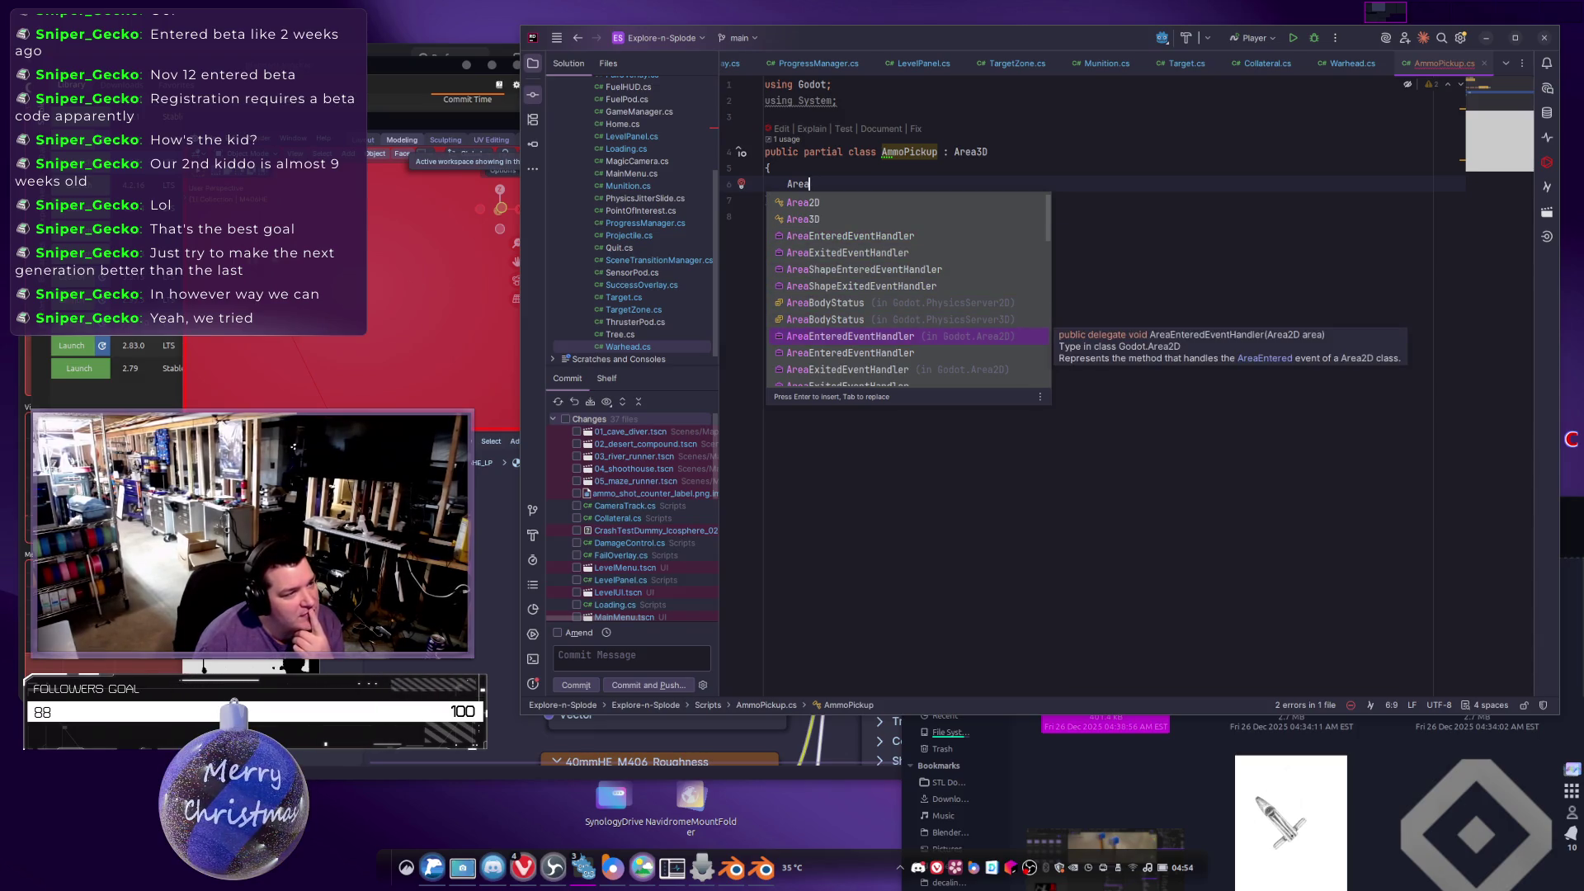
{"action": "key", "text": "Up"}
{"action": "key", "text": "Up"}
{"action": "key", "text": "Up"}
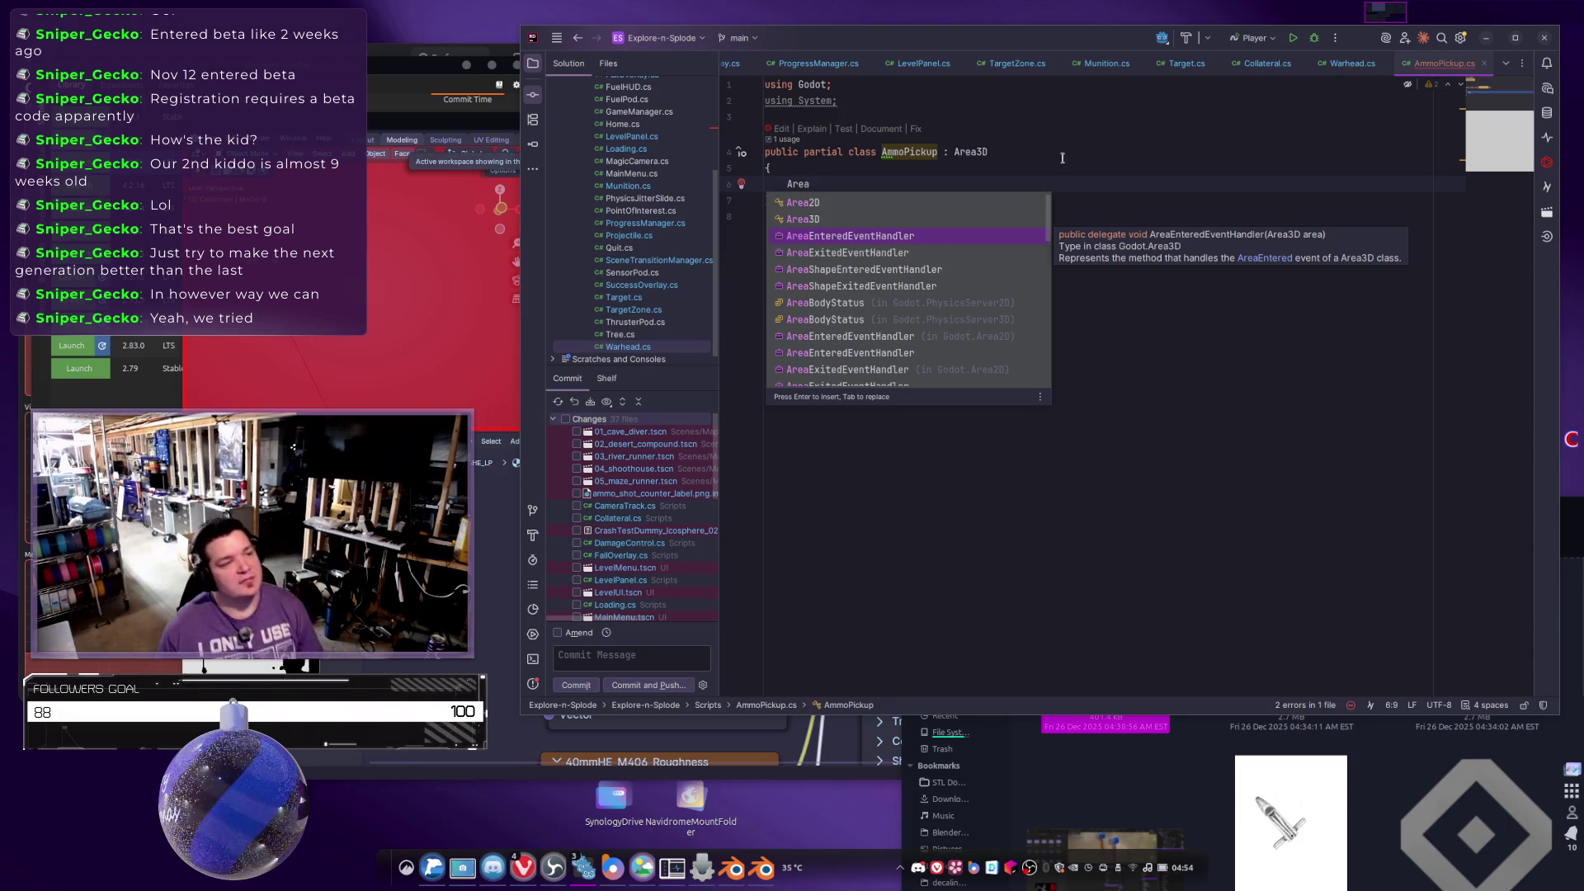
{"action": "left_click", "coordinate": [941, 422]}
Write an empty public void OnAreaEntered() method and move it, indented, into the AmmoPickup class.
{"action": "left_click", "coordinate": [1018, 201]}
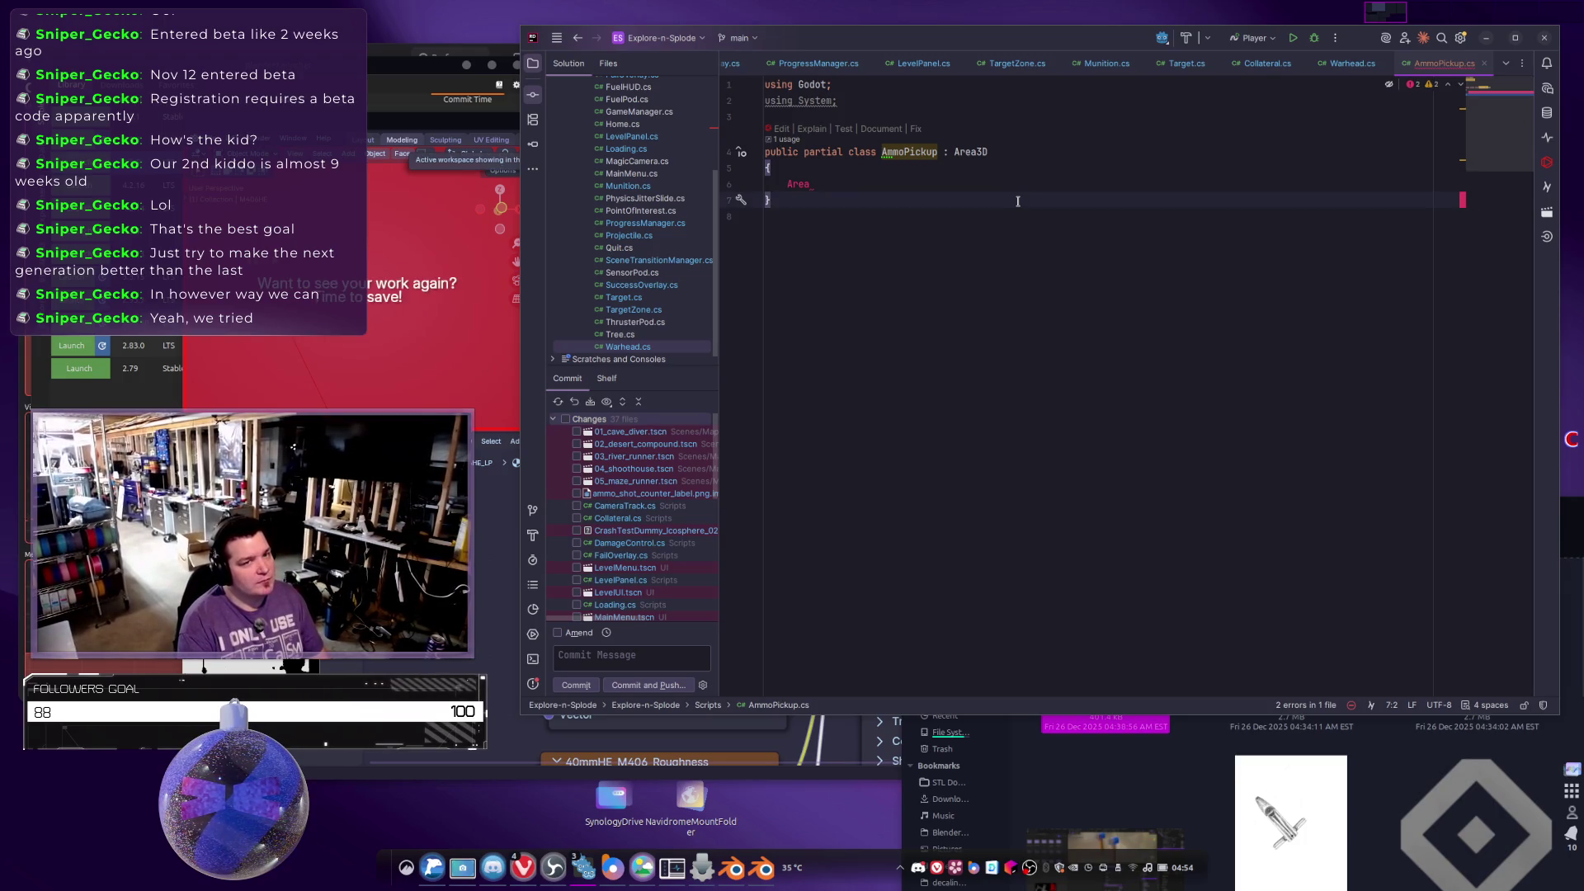
{"action": "key", "text": "Return"}
{"action": "key", "text": "Return"}
{"action": "type", "text": "p"}
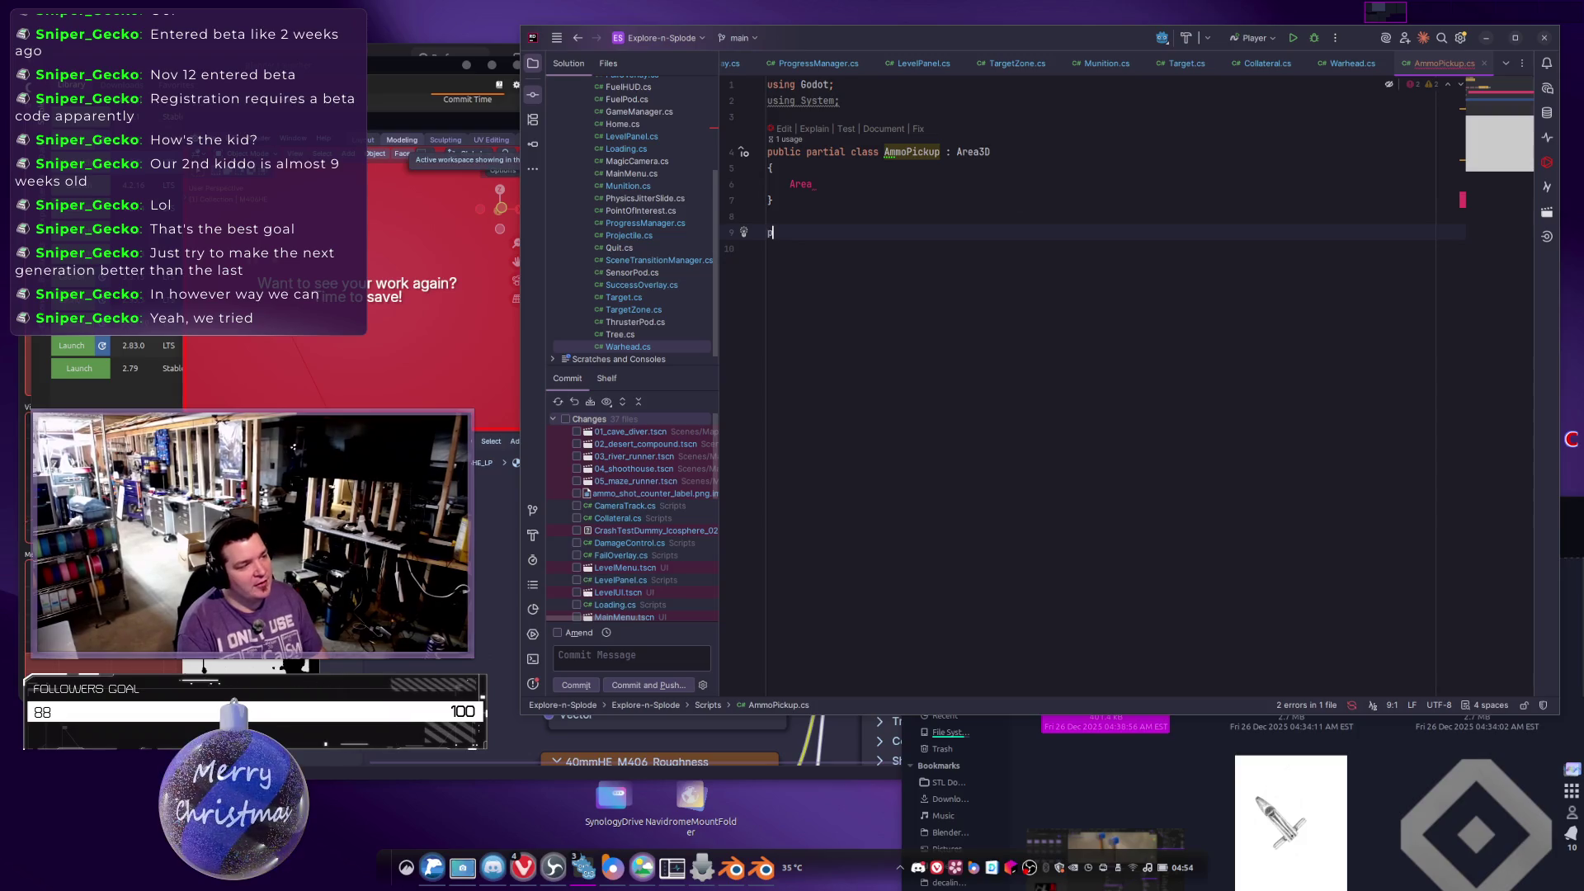
{"action": "type", "text": "ublic void OnArea"}
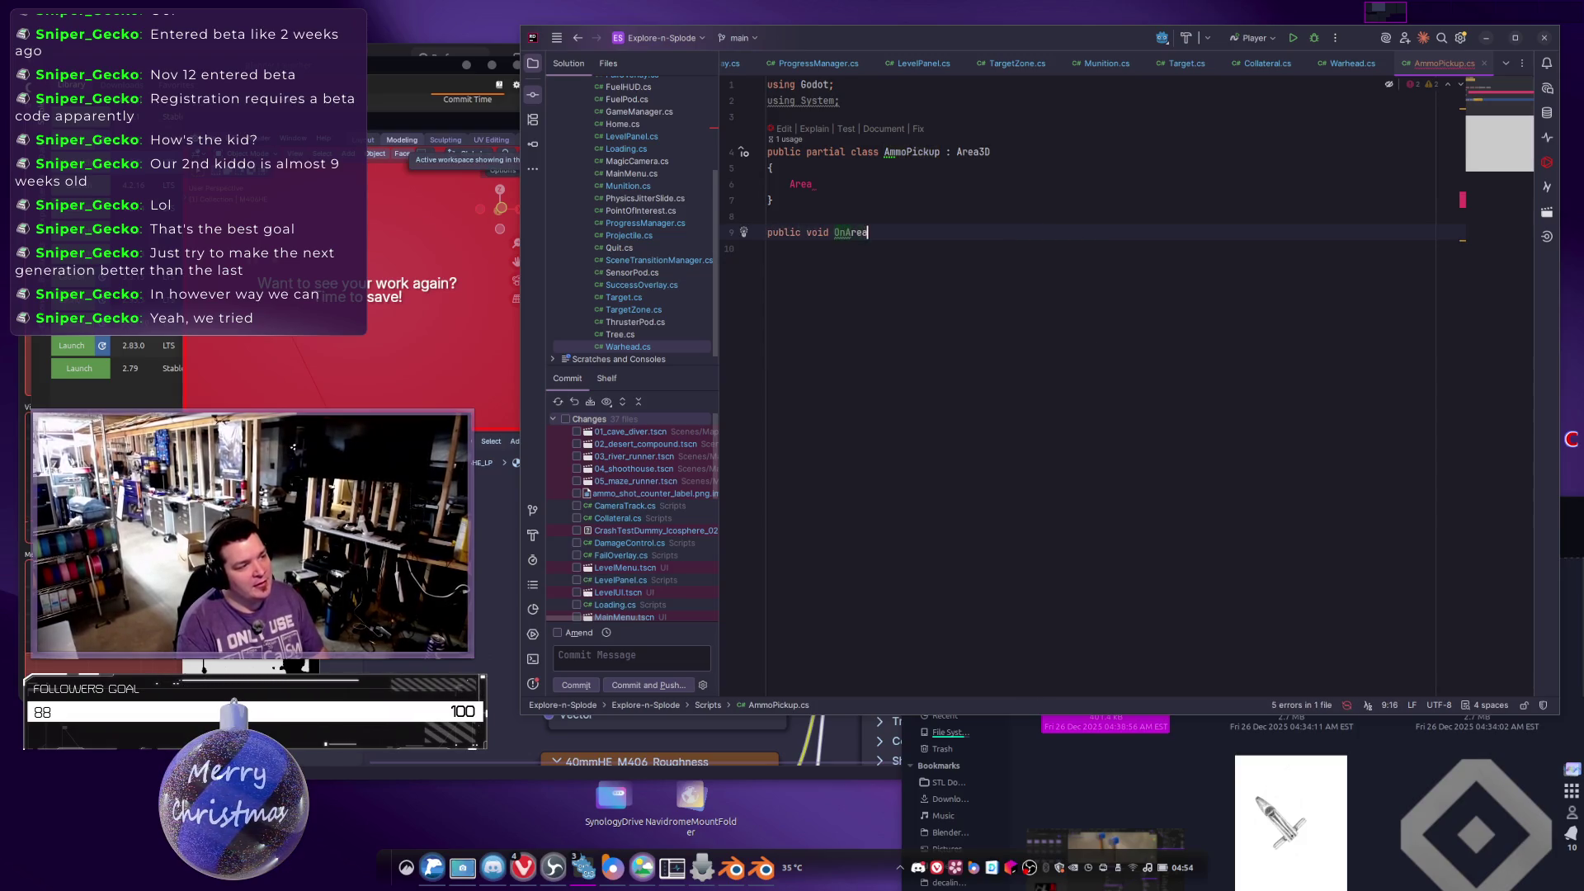
{"action": "type", "text": "Entered()"}
{"action": "key", "text": "Return"}
{"action": "type", "text": "{"}
{"action": "key", "text": "Return"}
{"action": "key", "text": "Return"}
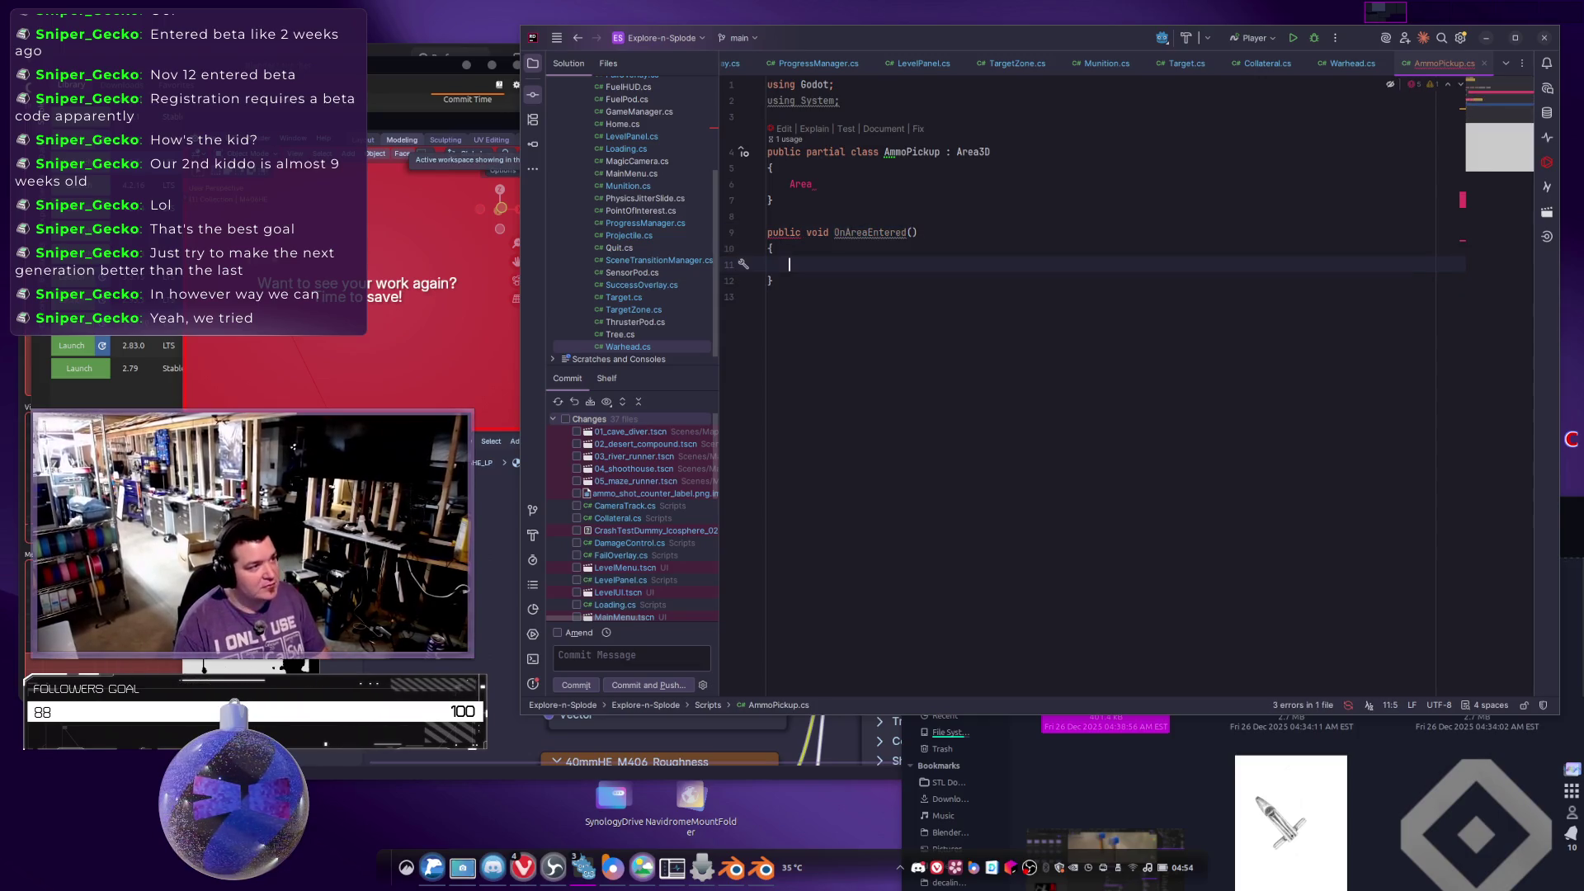
{"action": "type", "text": "}"}
{"action": "key", "text": "alt+shift+Up"}
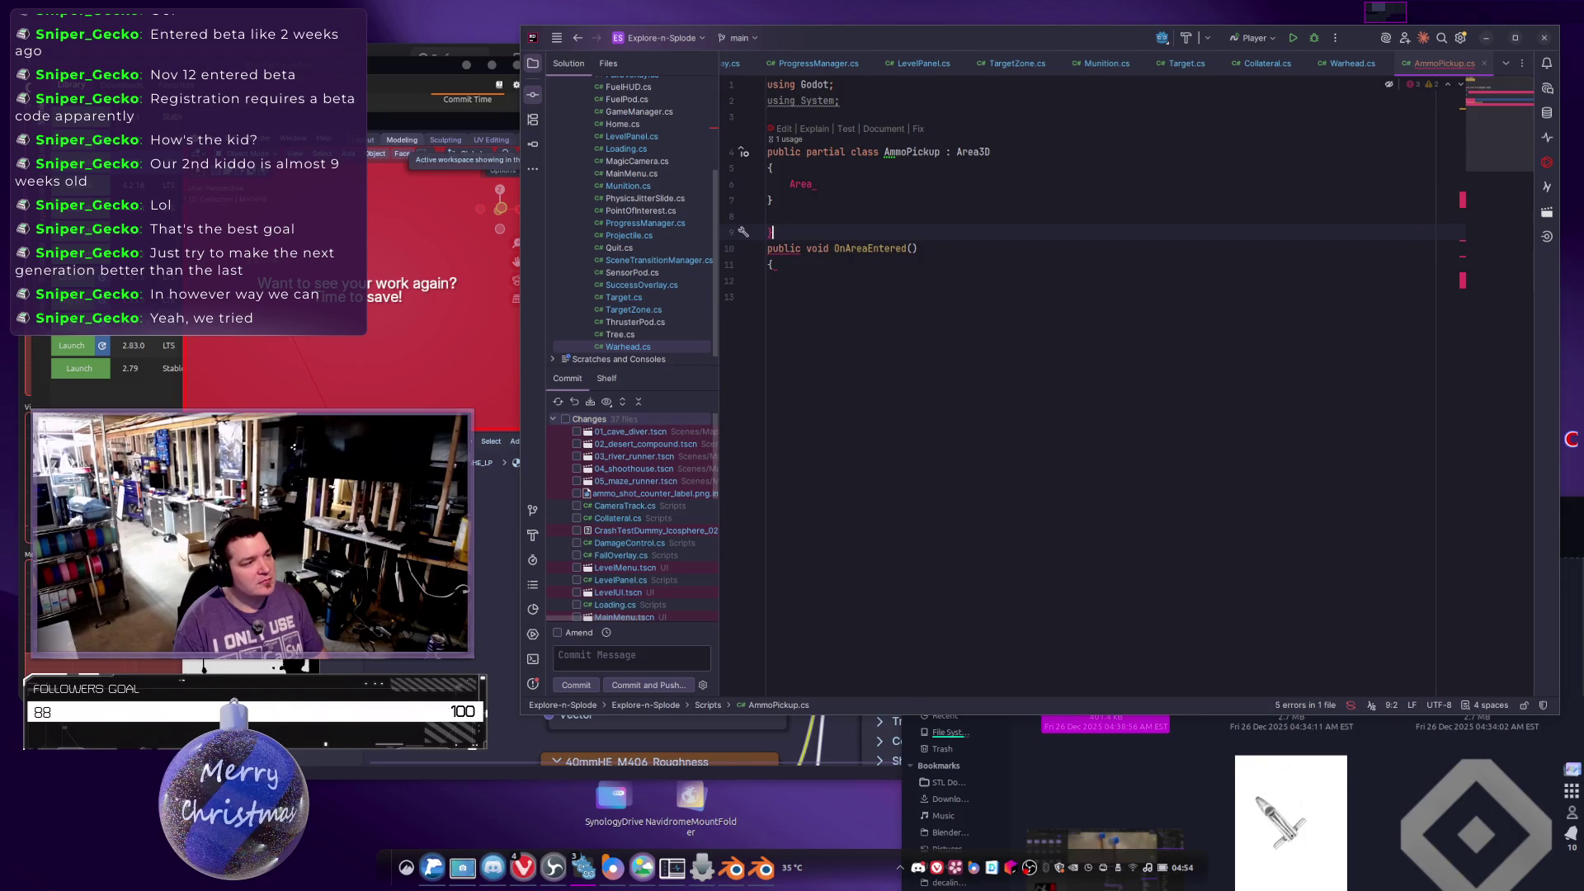
{"action": "key", "text": "shift+Up"}
{"action": "key", "text": "shift+Up"}
{"action": "key", "text": "shift+Home"}
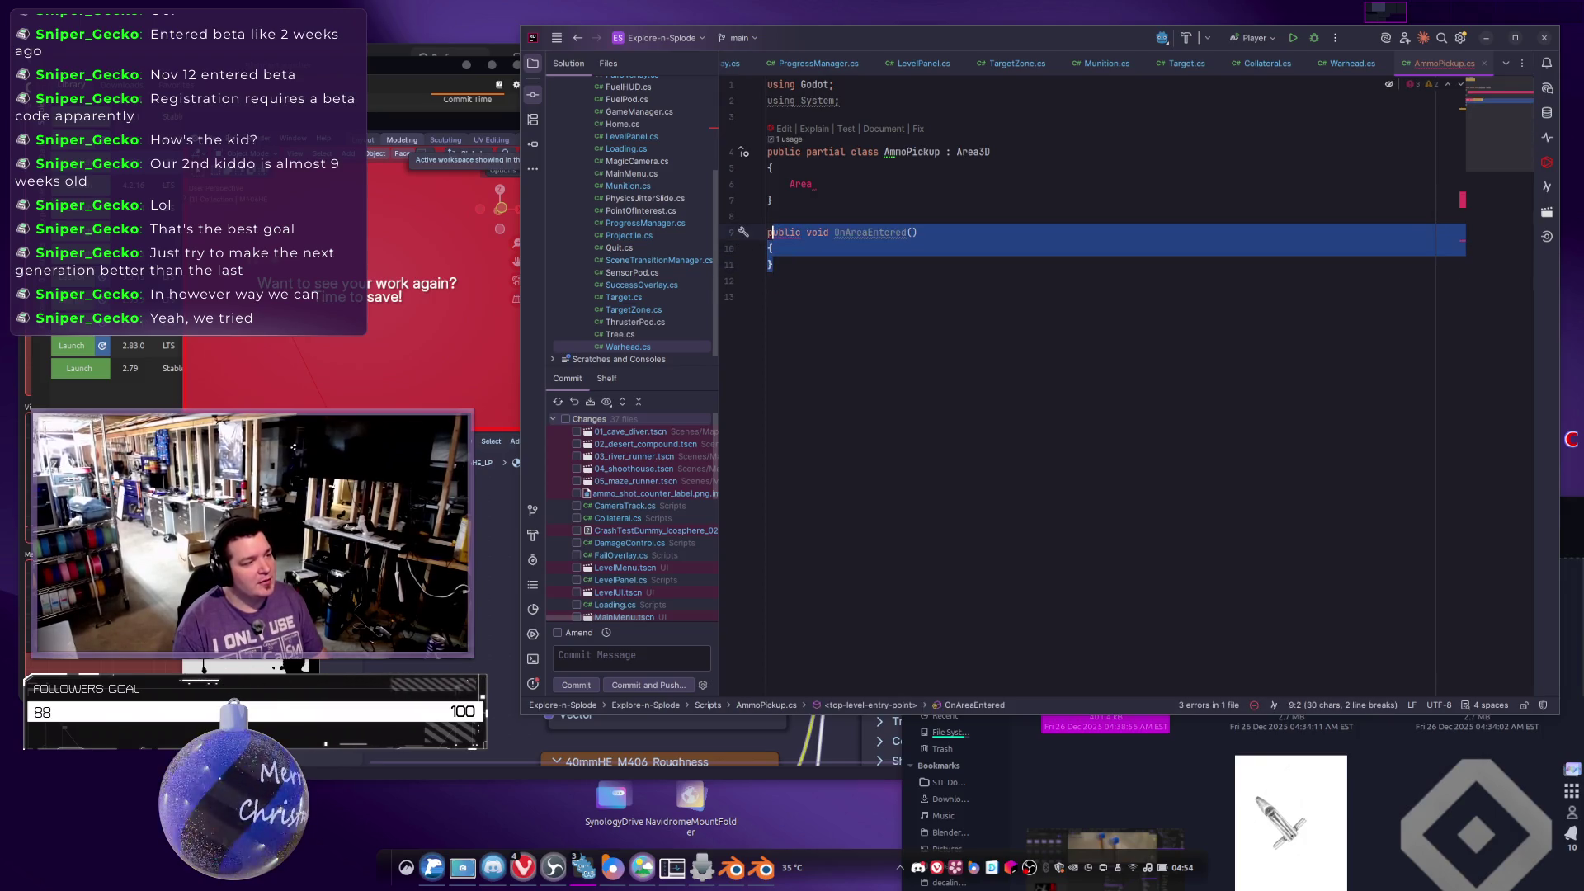
{"action": "key", "text": "alt+shift+Up"}
{"action": "key", "text": "alt+shift+Up"}
{"action": "key", "text": "Tab"}
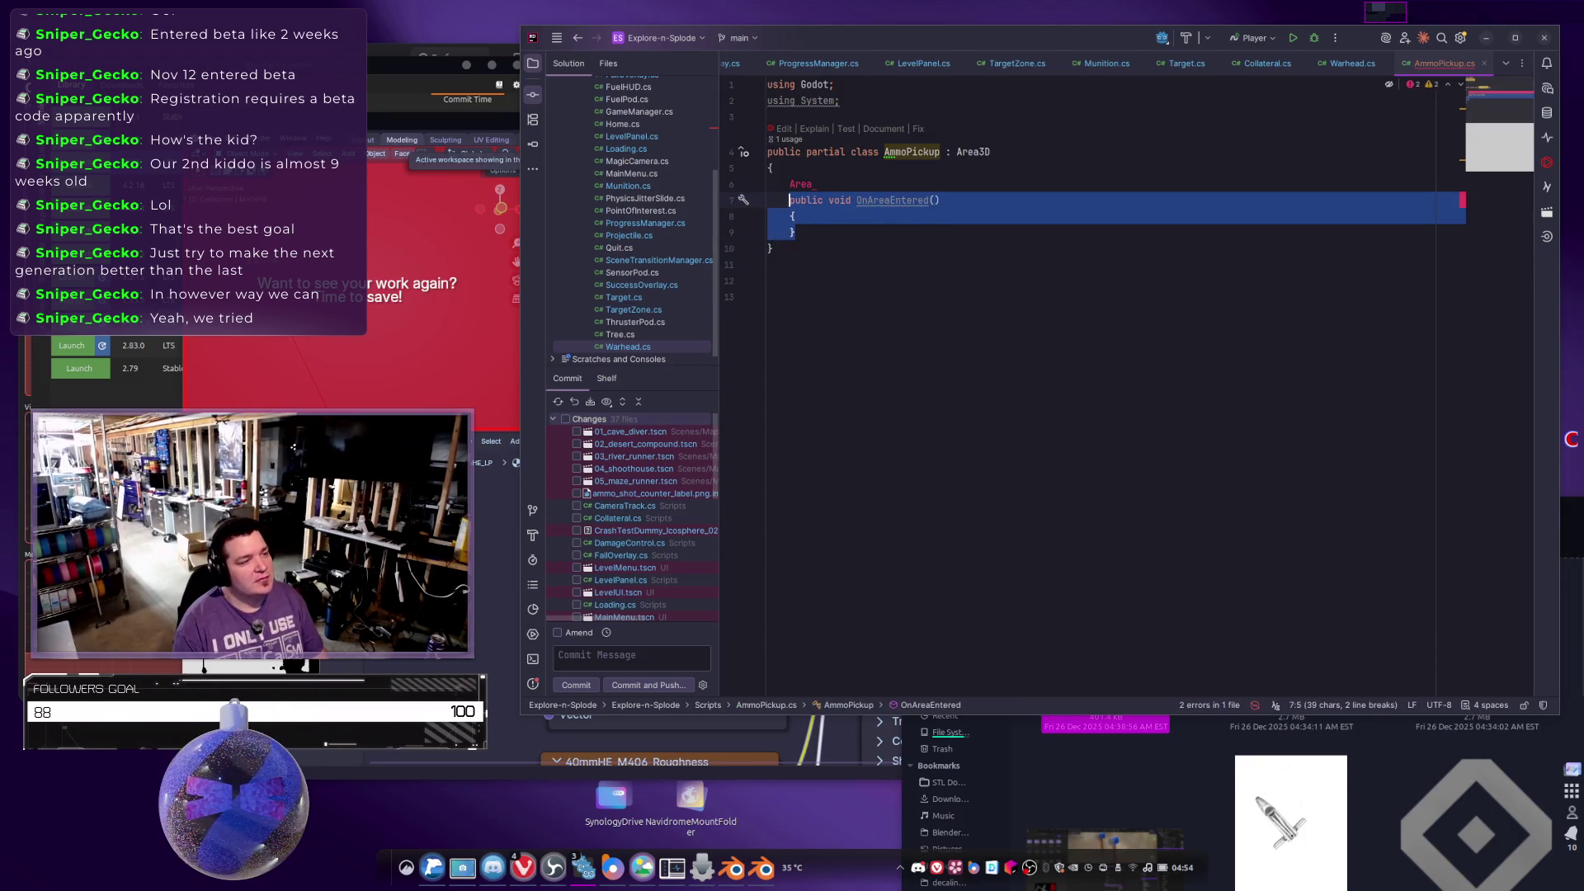
{"action": "key", "text": "Up"}
Clear the leftover Area text on line 6, trying AreaEntered += and AreaEnteredEventHandler completions.
{"action": "key", "text": "shift+End"}
{"action": "key", "text": "Delete"}
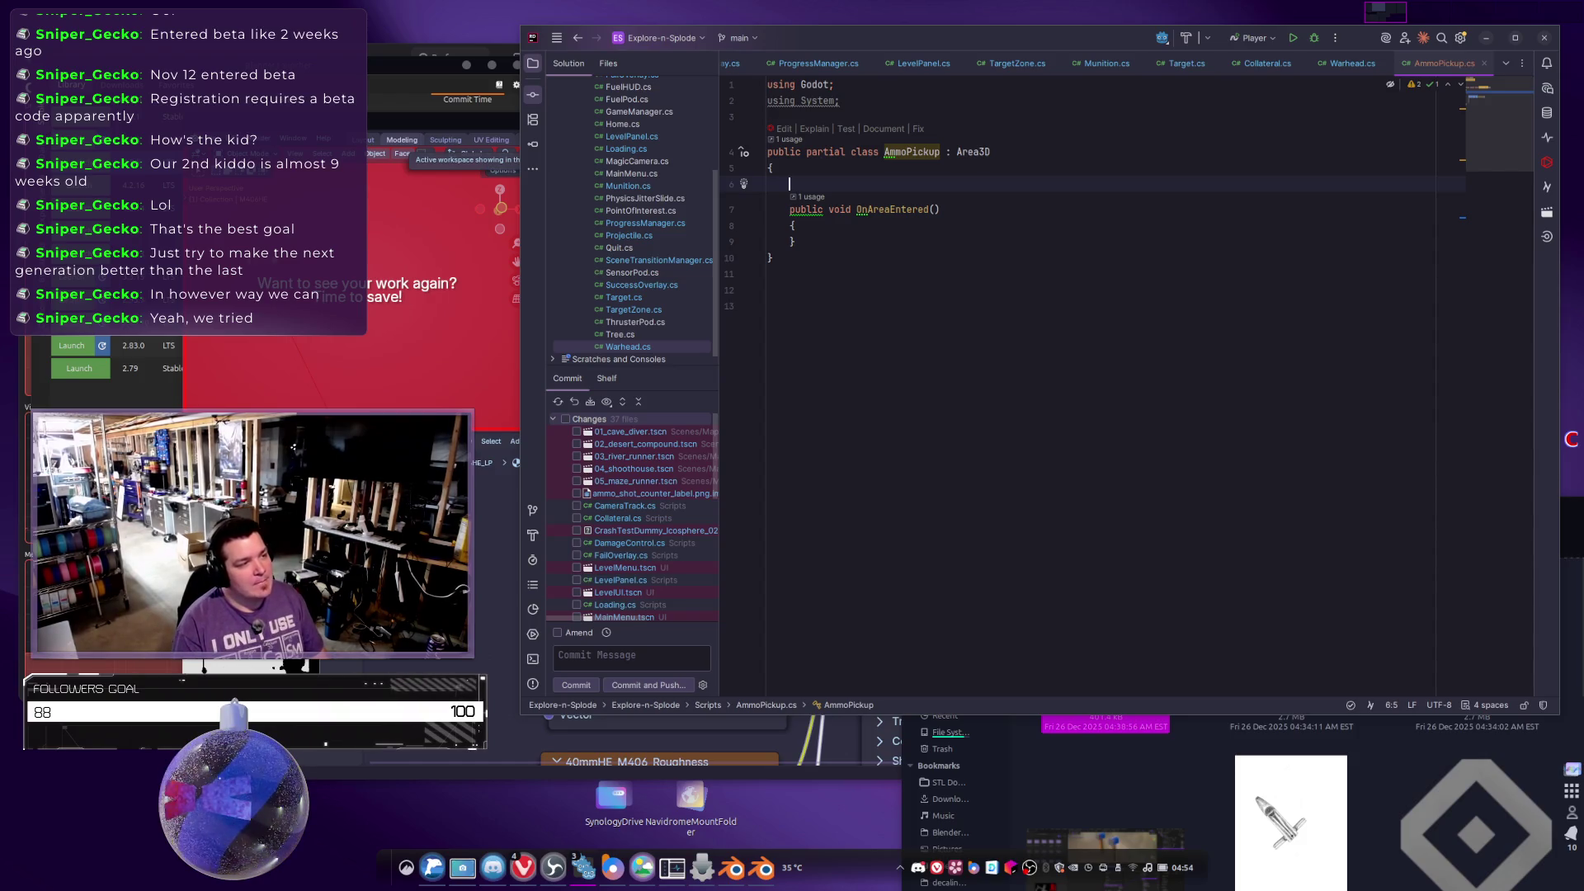
{"action": "type", "text": "AreaEntere"}
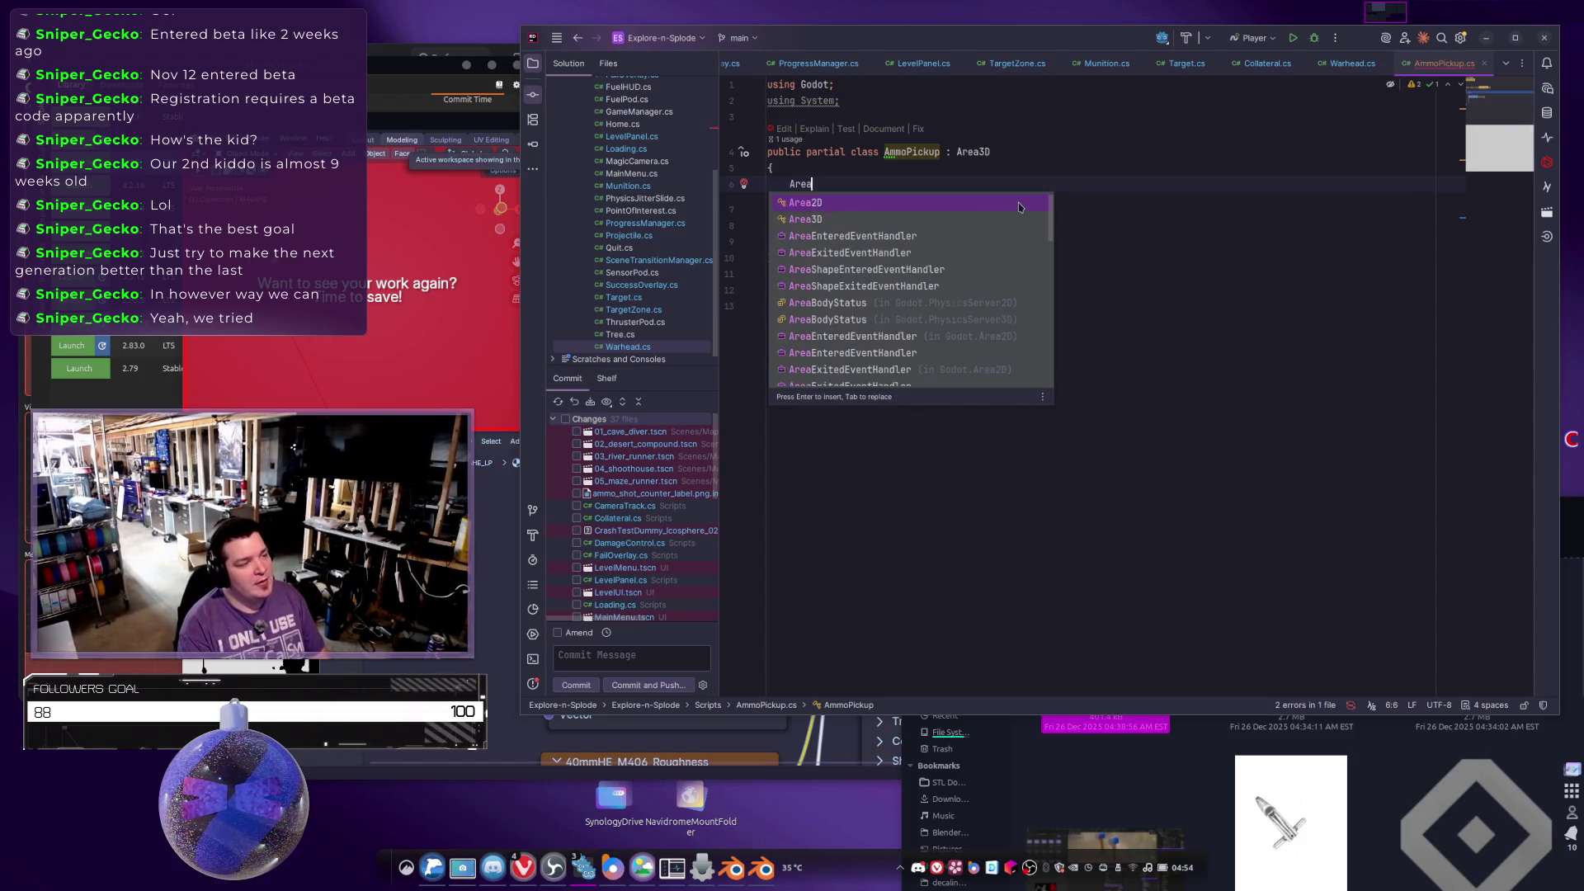
{"action": "key", "text": "Return"}
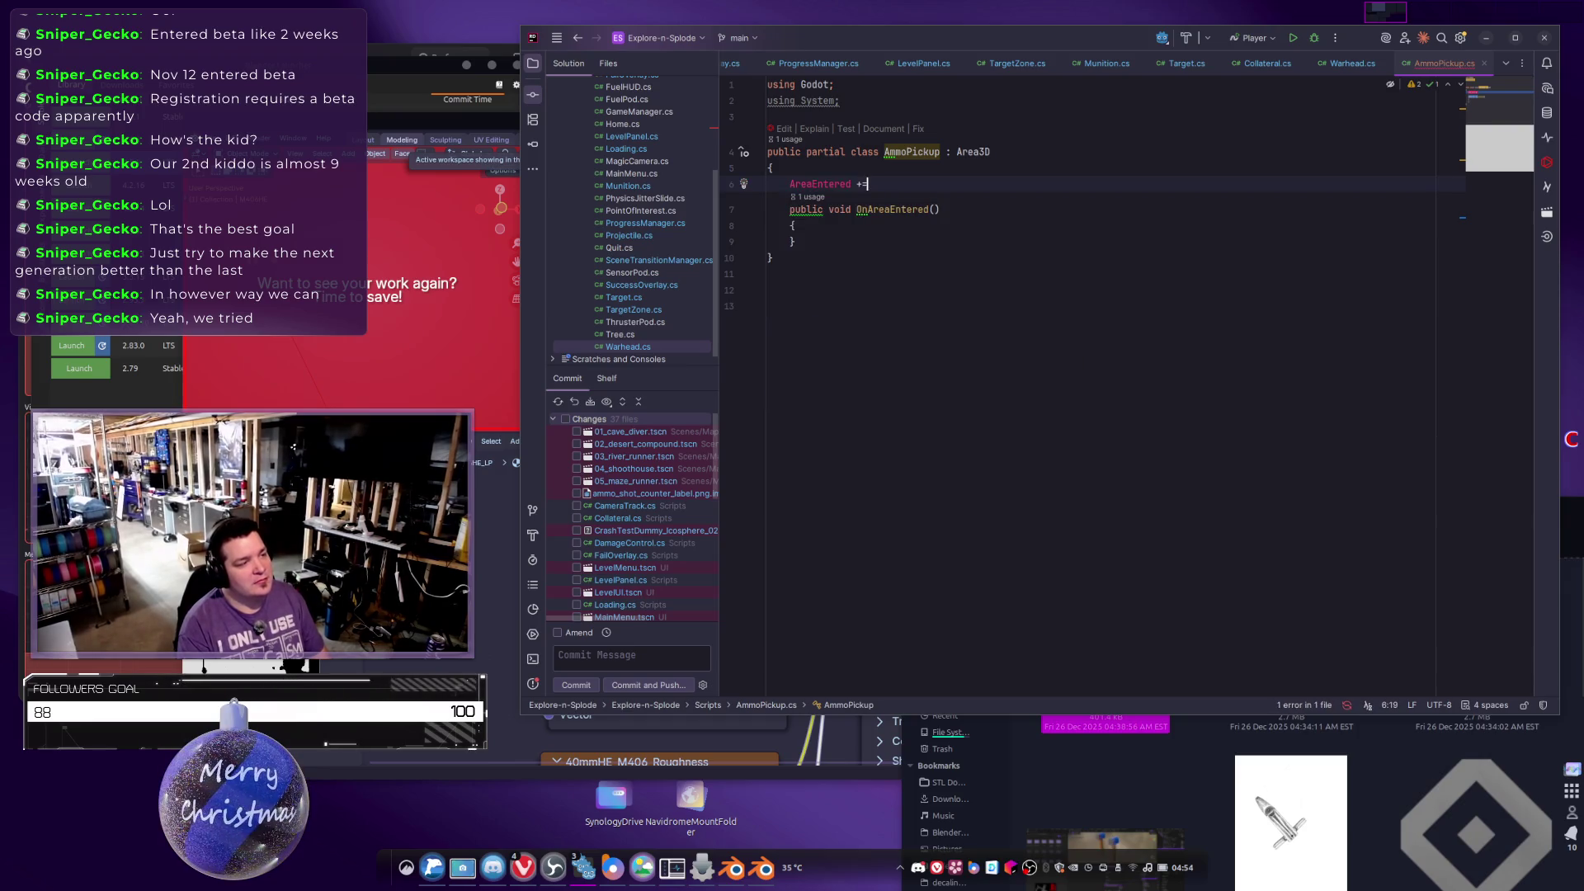
{"action": "type", "text": "+="}
{"action": "key", "text": "BackSpace"}
{"action": "key", "text": "BackSpace"}
{"action": "key", "text": "BackSpace"}
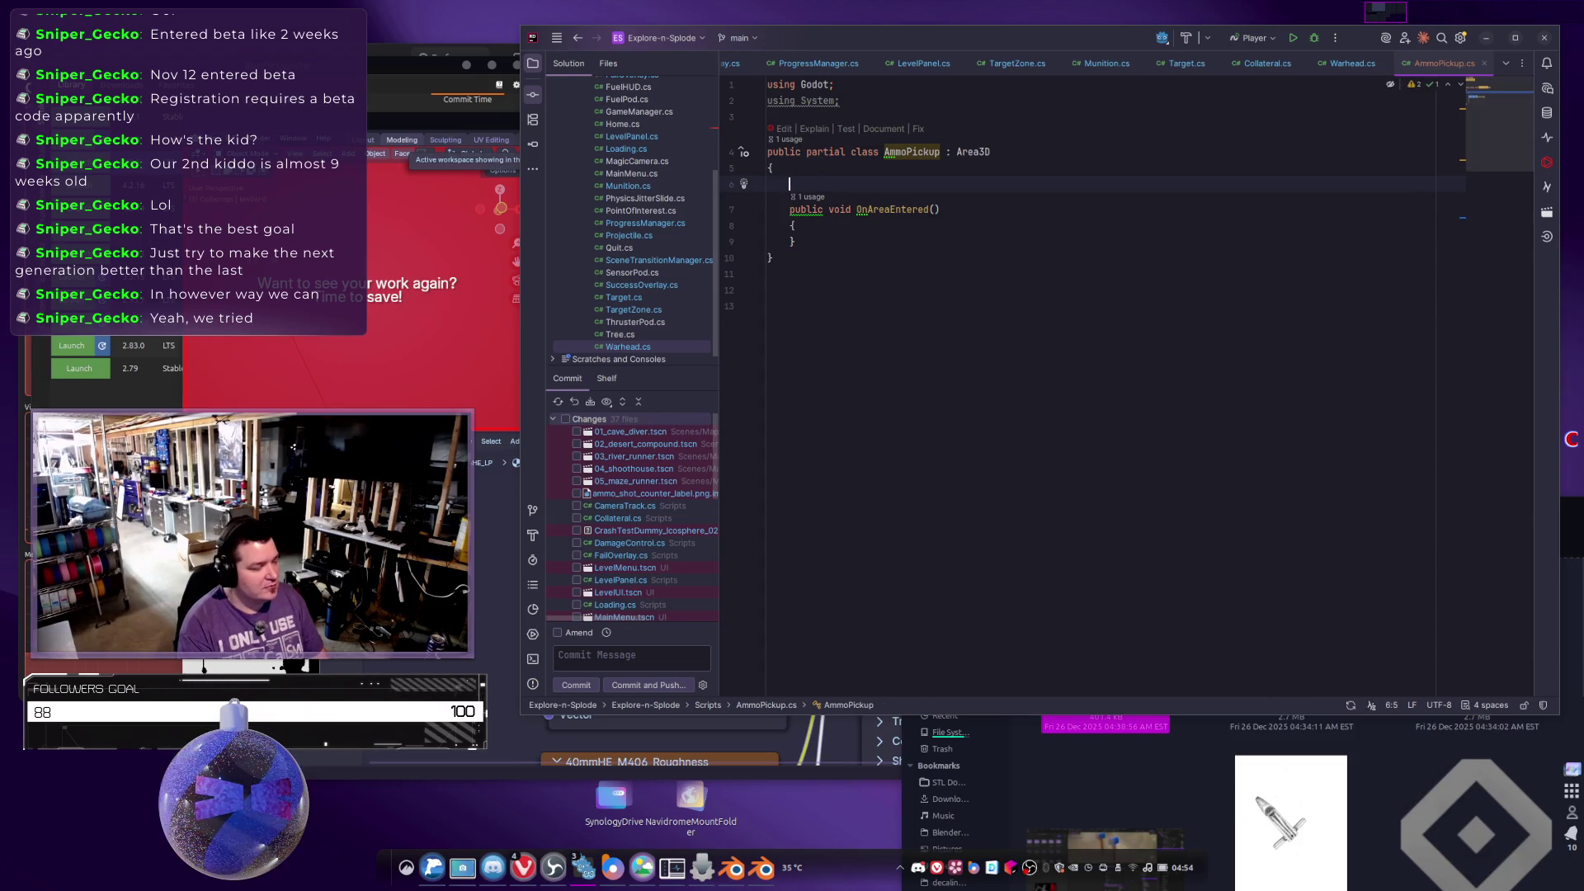
{"action": "key", "text": "BackSpace"}
{"action": "type", "text": "O"}
{"action": "key", "text": "BackSpace"}
{"action": "type", "text": "Area"}
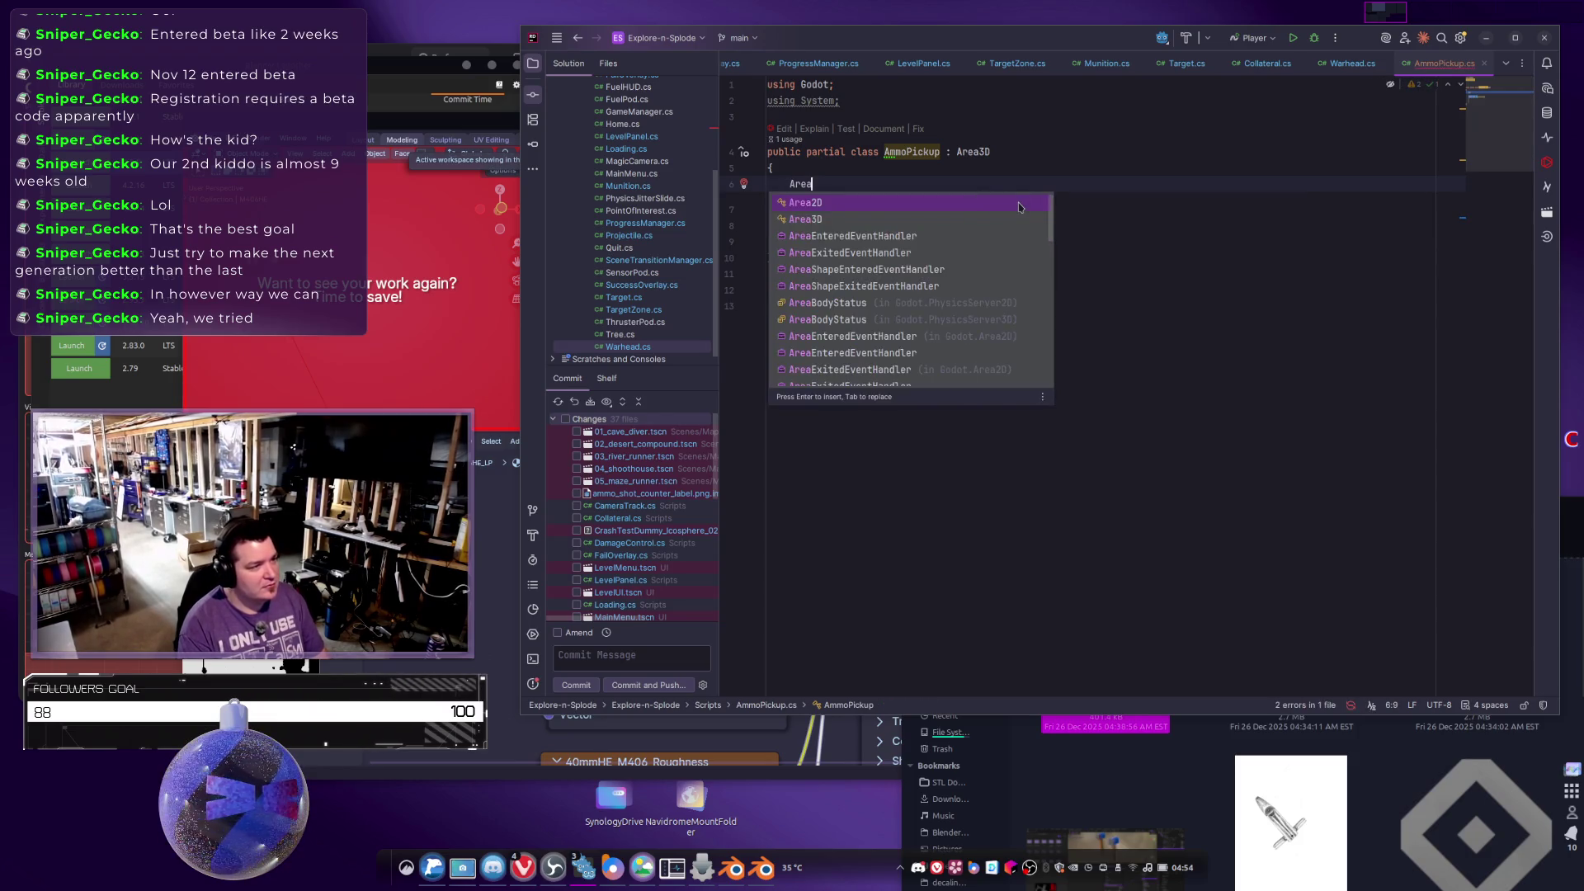
{"action": "key", "text": "Down"}
{"action": "key", "text": "Down"}
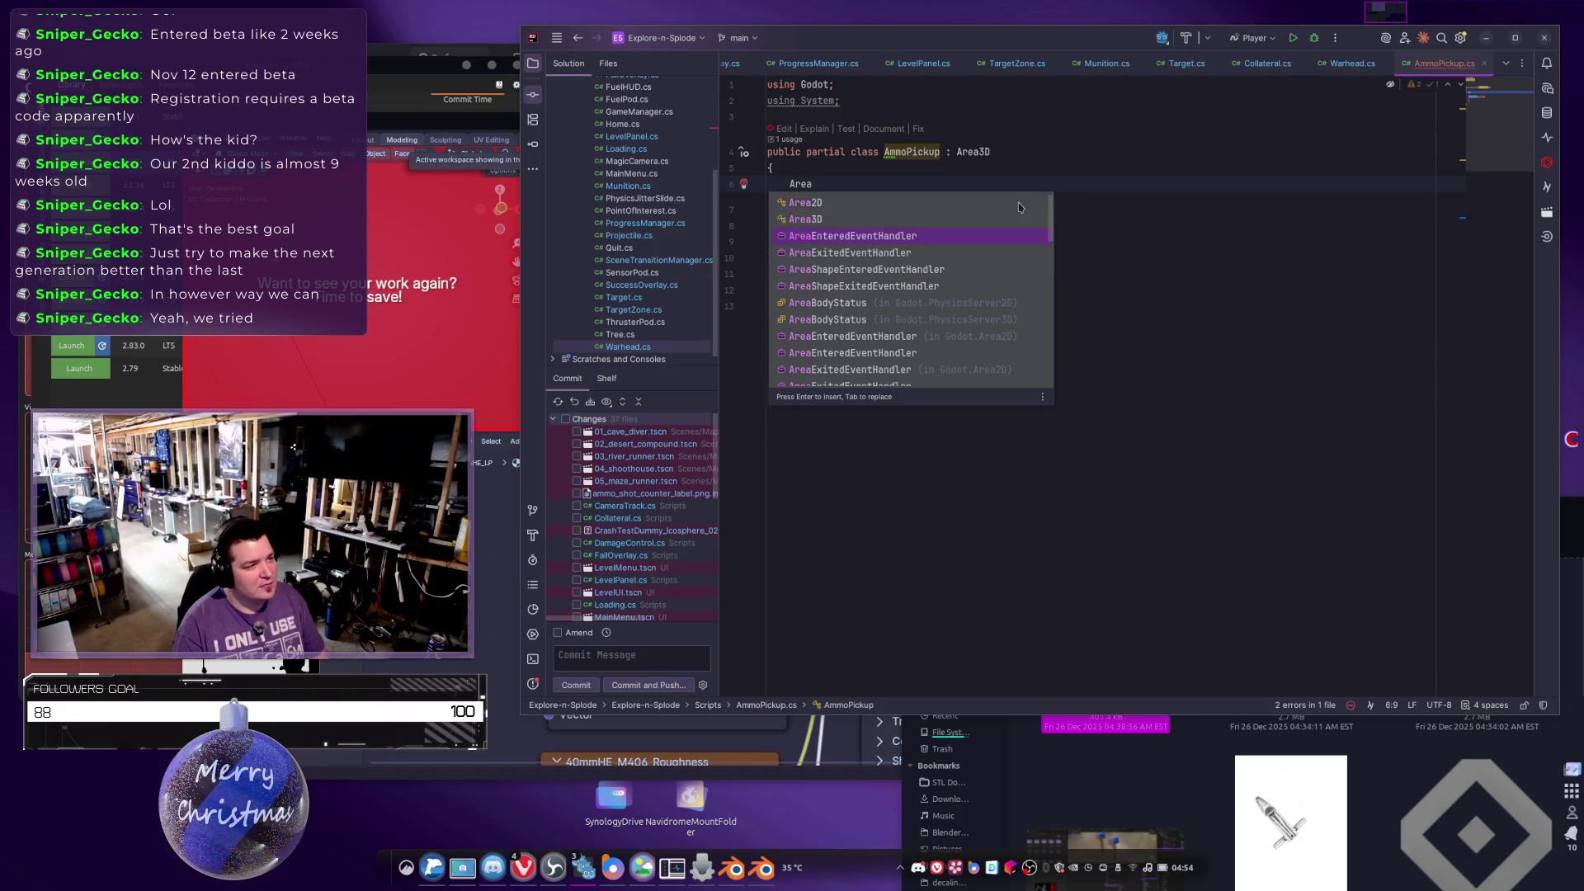
{"action": "key", "text": "Return"}
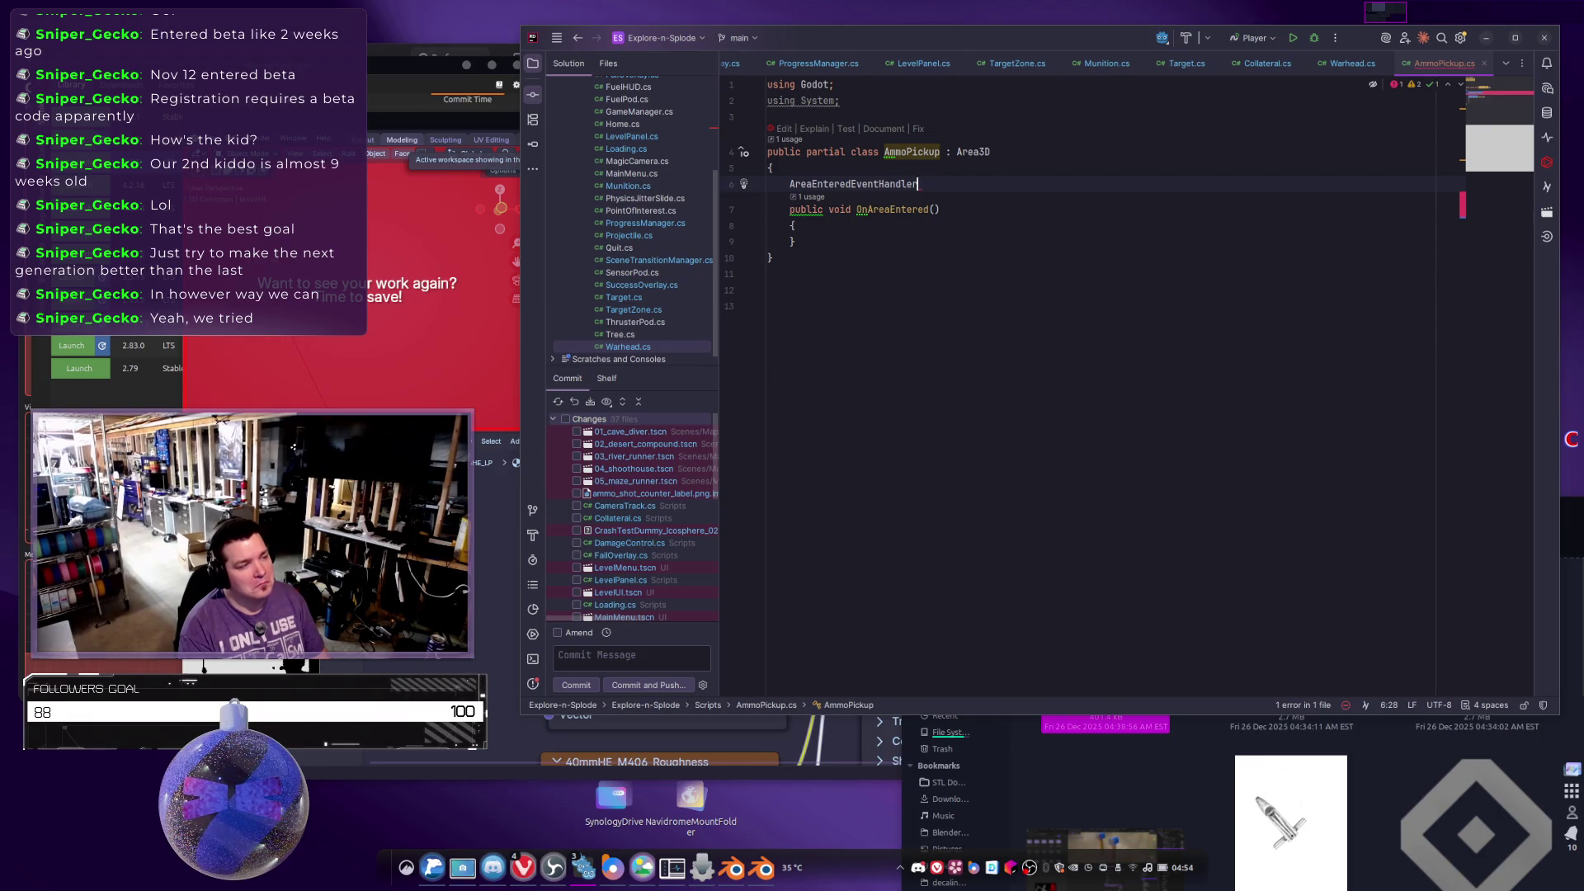
{"action": "key", "text": "ctrl+shift+Left"}
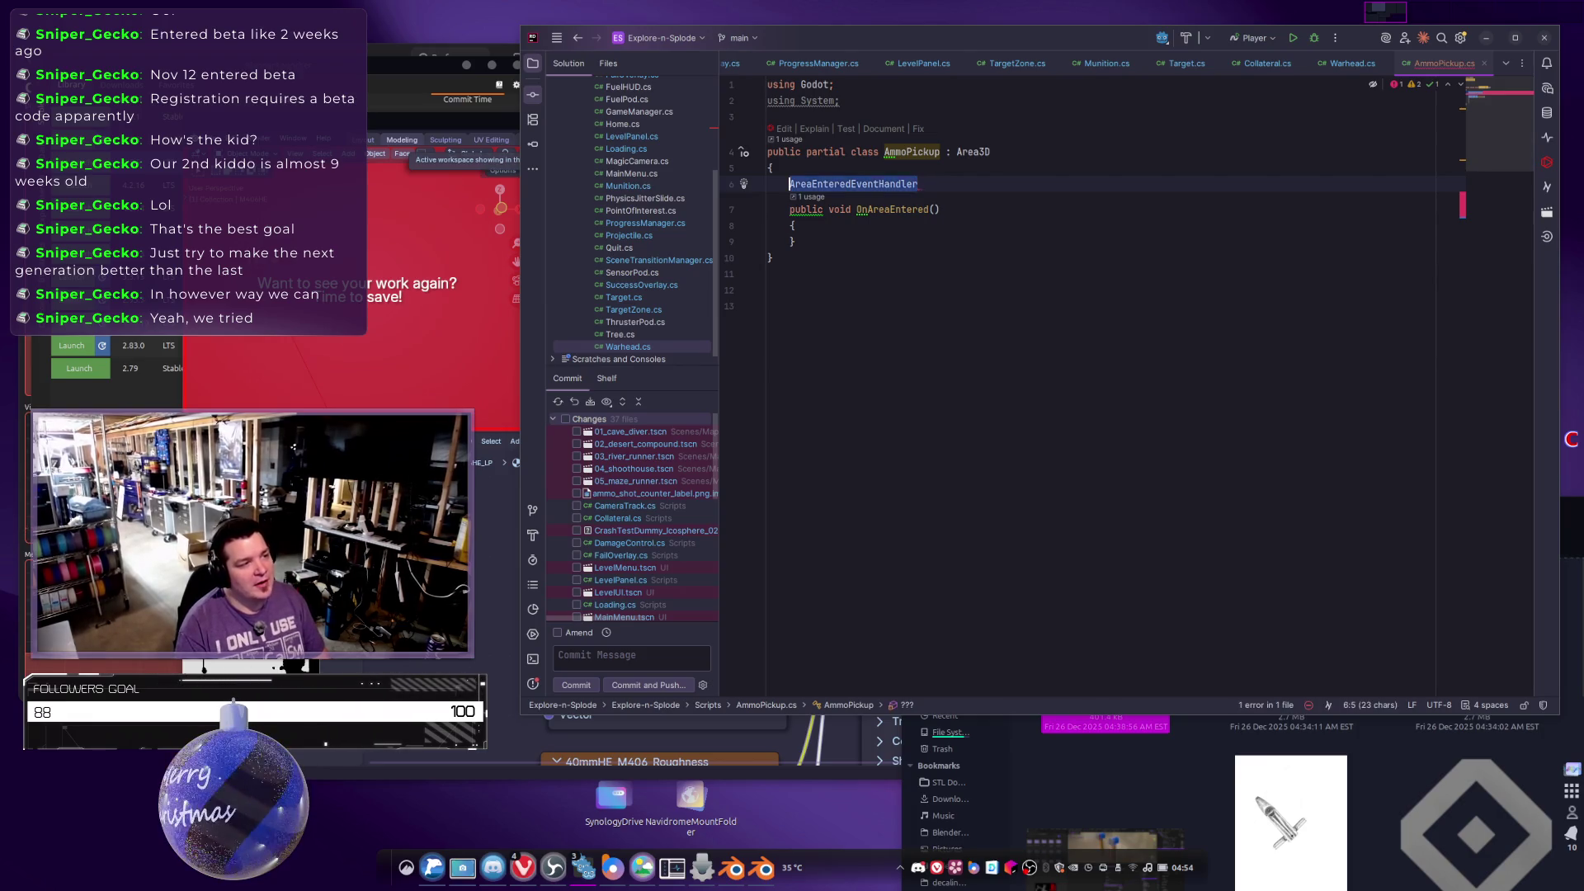
{"action": "key", "text": "BackSpace"}
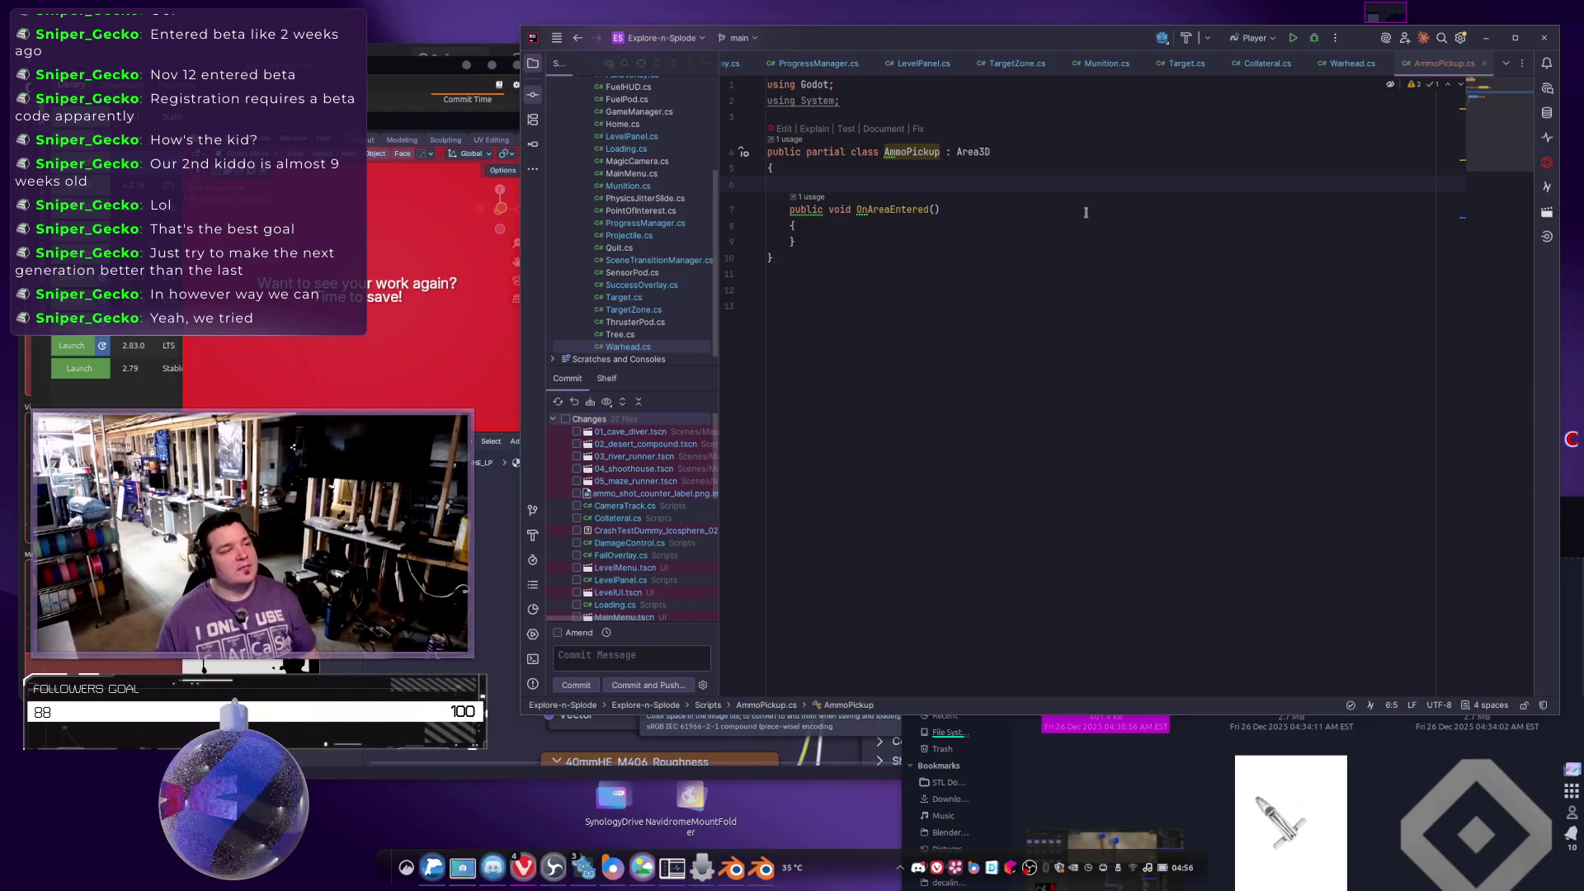
{"action": "left_click", "coordinate": [1050, 229]}
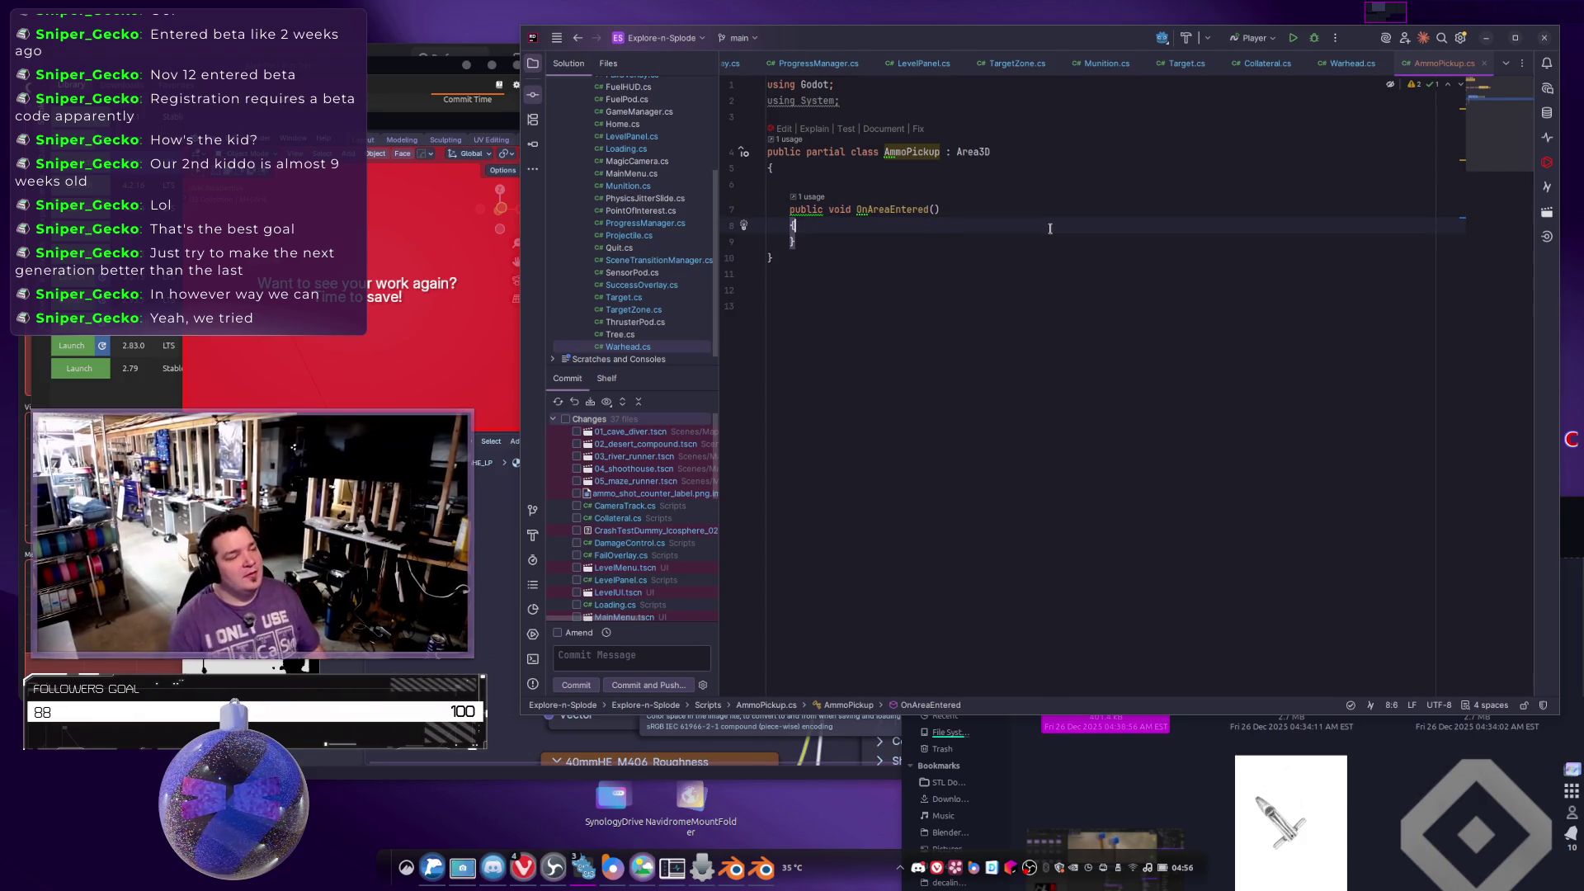
Remove the unfinished AreaEntered += line from inside OnAreaEntered.
{"action": "key", "text": "Return"}
{"action": "type", "text": "Area"}
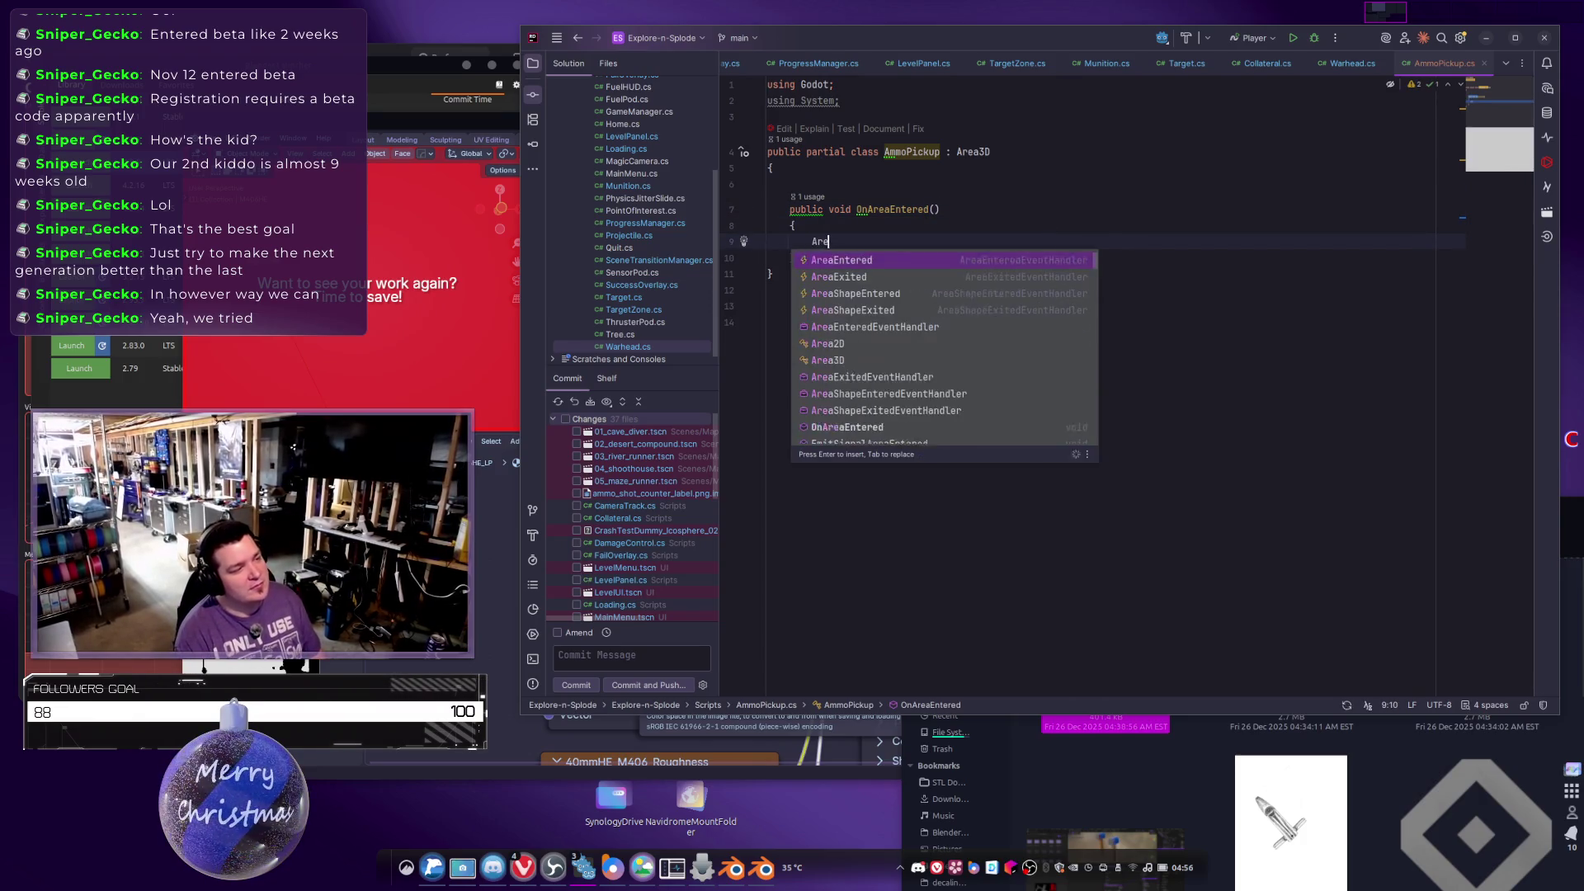
{"action": "key", "text": "Return"}
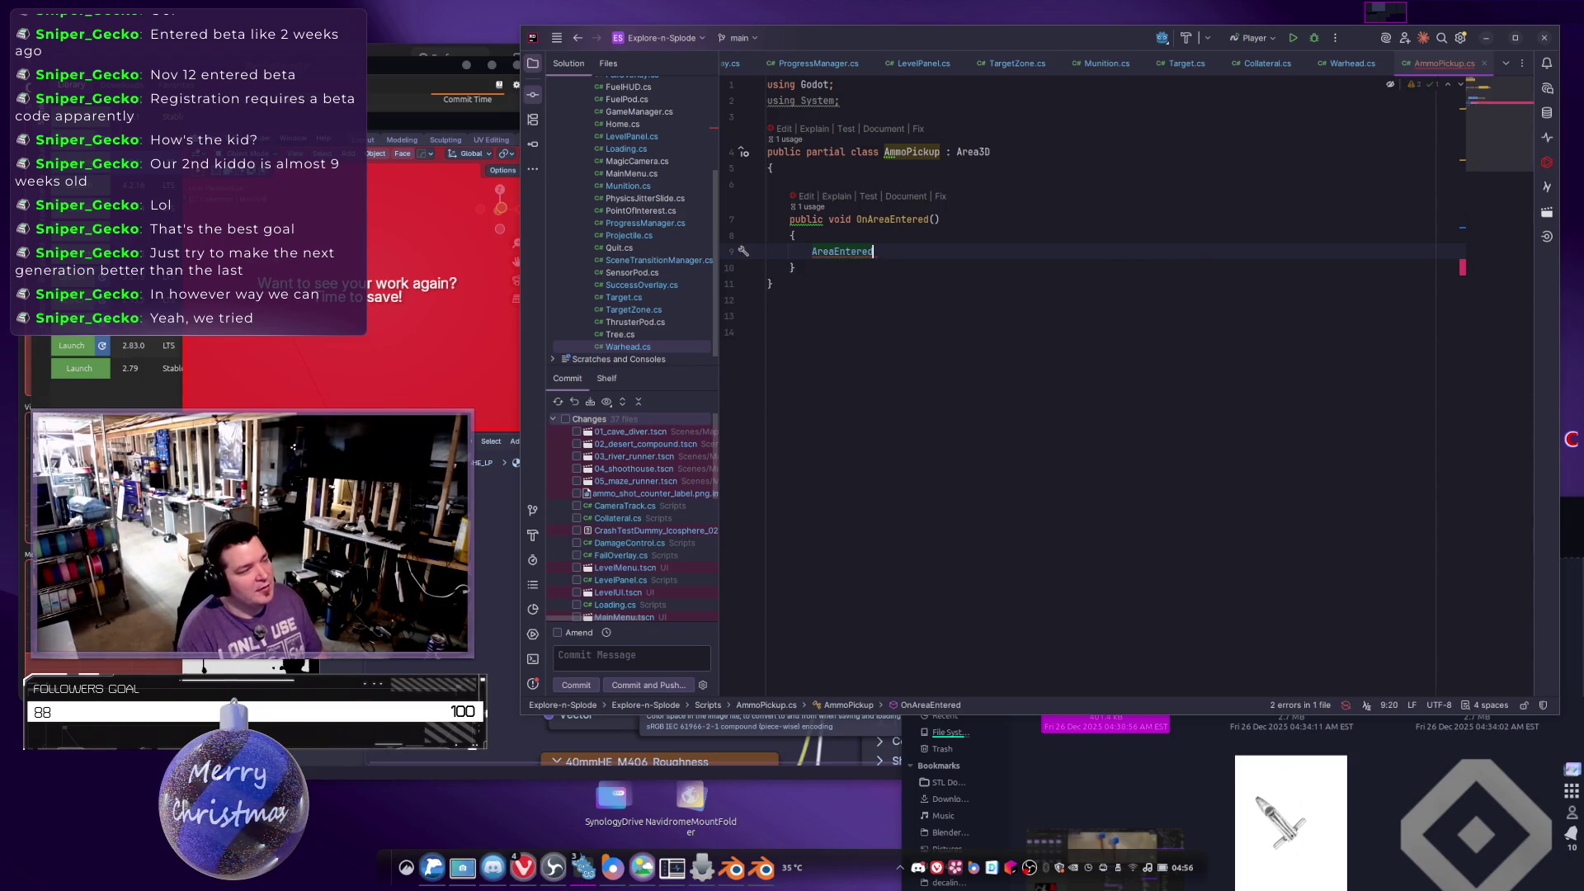
{"action": "type", "text": " +="}
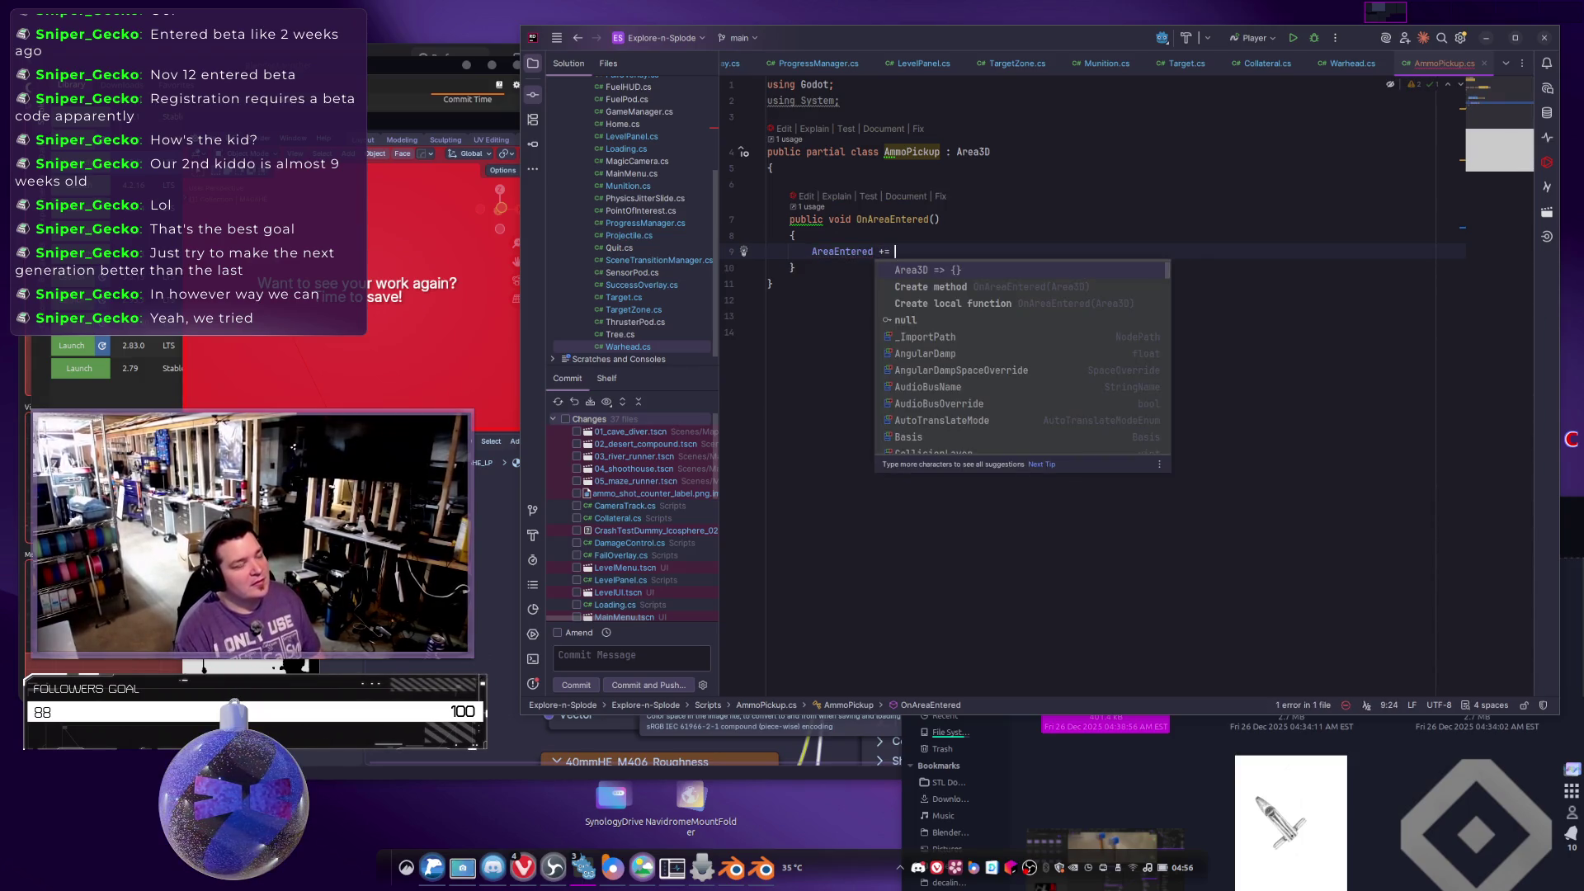
{"action": "key", "text": "Home"}
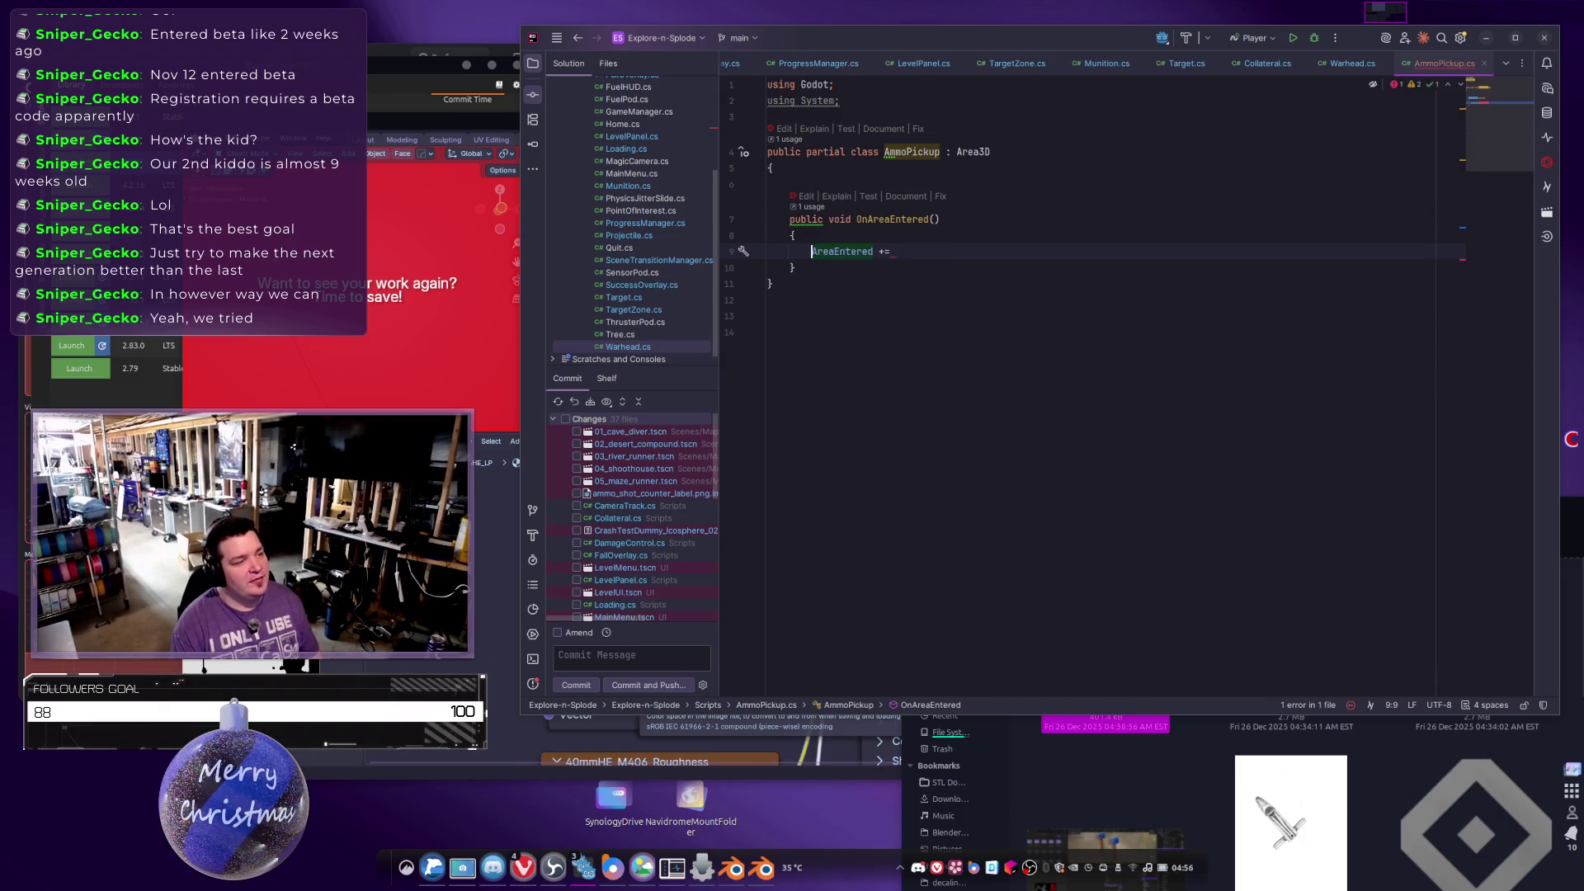
{"action": "key", "text": "shift+End"}
{"action": "key", "text": "Delete"}
Add a _Ready() override whose body subscribes AreaEntered += OnAreaEntered.
{"action": "key", "text": "Up"}
{"action": "key", "text": "Up"}
{"action": "key", "text": "Up"}
{"action": "key", "text": "Return"}
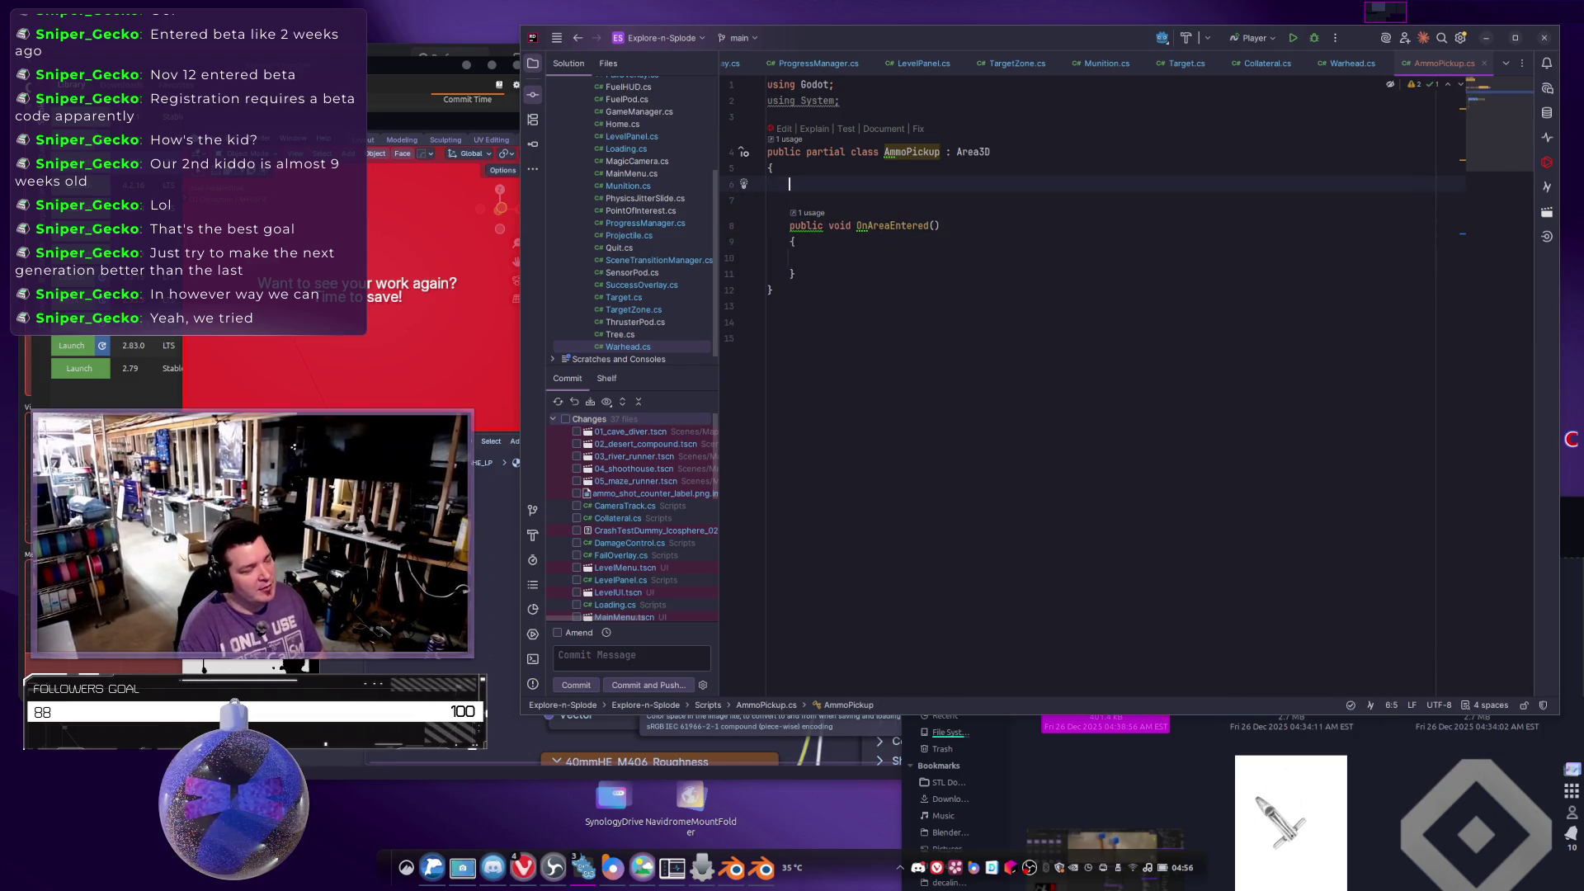
{"action": "type", "text": "_read"}
{"action": "key", "text": "Return"}
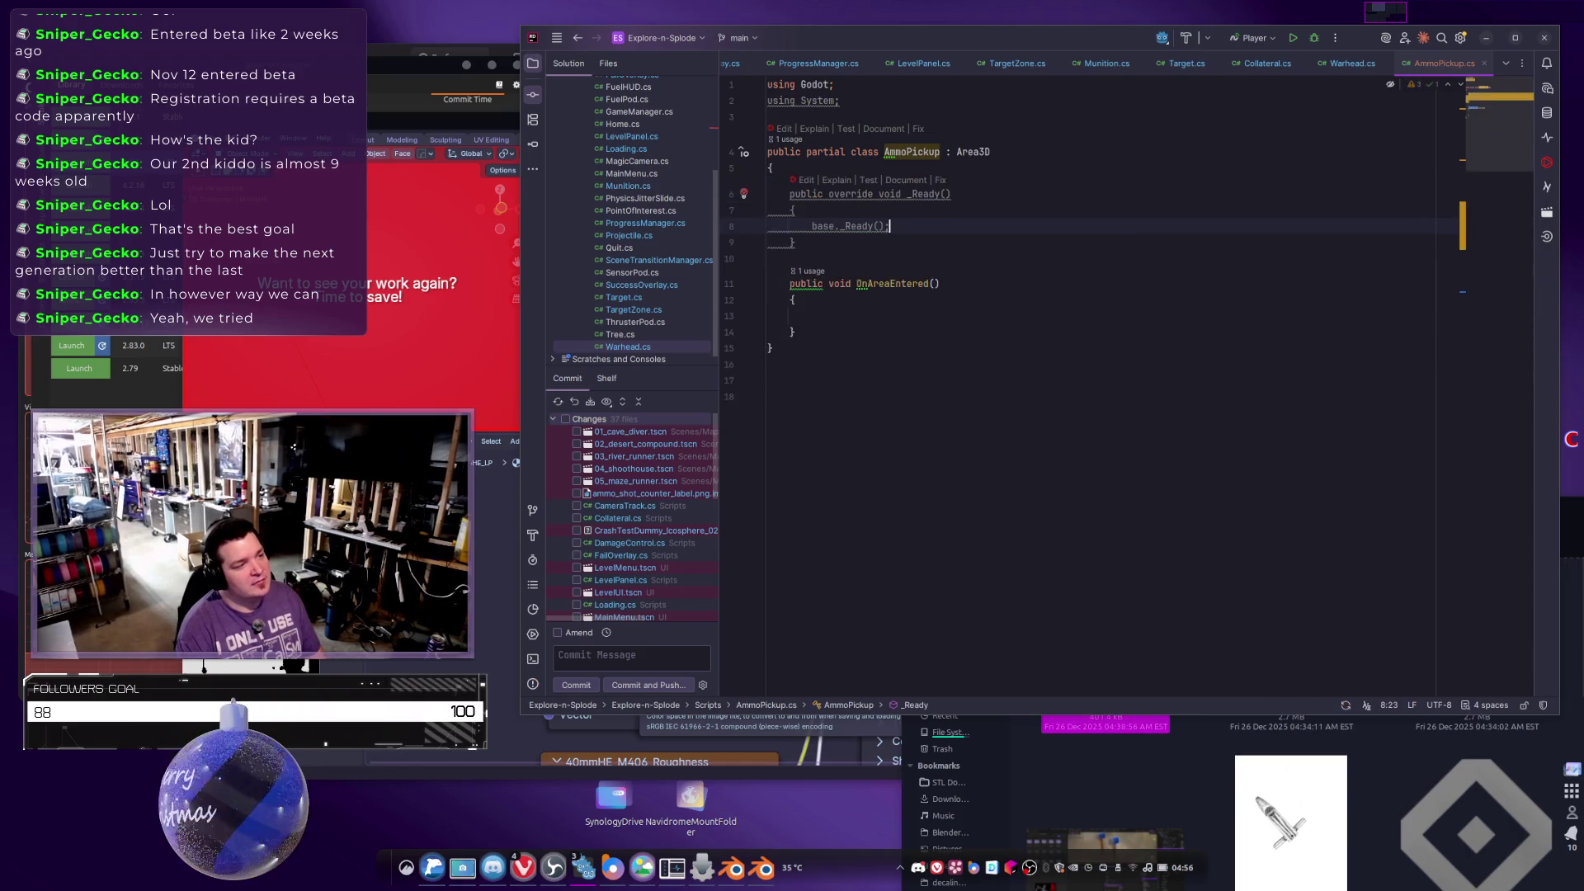
{"action": "type", "text": "Area"}
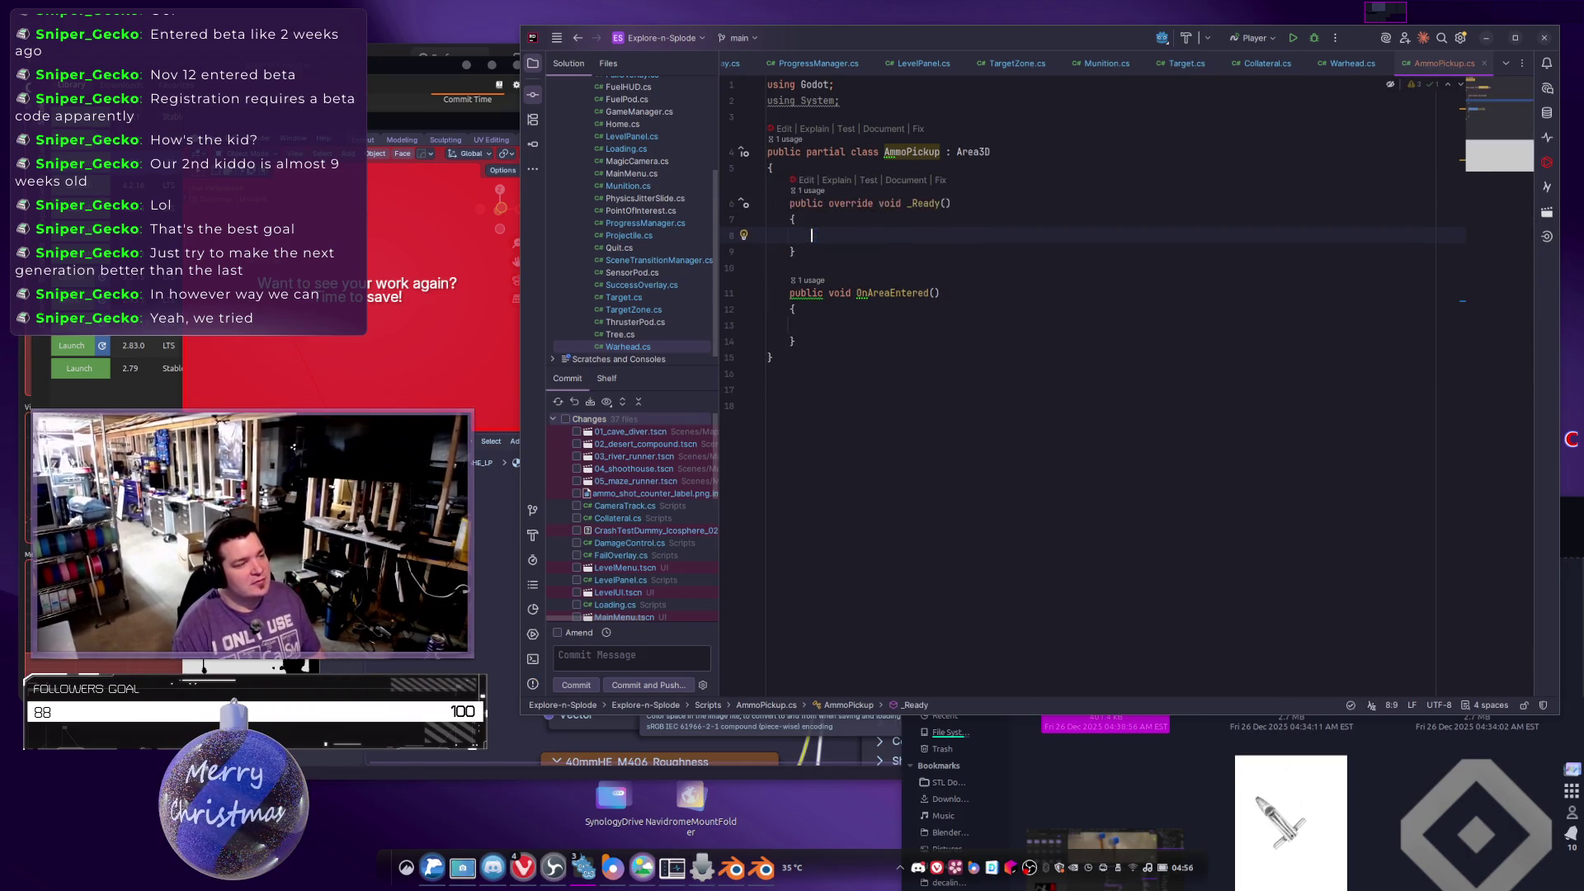
{"action": "key", "text": "Down"}
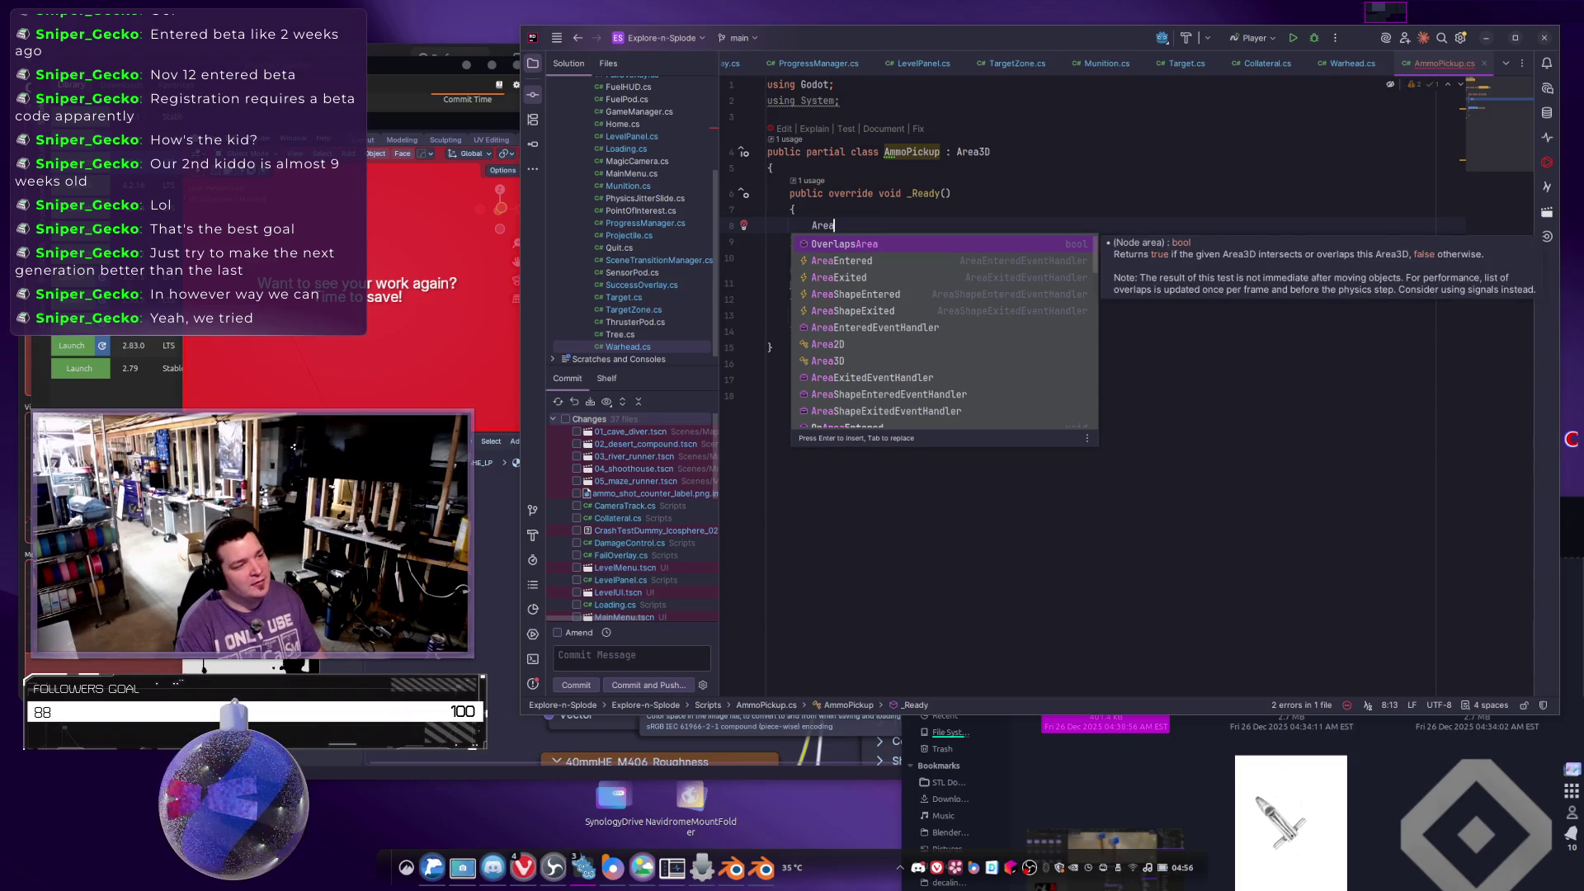
{"action": "key", "text": "Return"}
{"action": "type", "text": "+="}
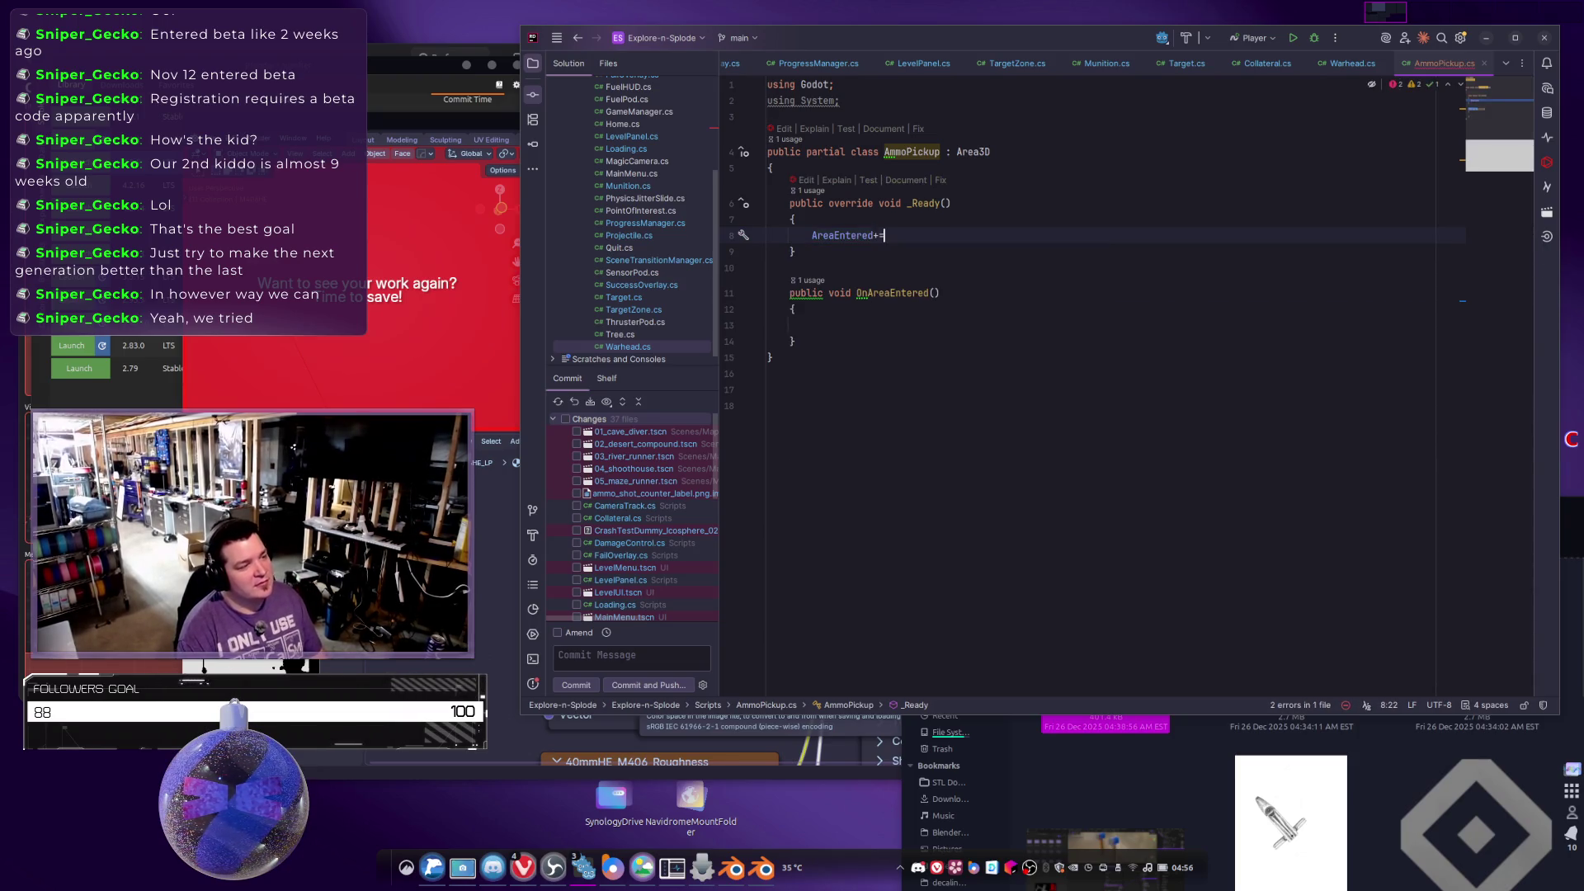
{"action": "type", "text": "On"}
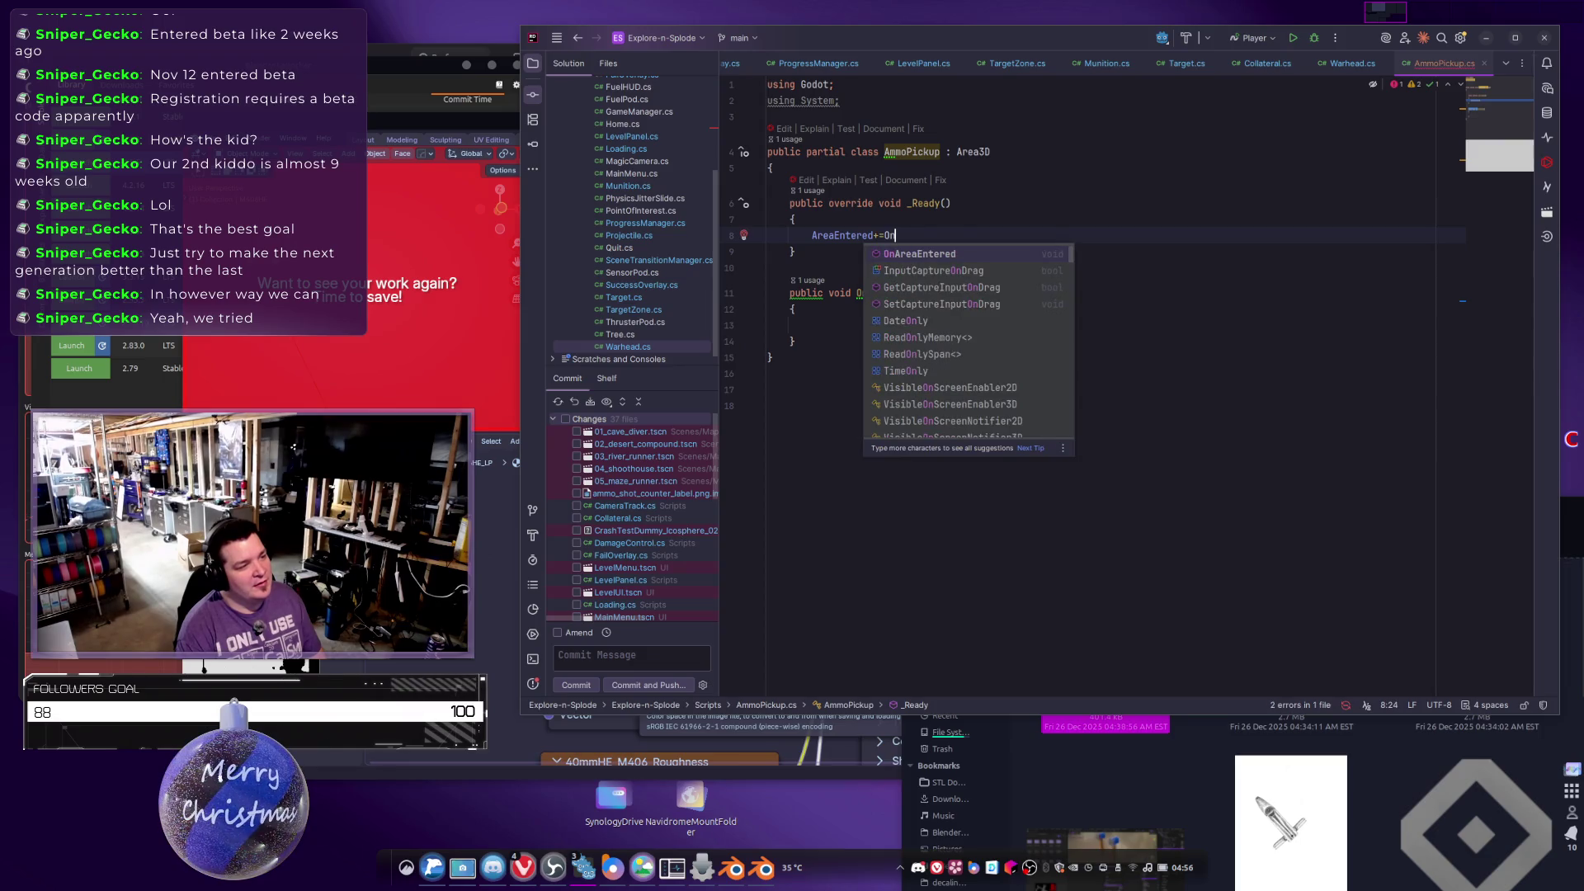
{"action": "key", "text": "Return"}
{"action": "key", "text": "BackSpace"}
{"action": "key", "text": "BackSpace"}
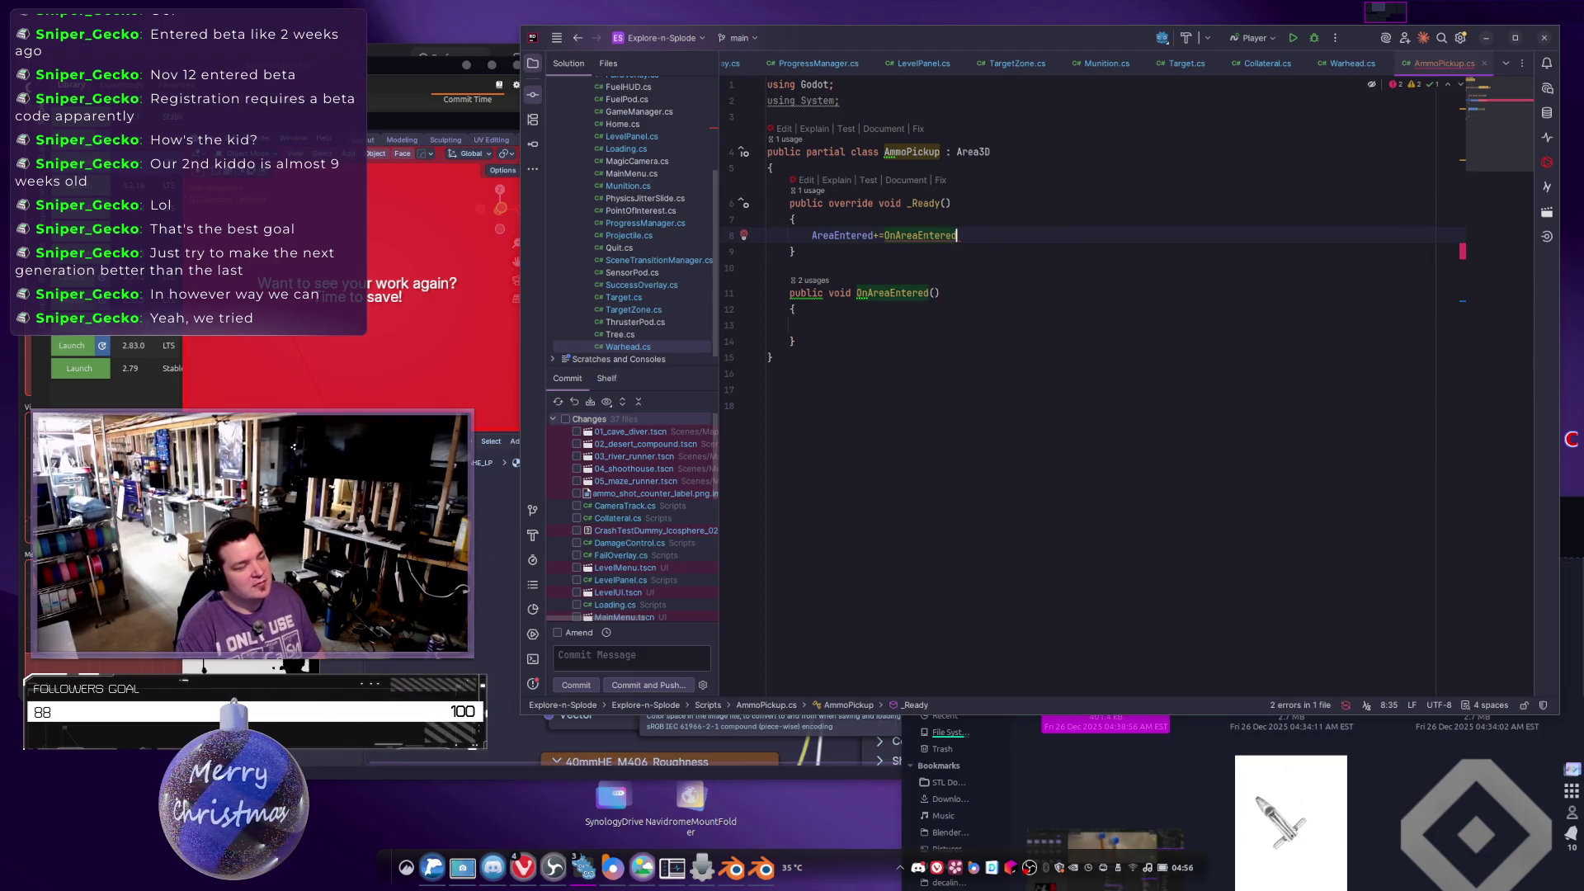
{"action": "left_click", "coordinate": [934, 293]}
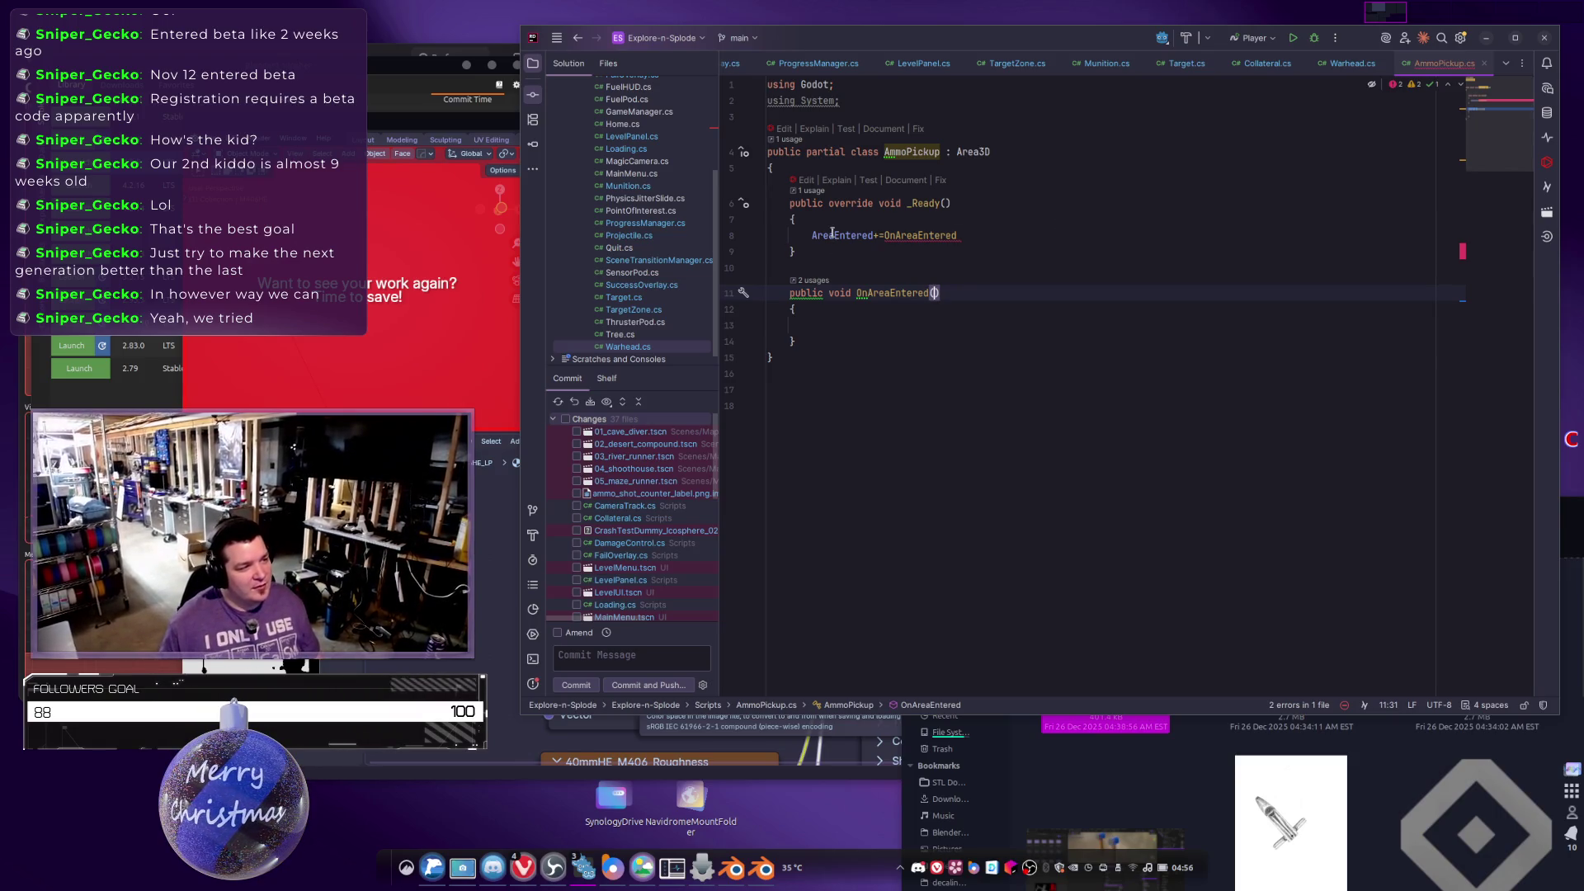
{"action": "mouse_move", "coordinate": [833, 234]}
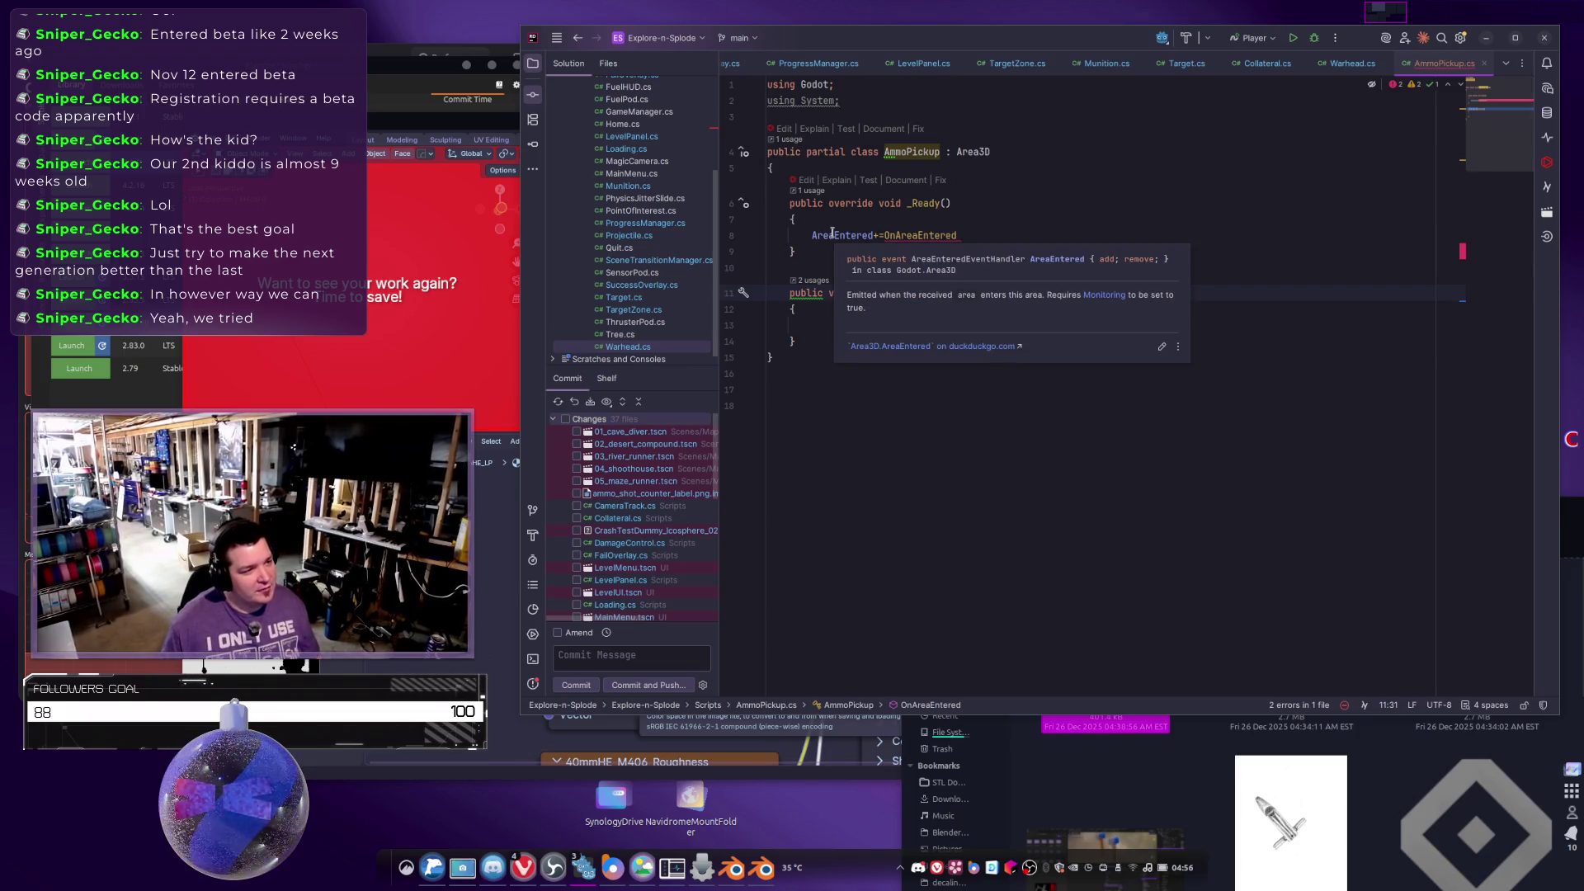
{"action": "mouse_move", "coordinate": [903, 292]}
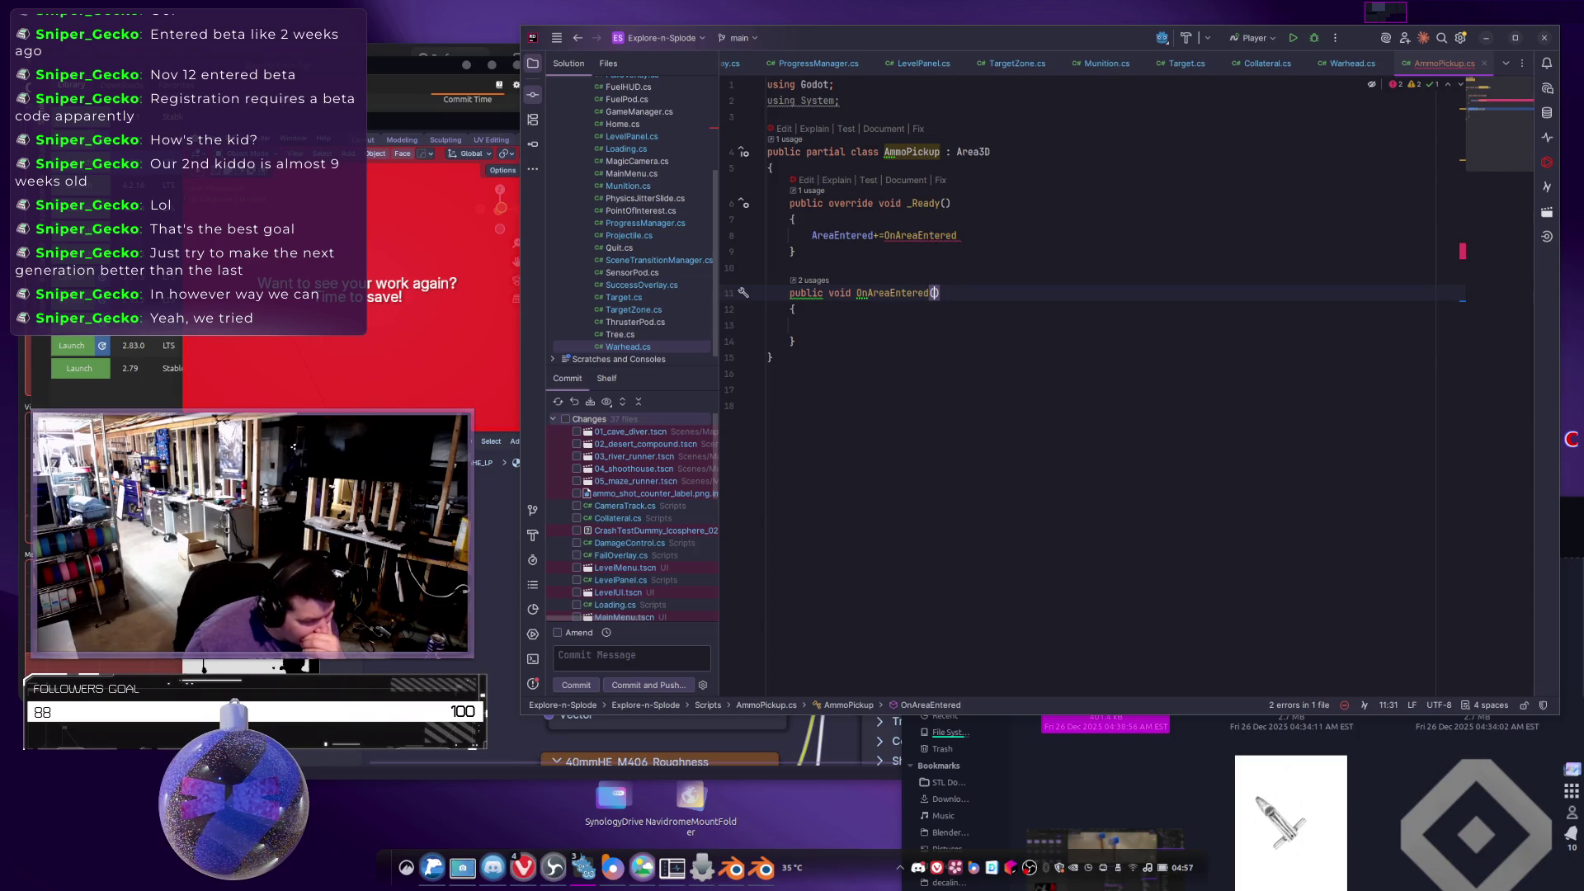
Replace AreaEntered with BodyEntered in the _Ready subscription.
{"action": "double_click", "coordinate": [842, 236]}
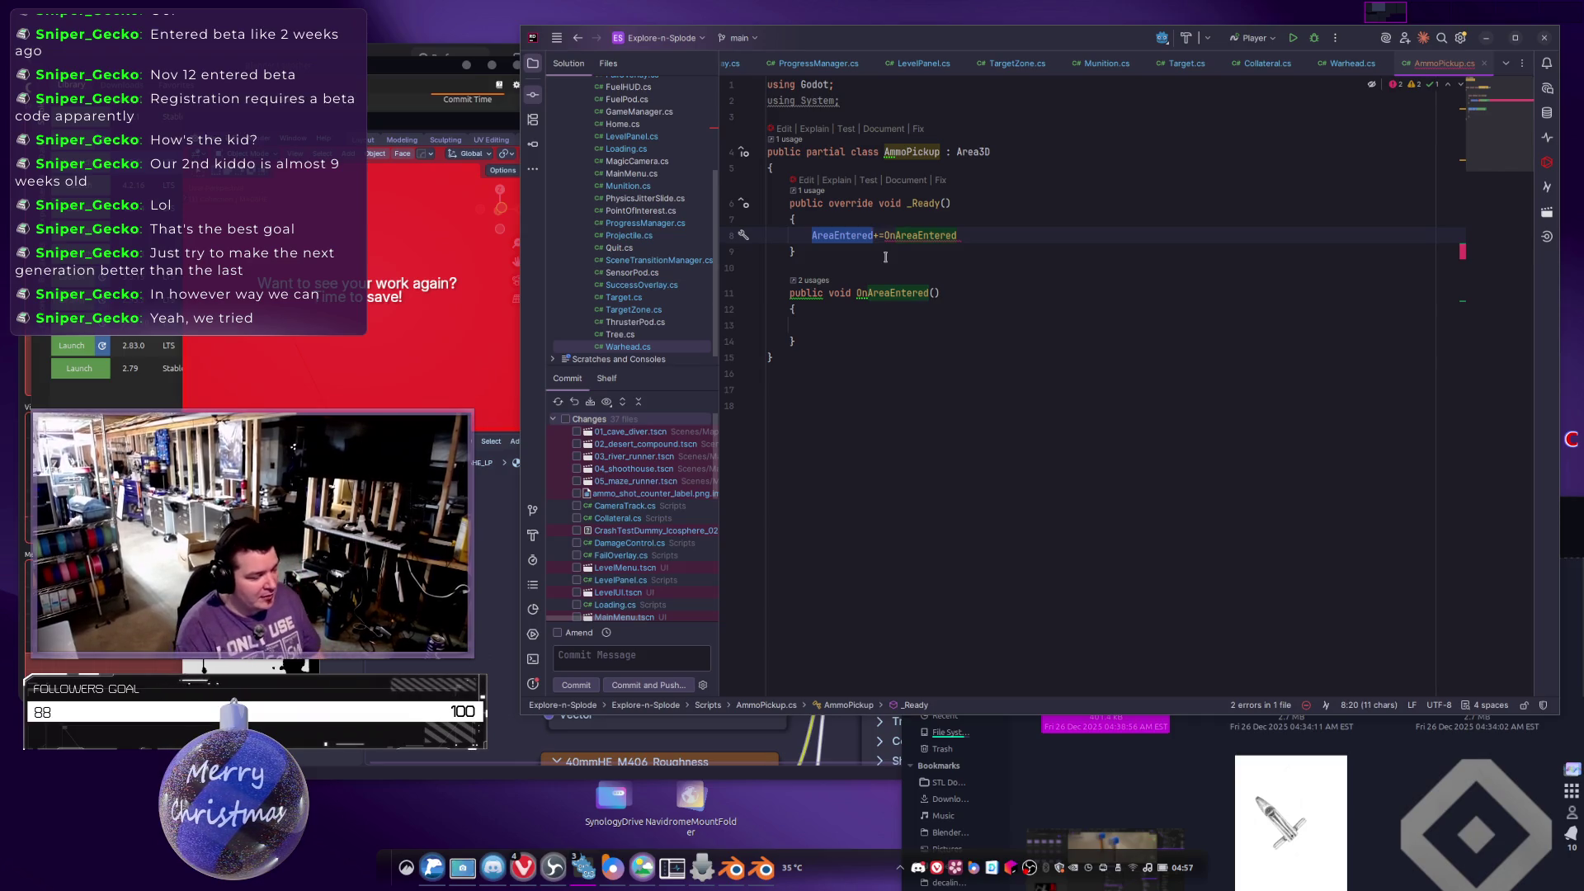
{"action": "type", "text": "Body"}
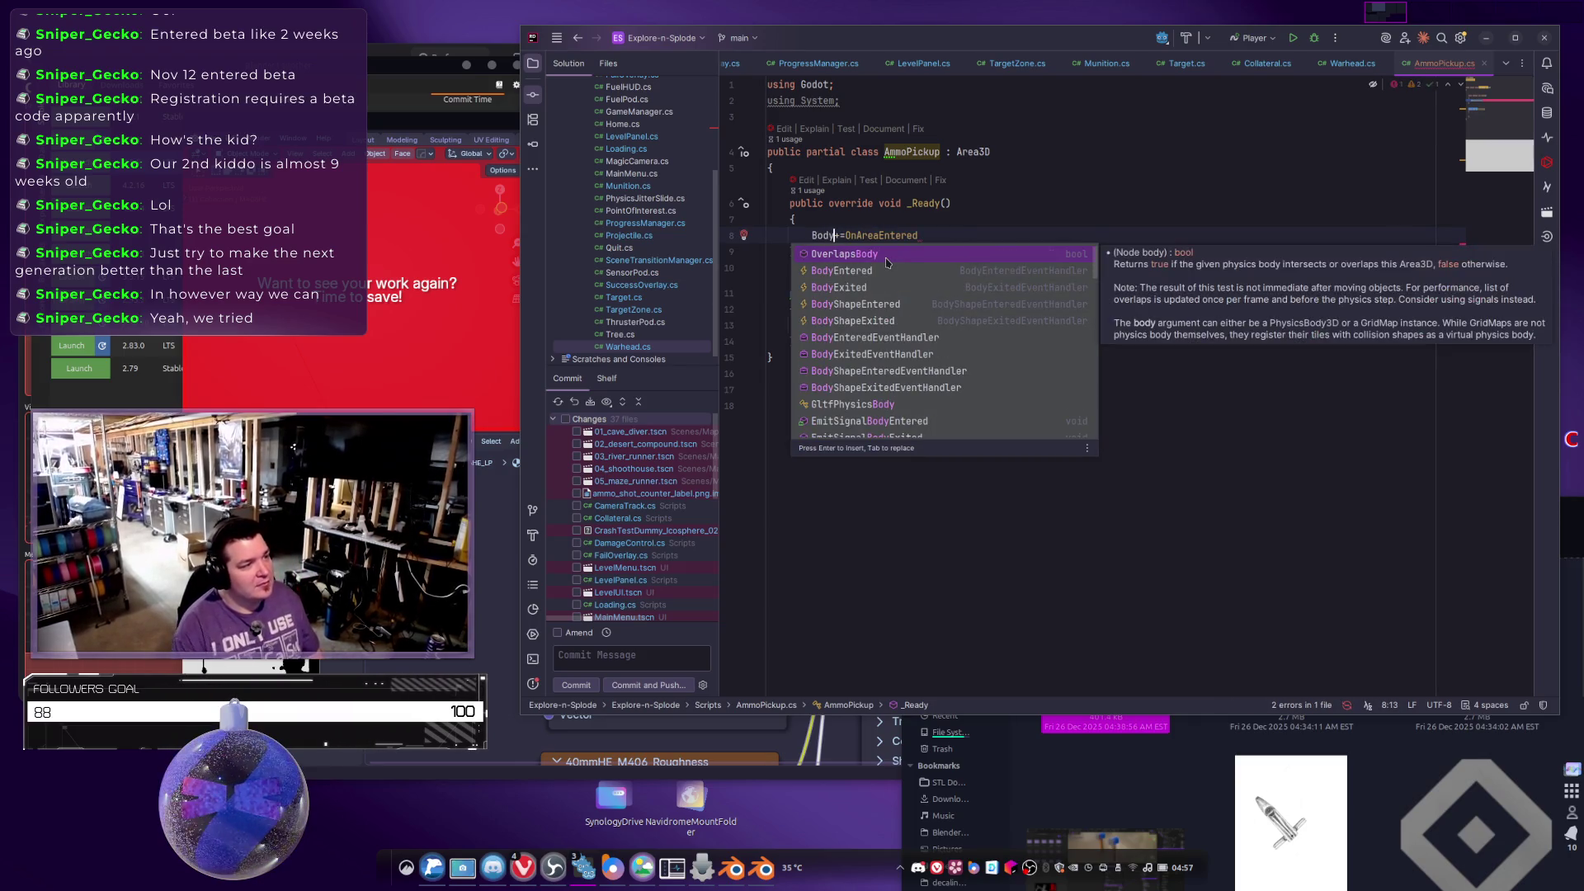
{"action": "left_click", "coordinate": [887, 269]}
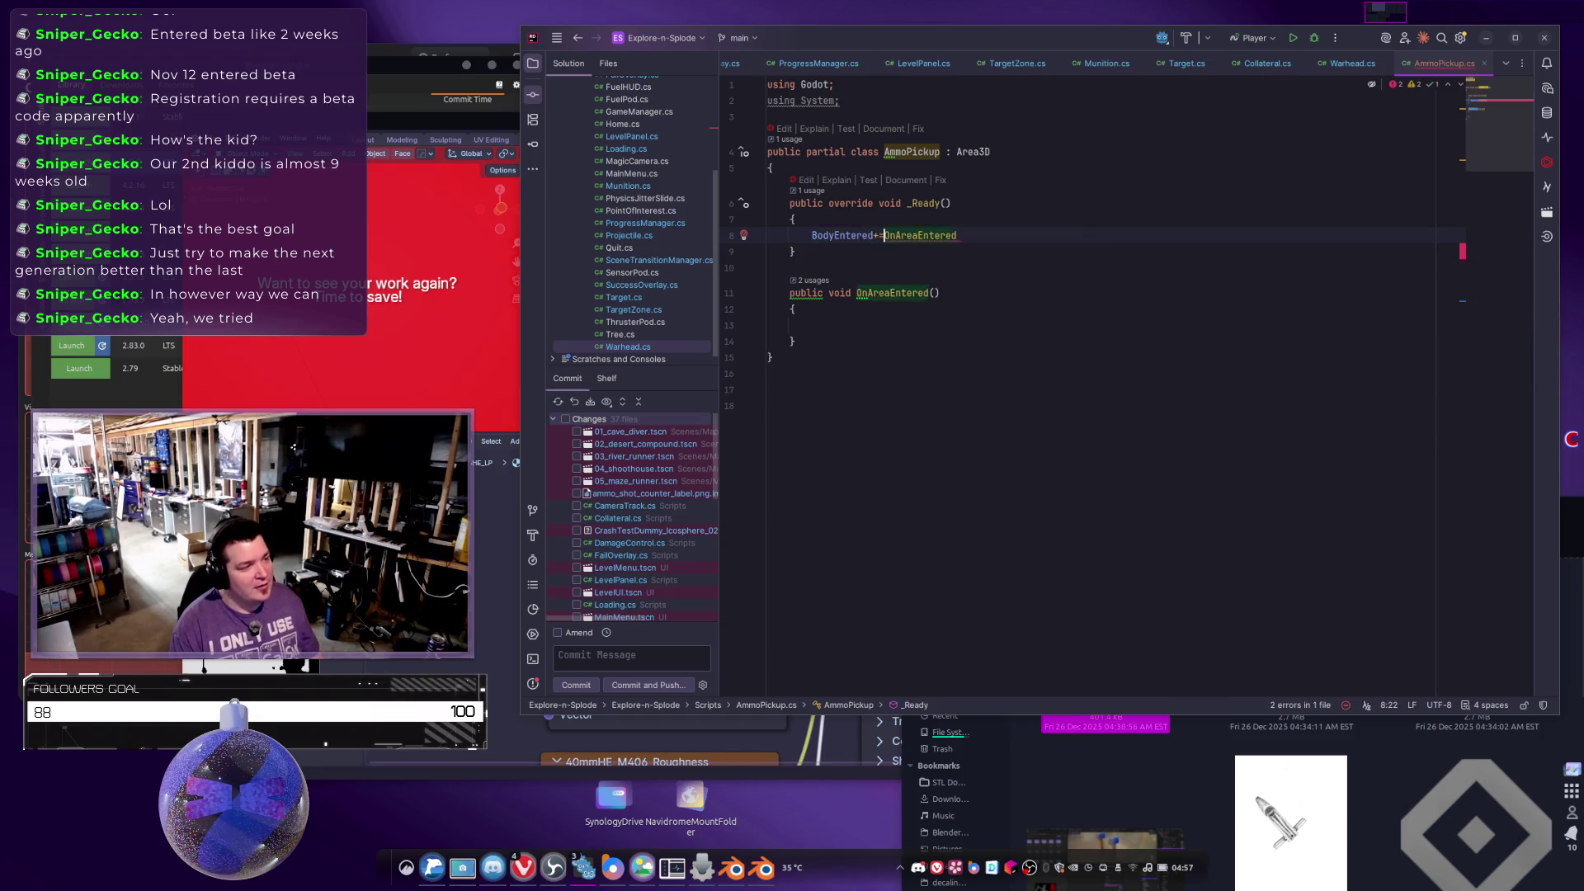
Rename the OnAreaEntered handler to OnBodyEntered throughout the code.
{"action": "key", "text": "Down"}
{"action": "key", "text": "Down"}
{"action": "key", "text": "Down"}
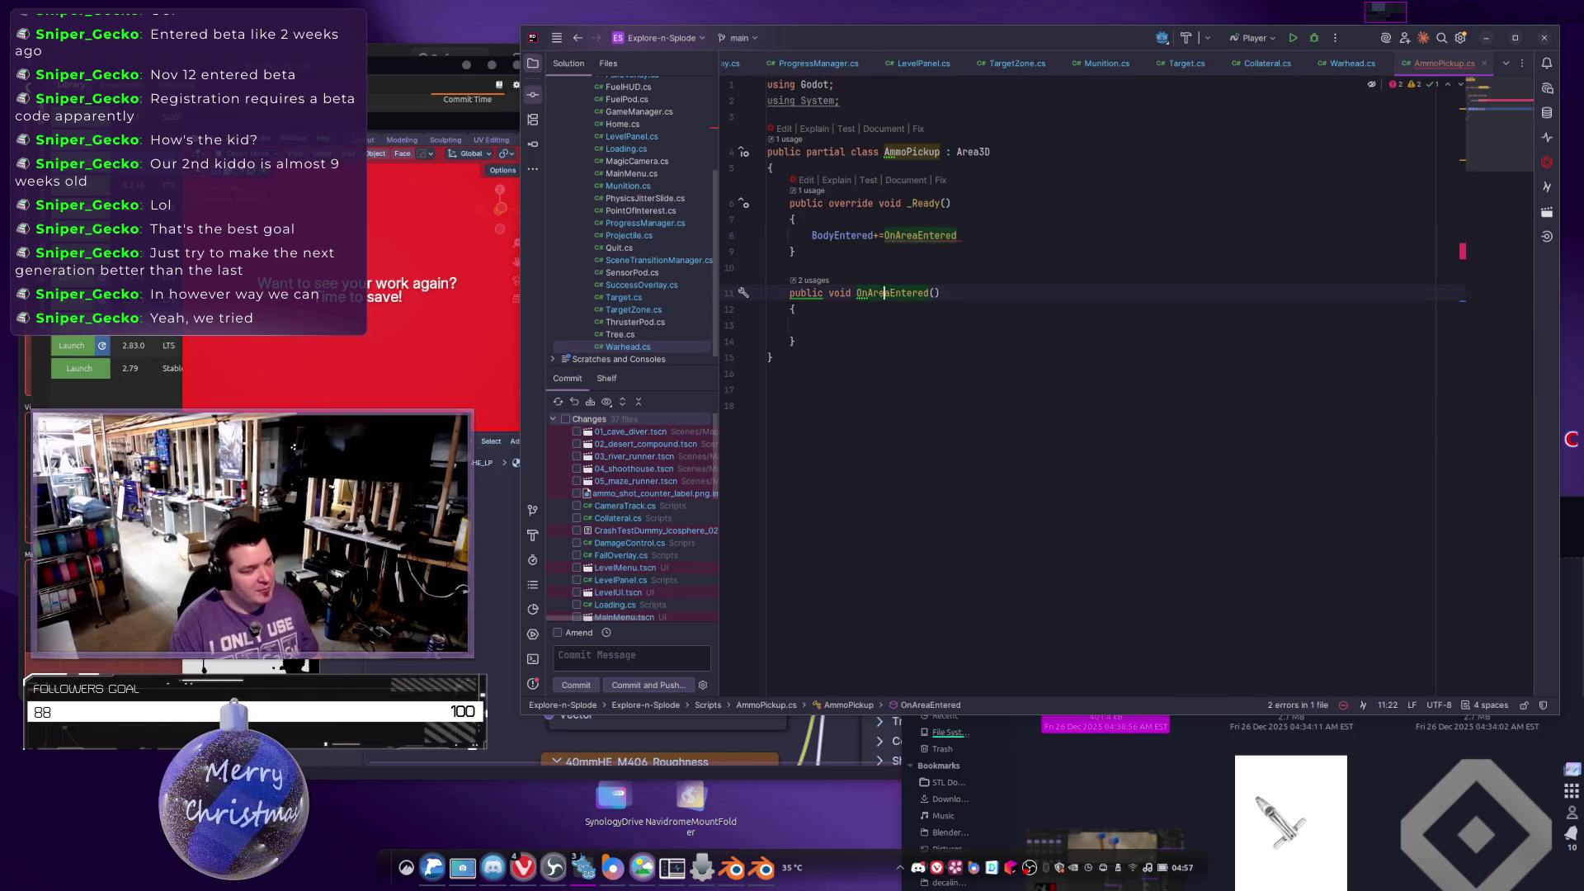
{"action": "key", "text": "F2"}
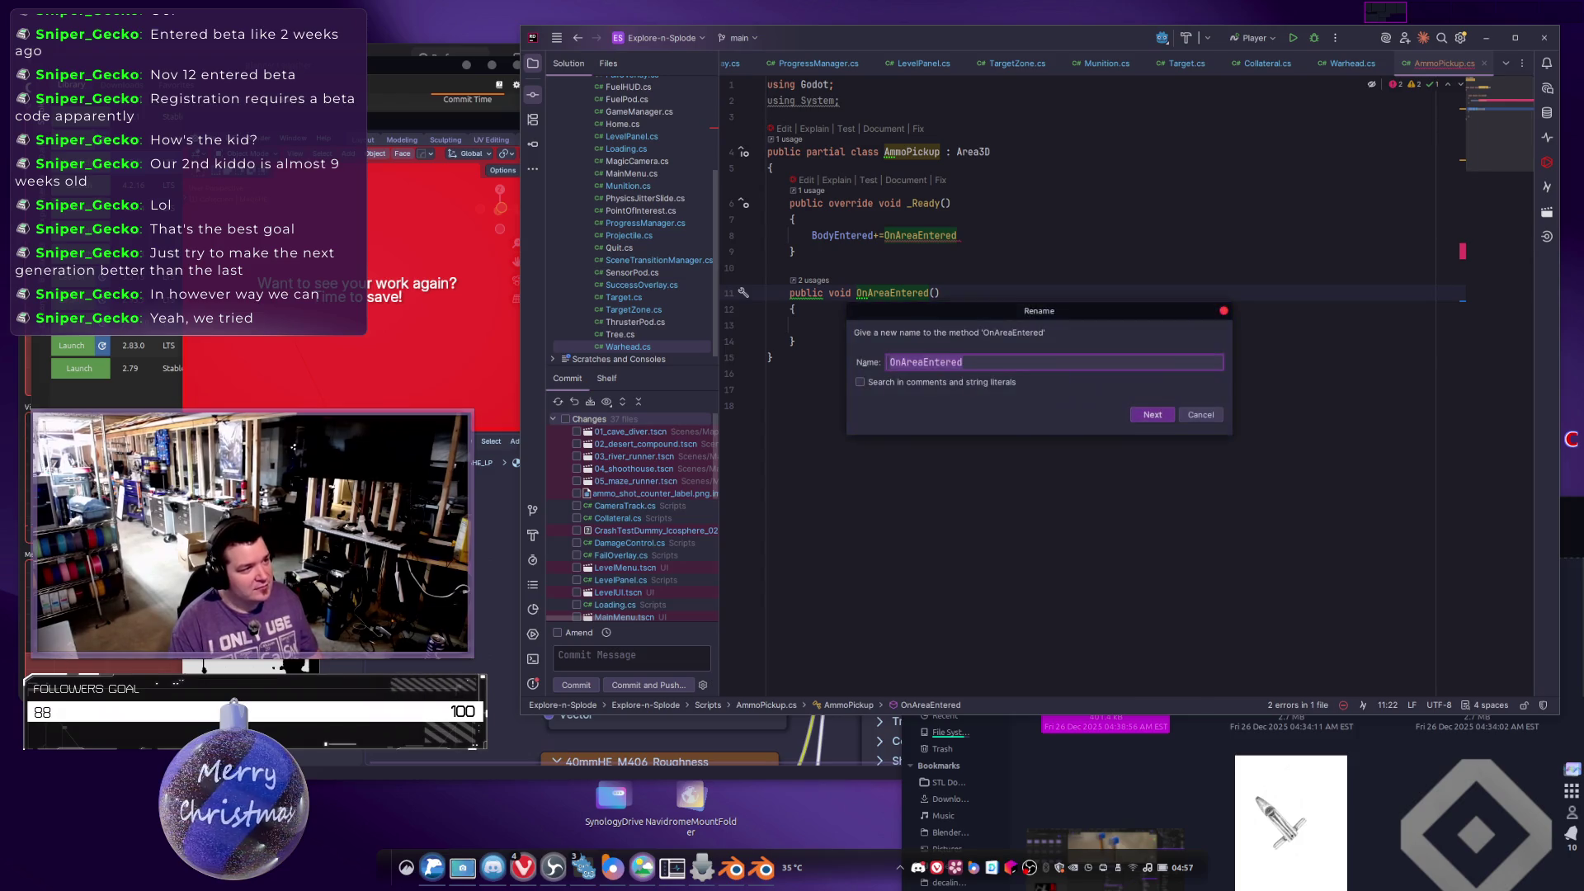
{"action": "key", "text": "shift+End"}
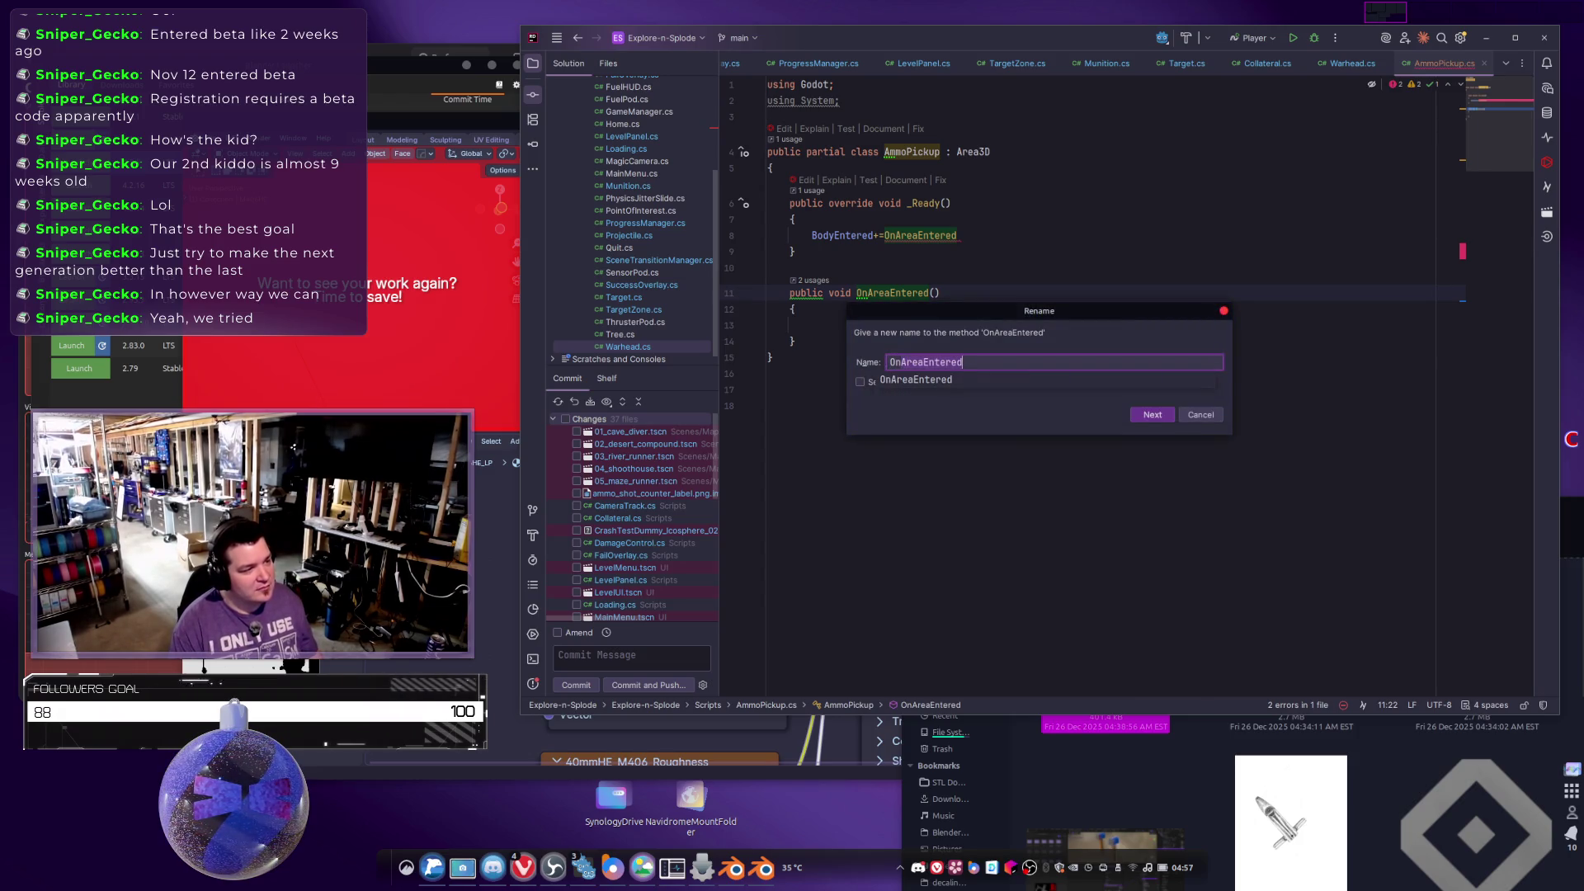
{"action": "key", "text": "Home"}
{"action": "key", "text": "Right"}
{"action": "key", "text": "Right"}
{"action": "key", "text": "Right"}
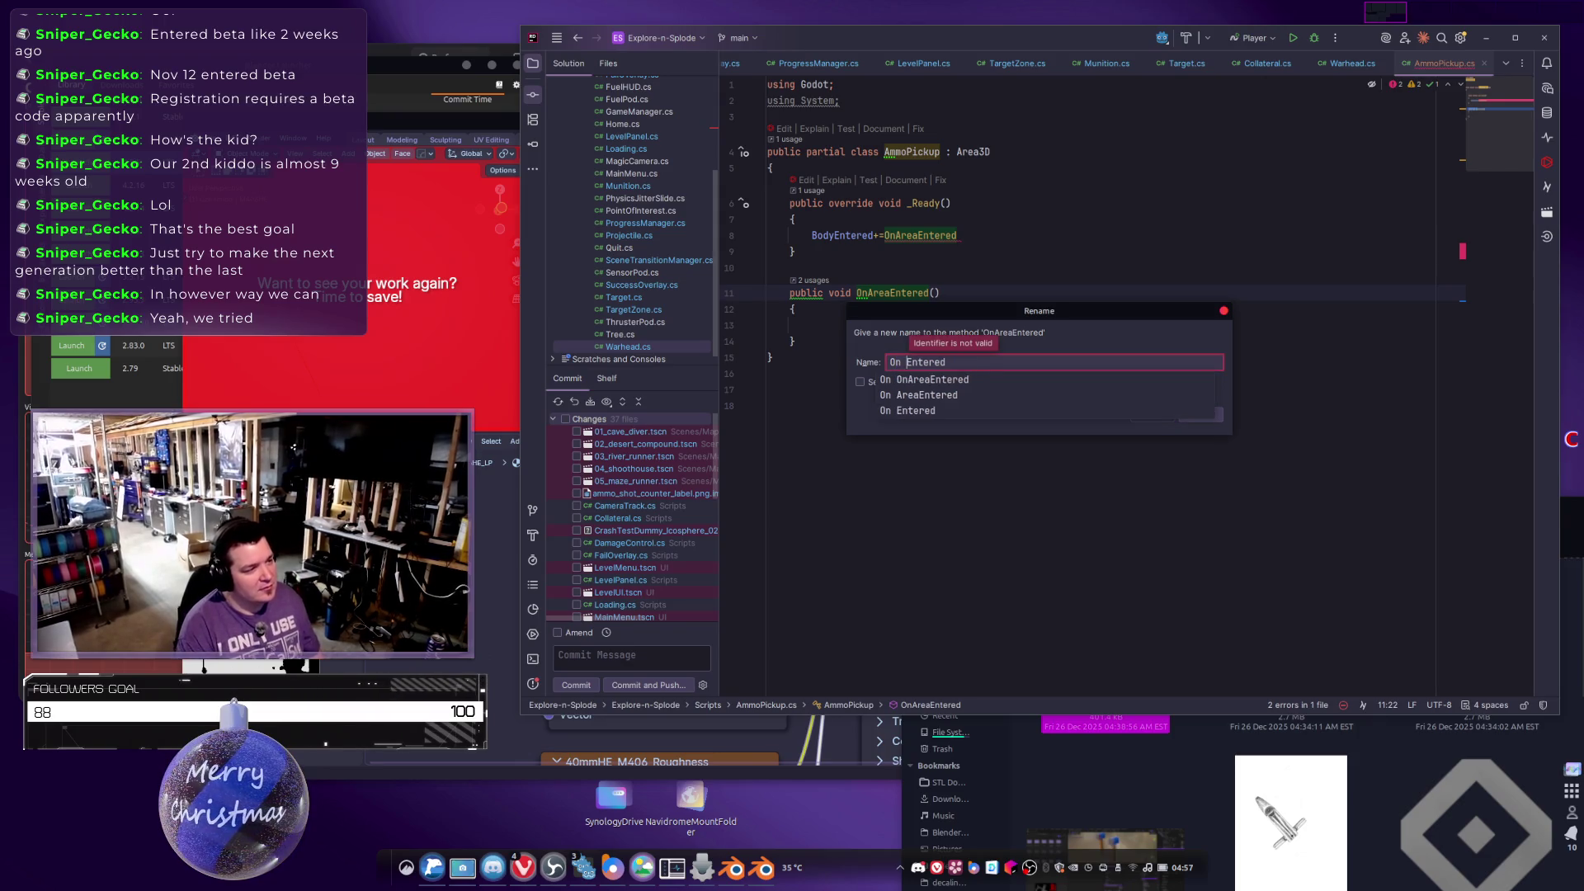
{"action": "key", "text": "BackSpace"}
{"action": "key", "text": "BackSpace"}
{"action": "key", "text": "BackSpace"}
{"action": "type", "text": "Body"}
{"action": "key", "text": "Return"}
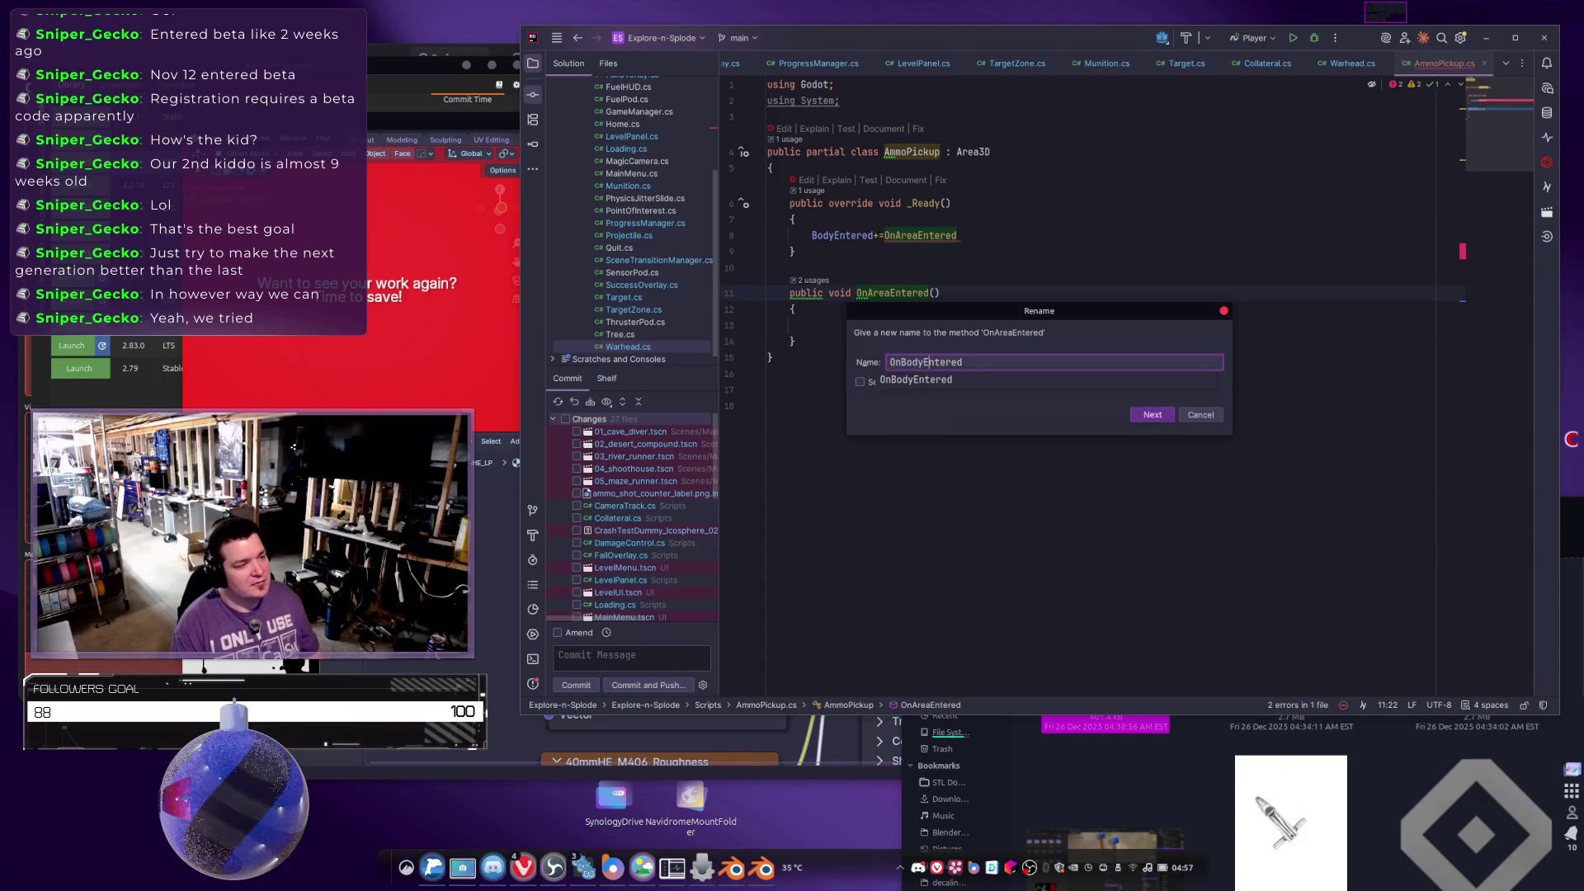
{"action": "key", "text": "Return"}
{"action": "key", "text": "Up"}
{"action": "key", "text": "Up"}
{"action": "key", "text": "Up"}
{"action": "key", "text": "Left"}
{"action": "key", "text": "Left"}
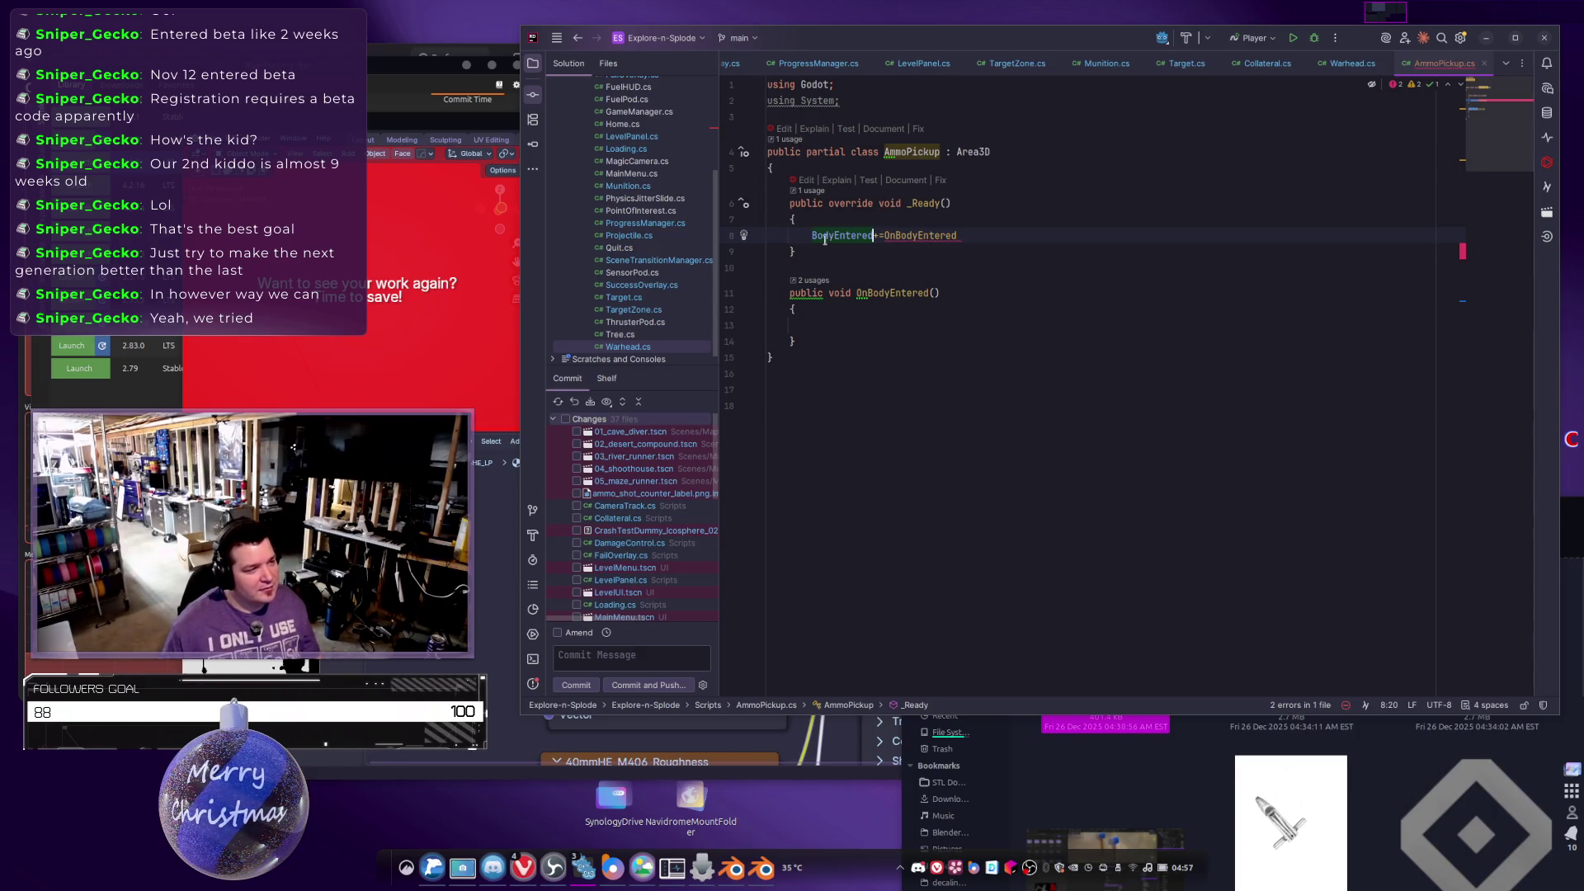
Wrap the subscription as a lambda: BodyEntered += () => OnBodyEntered();.
{"action": "mouse_move", "coordinate": [825, 239]}
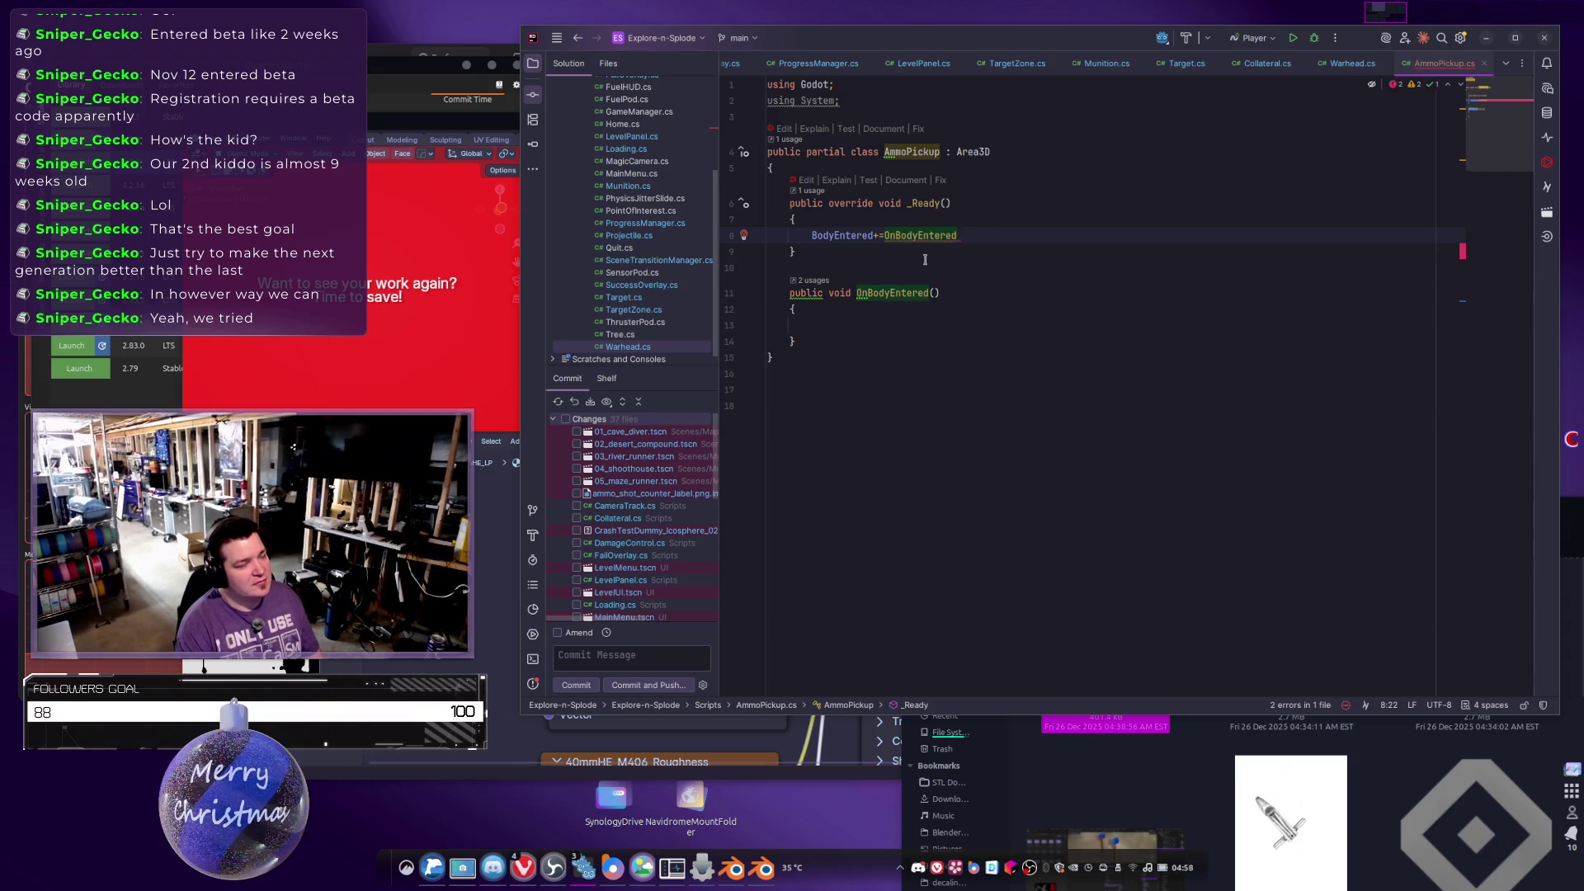
{"action": "type", "text": "() =>"}
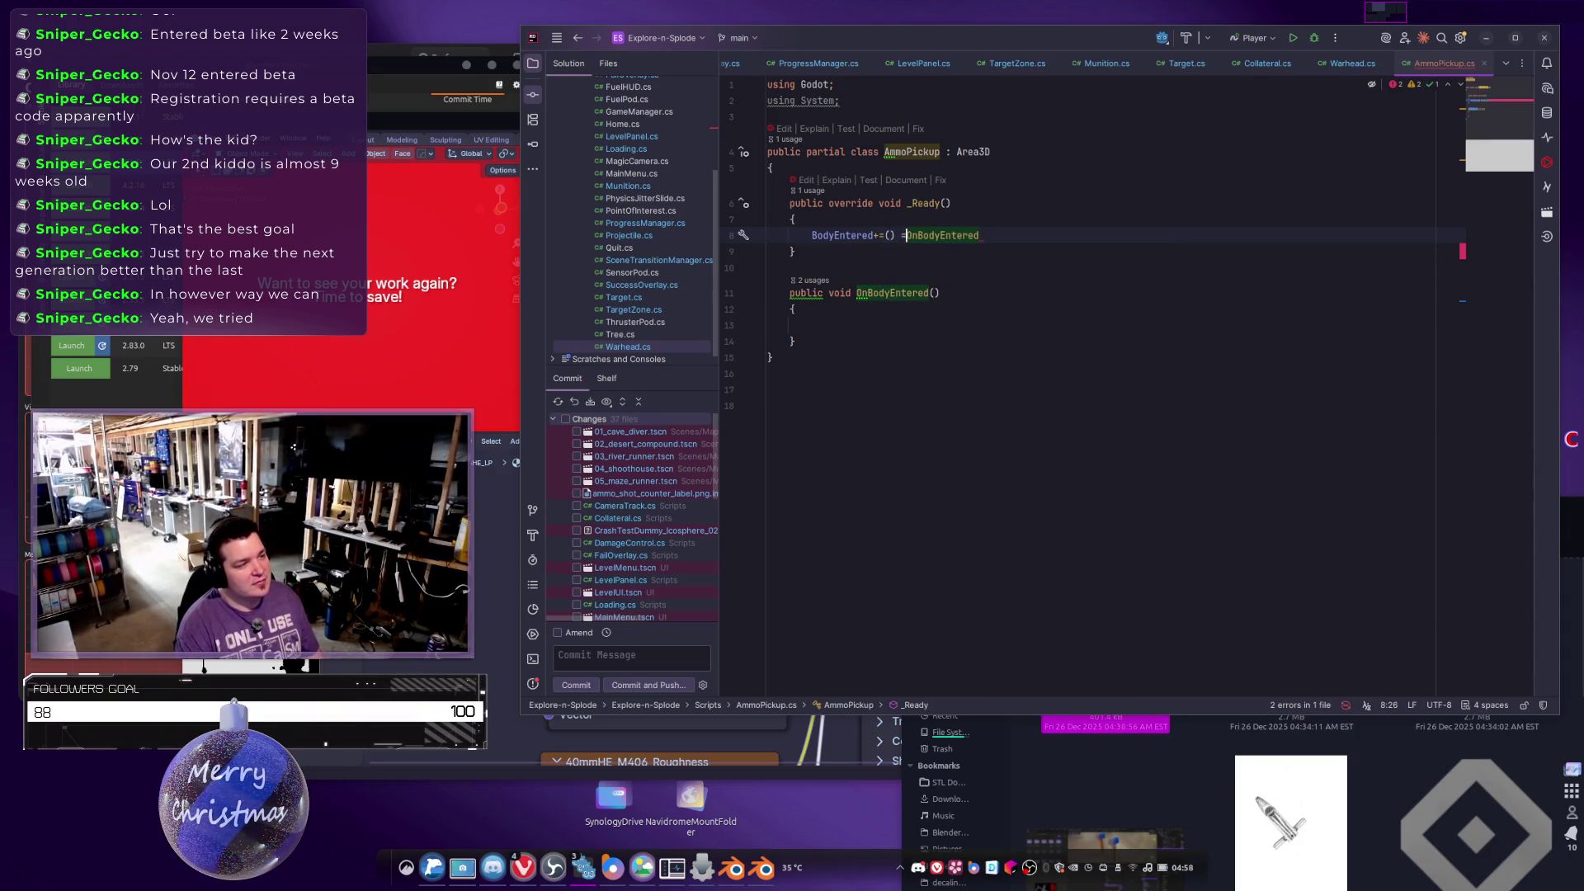
{"action": "key", "text": "Left"}
{"action": "key", "text": "Left"}
{"action": "key", "text": "Left"}
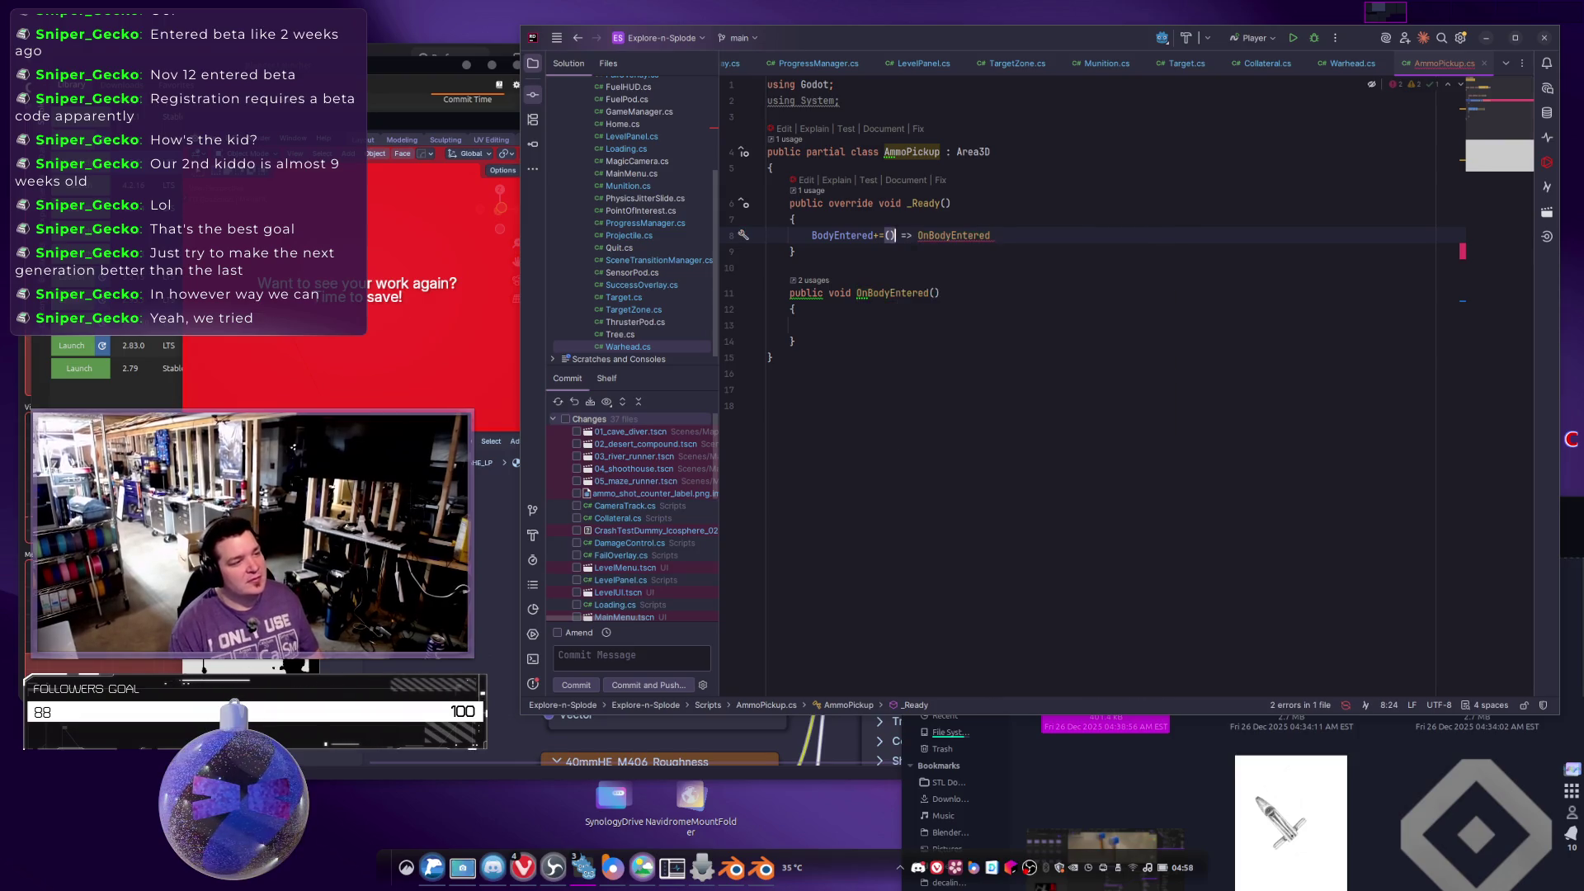
{"action": "key", "text": "End"}
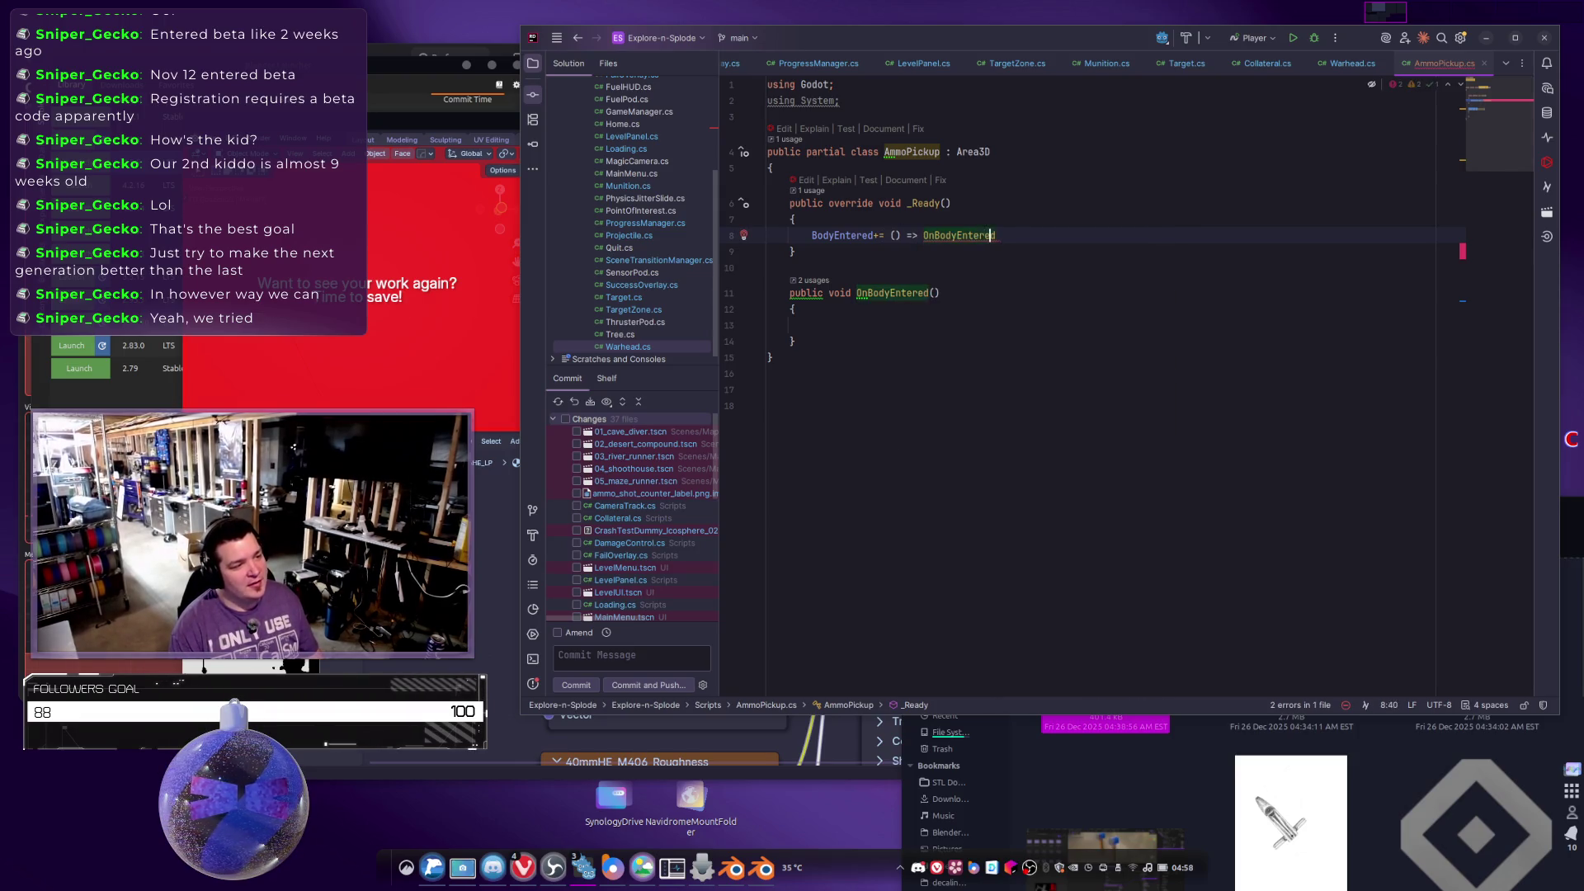
{"action": "type", "text": "()"}
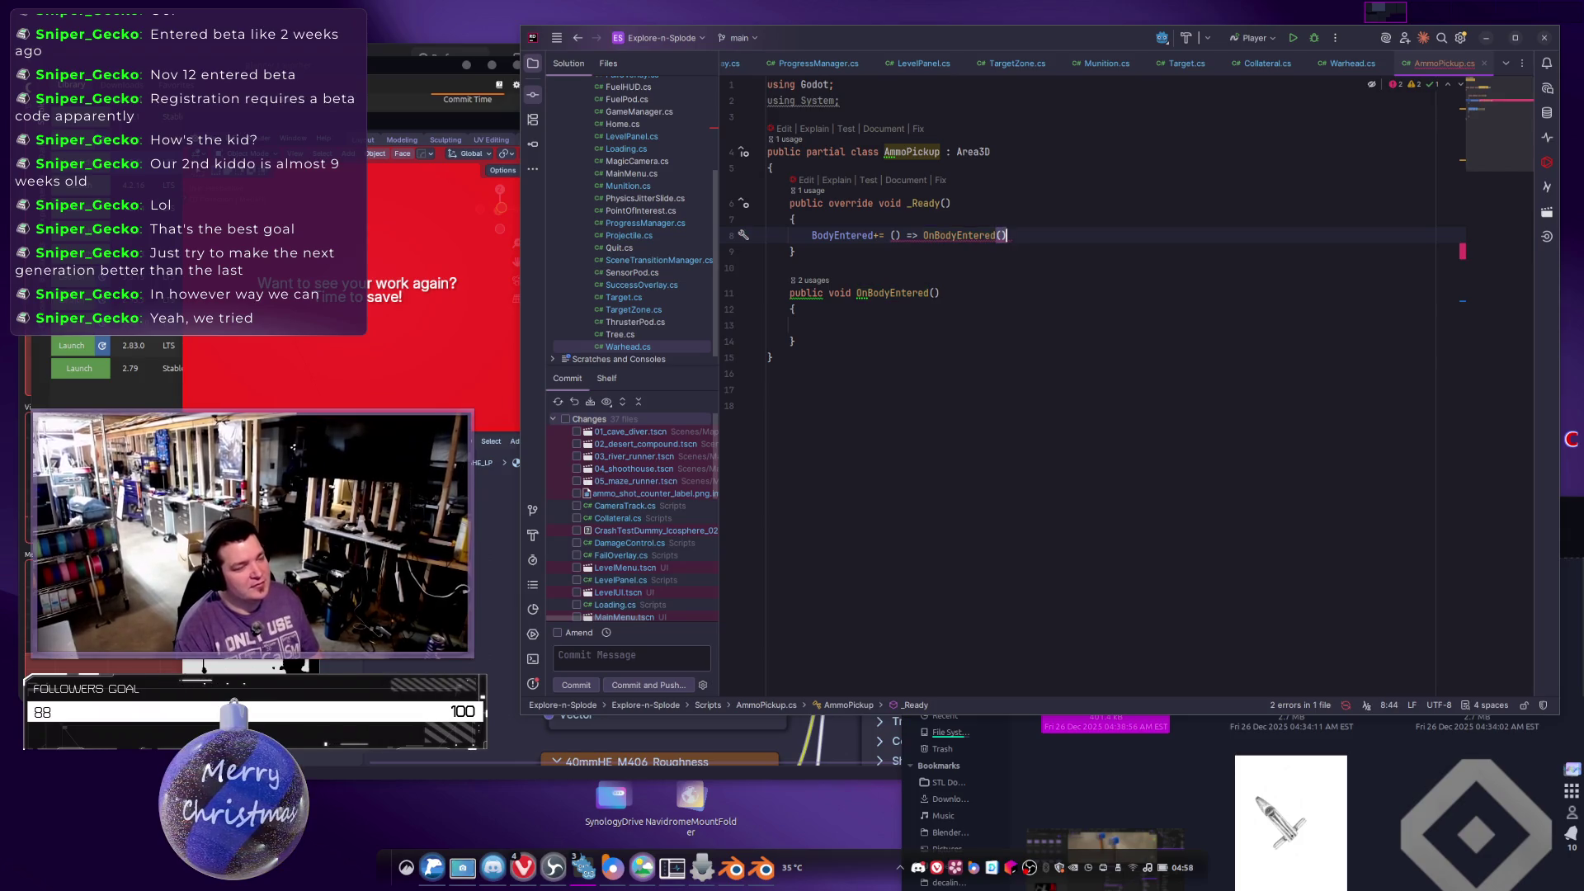
{"action": "type", "text": ";"}
{"action": "left_click", "coordinate": [938, 293]}
Give OnBodyEntered a PhysicsBody3D body parameter.
{"action": "type", "text": "P"}
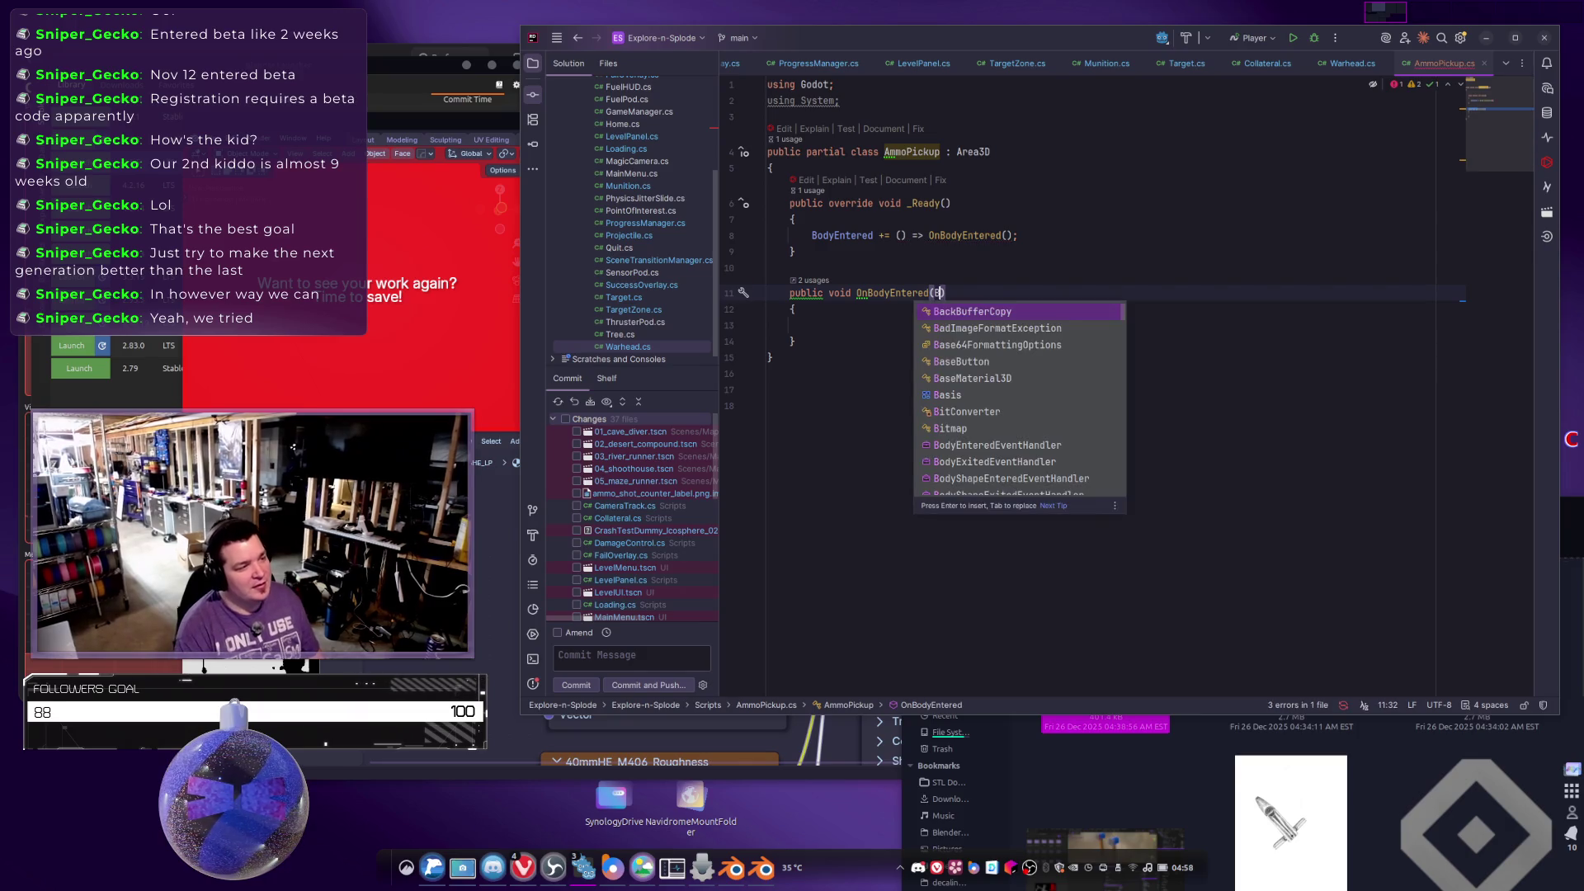
{"action": "type", "text": "hysics"}
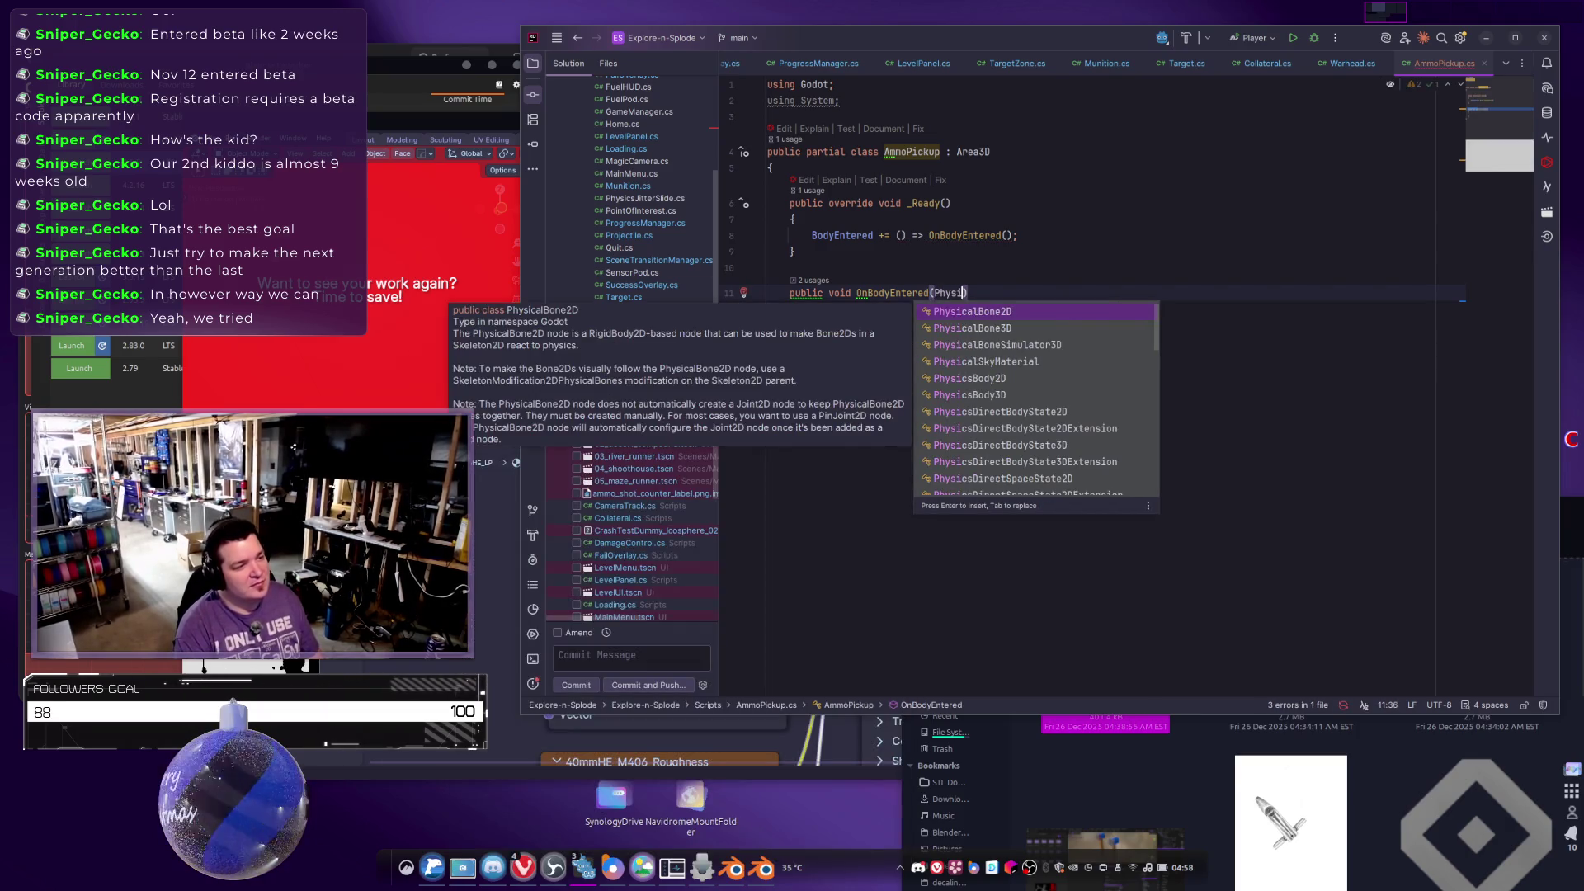
{"action": "type", "text": "Bod"}
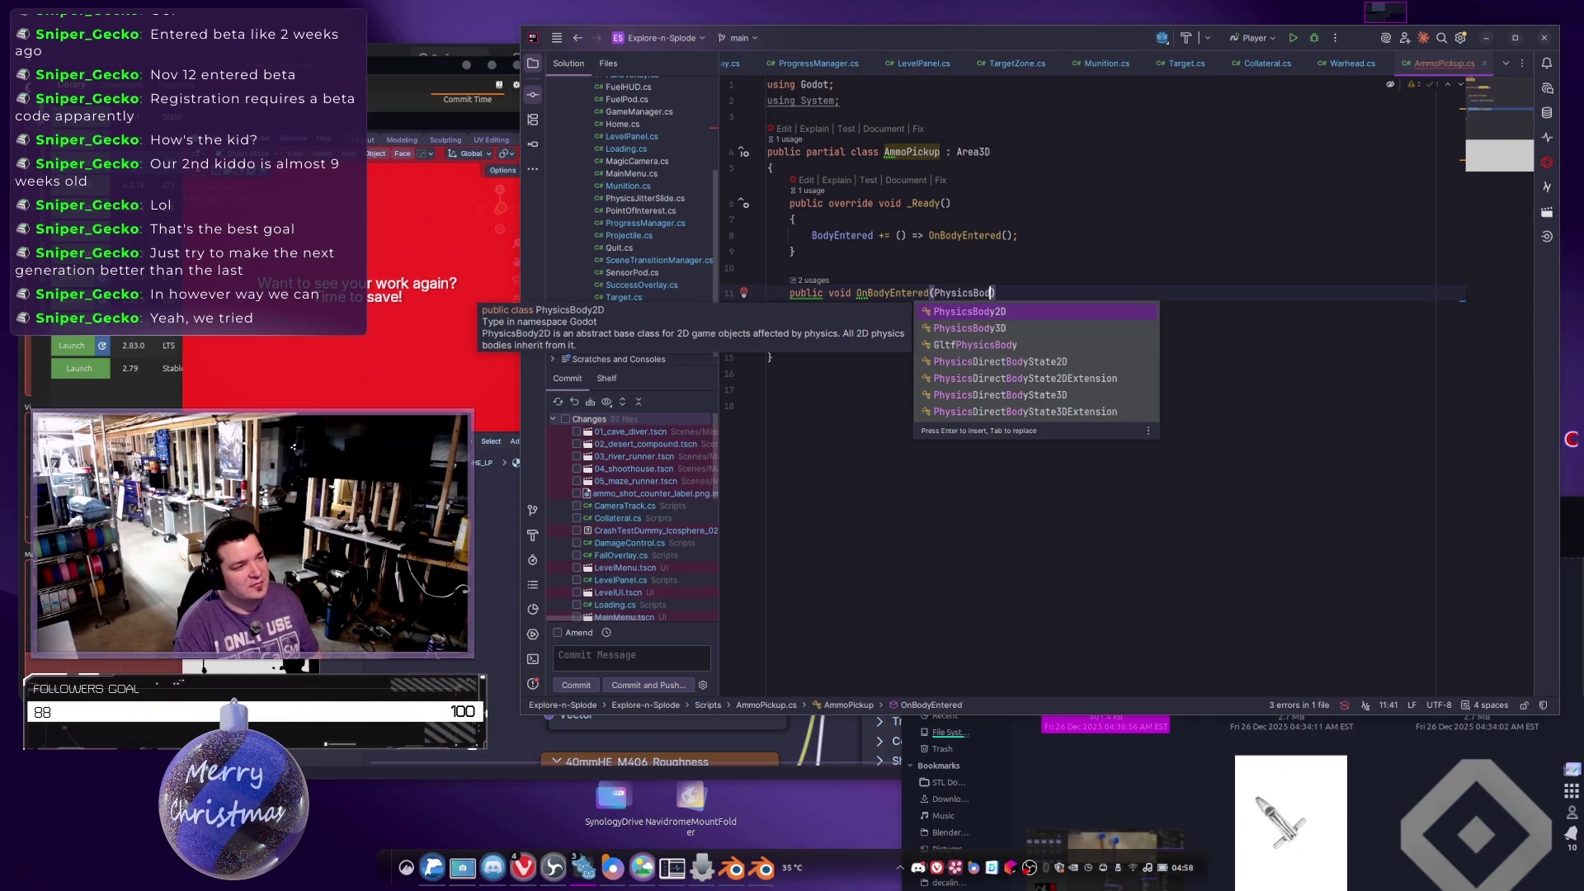
{"action": "key", "text": "Down"}
{"action": "key", "text": "Return"}
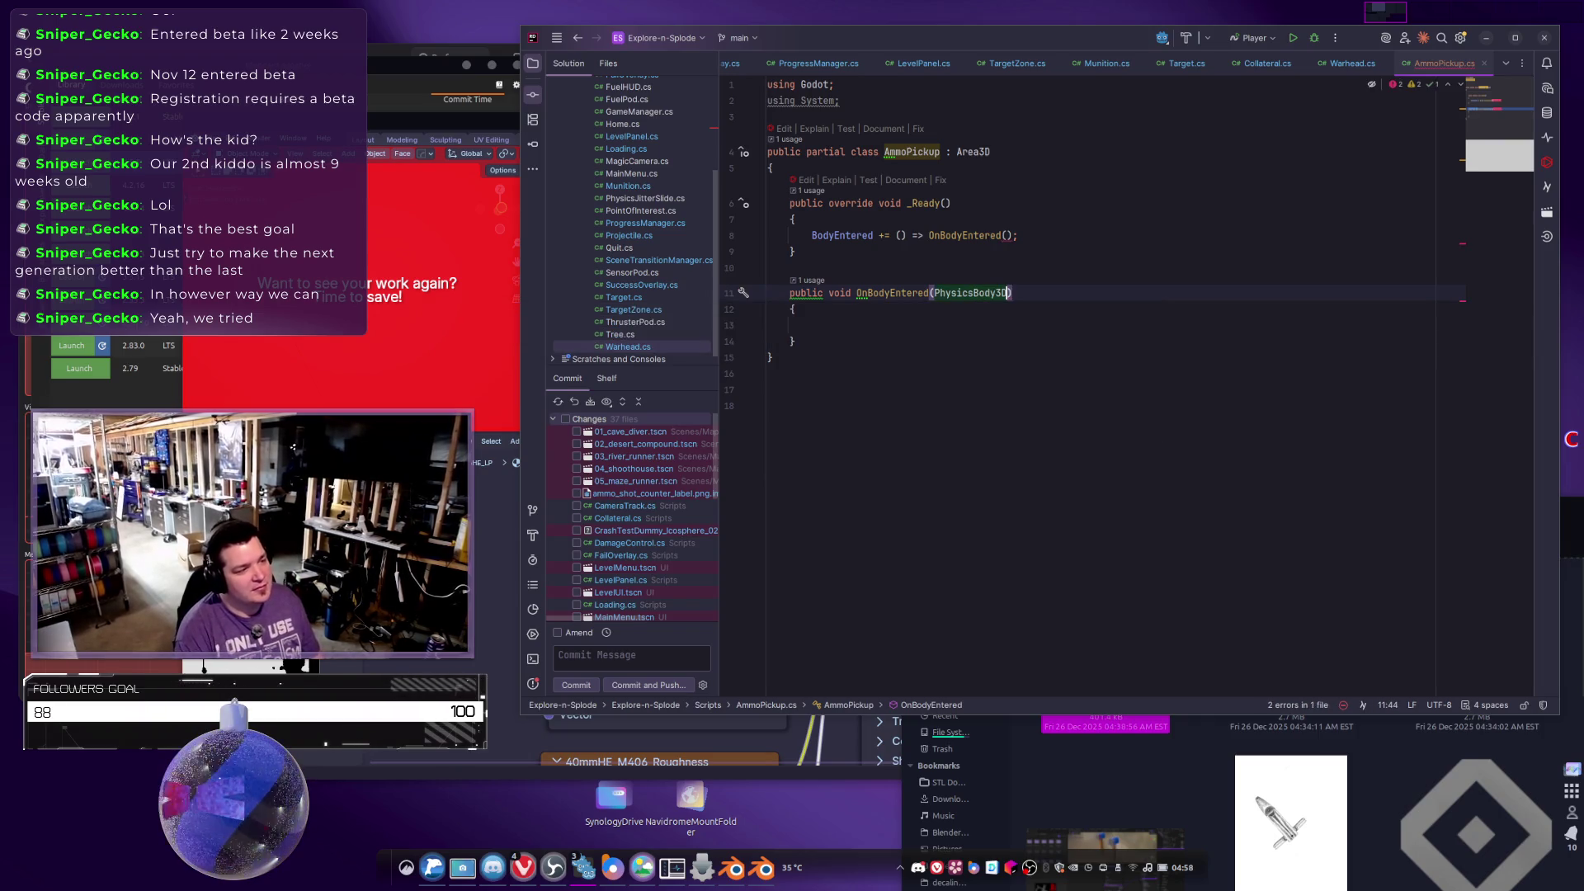
{"action": "type", "text": "body"}
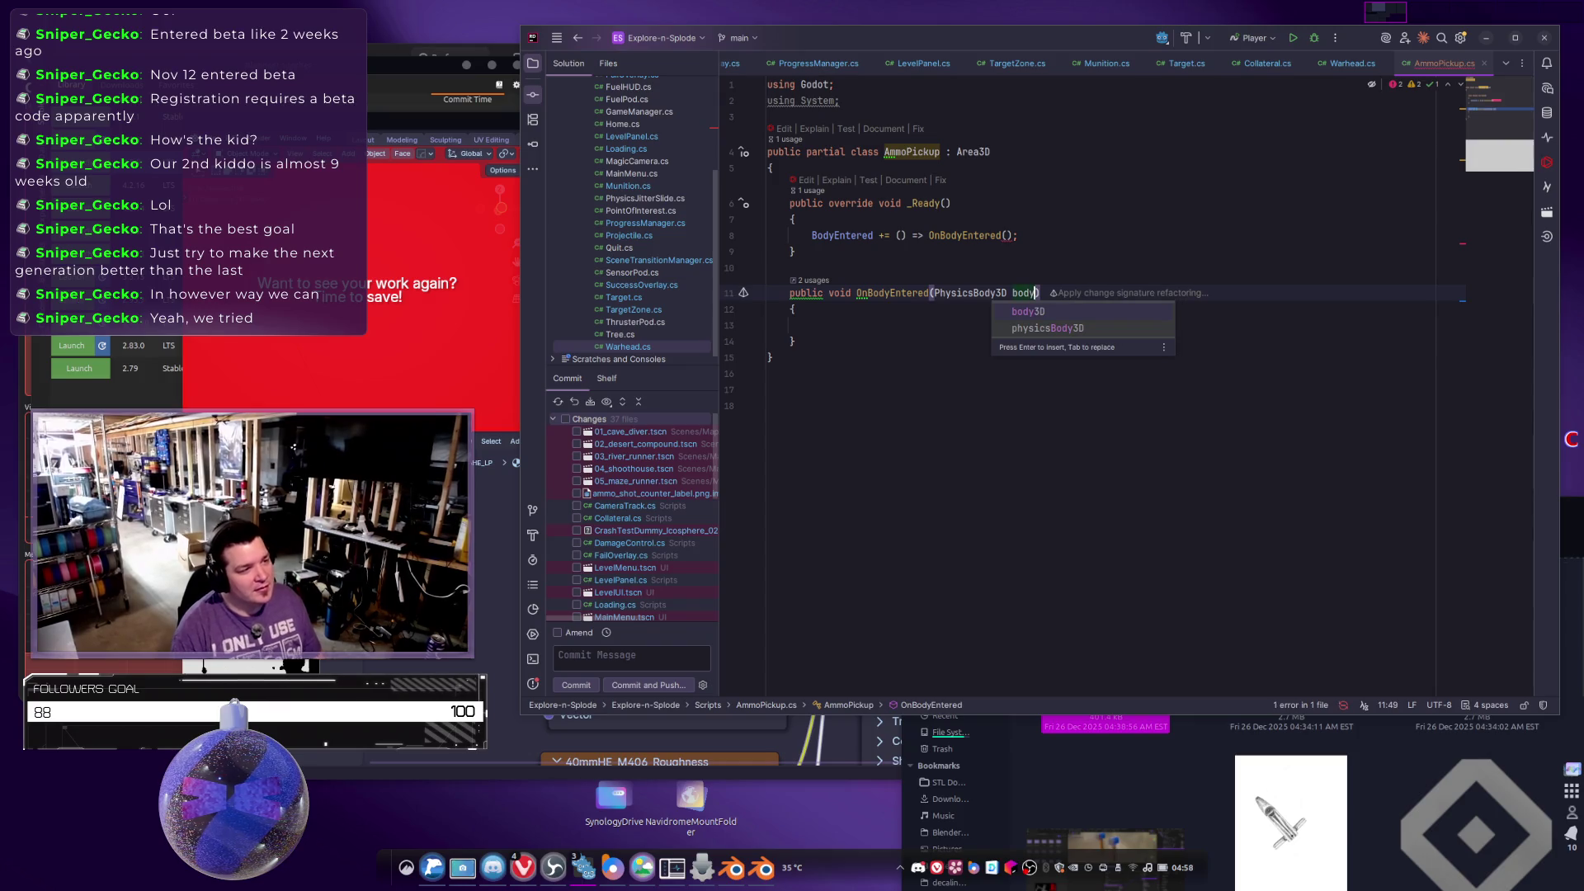
{"action": "left_click", "coordinate": [1020, 236]}
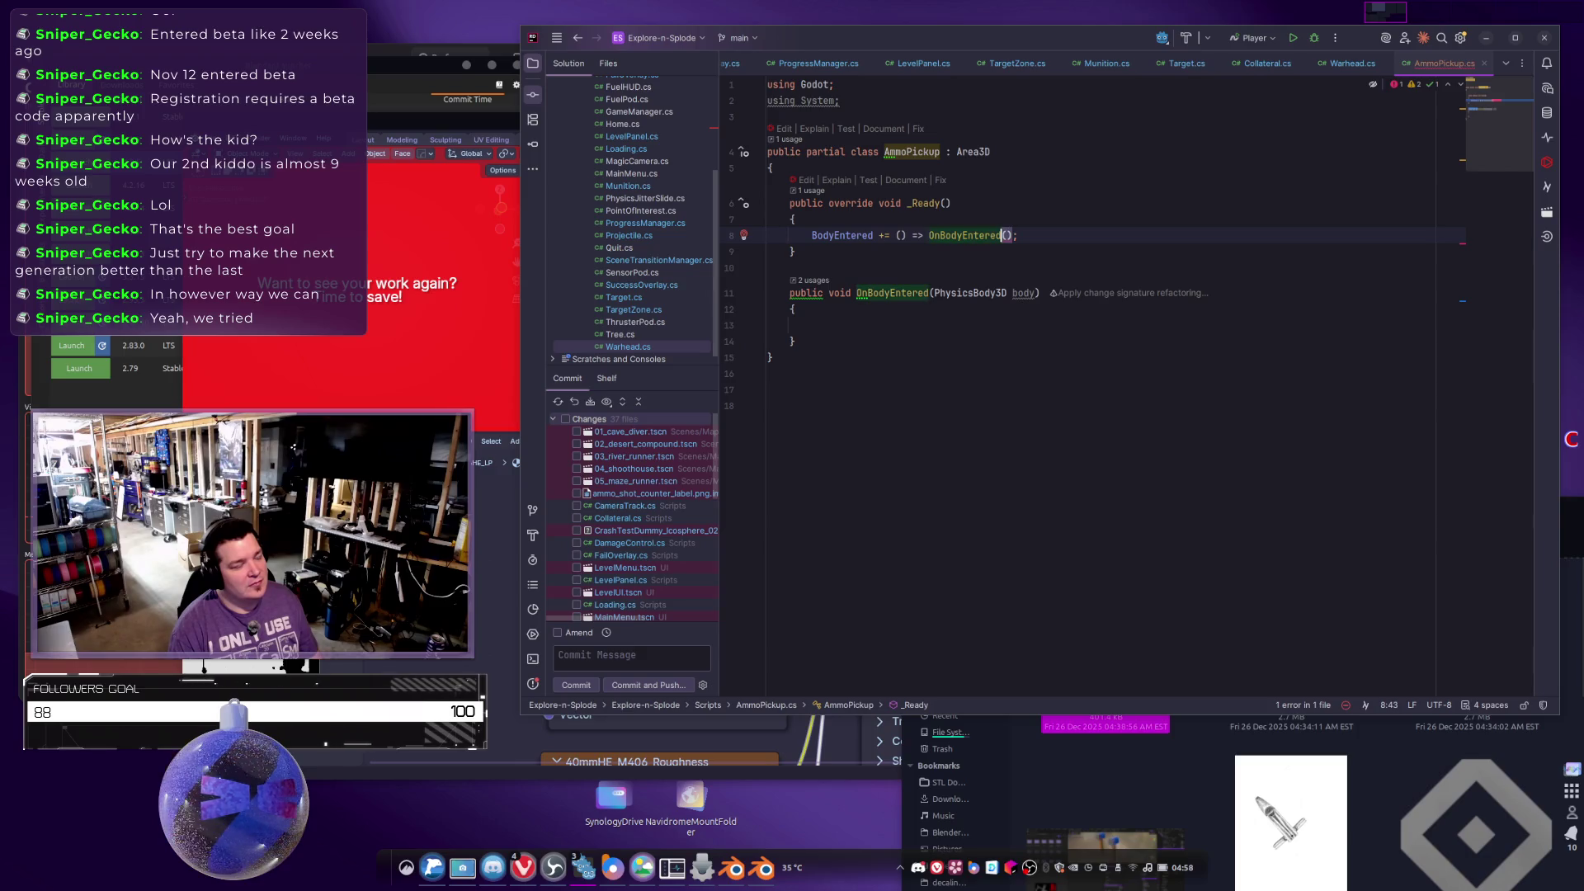
Reduce the subscription to BodyEntered += OnBodyEntered; and bring up its quick fixes.
{"action": "left_click", "coordinate": [896, 235]}
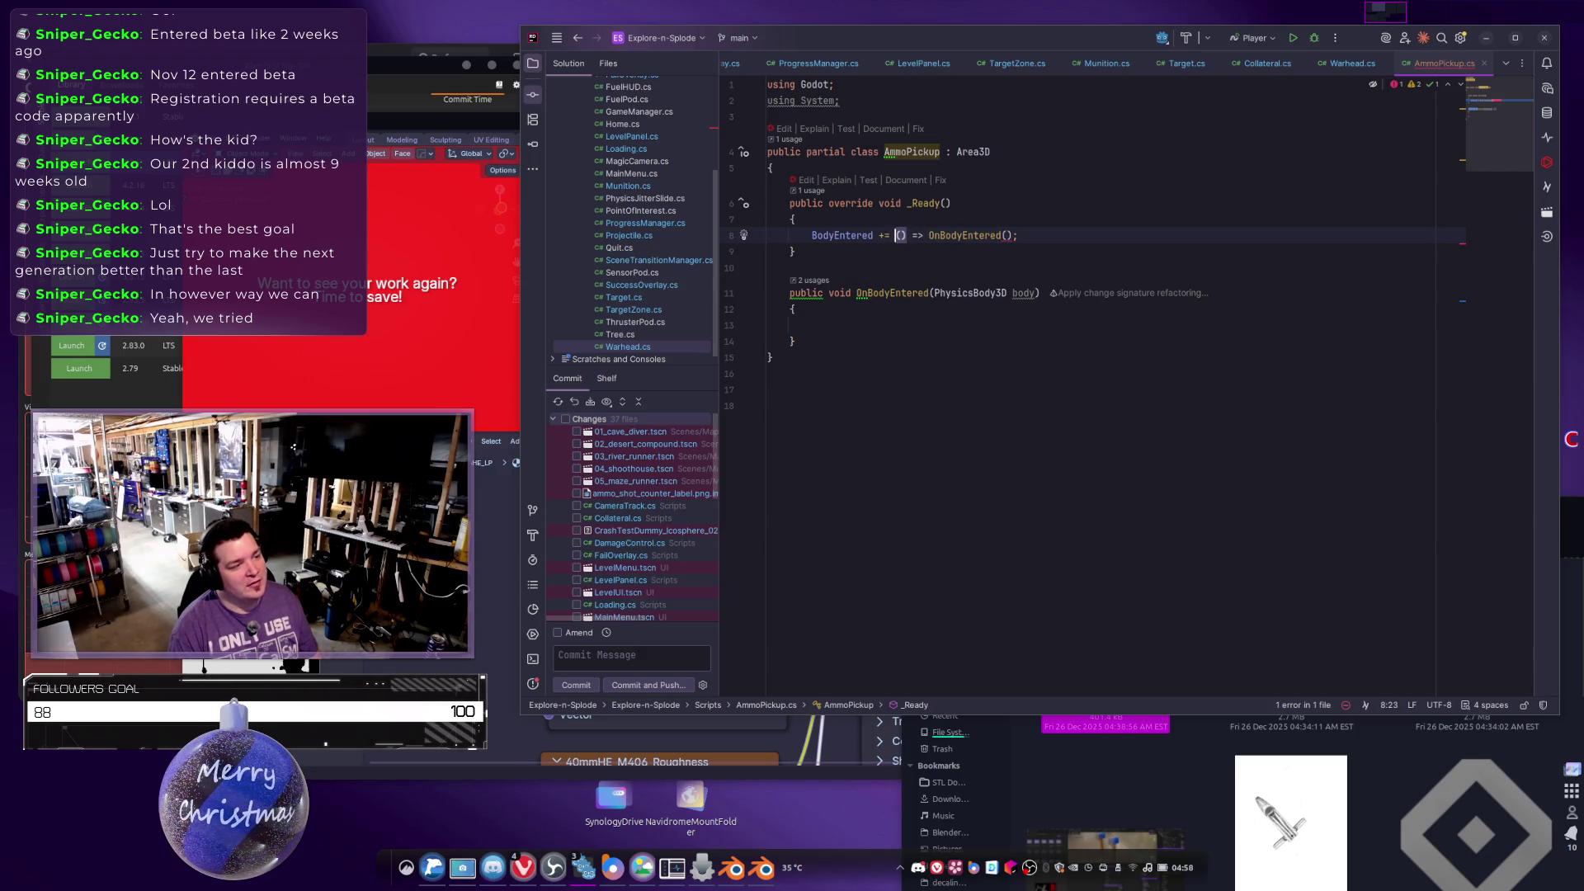
{"action": "key", "text": "Delete"}
{"action": "key", "text": "Delete"}
{"action": "key", "text": "Delete"}
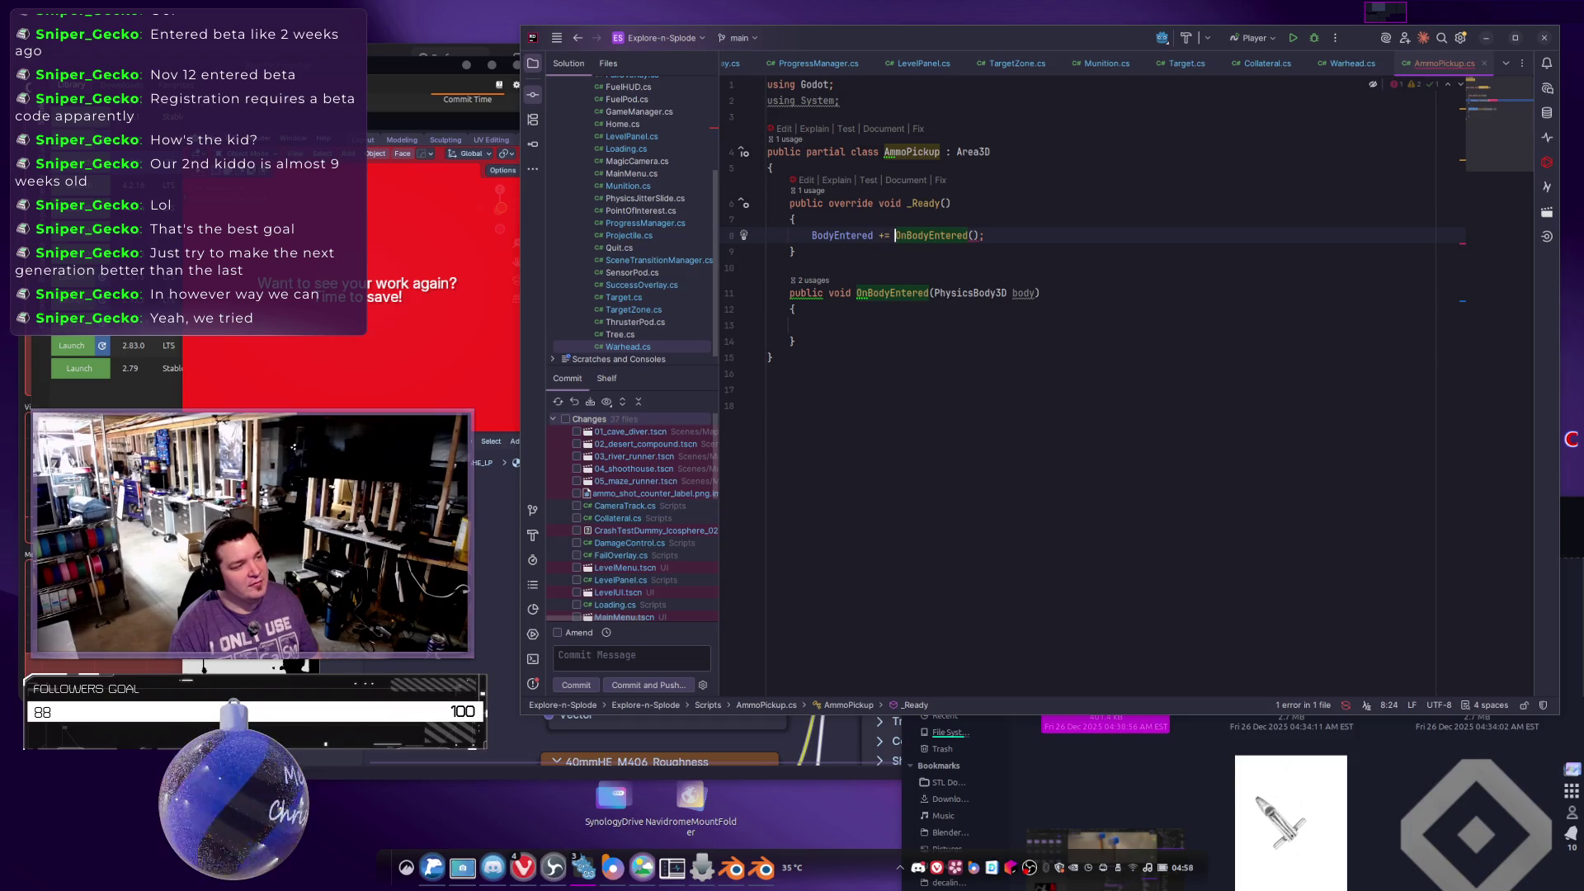
{"action": "key", "text": "Delete"}
{"action": "key", "text": "Delete"}
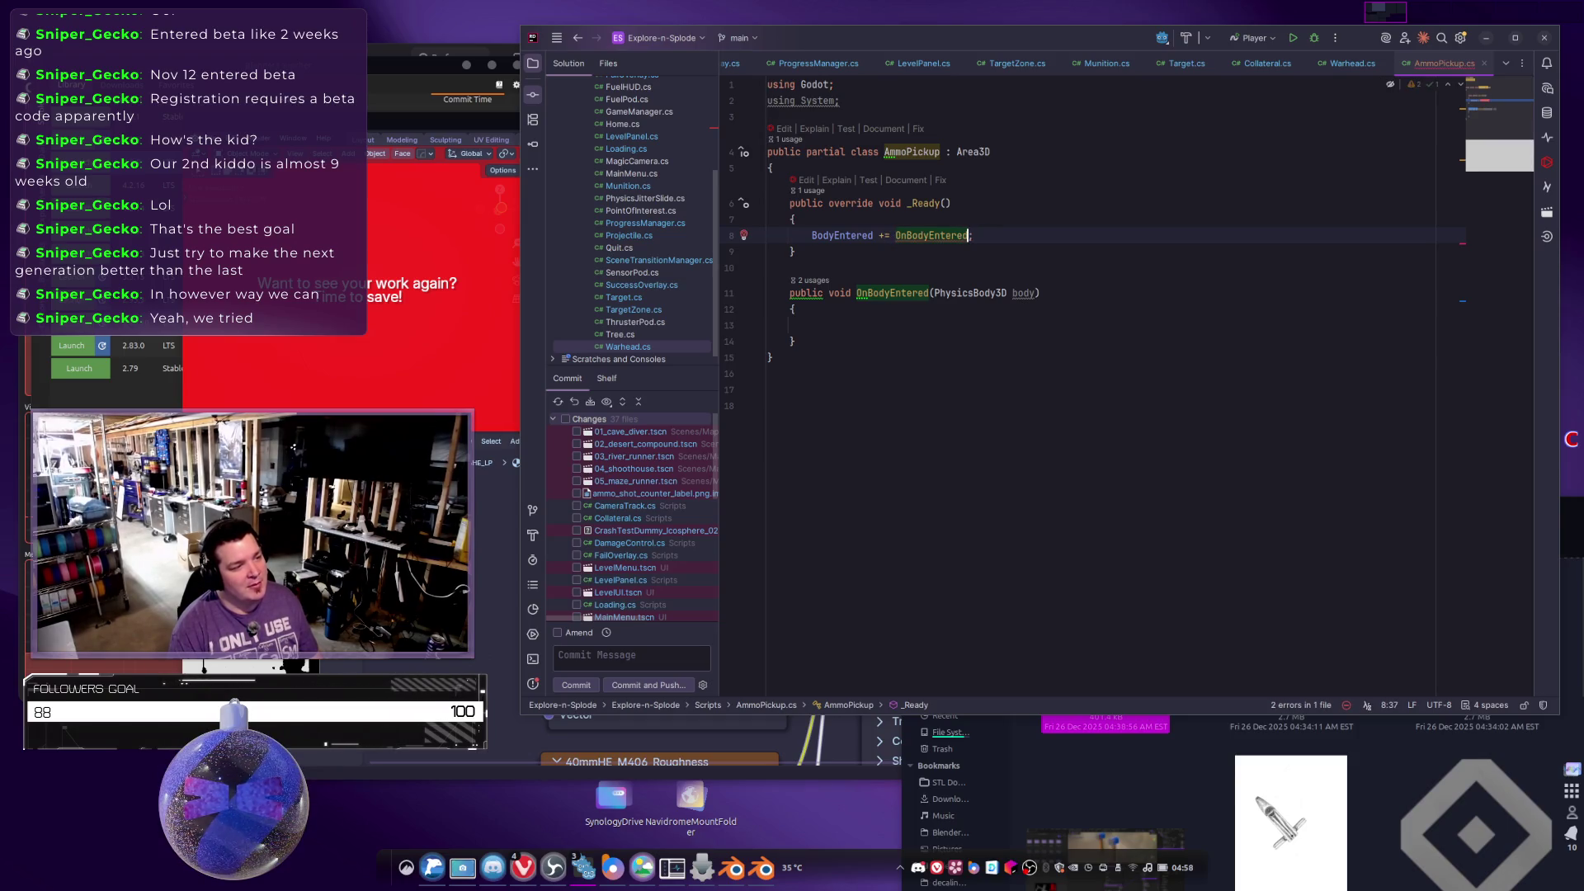
{"action": "key", "text": "Left"}
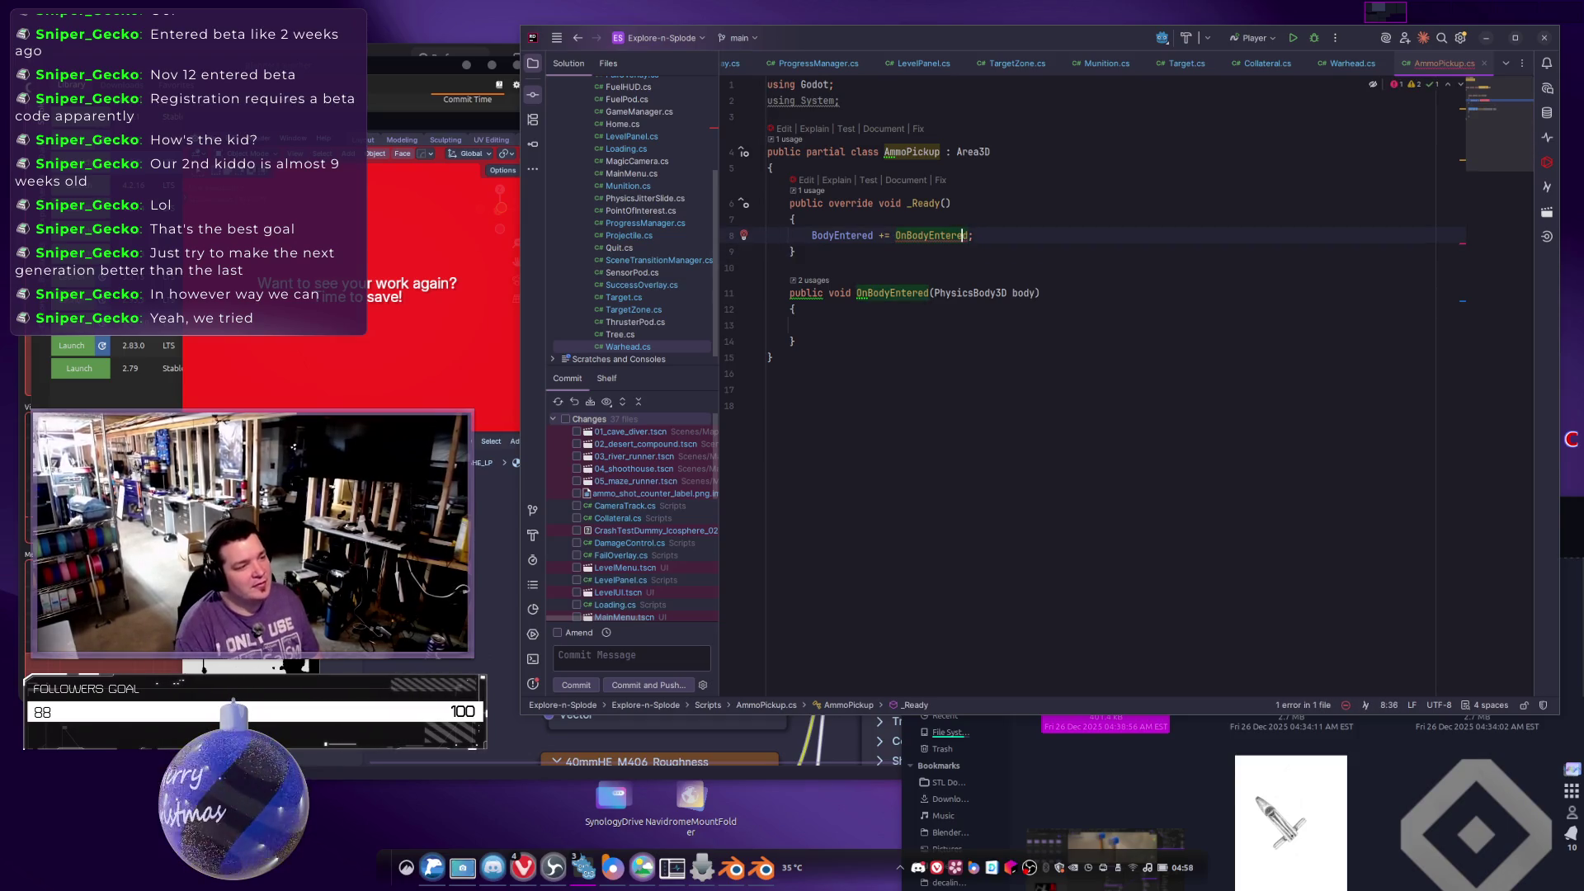
{"action": "key", "text": "alt+Return"}
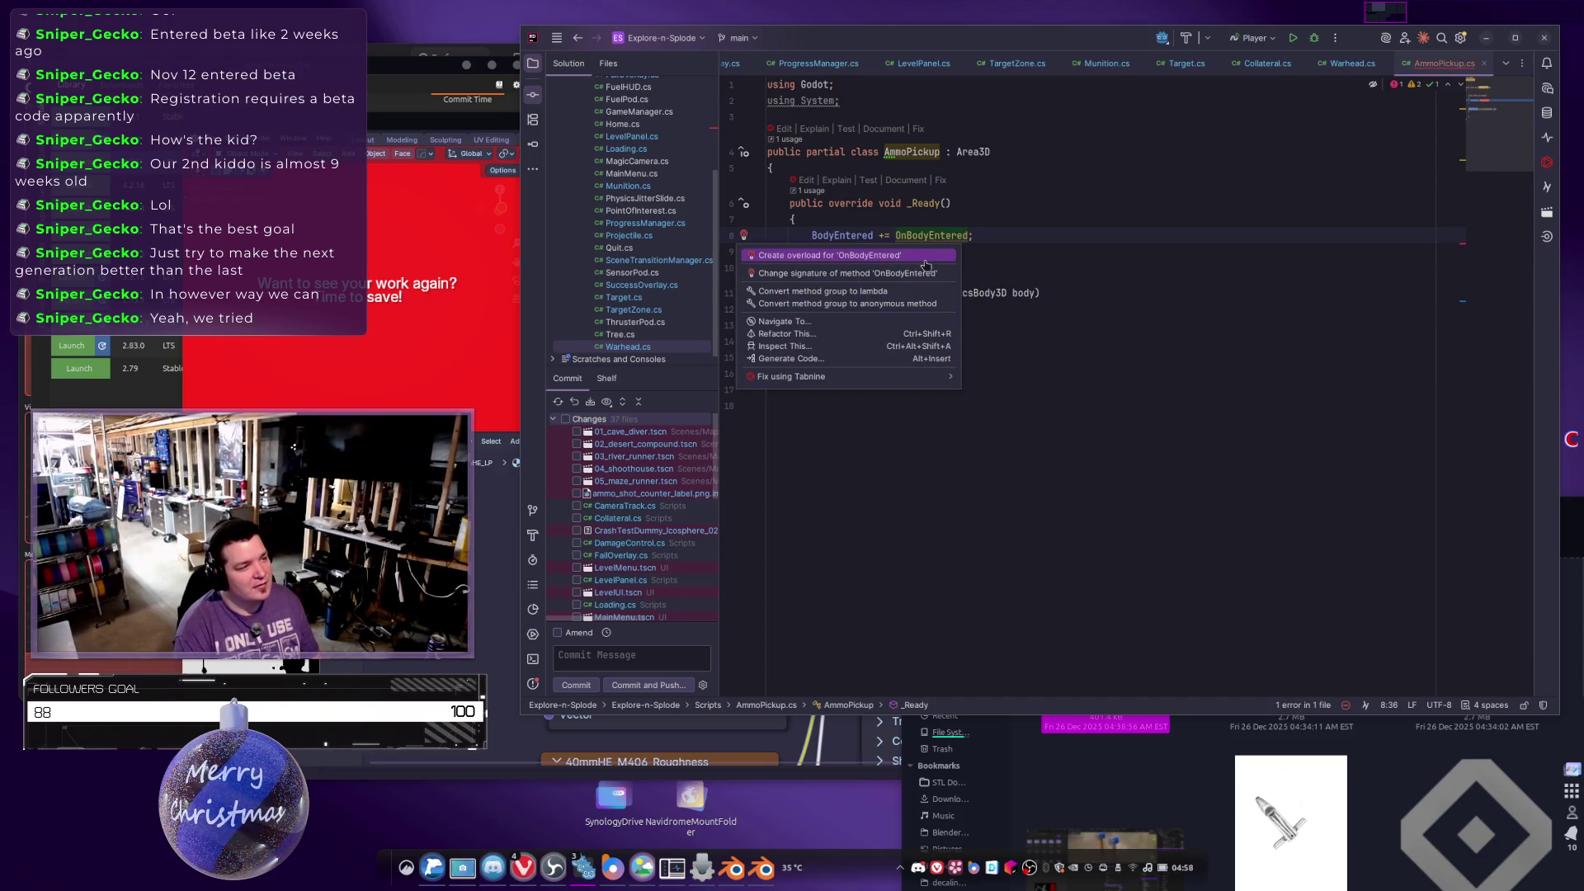
Generate an empty private OnBodyEntered(Node3D body) overload and delete the old PhysicsBody3D handler.
{"action": "key", "text": "Return"}
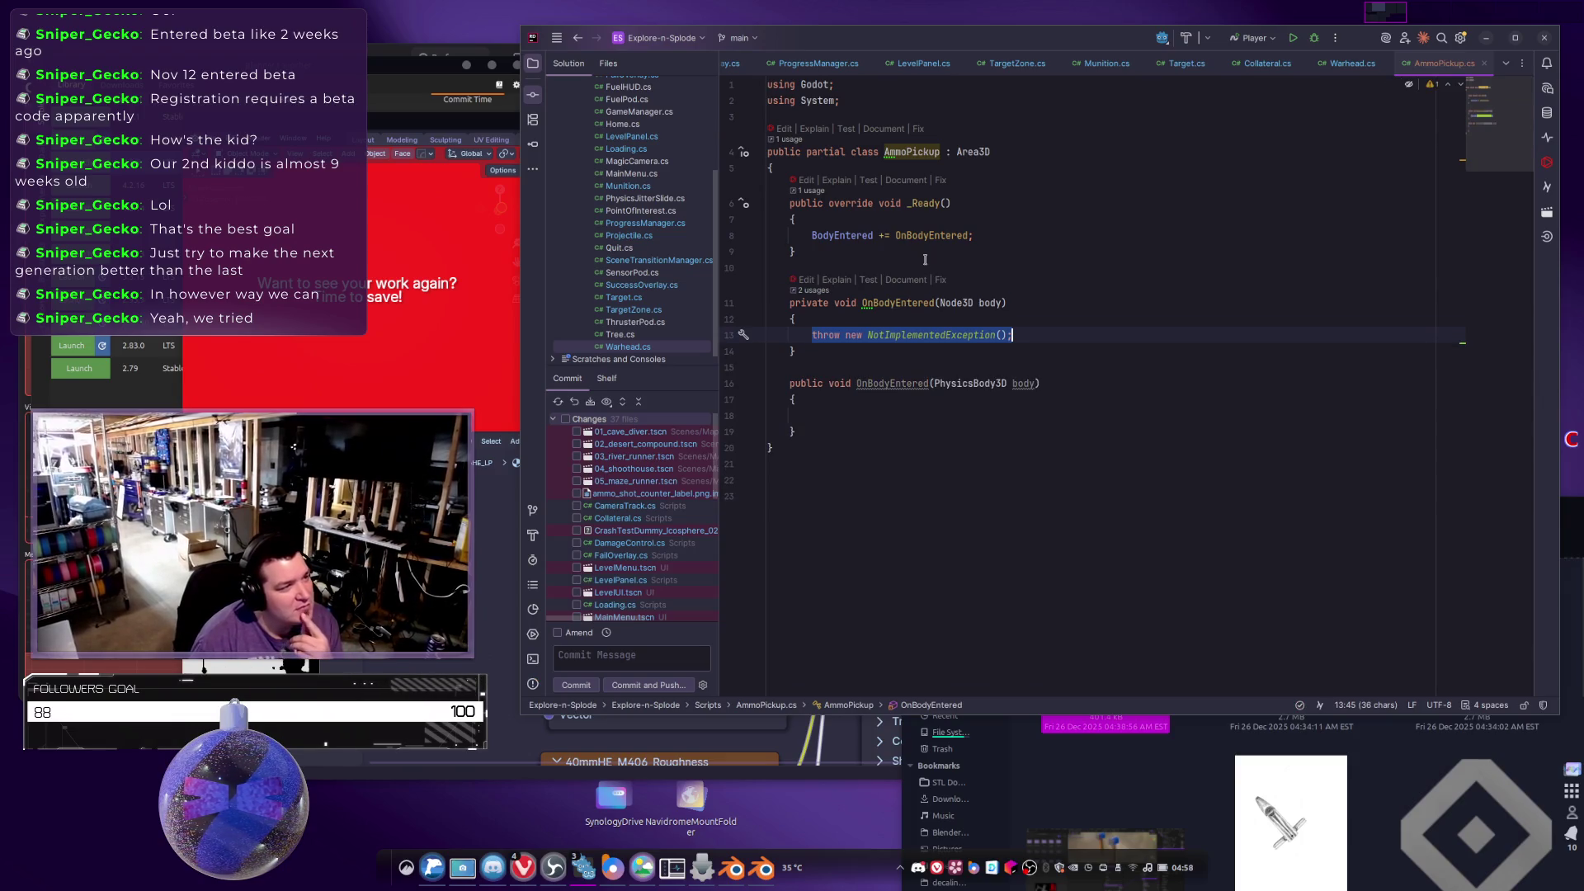
{"action": "key", "text": "Down"}
{"action": "key", "text": "Up"}
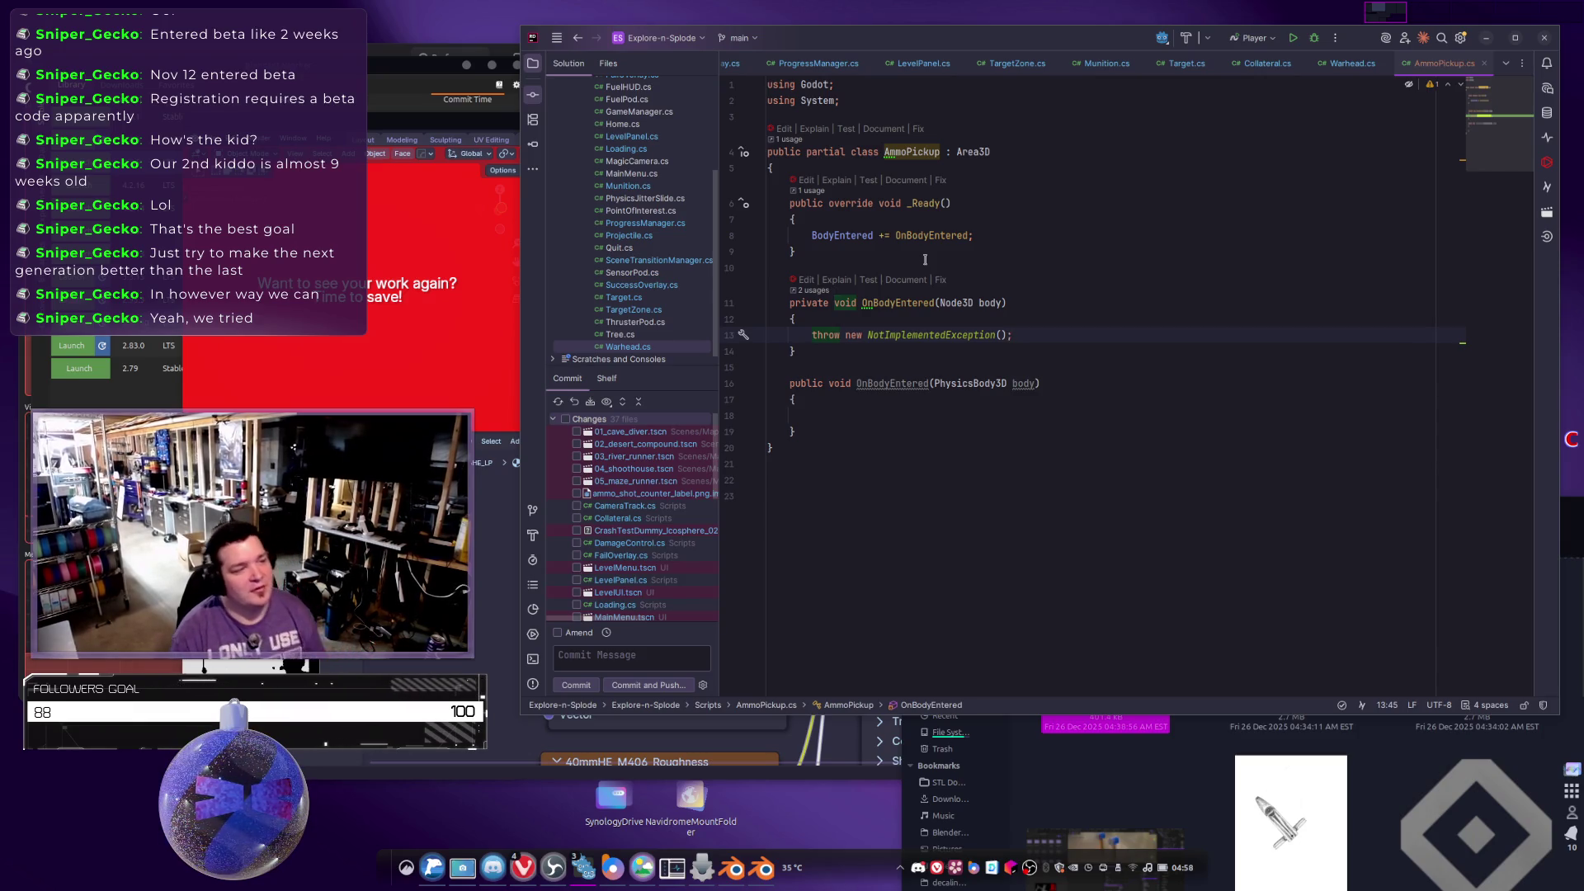
{"action": "key", "text": "shift+Home"}
{"action": "key", "text": "BackSpace"}
{"action": "key", "text": "Down"}
{"action": "key", "text": "Down"}
{"action": "key", "text": "Down"}
{"action": "key", "text": "ctrl+w"}
{"action": "key", "text": "ctrl+w"}
{"action": "key", "text": "ctrl+w"}
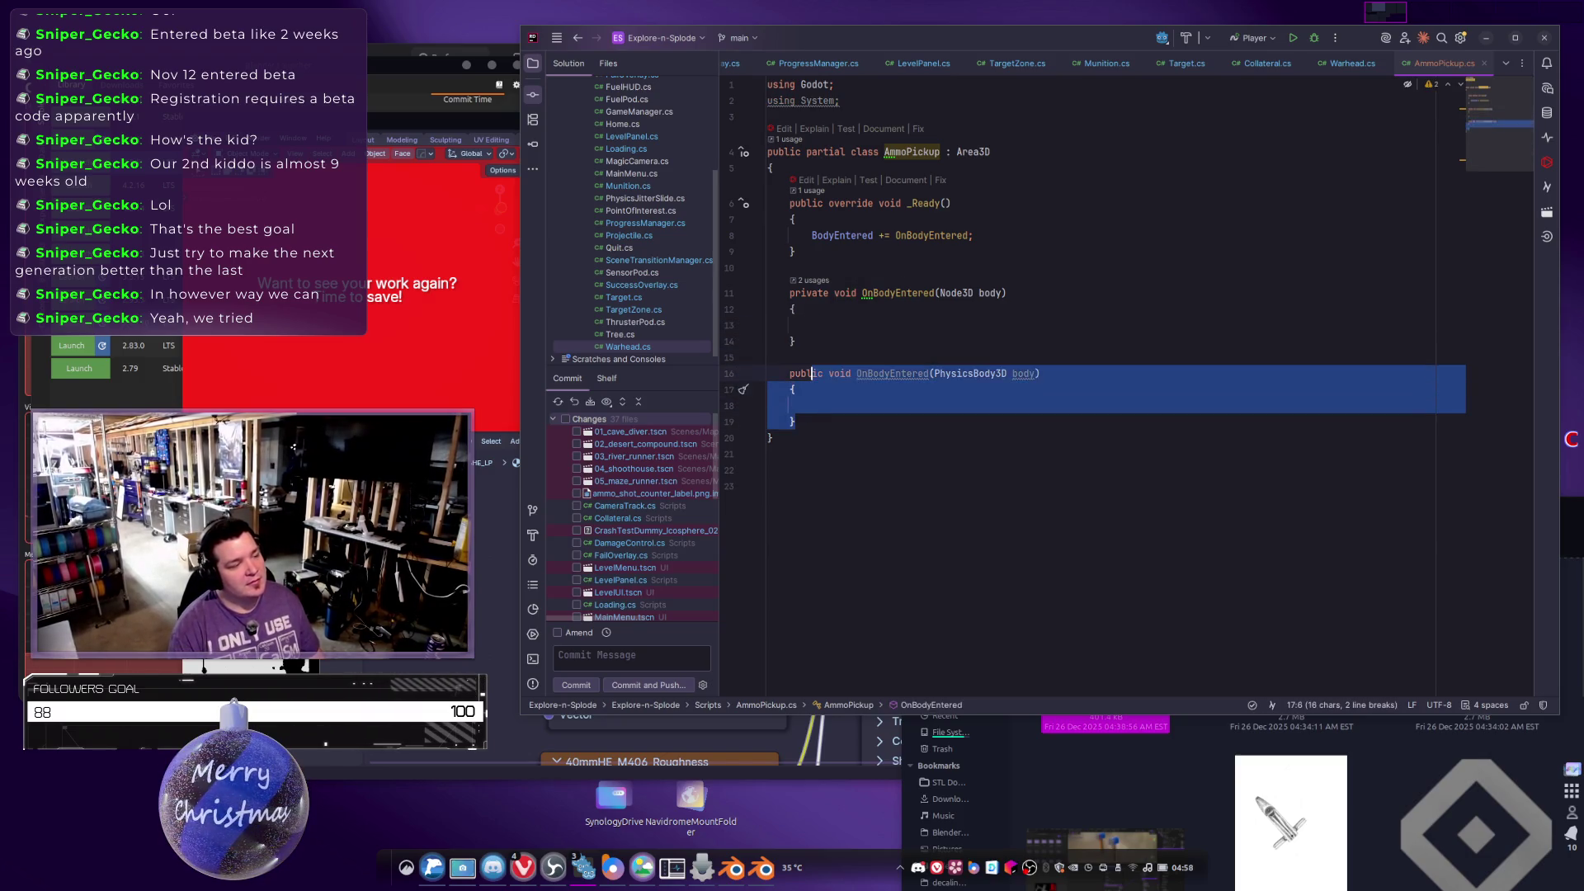
{"action": "key", "text": "BackSpace"}
{"action": "key", "text": "Up"}
{"action": "key", "text": "Up"}
{"action": "key", "text": "Up"}
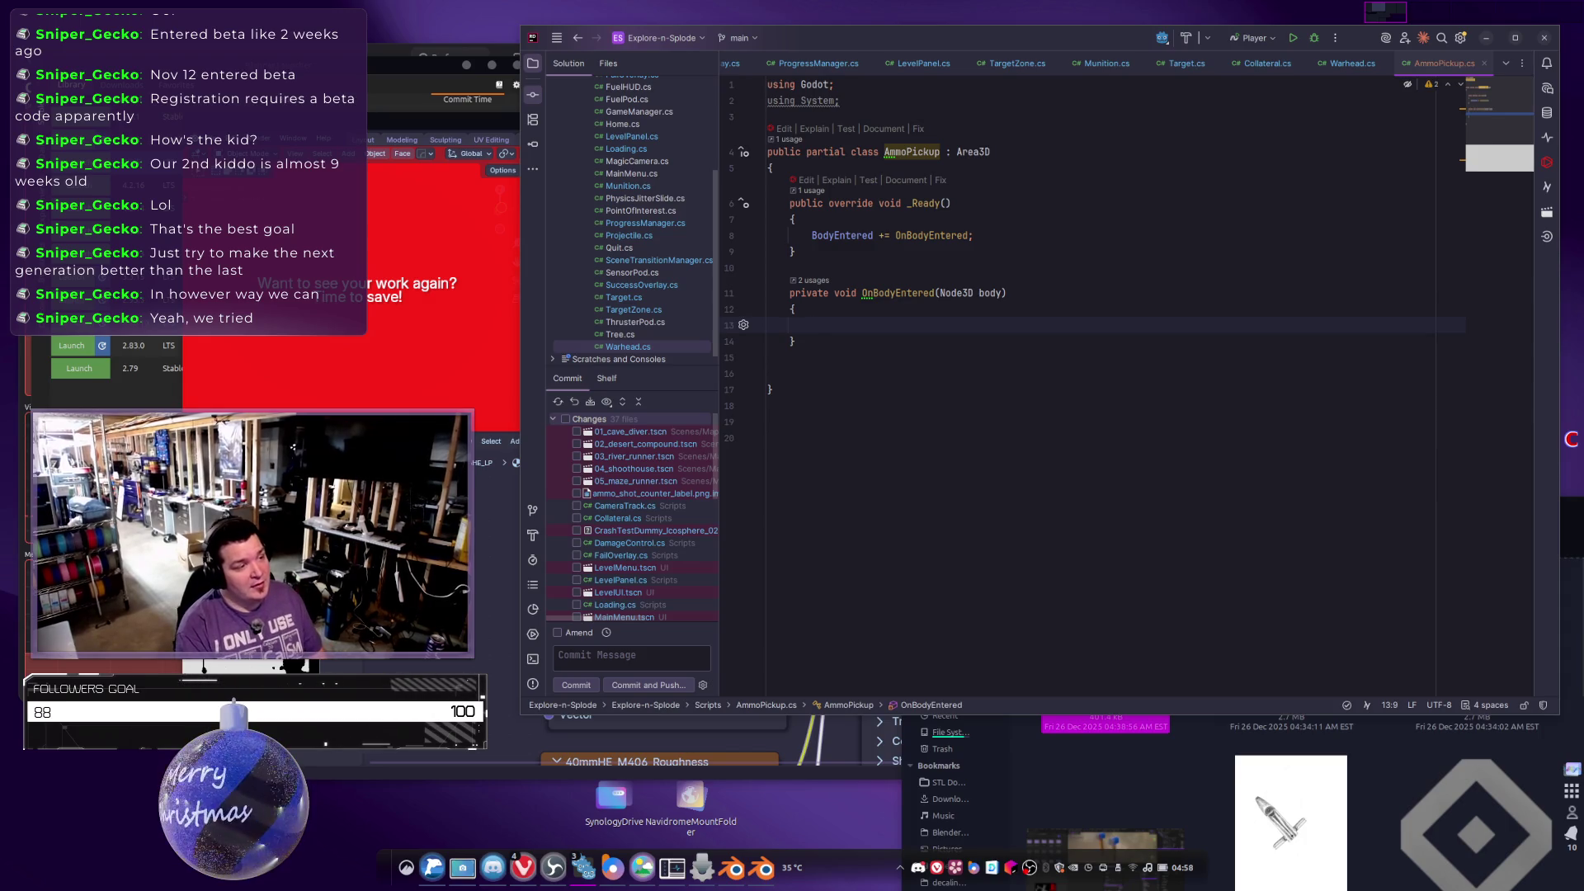
Add body.GetName(); inside OnBodyEntered, then switch back to the Godot editor.
{"action": "type", "text": "body."}
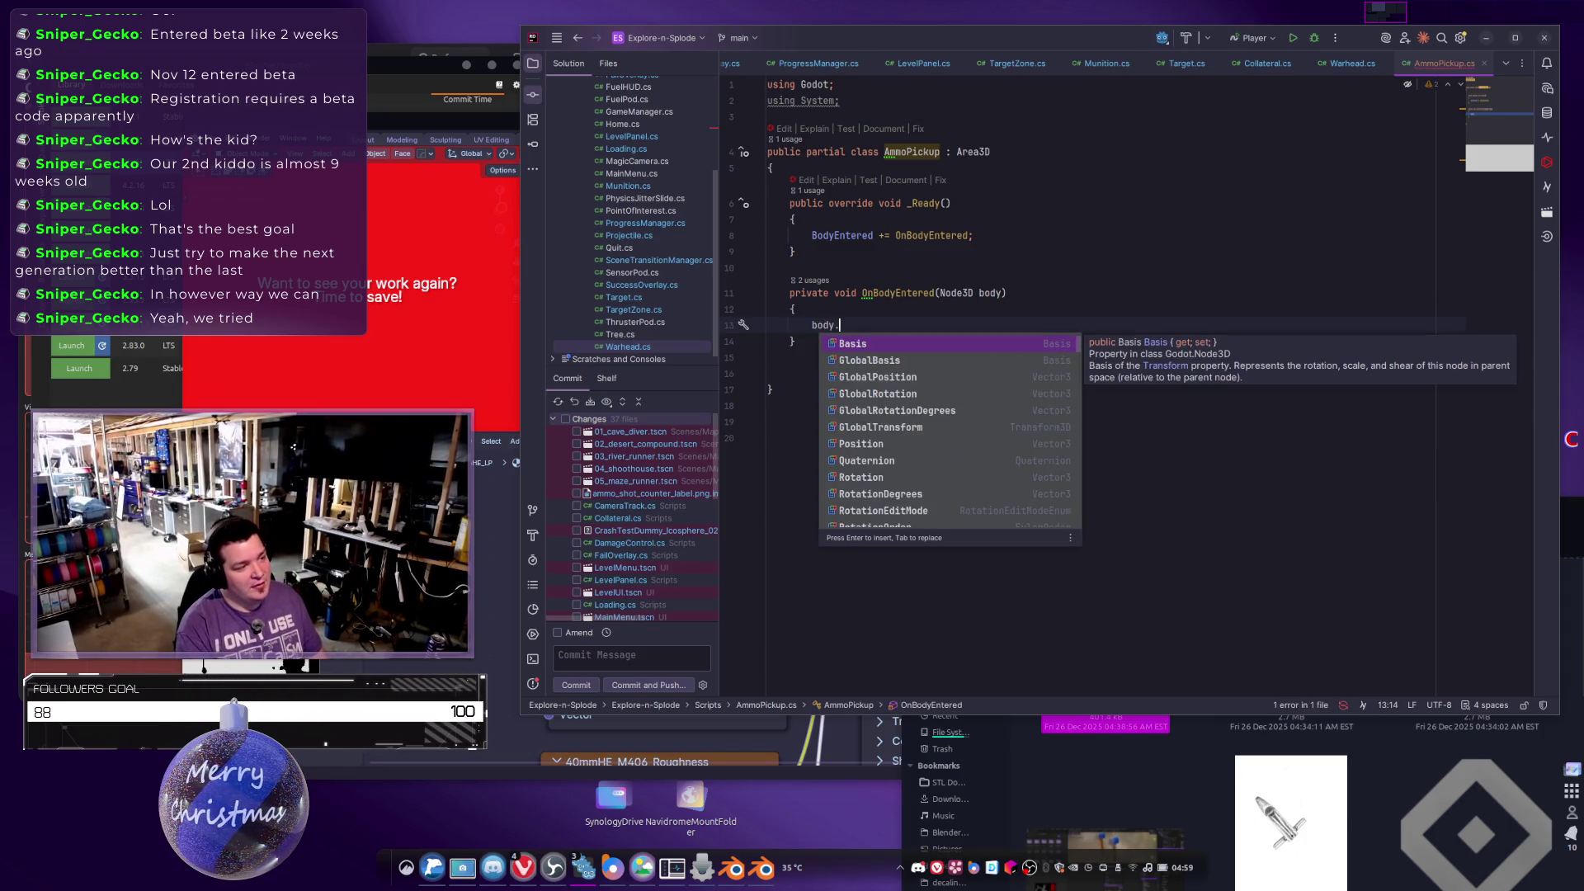
{"action": "type", "text": "GetName();"}
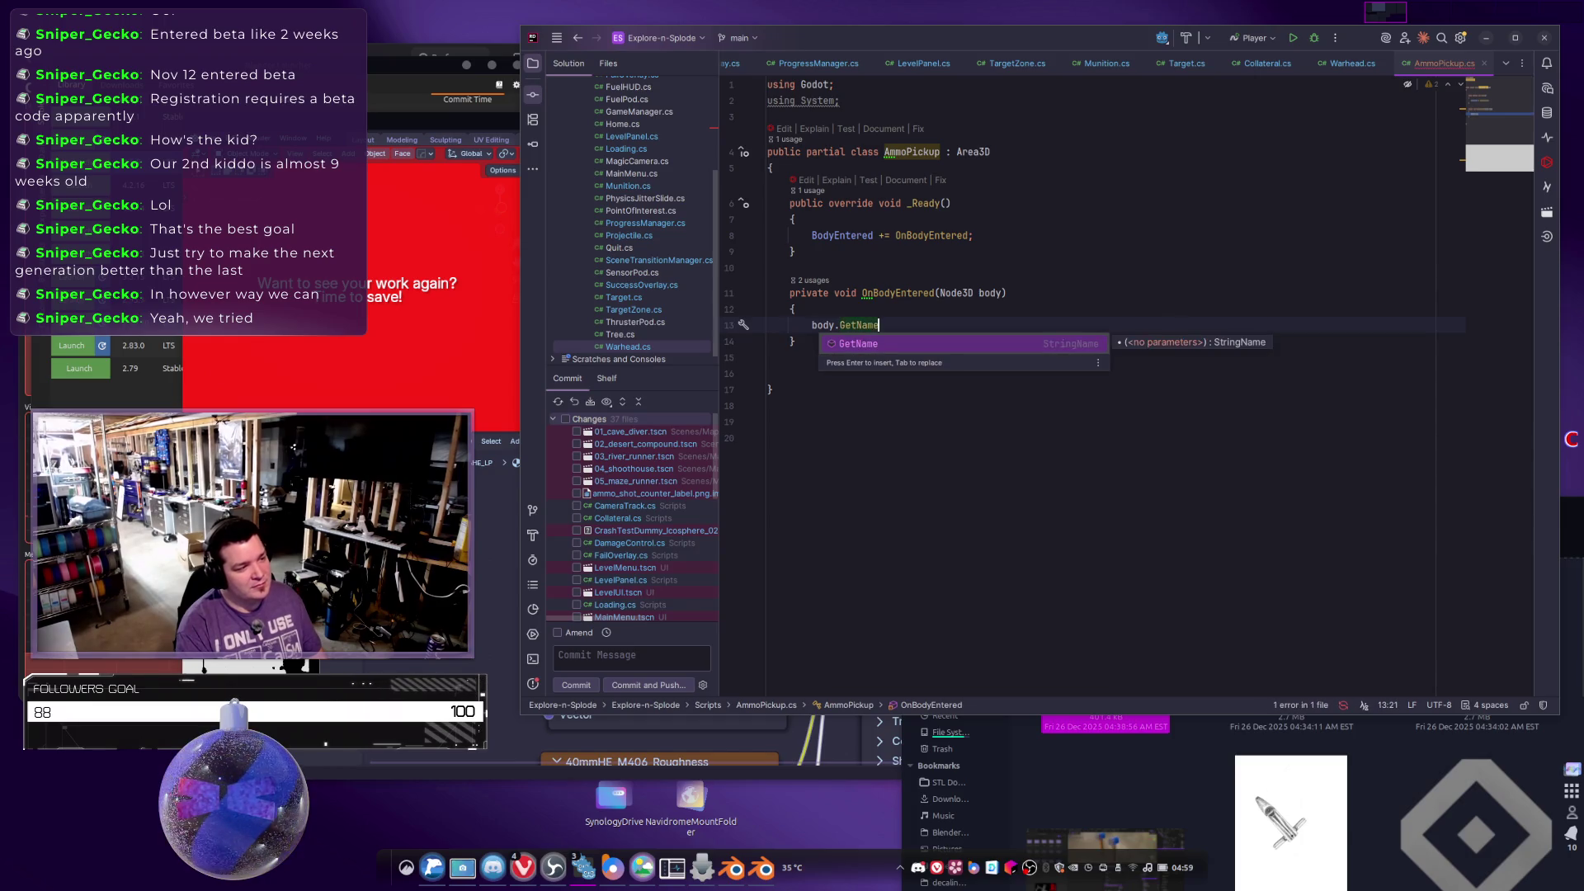
{"action": "key", "text": "Return"}
{"action": "type", "text": ";"}
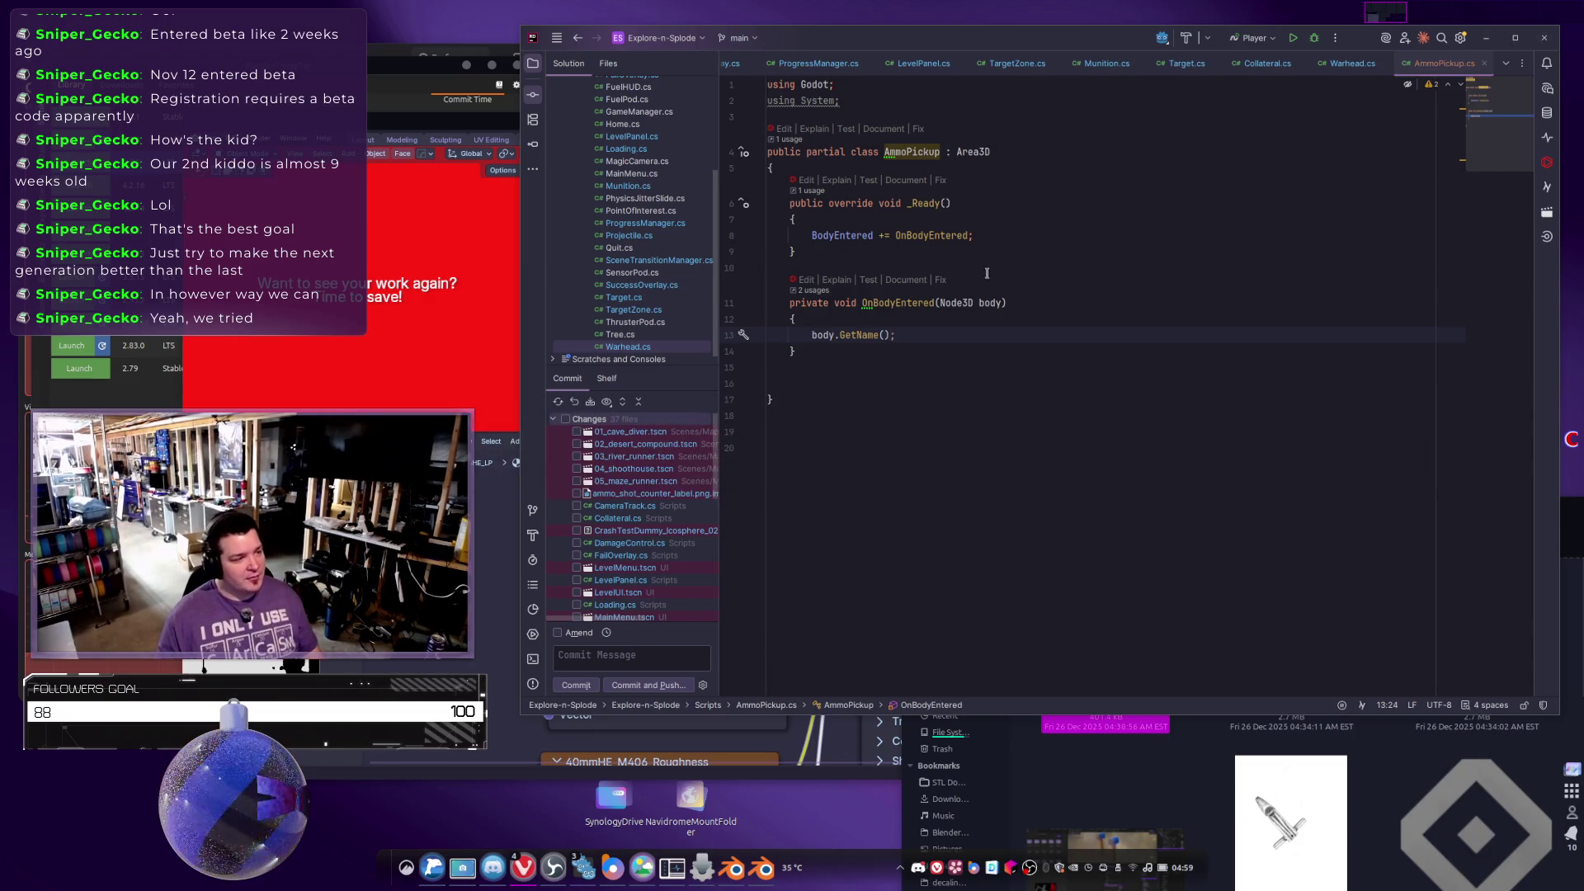
{"action": "key", "text": "alt+Tab"}
{"action": "key", "text": "ctrl+s"}
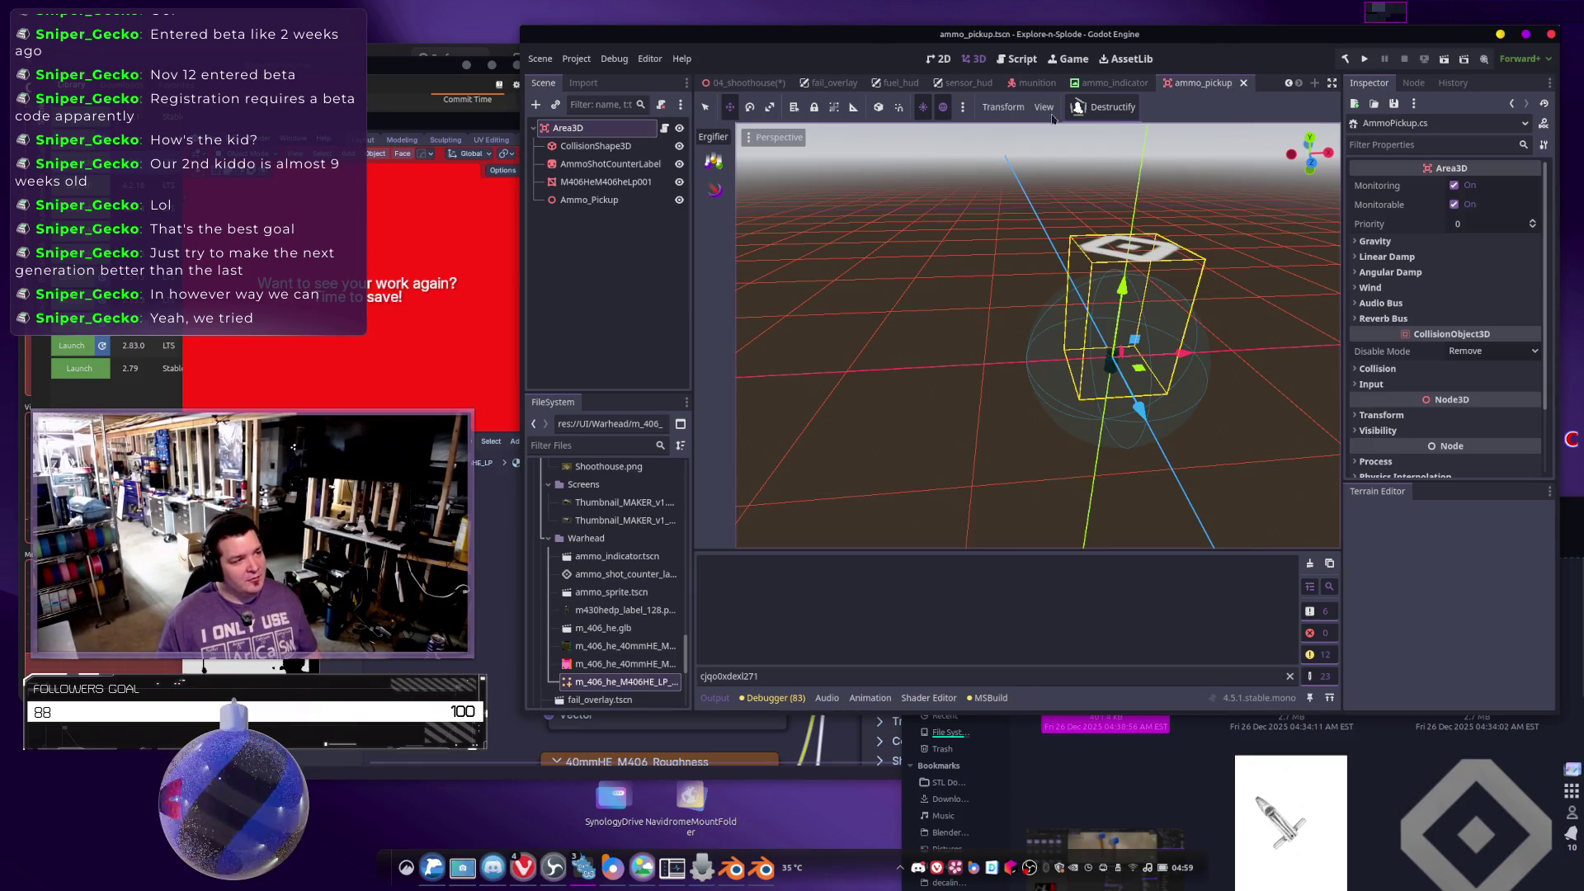
Switch to the 04_shoothouse scene and frame the view down the stone path.
{"action": "left_click", "coordinate": [739, 82]}
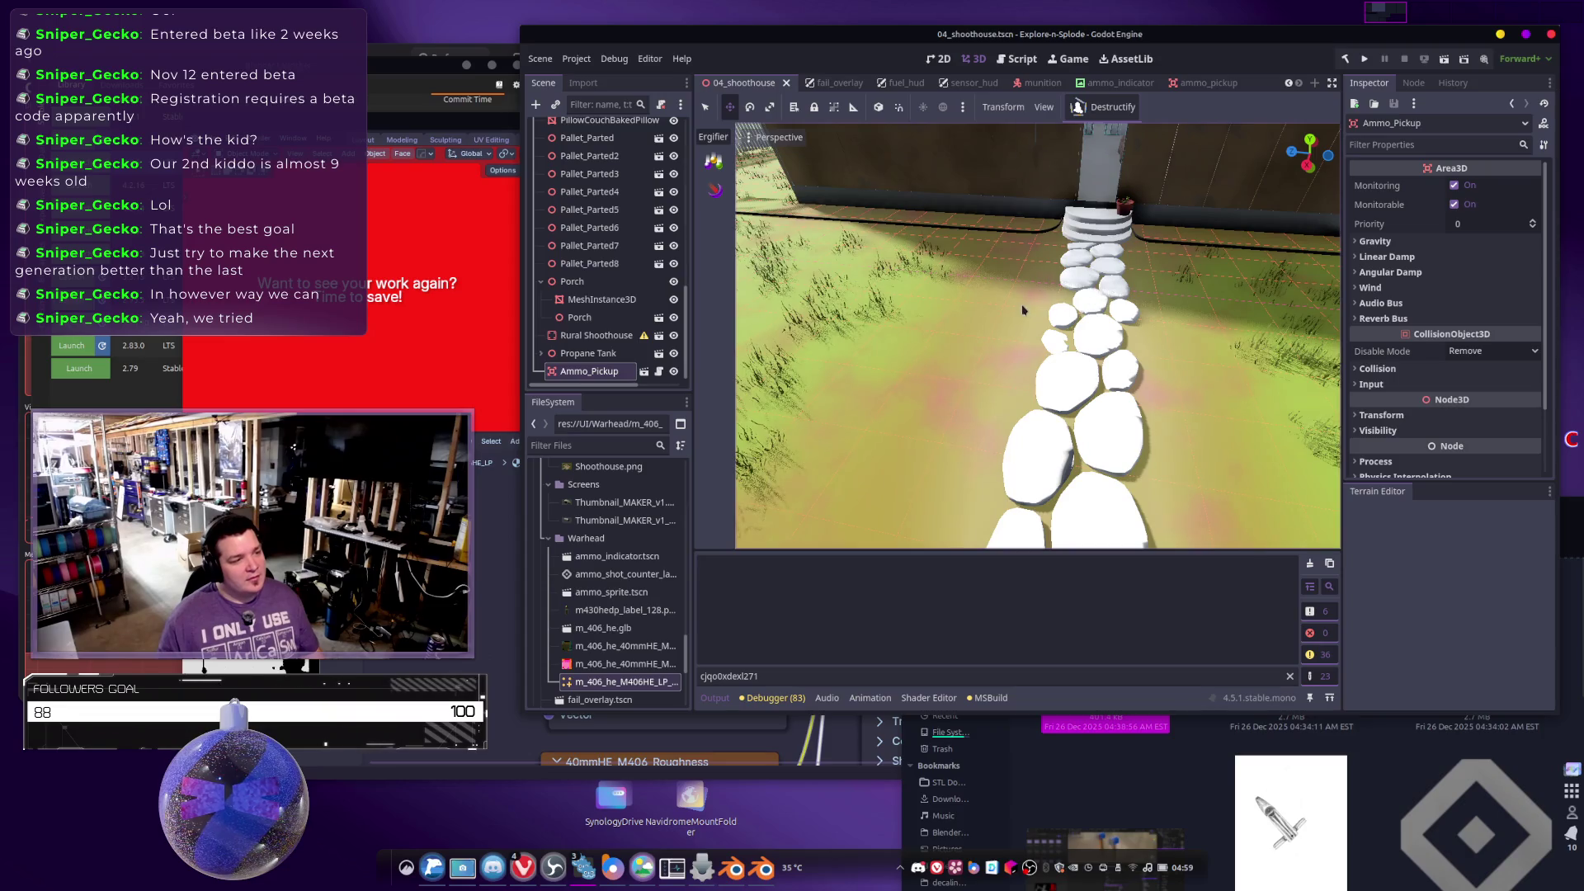
{"action": "key", "text": "w"}
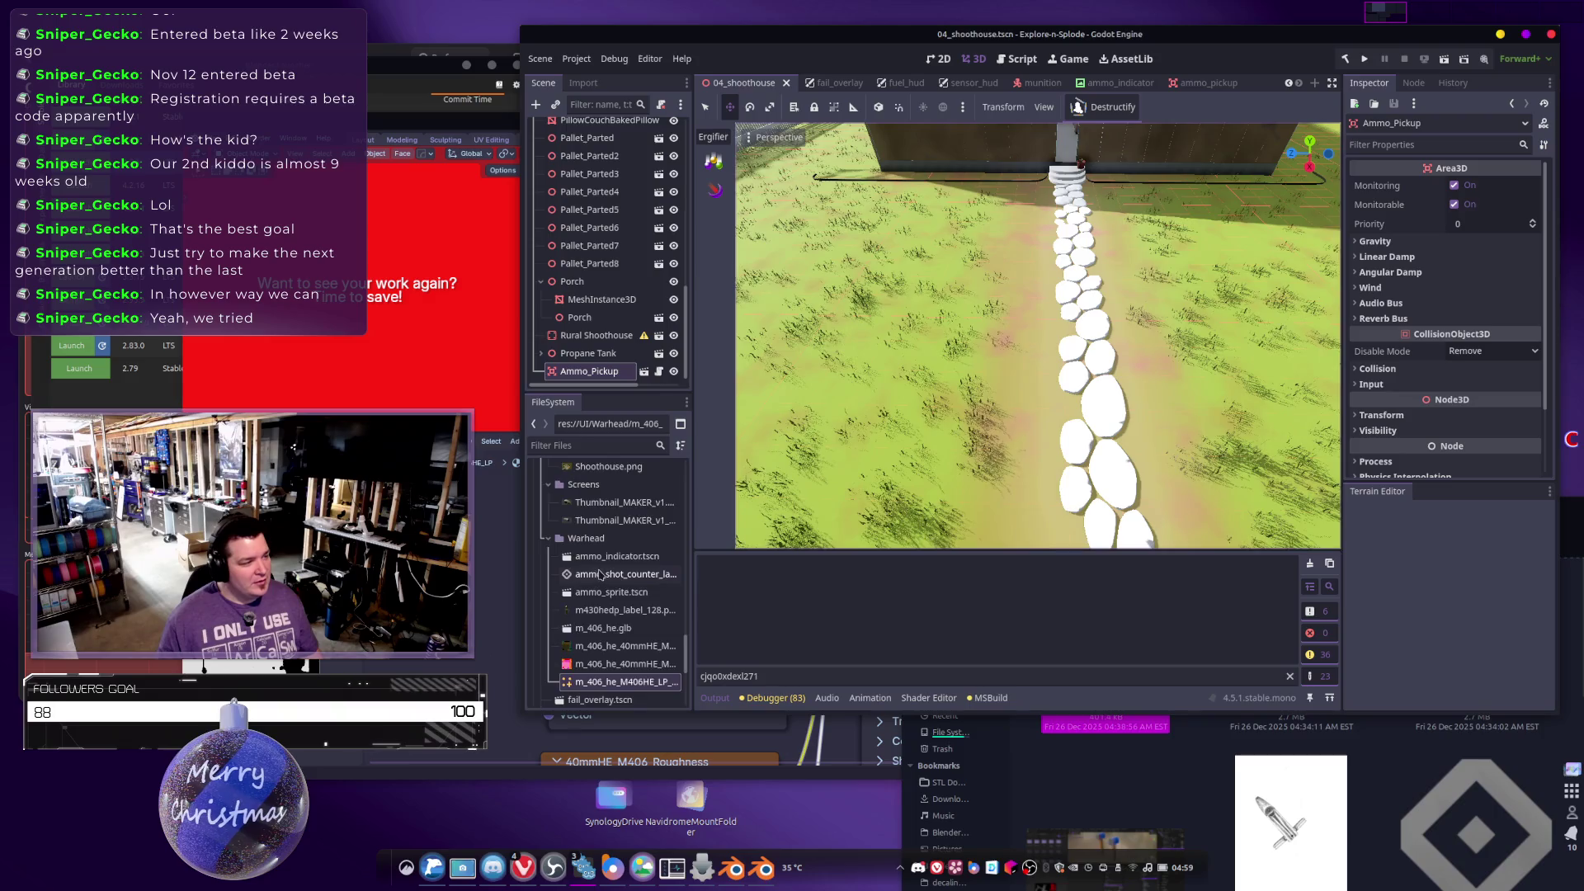
{"action": "scroll", "coordinate": [599, 575], "scroll_direction": "down", "scroll_amount": 5}
{"action": "scroll", "coordinate": [602, 577], "scroll_direction": "up", "scroll_amount": 3}
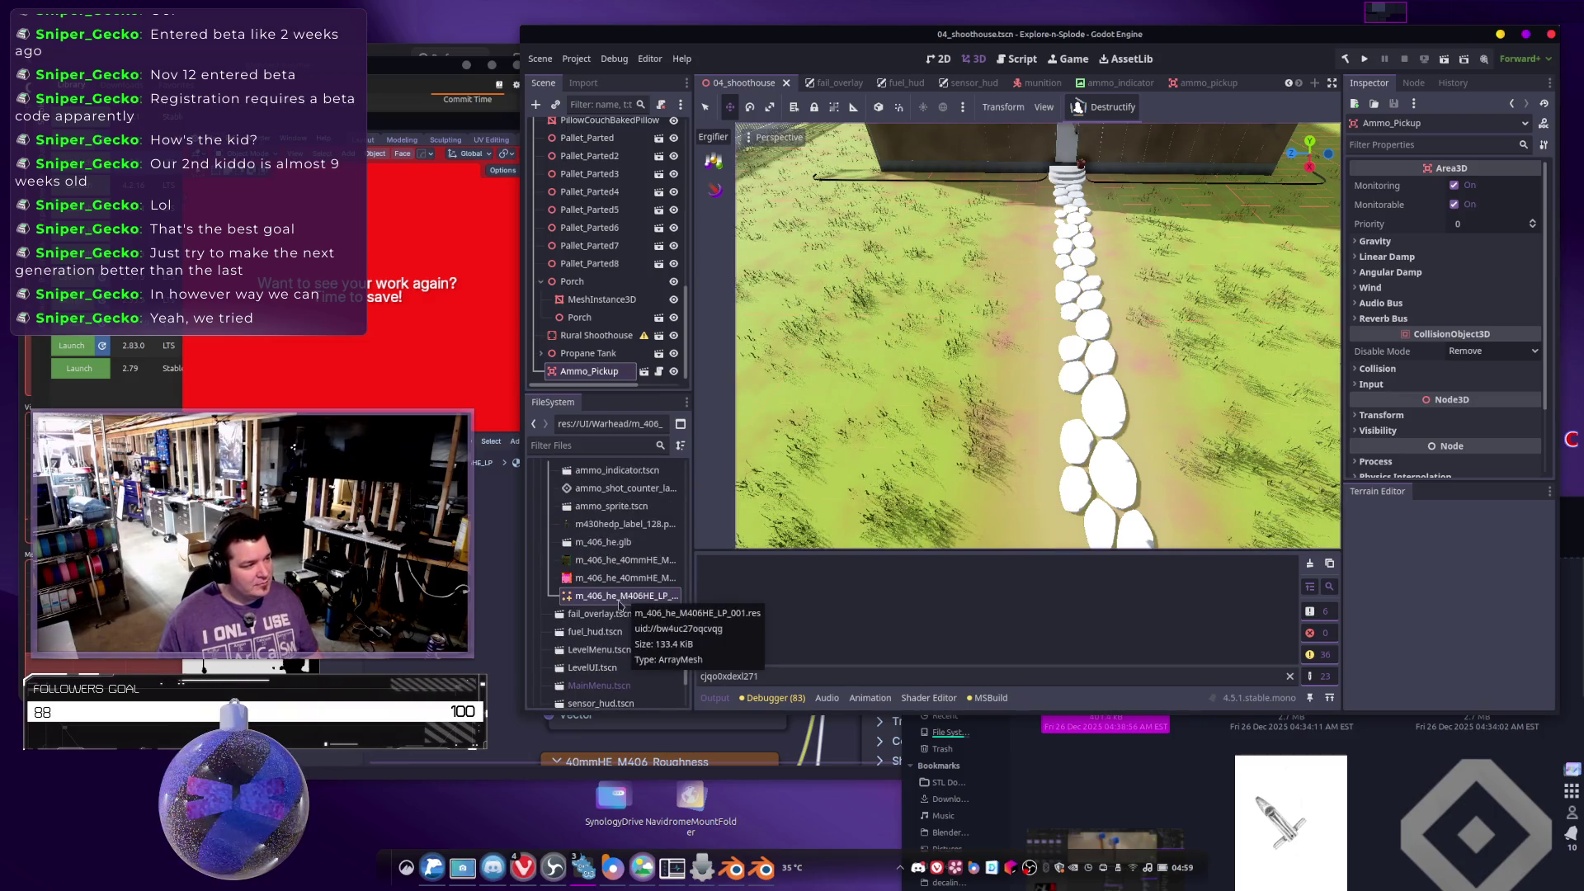
{"action": "scroll", "coordinate": [619, 603], "scroll_direction": "up", "scroll_amount": 3}
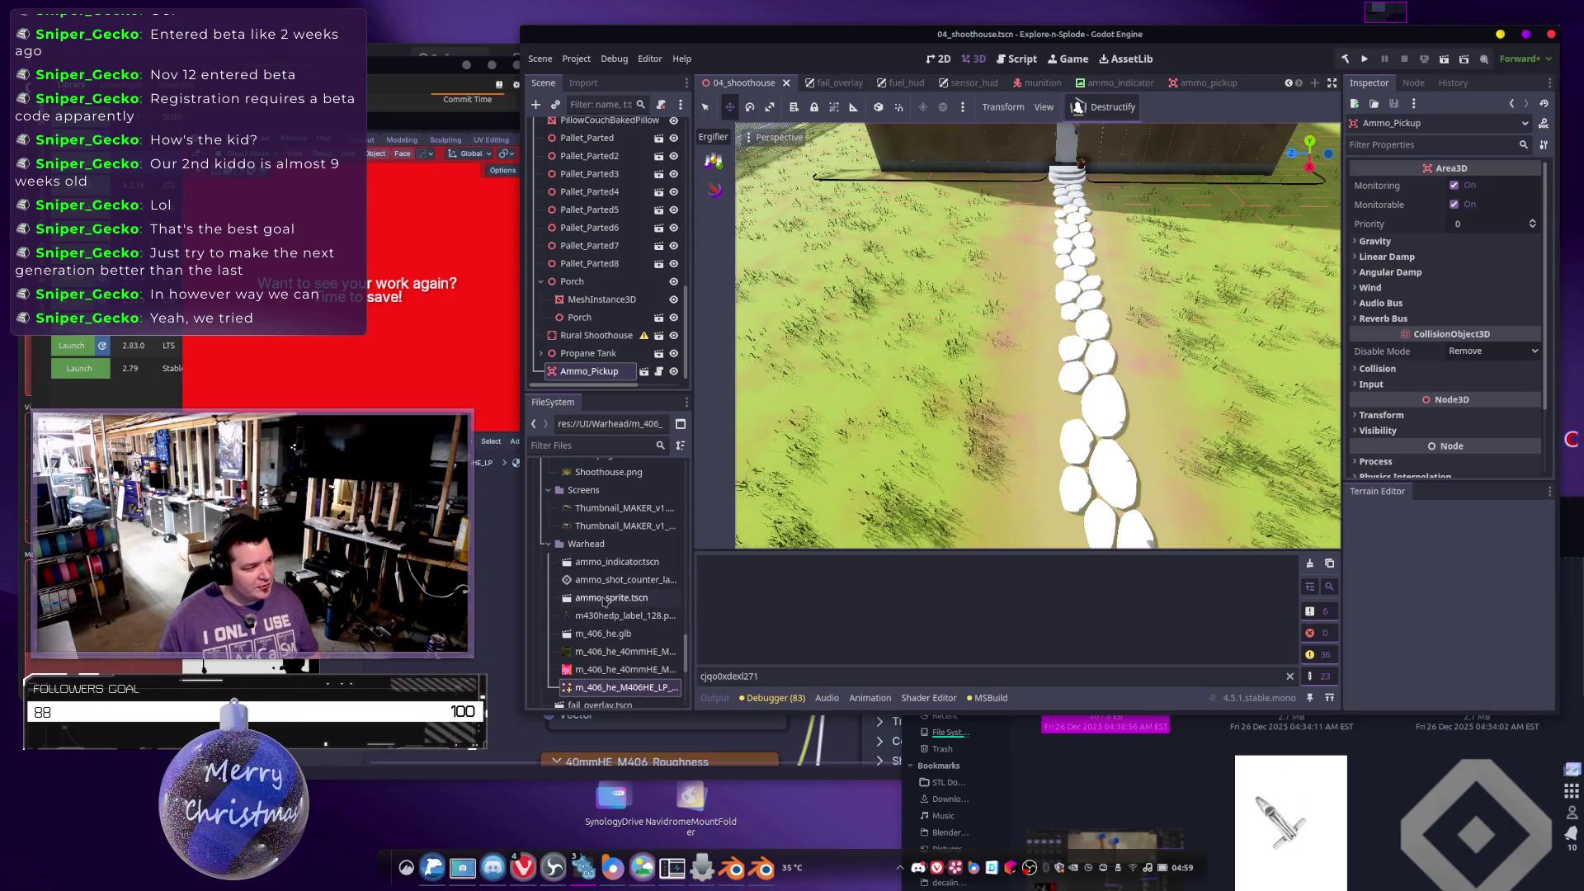
{"action": "mouse_move", "coordinate": [605, 583]}
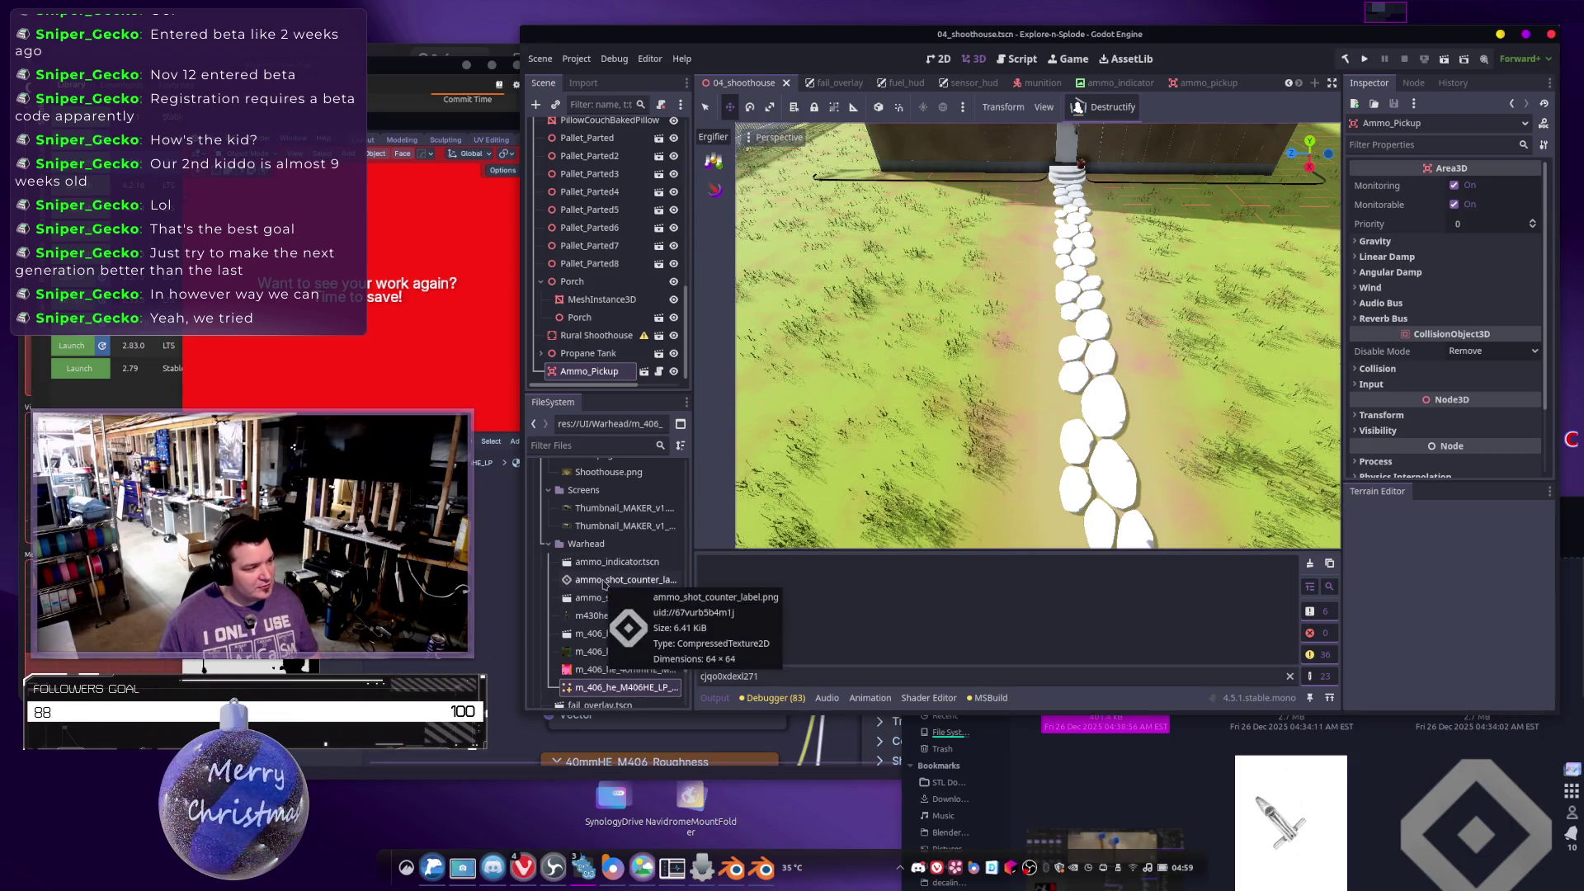
{"action": "scroll", "coordinate": [604, 583], "scroll_direction": "down", "scroll_amount": 3}
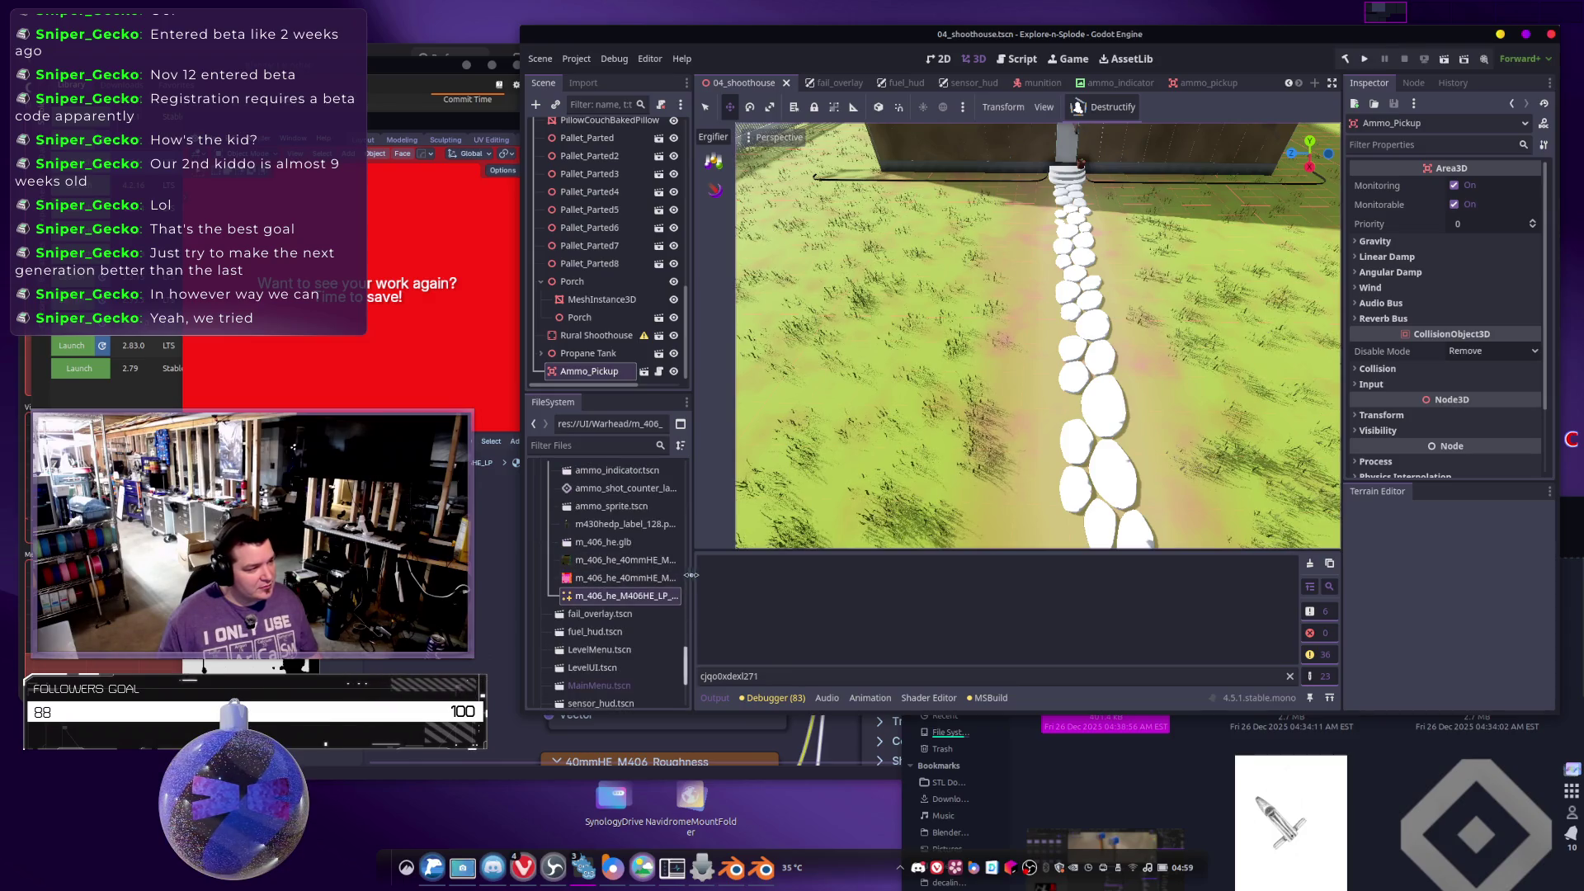
Widen the FileSystem dock and drag Prefabs/ammo_pickup.tscn onto the stone path in the viewport.
{"action": "mouse_move", "coordinate": [691, 571]}
{"action": "left_mouse_down"}
{"action": "mouse_move", "coordinate": [948, 563]}
{"action": "mouse_move", "coordinate": [905, 566]}
{"action": "left_mouse_up"}
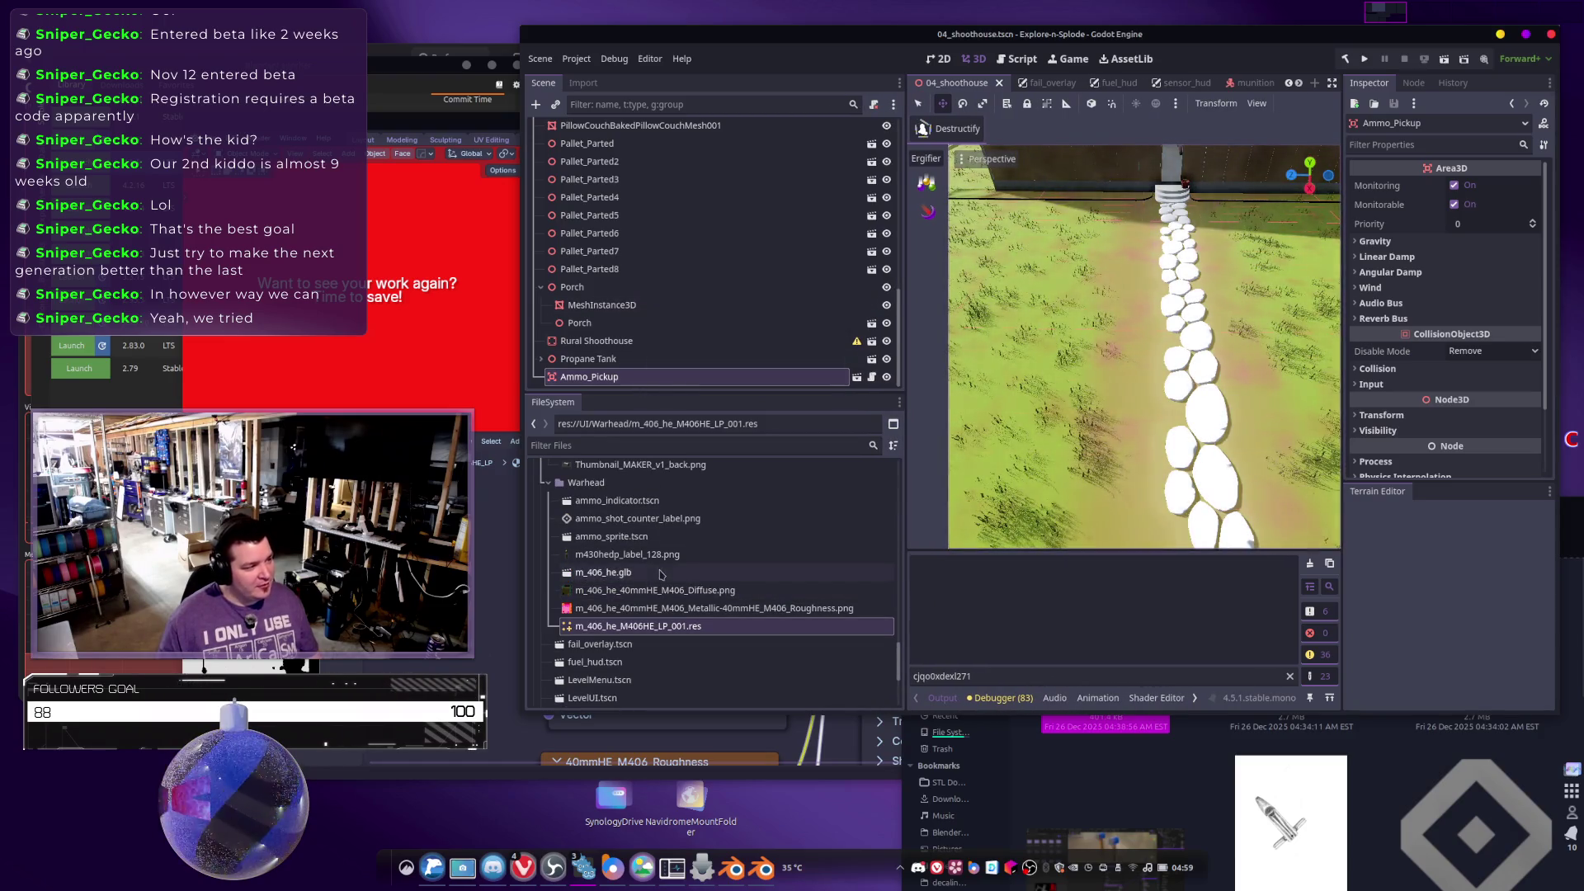
{"action": "scroll", "coordinate": [666, 571], "scroll_direction": "up", "scroll_amount": 2}
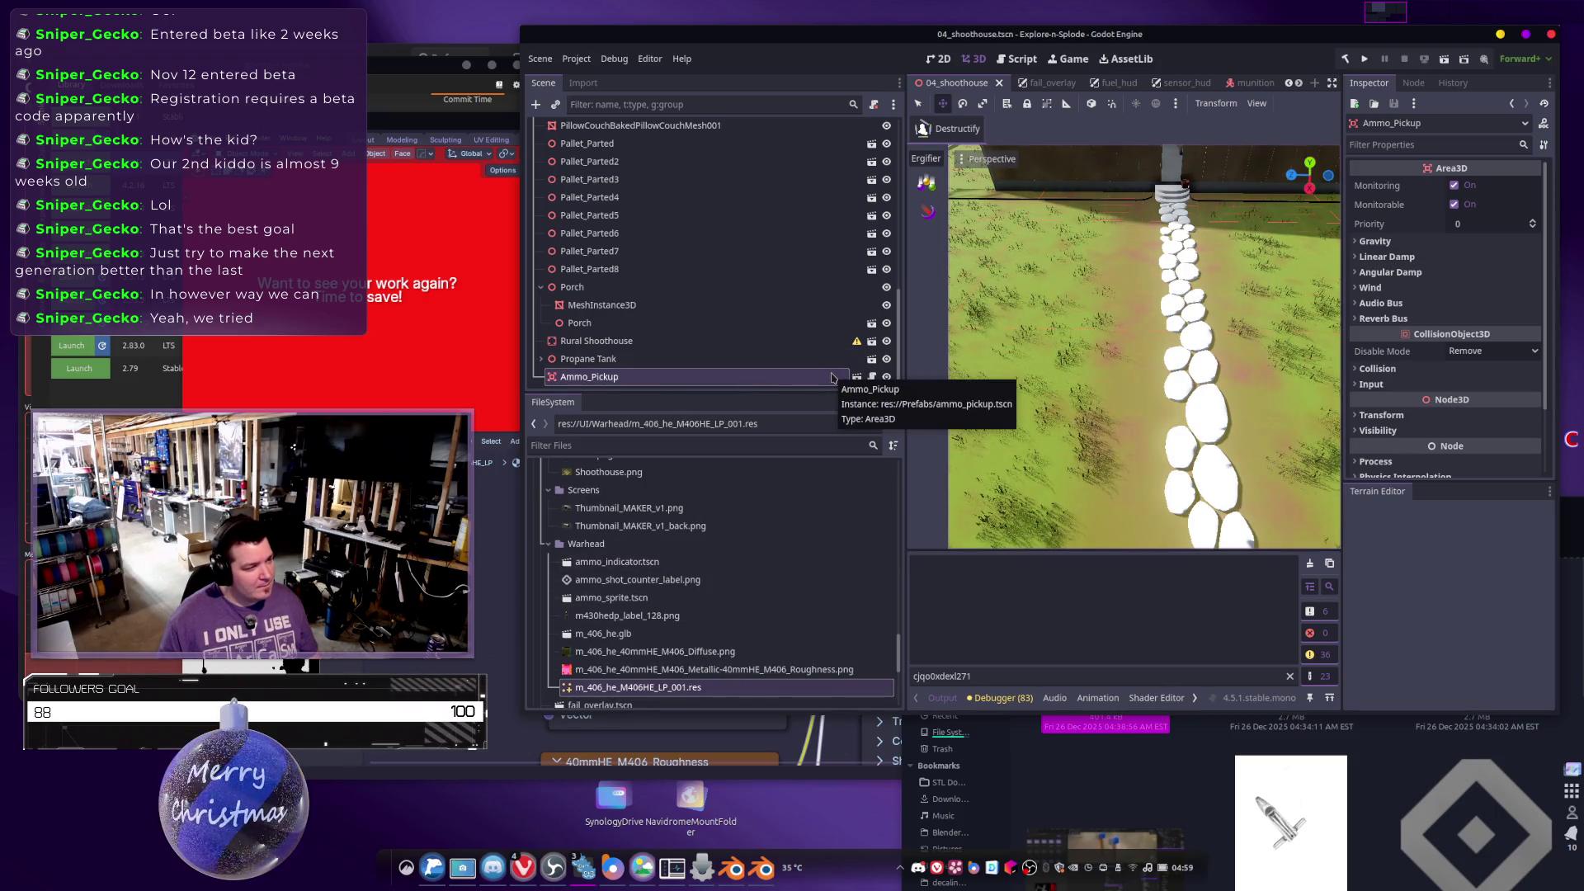
{"action": "double_click", "coordinate": [652, 545]}
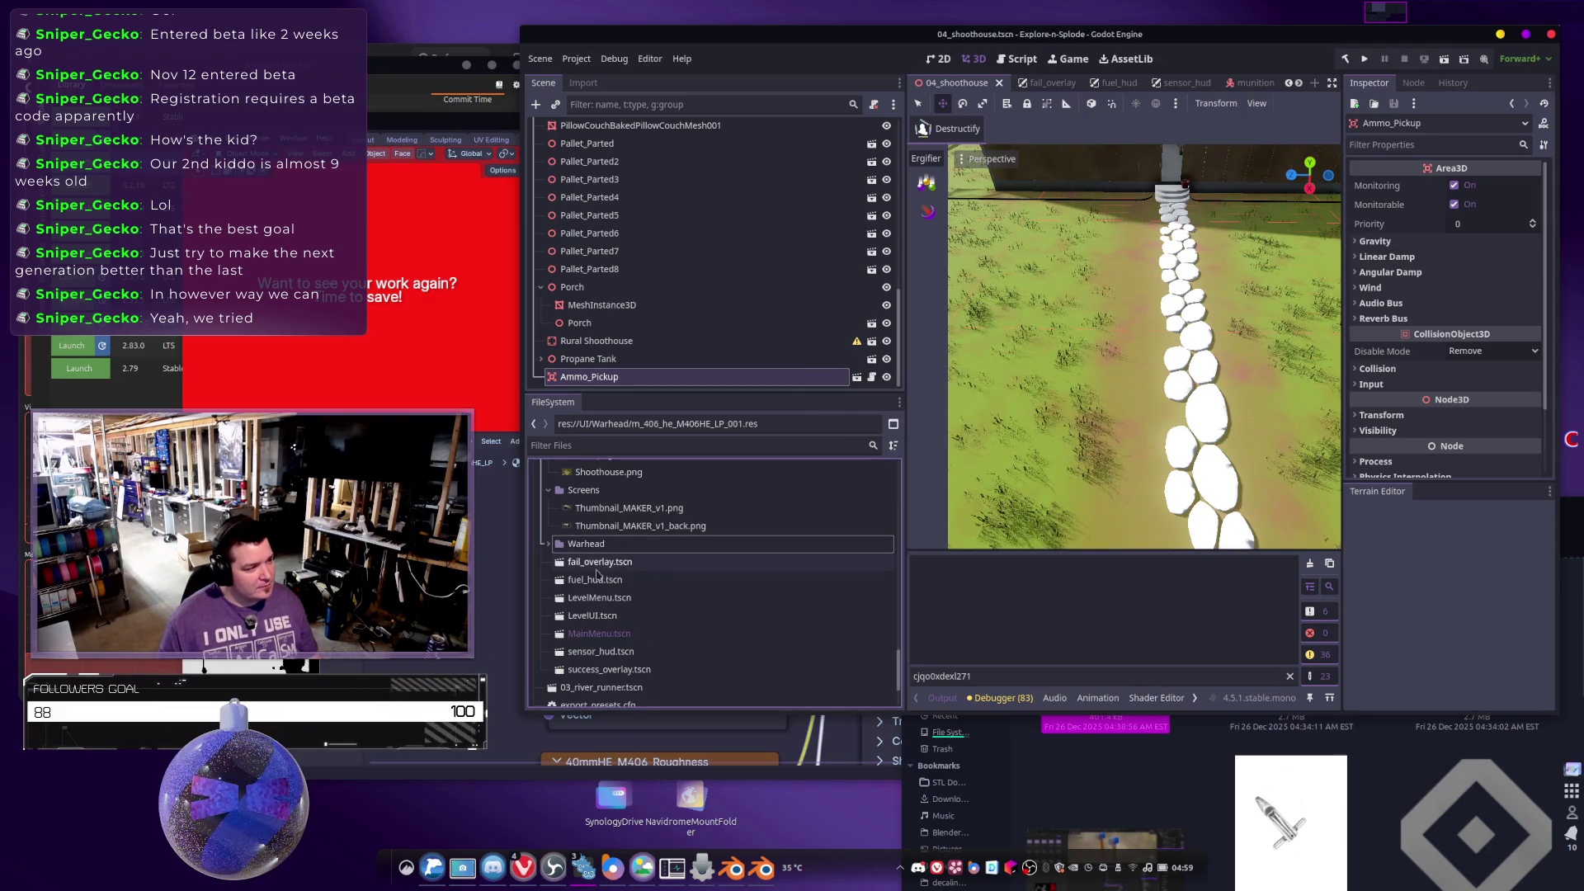
{"action": "scroll", "coordinate": [594, 568], "scroll_direction": "up", "scroll_amount": 5}
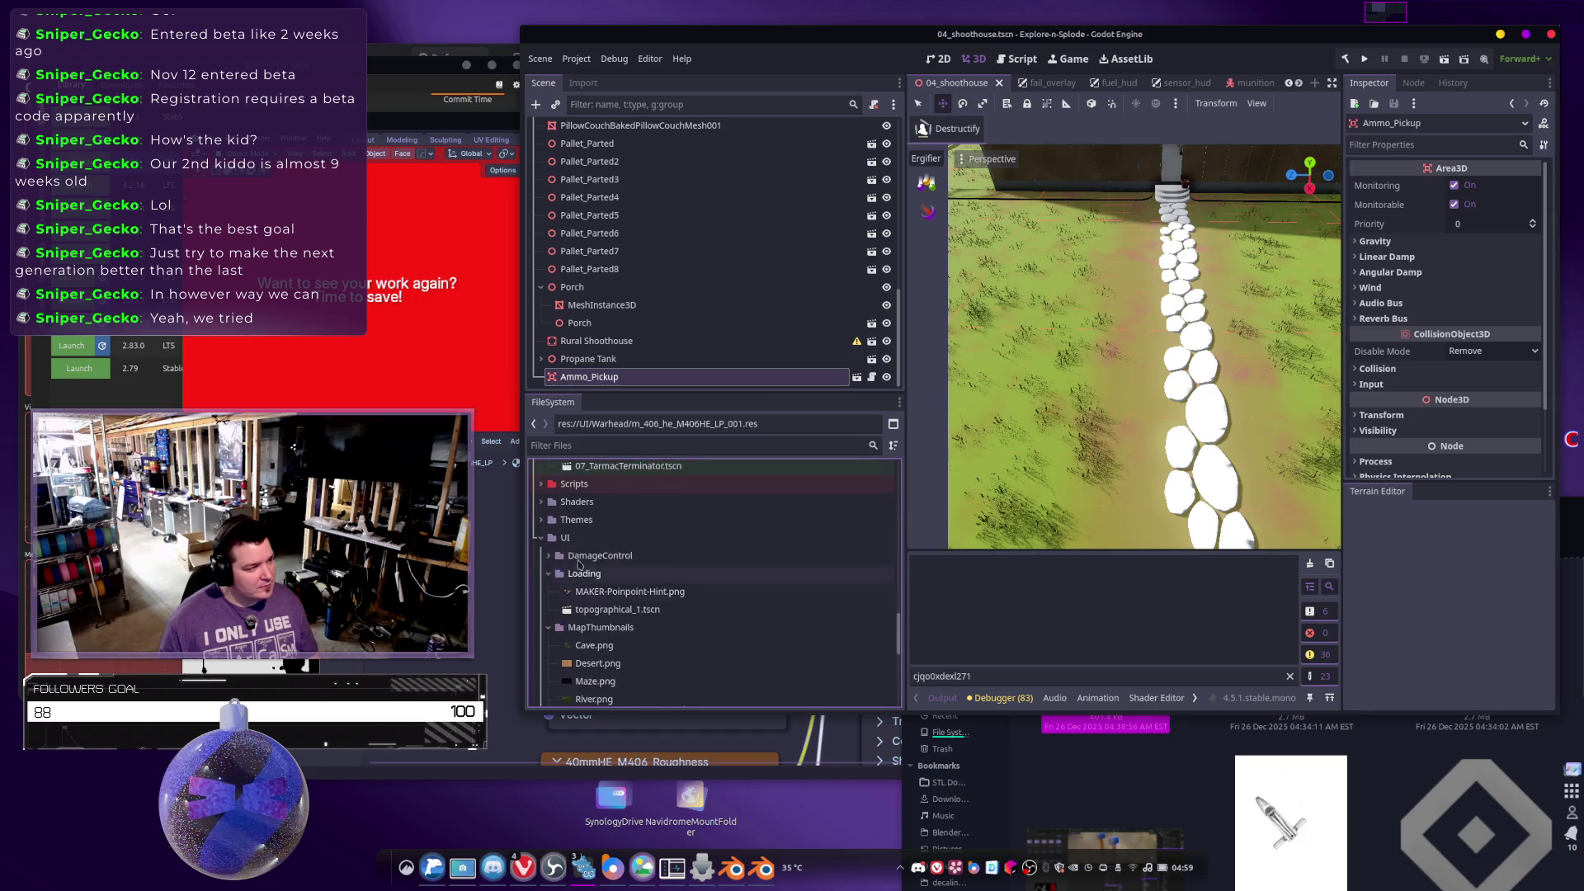
{"action": "scroll", "coordinate": [635, 538], "scroll_direction": "up", "scroll_amount": 5}
{"action": "scroll", "coordinate": [634, 539], "scroll_direction": "up", "scroll_amount": 5}
{"action": "scroll", "coordinate": [576, 566], "scroll_direction": "up", "scroll_amount": 3}
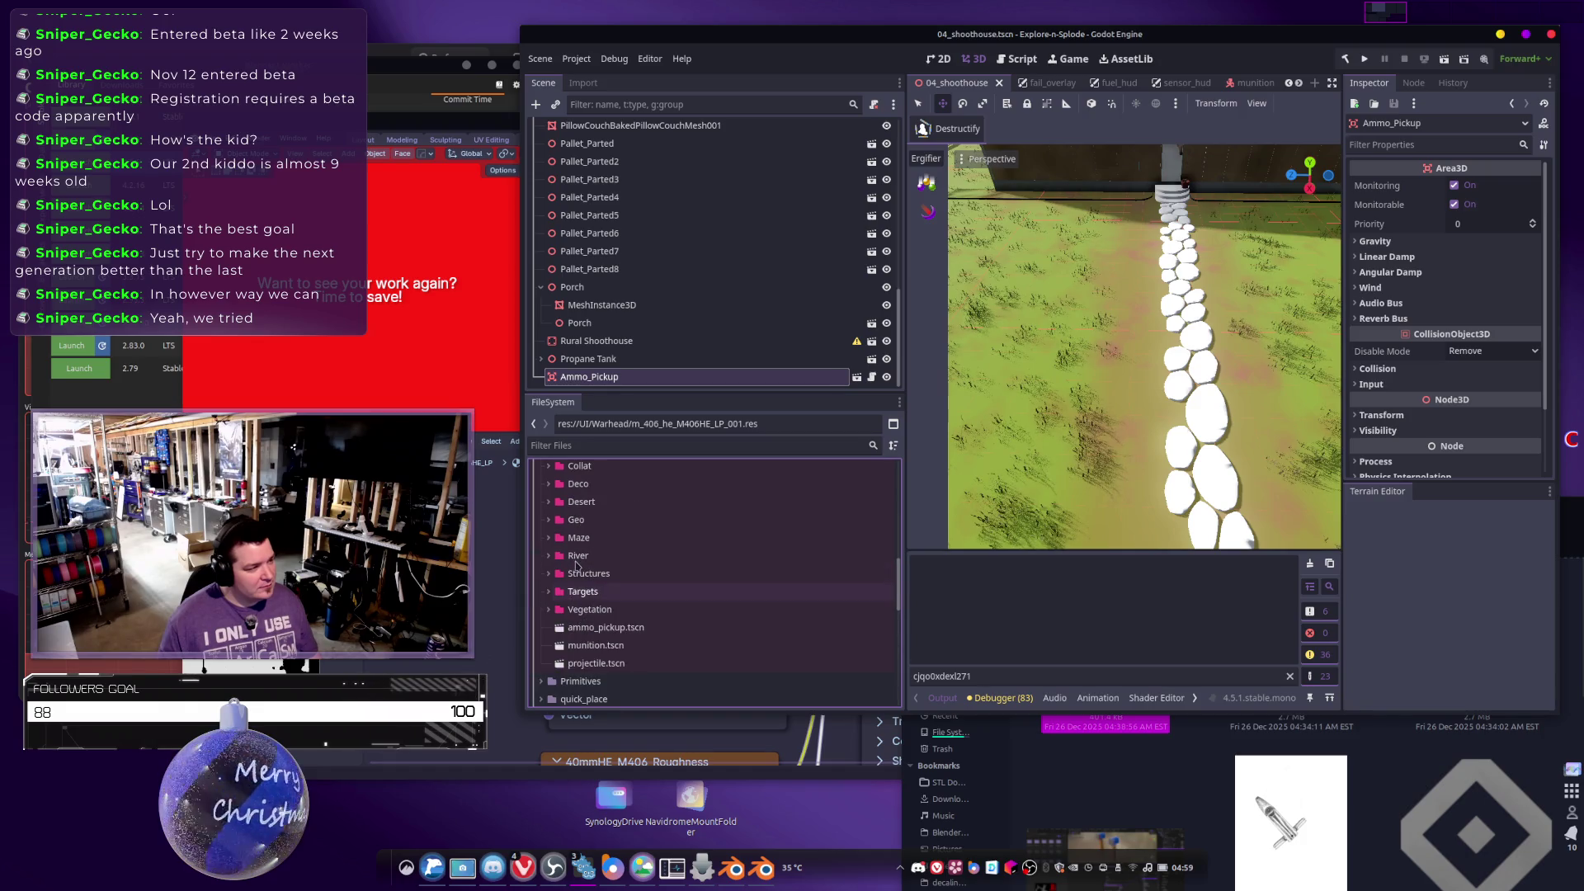
{"action": "left_click", "coordinate": [605, 629]}
{"action": "left_click_drag", "start_coordinate": [712, 596], "coordinate": [1120, 309]}
{"action": "scroll", "coordinate": [1120, 310], "scroll_direction": "down", "scroll_amount": 3}
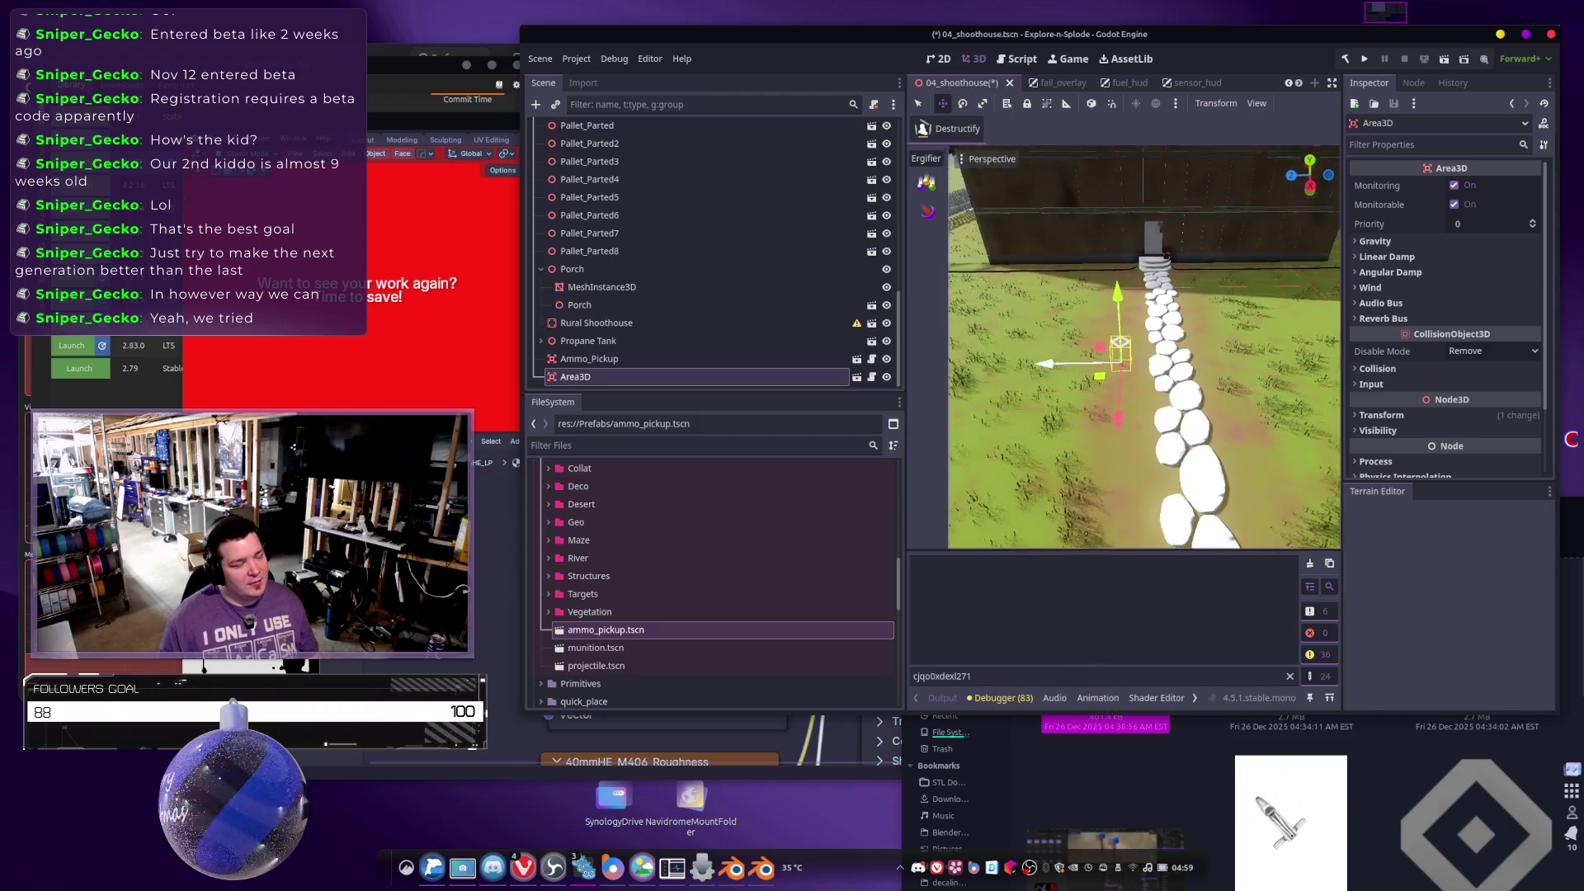
{"action": "scroll", "coordinate": [1144, 346], "scroll_direction": "up", "scroll_amount": 3}
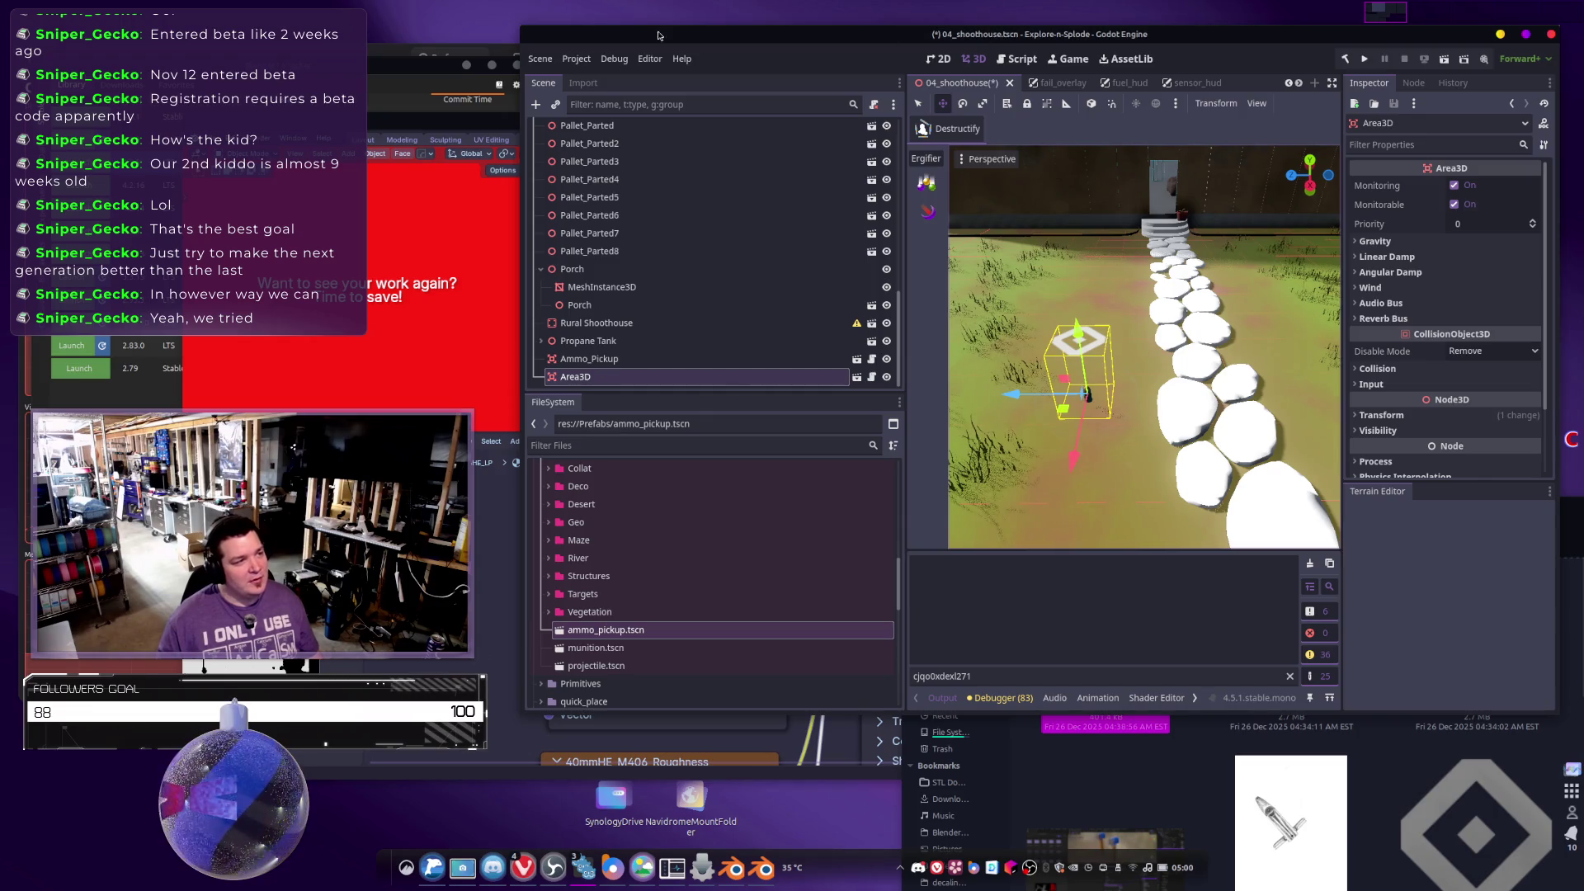
{"action": "left_click", "coordinate": [614, 59]}
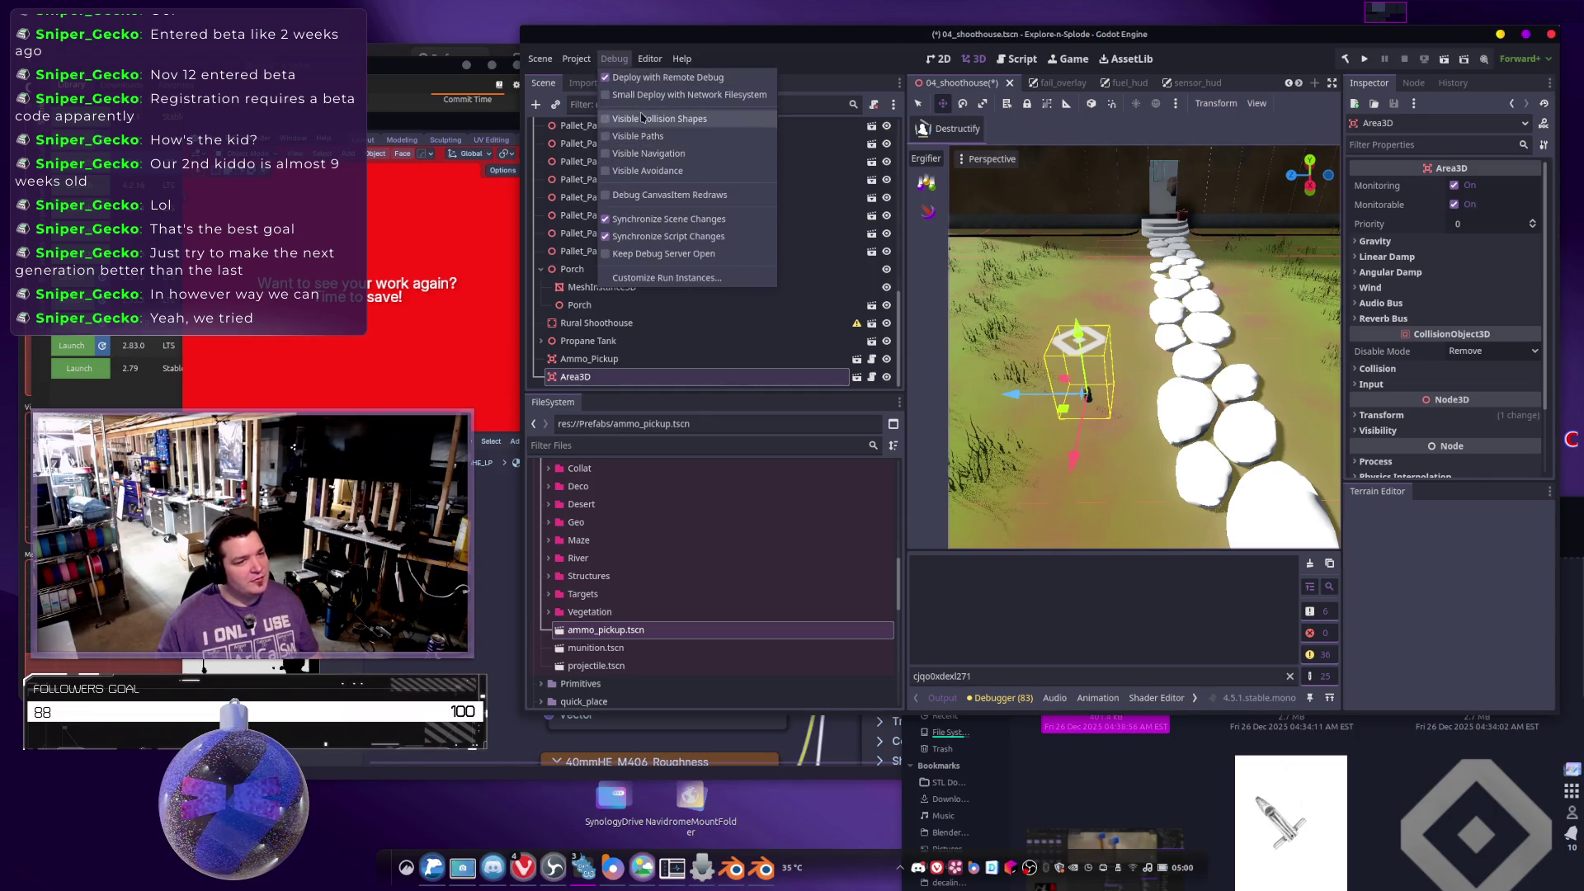
{"action": "left_click", "coordinate": [1306, 286]}
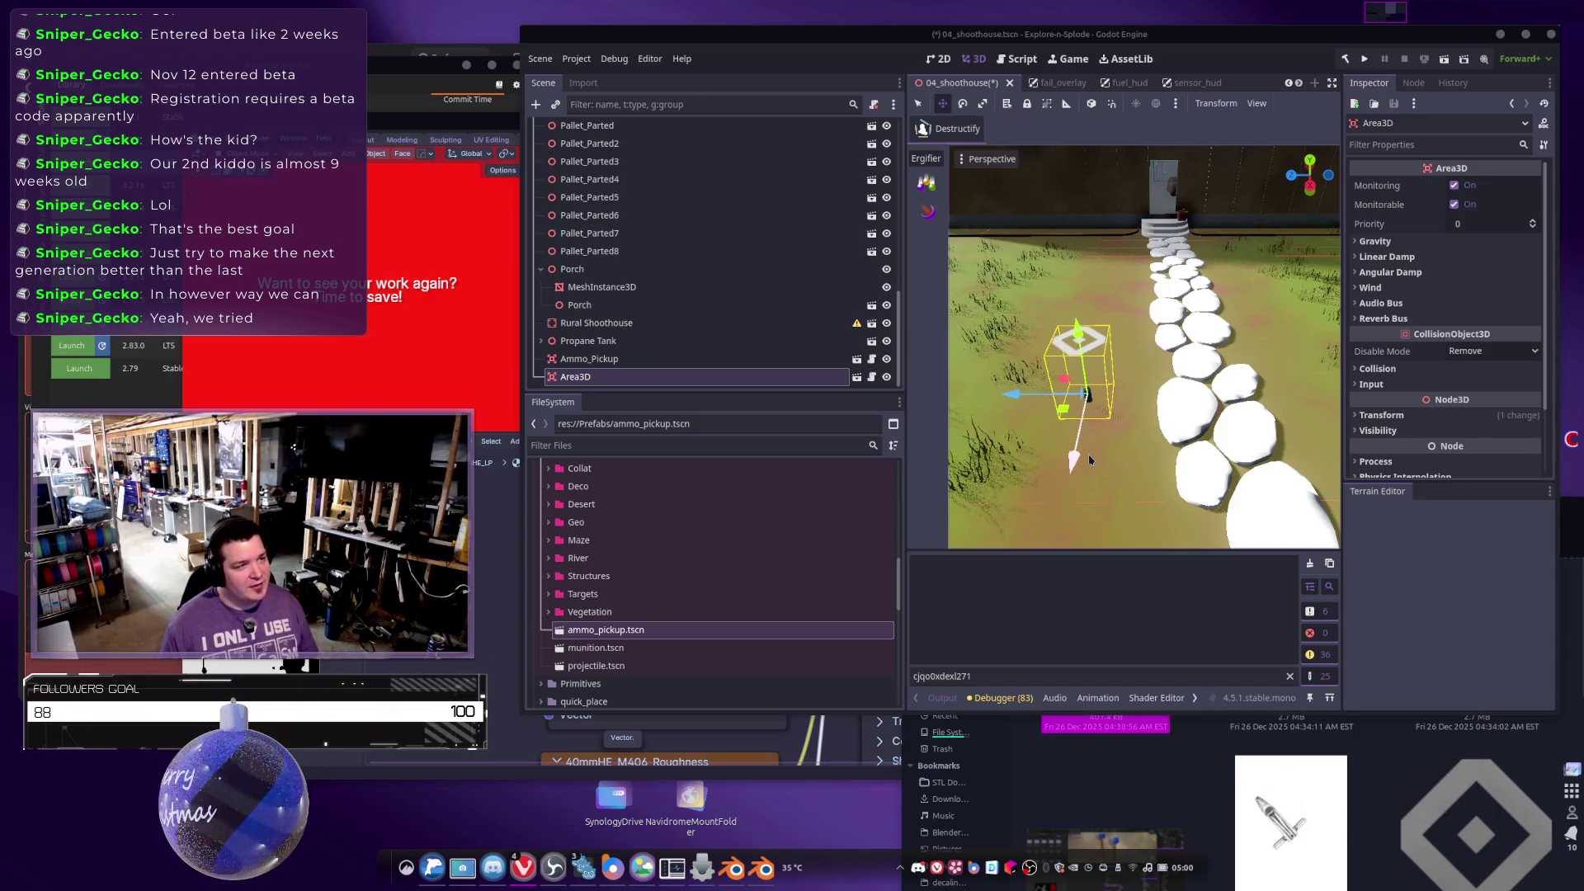
{"action": "left_click", "coordinate": [1364, 62]}
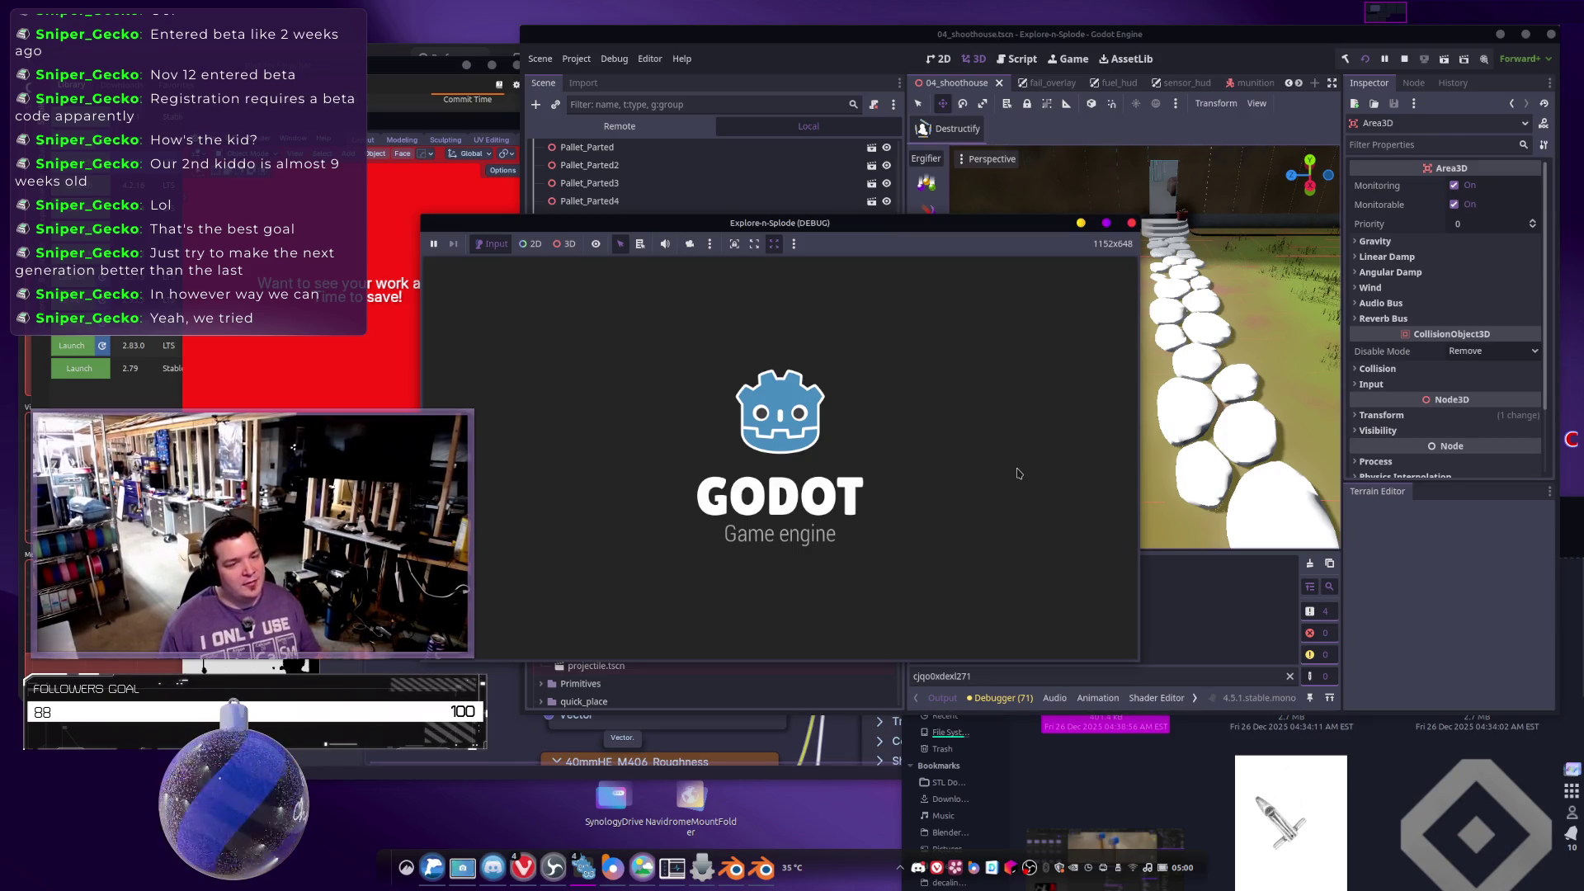
Get past the title screen into the third level, then switch away from the game.
{"action": "left_click", "coordinate": [753, 591]}
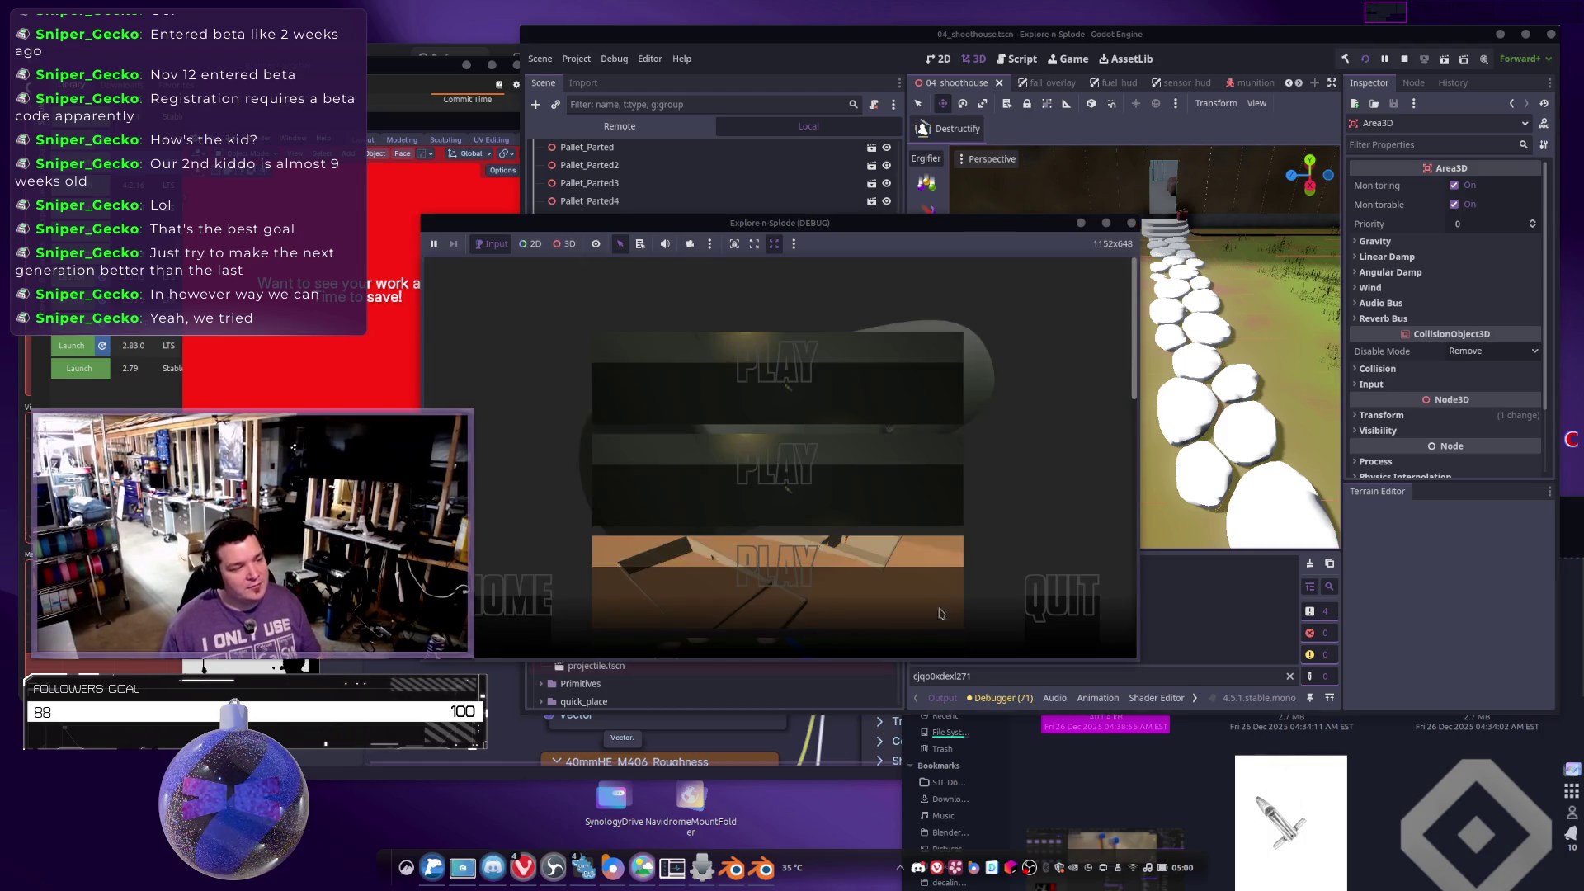
{"action": "left_click", "coordinate": [779, 477]}
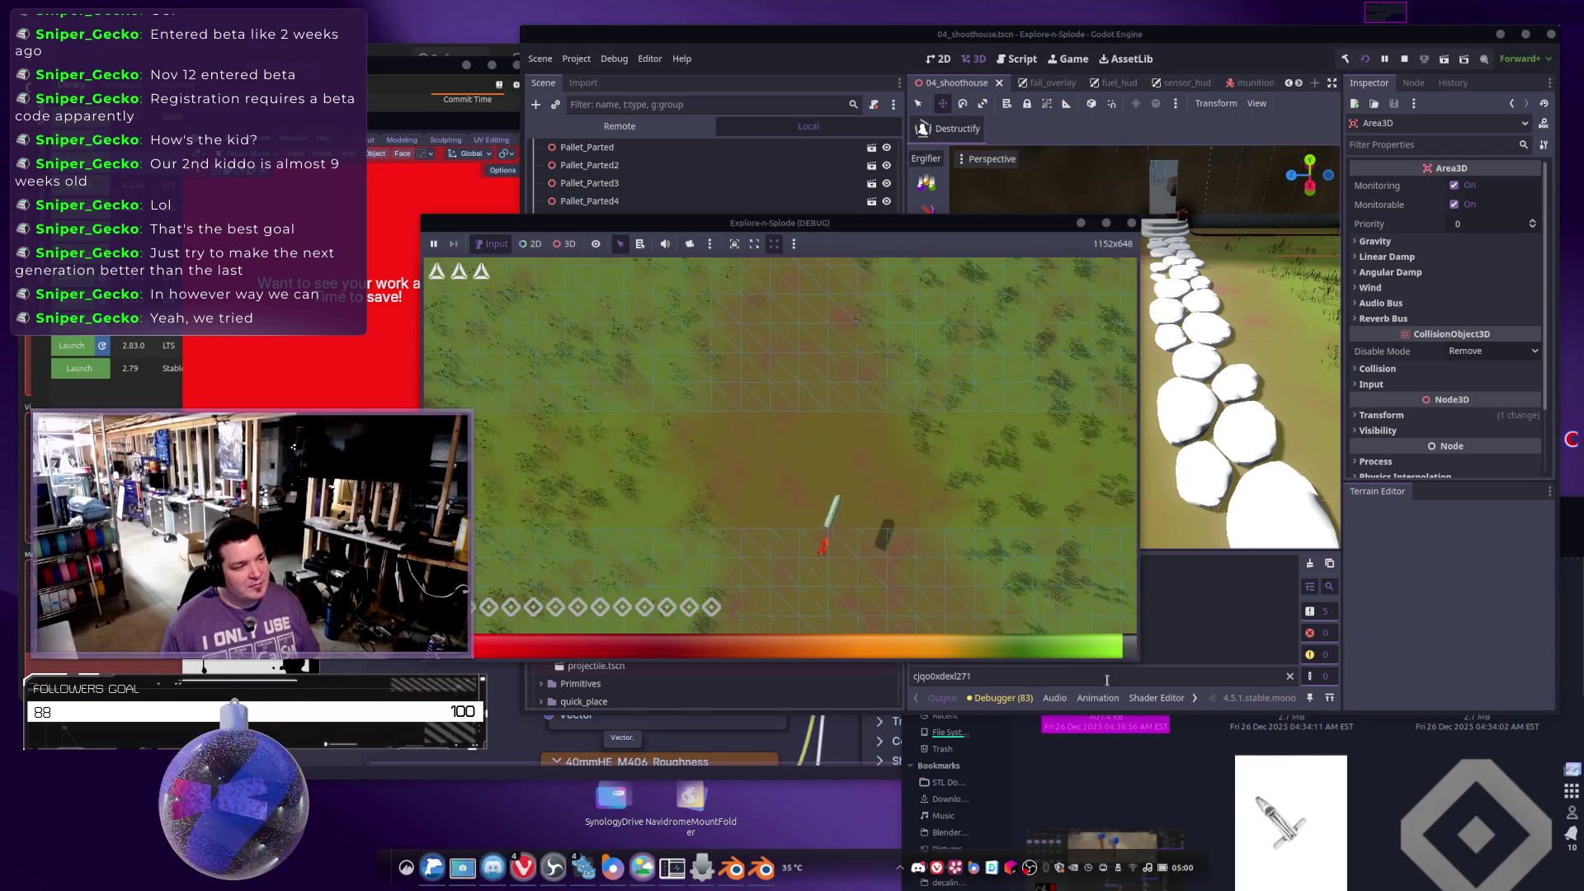
{"action": "key", "text": "alt+Tab"}
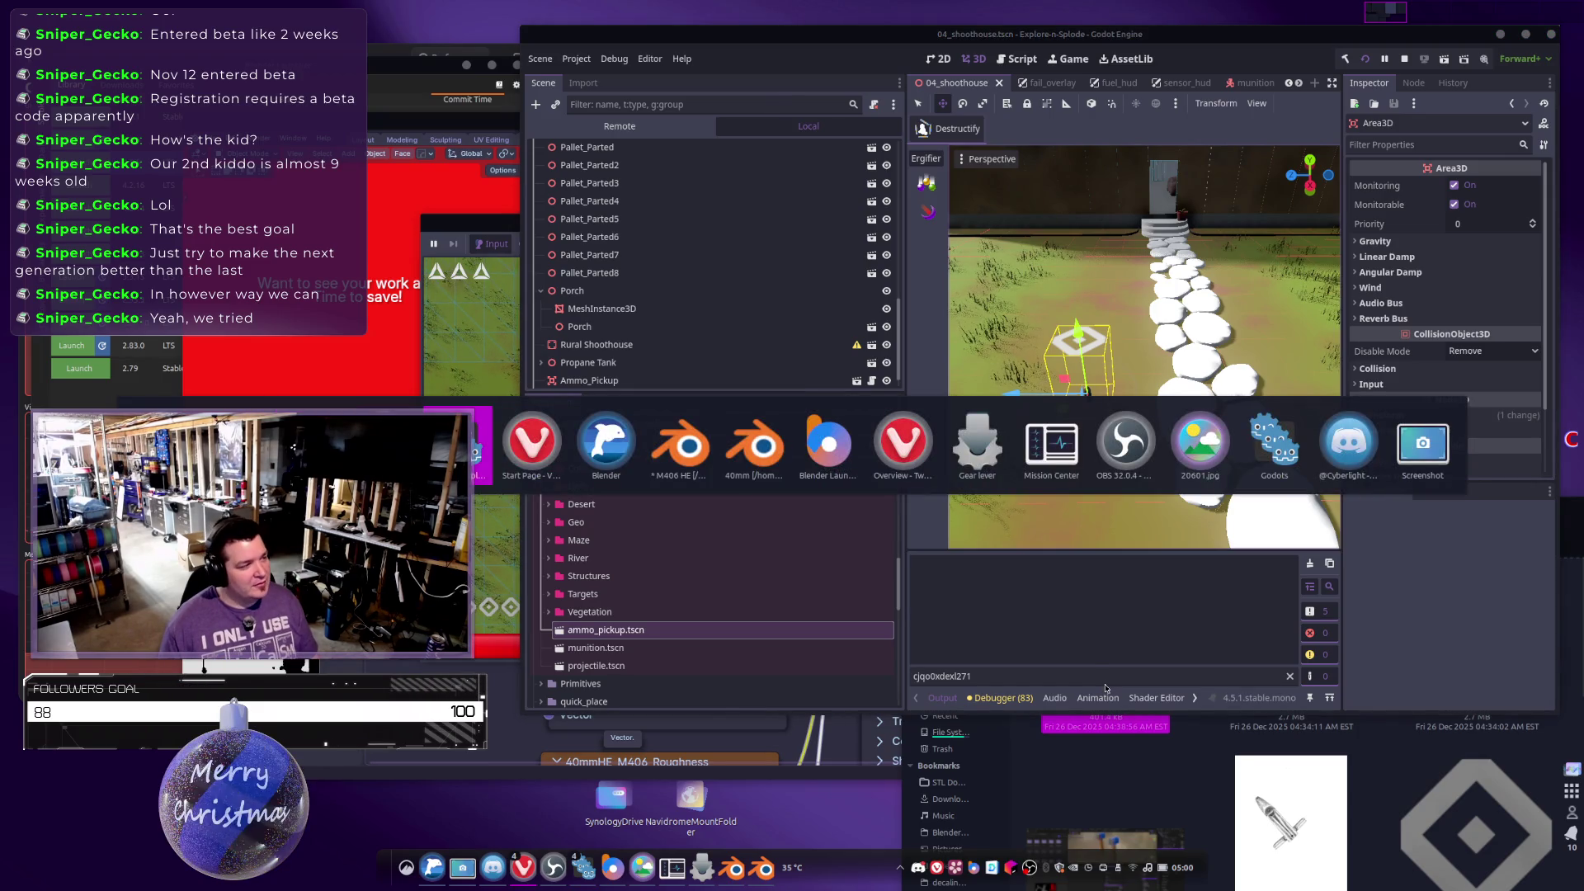
Replace the body.GetName() statement on line 13 with a GD.Print call holding an interpolated string.
{"action": "key", "text": "alt+Tab"}
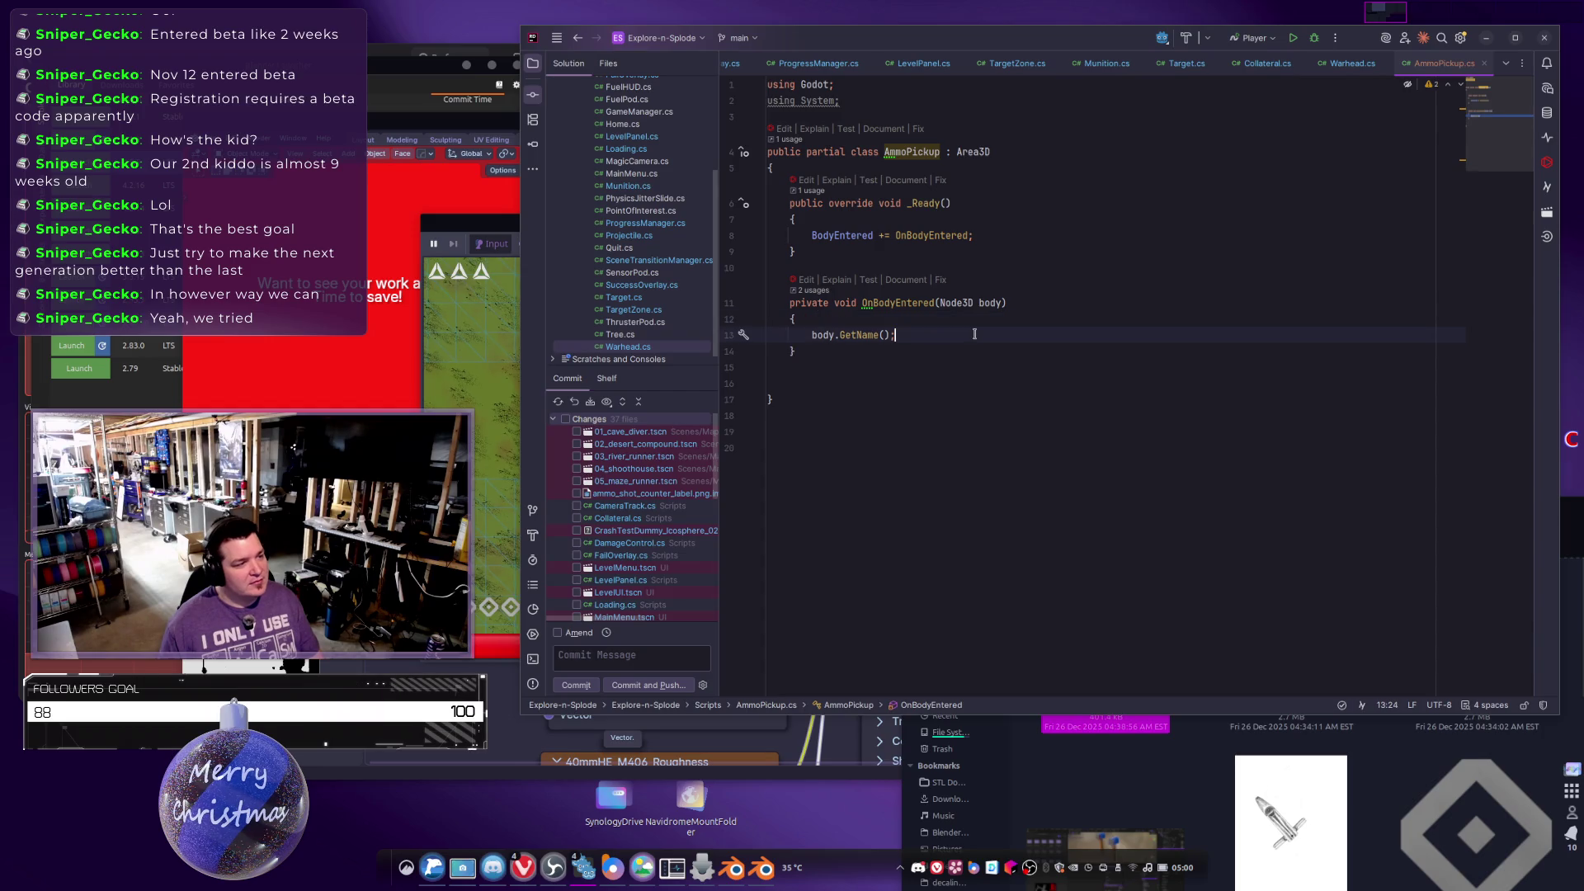
{"action": "key", "text": "shift+Home"}
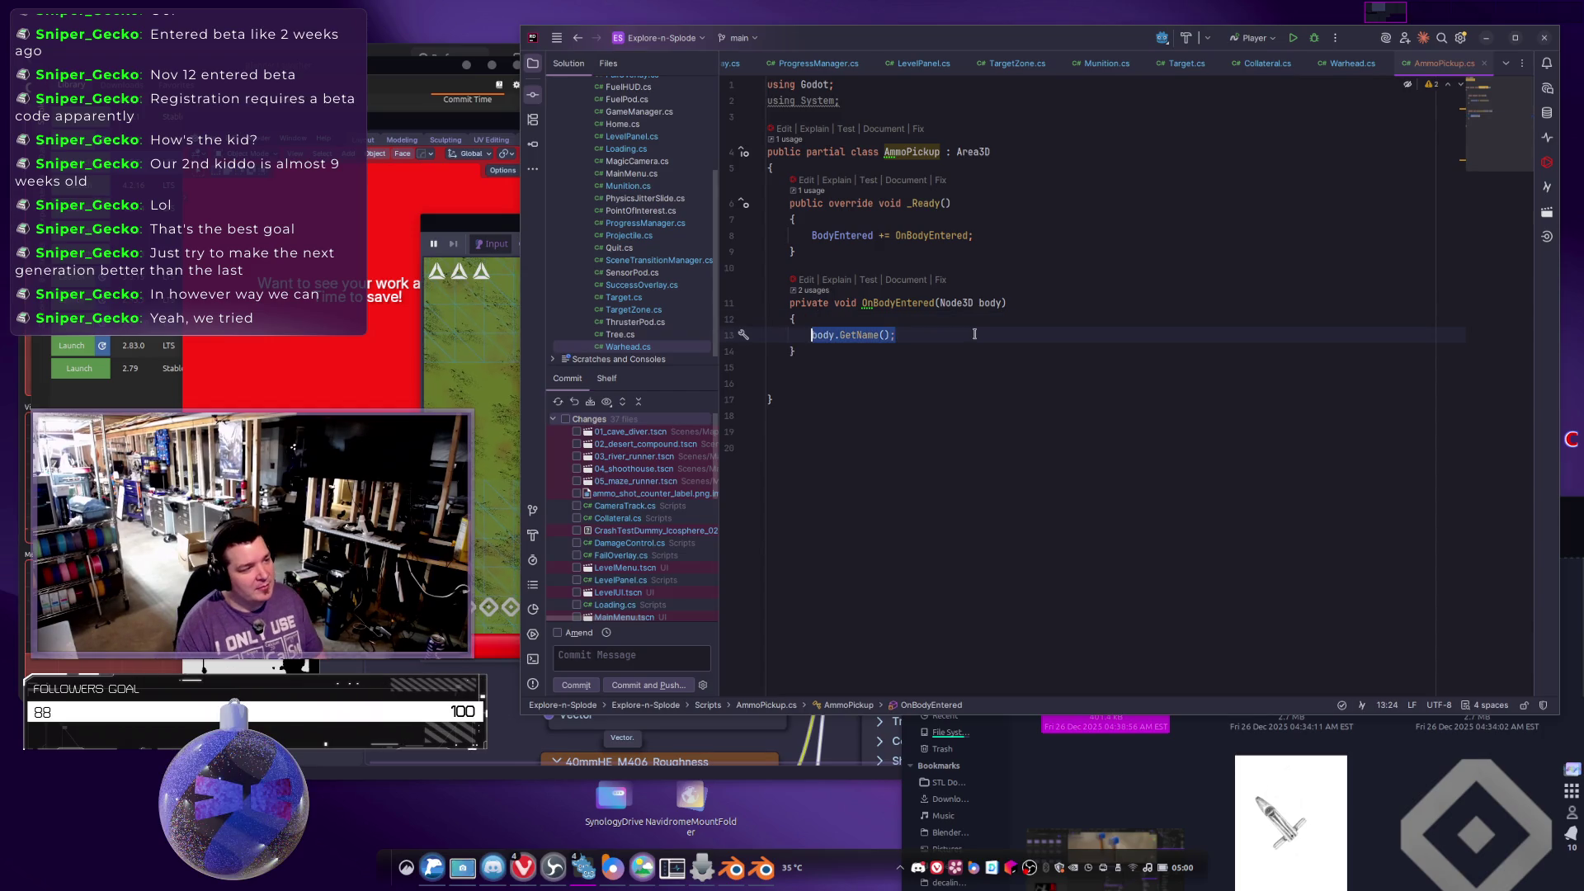
{"action": "key", "text": "Escape"}
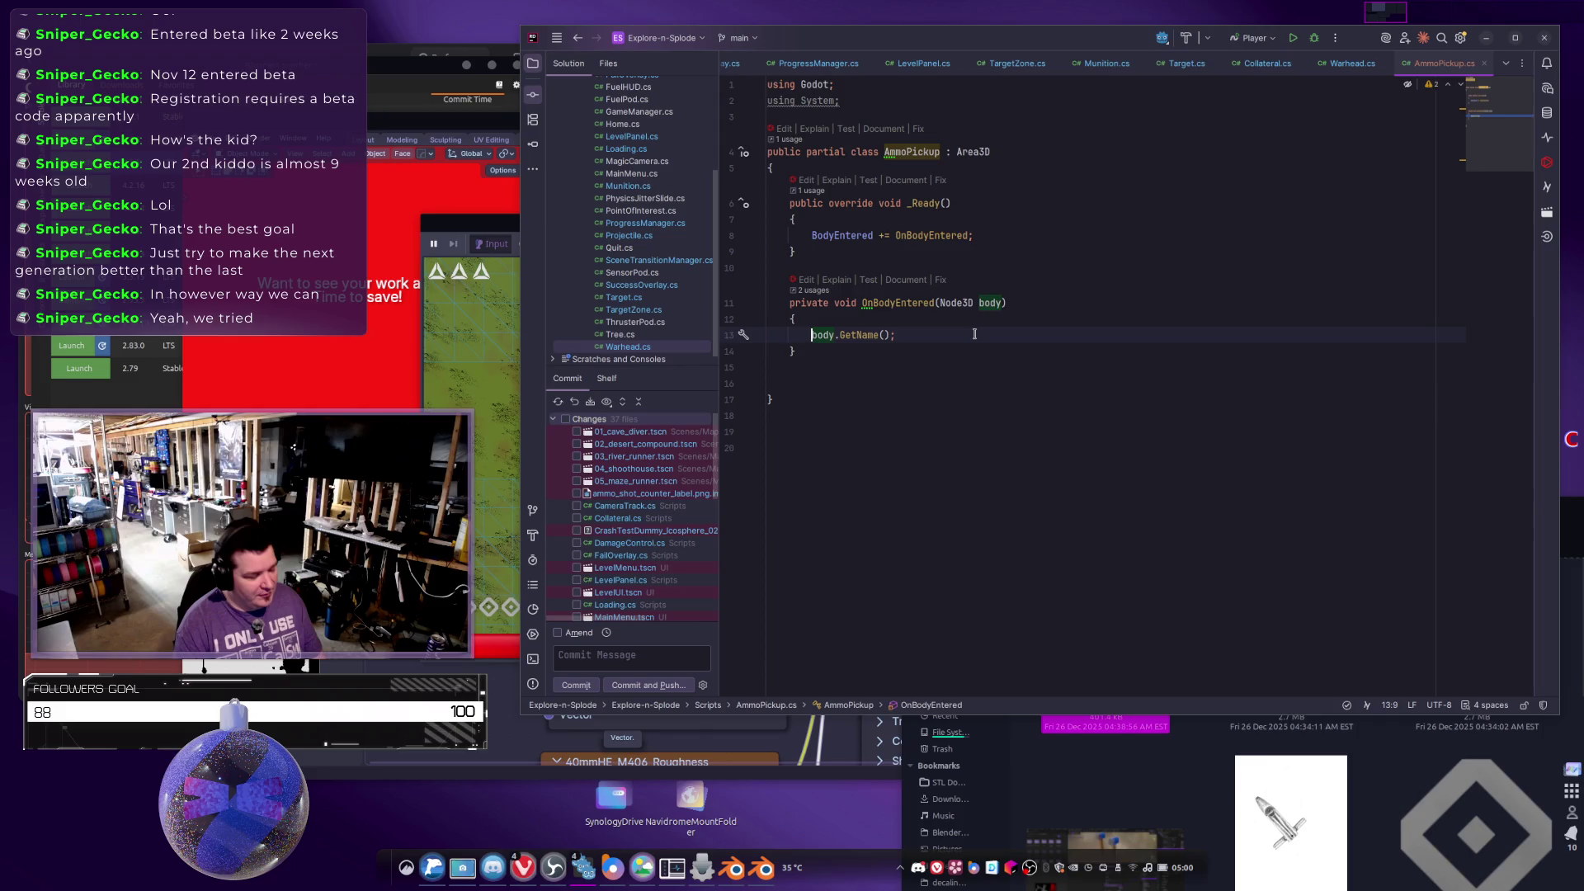
{"action": "type", "text": "GD.Pr"}
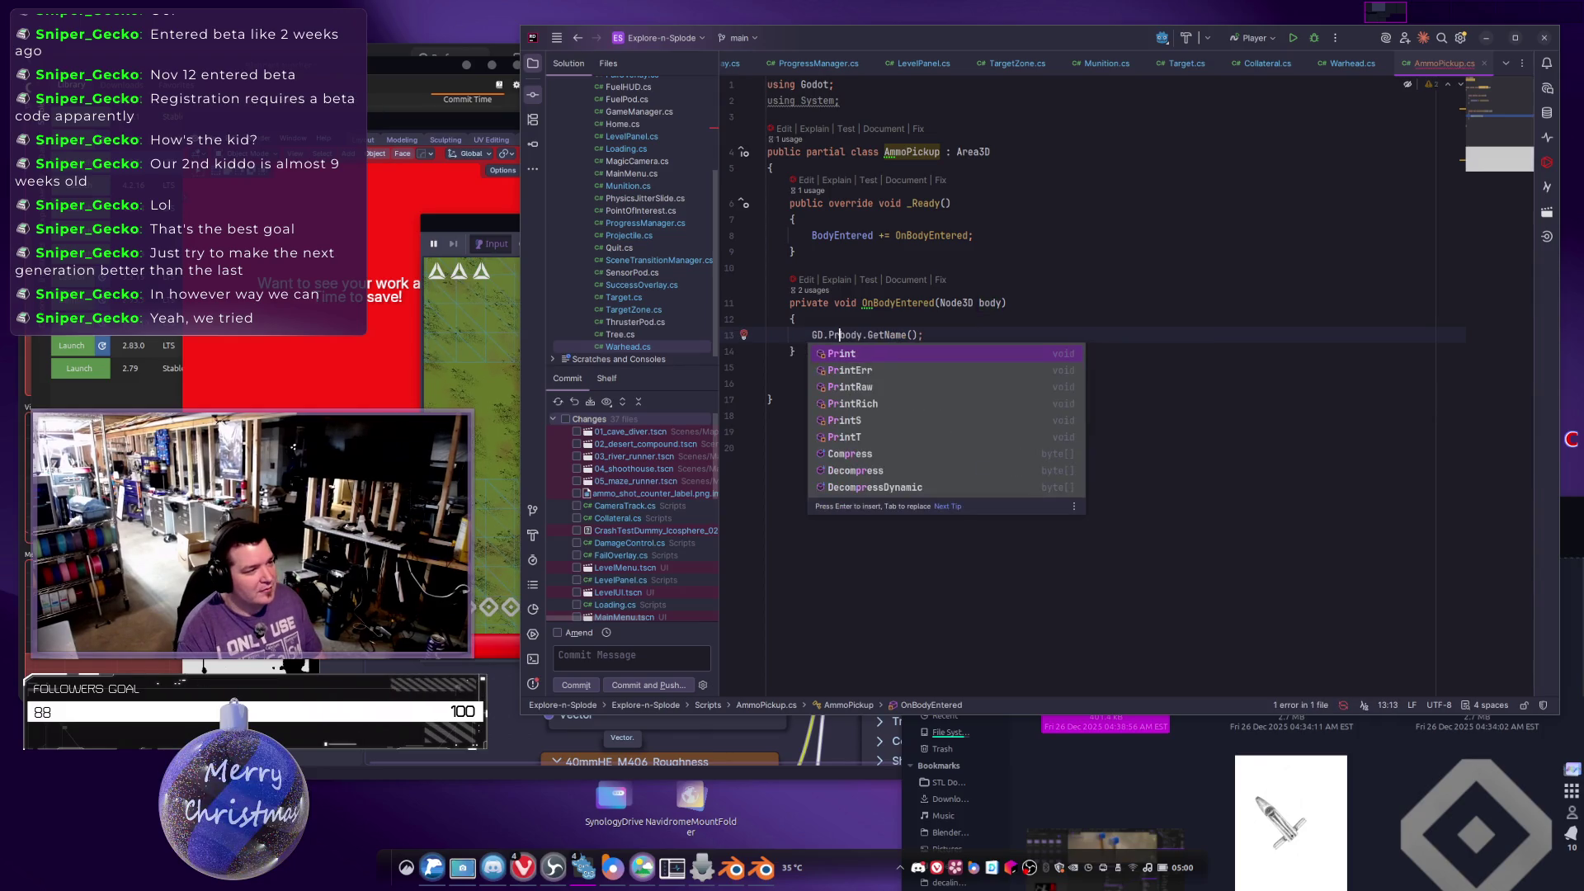
{"action": "key", "text": "Return"}
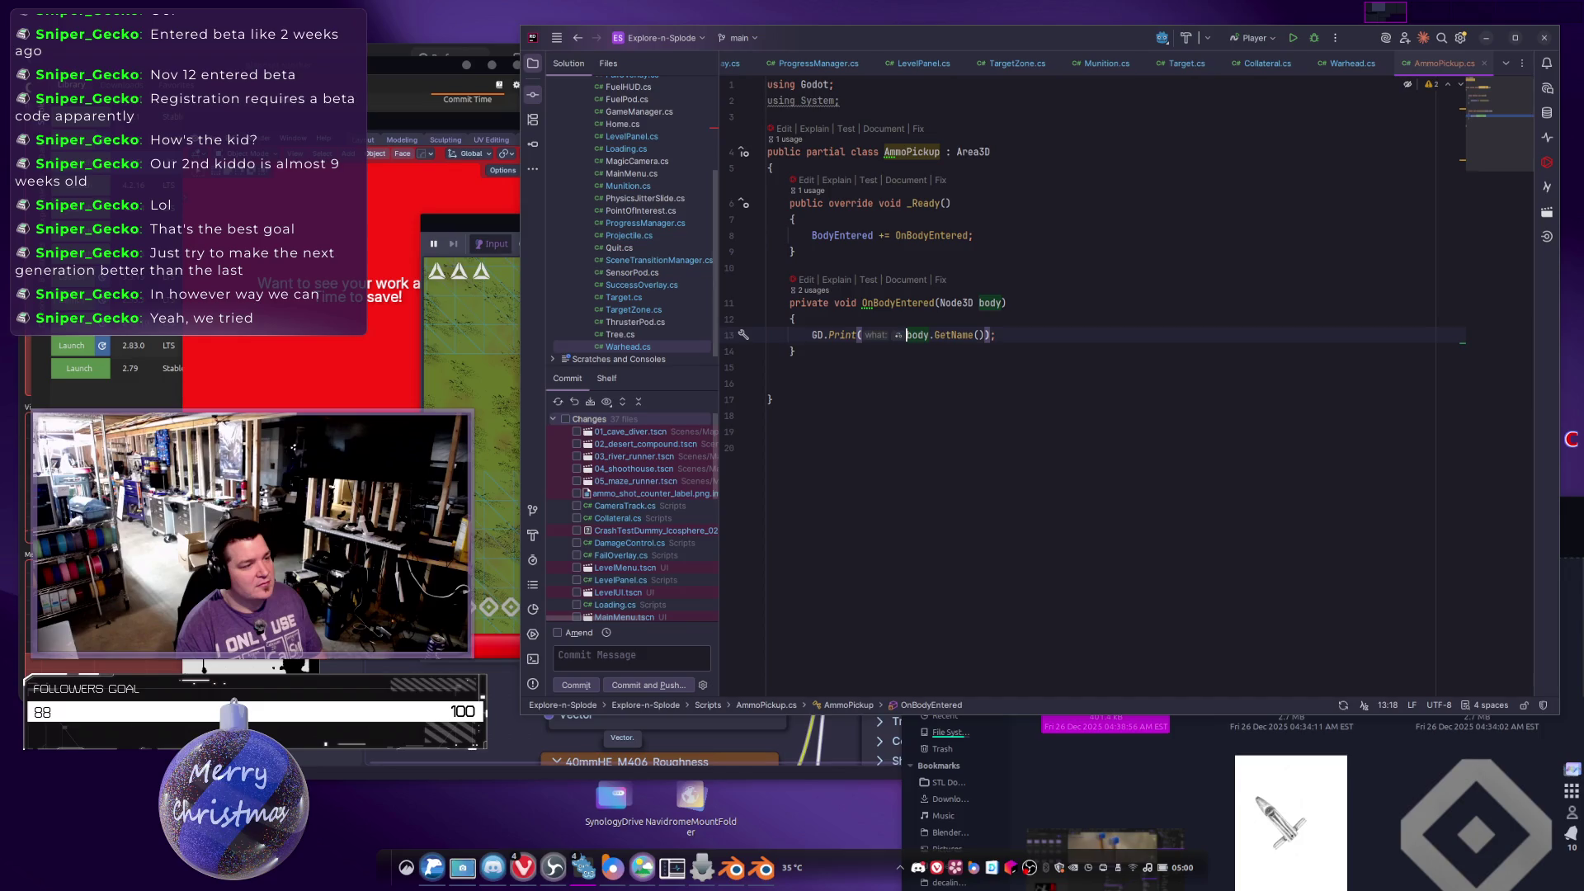
{"action": "type", "text": "$\""}
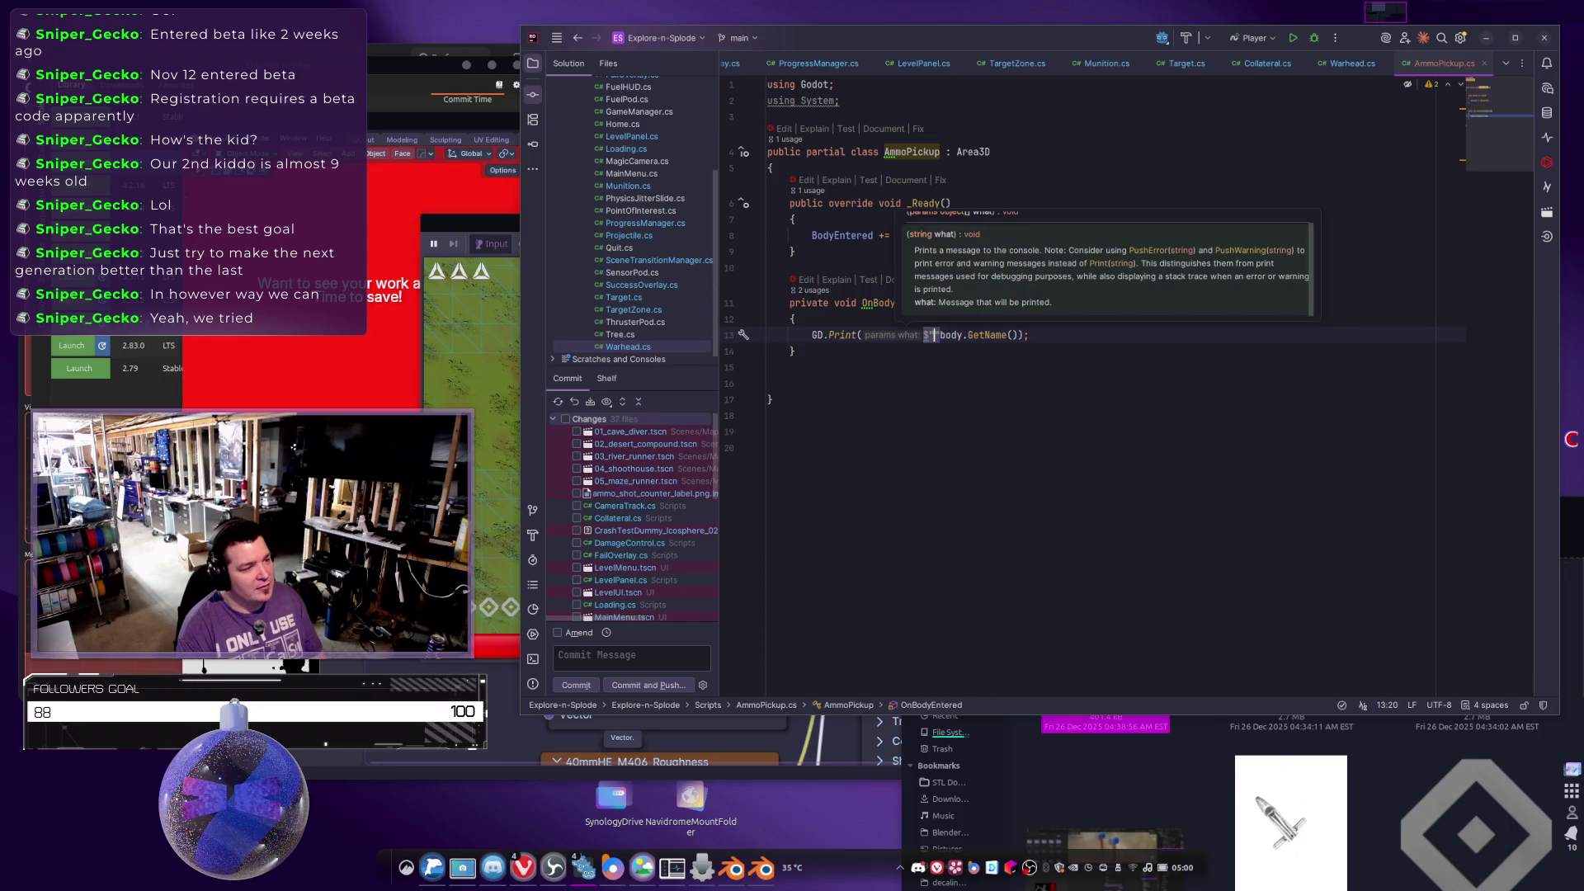
Move body.GetName() into braces inside the string, prefixed with 'OnBodyEntered | Body:'.
{"action": "double_click", "coordinate": [951, 335]}
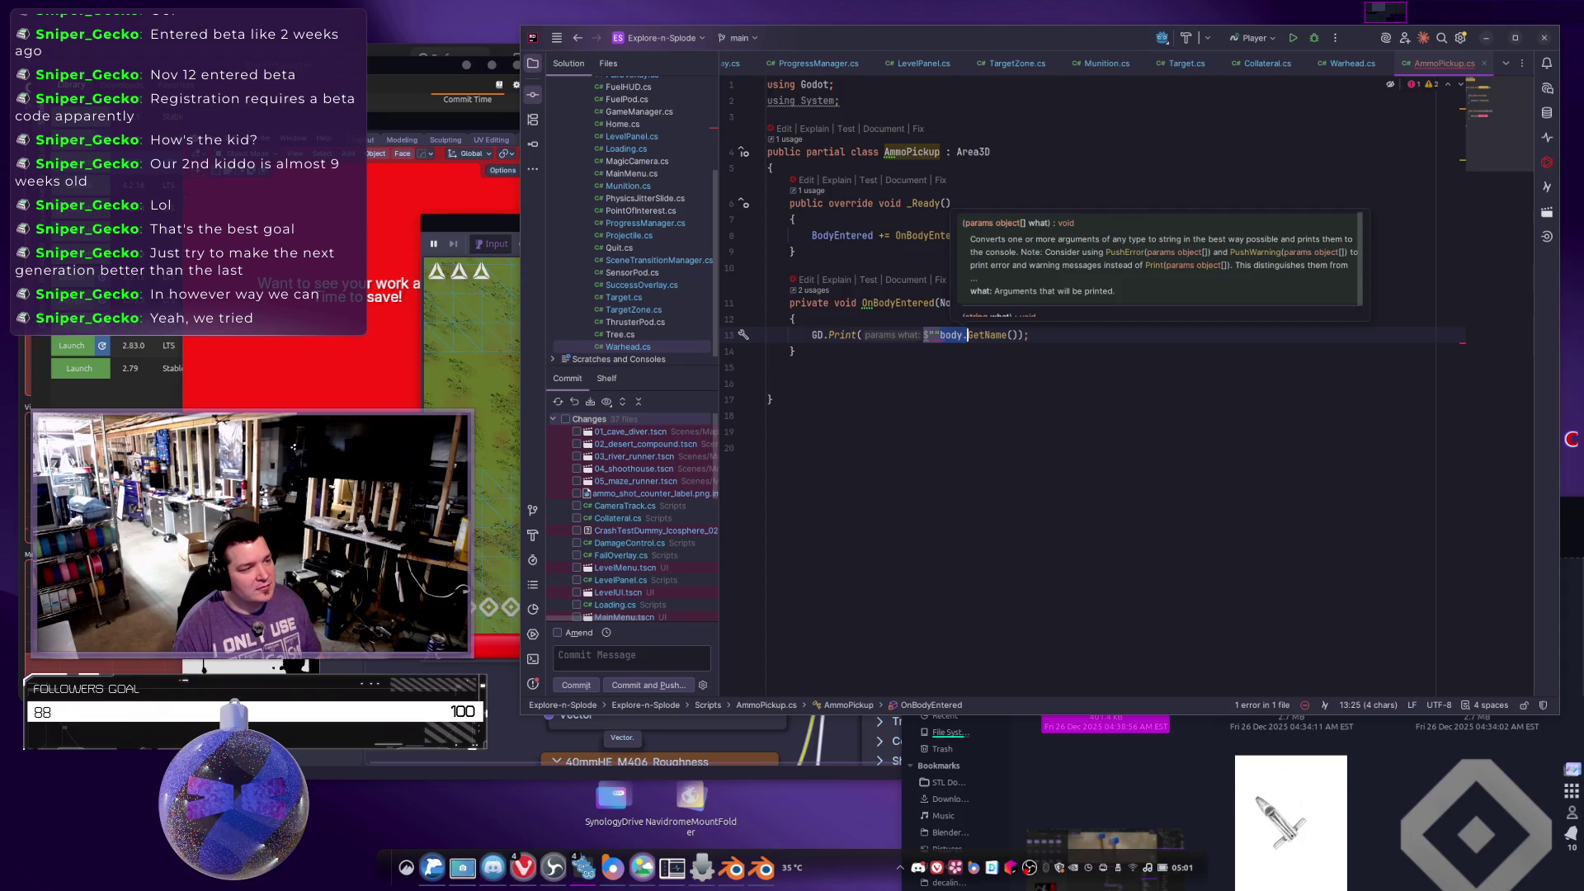
{"action": "key", "text": "ctrl+shift+Right"}
{"action": "key", "text": "ctrl+shift+Right"}
{"action": "key", "text": "ctrl+shift+Right"}
{"action": "key", "text": "ctrl+x"}
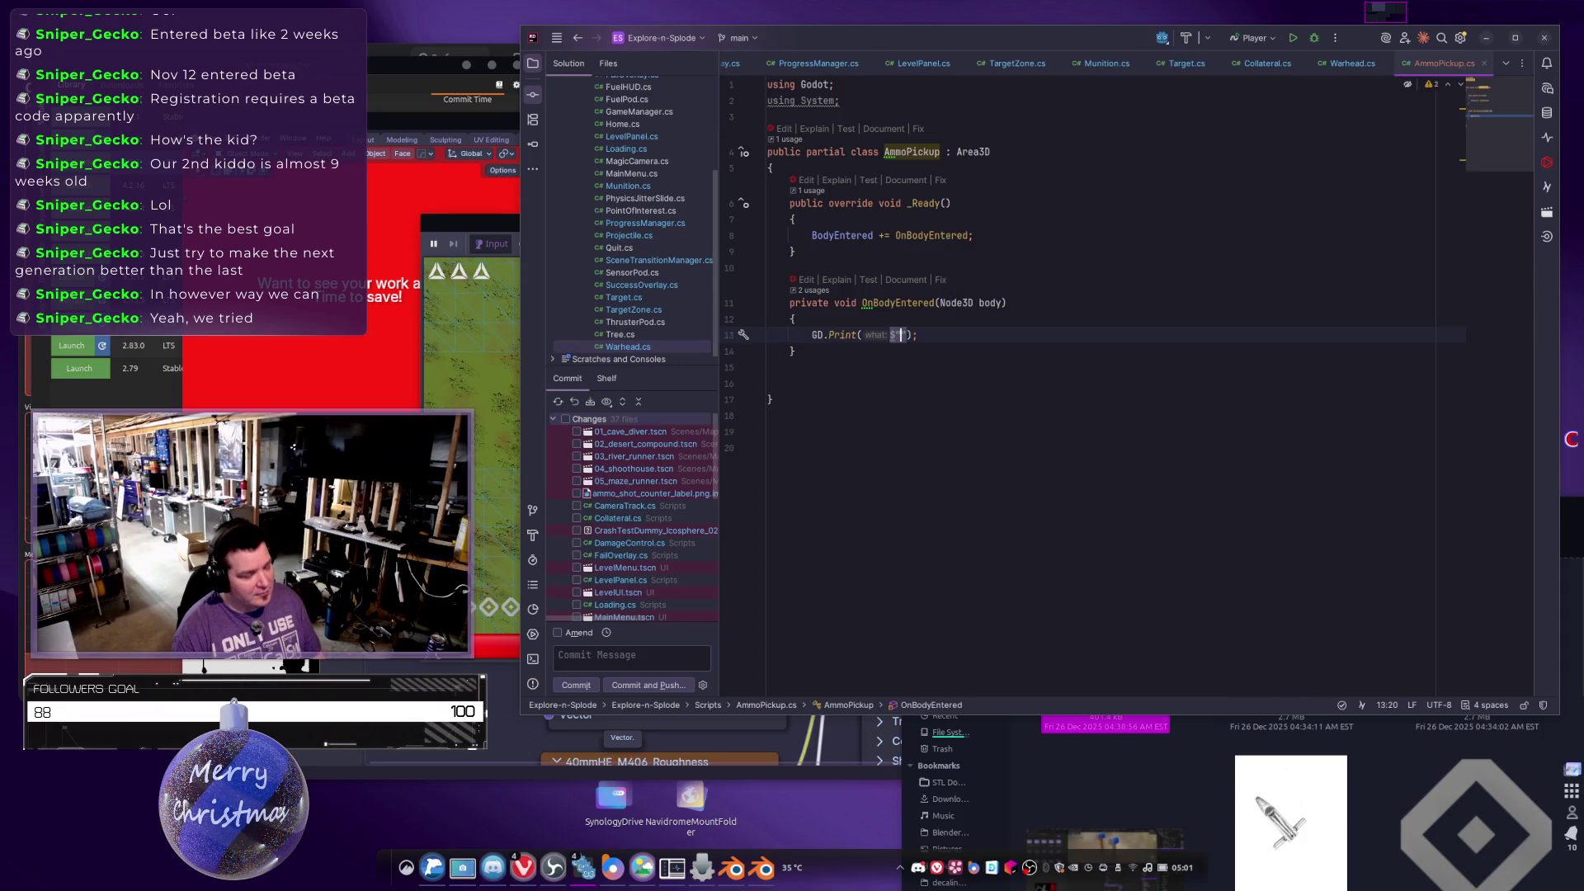
{"action": "type", "text": "{"}
{"action": "key", "text": "ctrl+v"}
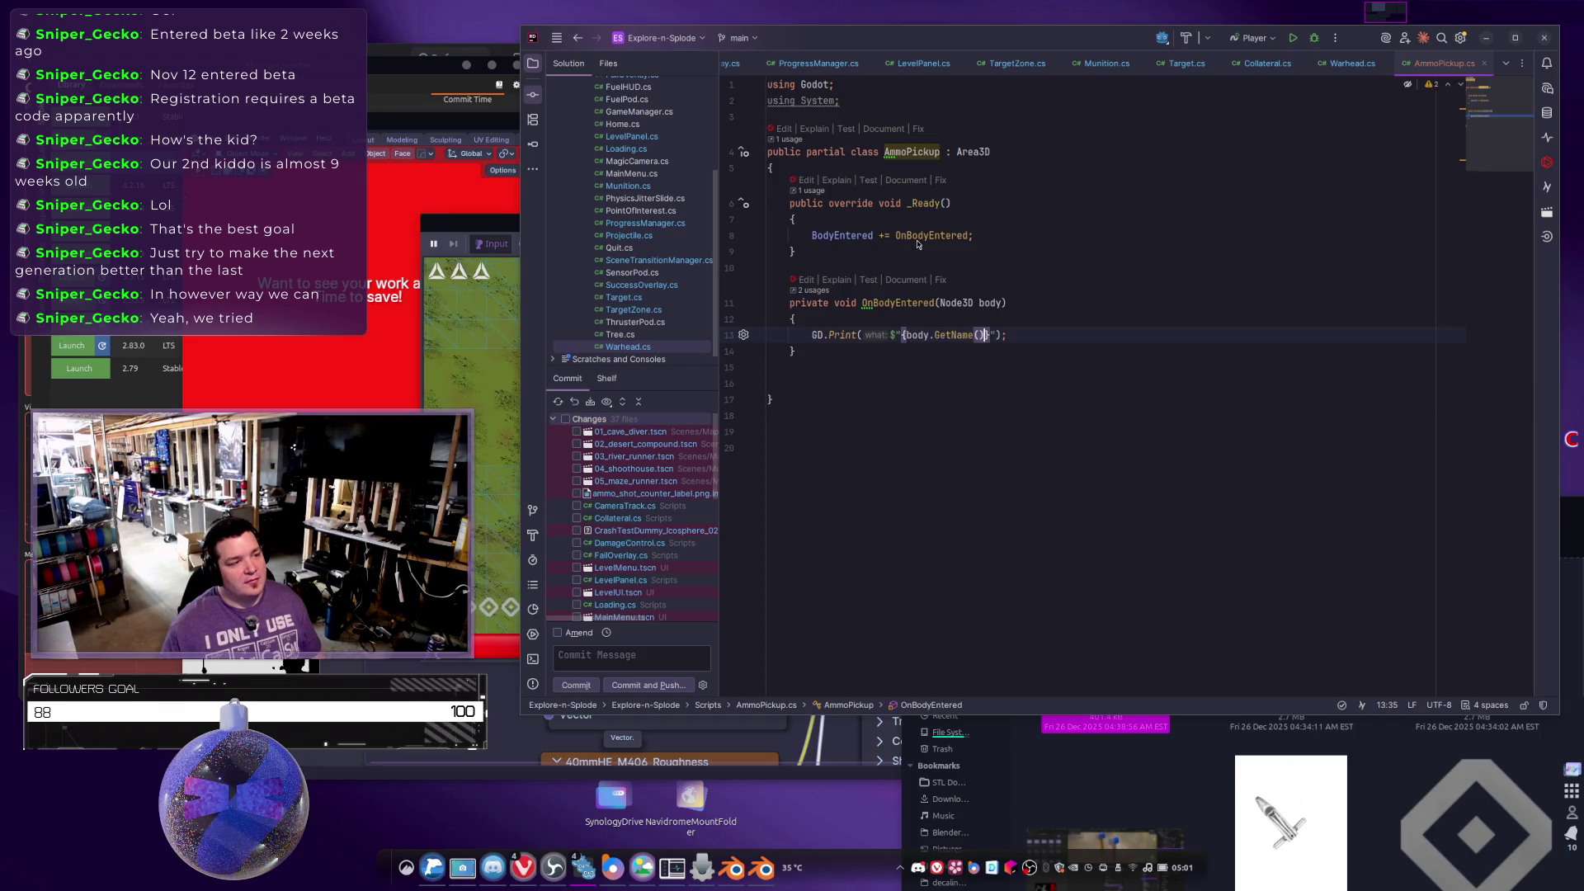
{"action": "left_click", "coordinate": [967, 386]}
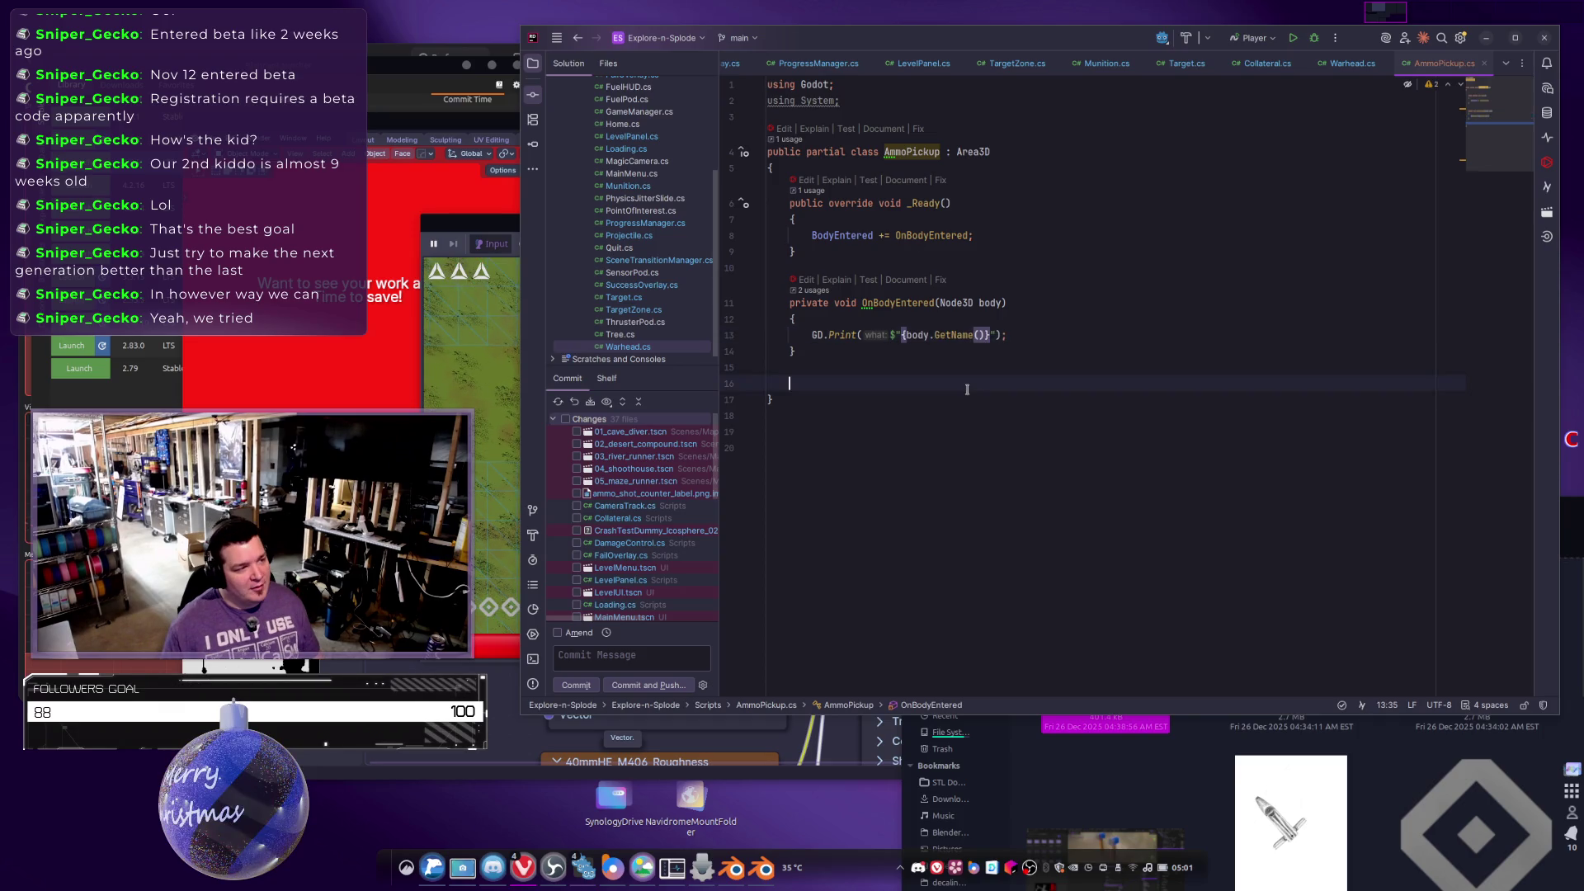
{"action": "left_click", "coordinate": [902, 334]}
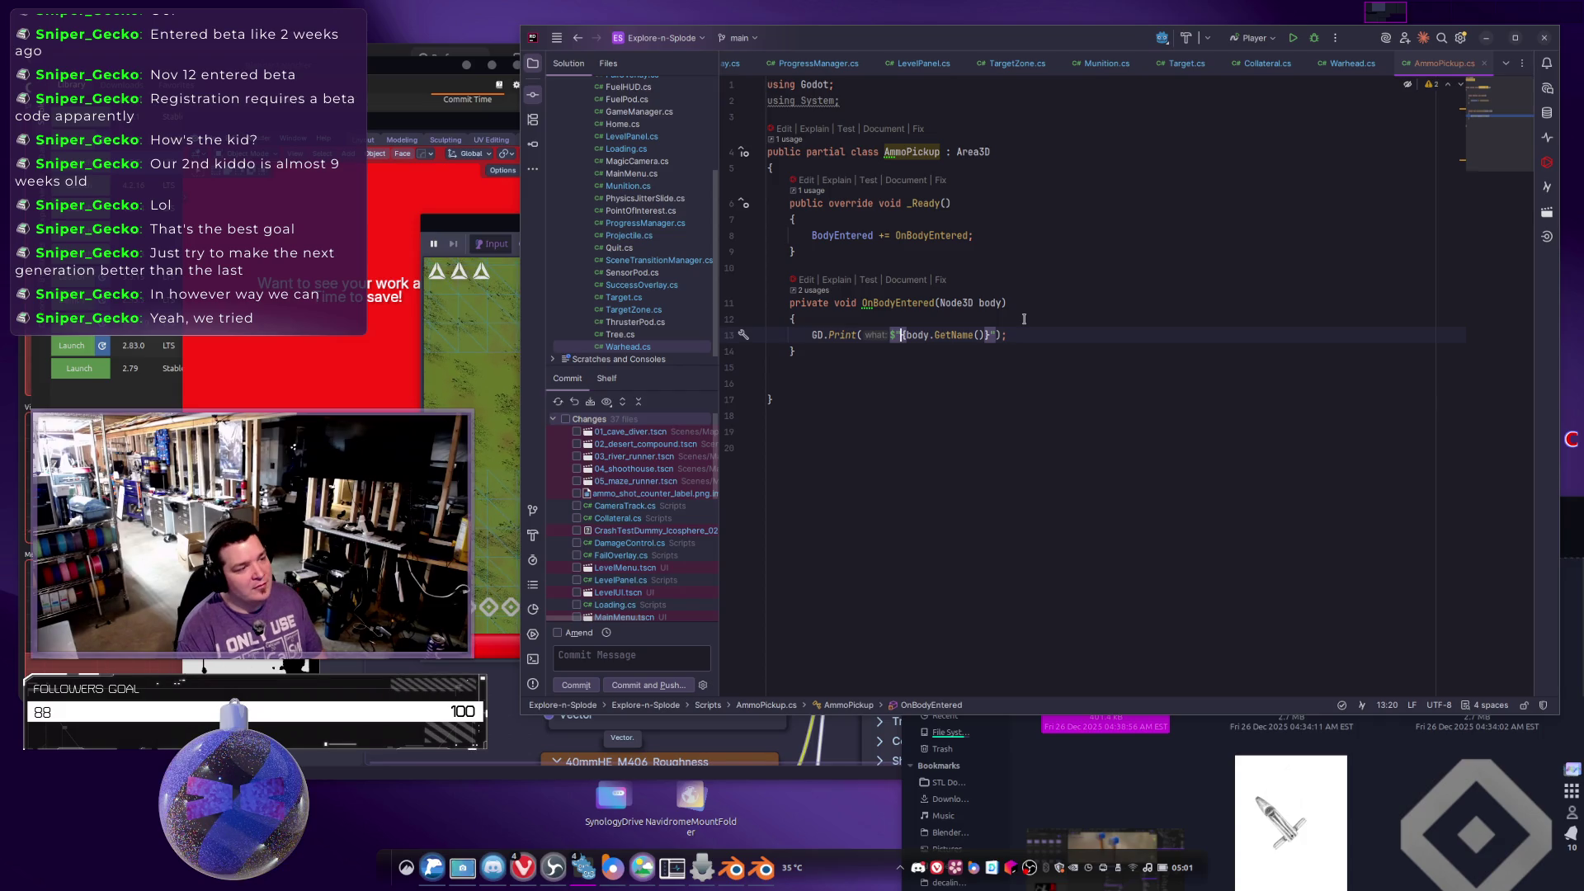
{"action": "type", "text": "On"}
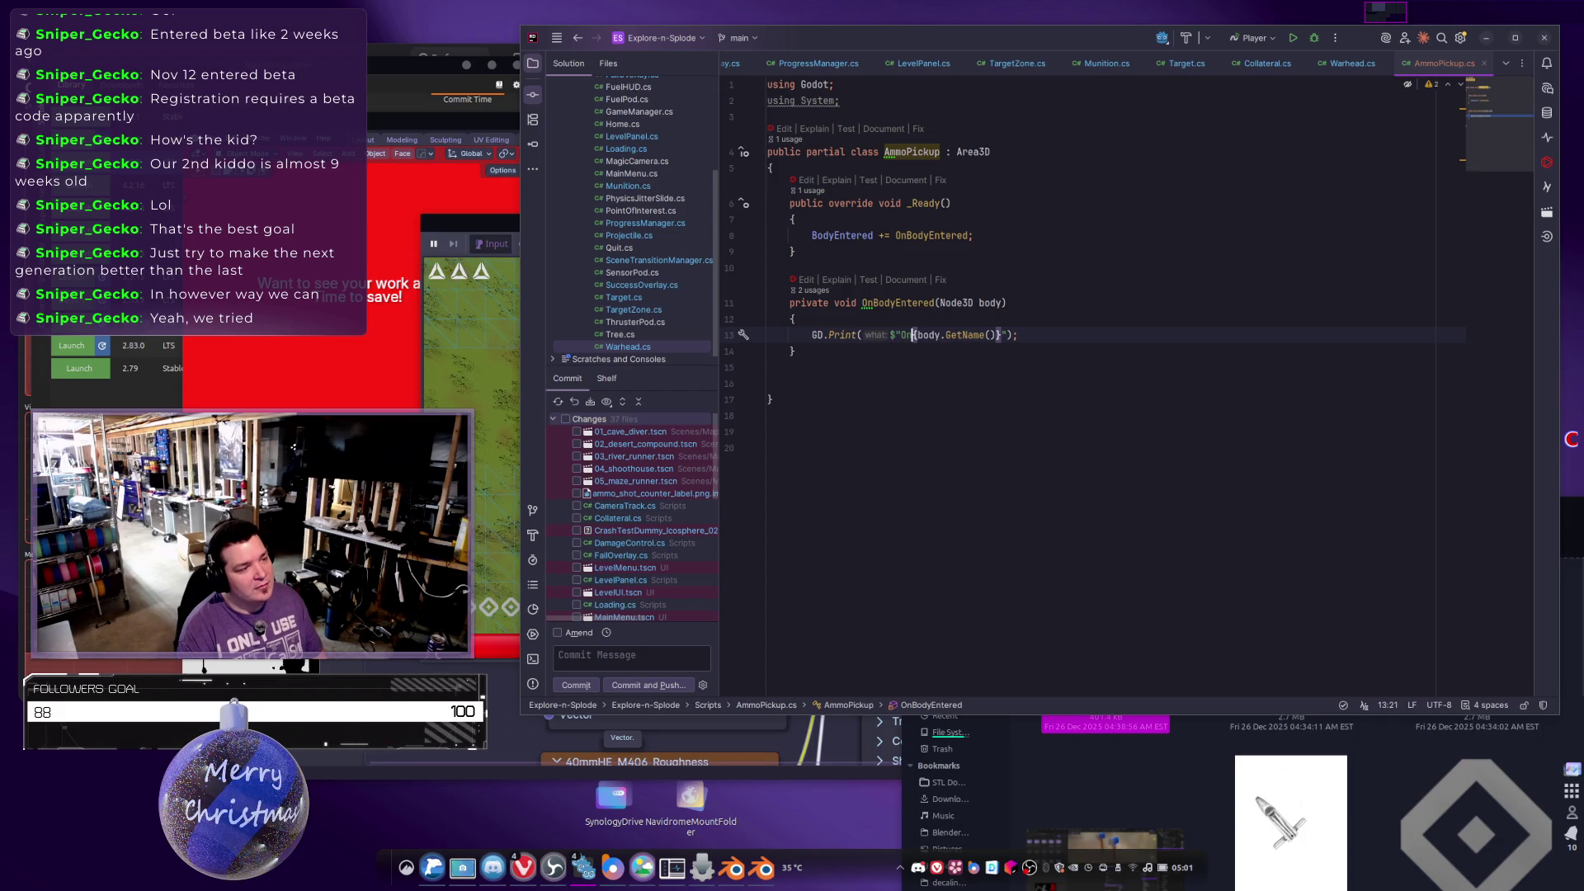
{"action": "type", "text": "BodyEntered | Bo"}
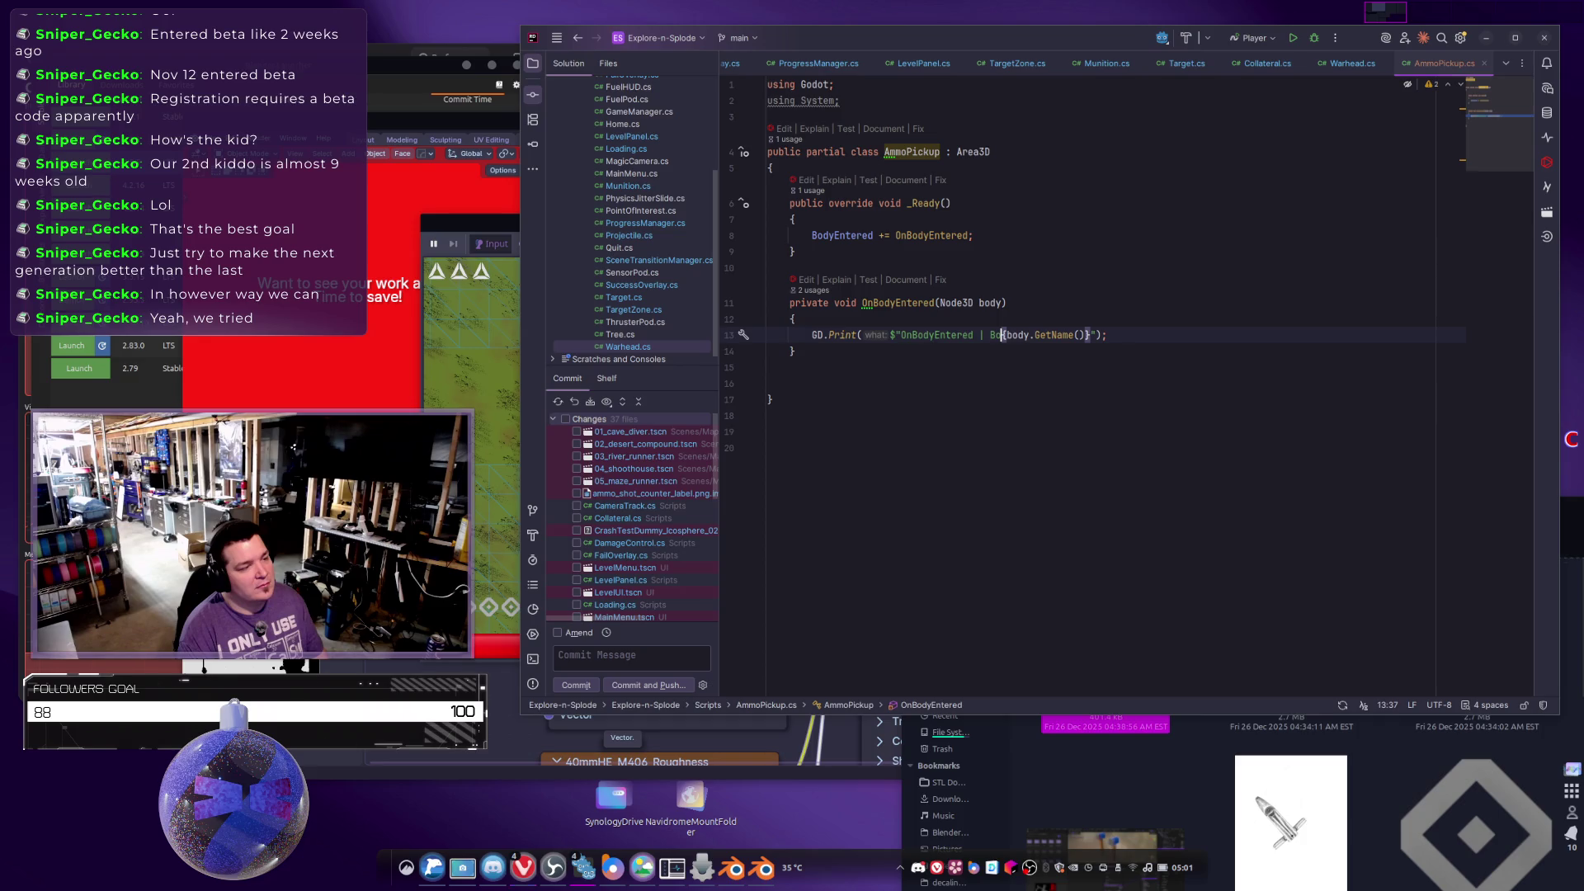
{"action": "type", "text": "dy:"}
Save the M406 HE Blender file, close both Blender windows, and return to Godot.
{"action": "left_click", "coordinate": [465, 383]}
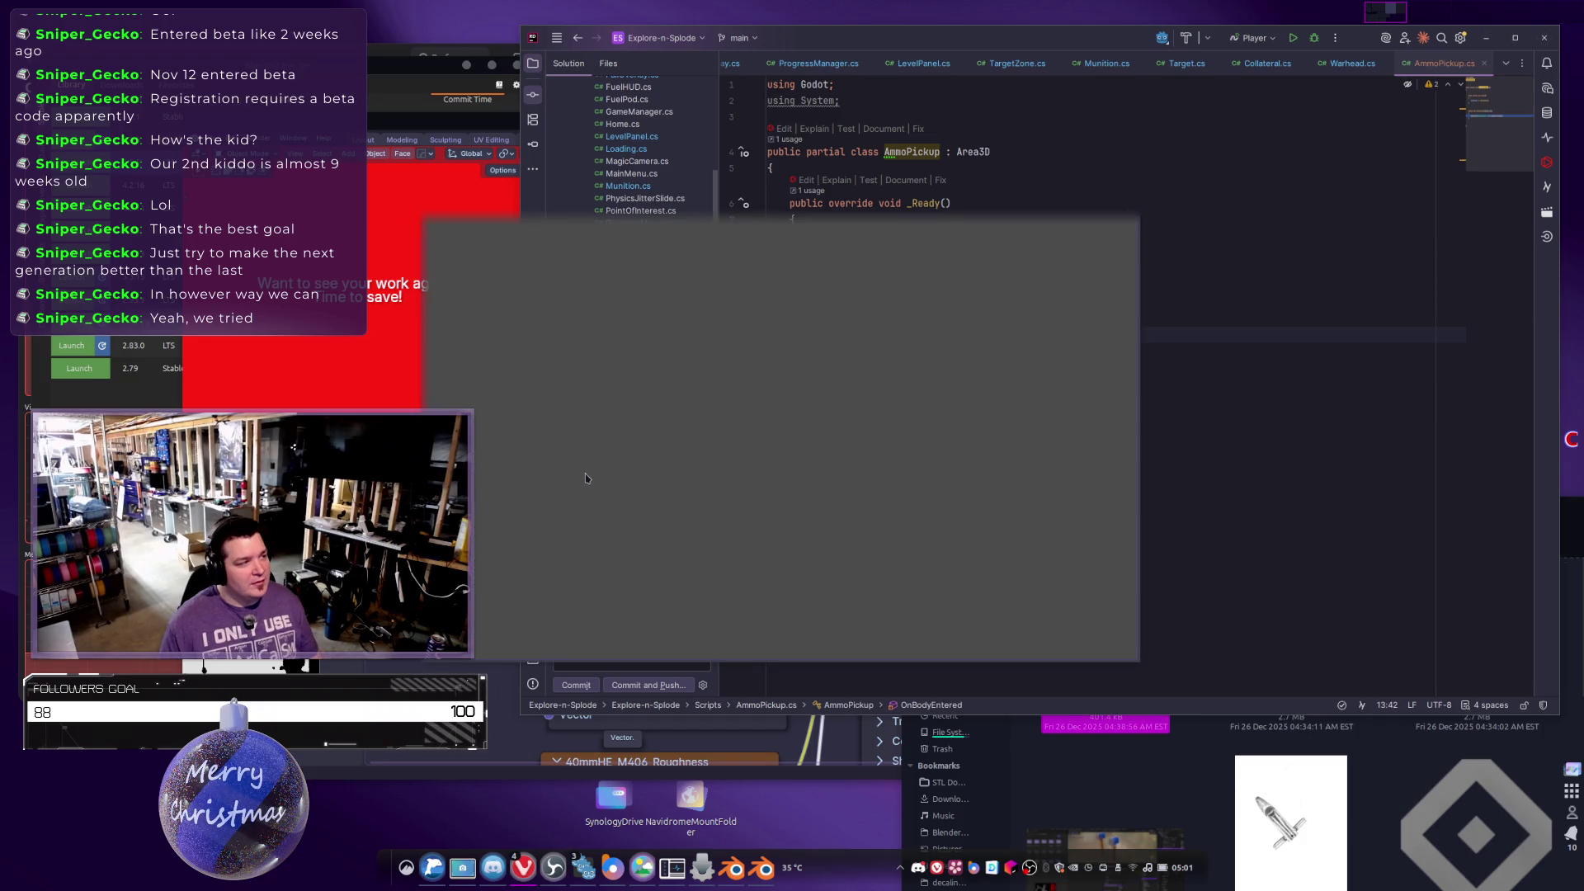
{"action": "key", "text": "ctrl+s"}
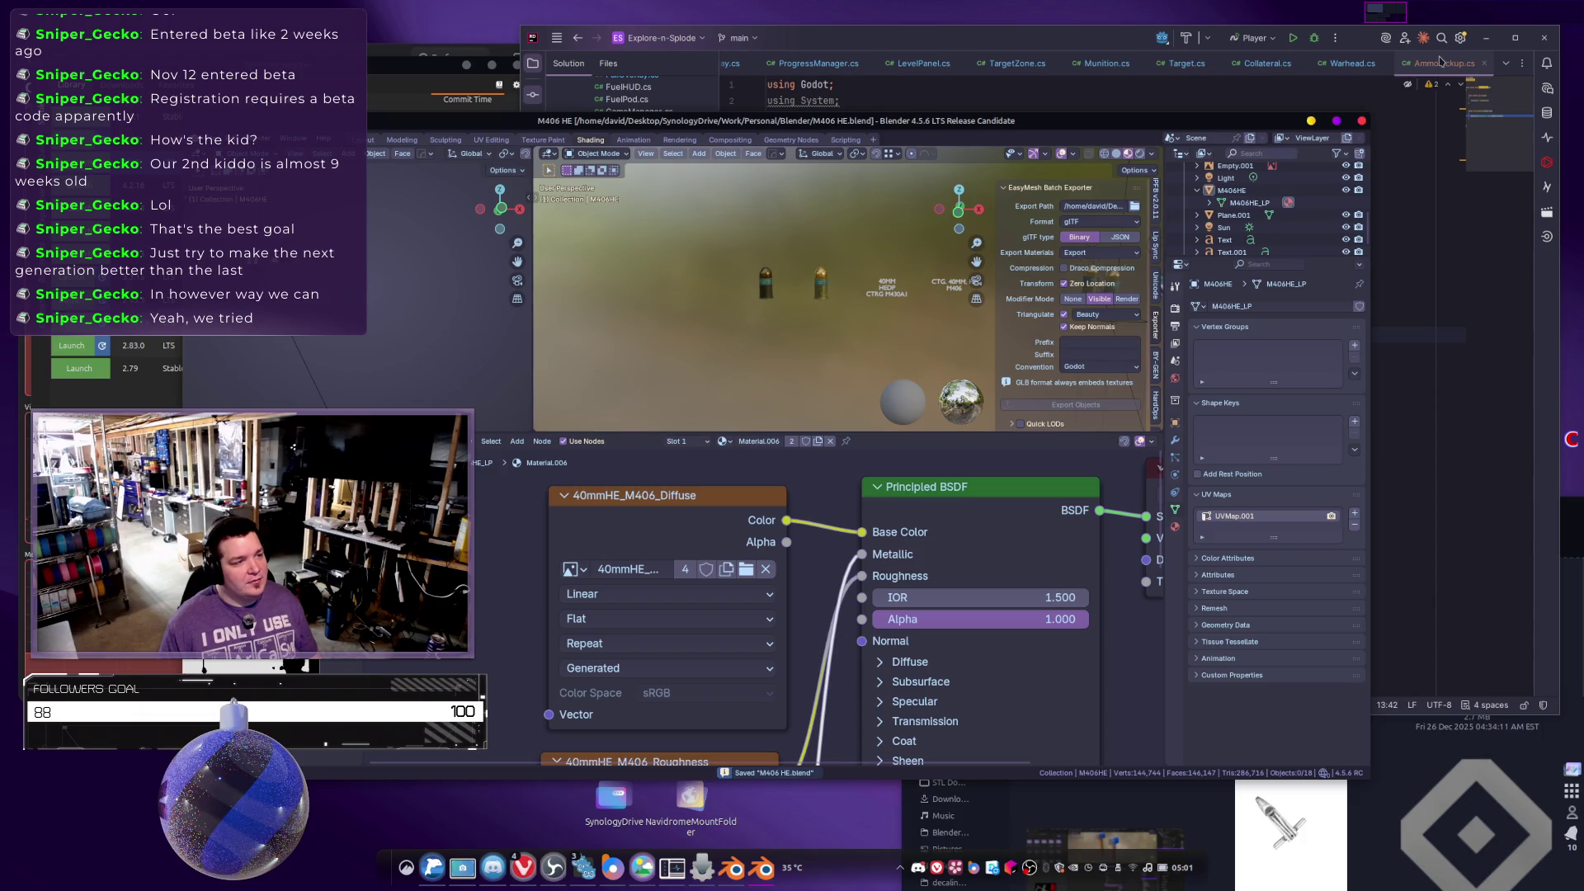
{"action": "left_click", "coordinate": [872, 485]}
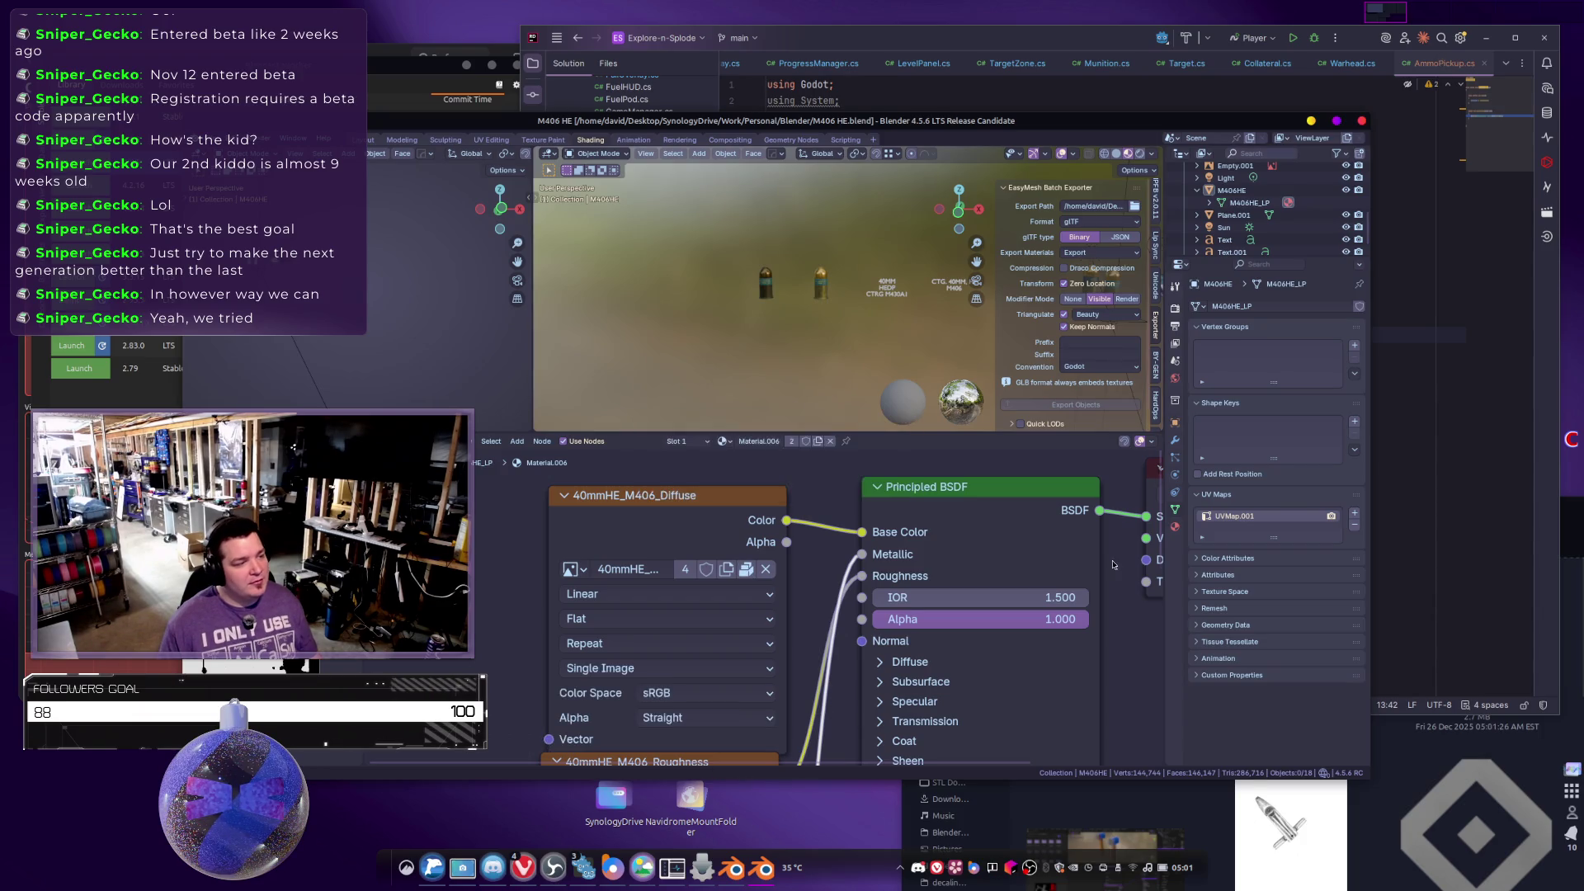
{"action": "key", "text": "ctrl+q"}
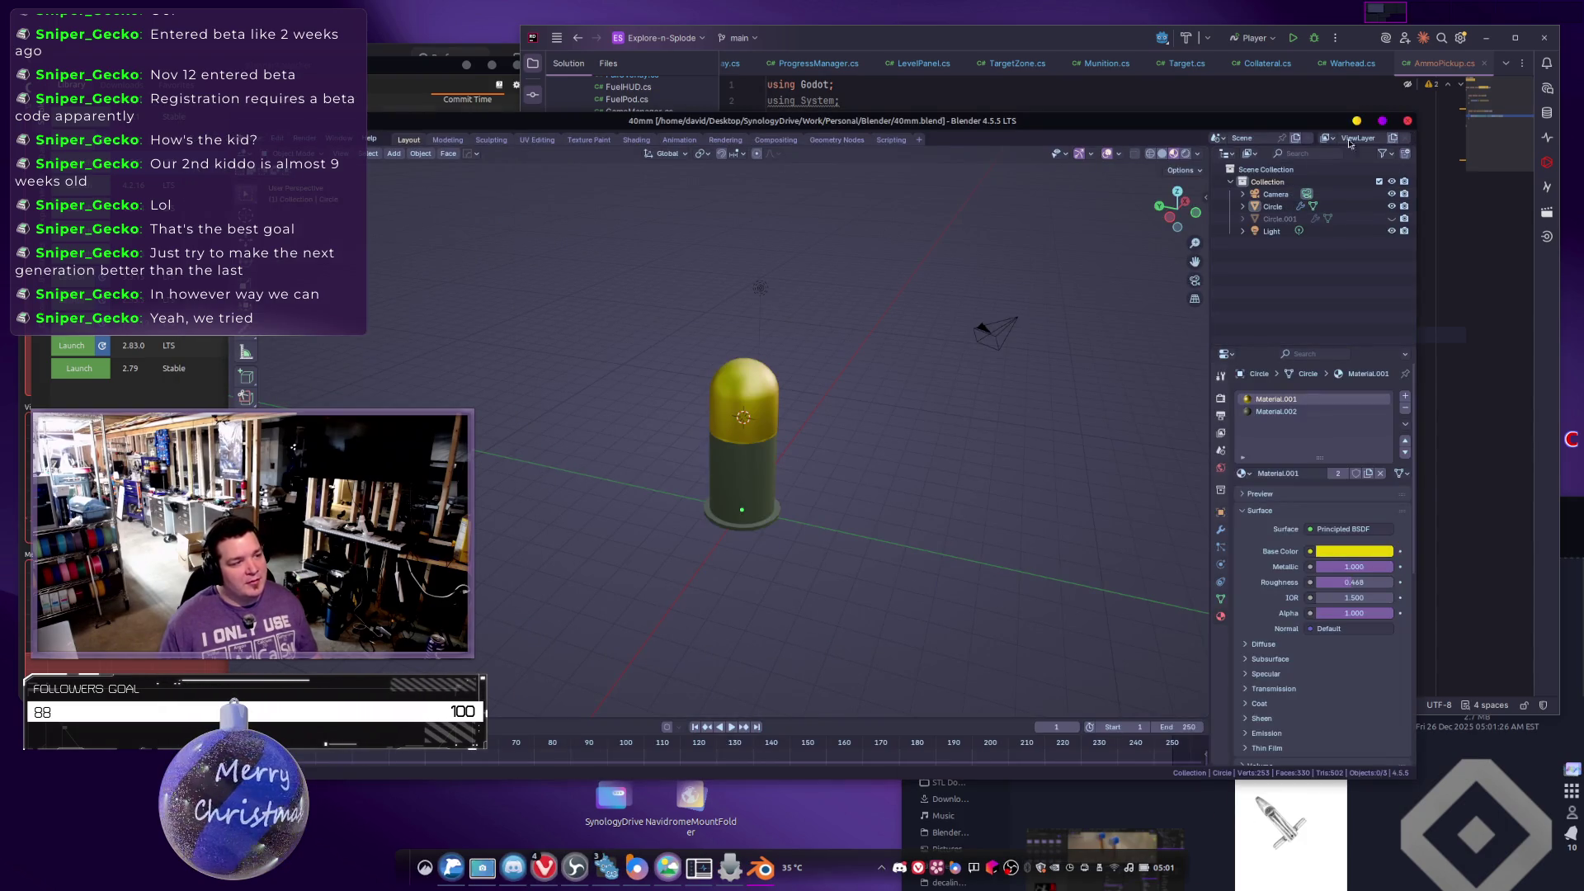
{"action": "left_click", "coordinate": [1408, 121]}
{"action": "key", "text": "alt+Tab"}
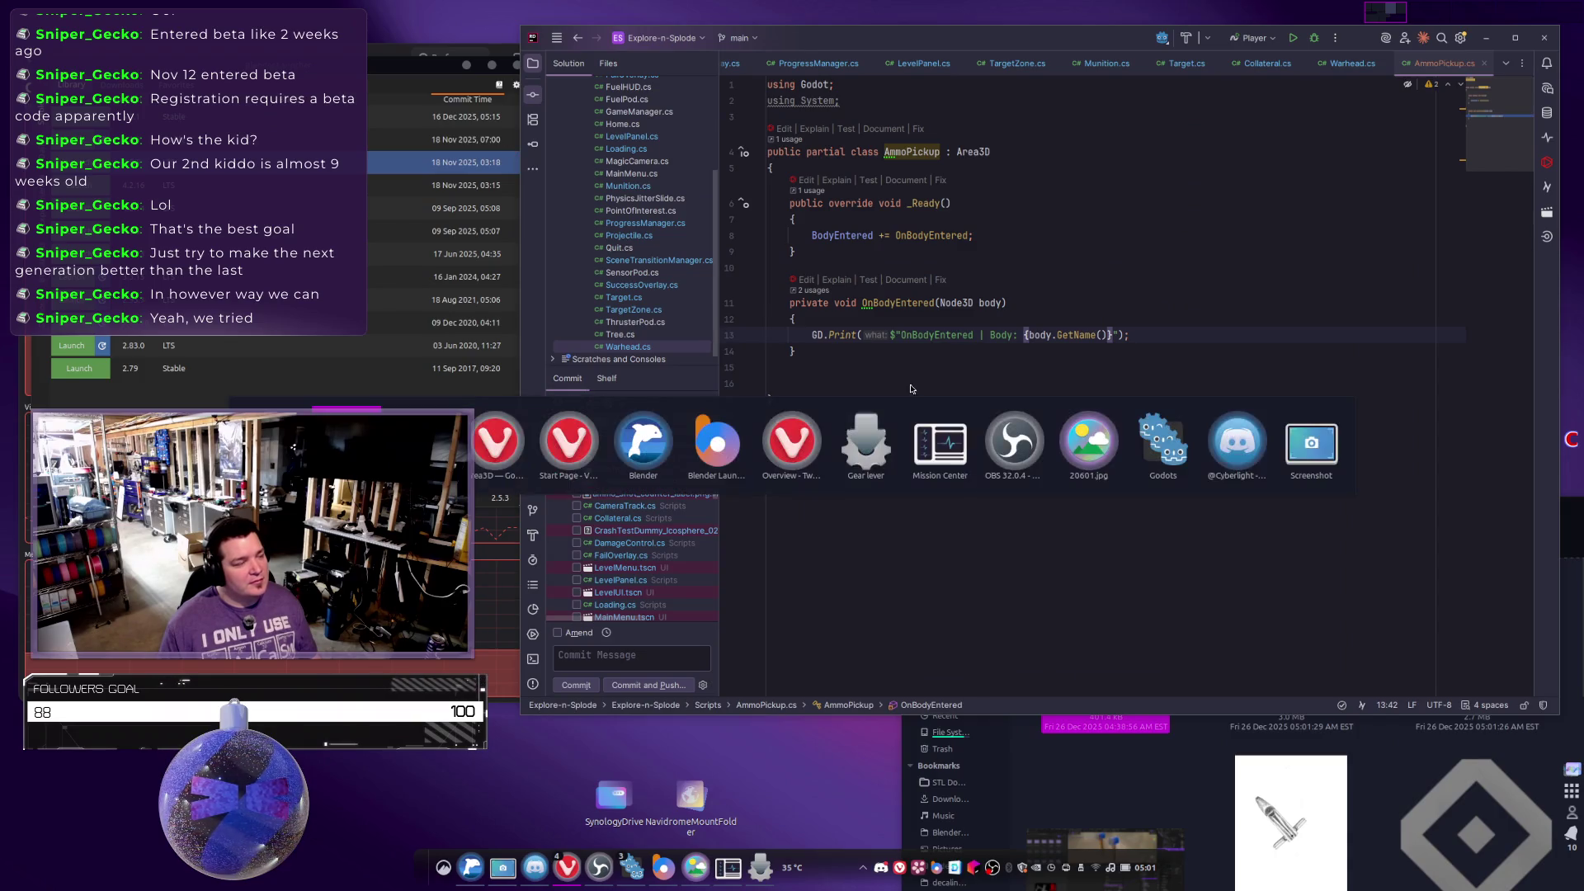
{"action": "key", "text": "alt+Tab"}
Run the project, start a level from the PLAY menu, and shift the game window up-left.
{"action": "left_click", "coordinate": [1364, 59]}
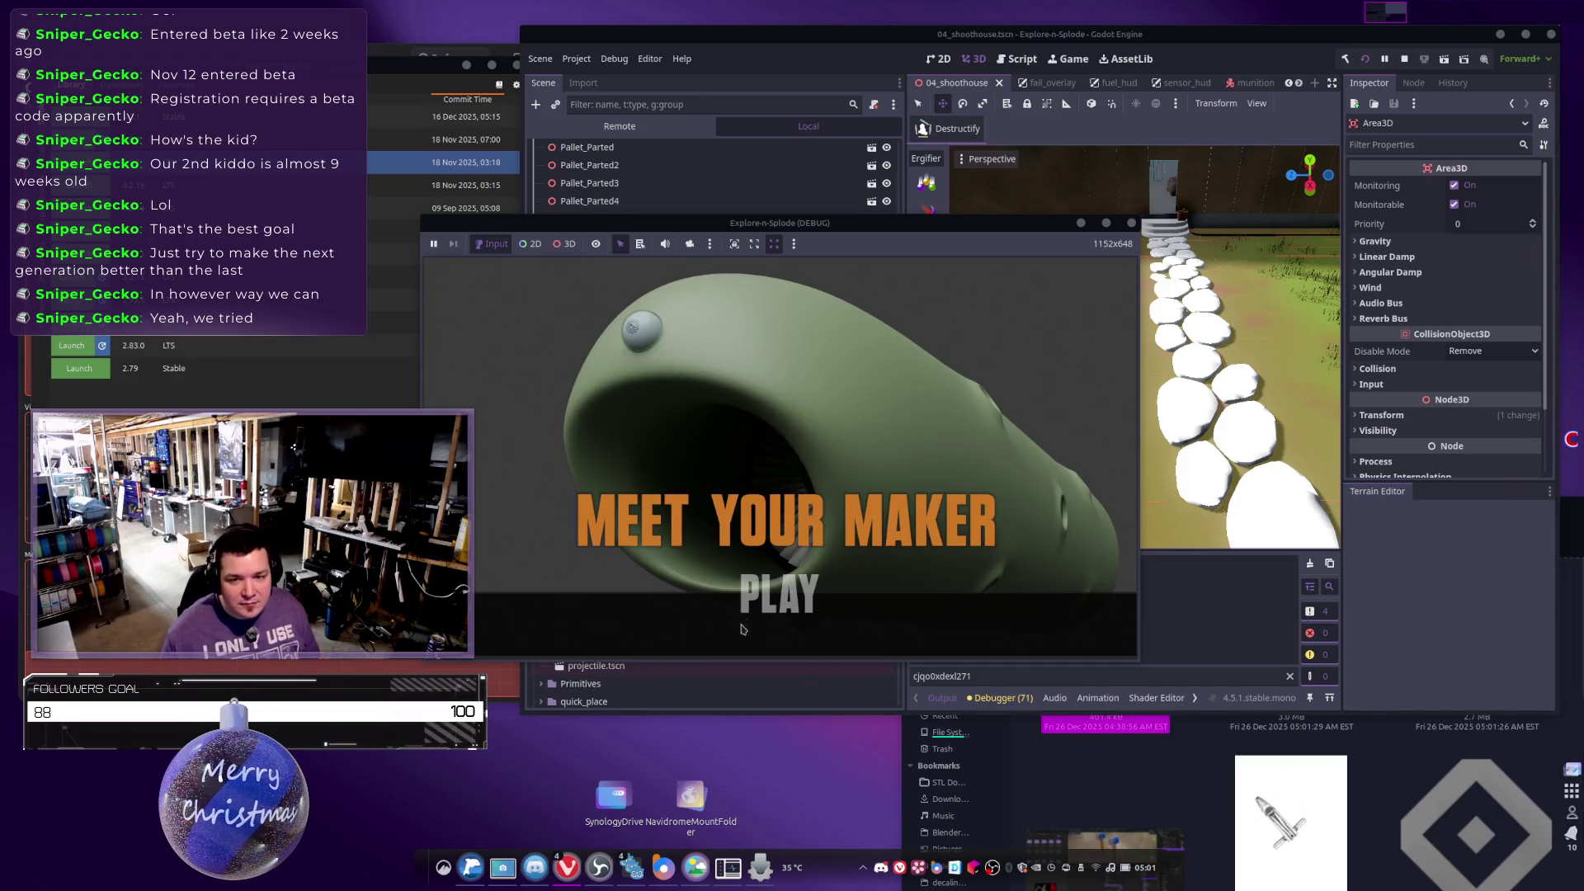
{"action": "left_click", "coordinate": [746, 607]}
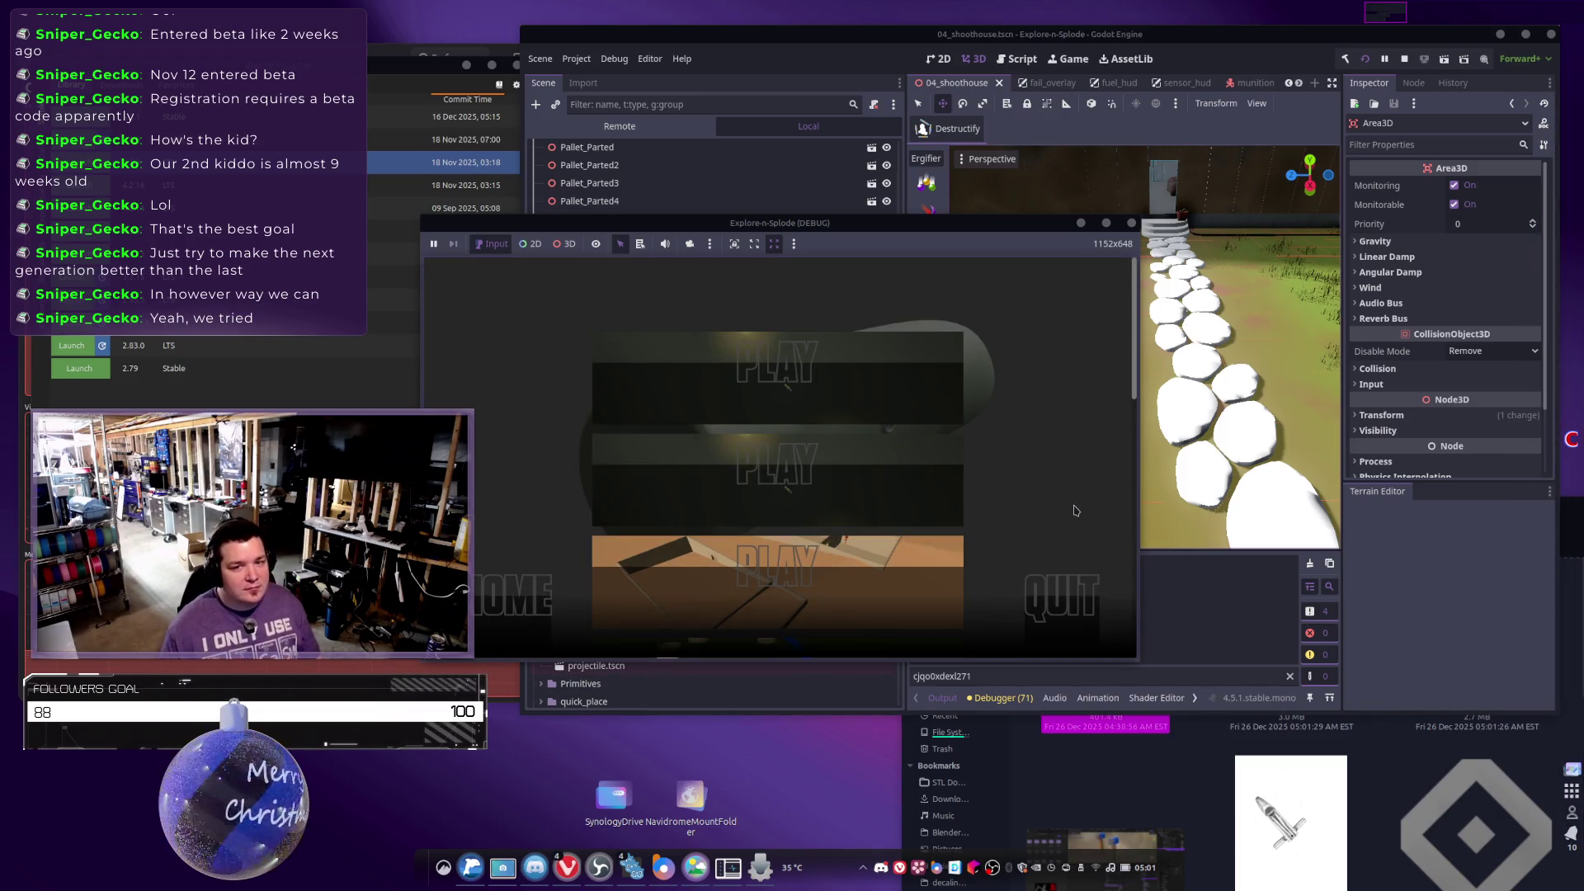
{"action": "scroll", "coordinate": [914, 464], "scroll_direction": "down", "scroll_amount": 3}
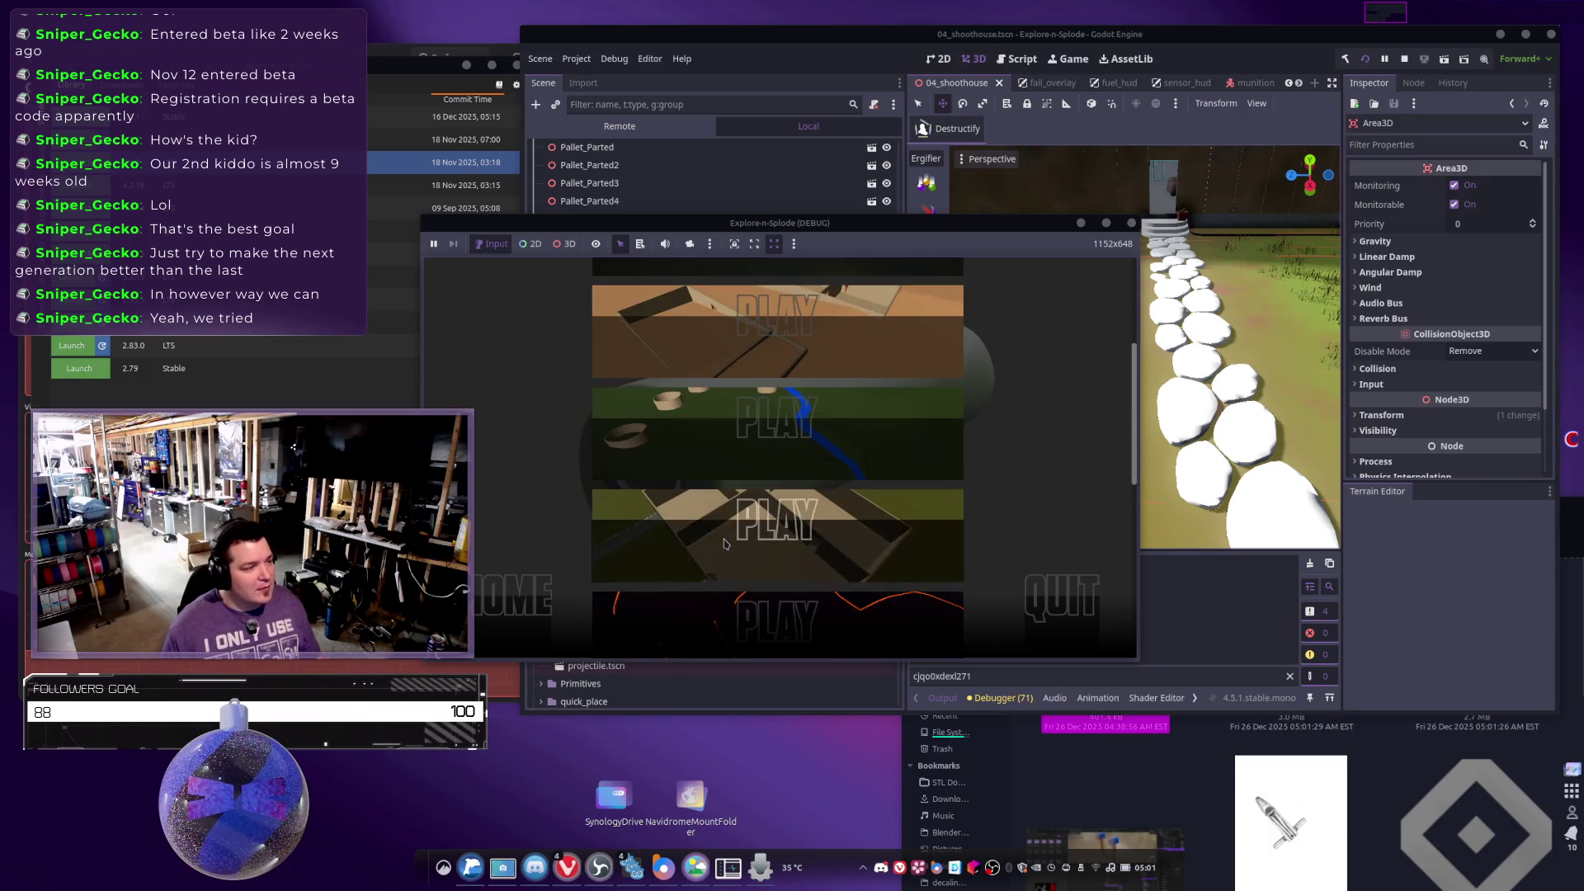
{"action": "left_click", "coordinate": [877, 549]}
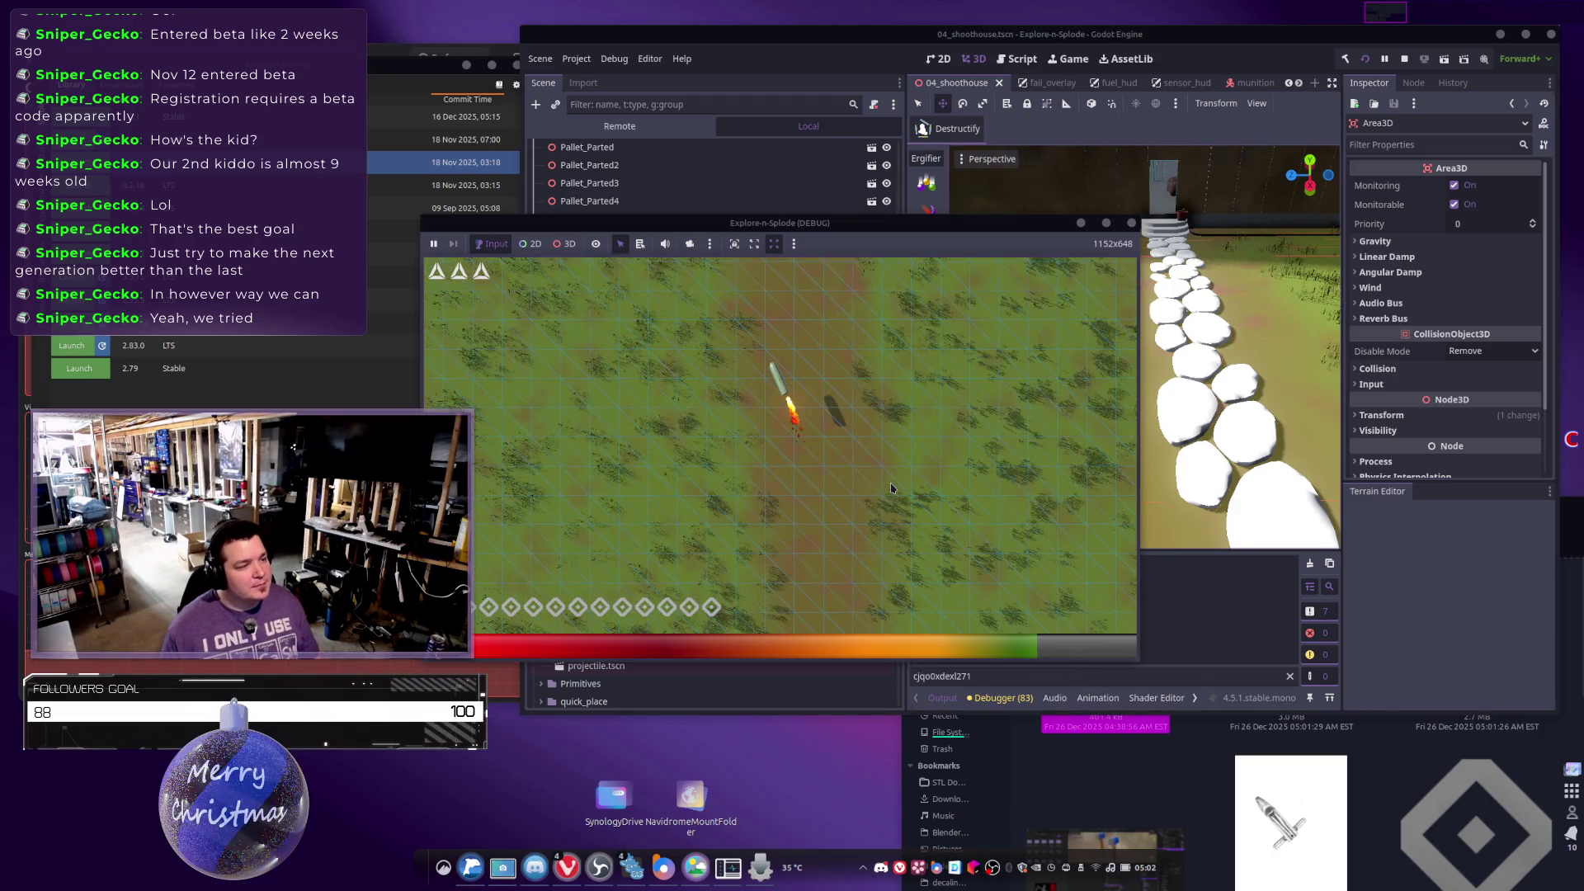
{"action": "mouse_move", "coordinate": [891, 222]}
{"action": "left_mouse_down"}
{"action": "mouse_move", "coordinate": [941, 143]}
{"action": "mouse_move", "coordinate": [858, 103]}
{"action": "left_mouse_up"}
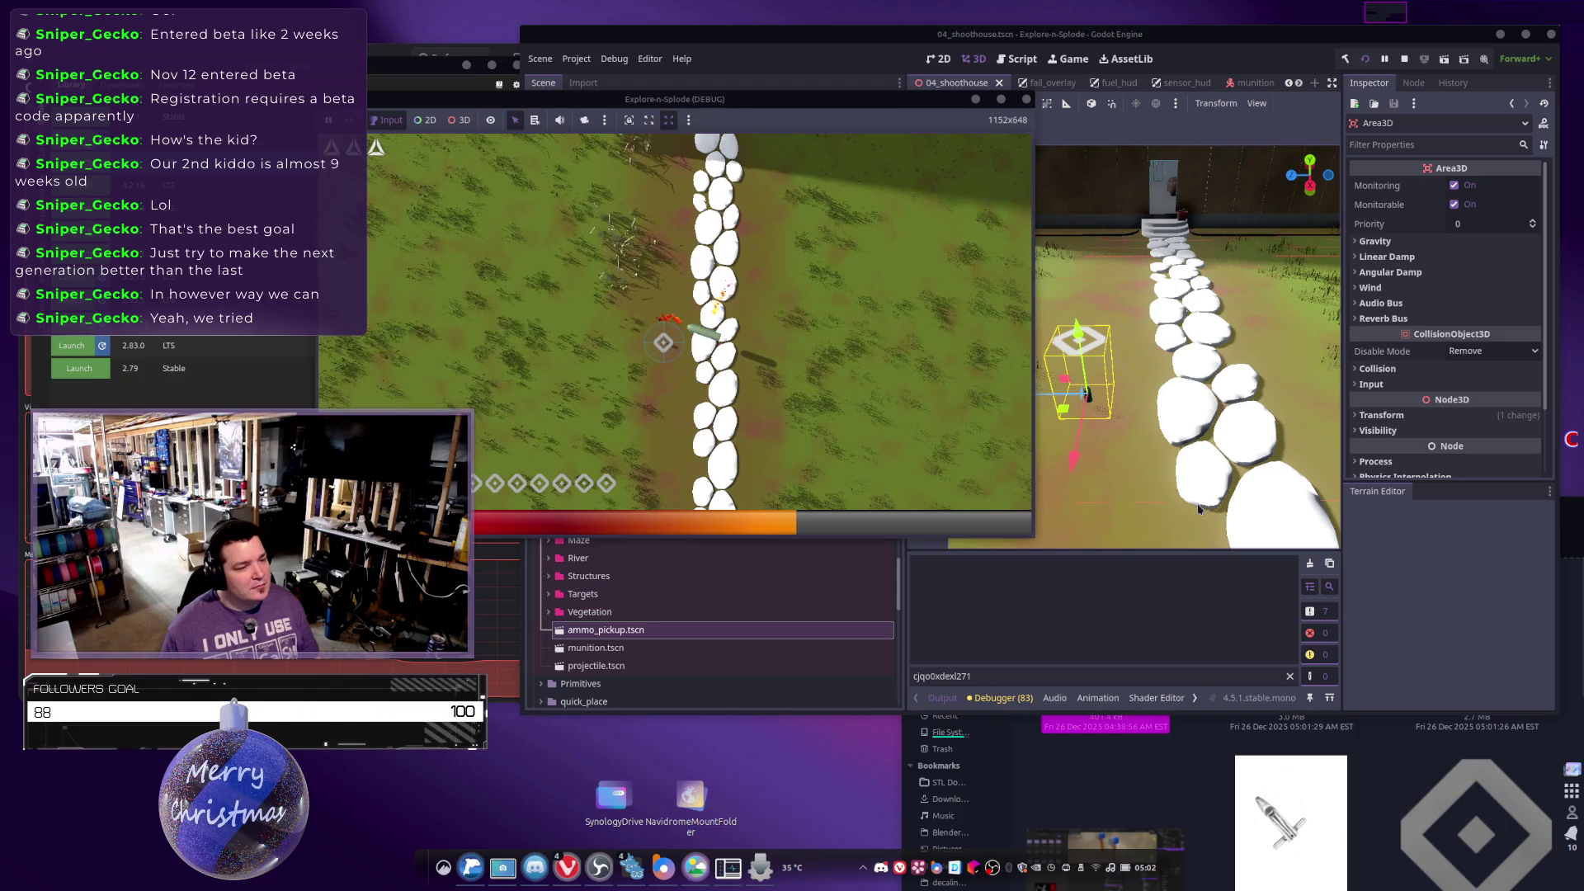
{"action": "left_click", "coordinate": [1321, 613]}
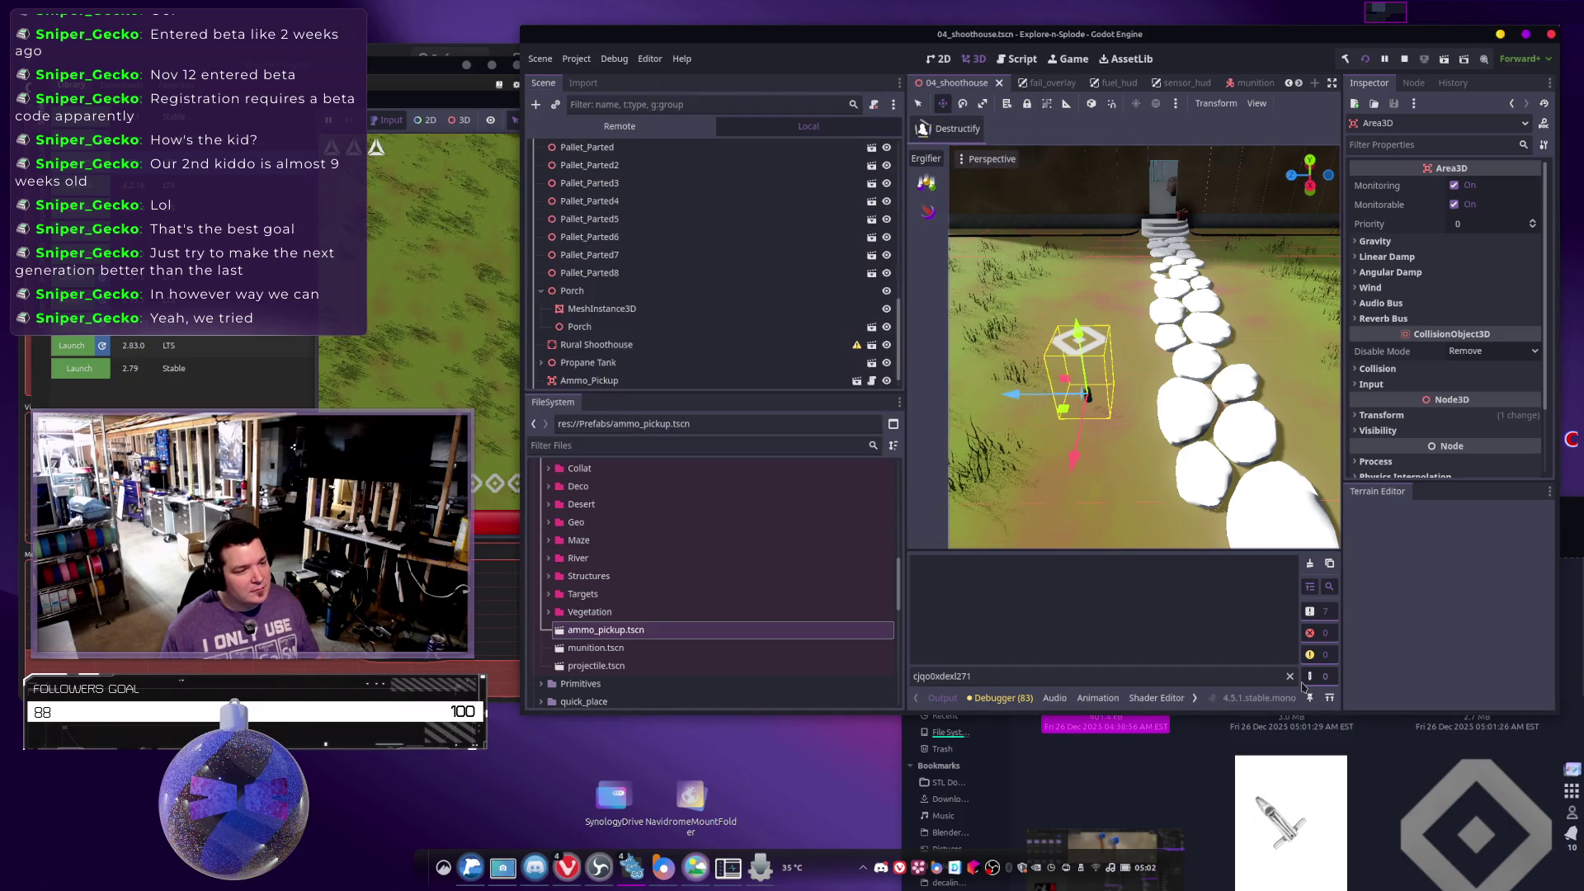
{"action": "left_click", "coordinate": [1290, 676]}
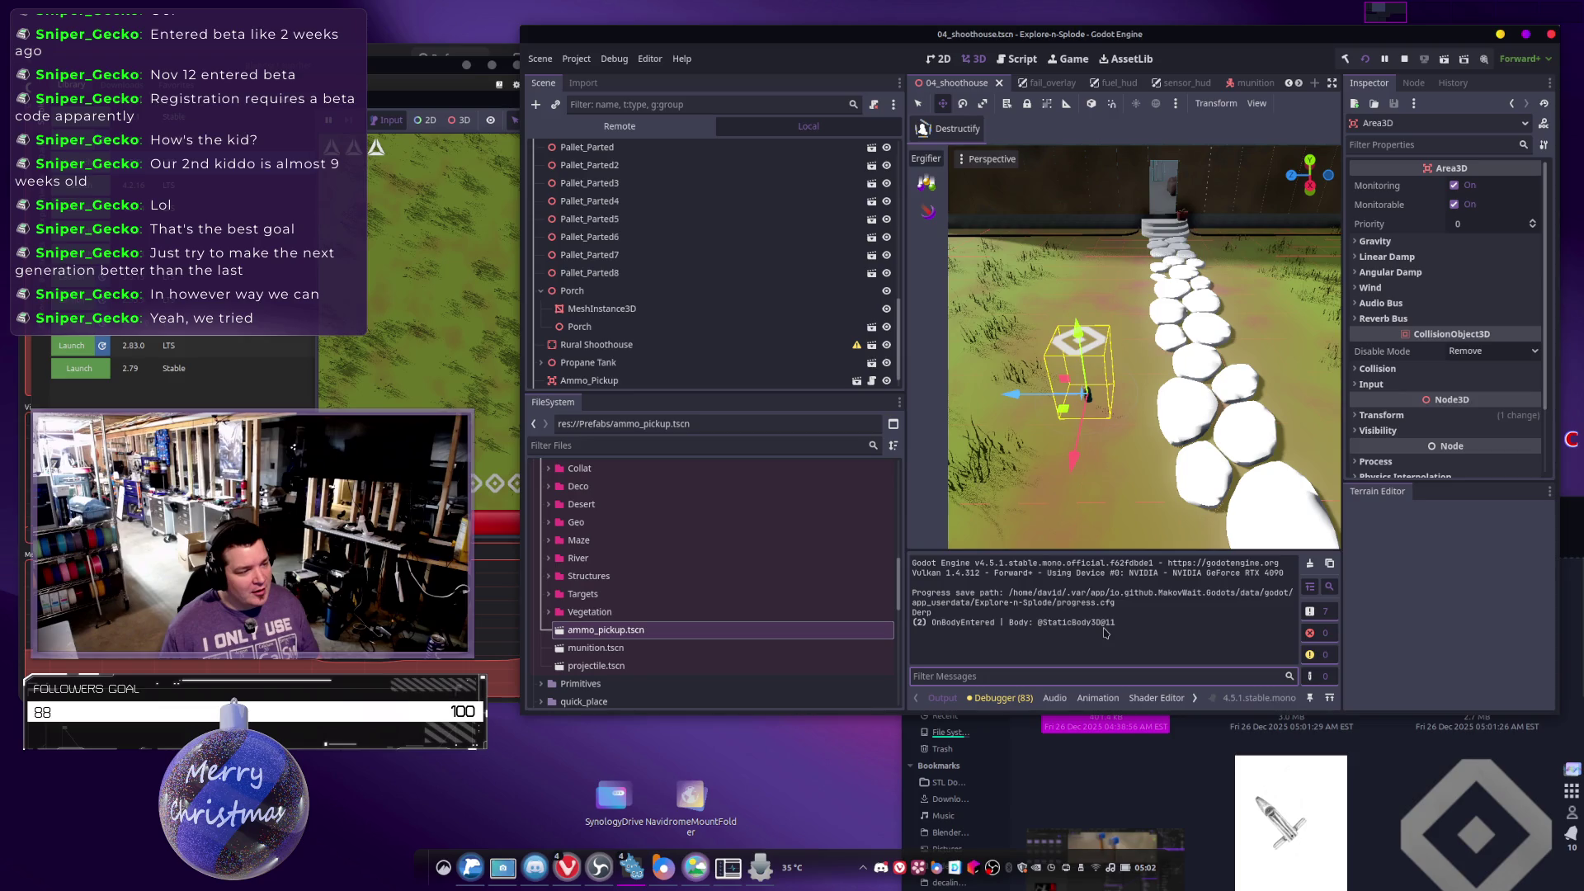
{"action": "left_click", "coordinate": [1093, 629]}
{"action": "double_click", "coordinate": [1093, 625]}
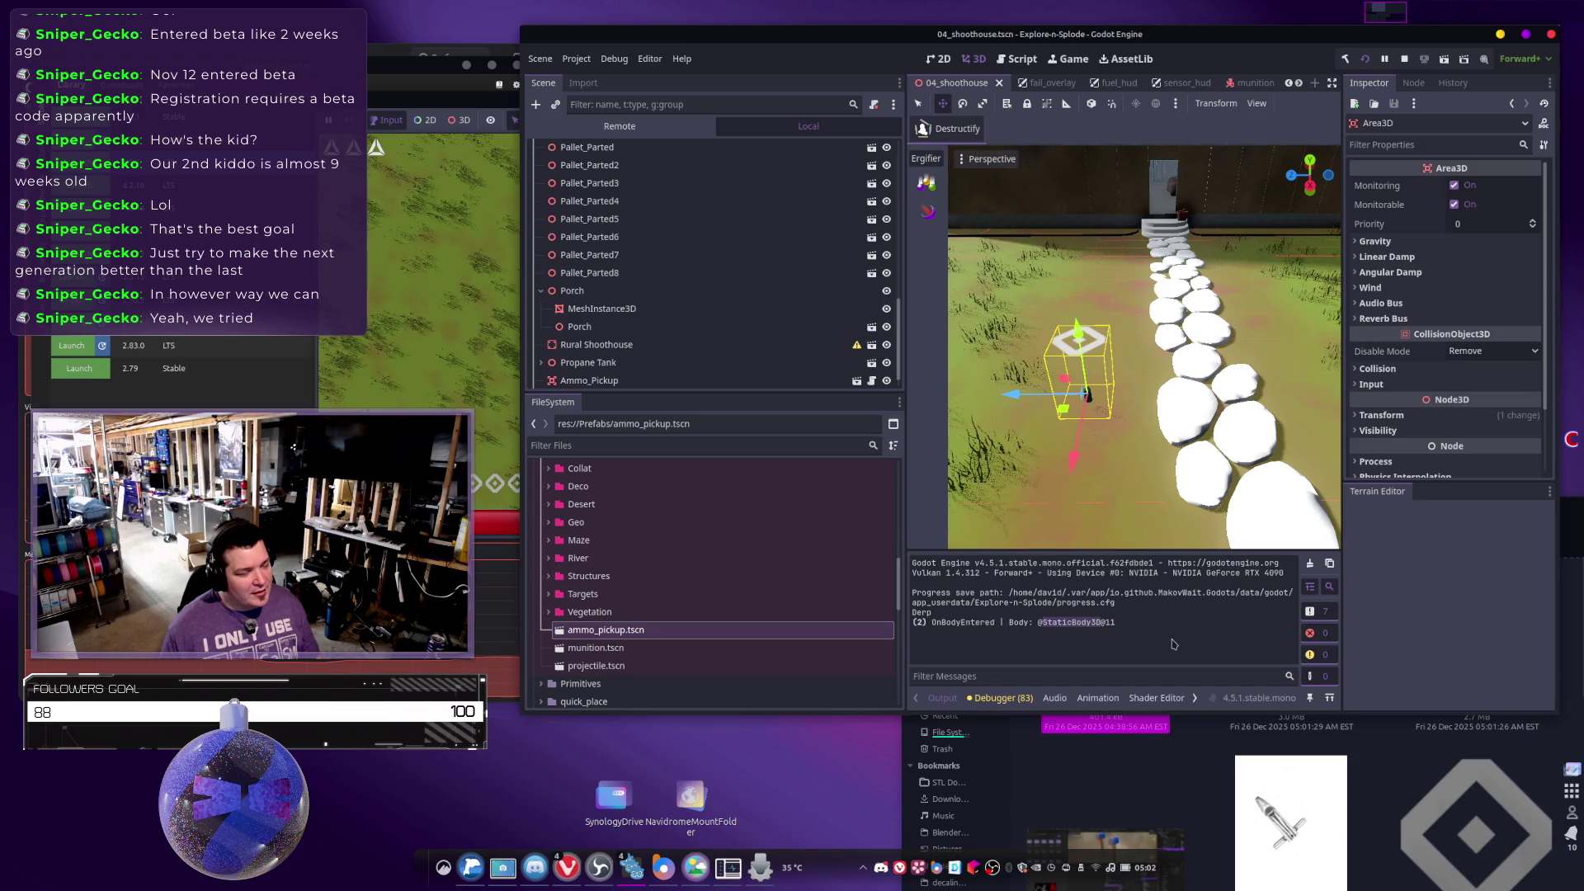
{"action": "scroll", "coordinate": [727, 294], "scroll_direction": "up", "scroll_amount": 10}
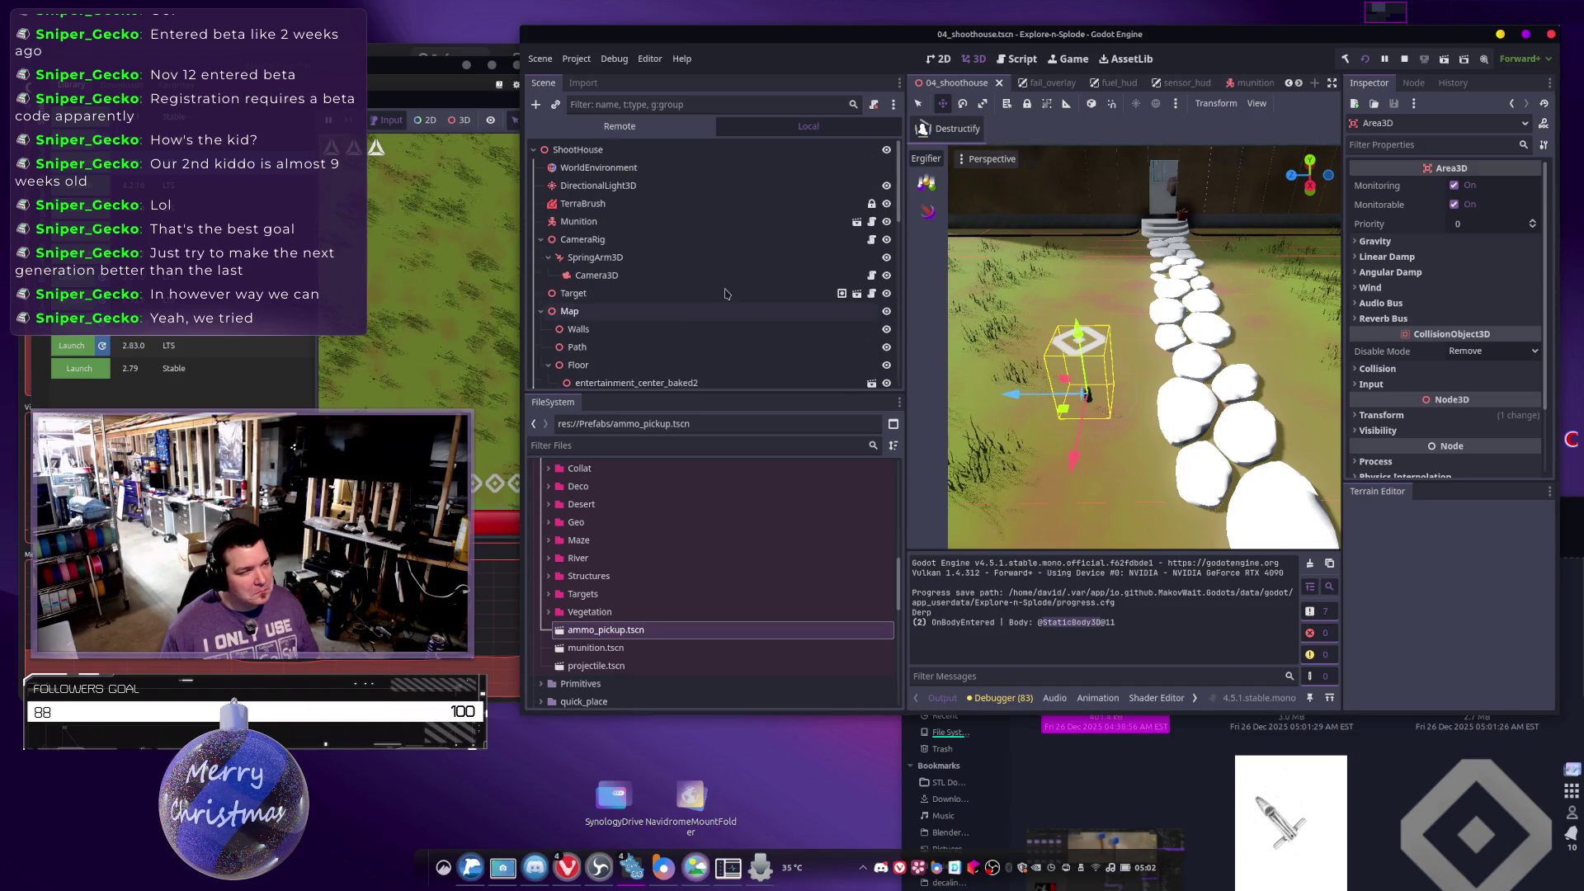
Select the Munition node, then stop and close the running test game.
{"action": "key", "text": "alt+Tab"}
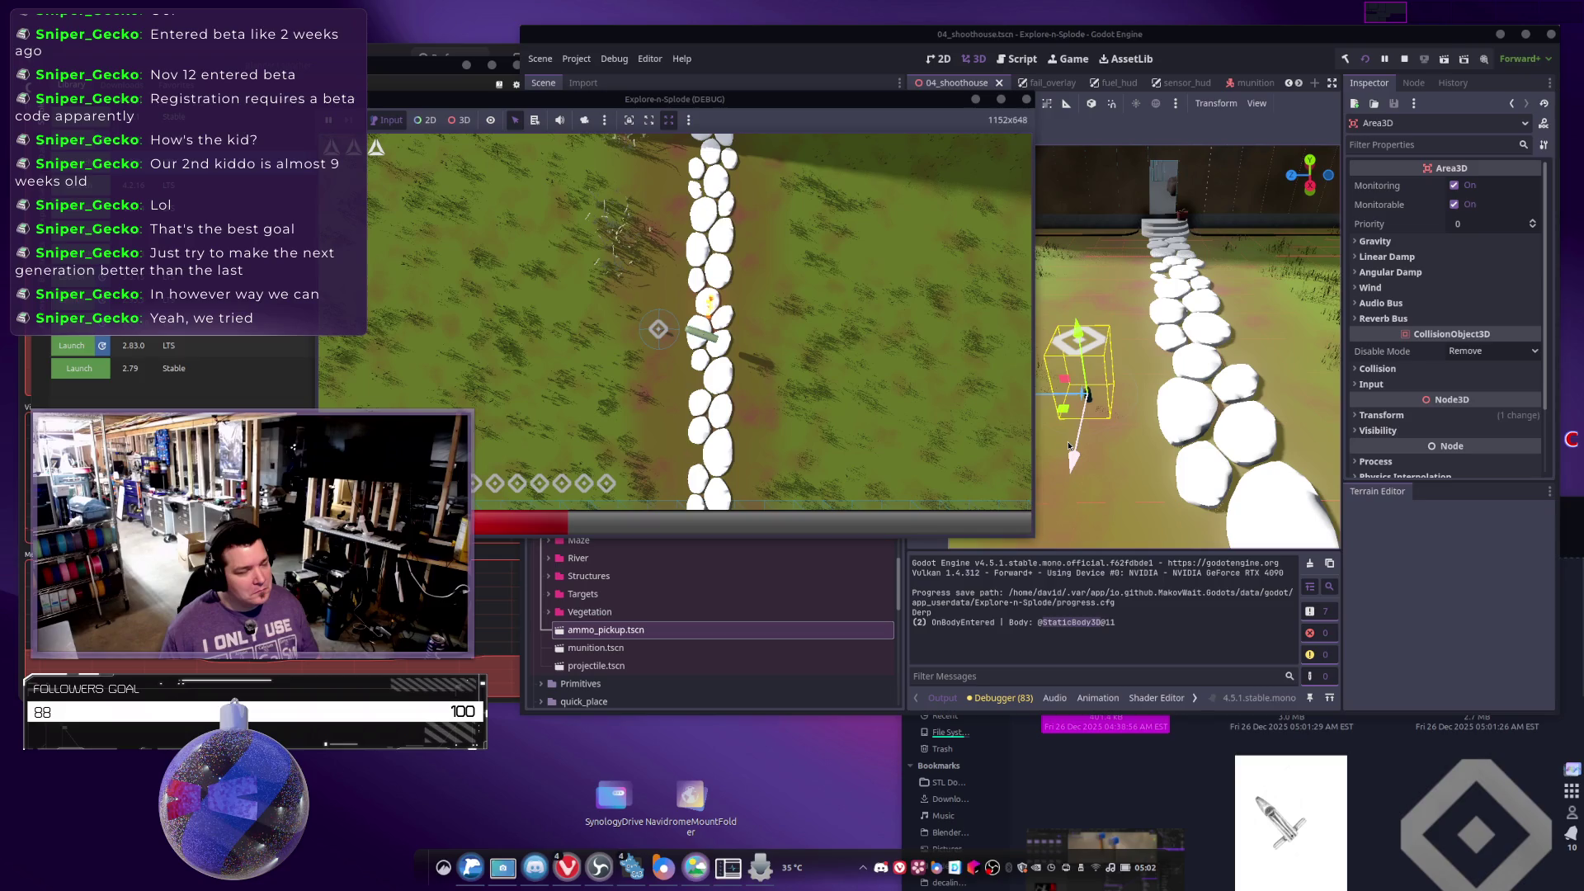
{"action": "key", "text": "alt+Tab"}
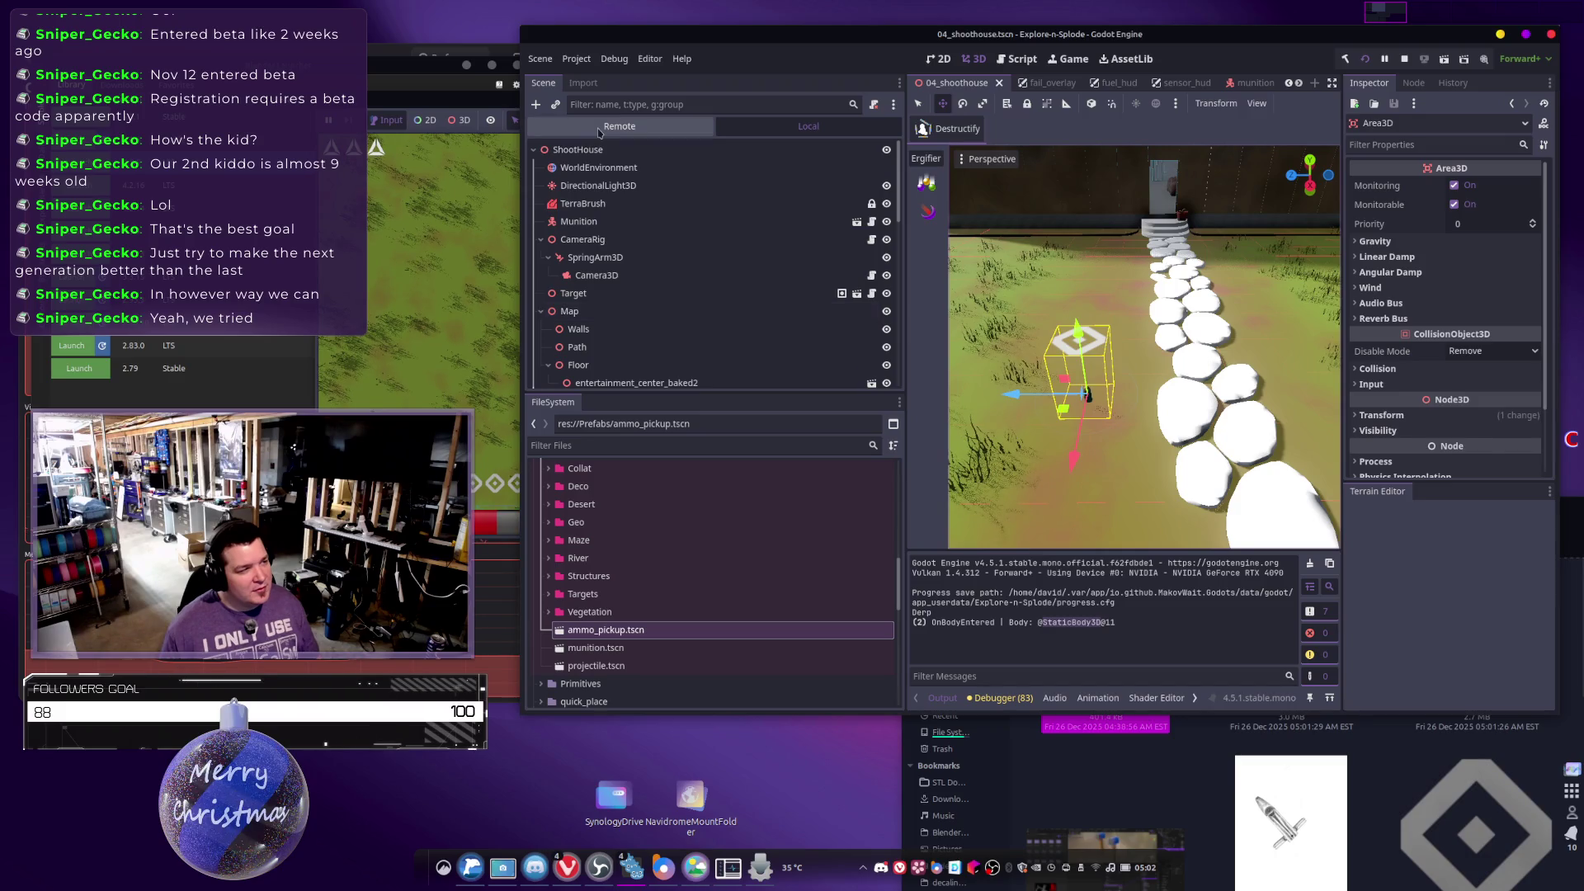
{"action": "left_click", "coordinate": [582, 222]}
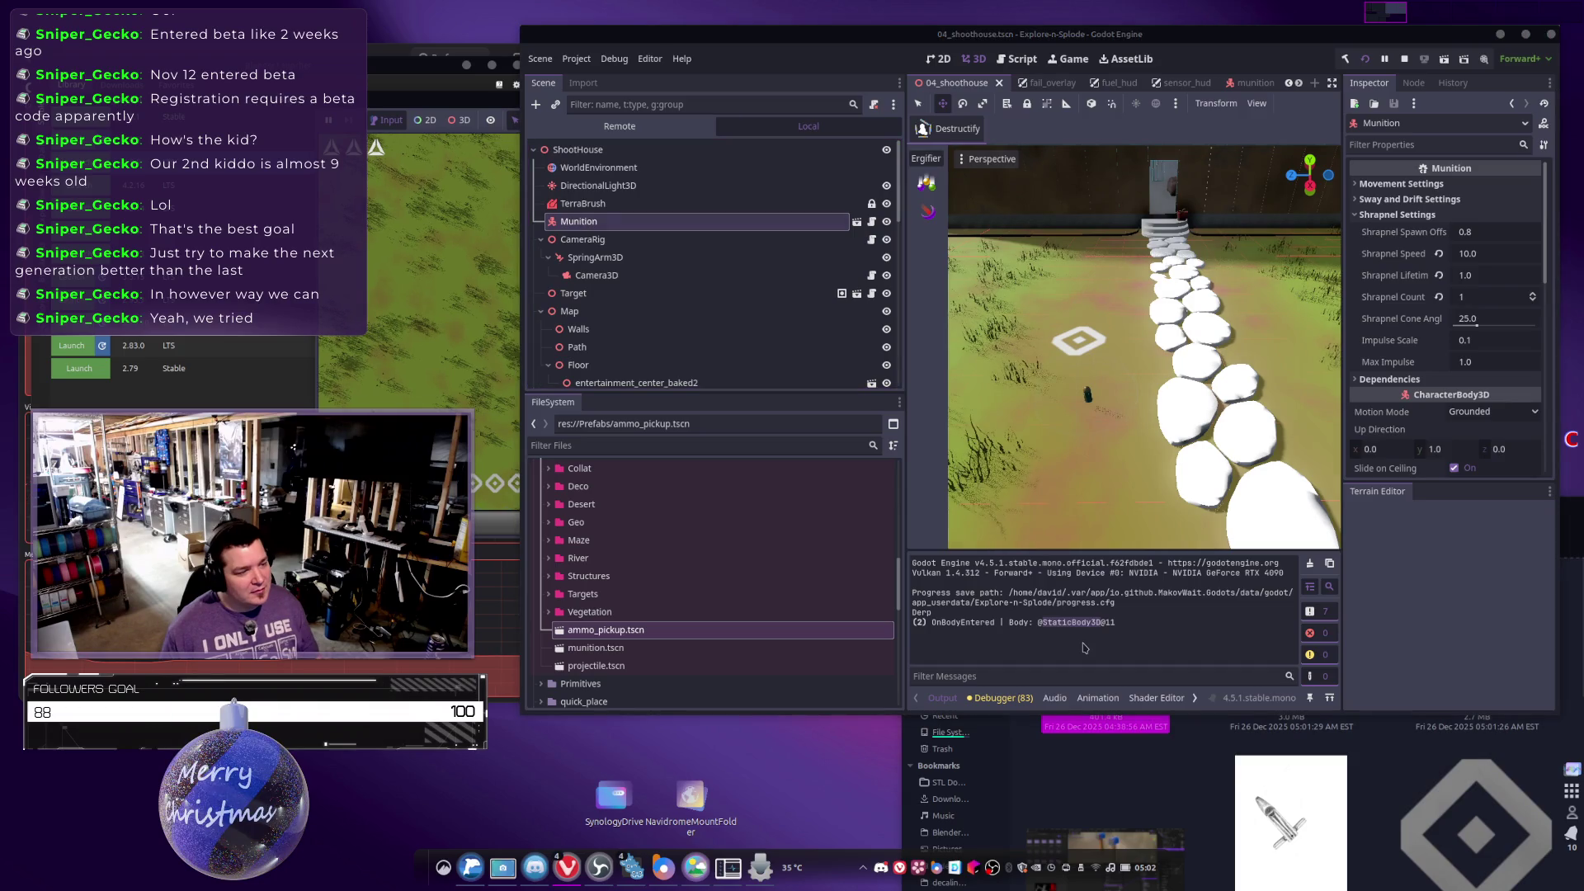
{"action": "key", "text": "alt+Tab"}
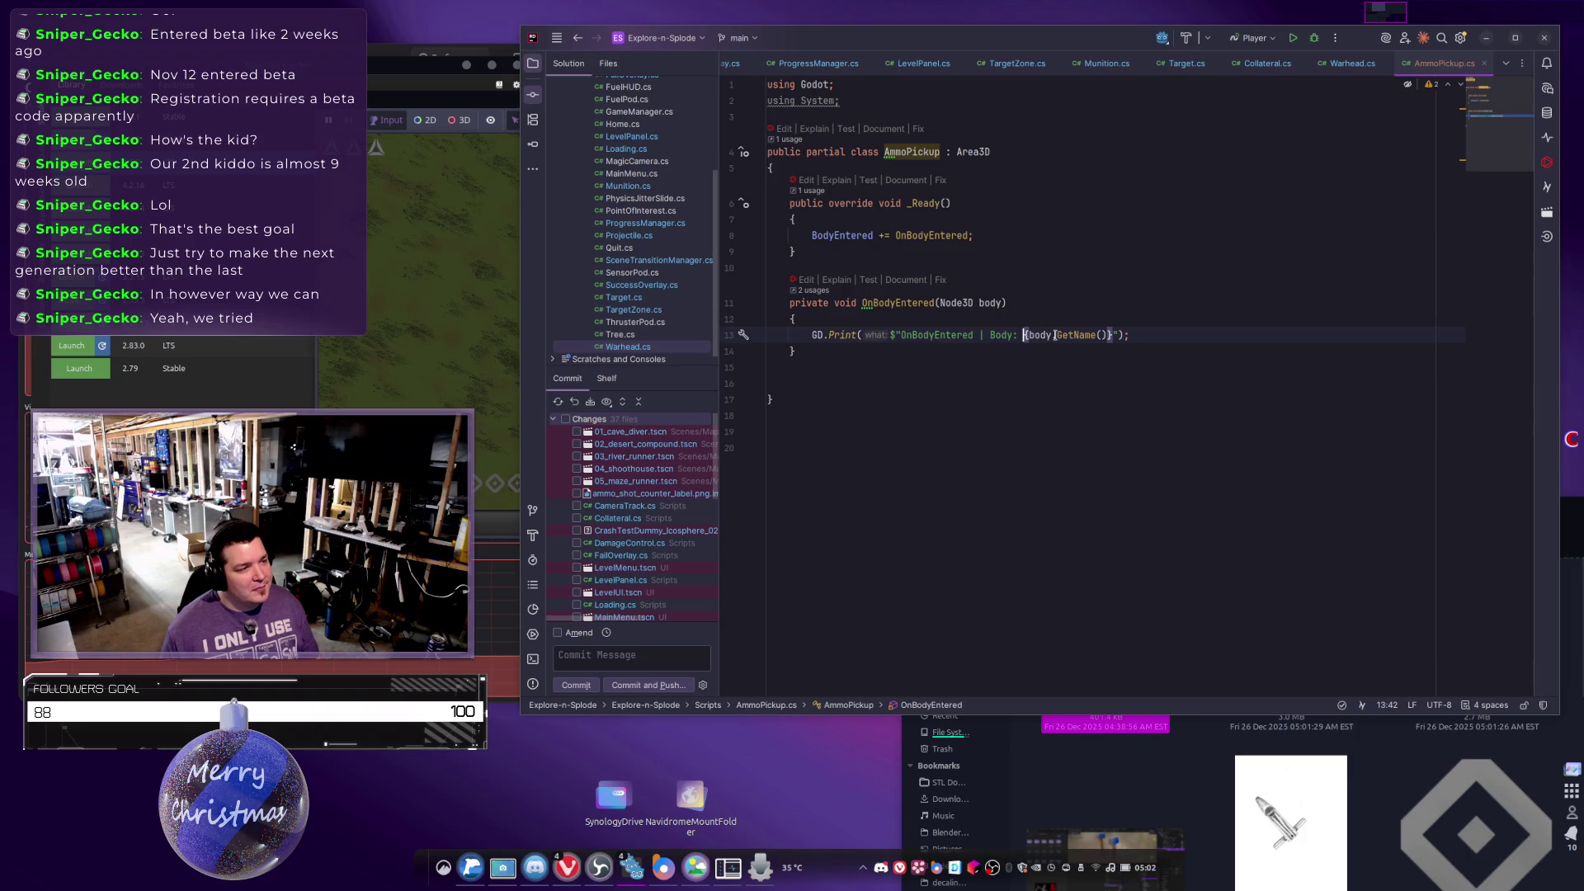
{"action": "key", "text": "alt+Tab"}
{"action": "left_click", "coordinate": [498, 360]}
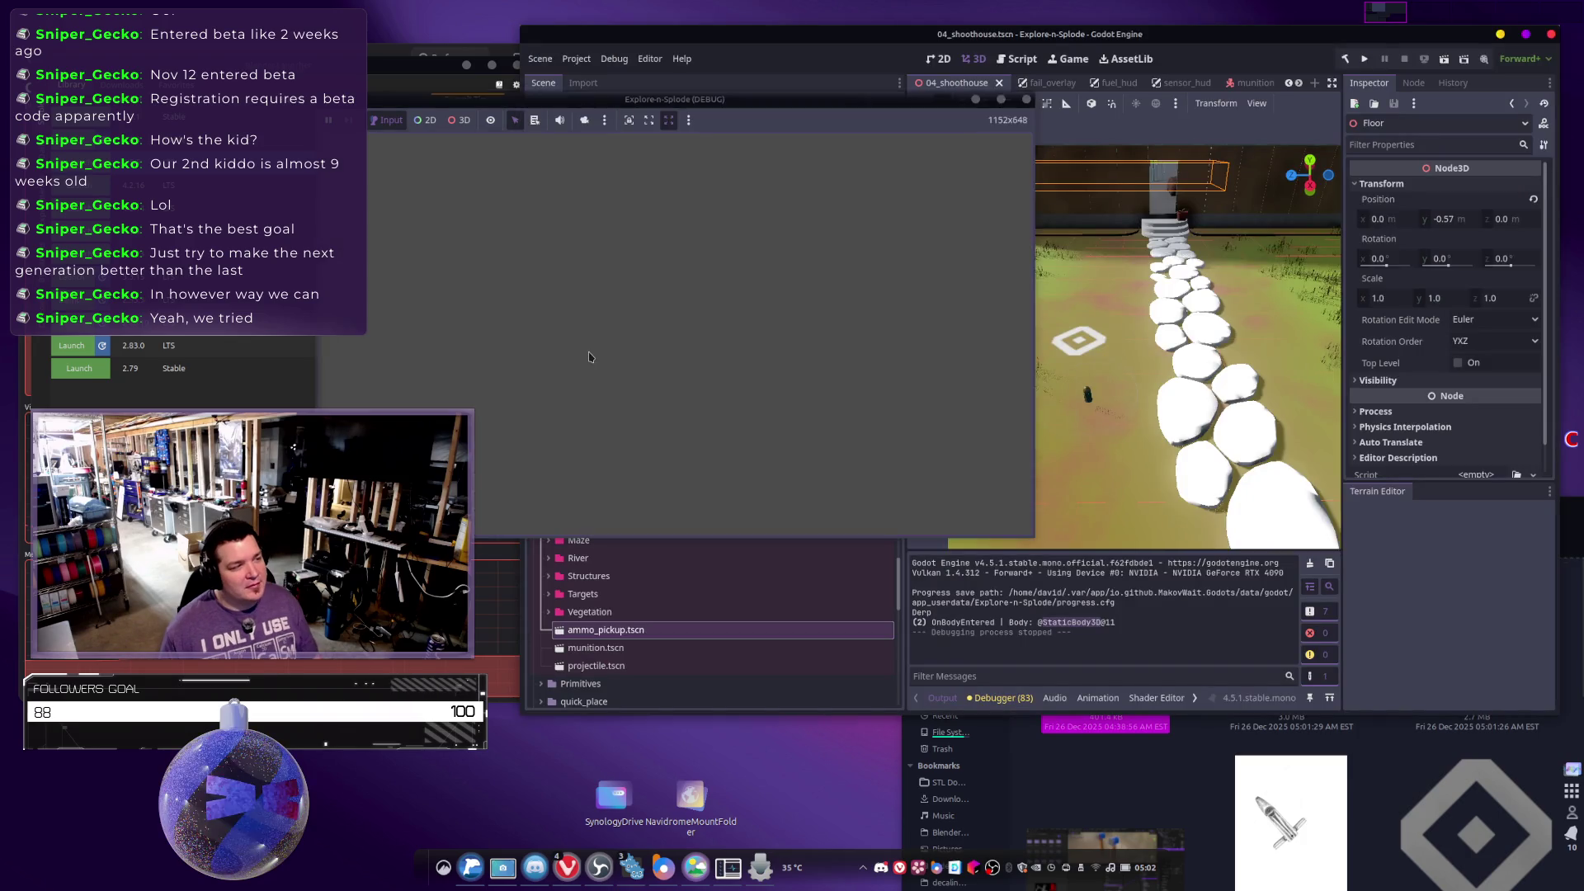
{"action": "key", "text": "Escape"}
Correct the method call in AmmoPickup.cs from getName() to GetName().
{"action": "key", "text": "alt+Tab"}
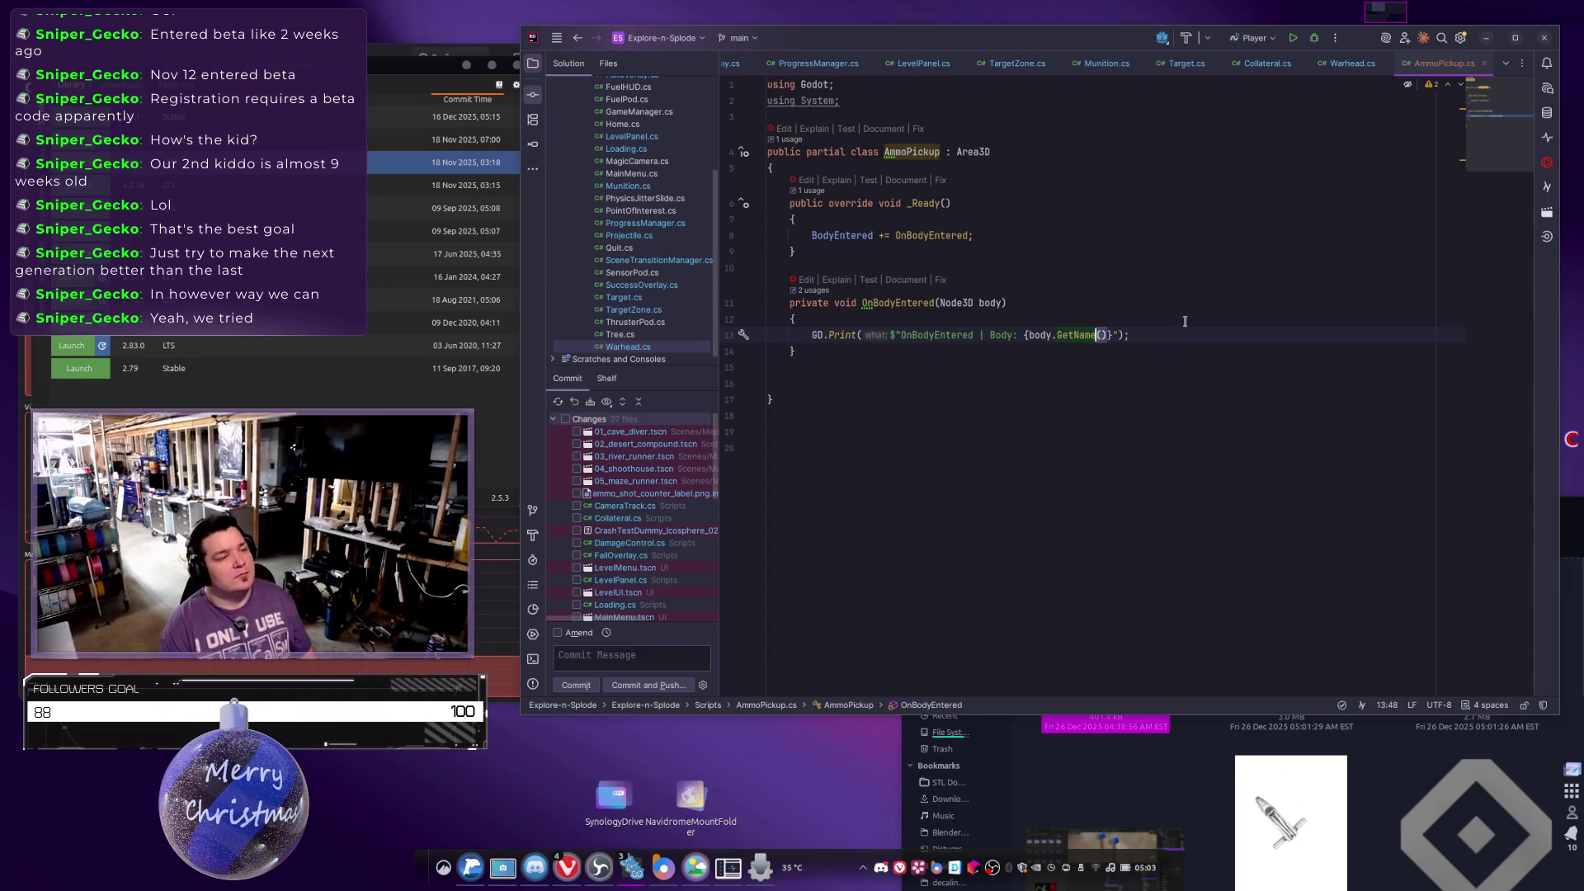
{"action": "type", "text": "G"}
{"action": "key", "text": "Tab"}
{"action": "key", "text": "alt+Tab"}
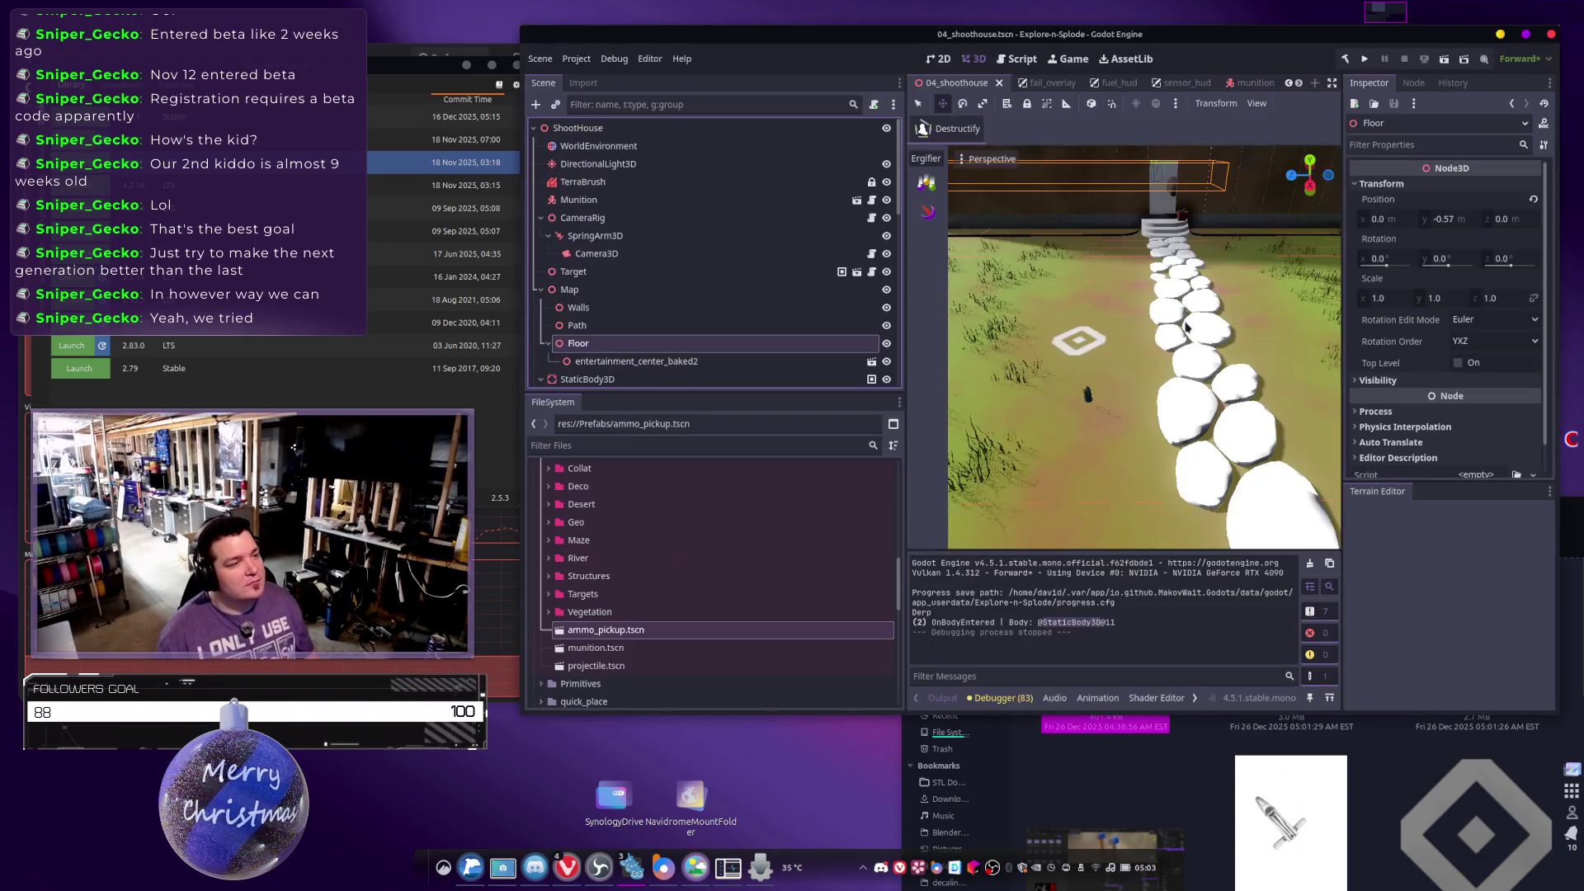
Open munition.tscn in its own tab from the Munition node, then check AmmoPickup.cs.
{"action": "left_click", "coordinate": [642, 200]}
{"action": "left_click", "coordinate": [856, 203]}
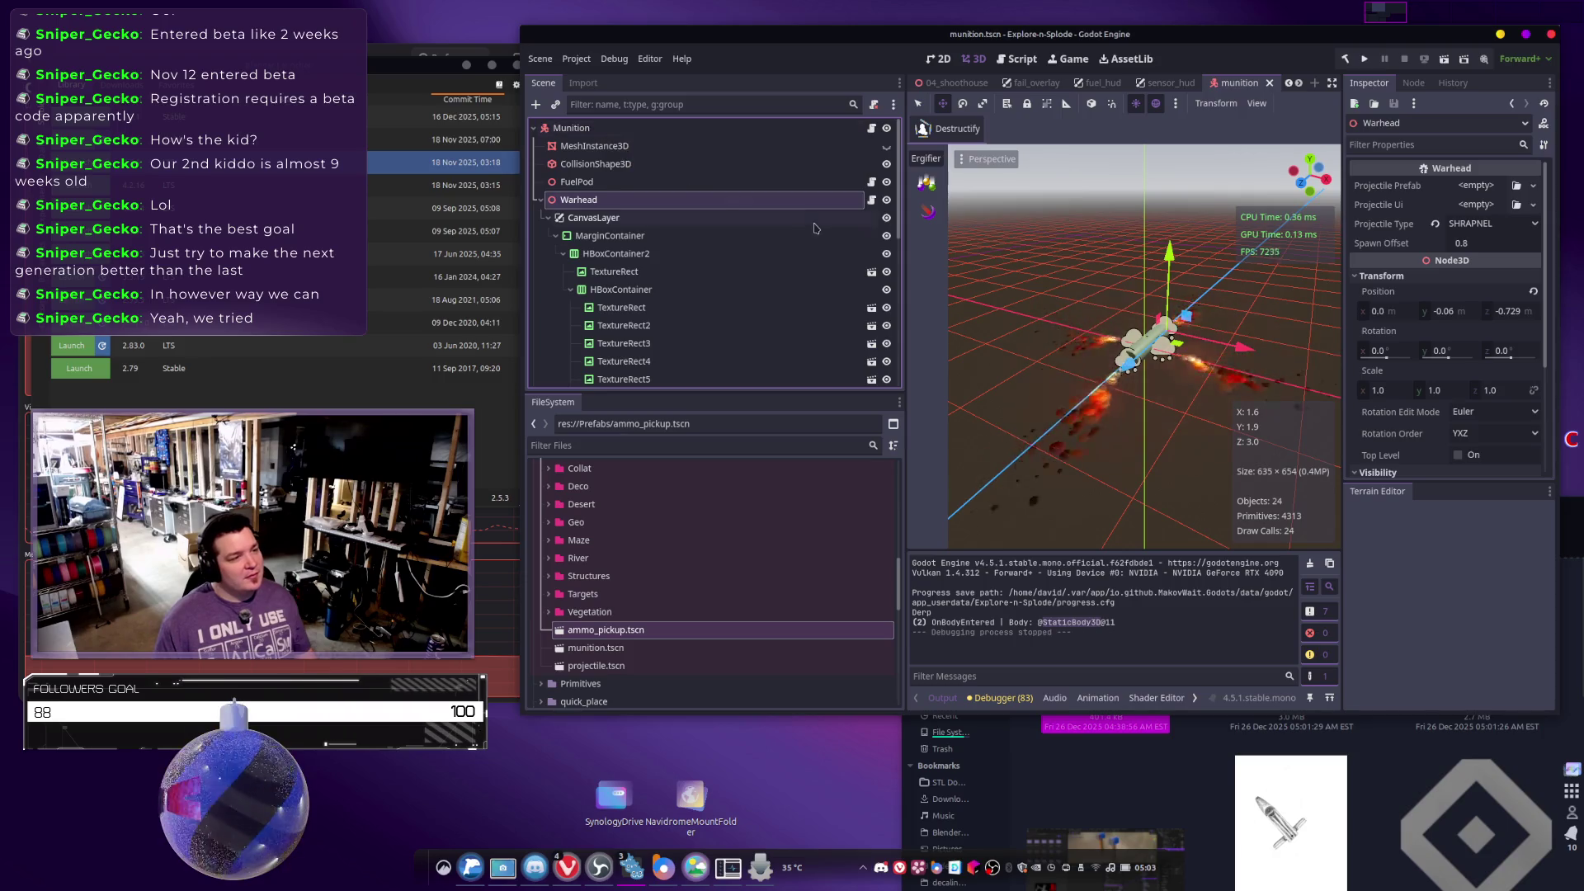
{"action": "key", "text": "alt+Tab"}
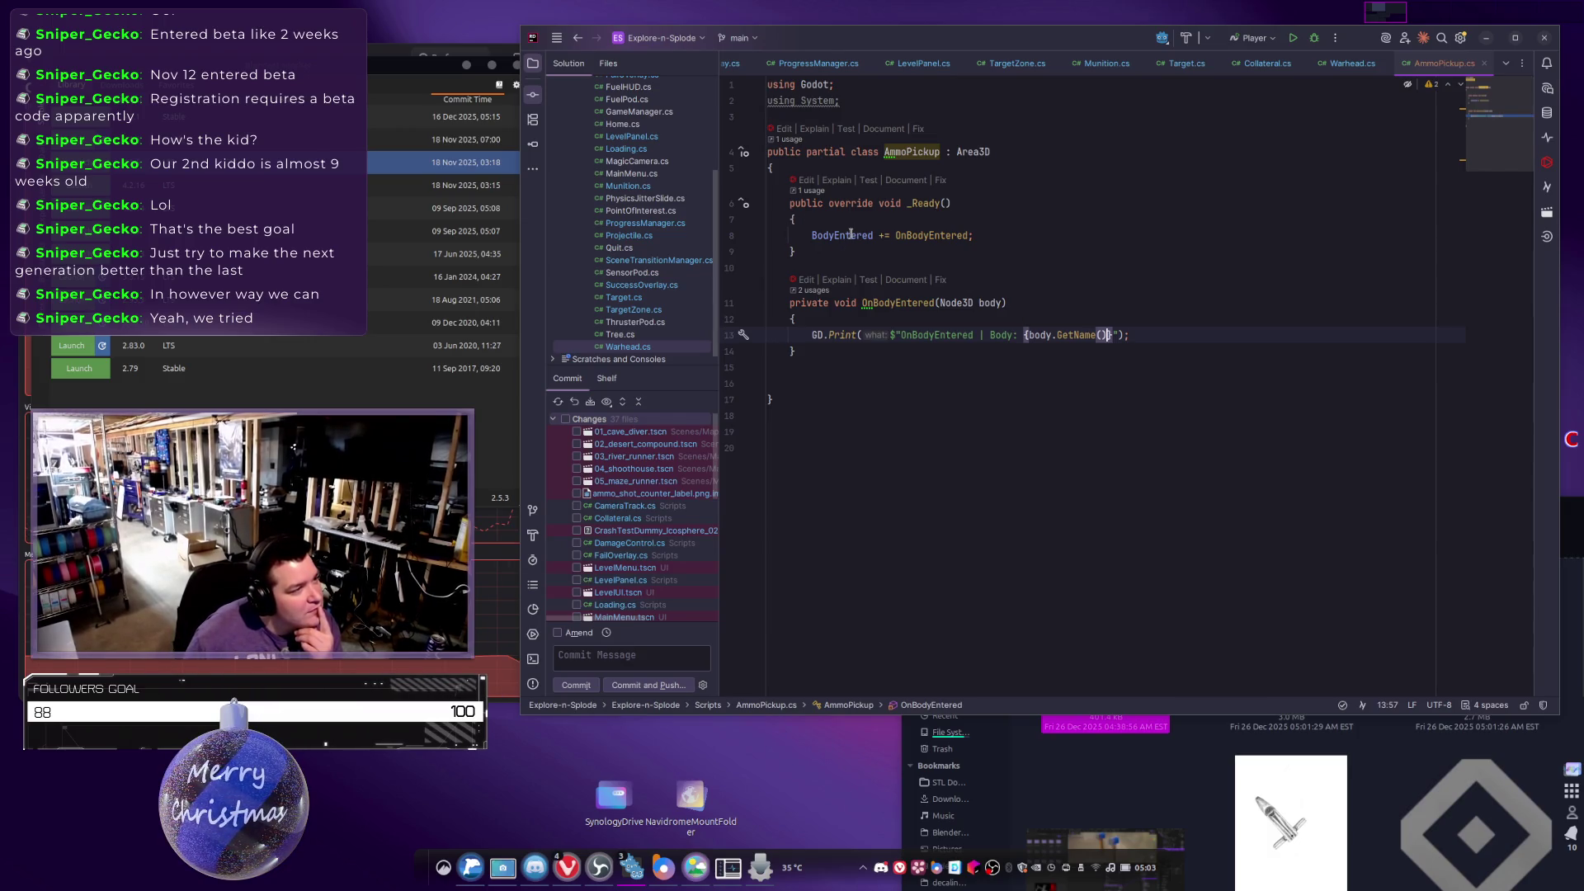
{"action": "mouse_move", "coordinate": [851, 234]}
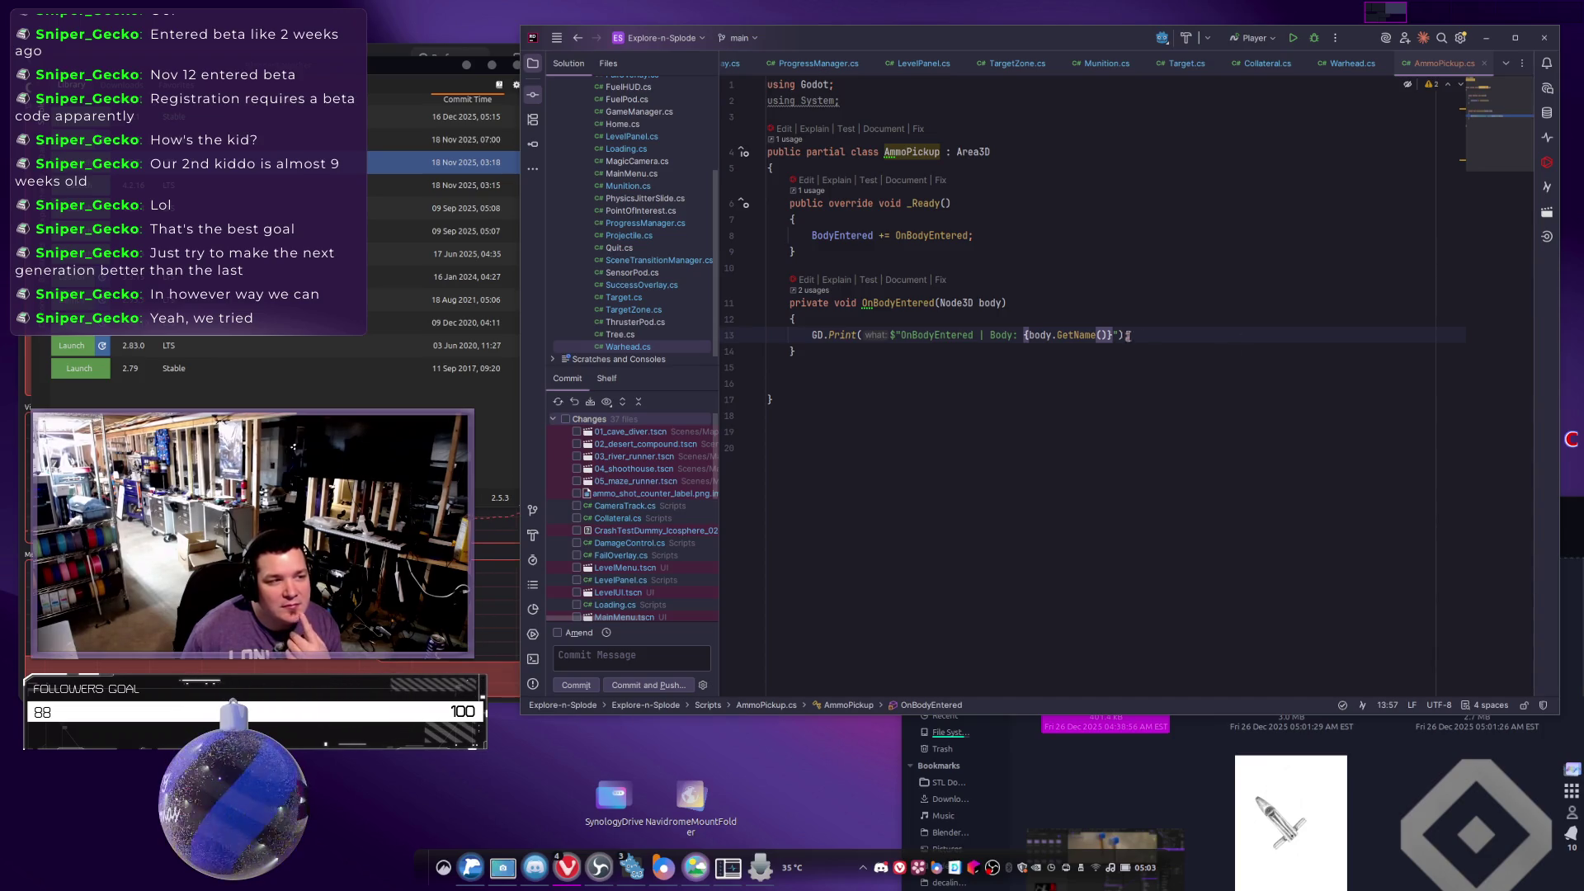
Select the OnBodyEntered StaticBody3D output line and build and run the game with F5.
{"action": "left_click", "coordinate": [1259, 526]}
{"action": "key", "text": "alt+Tab"}
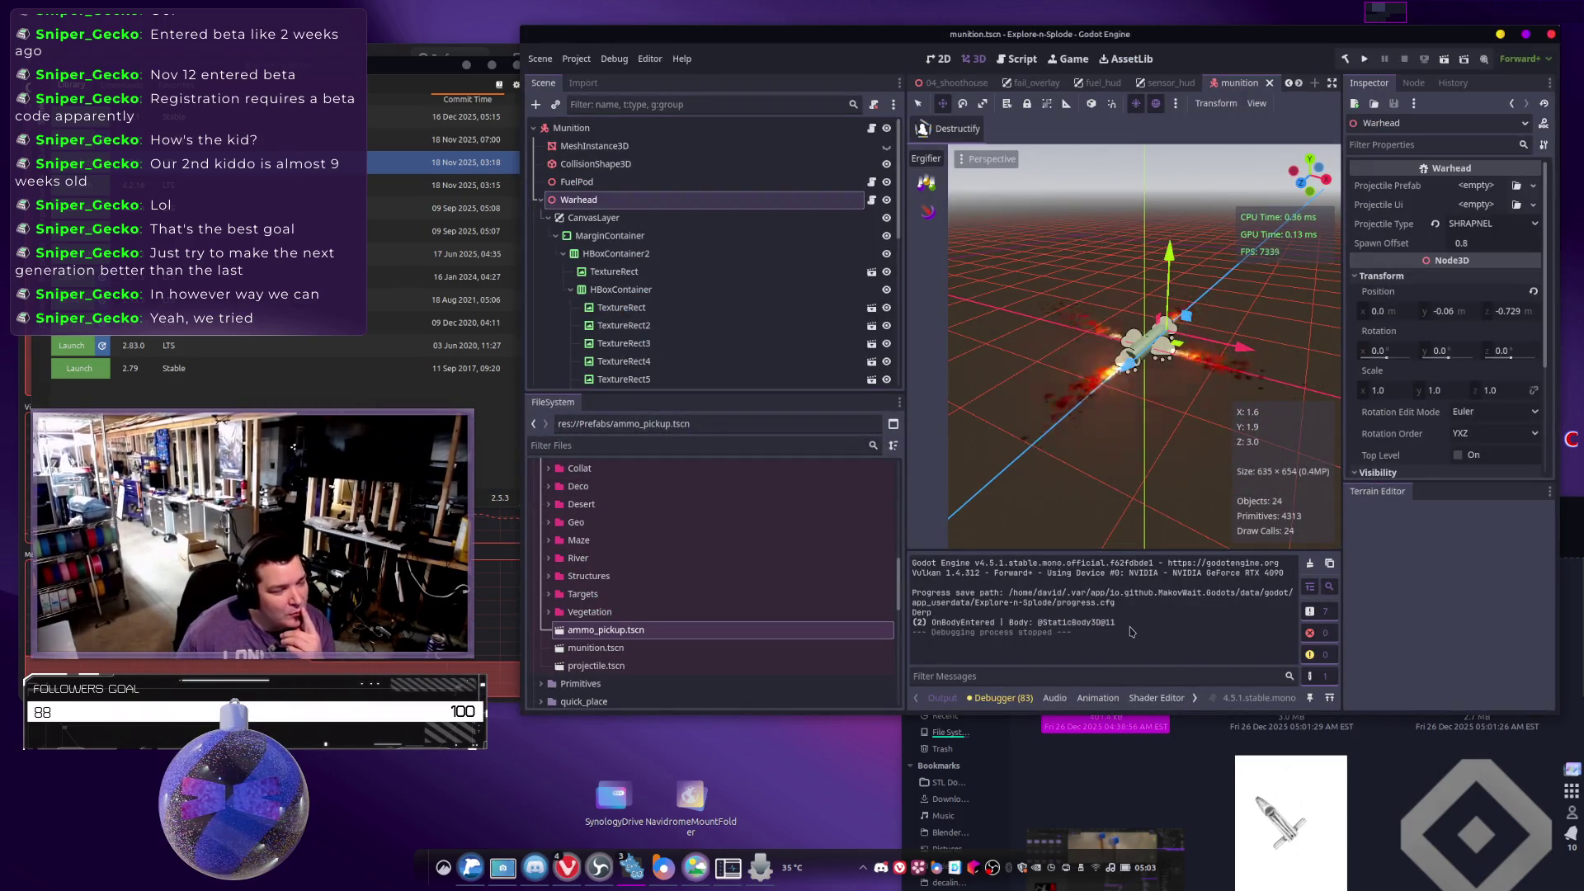
{"action": "triple_click", "coordinate": [1085, 624]}
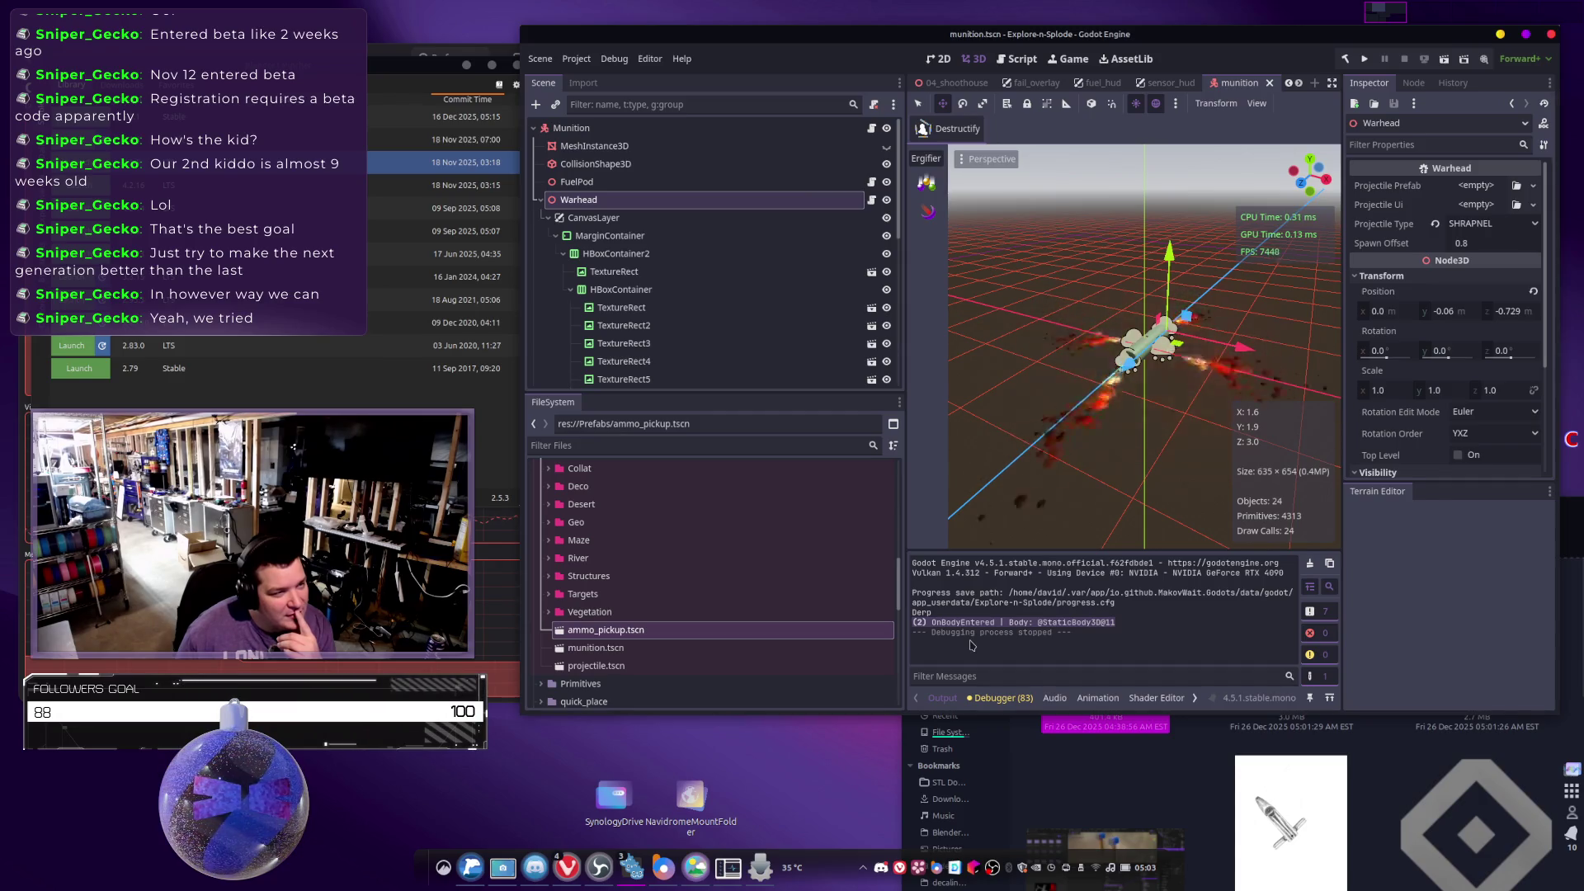
{"action": "key", "text": "F5"}
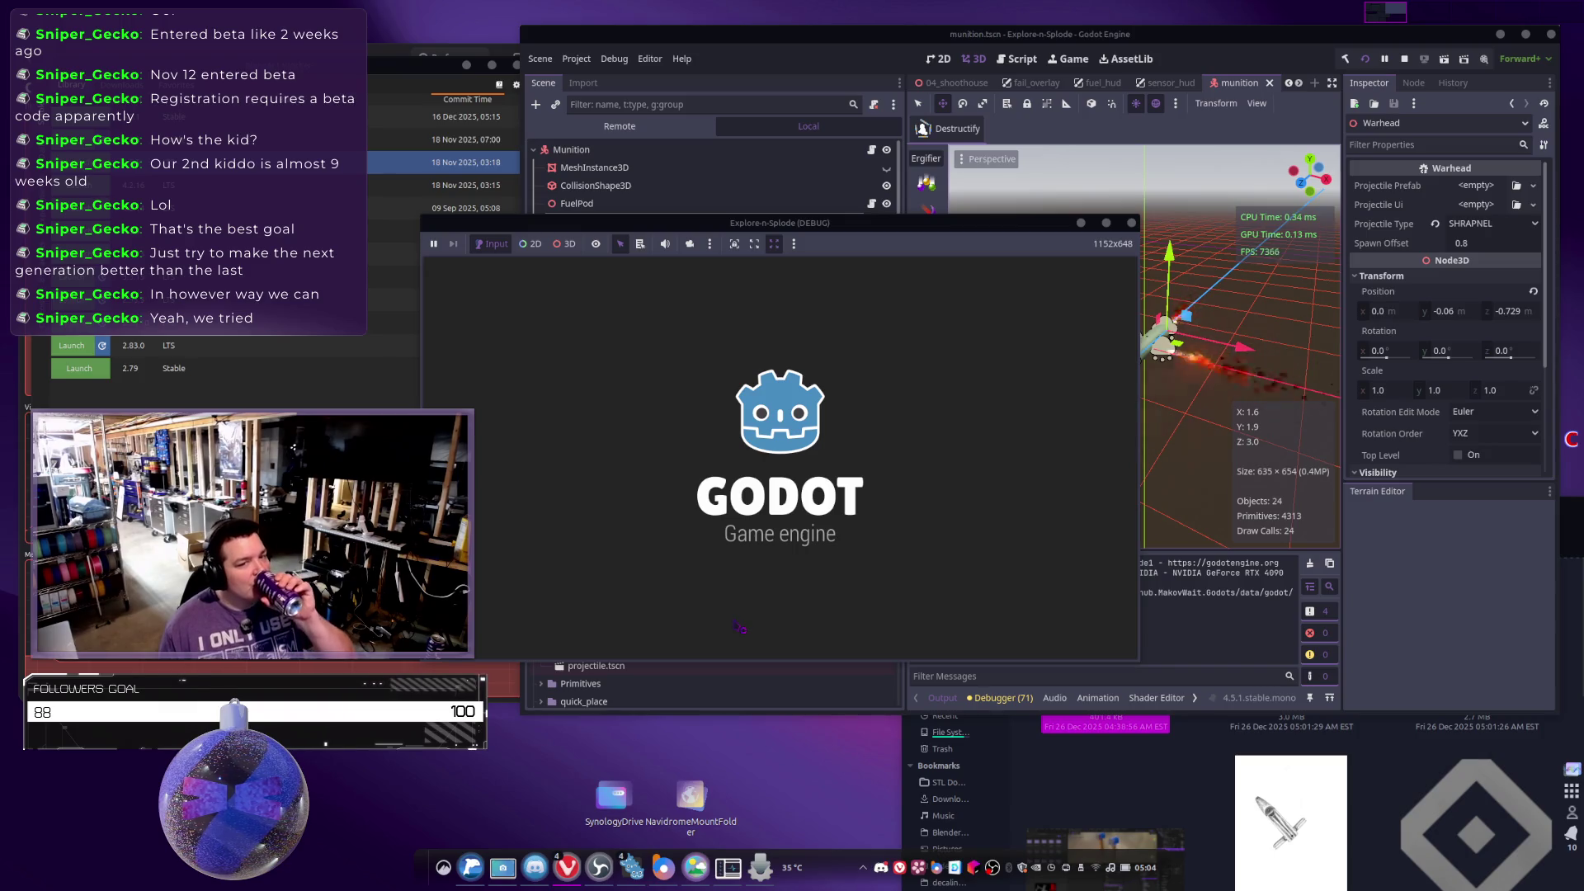
Enter a level from the title screen's PLAY menu and drag the game window left.
{"action": "left_click", "coordinate": [768, 629]}
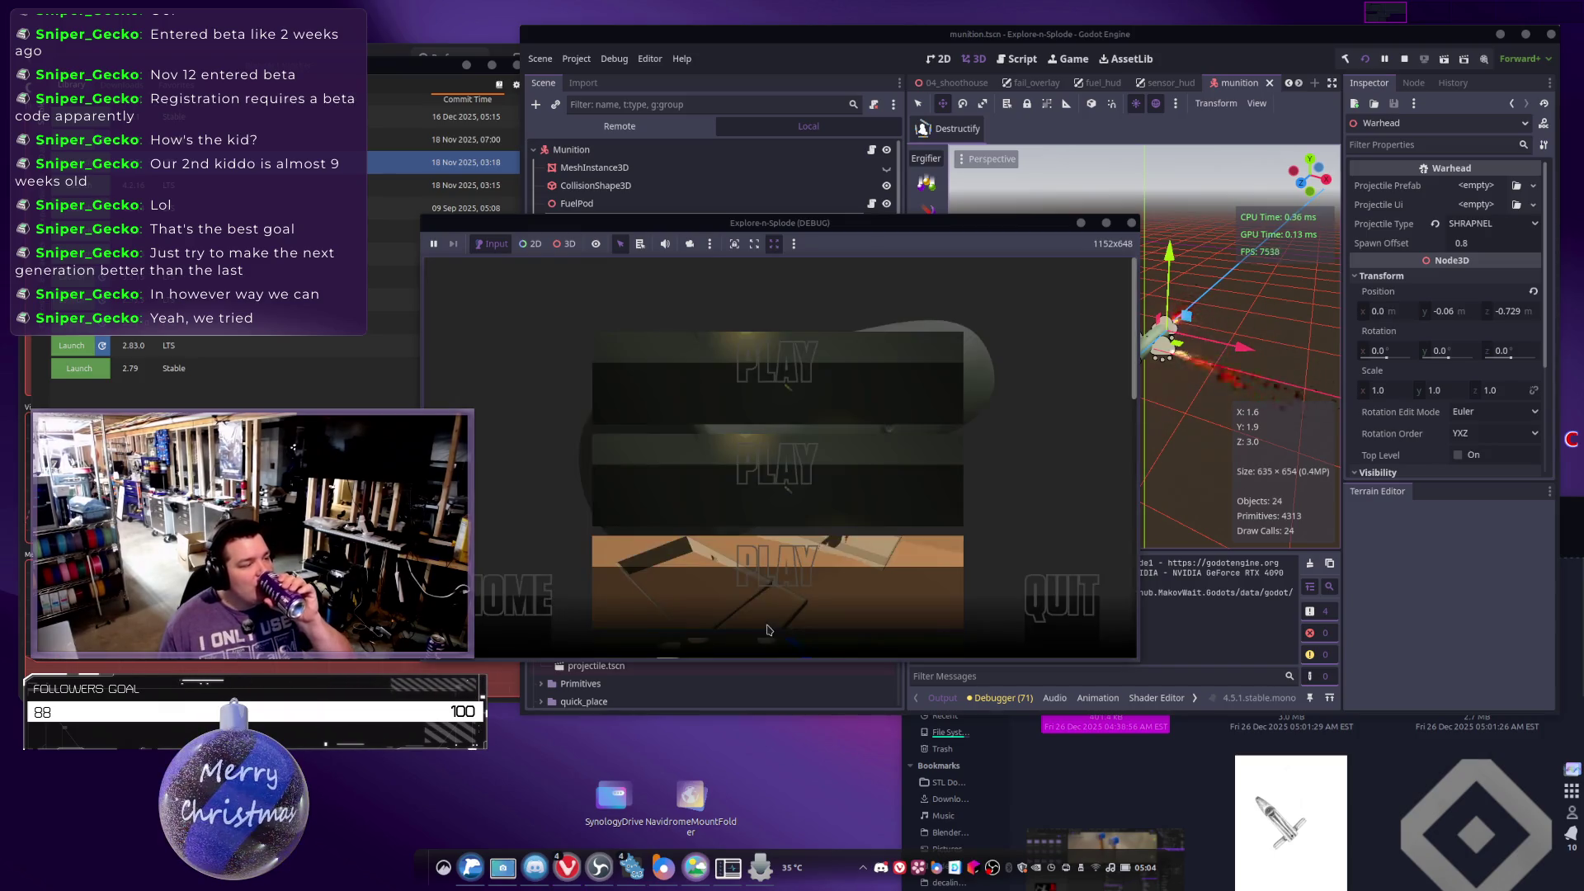
{"action": "left_click", "coordinate": [786, 476]}
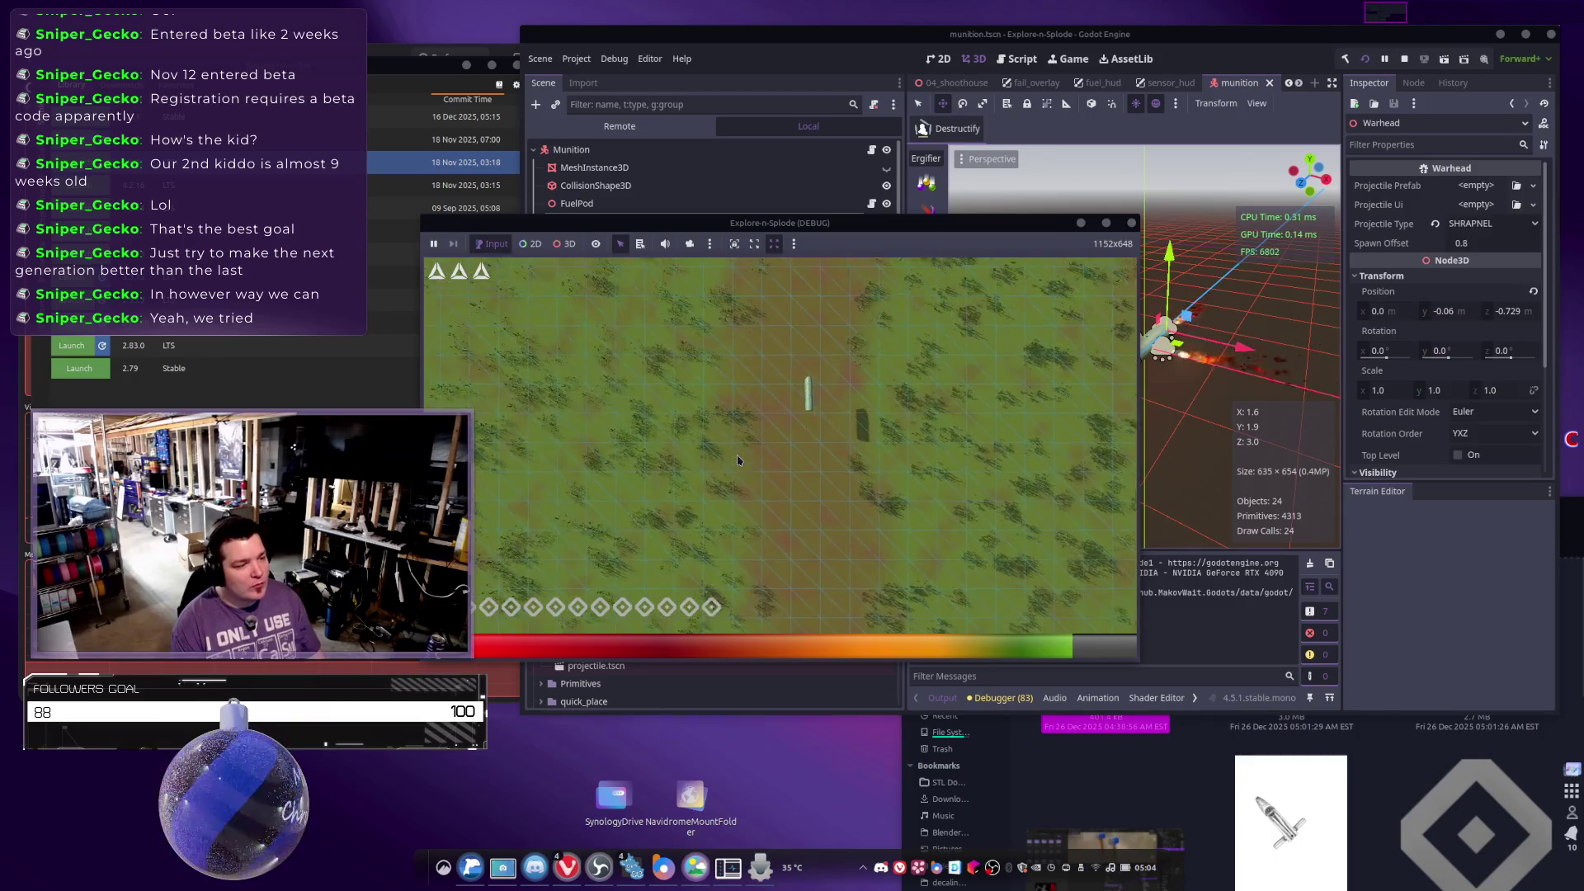
{"action": "left_click", "coordinate": [746, 249]}
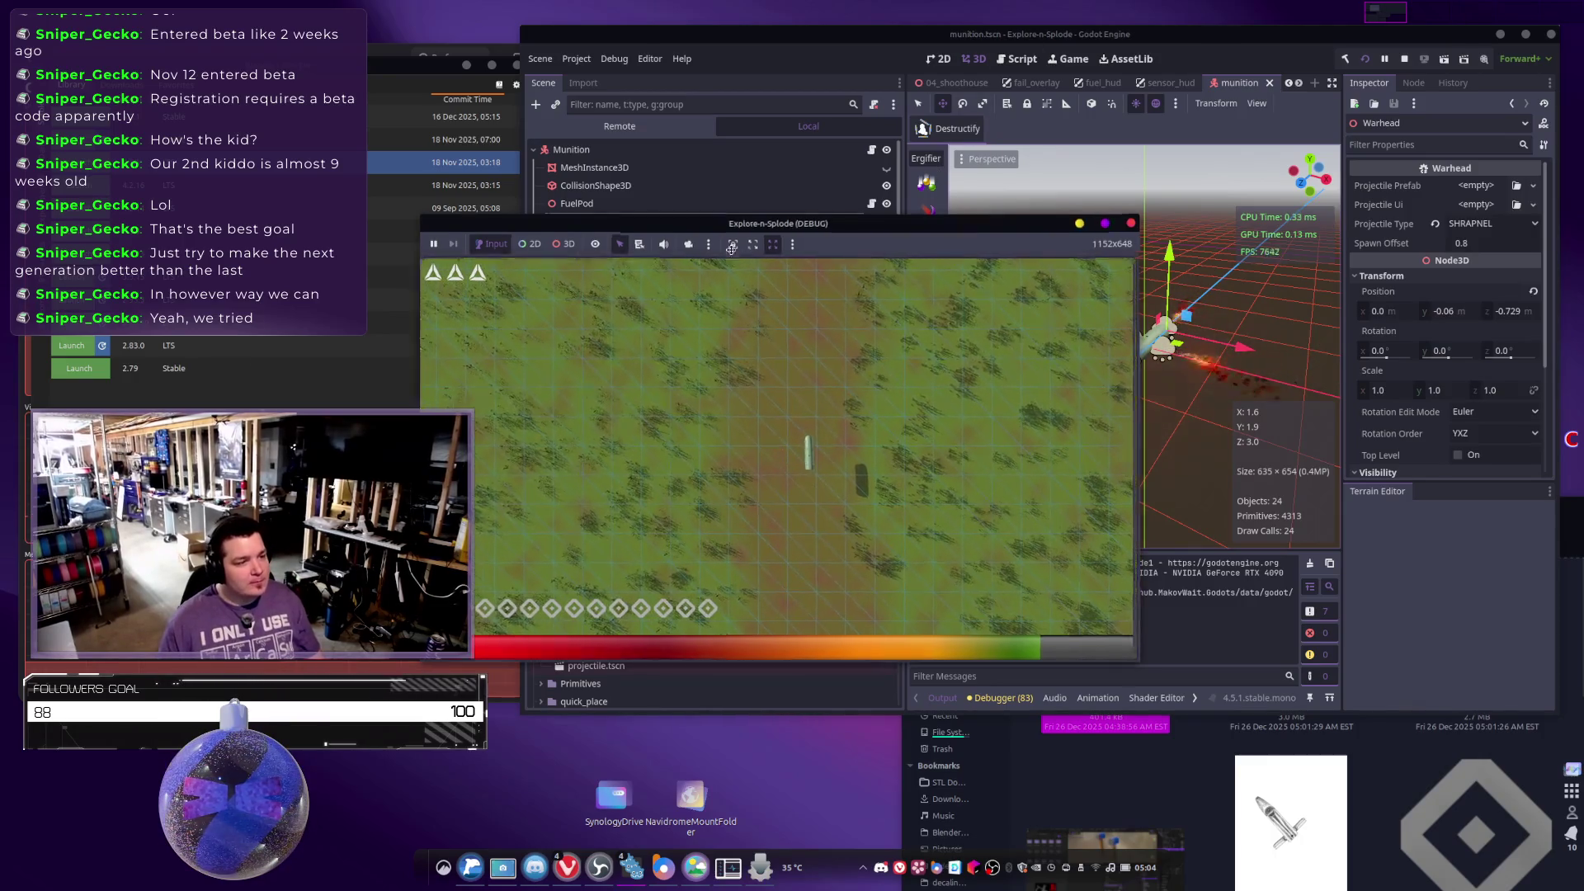
{"action": "left_click_drag", "start_coordinate": [746, 250], "coordinate": [469, 263]}
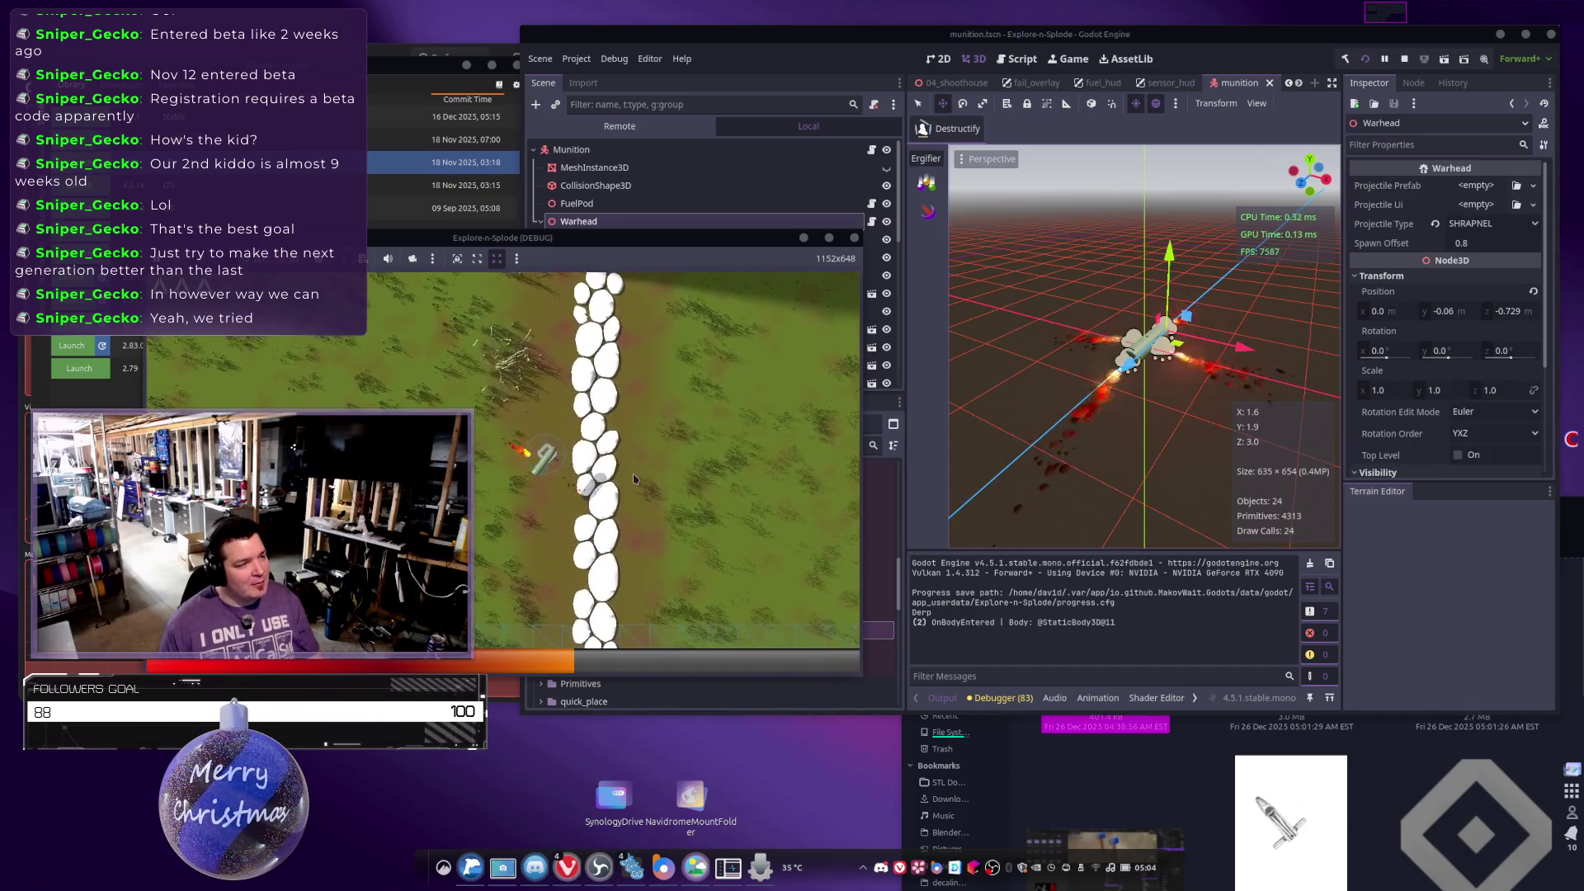
Stop the test game, return to the 04_shoothouse scene, and select the Area3D pickup.
{"action": "left_click", "coordinate": [854, 237]}
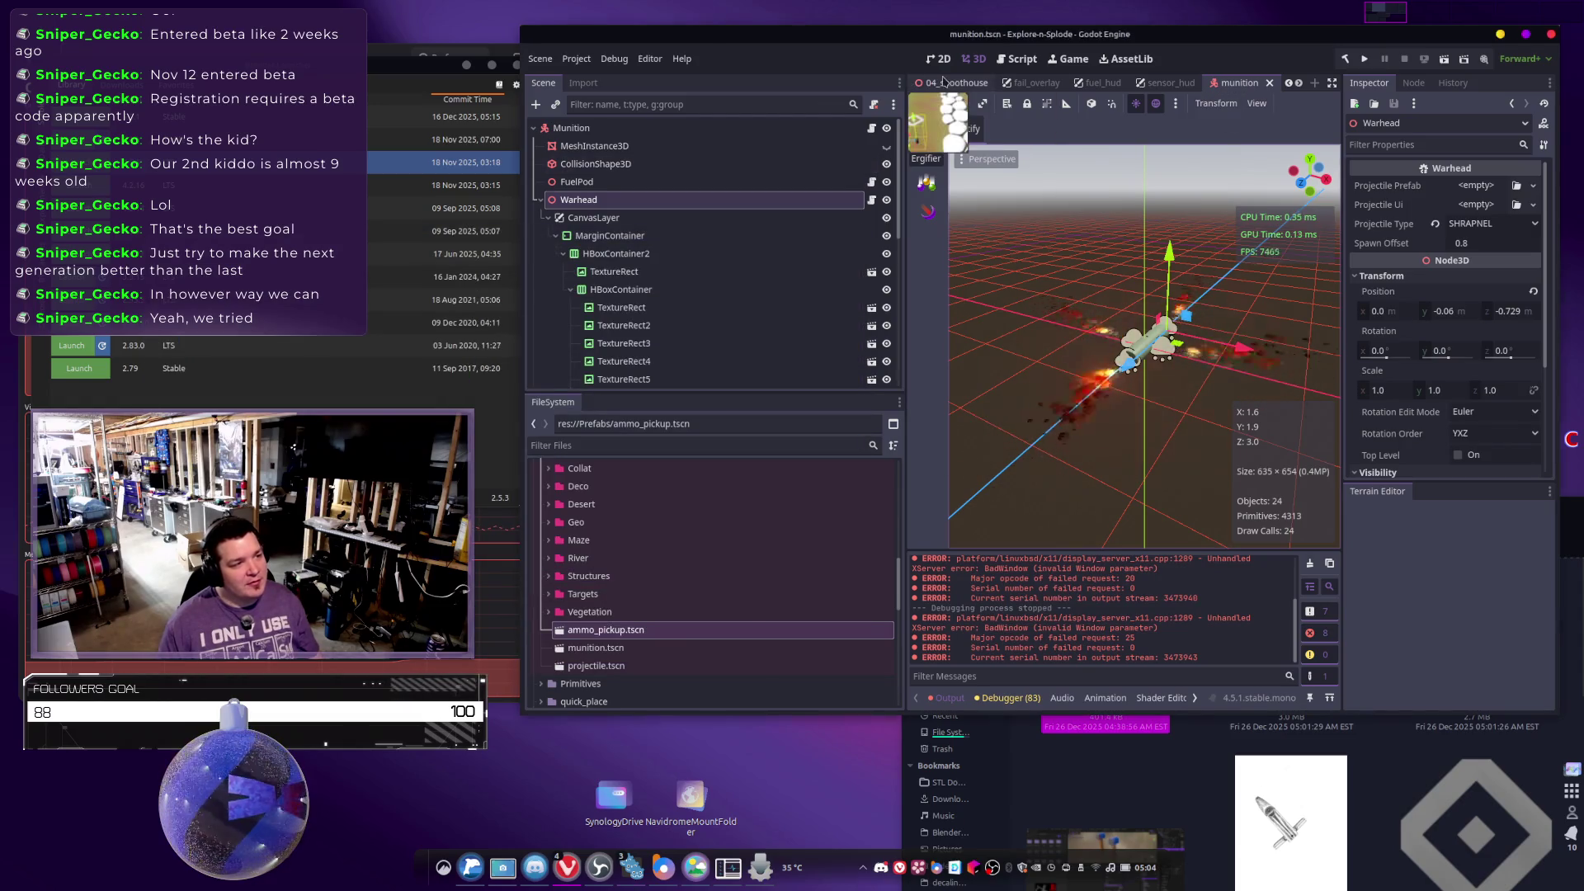
{"action": "left_click", "coordinate": [944, 82]}
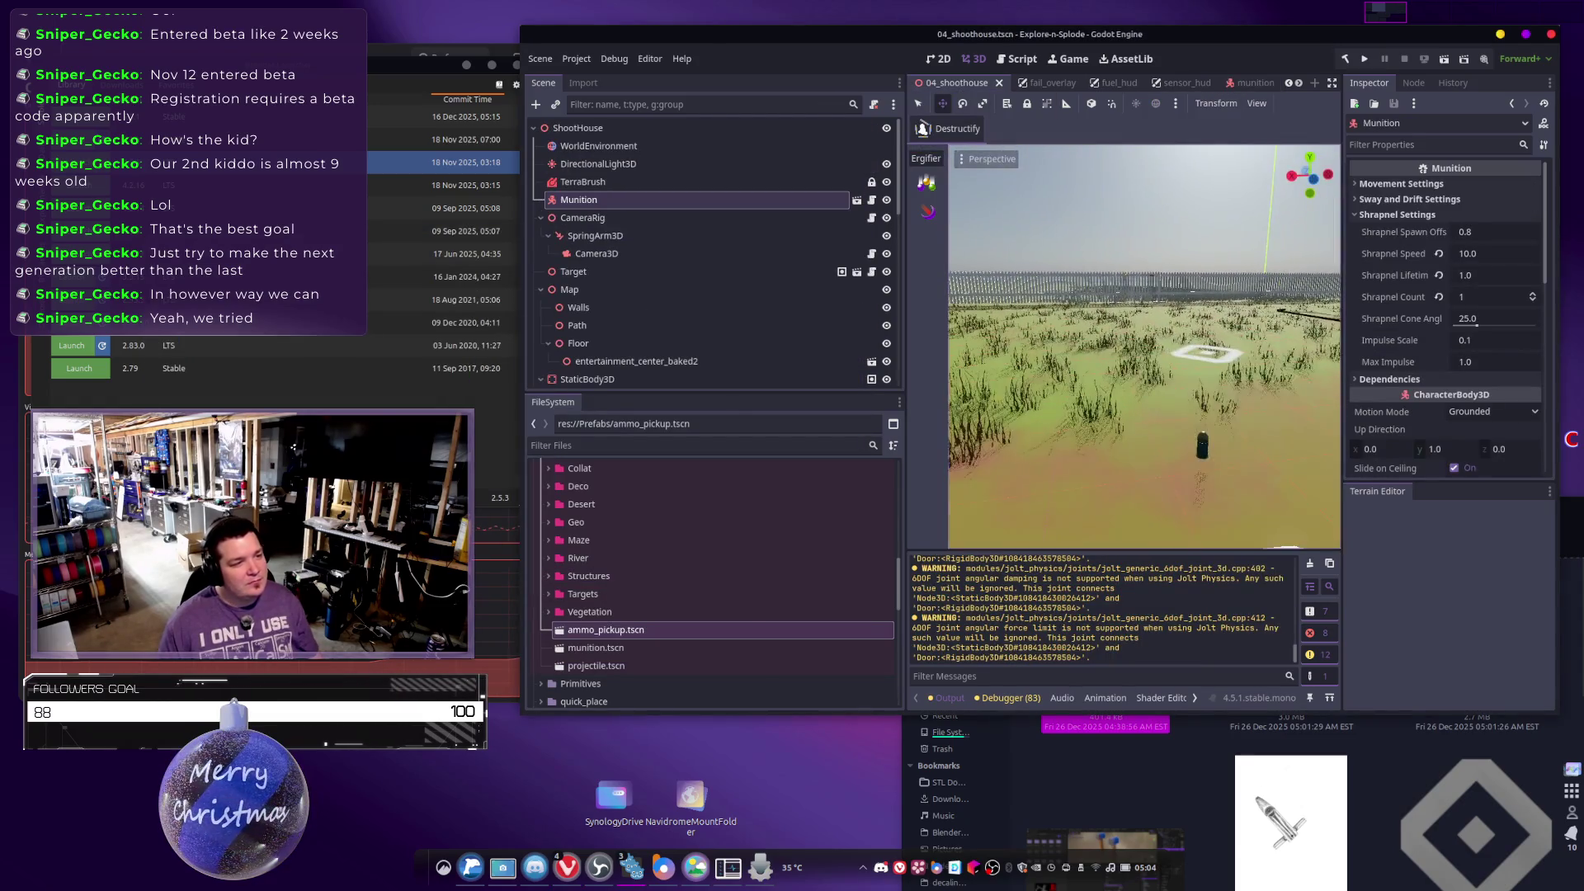
{"action": "left_click_drag", "start_coordinate": [1226, 336], "coordinate": [1193, 325]}
{"action": "left_click", "coordinate": [1199, 436]}
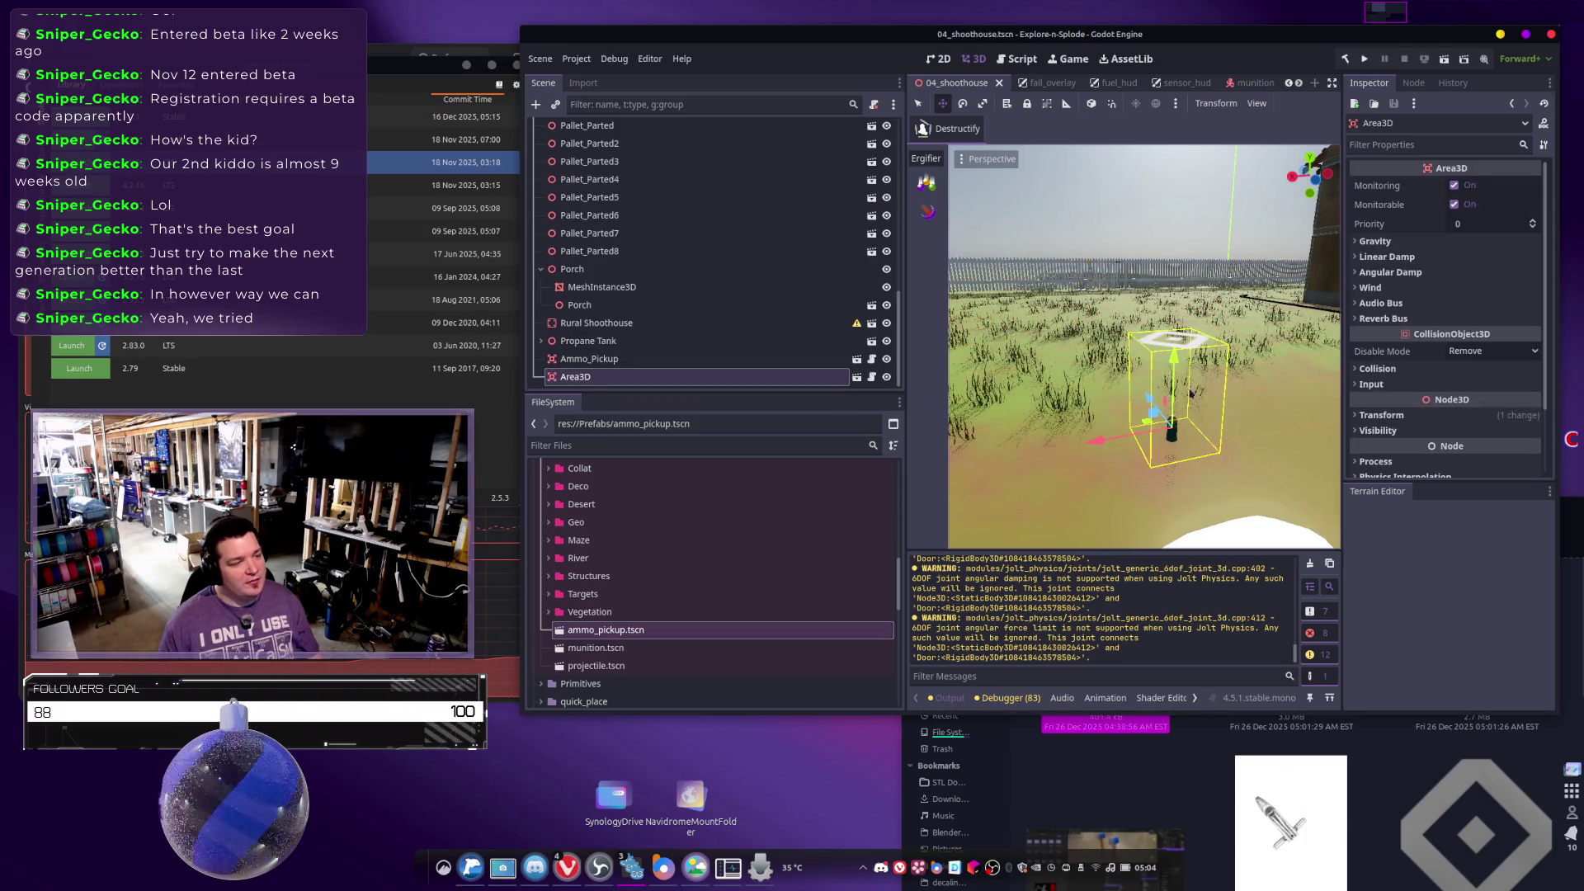
{"action": "scroll", "coordinate": [702, 293], "scroll_direction": "up", "scroll_amount": 10}
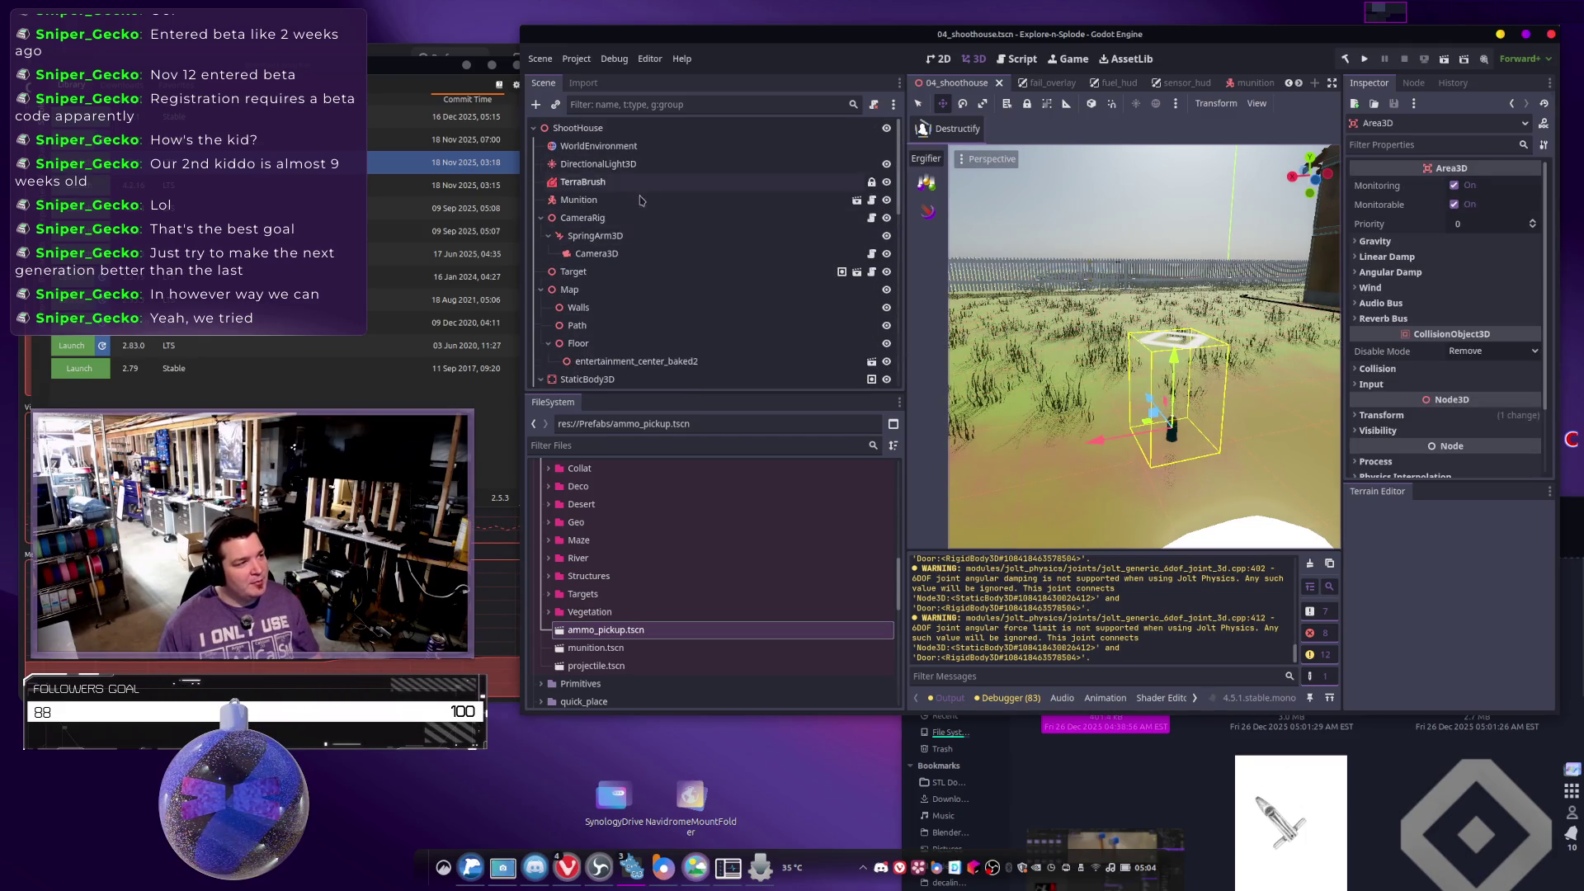
Select and frame the Munition node, then move it onto the stone path.
{"action": "left_click", "coordinate": [677, 202]}
{"action": "double_click", "coordinate": [677, 207]}
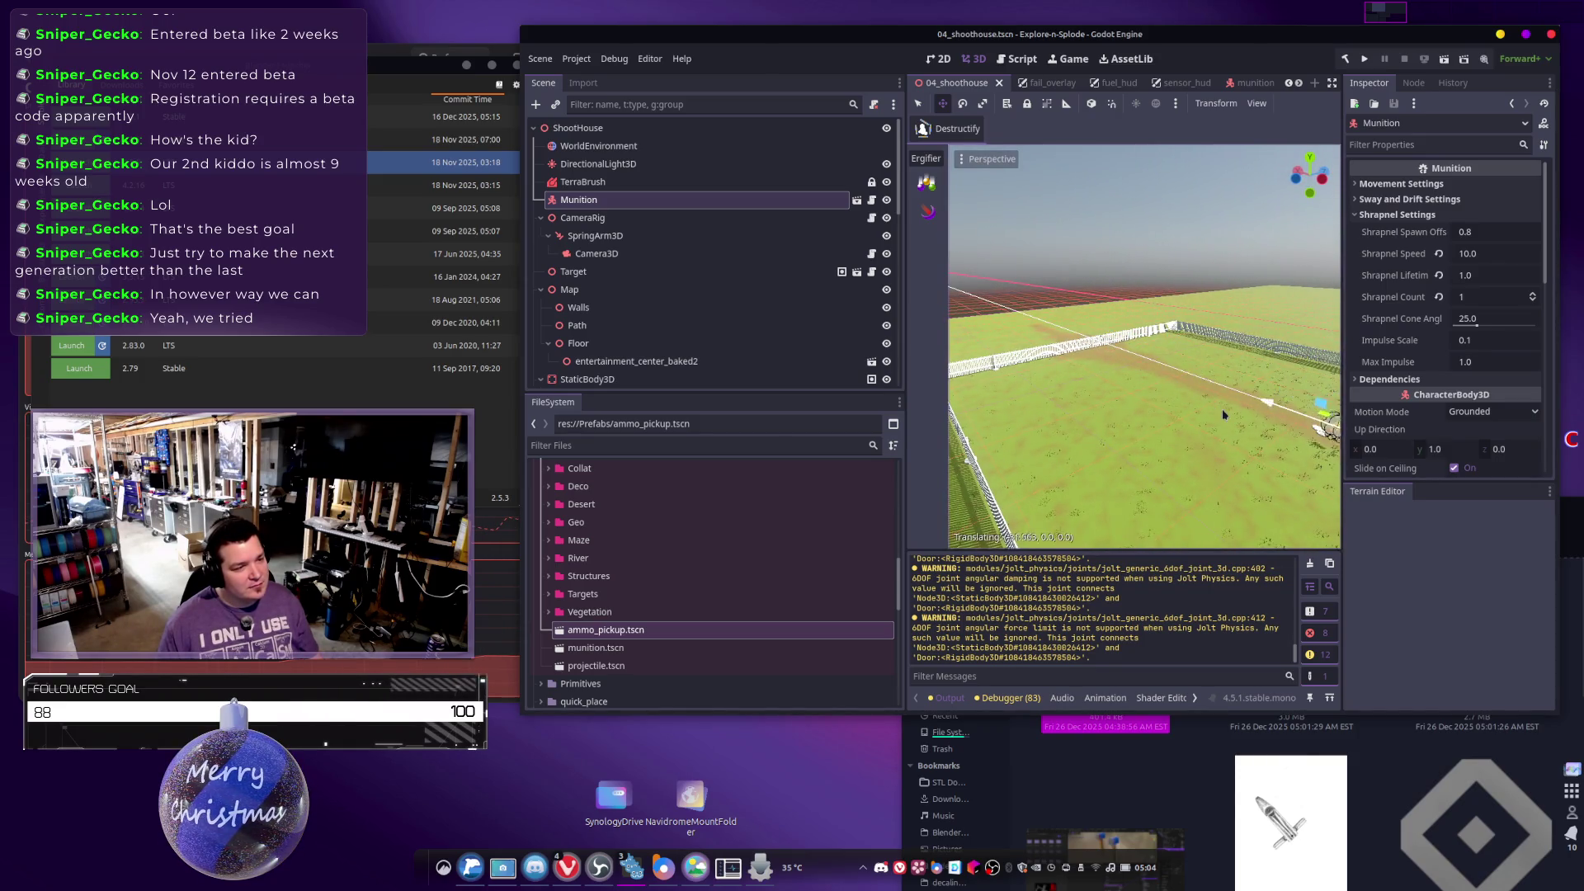
{"action": "left_click_drag", "start_coordinate": [1223, 413], "coordinate": [1225, 412]}
{"action": "key", "text": "f"}
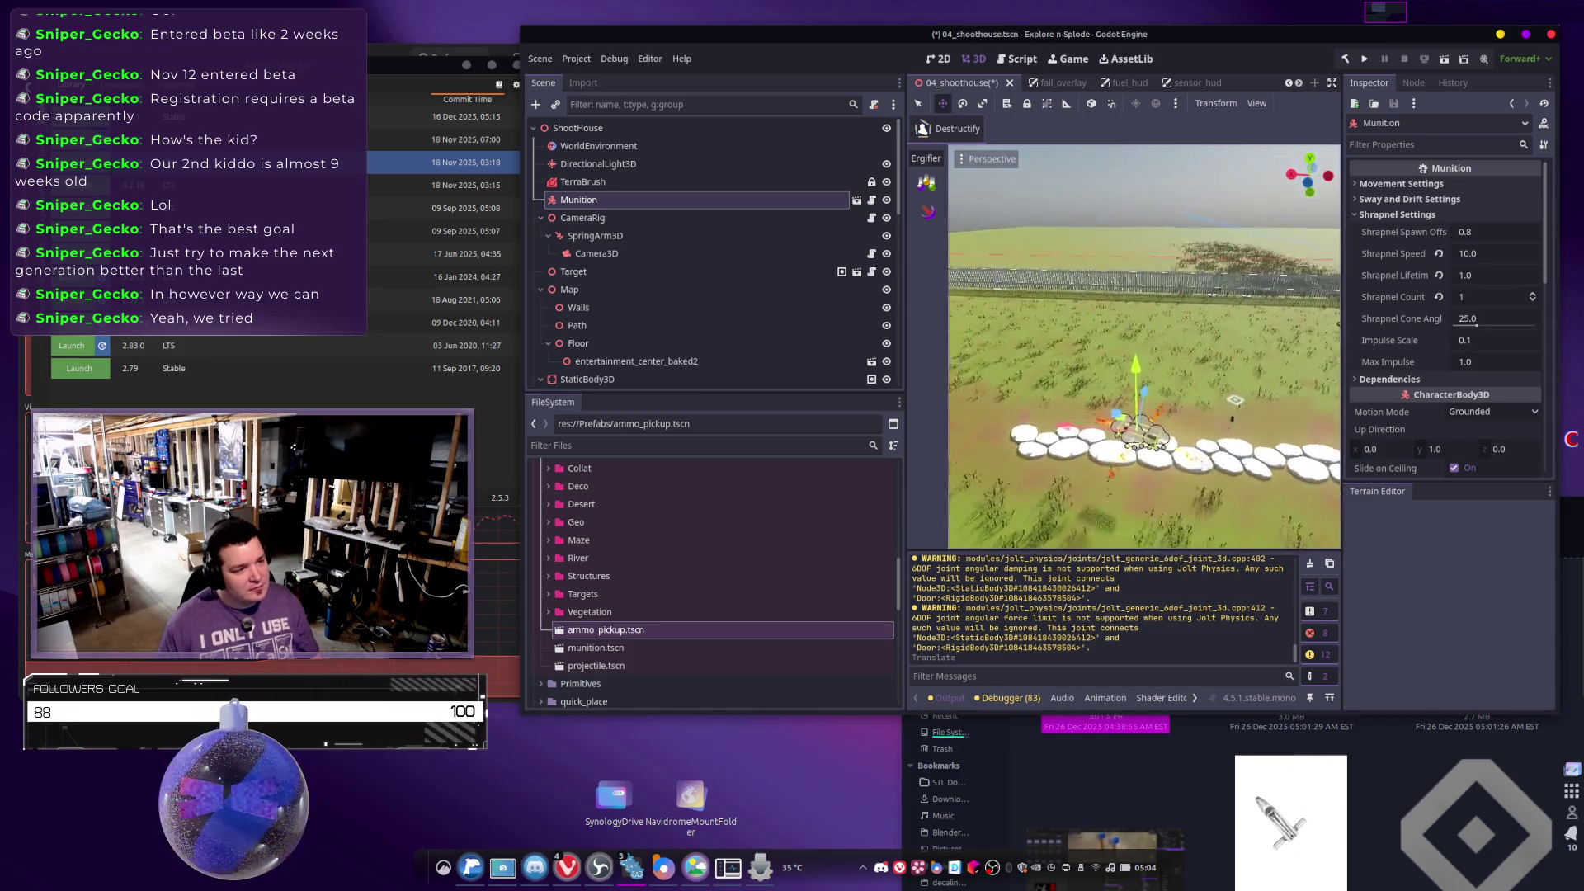
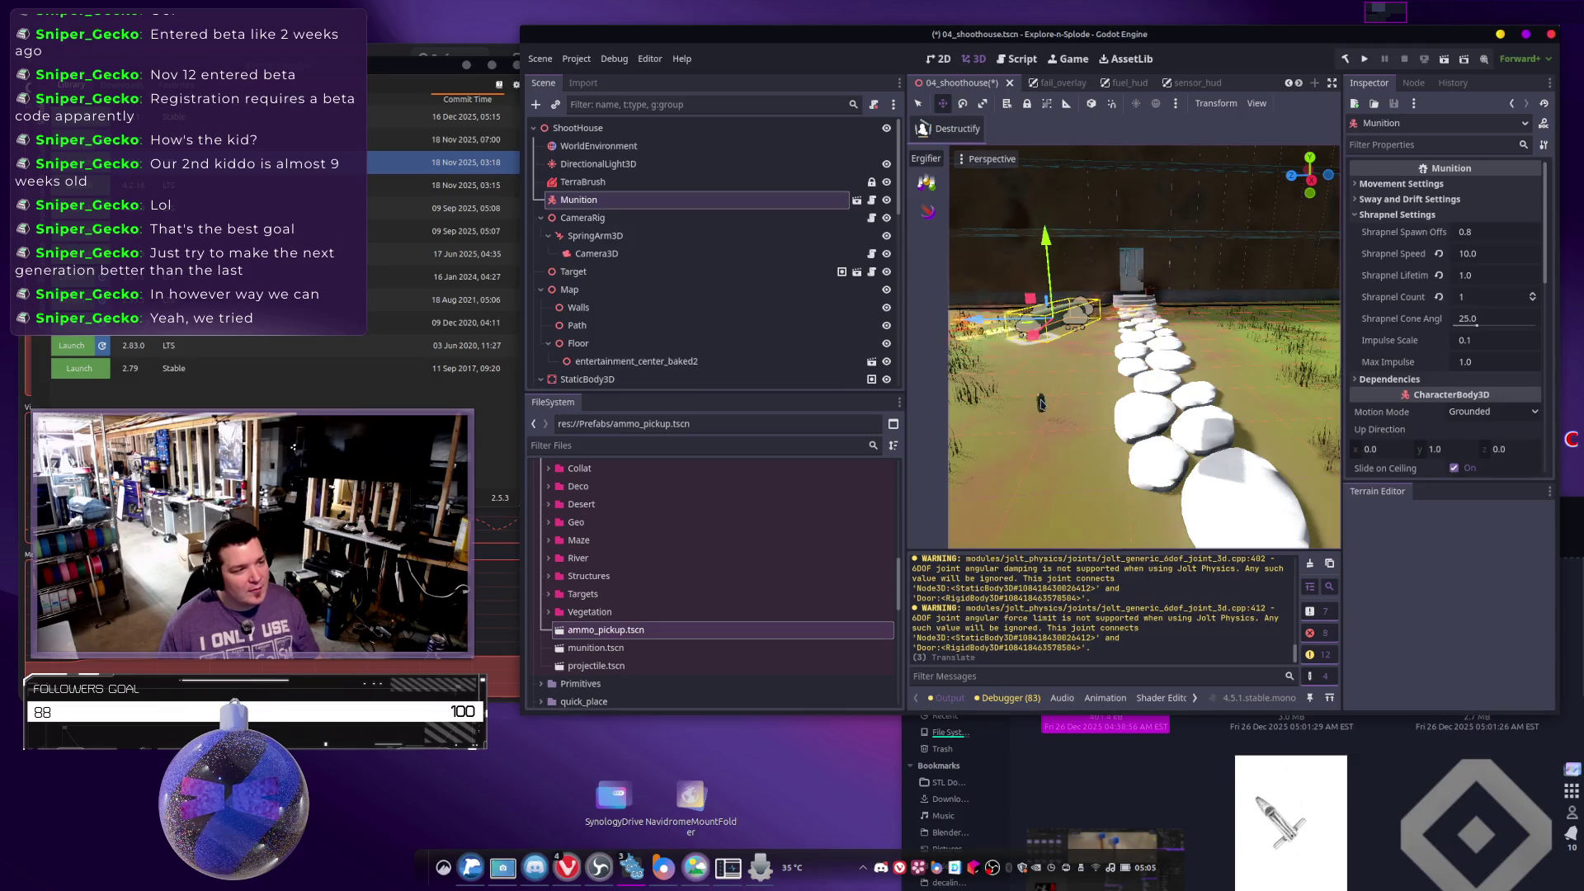
Move Ammo_Pickup beside the stepping-stone path with the move gizmo.
{"action": "left_click", "coordinate": [1077, 405]}
{"action": "right_click", "coordinate": [785, 377]}
{"action": "key", "text": "Escape"}
{"action": "right_click", "coordinate": [749, 376]}
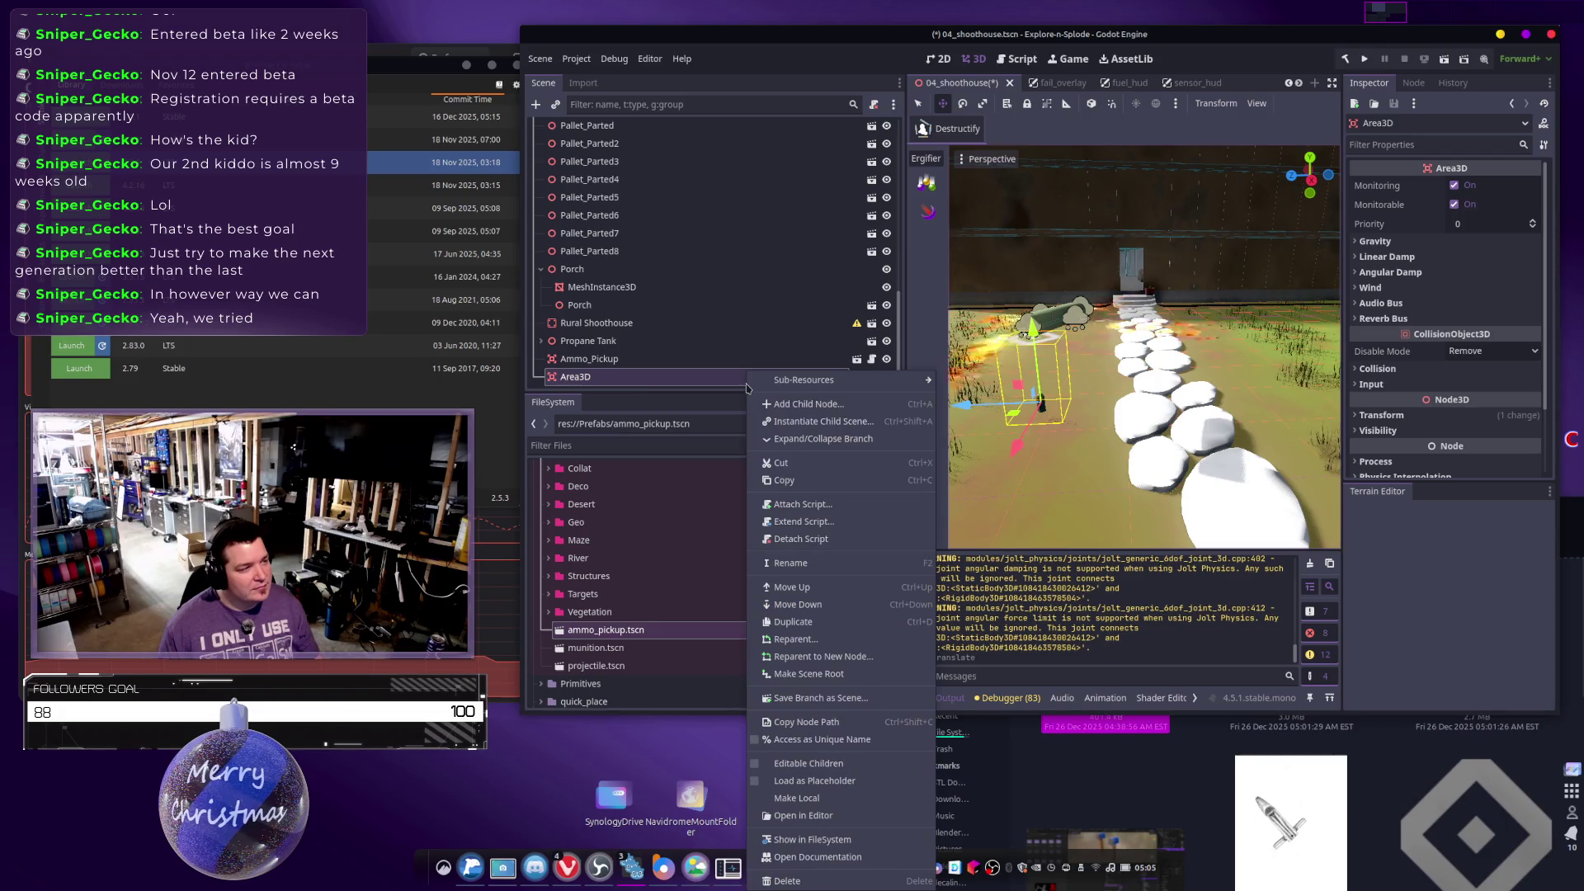
{"action": "key", "text": "Escape"}
{"action": "left_click", "coordinate": [681, 359]}
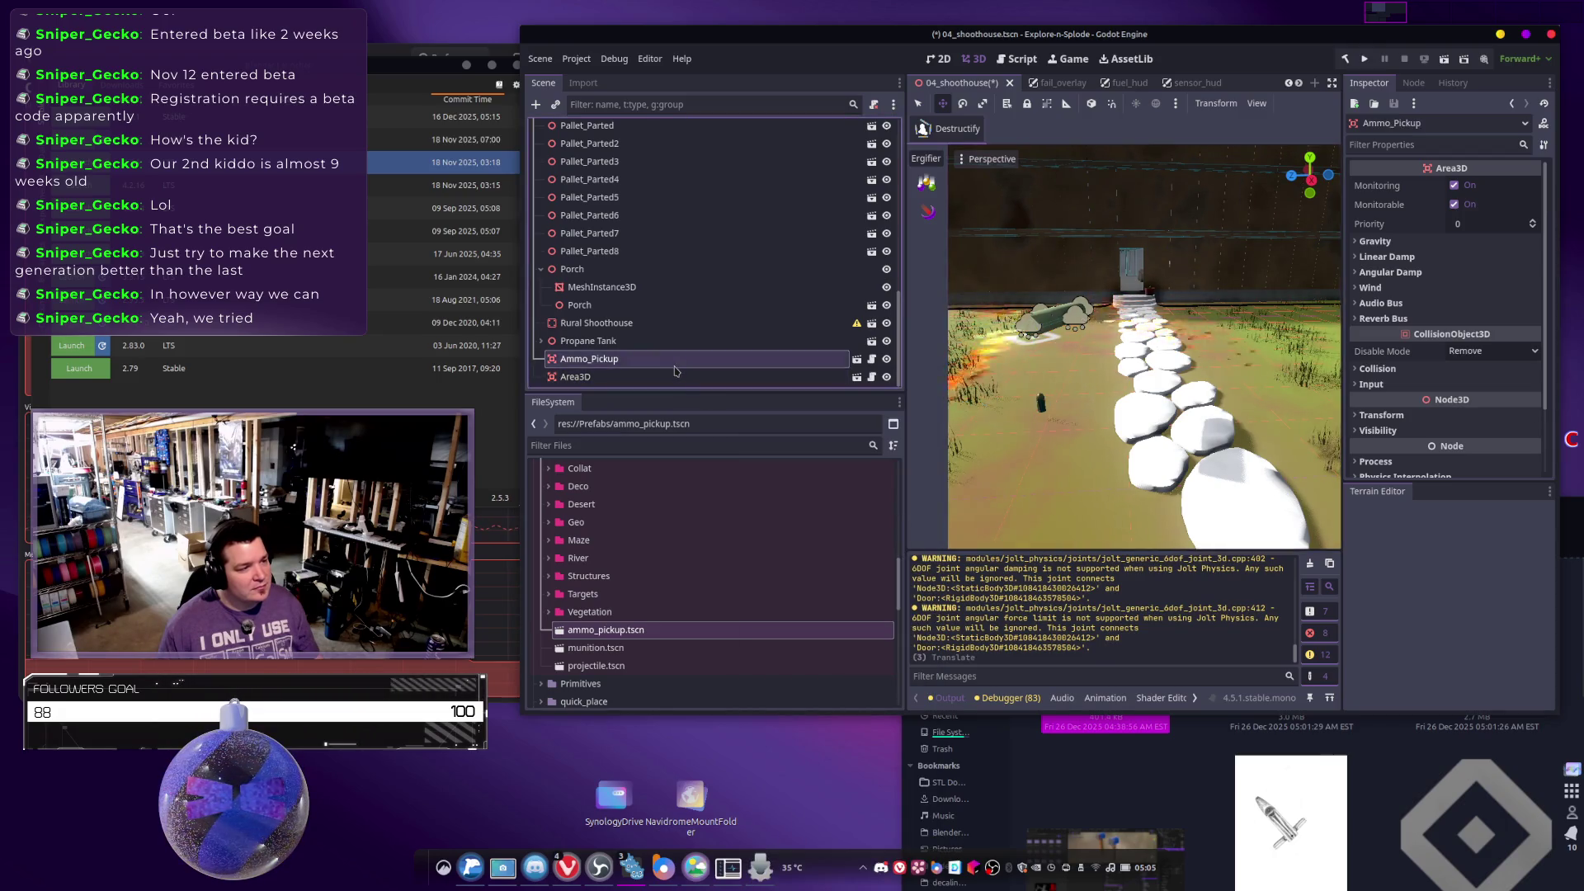
{"action": "left_click", "coordinate": [680, 376]}
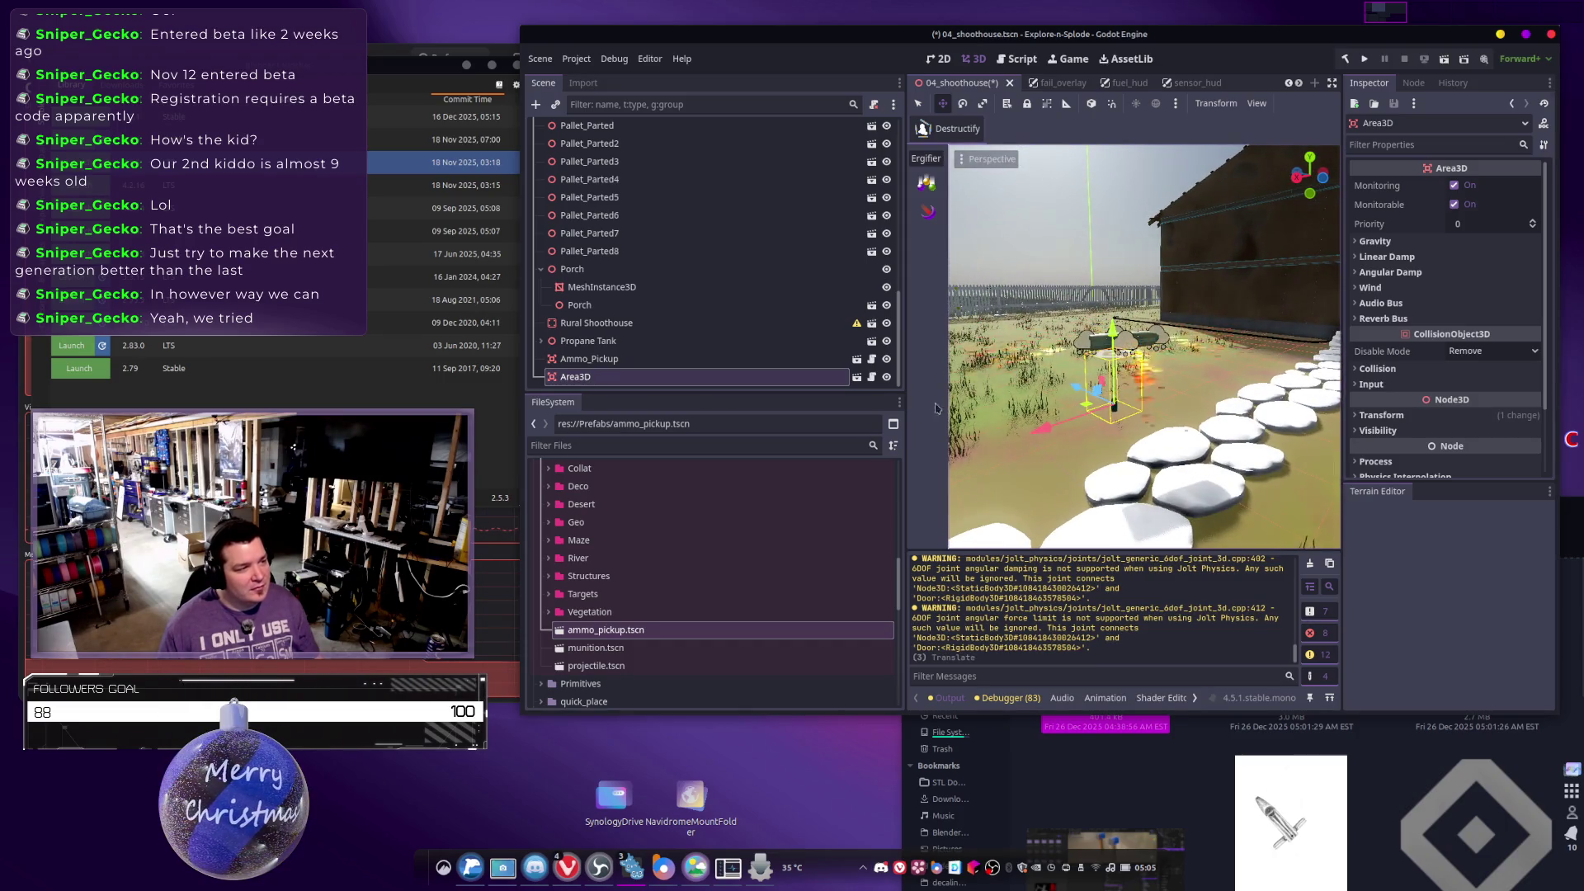
{"action": "left_click", "coordinate": [825, 359]}
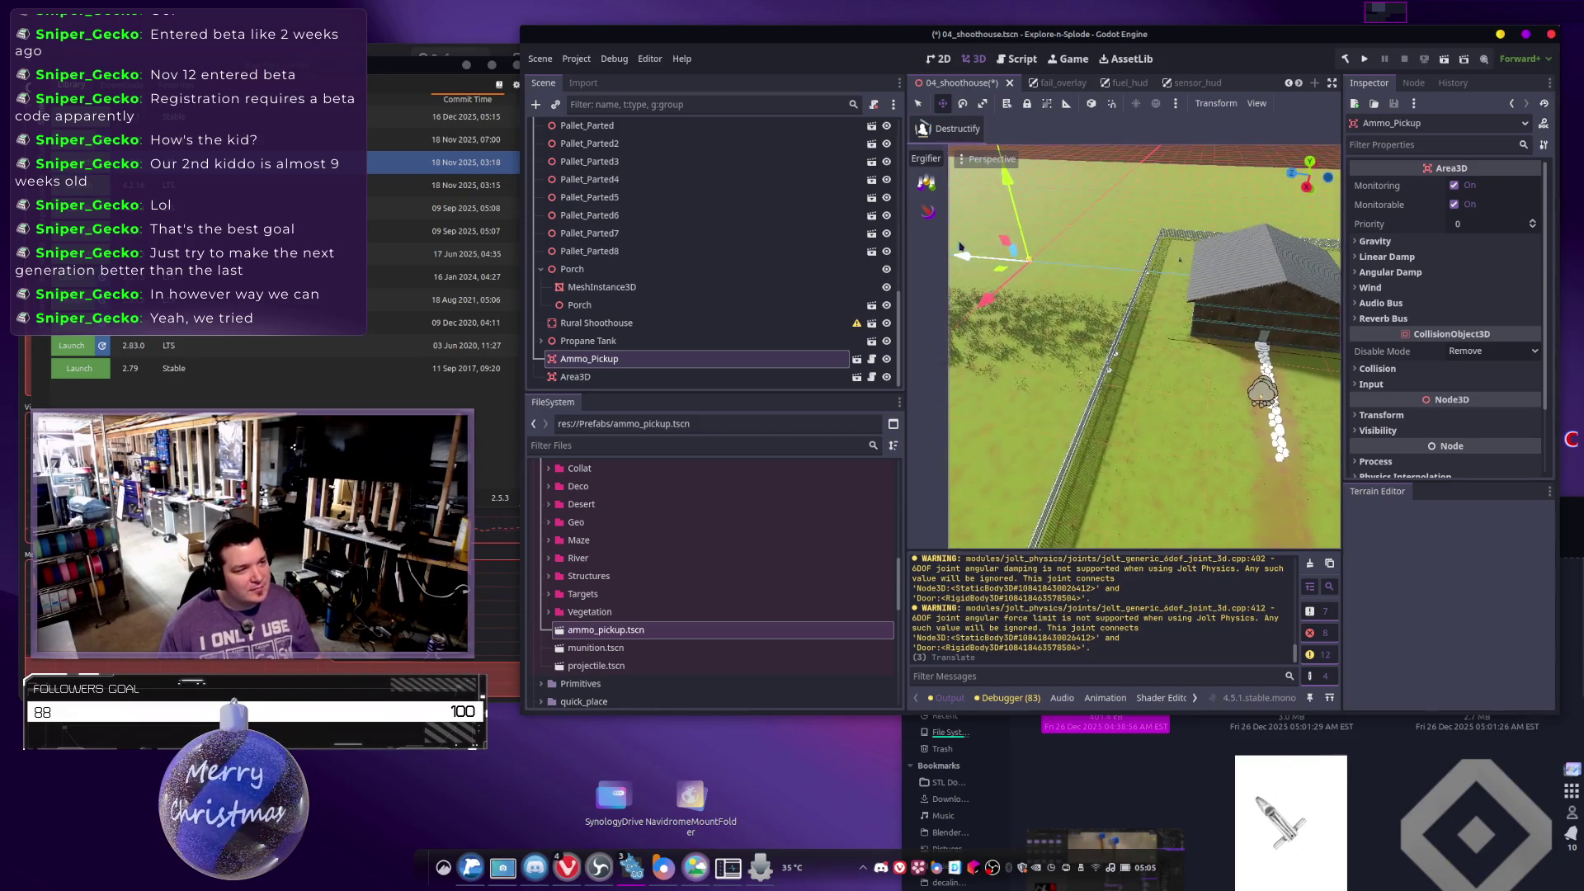
{"action": "mouse_move", "coordinate": [1005, 274]}
{"action": "left_mouse_down"}
{"action": "mouse_move", "coordinate": [1205, 364]}
{"action": "mouse_move", "coordinate": [1216, 406]}
{"action": "left_mouse_up"}
{"action": "key", "text": "f"}
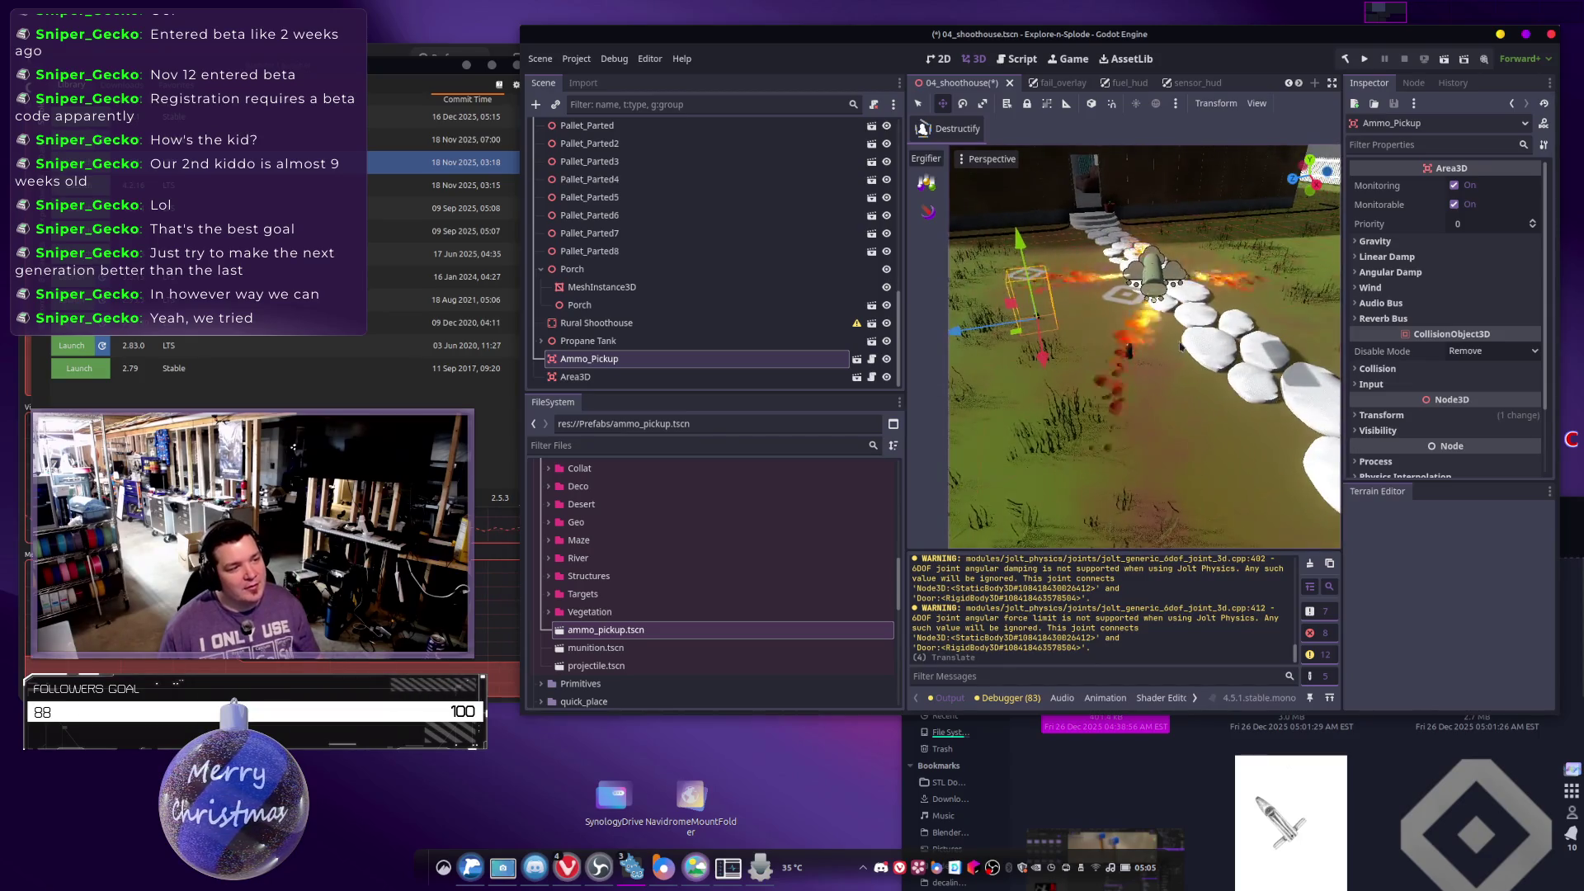
{"action": "left_click", "coordinate": [1127, 356]}
{"action": "left_click", "coordinate": [1024, 282]}
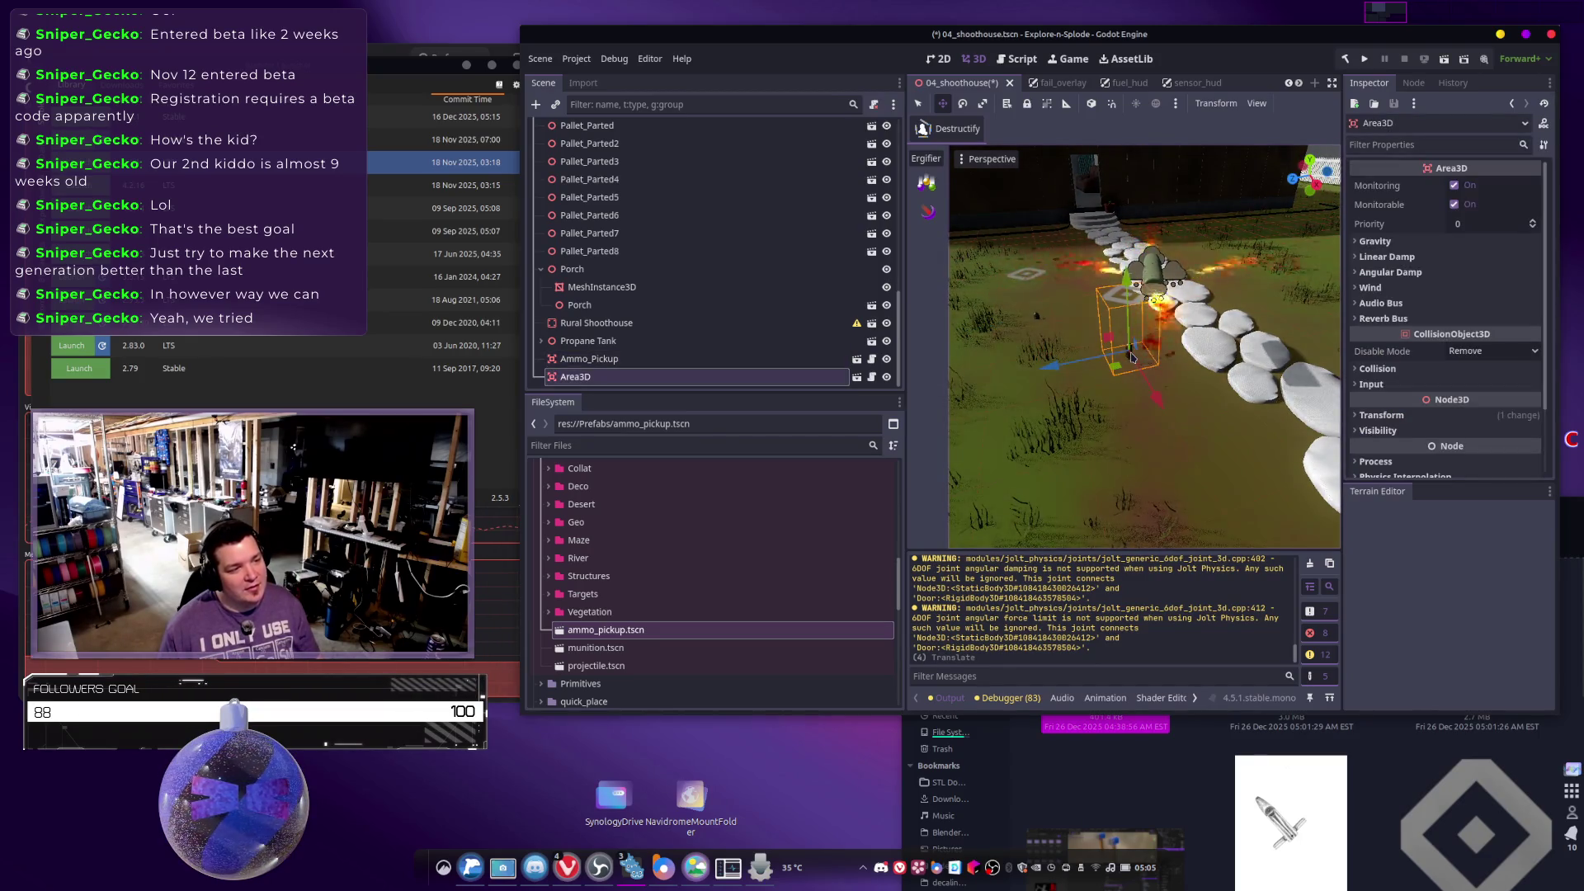
Delete the leftover Area3D node and nudge Ammo_Pickup into its final spot.
{"action": "left_click", "coordinate": [1147, 309]}
{"action": "key", "text": "Delete"}
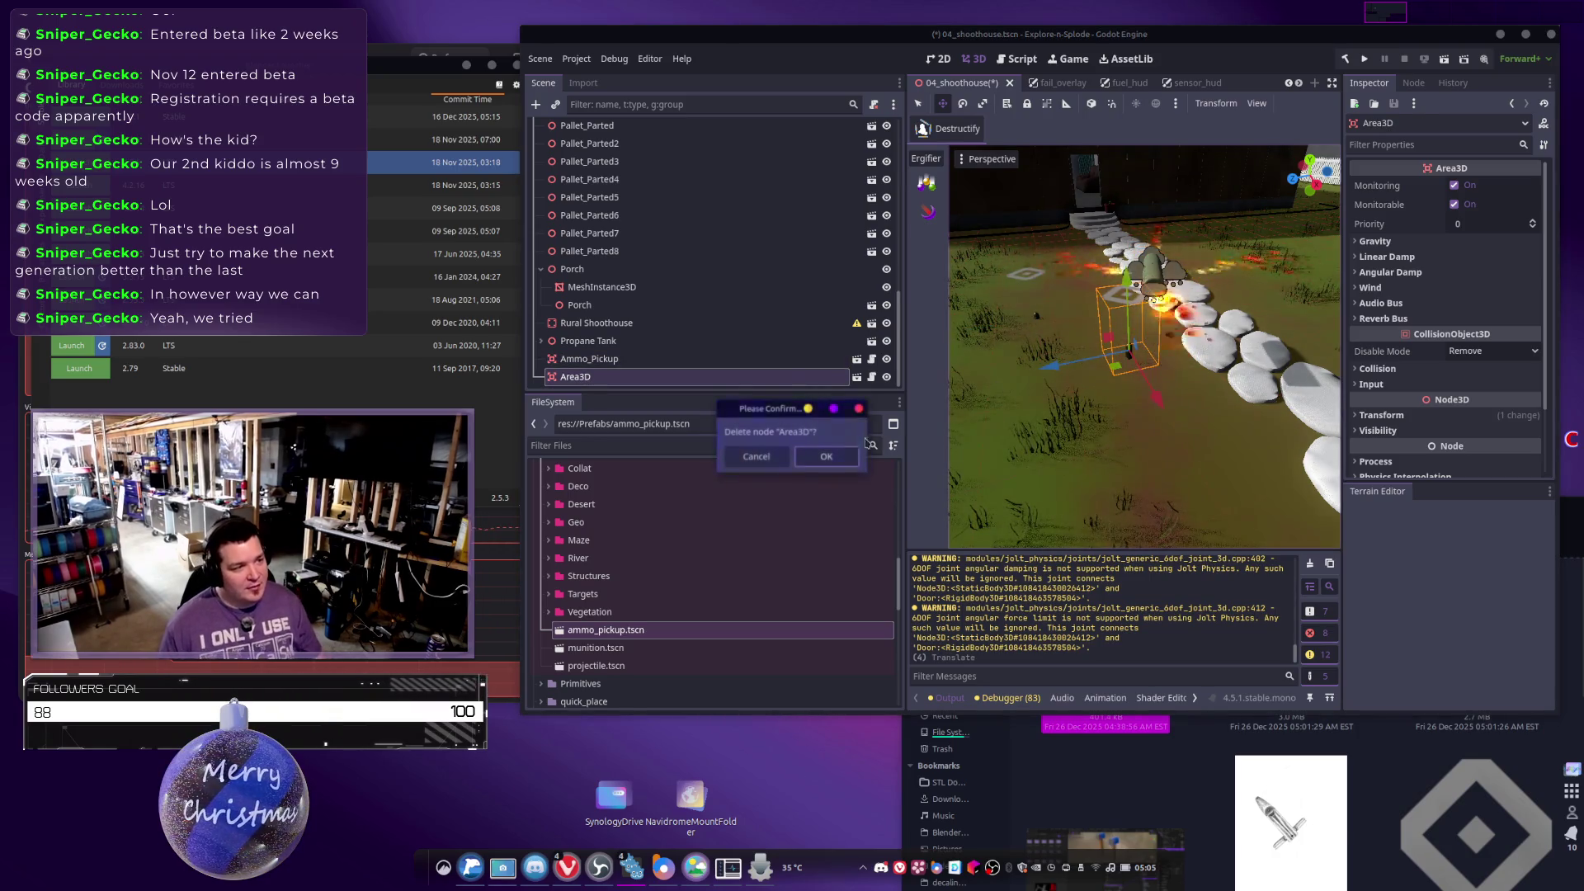
{"action": "key", "text": "Return"}
{"action": "left_click_drag", "start_coordinate": [1007, 275], "coordinate": [1032, 264]}
{"action": "left_click_drag", "start_coordinate": [1039, 344], "coordinate": [983, 357]}
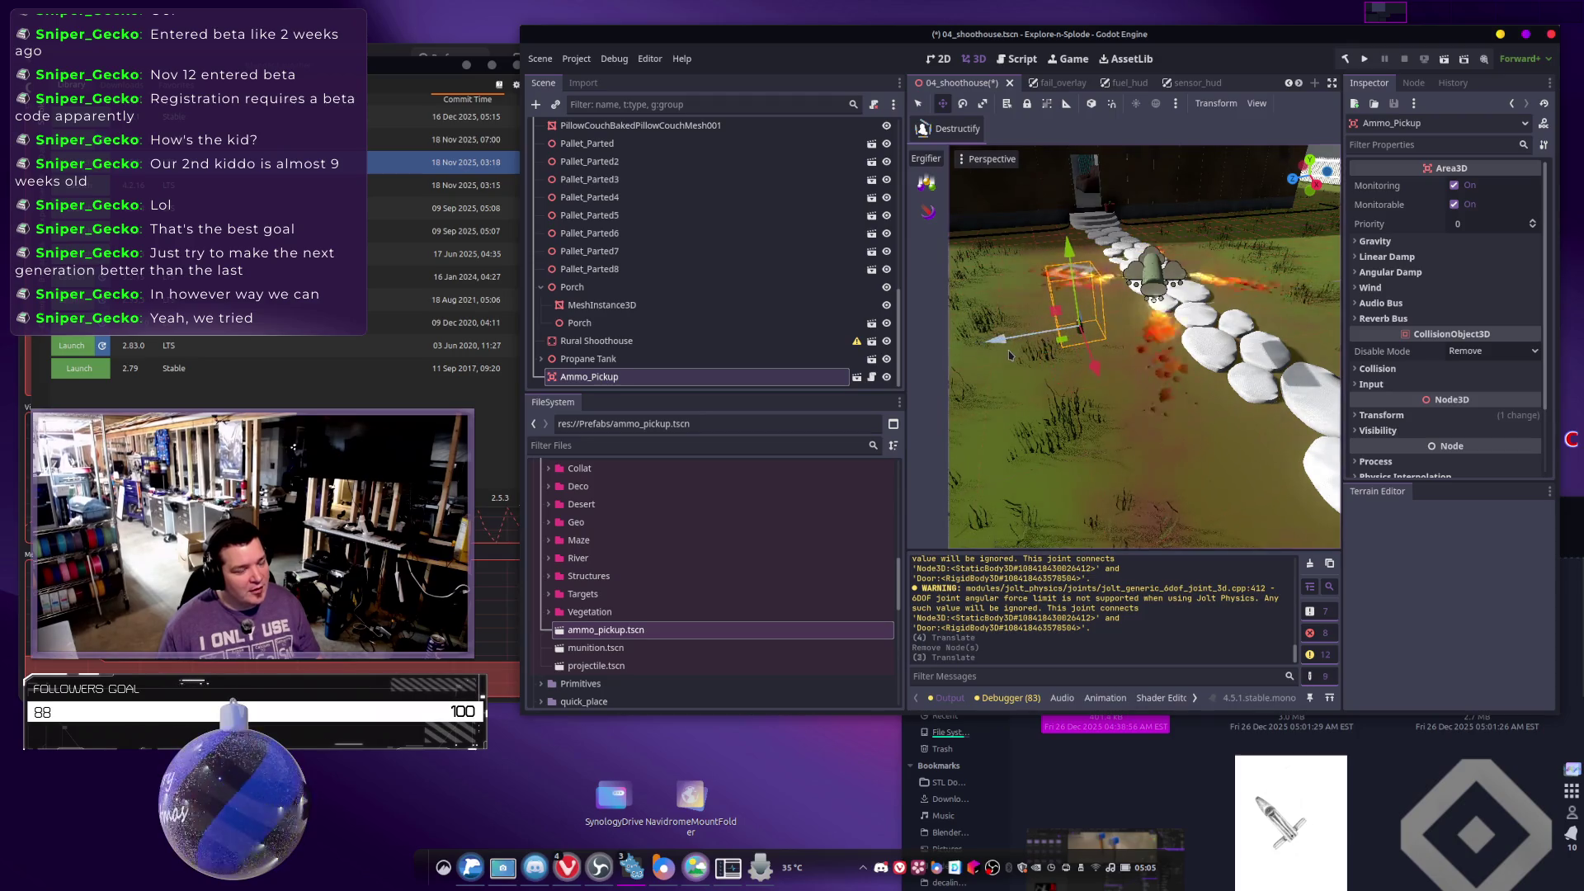
Make Ammo_Pickup's children editable and focus on its CollisionShape3D.
{"action": "right_click", "coordinate": [670, 378]}
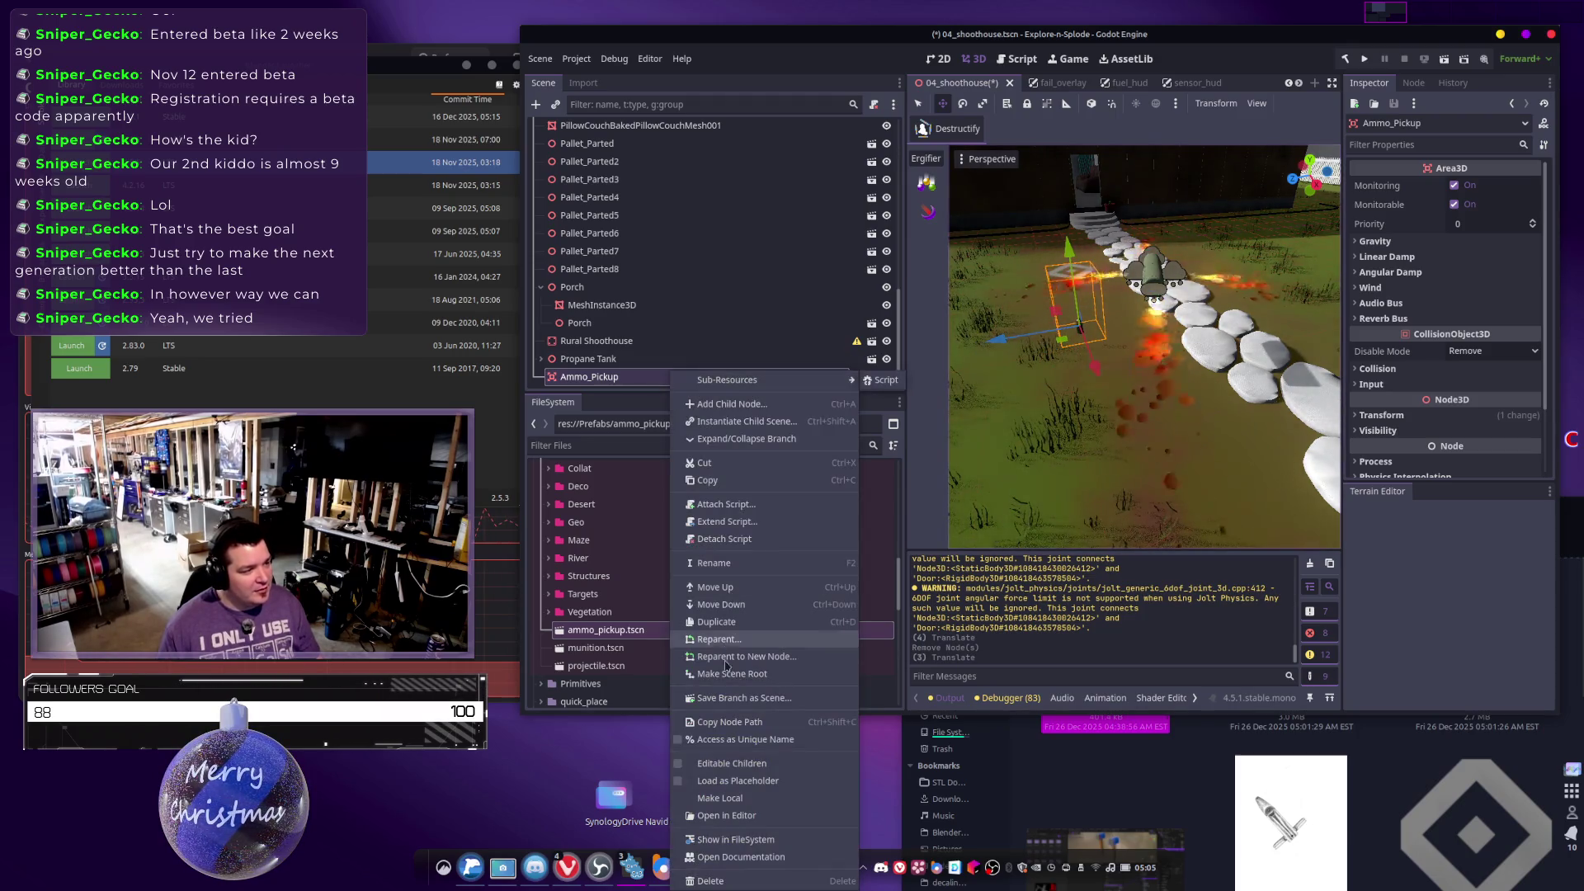
{"action": "left_click", "coordinate": [708, 763]}
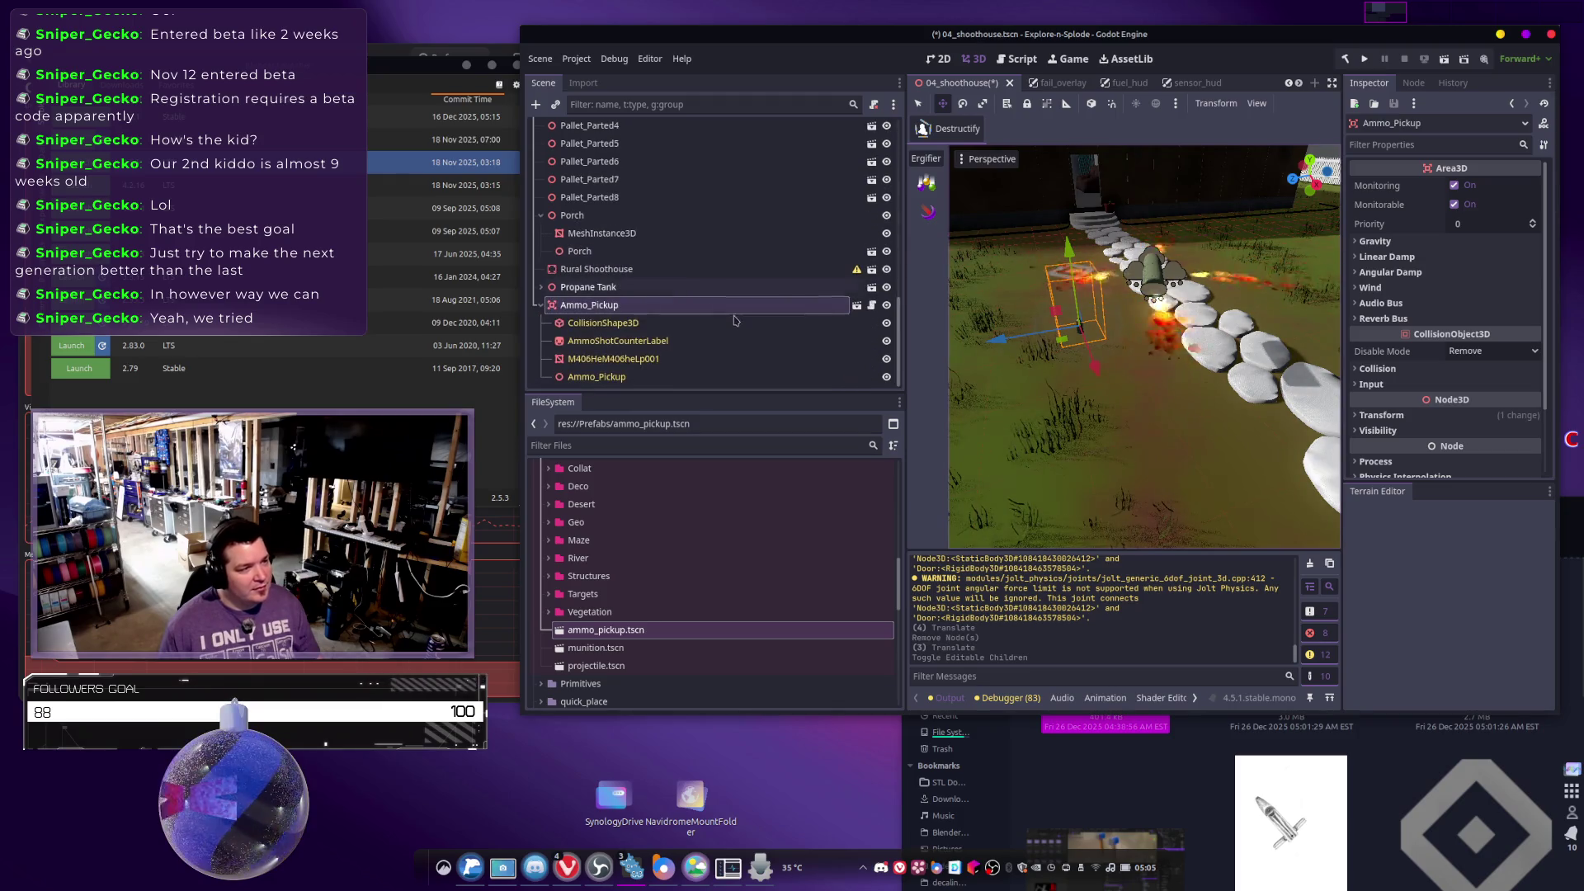
{"action": "left_click", "coordinate": [619, 326]}
{"action": "key", "text": "f"}
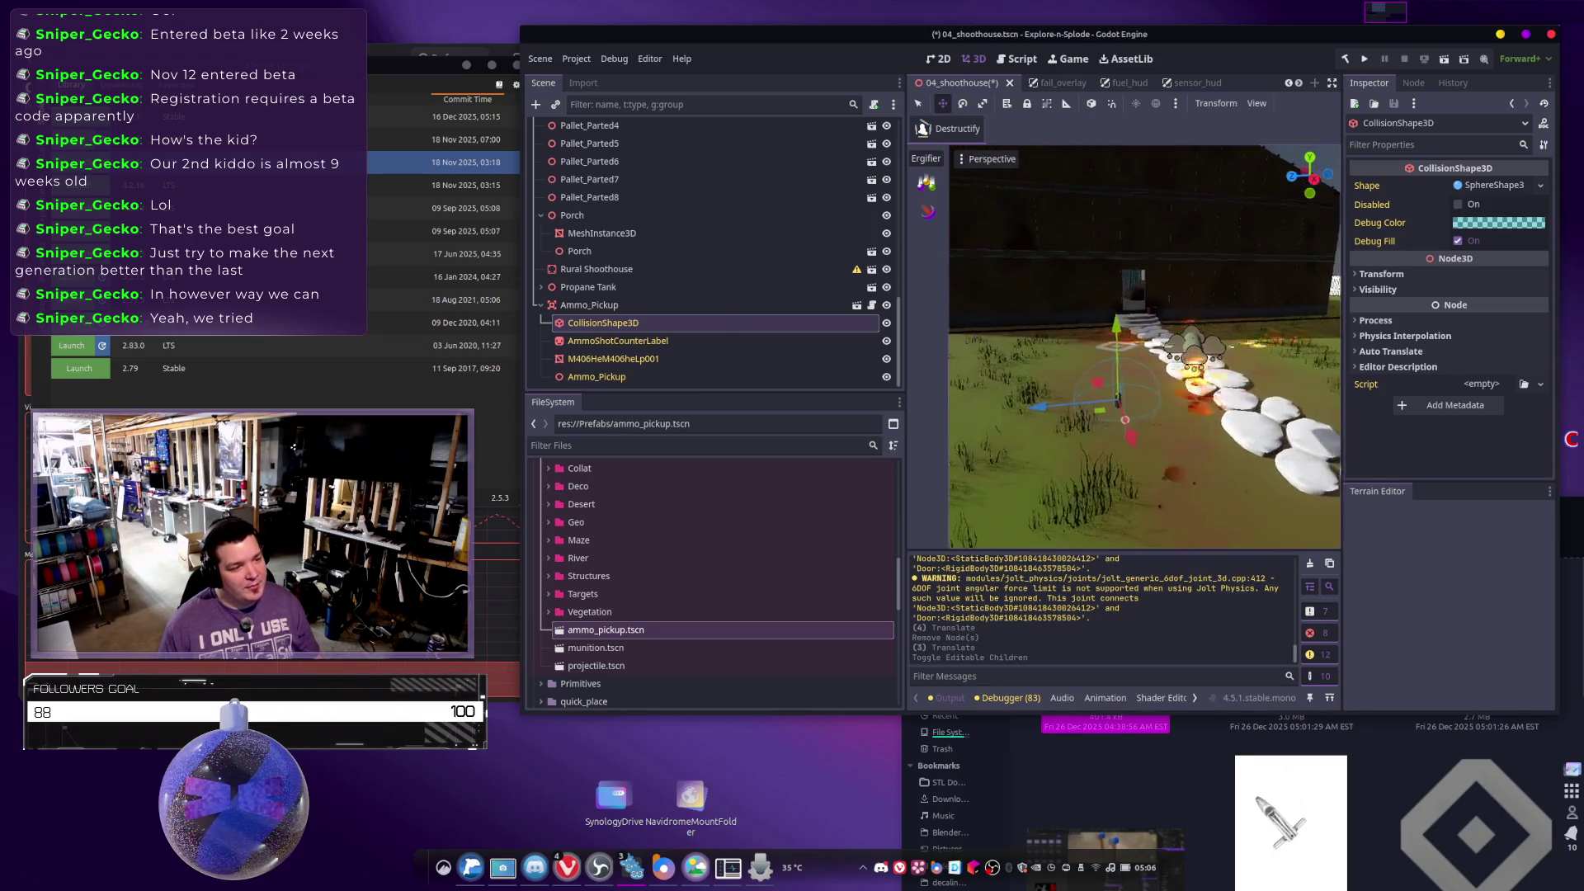
Enlarge the collision sphere radius to about 2.14 and save the 04_shoothouse scene.
{"action": "left_click", "coordinate": [1145, 432]}
{"action": "key", "text": "ctrl+z"}
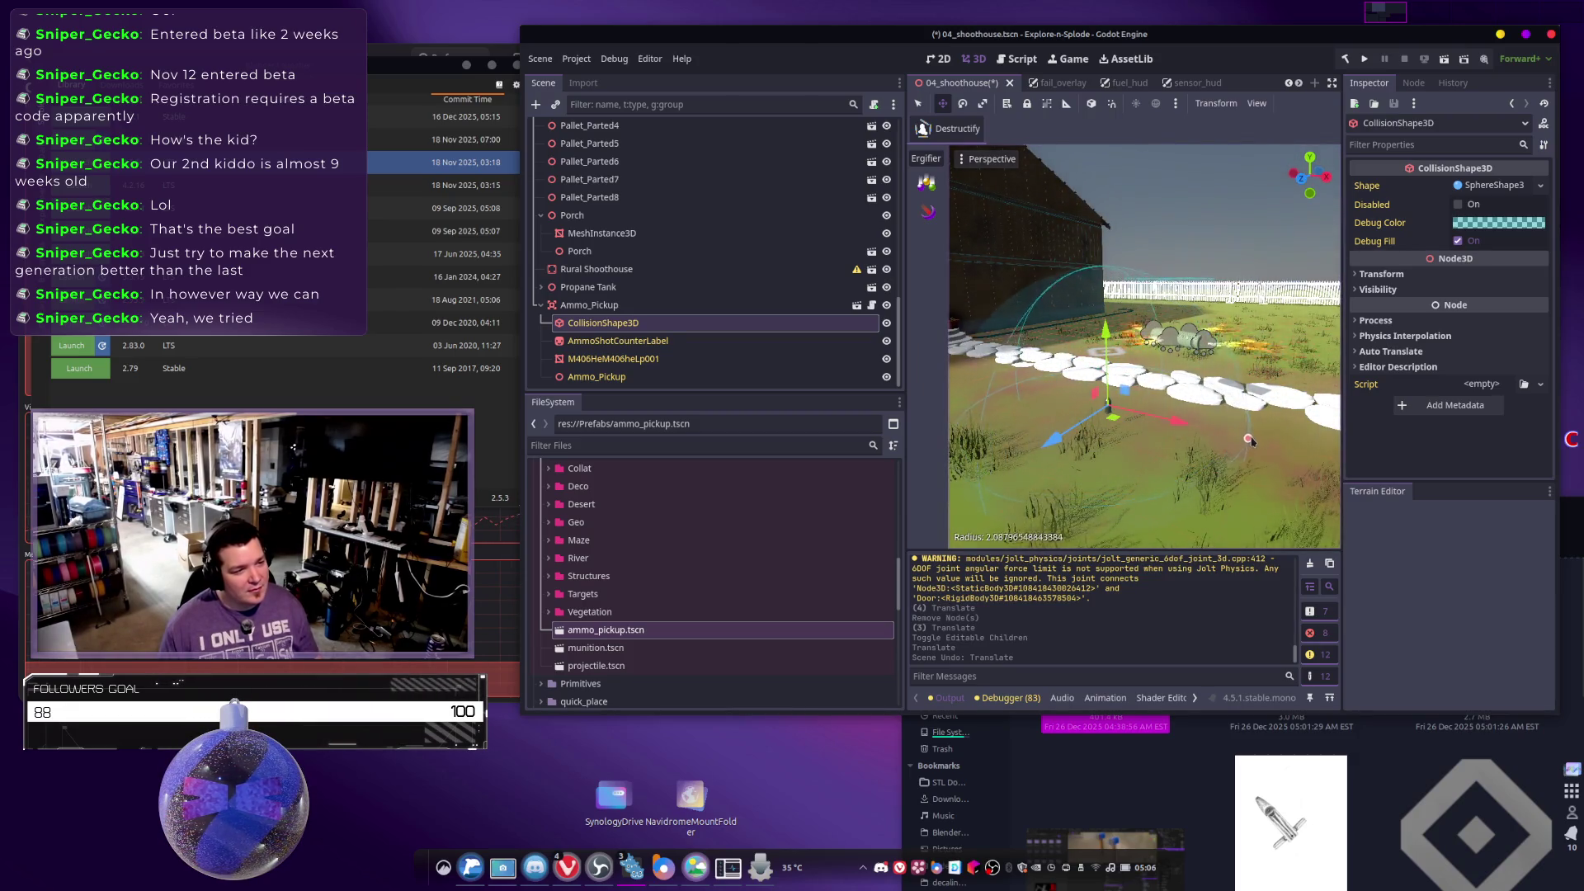
{"action": "left_click_drag", "start_coordinate": [1249, 440], "coordinate": [1253, 443]}
{"action": "scroll", "coordinate": [1144, 346], "scroll_direction": "up", "scroll_amount": 3}
{"action": "mouse_move", "coordinate": [1144, 346]}
{"action": "left_mouse_down"}
{"action": "mouse_move", "coordinate": [1172, 334]}
{"action": "mouse_move", "coordinate": [1186, 404]}
{"action": "mouse_move", "coordinate": [1131, 386]}
{"action": "left_mouse_up"}
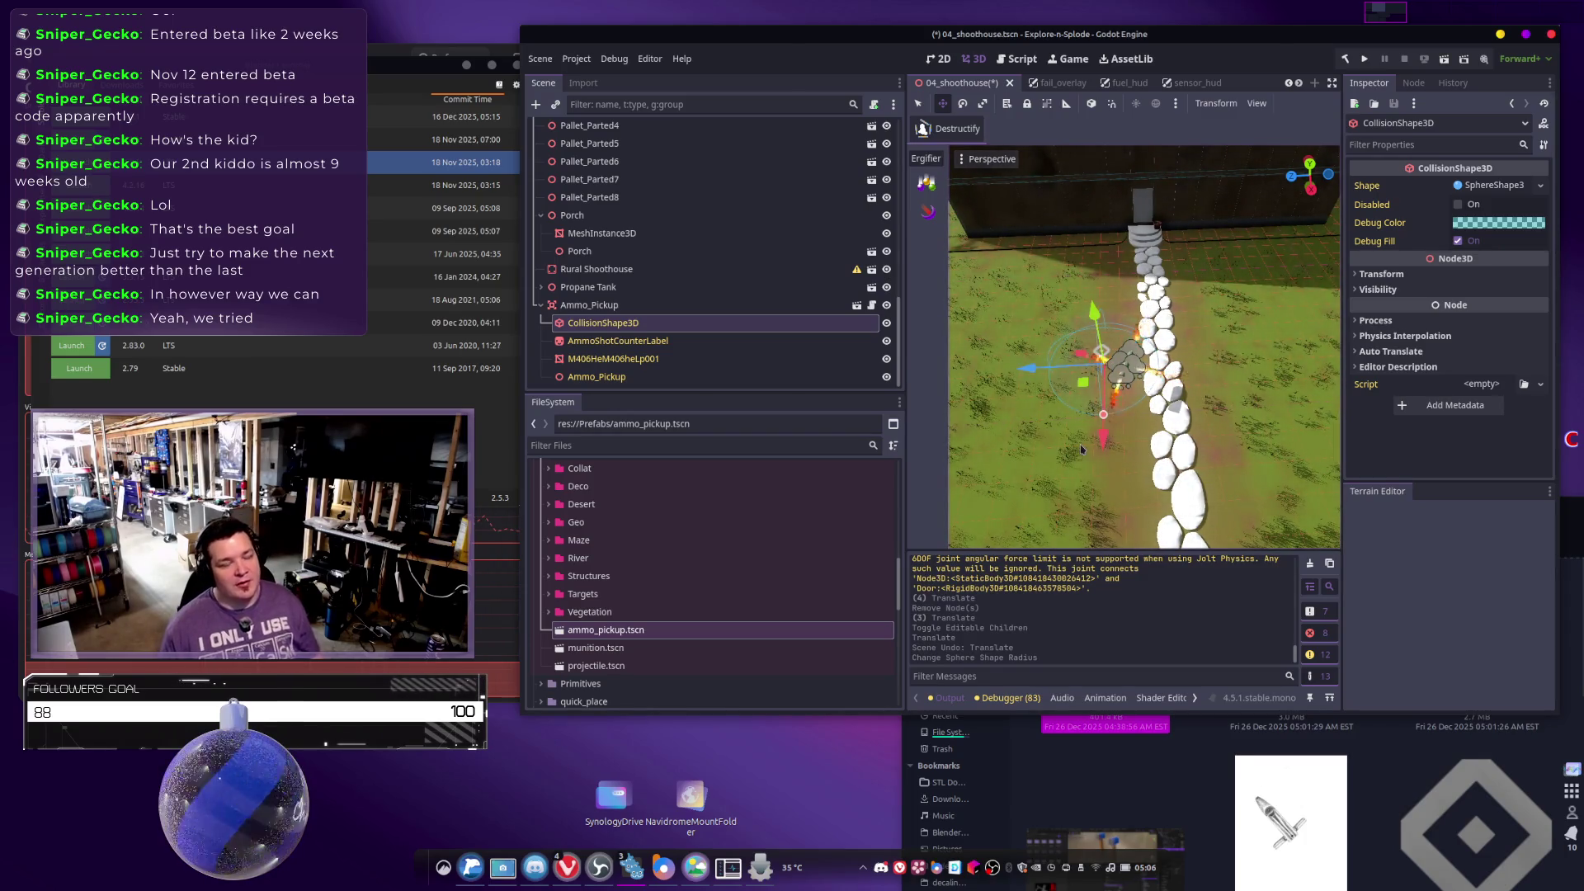
{"action": "left_click_drag", "start_coordinate": [1152, 493], "coordinate": [1159, 532]}
{"action": "key", "text": "ctrl+s"}
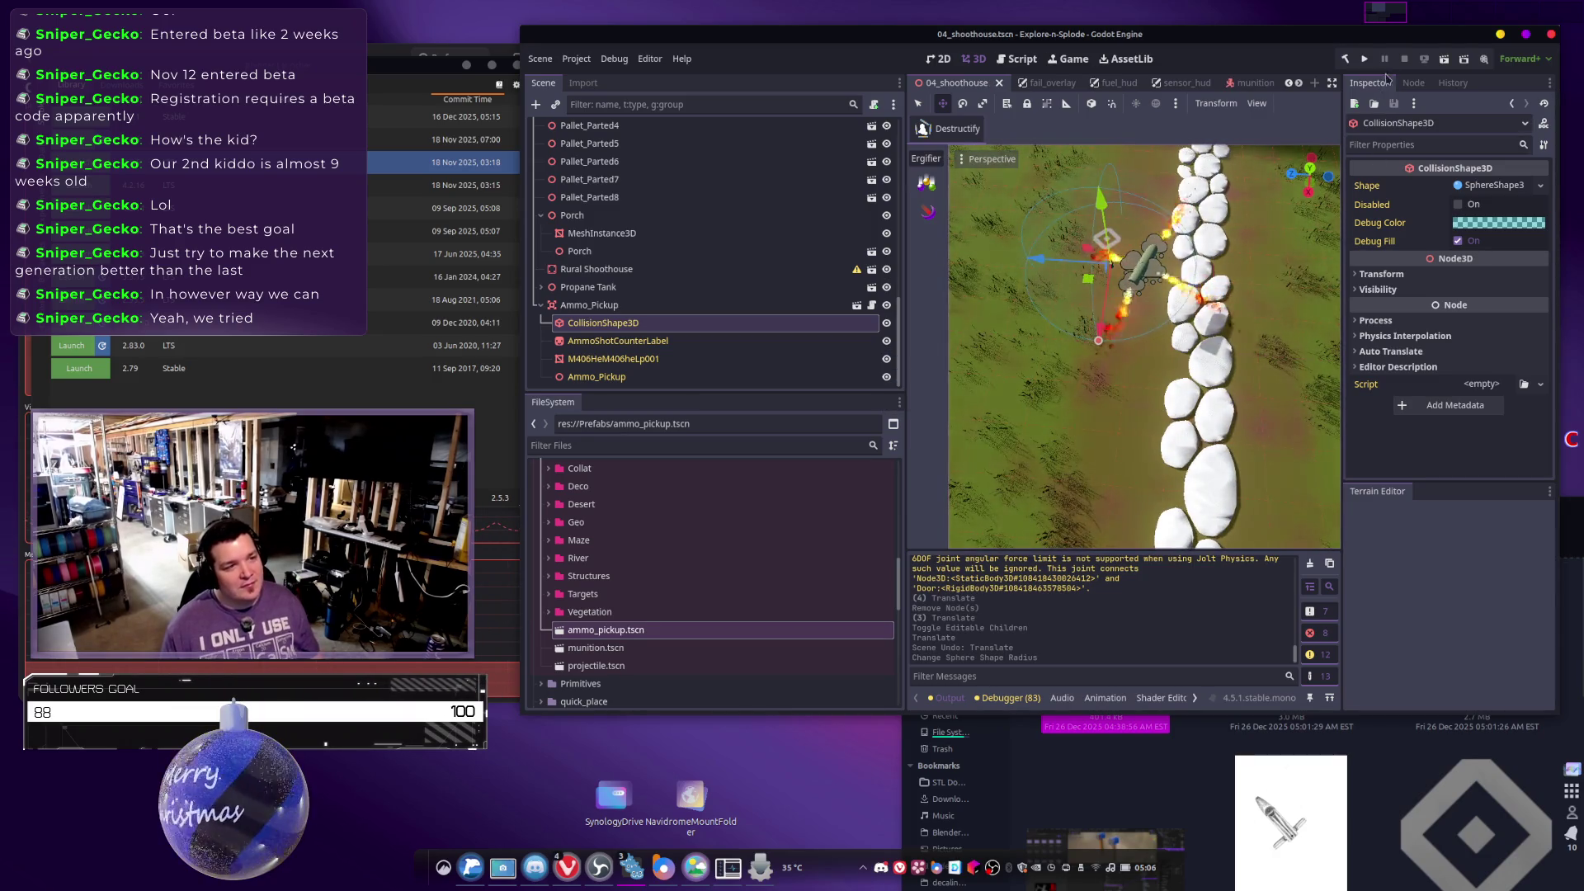
Run the project so it builds and opens the Meet Your Maker title screen.
{"action": "left_click", "coordinate": [1366, 59]}
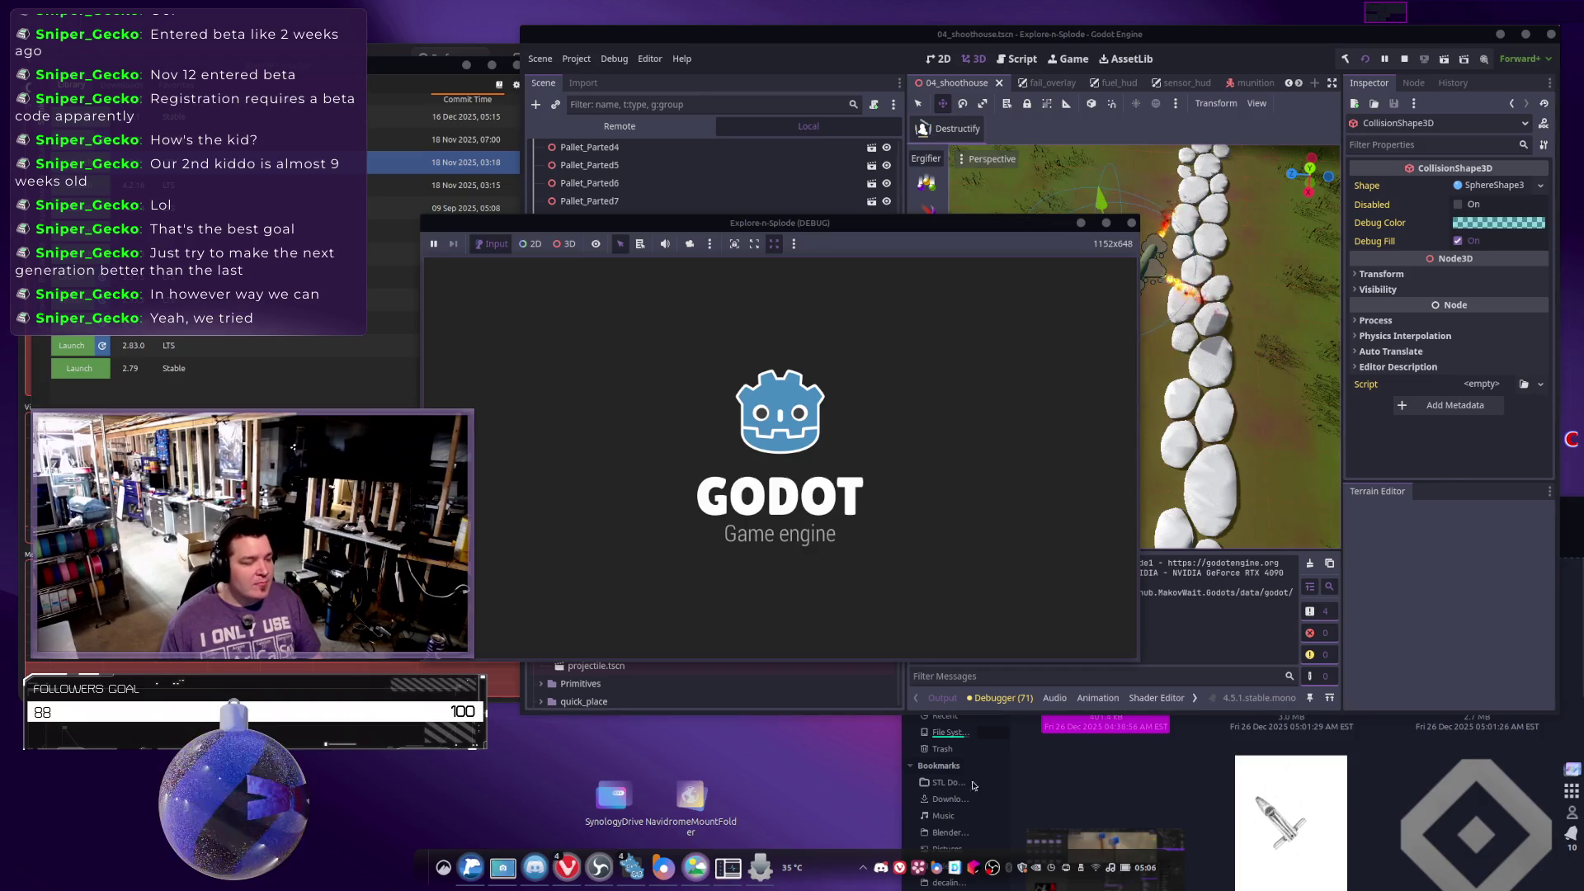
{"action": "key", "text": "alt+Tab"}
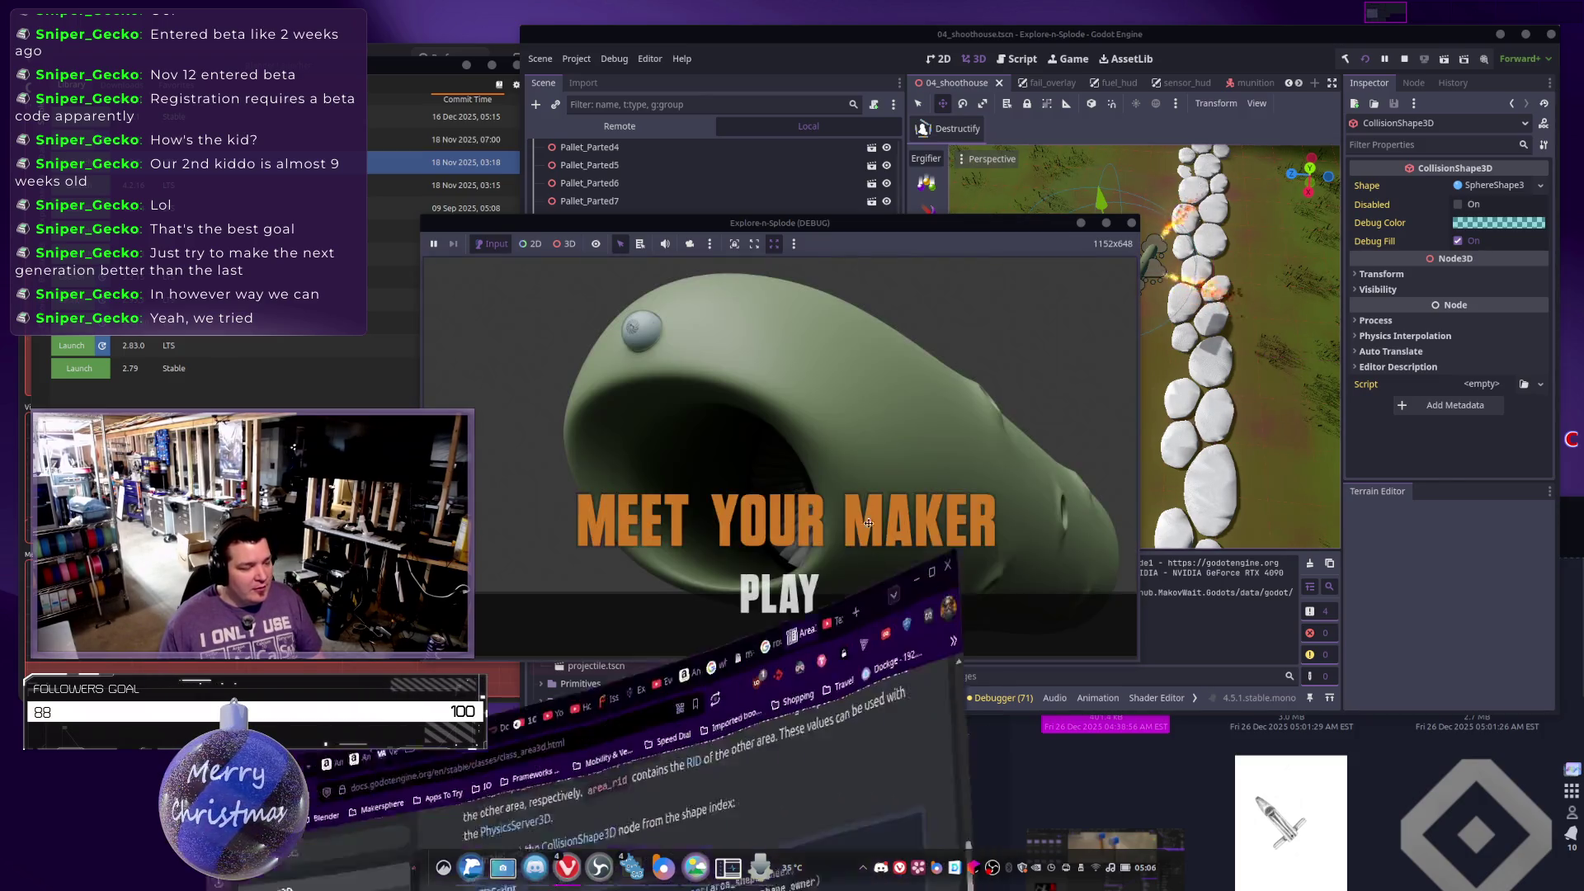
Scroll the Area3D class reference through its Properties, Methods and Signals sections.
{"action": "scroll", "coordinate": [732, 520], "scroll_direction": "up", "scroll_amount": 20}
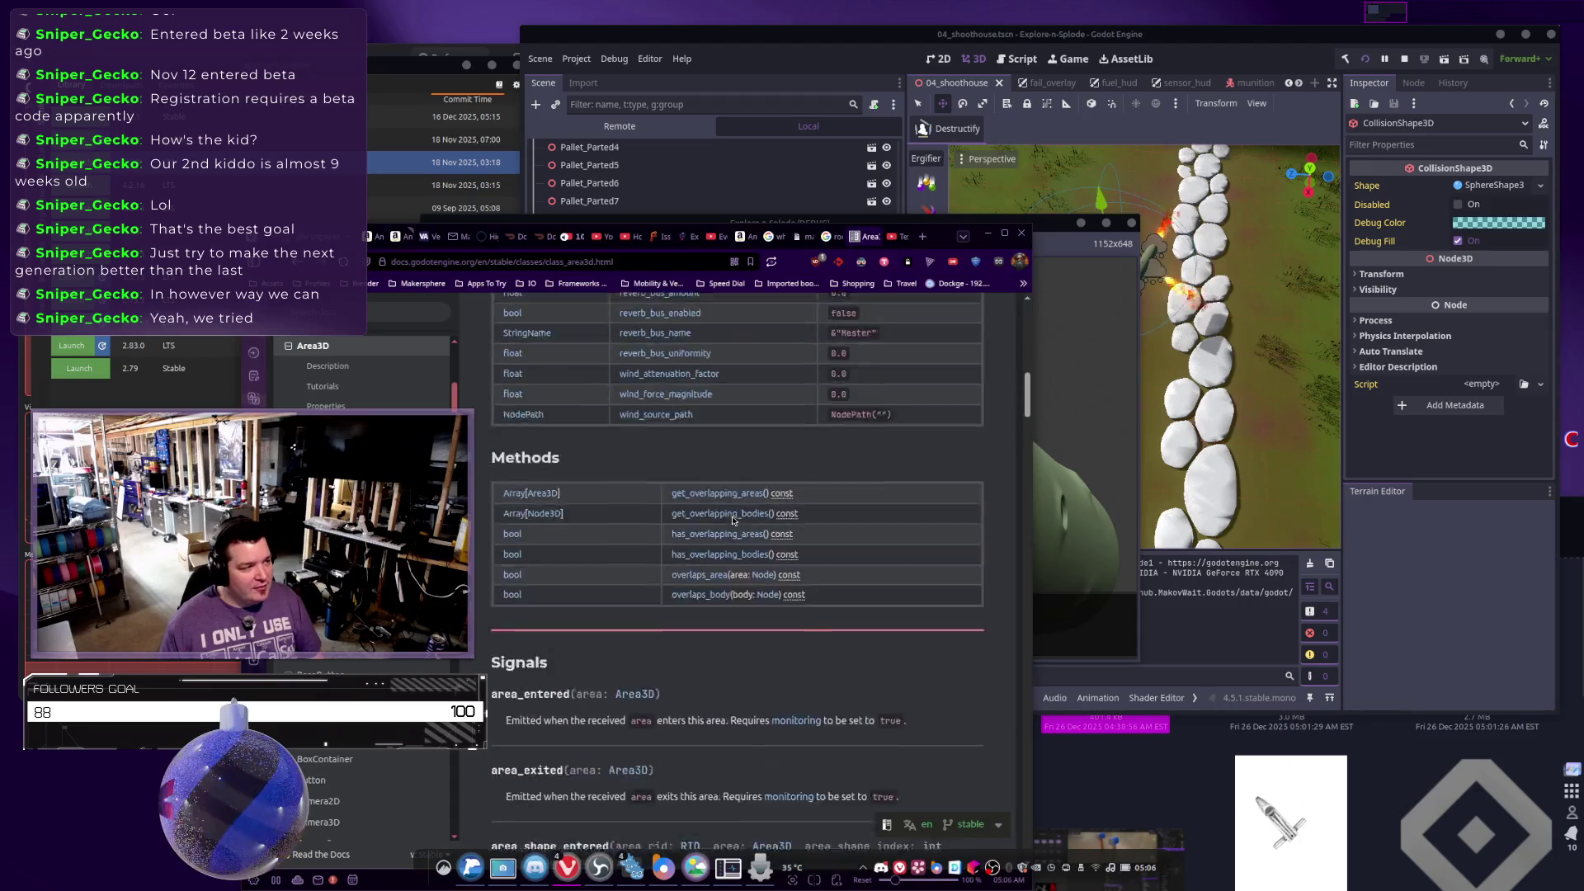
{"action": "scroll", "coordinate": [733, 520], "scroll_direction": "up", "scroll_amount": 1}
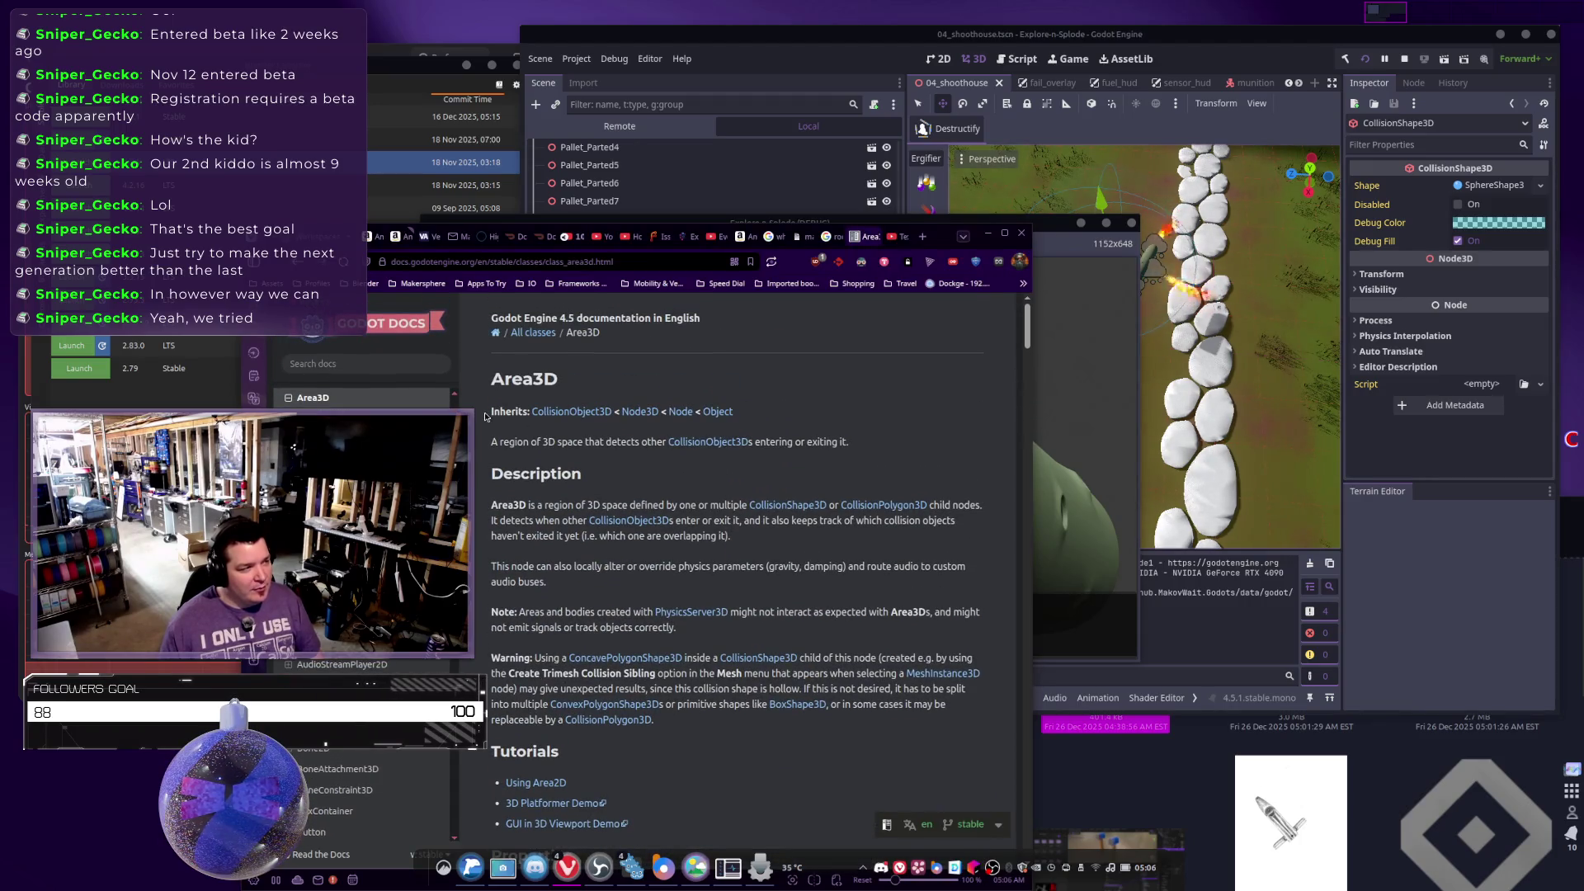
{"action": "scroll", "coordinate": [729, 483], "scroll_direction": "down", "scroll_amount": 10}
{"action": "scroll", "coordinate": [729, 483], "scroll_direction": "down", "scroll_amount": 12}
{"action": "scroll", "coordinate": [736, 495], "scroll_direction": "up", "scroll_amount": 12}
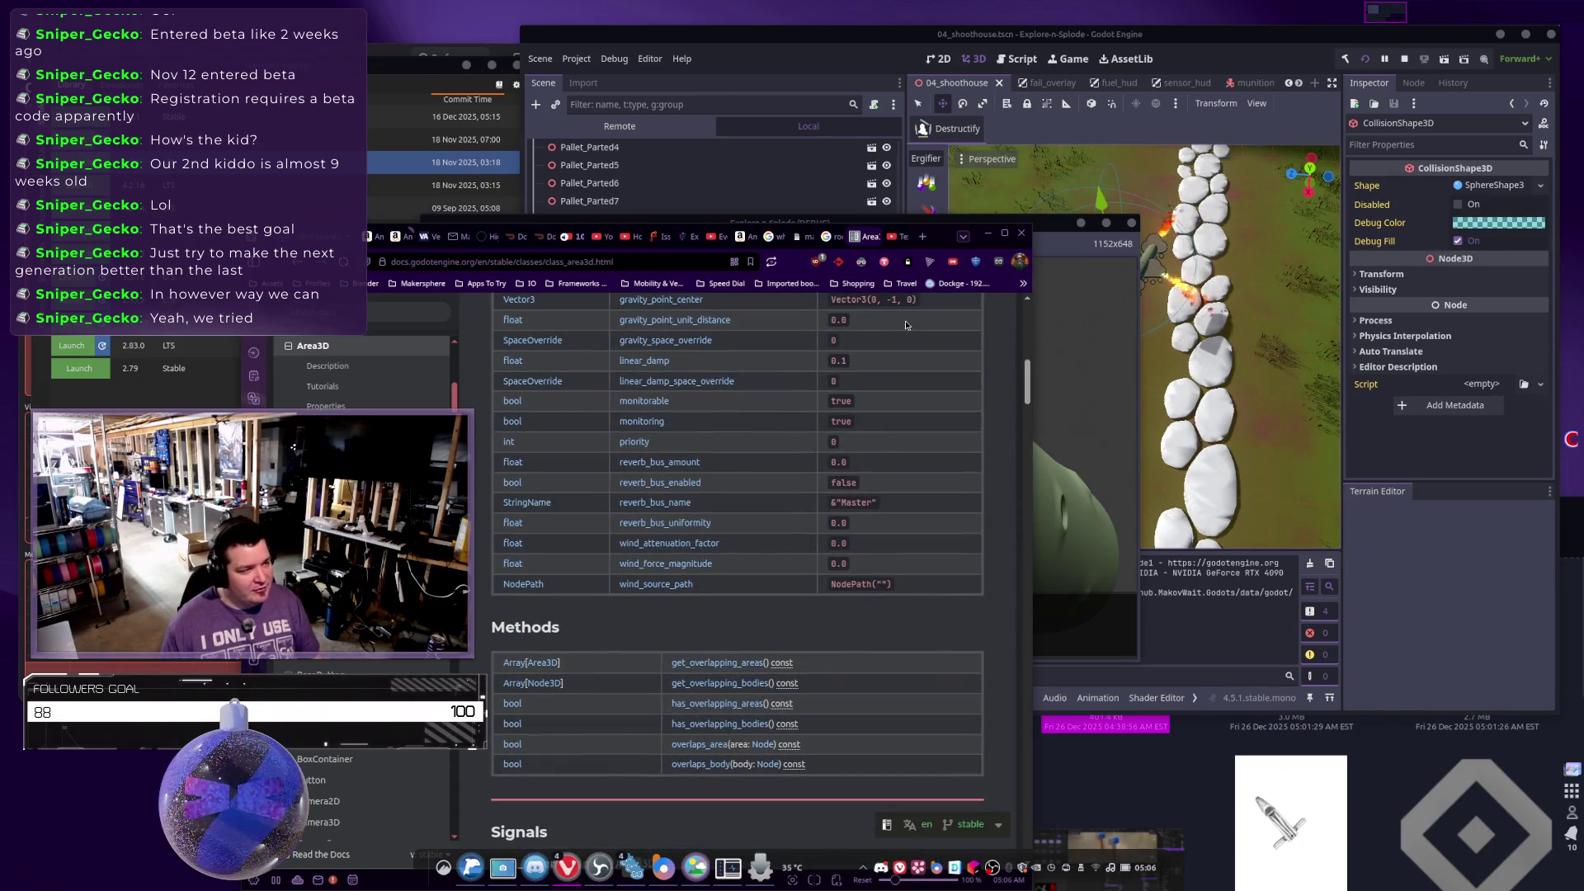
Start a level, hit the pickup to log OnBodyEntered from Munition, then stop the game.
{"action": "left_click", "coordinate": [987, 233]}
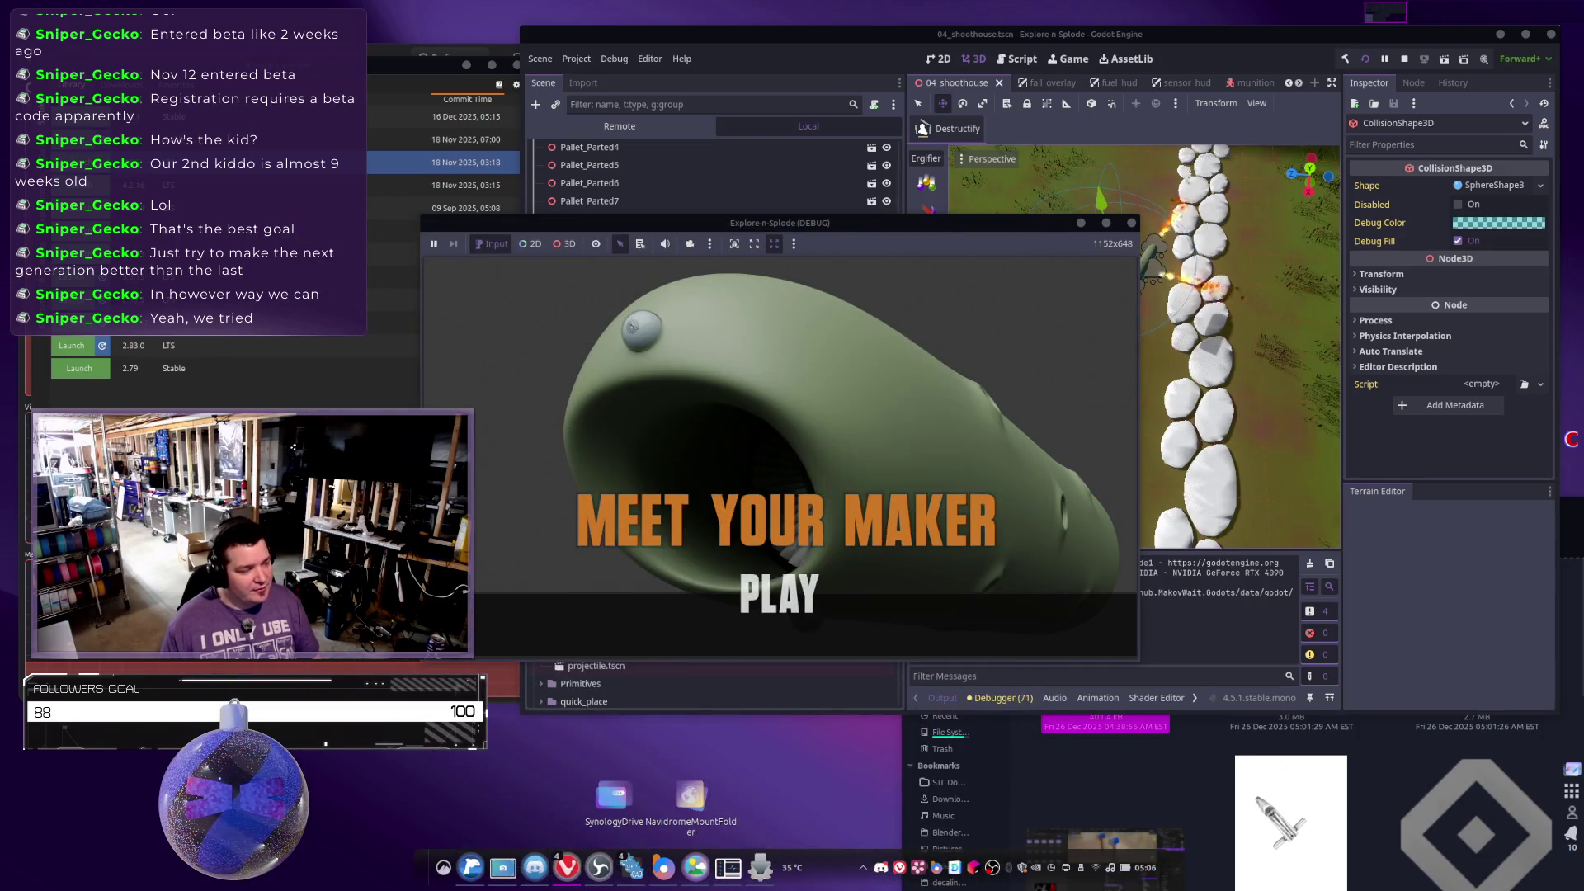
{"action": "left_click", "coordinate": [851, 598]}
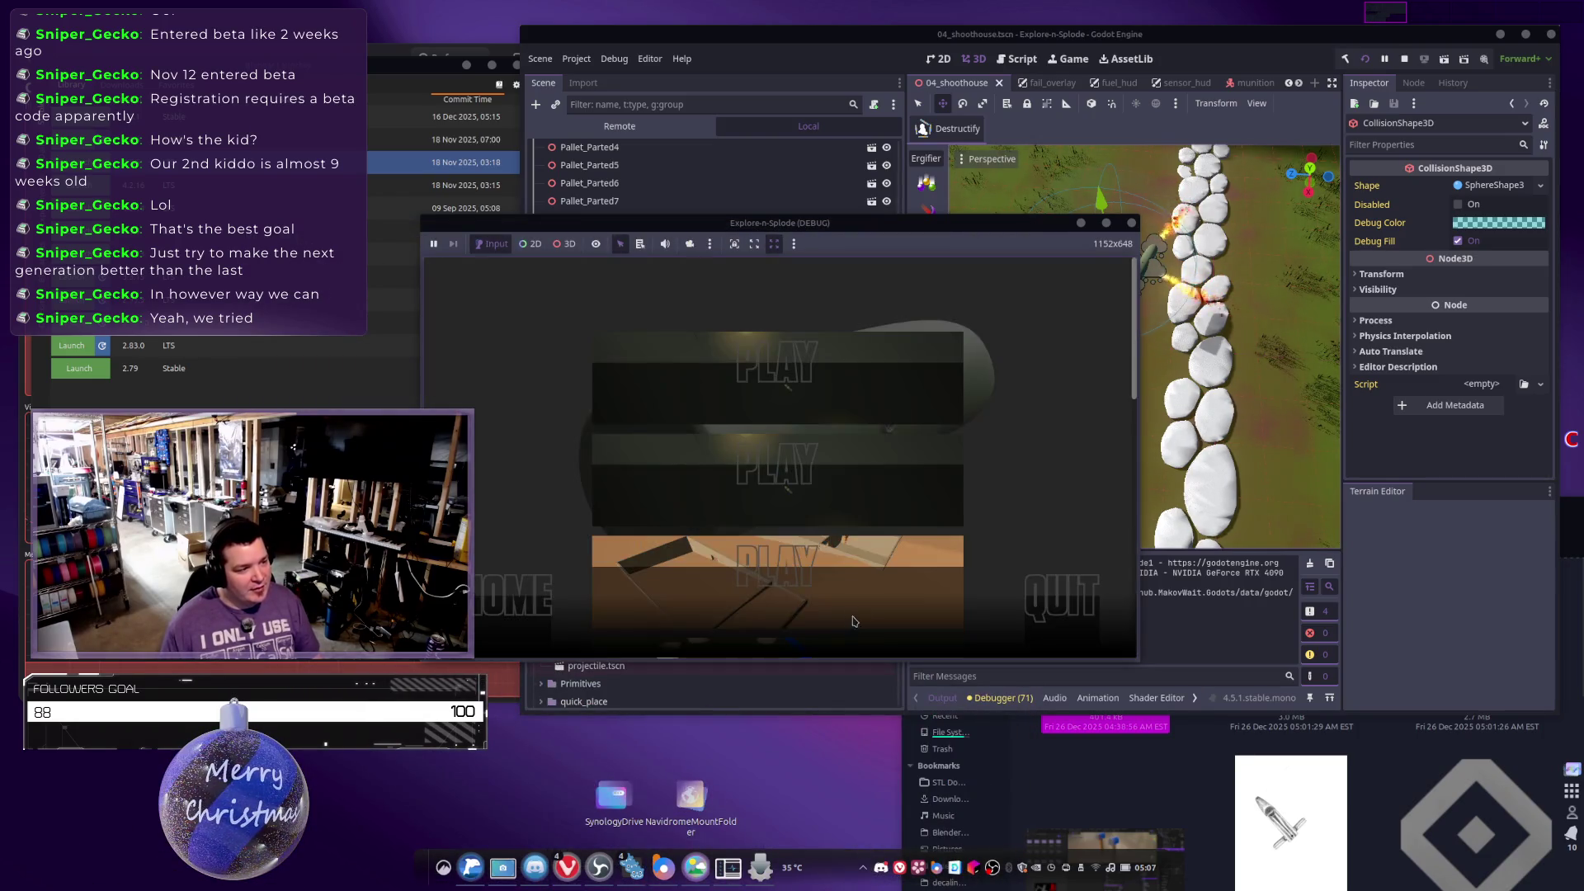
{"action": "left_click", "coordinate": [771, 494]}
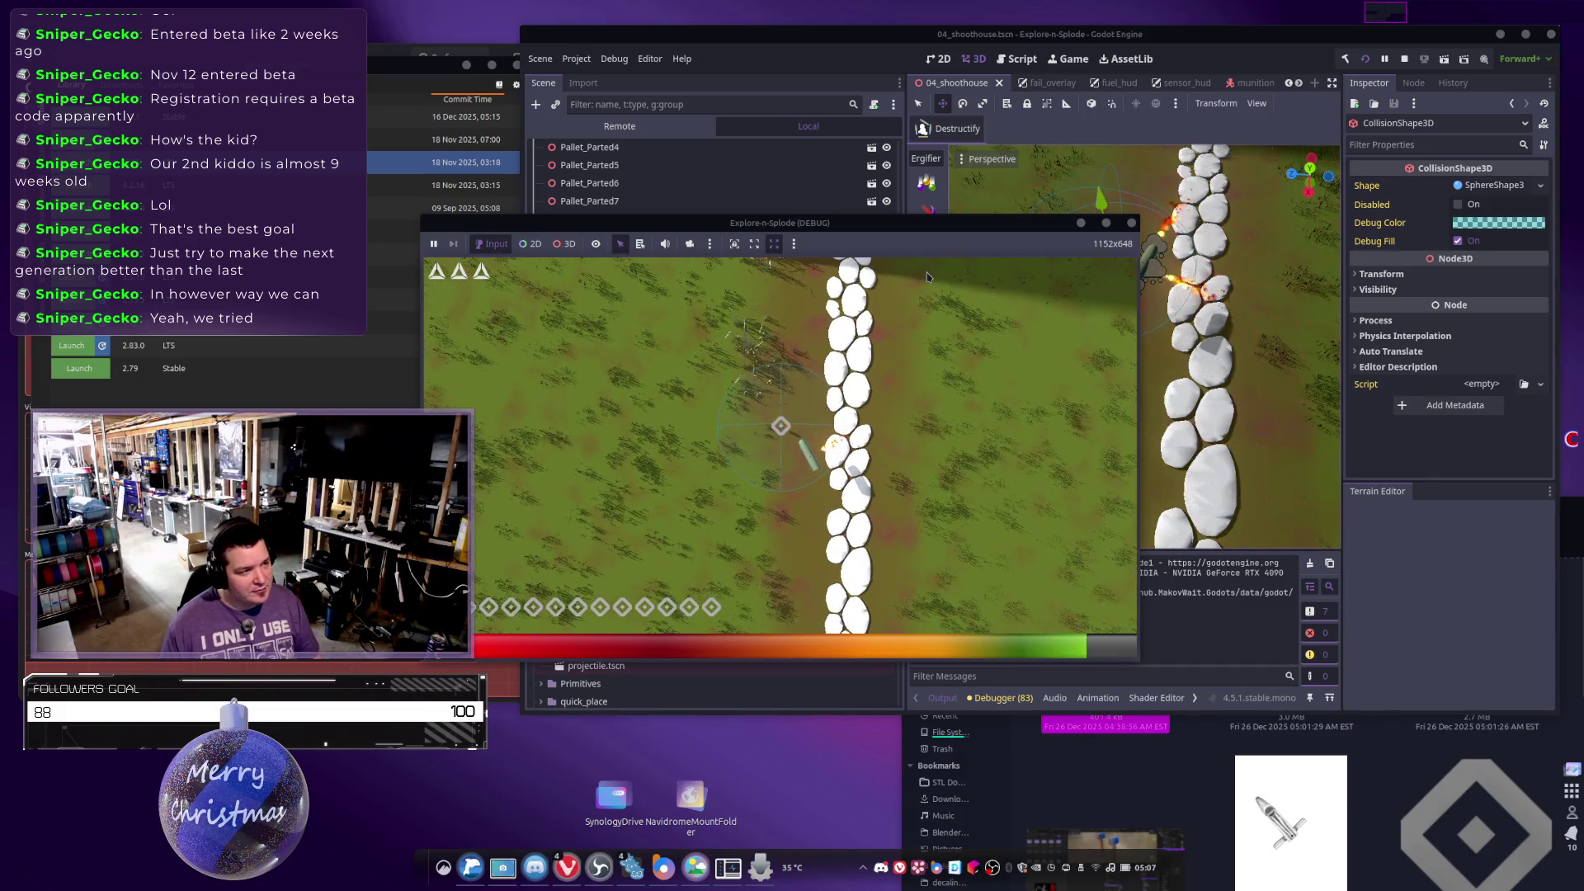
{"action": "mouse_move", "coordinate": [858, 223]}
{"action": "left_mouse_down"}
{"action": "mouse_move", "coordinate": [552, 200]}
{"action": "mouse_move", "coordinate": [610, 157]}
{"action": "left_mouse_up"}
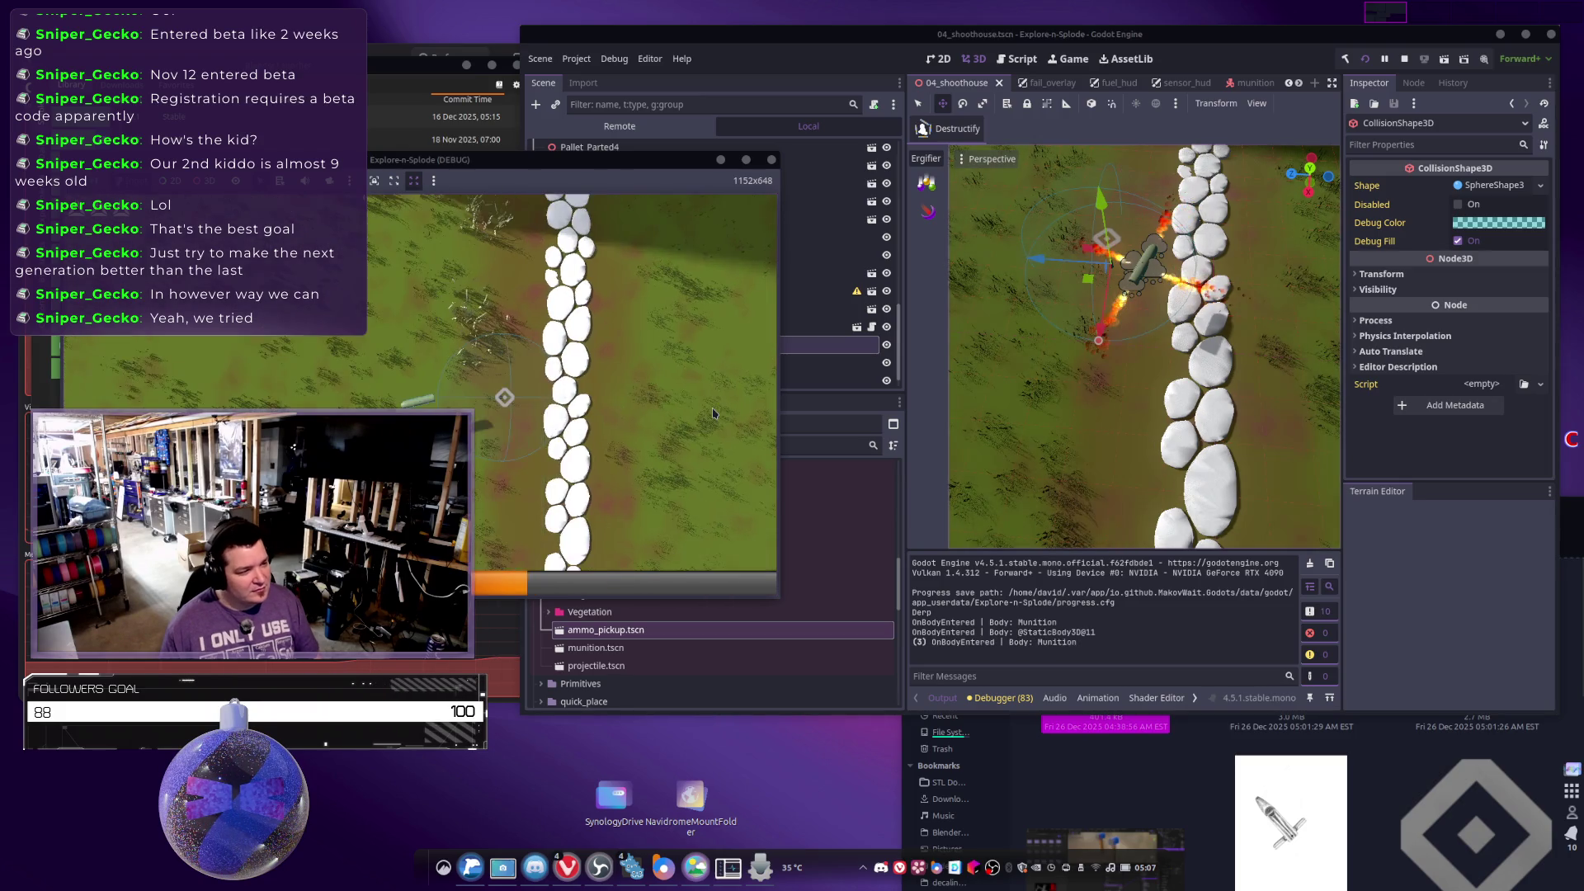
{"action": "key", "text": "F8"}
Close the ProgressManager, LevelPanel, TargetZone, Target, Collateral, Warhead and Loading script tabs.
{"action": "key", "text": "alt+Tab"}
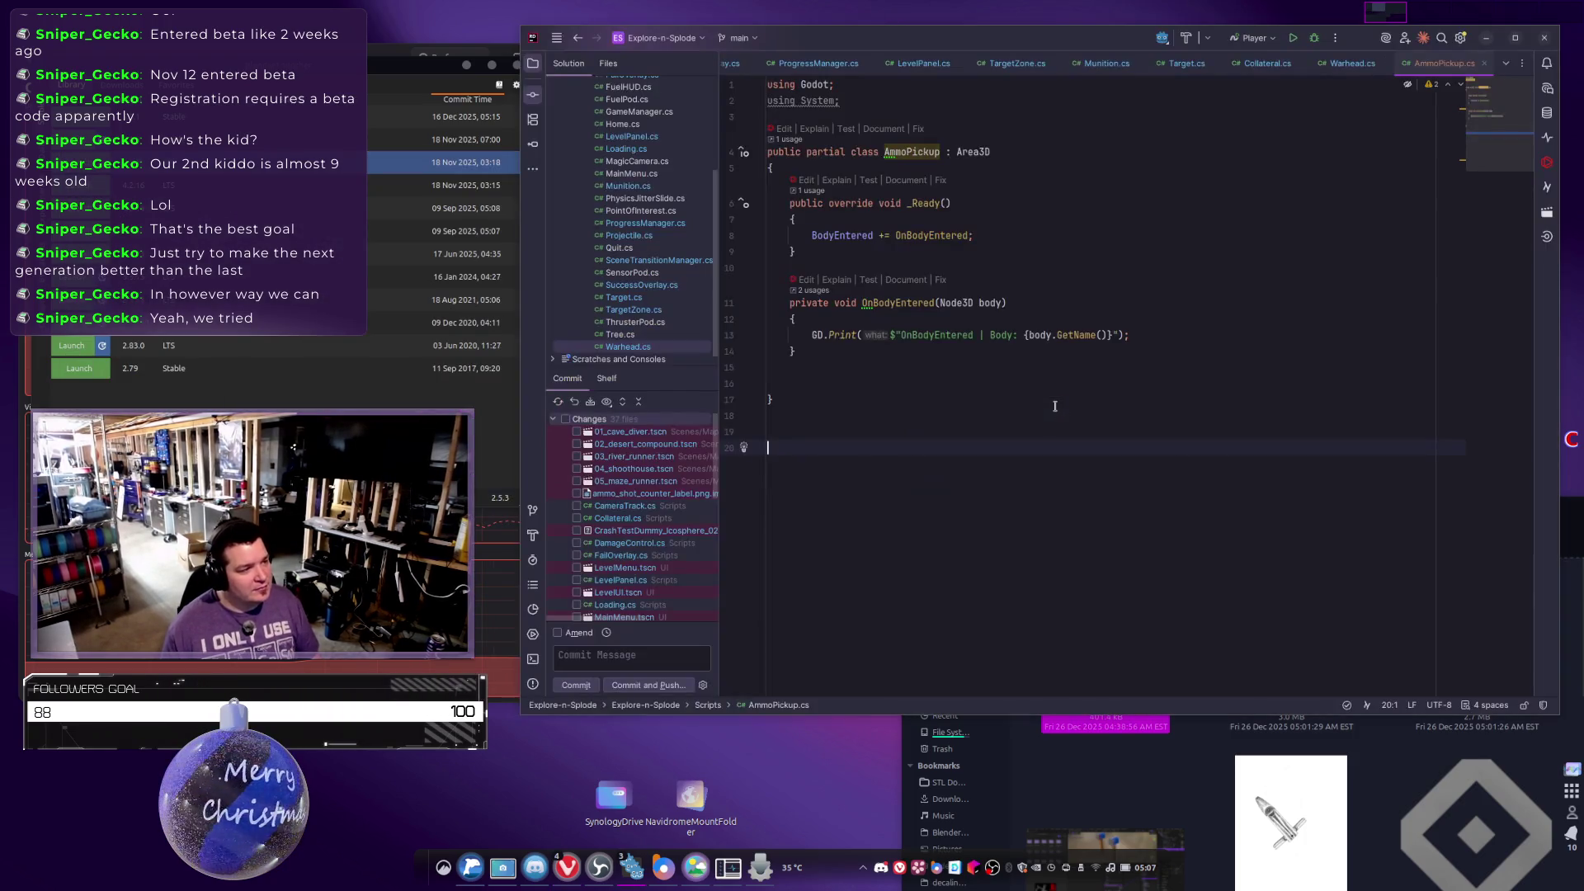
{"action": "left_click", "coordinate": [1143, 332]}
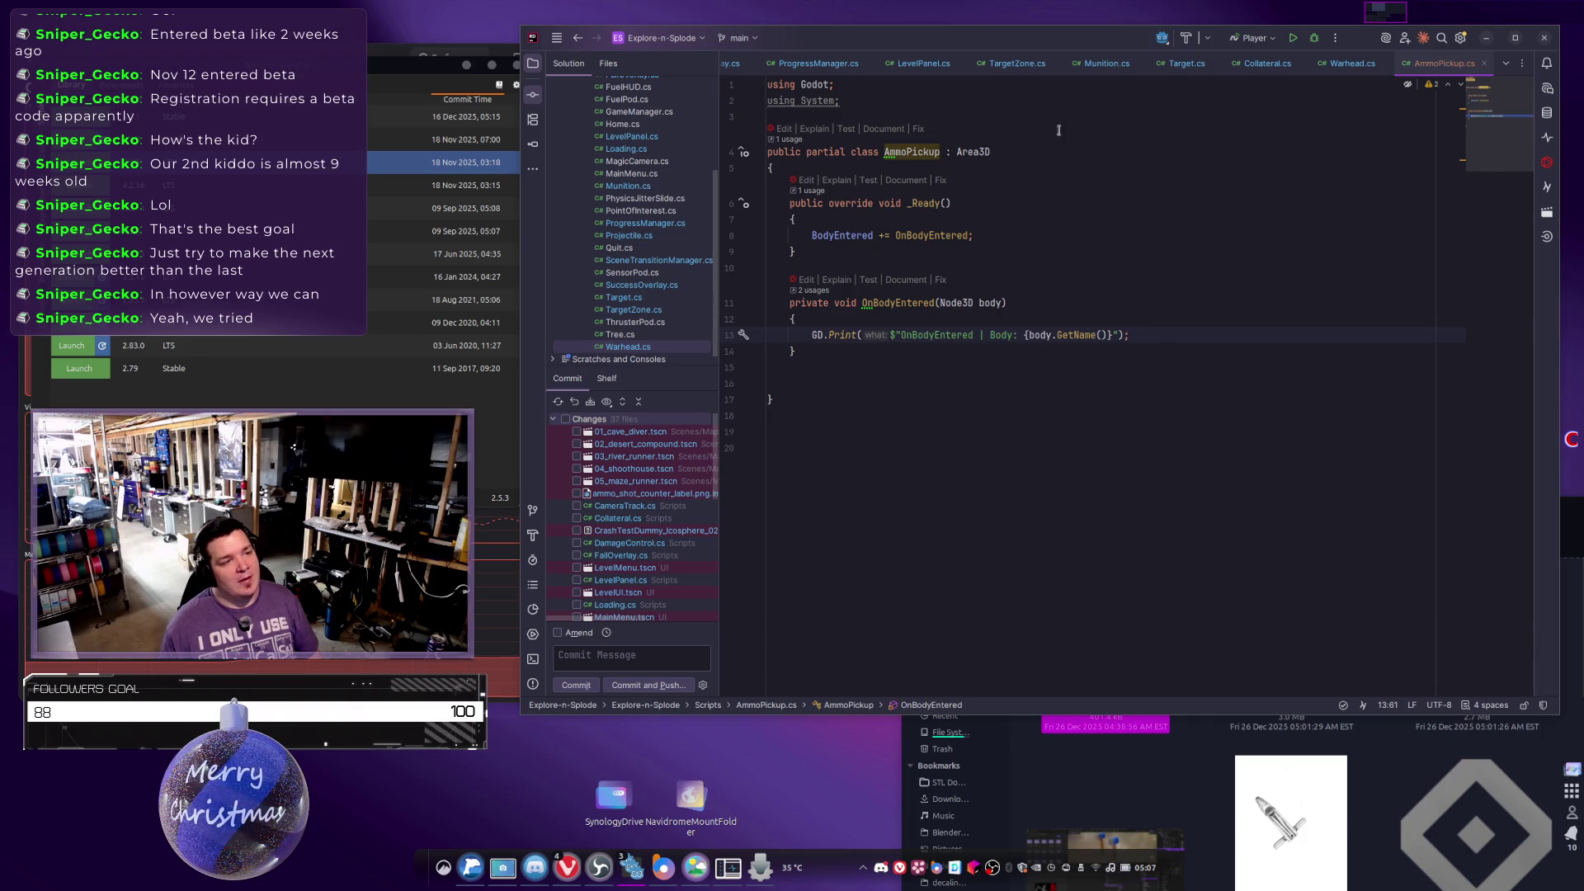
{"action": "left_click", "coordinate": [854, 64]}
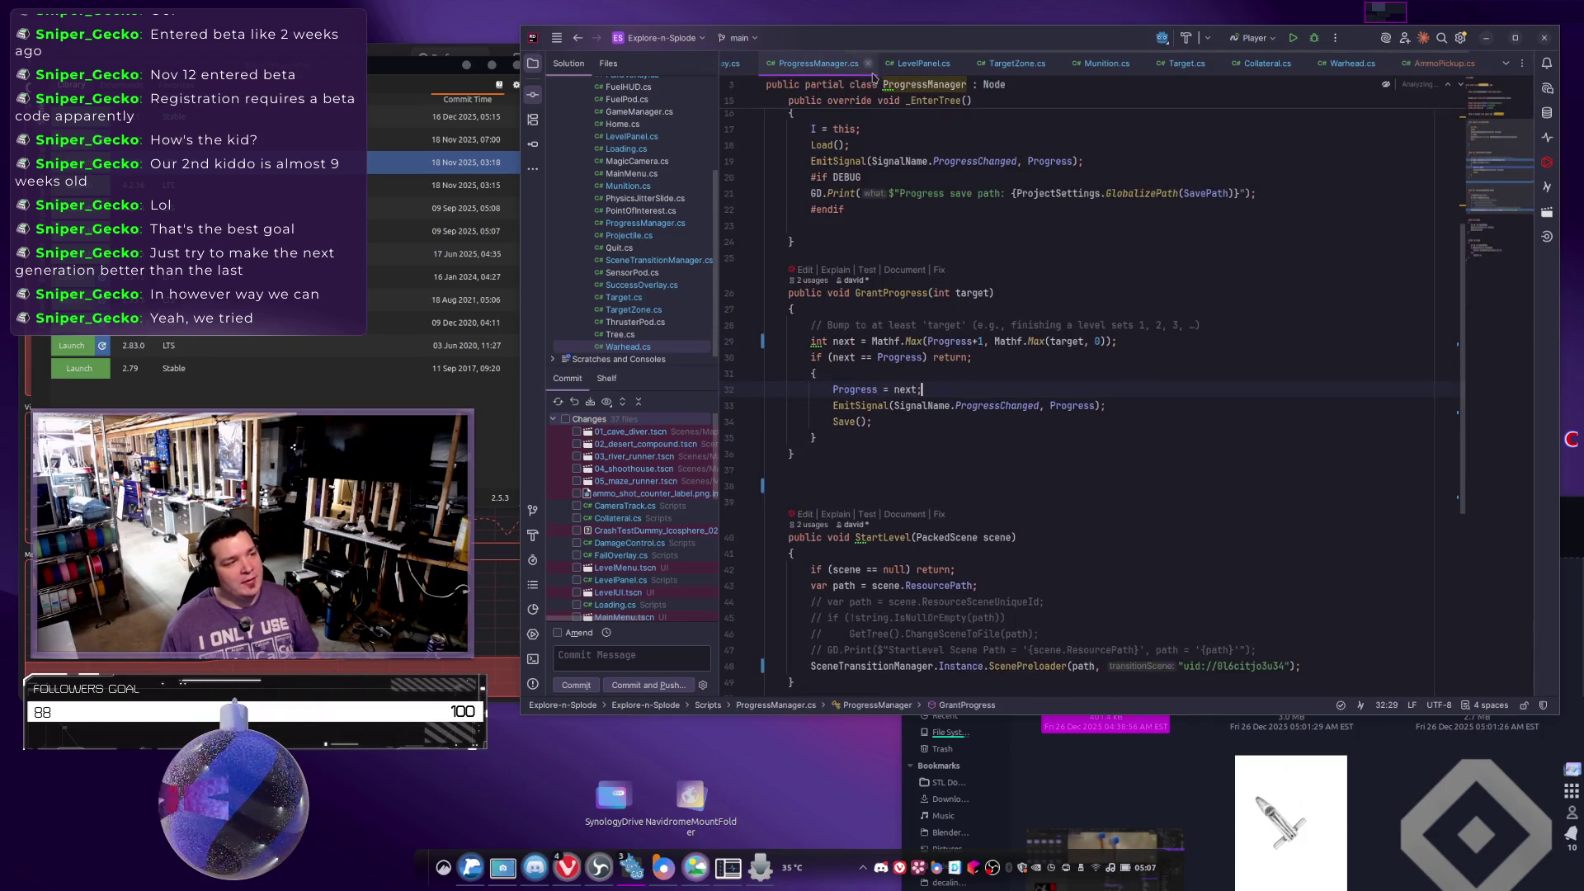
{"action": "left_click", "coordinate": [868, 63]}
{"action": "left_click", "coordinate": [911, 65]}
{"action": "left_click", "coordinate": [975, 64]}
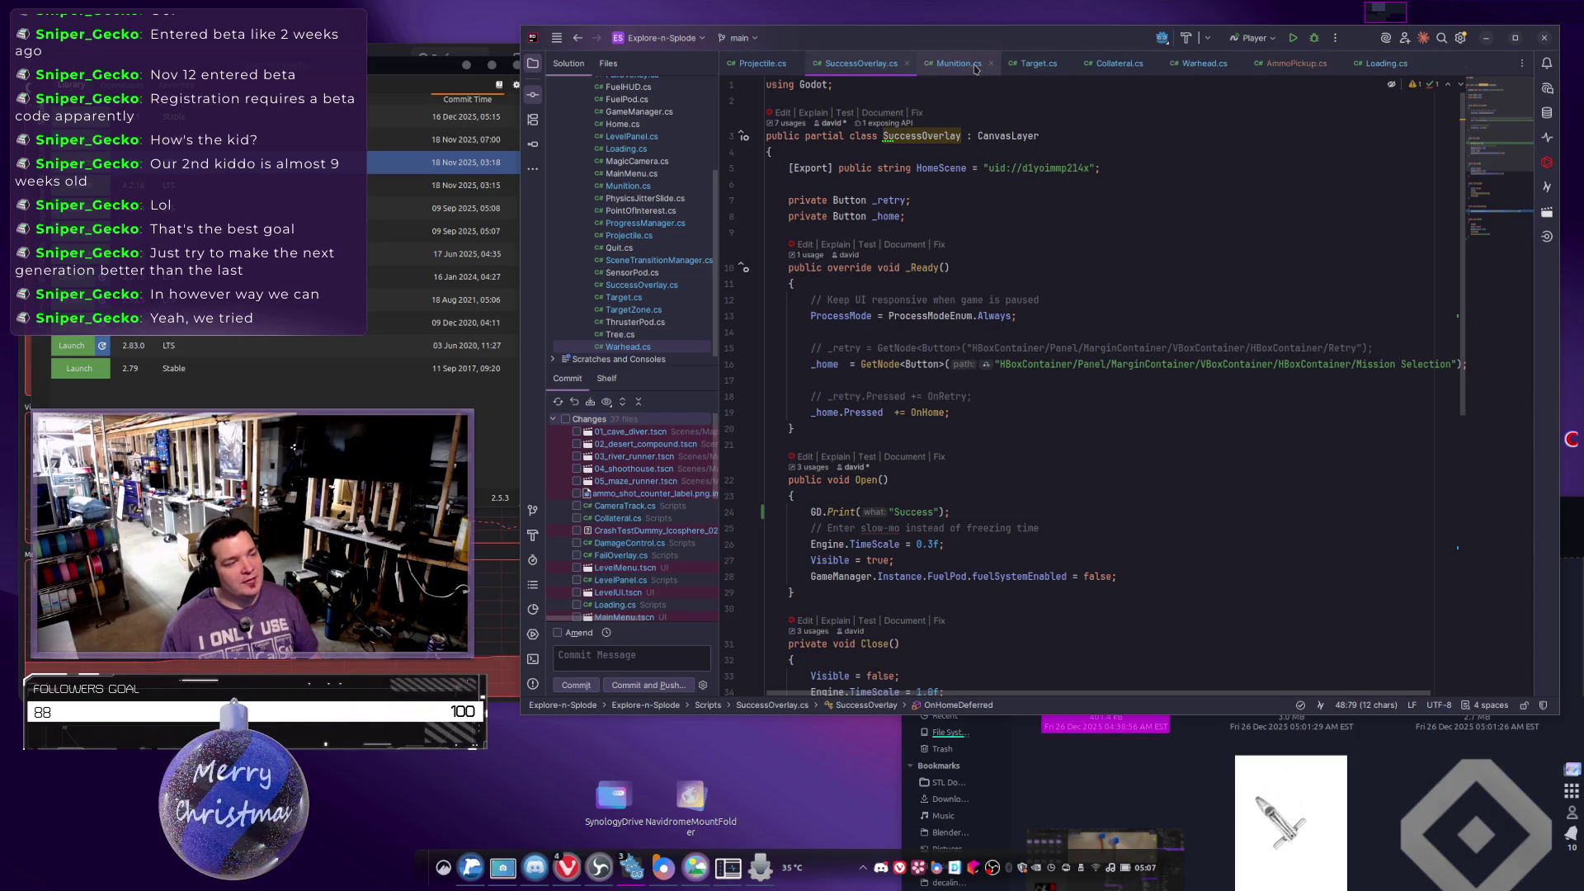
{"action": "left_click", "coordinate": [1068, 66]}
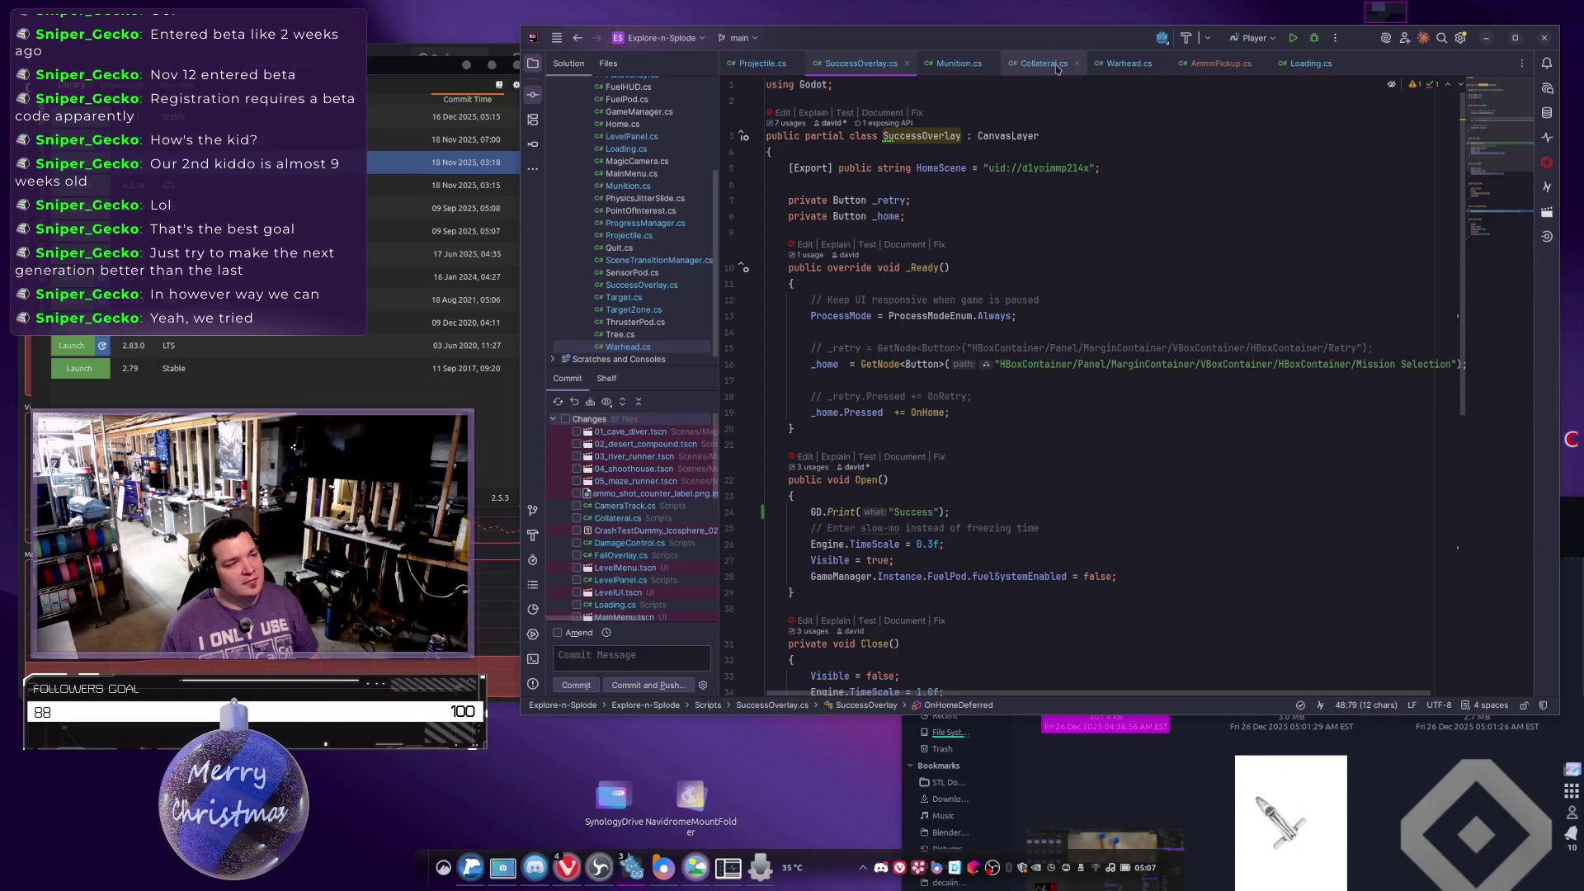
{"action": "left_click", "coordinate": [1075, 66]}
{"action": "left_click", "coordinate": [1075, 66]}
{"action": "left_click", "coordinate": [1177, 71]}
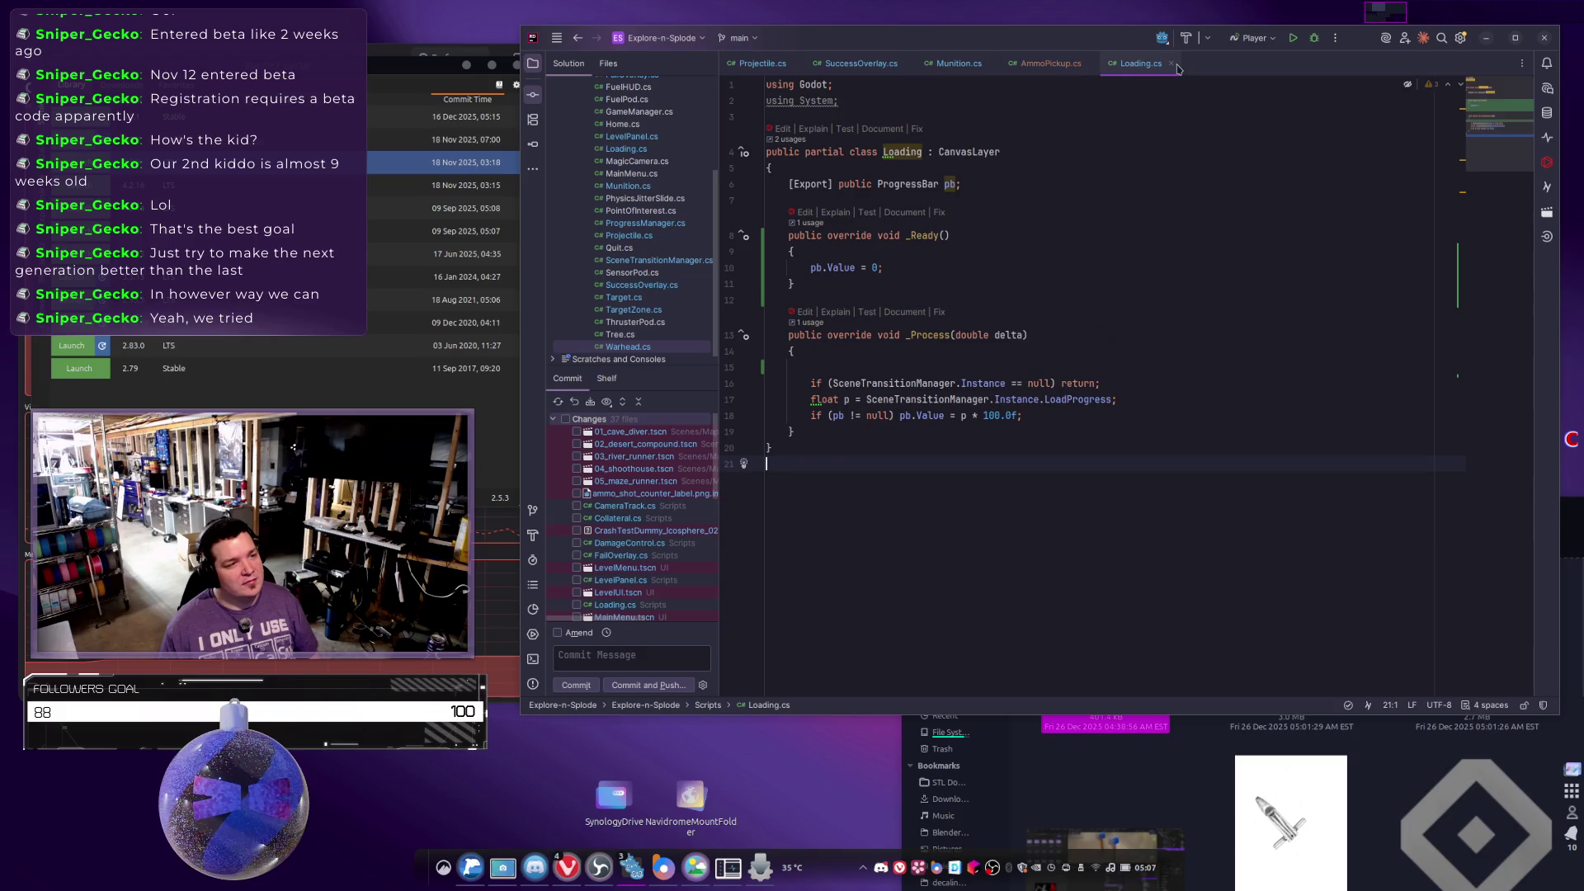
{"action": "left_click", "coordinate": [1169, 66]}
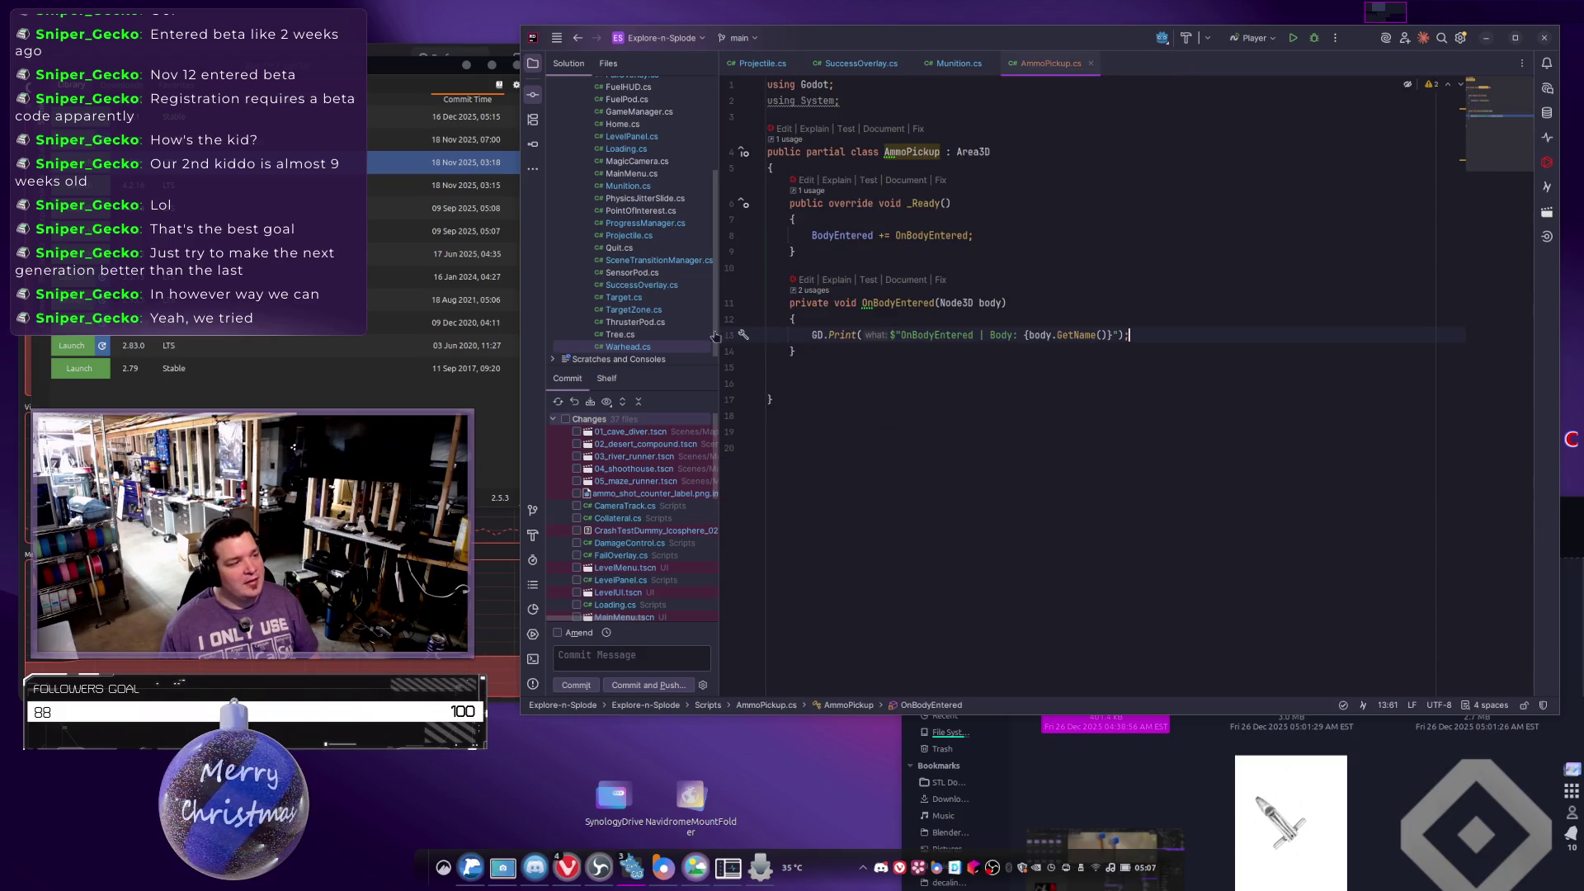
Review PickupAmmo in Warhead.cs, then select the GD.Print line in AmmoPickup.cs.
{"action": "scroll", "coordinate": [647, 334], "scroll_direction": "down", "scroll_amount": 1}
{"action": "left_click", "coordinate": [636, 336]}
{"action": "double_click", "coordinate": [636, 336]}
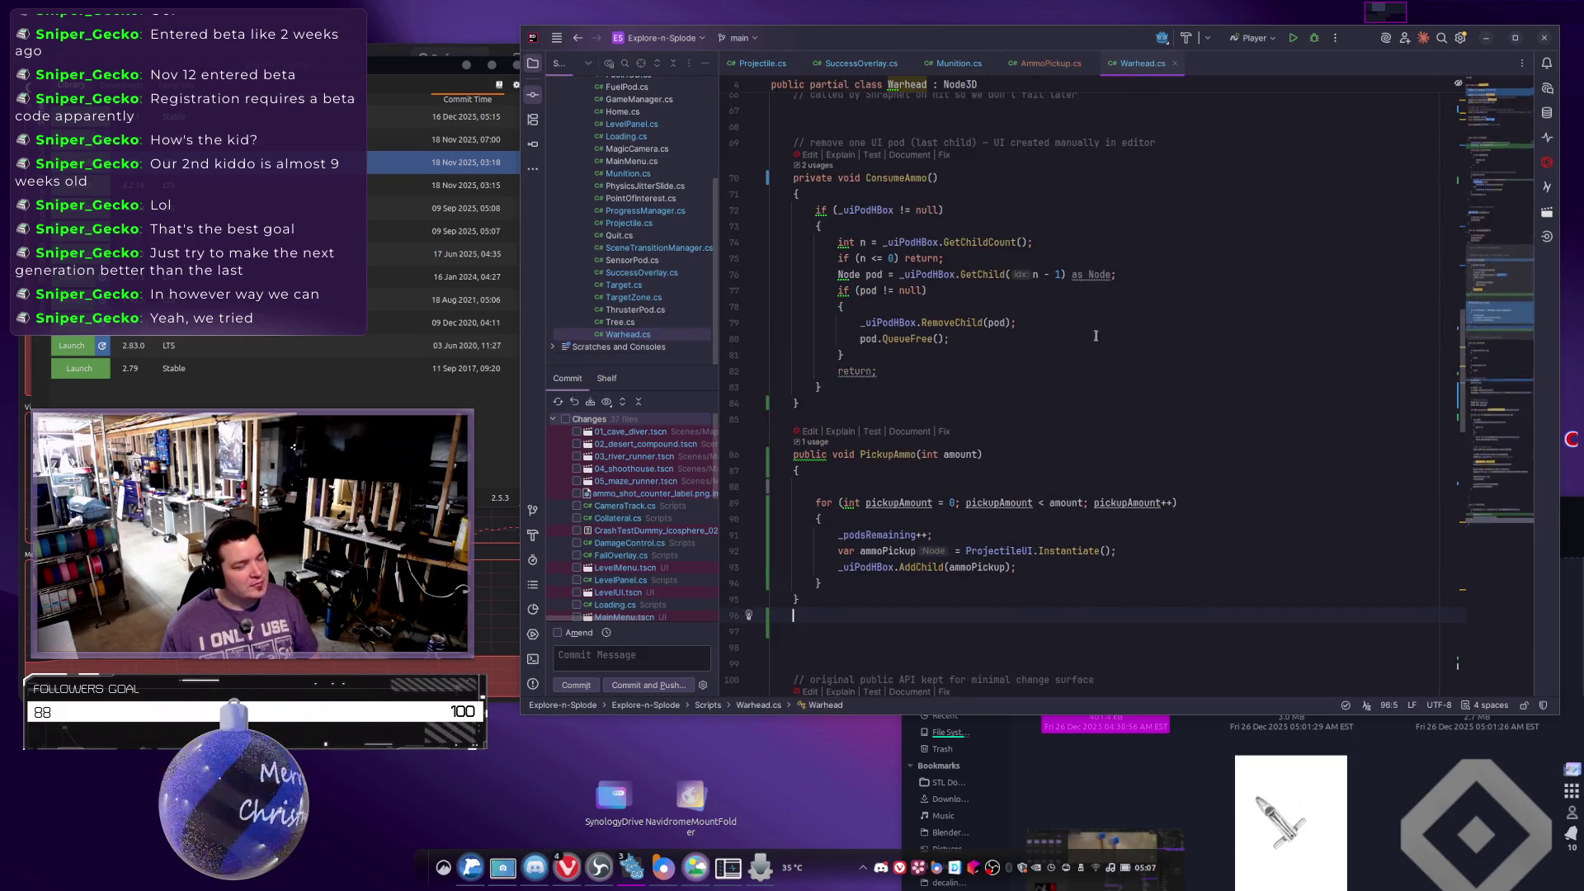
{"action": "scroll", "coordinate": [1066, 366], "scroll_direction": "down", "scroll_amount": 3}
{"action": "left_click", "coordinate": [887, 430]}
{"action": "left_click", "coordinate": [1043, 66]}
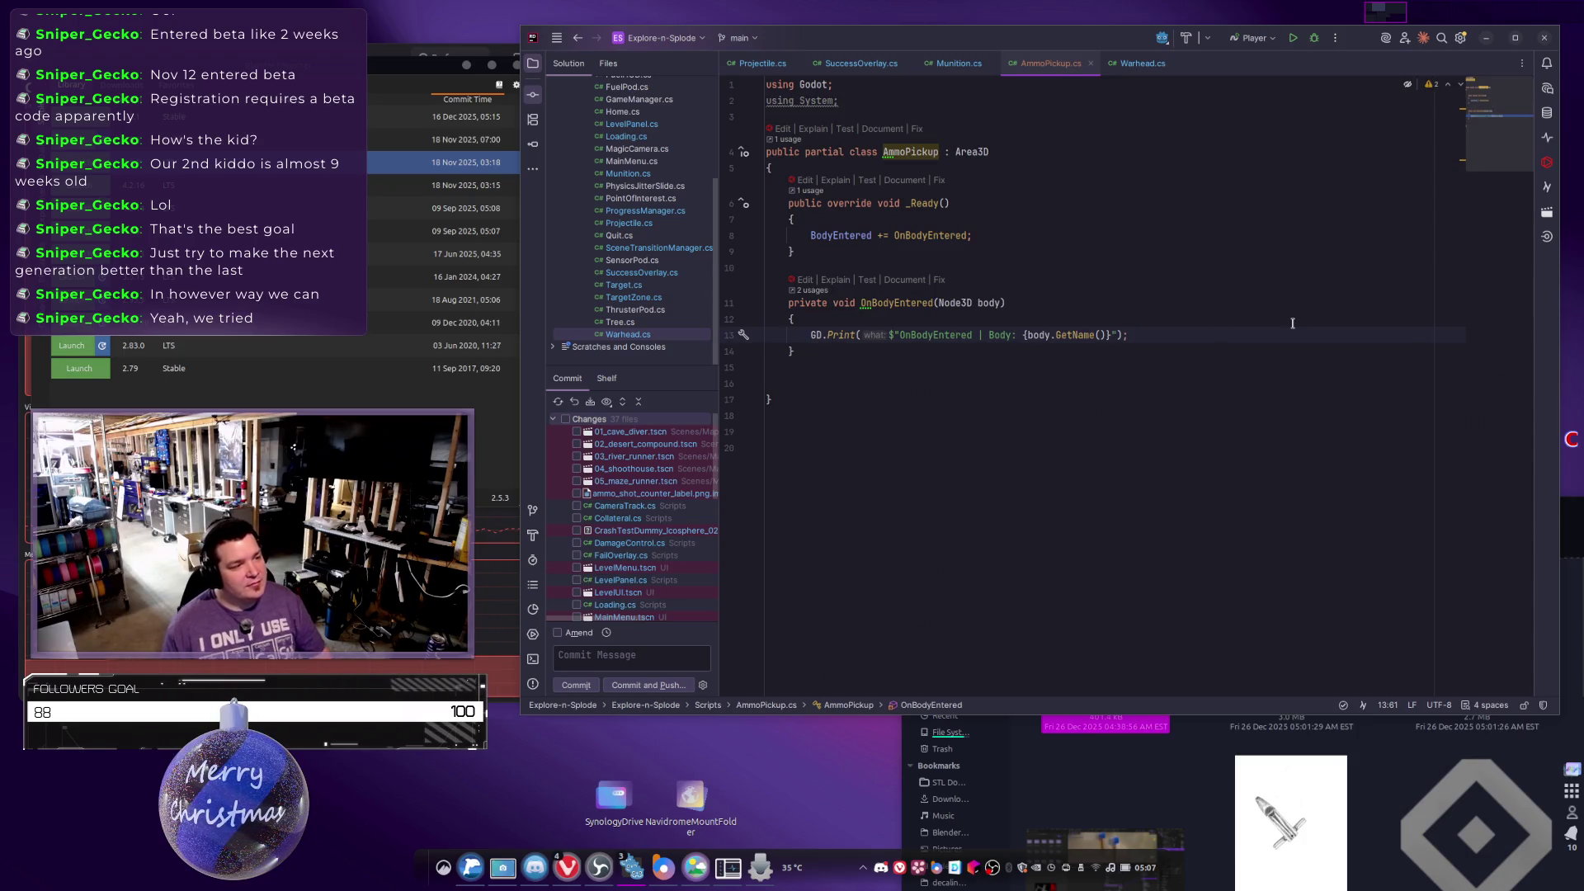
{"action": "key", "text": "shift+Home"}
Replace the GD.Print line with an 'if (body is Munition munition)' block.
{"action": "key", "text": "BackSpace"}
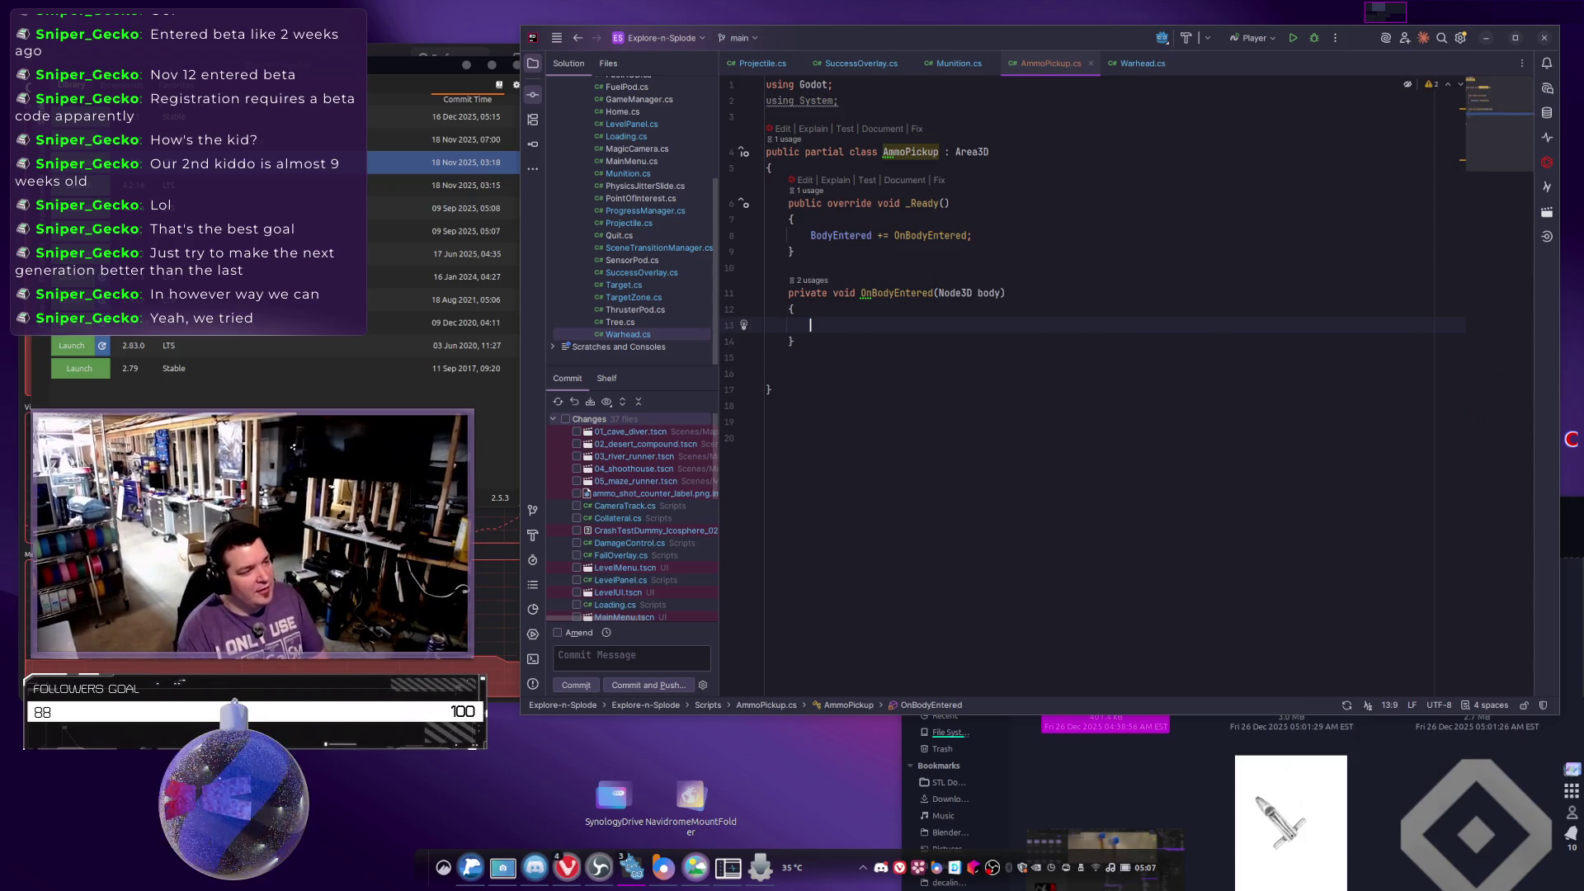
{"action": "type", "text": "f (body is M"}
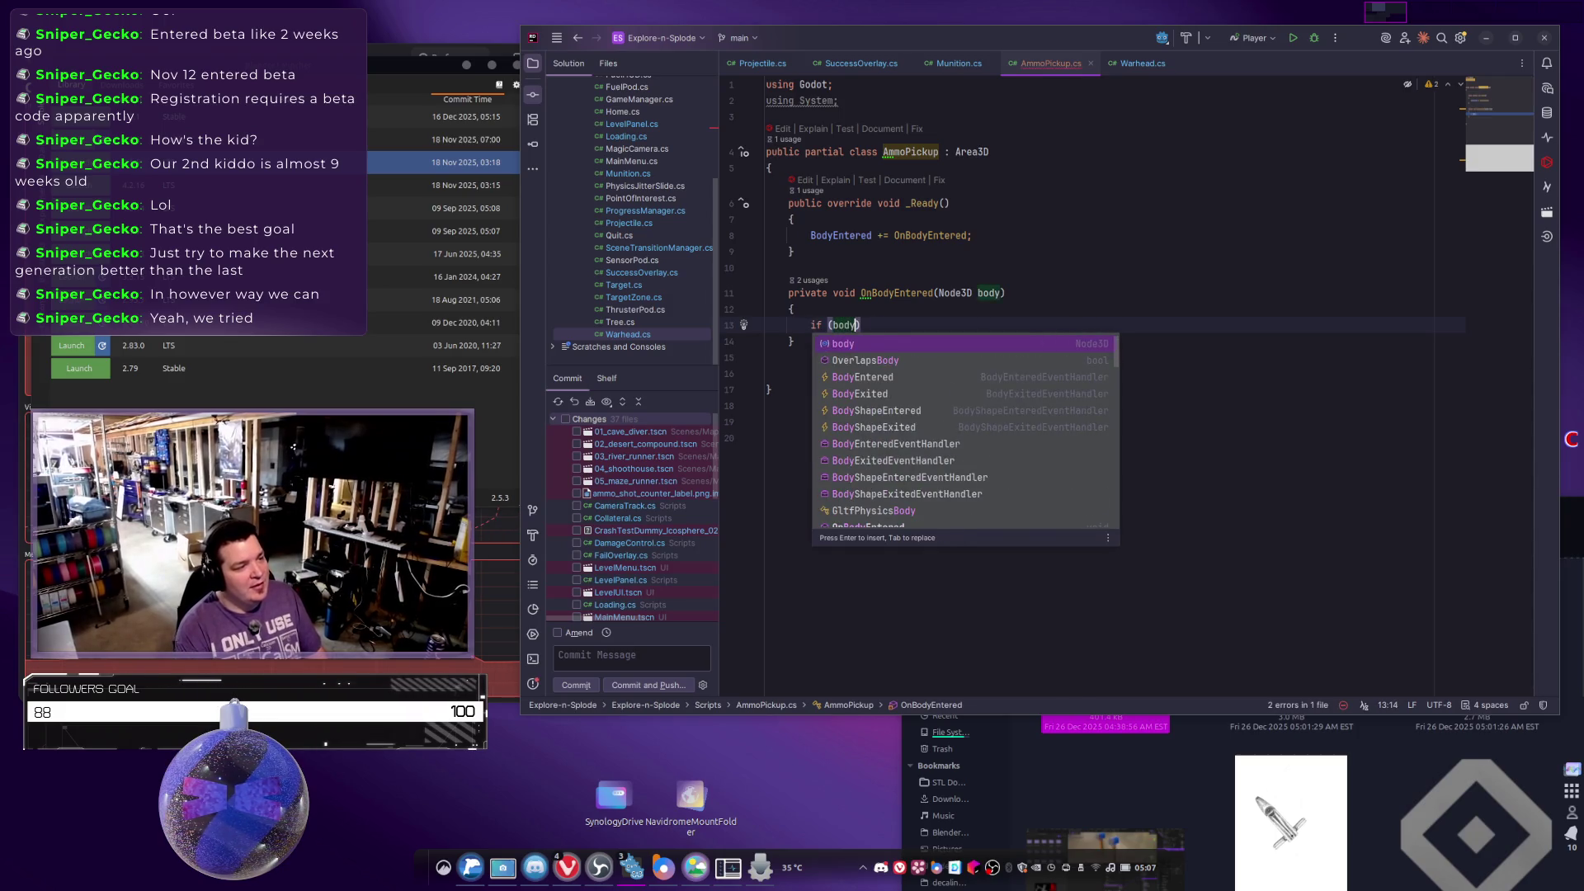
{"action": "type", "text": "unition"}
{"action": "key", "text": "Return"}
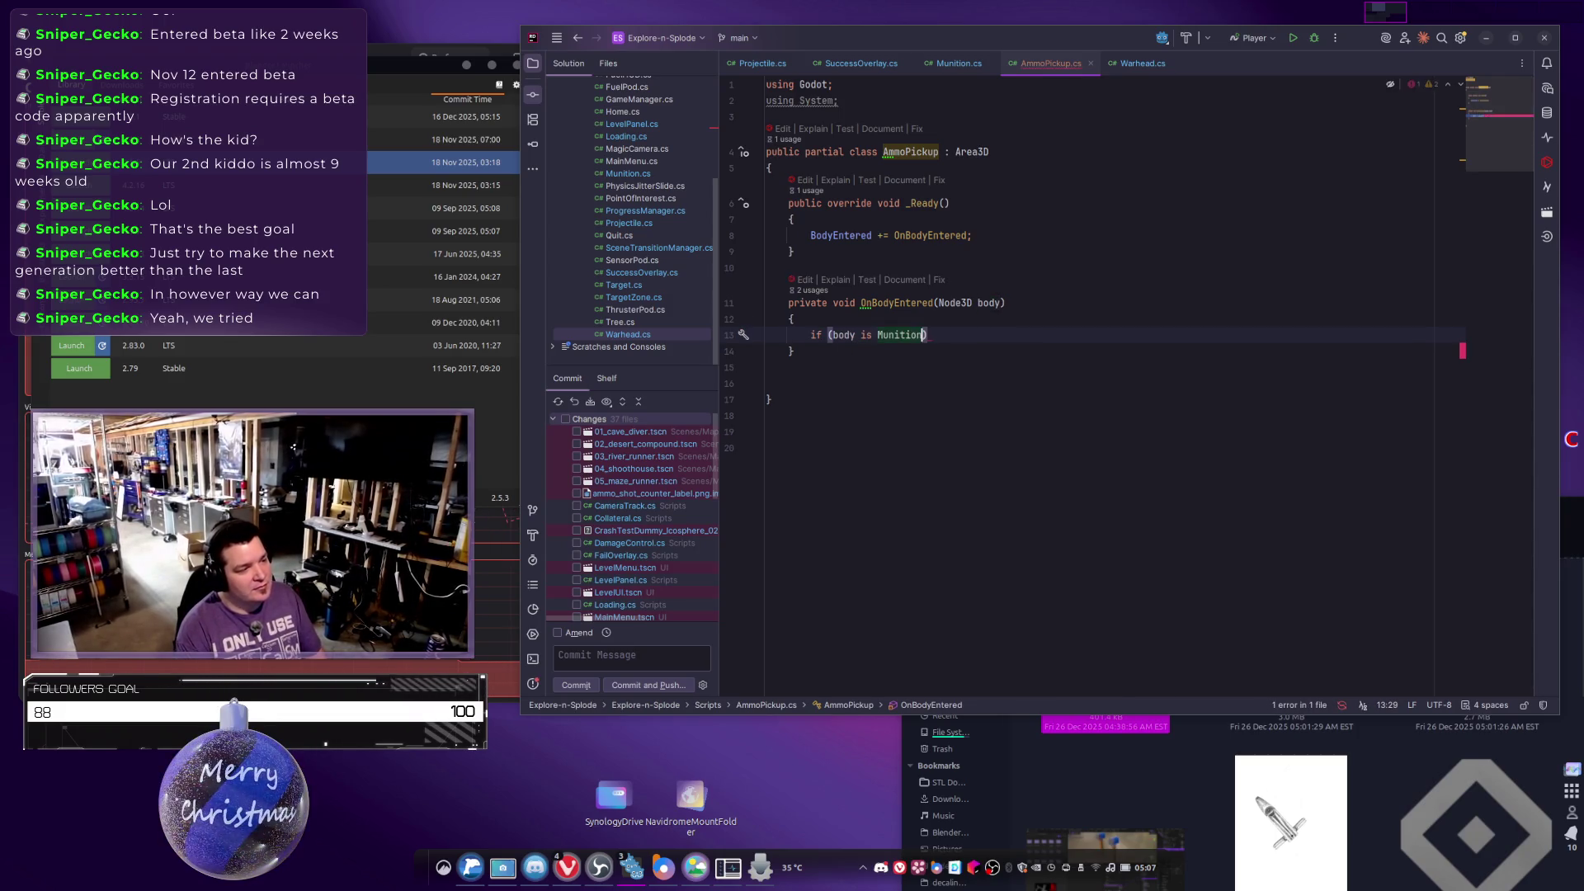
{"action": "type", "text": "munition"}
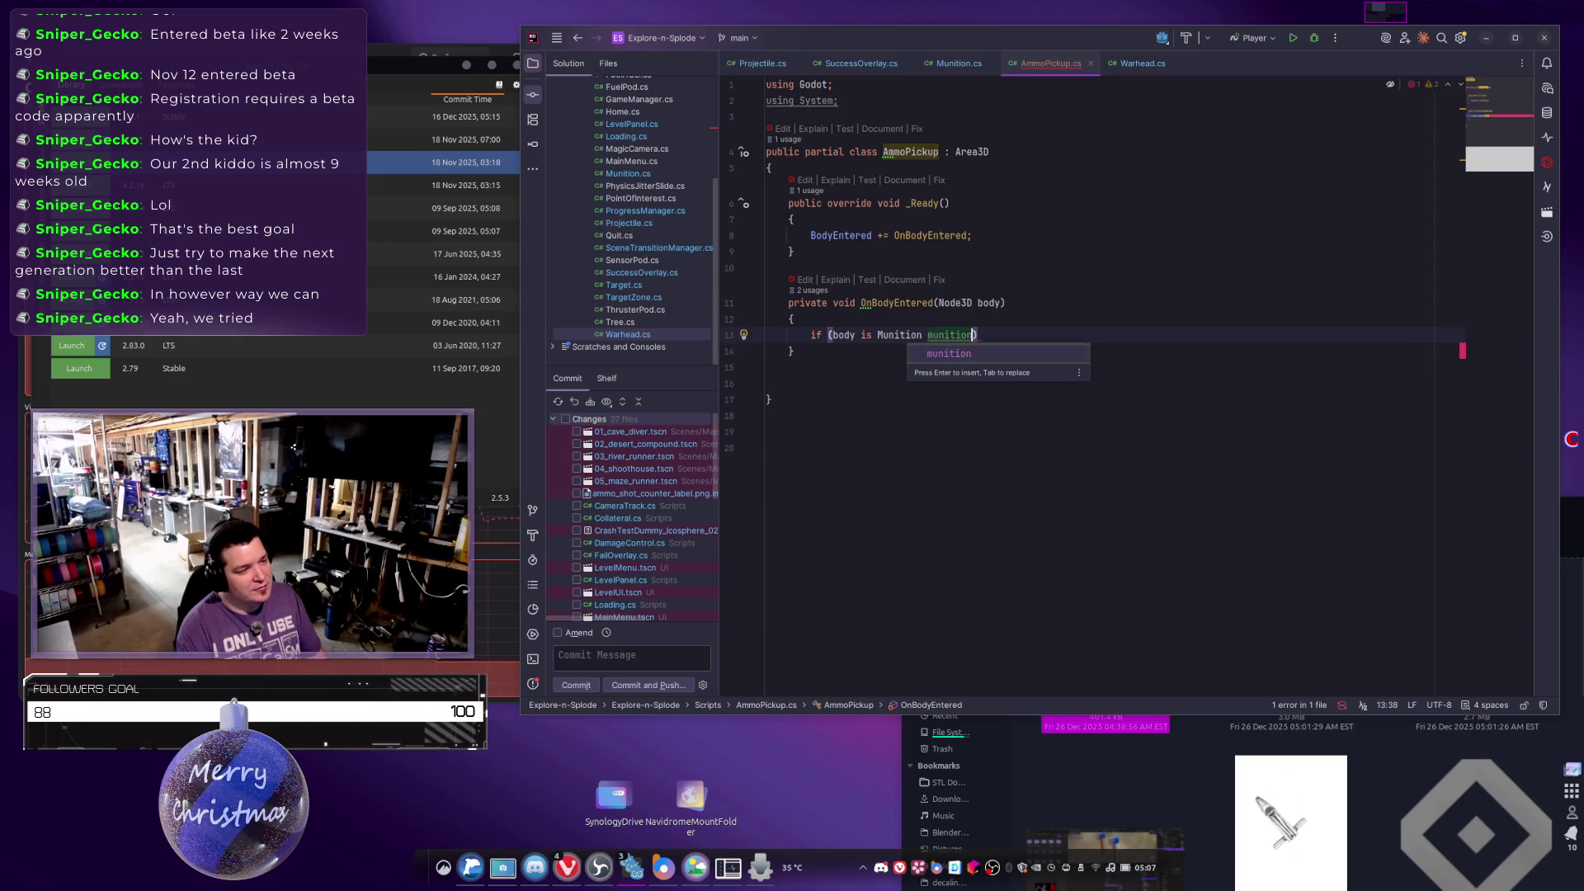
{"action": "type", "text": ")"}
{"action": "key", "text": "Return"}
{"action": "type", "text": "{"}
{"action": "key", "text": "Return"}
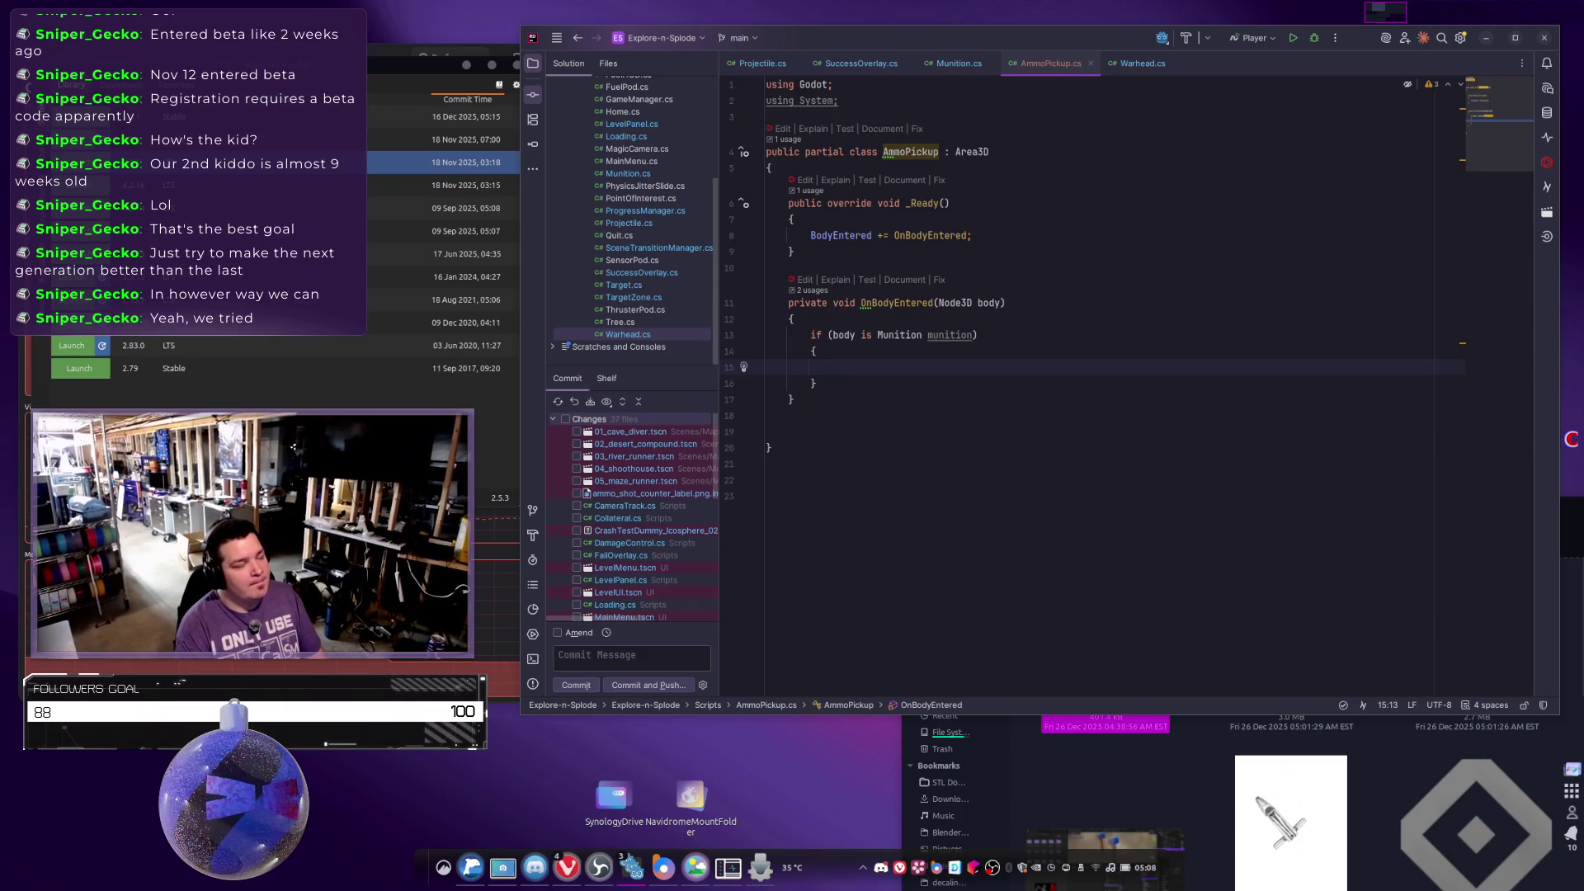
Inside the block, call munition.Warhead.PickupAmmo(1).
{"action": "type", "text": "munition.war"}
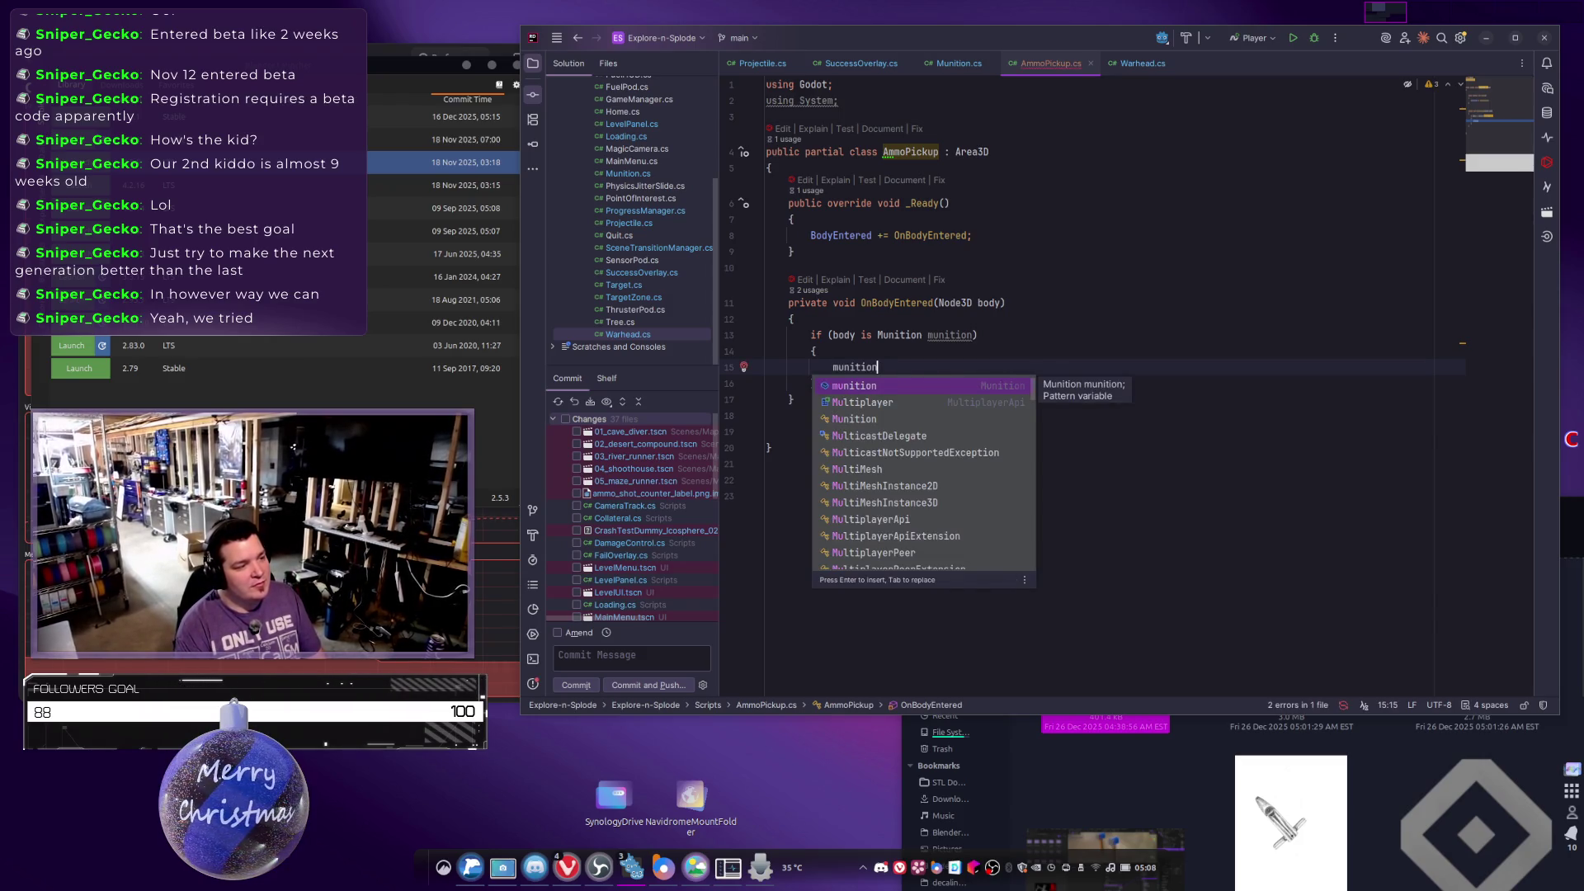
{"action": "key", "text": "Return"}
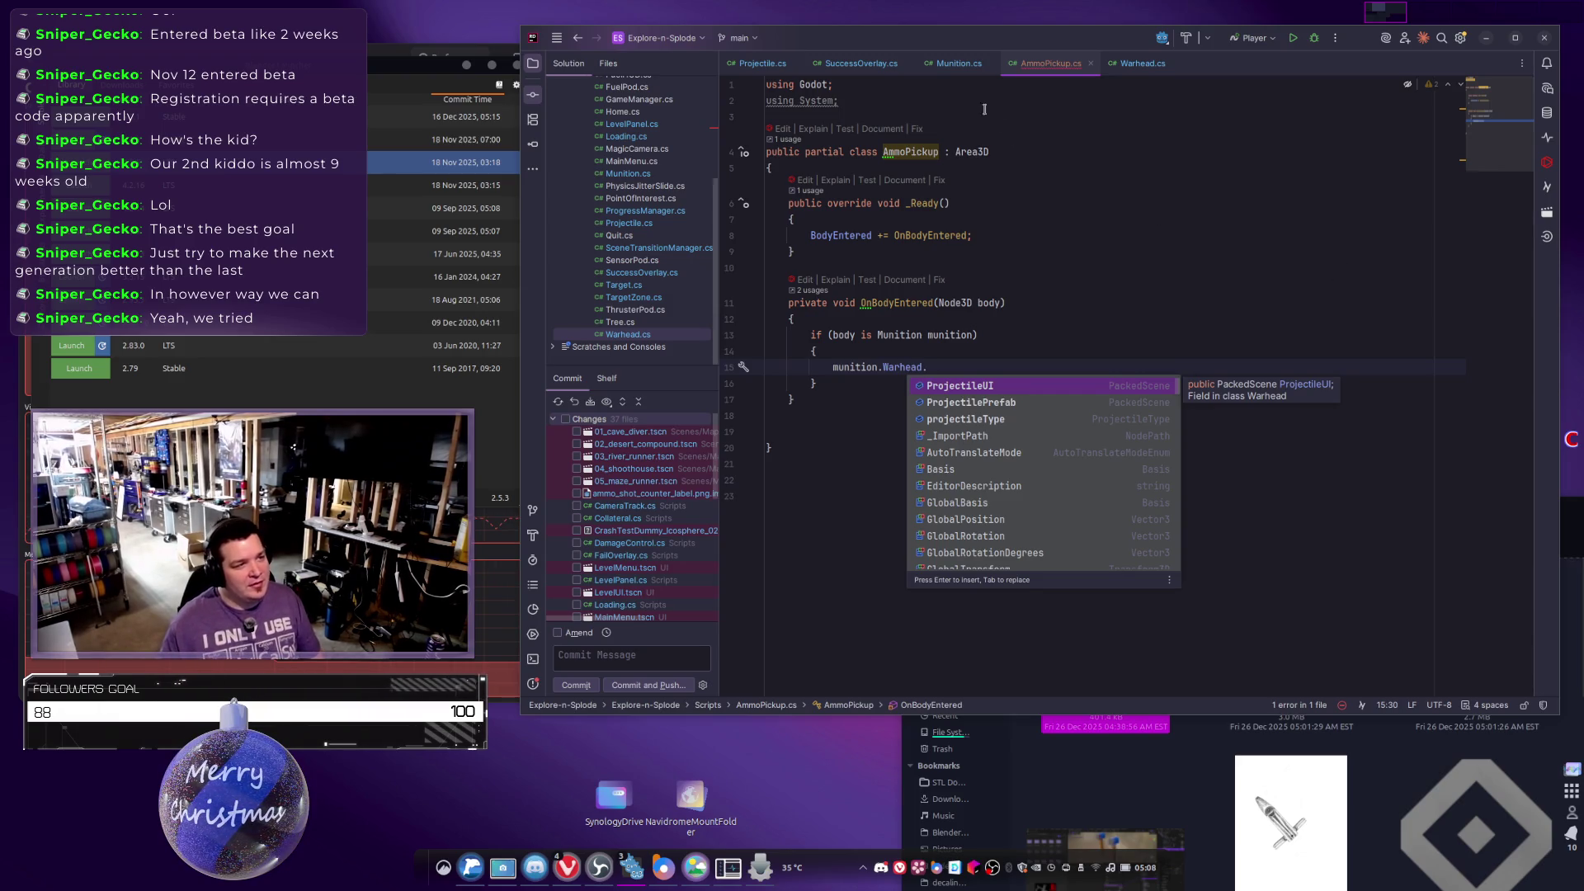
{"action": "left_click", "coordinate": [1135, 66]}
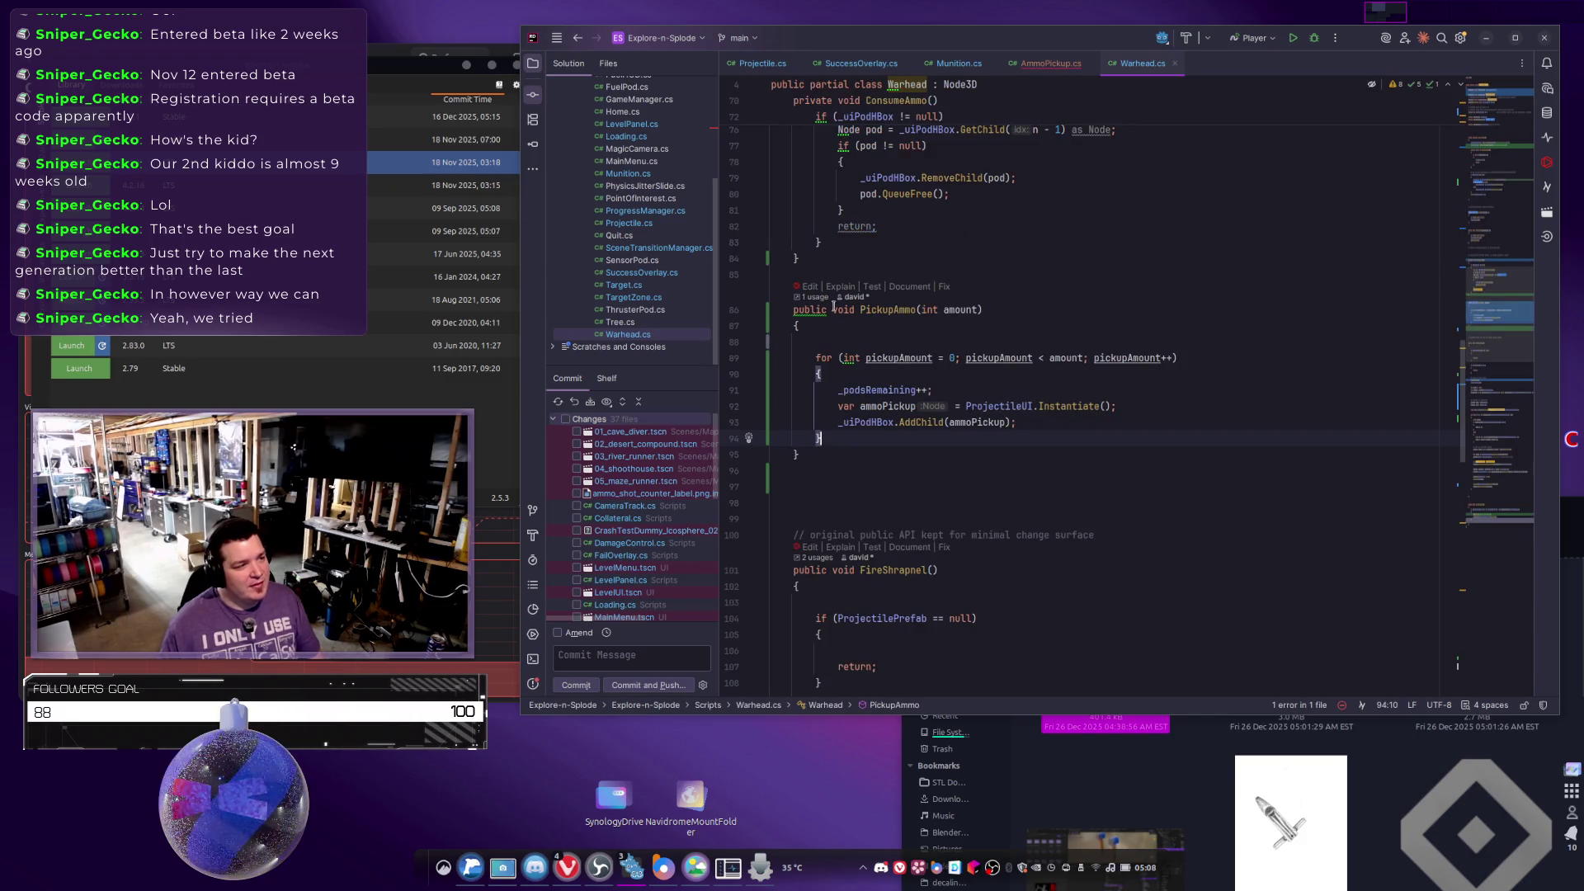
{"action": "left_click", "coordinate": [1052, 66]}
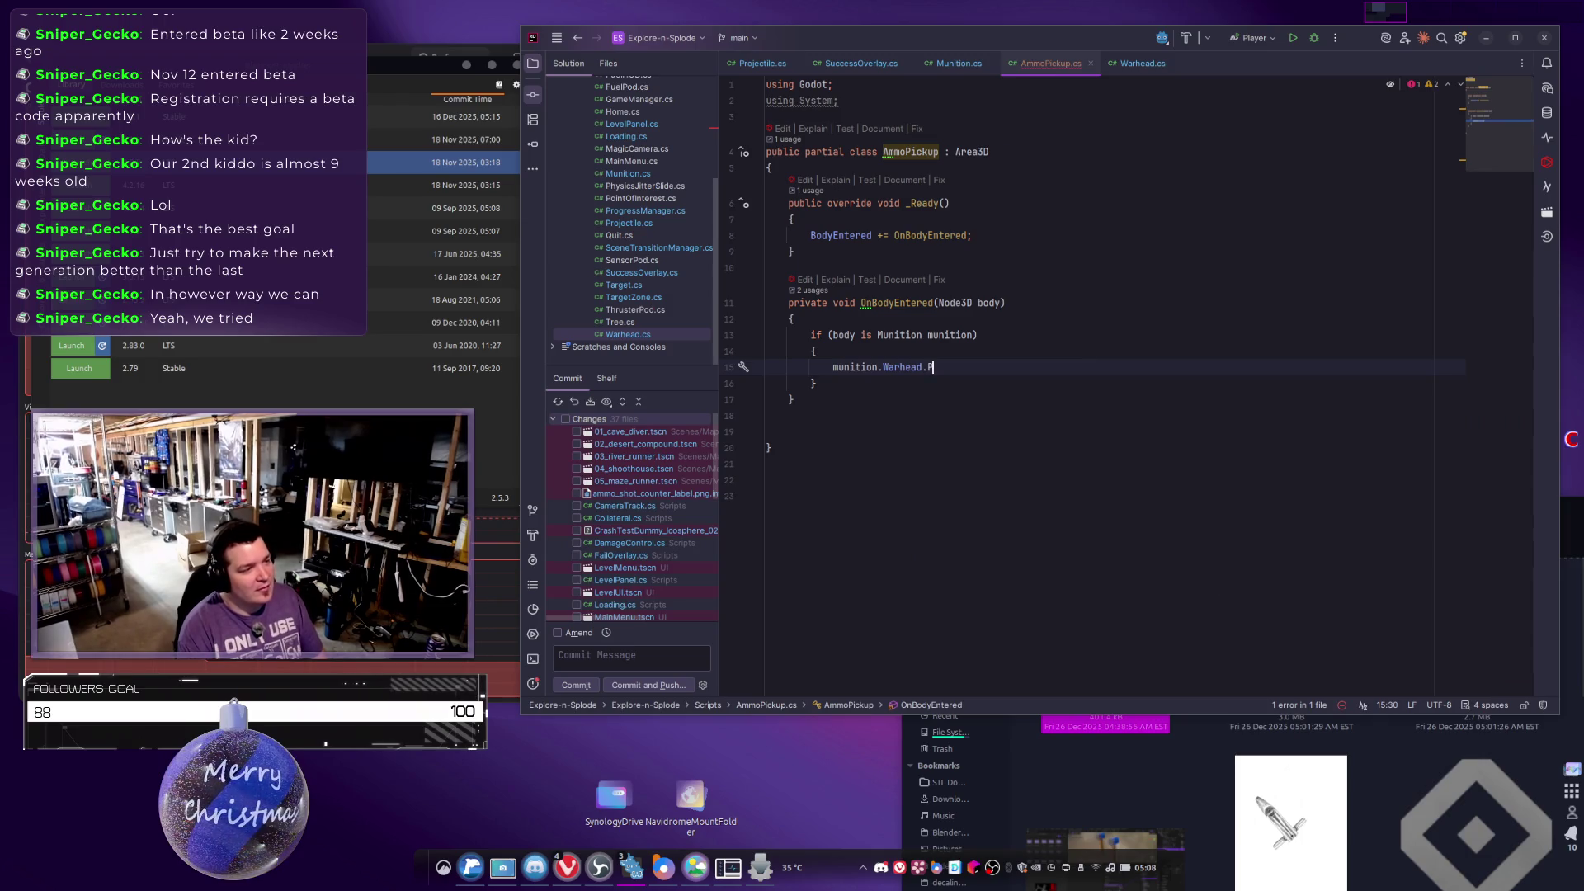
{"action": "type", "text": "p"}
{"action": "key", "text": "Escape"}
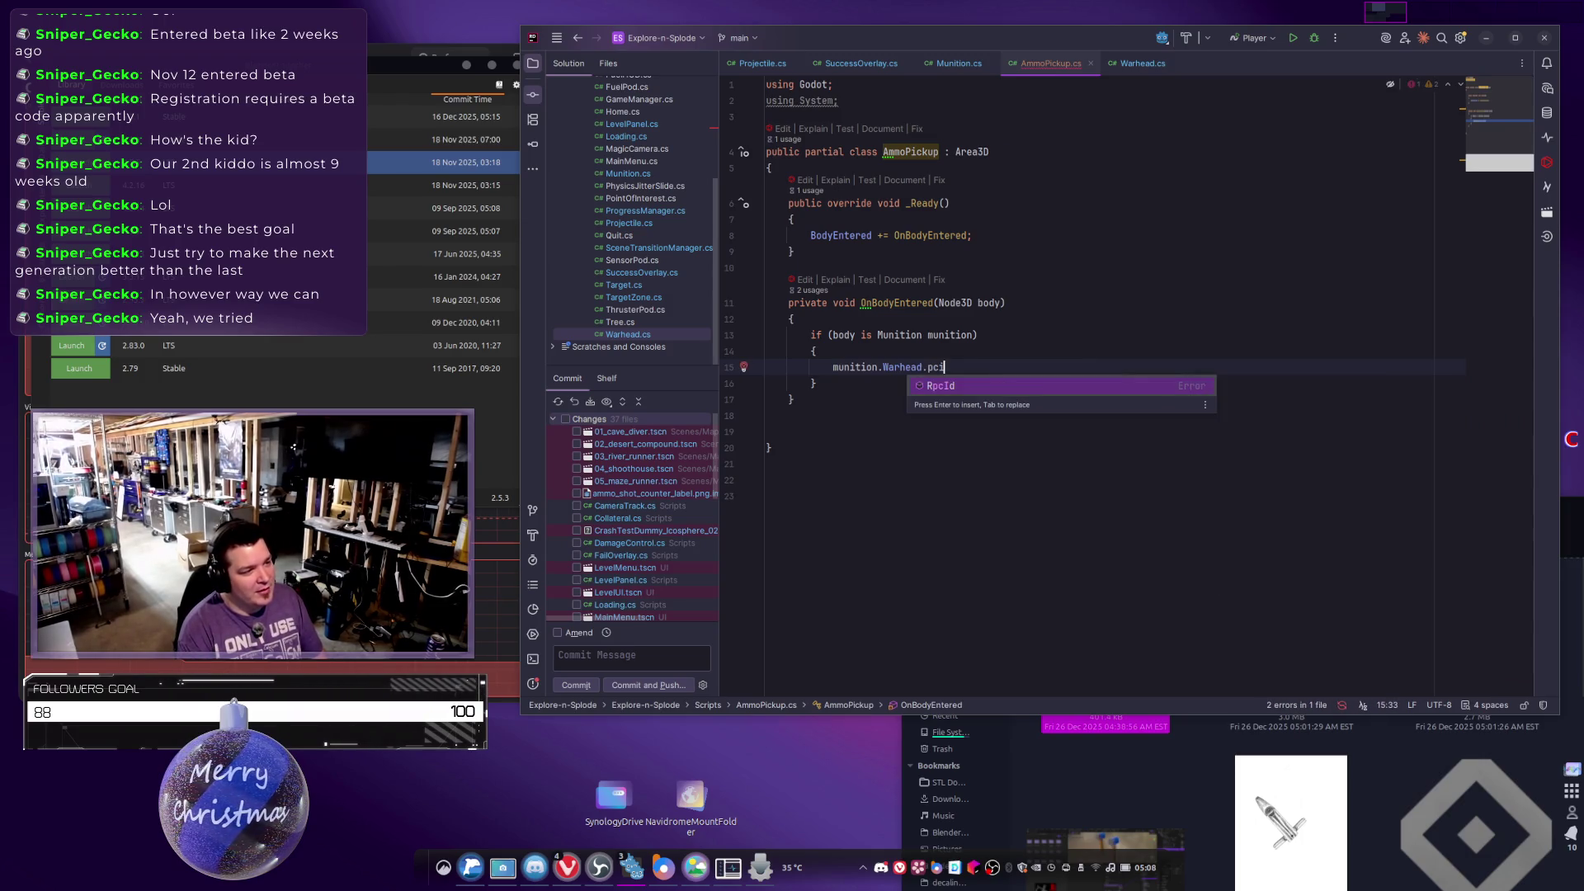
{"action": "key", "text": "BackSpace"}
{"action": "key", "text": "Escape"}
{"action": "type", "text": "P"}
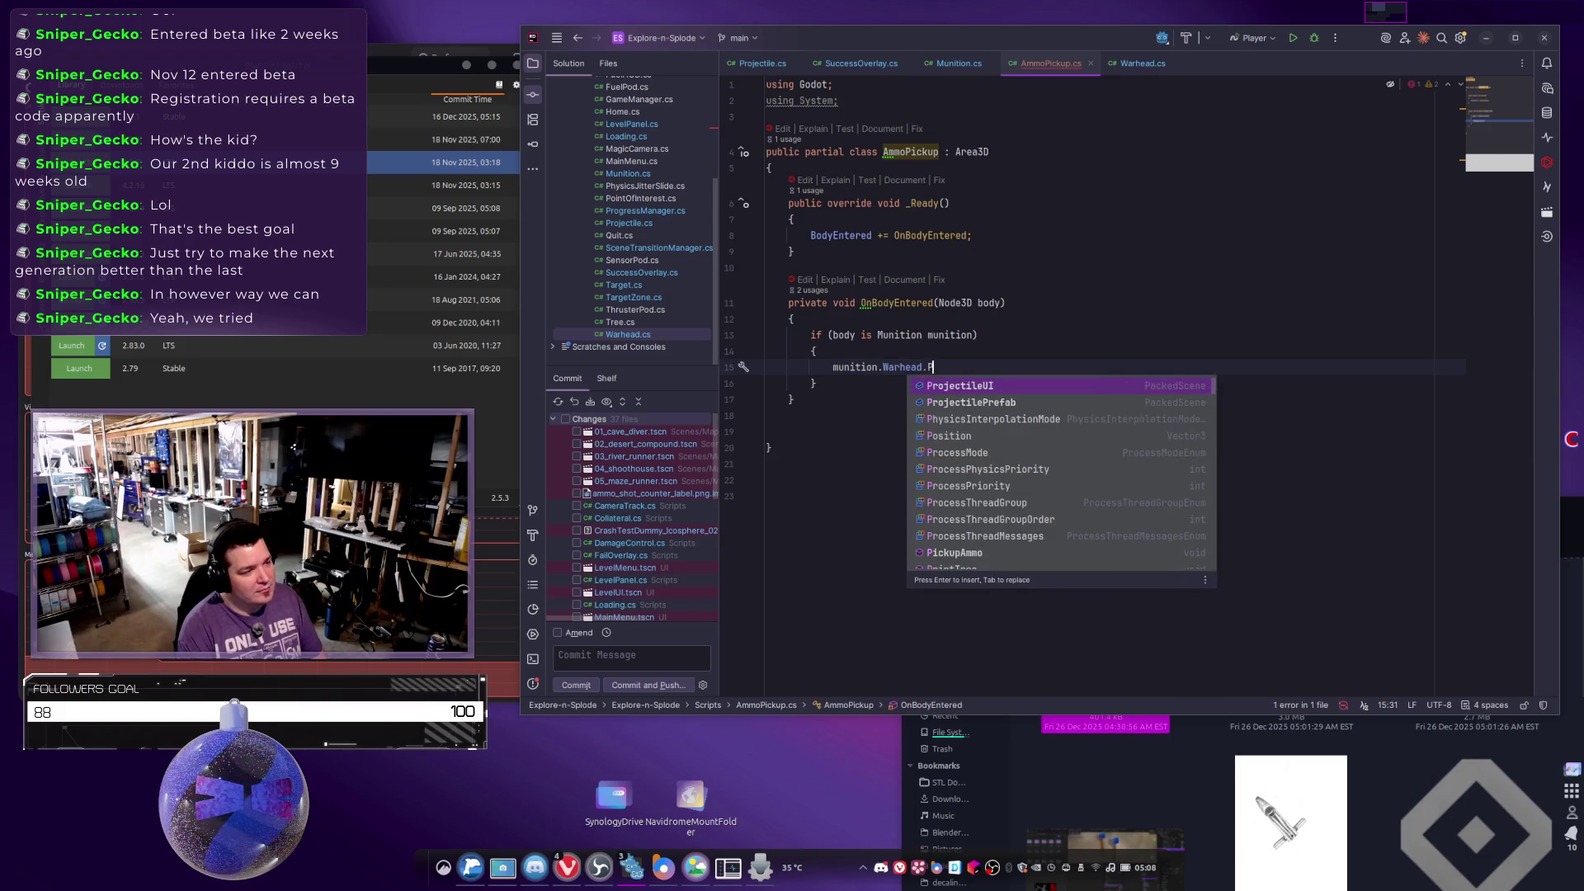
{"action": "type", "text": "ick"}
{"action": "key", "text": "Return"}
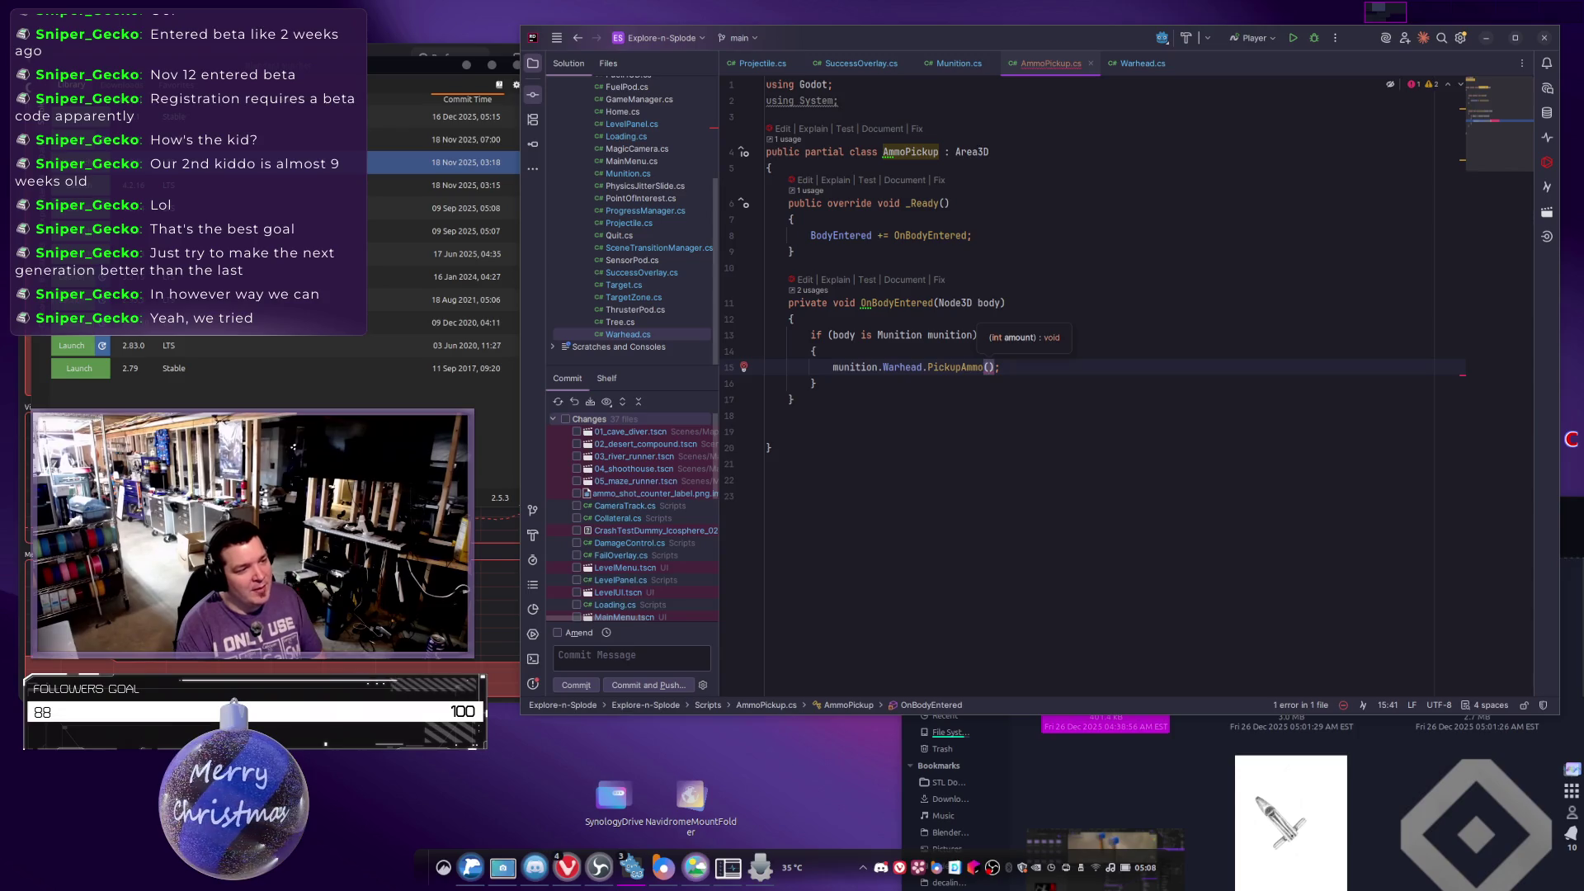
{"action": "type", "text": "1"}
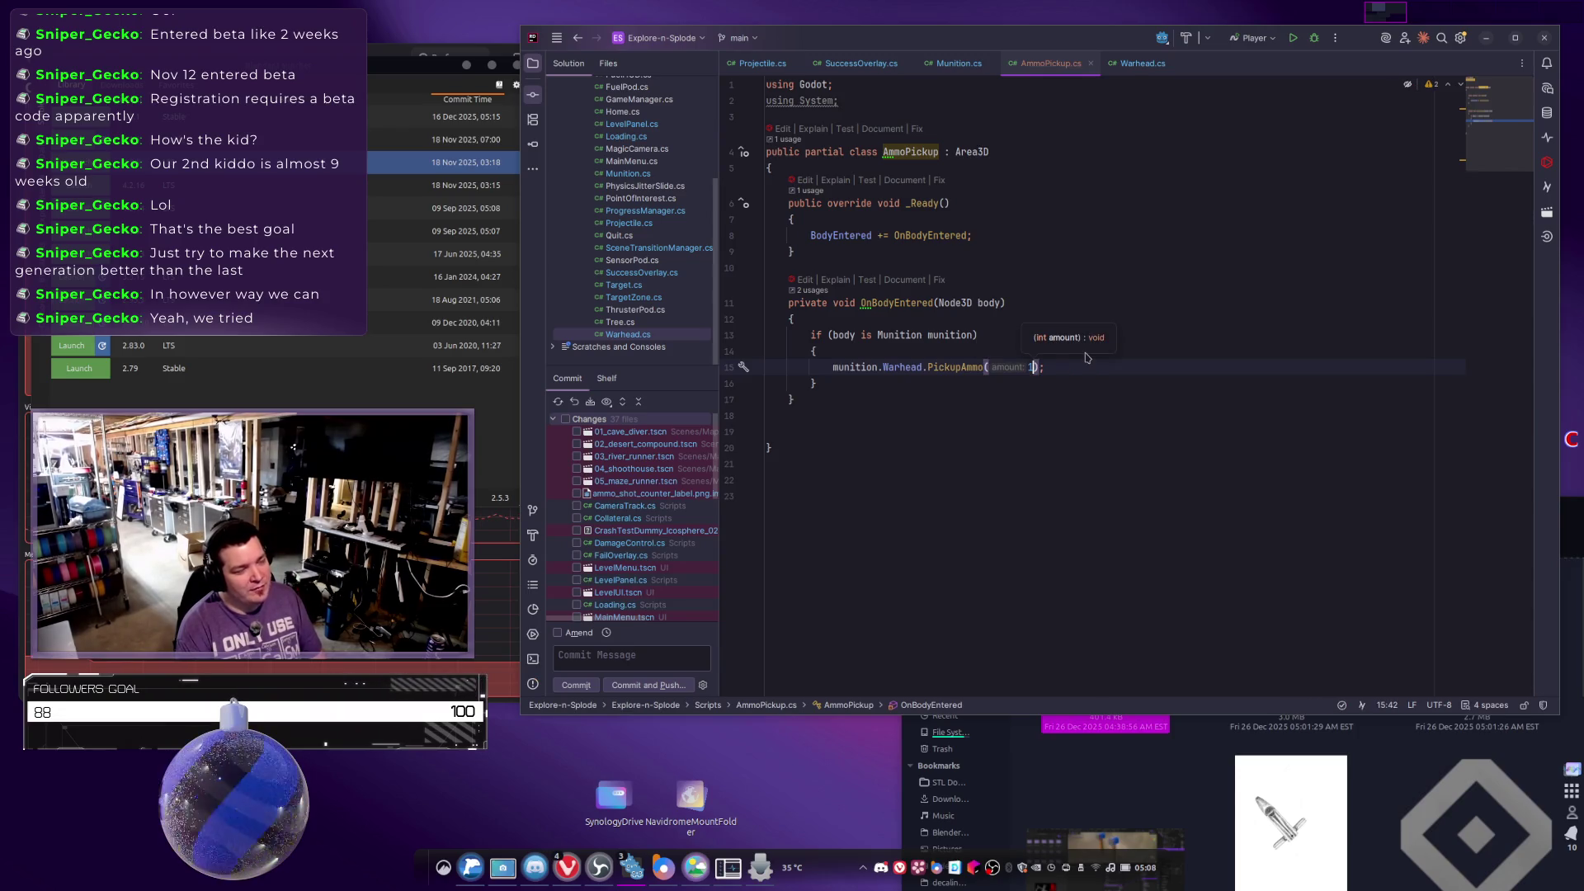
{"action": "left_click", "coordinate": [890, 480]}
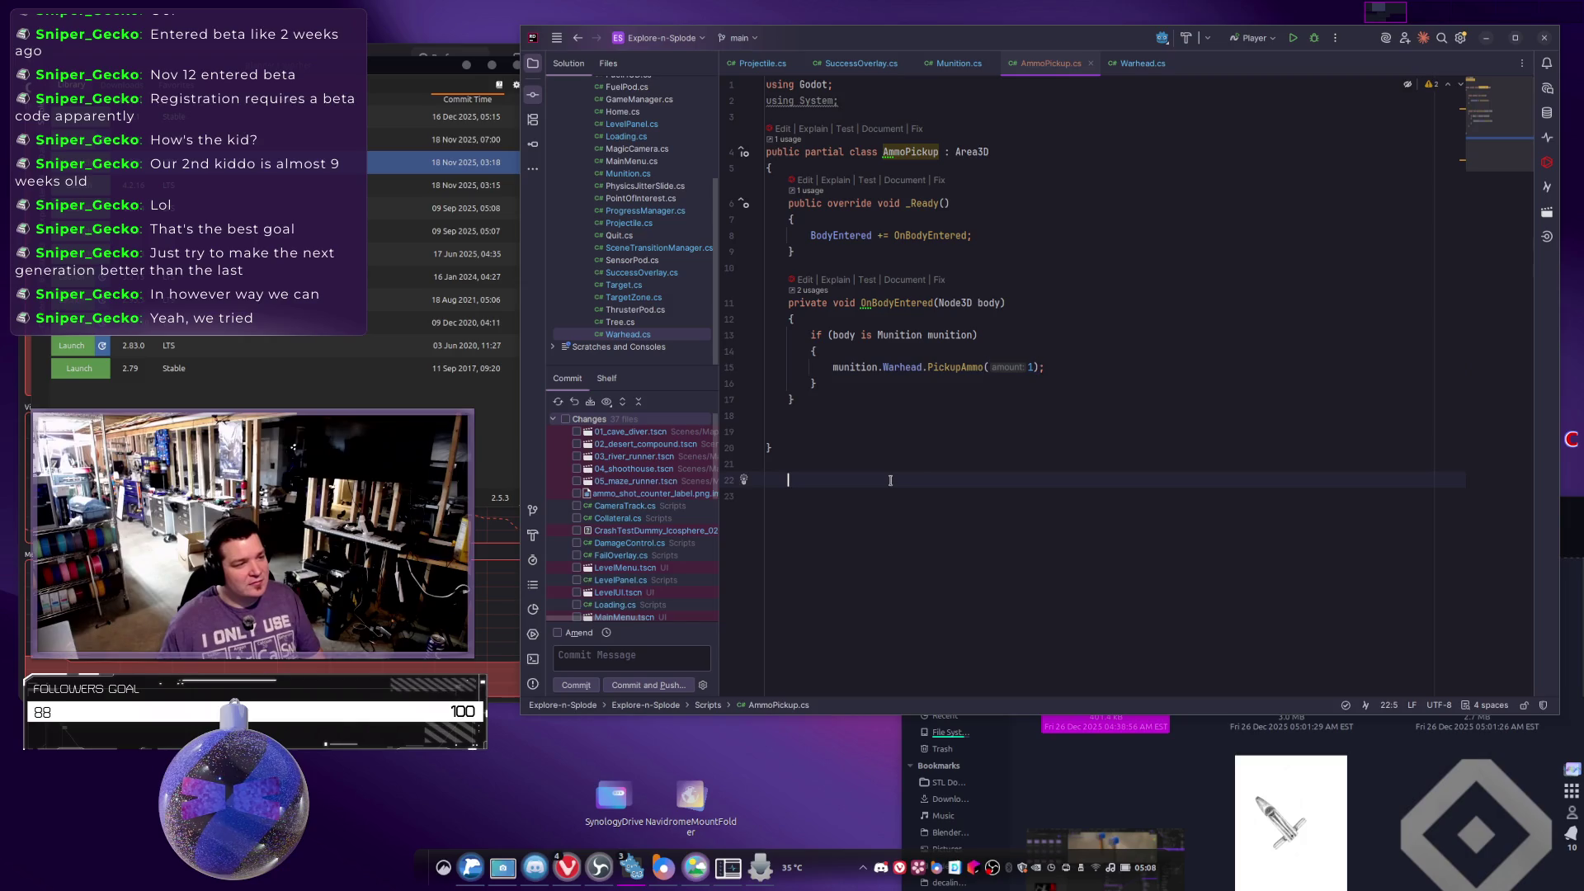
{"action": "left_click", "coordinate": [1141, 63]}
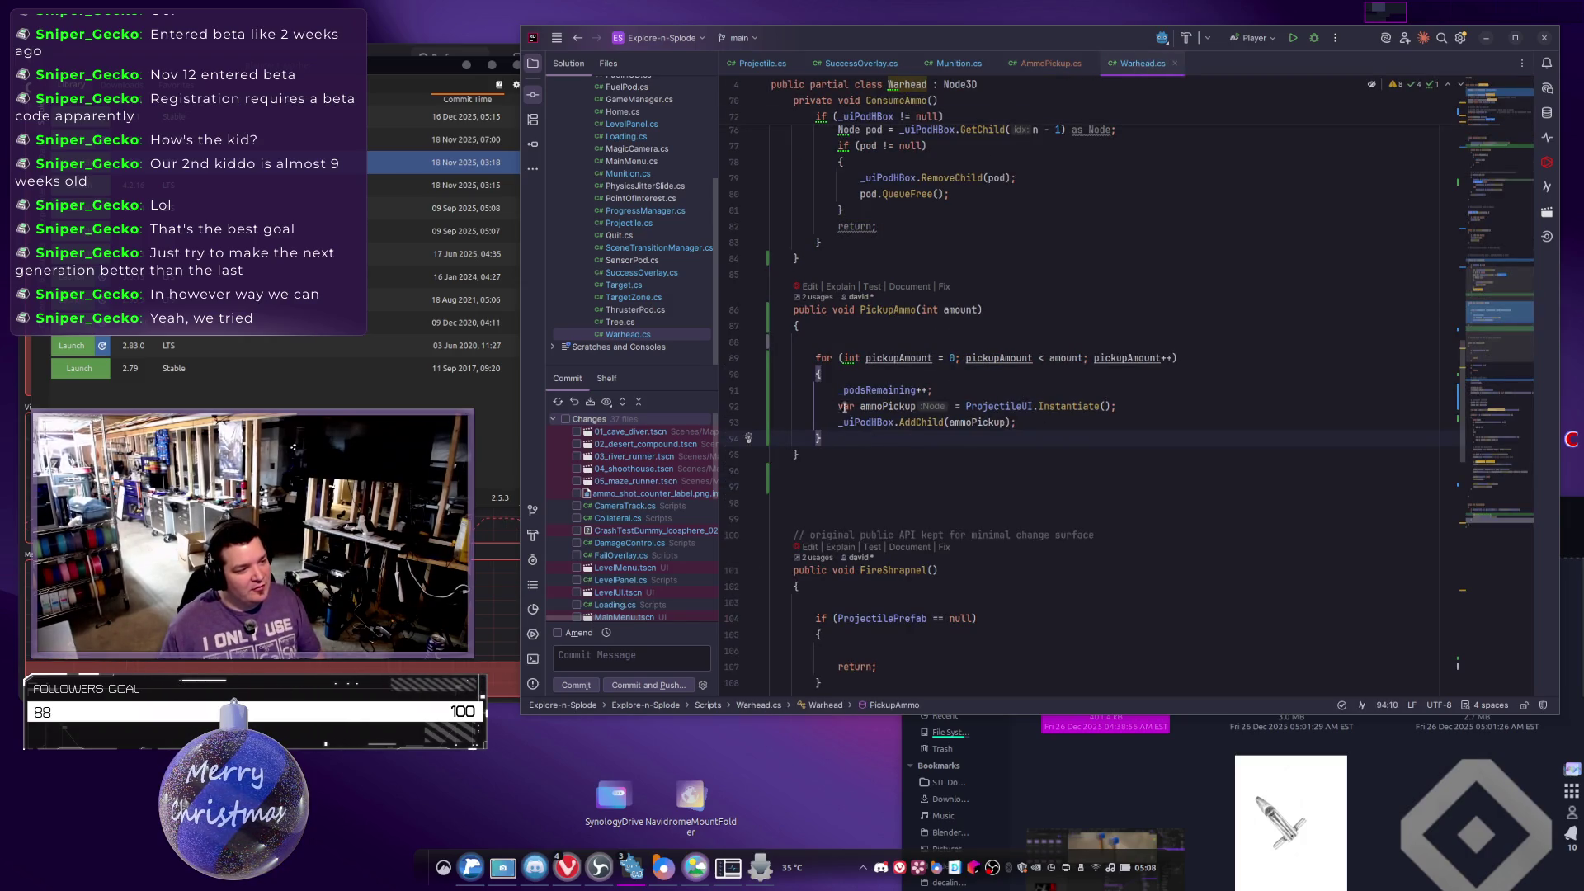
Select the ammoPickup instantiation and AddChild lines in Warhead's PickupAmmo.
{"action": "left_click", "coordinate": [970, 390]}
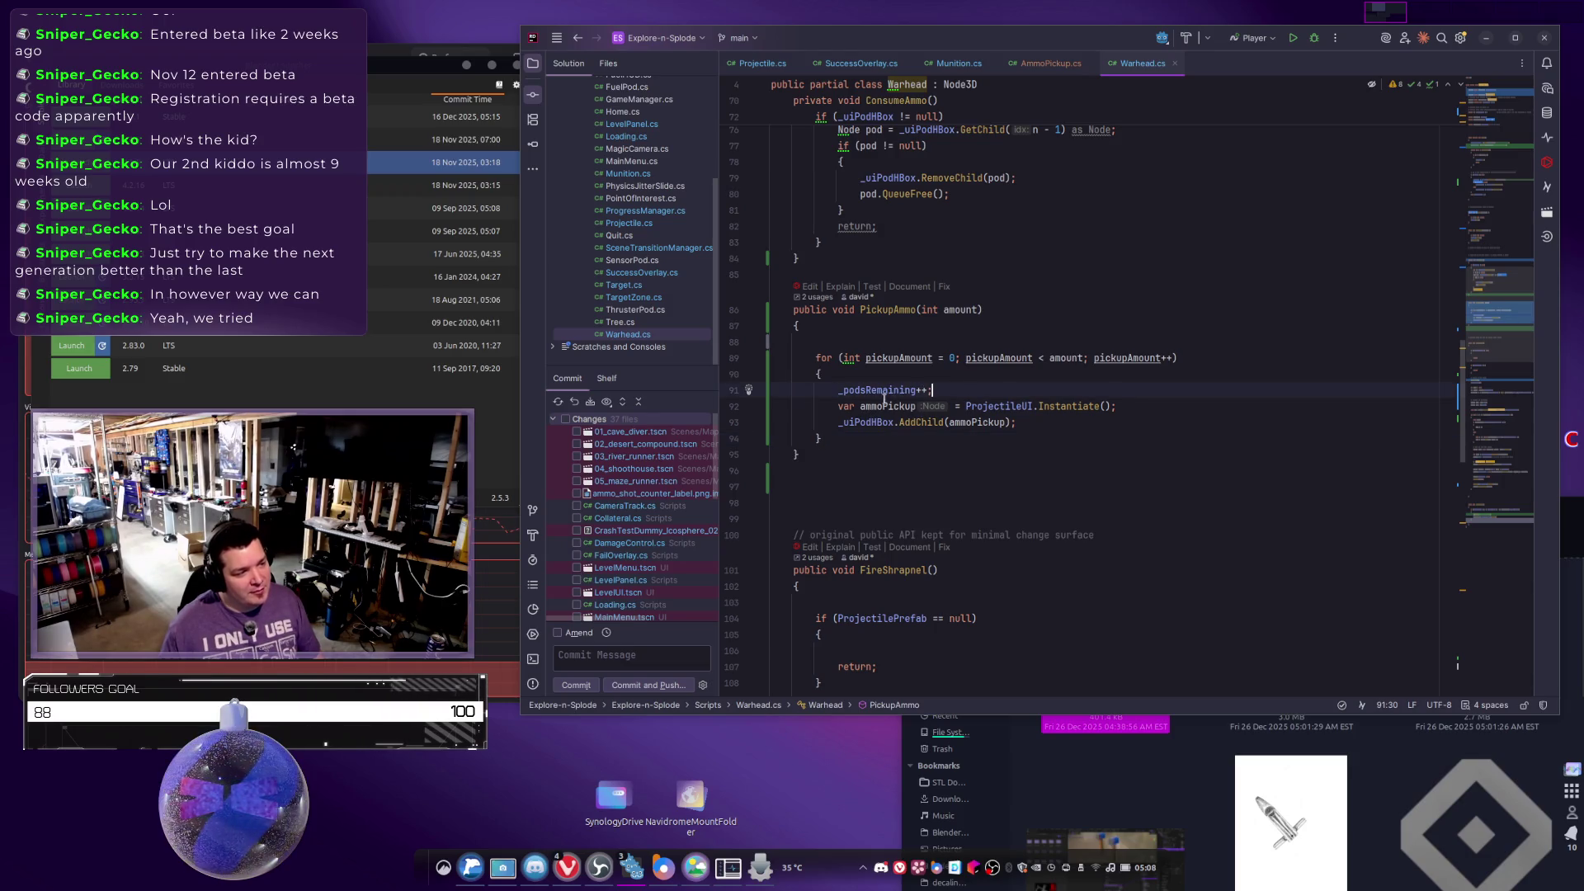
{"action": "left_click_drag", "start_coordinate": [1143, 404], "coordinate": [812, 412]}
{"action": "left_click", "coordinate": [1026, 419]}
{"action": "key", "text": "shift+Home"}
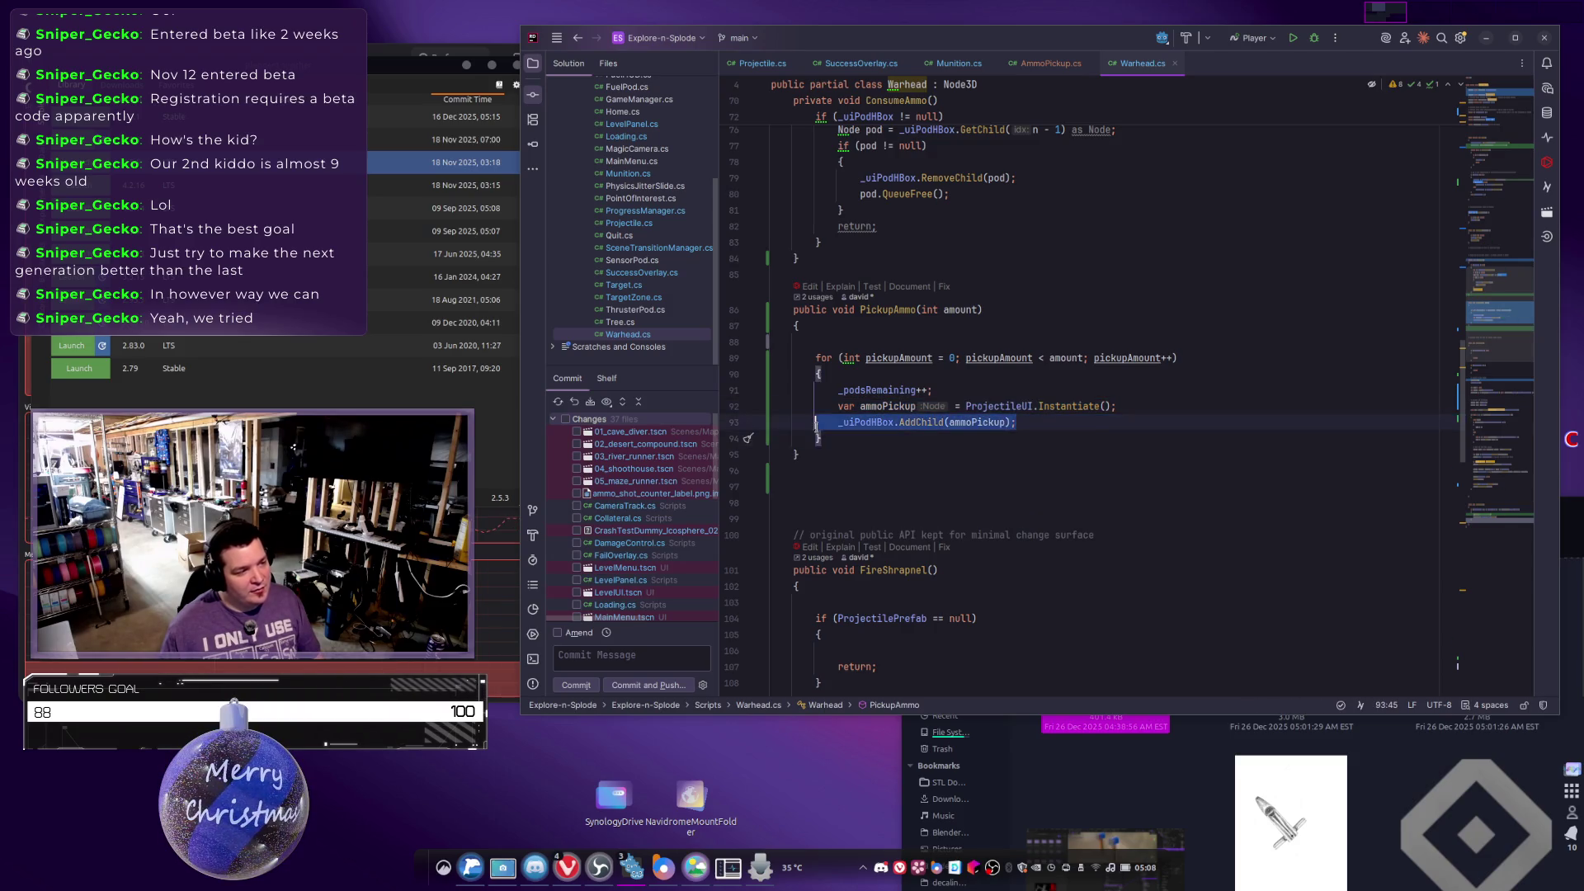
{"action": "key", "text": "alt+Tab"}
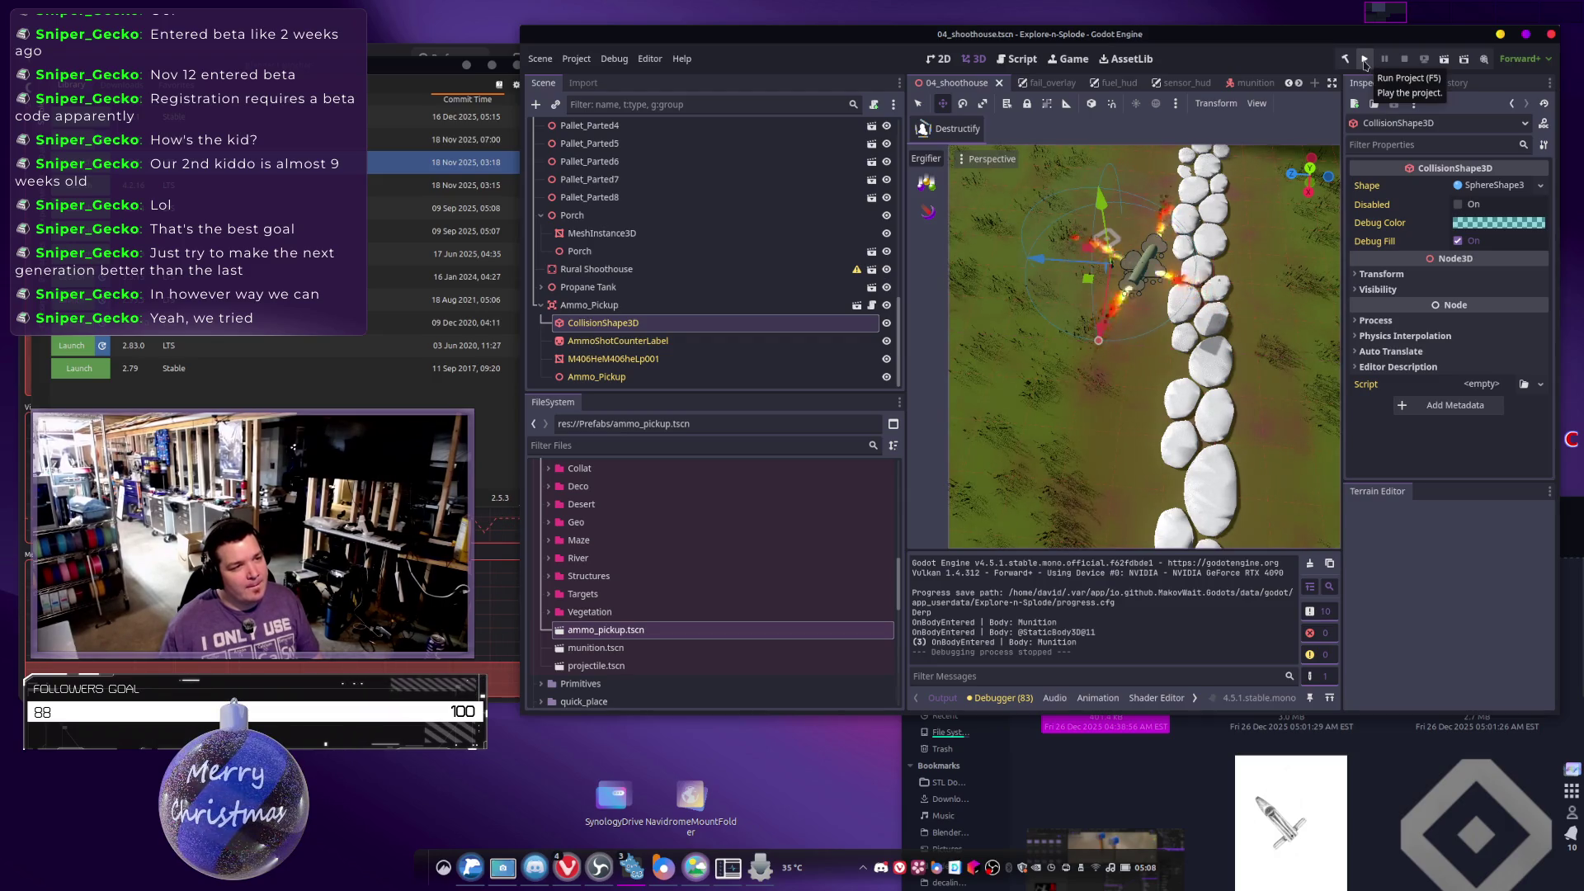
{"action": "key", "text": "alt+Tab"}
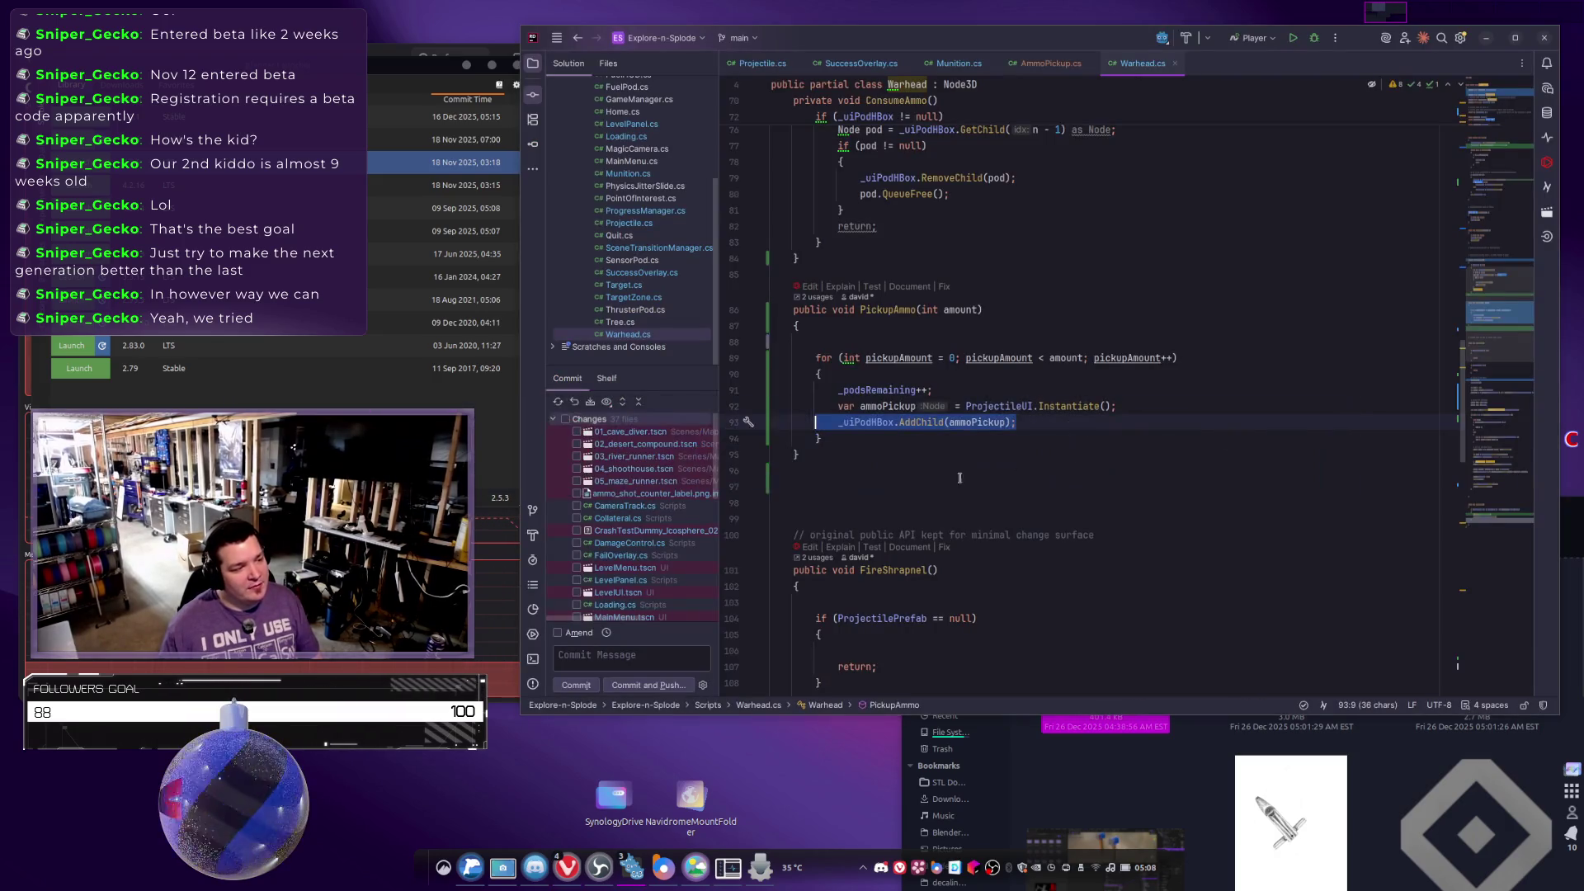
Add GD.Print("Ammo Added") after the AddChild line and run the game.
{"action": "left_click", "coordinate": [988, 438]}
{"action": "left_click", "coordinate": [1123, 422]}
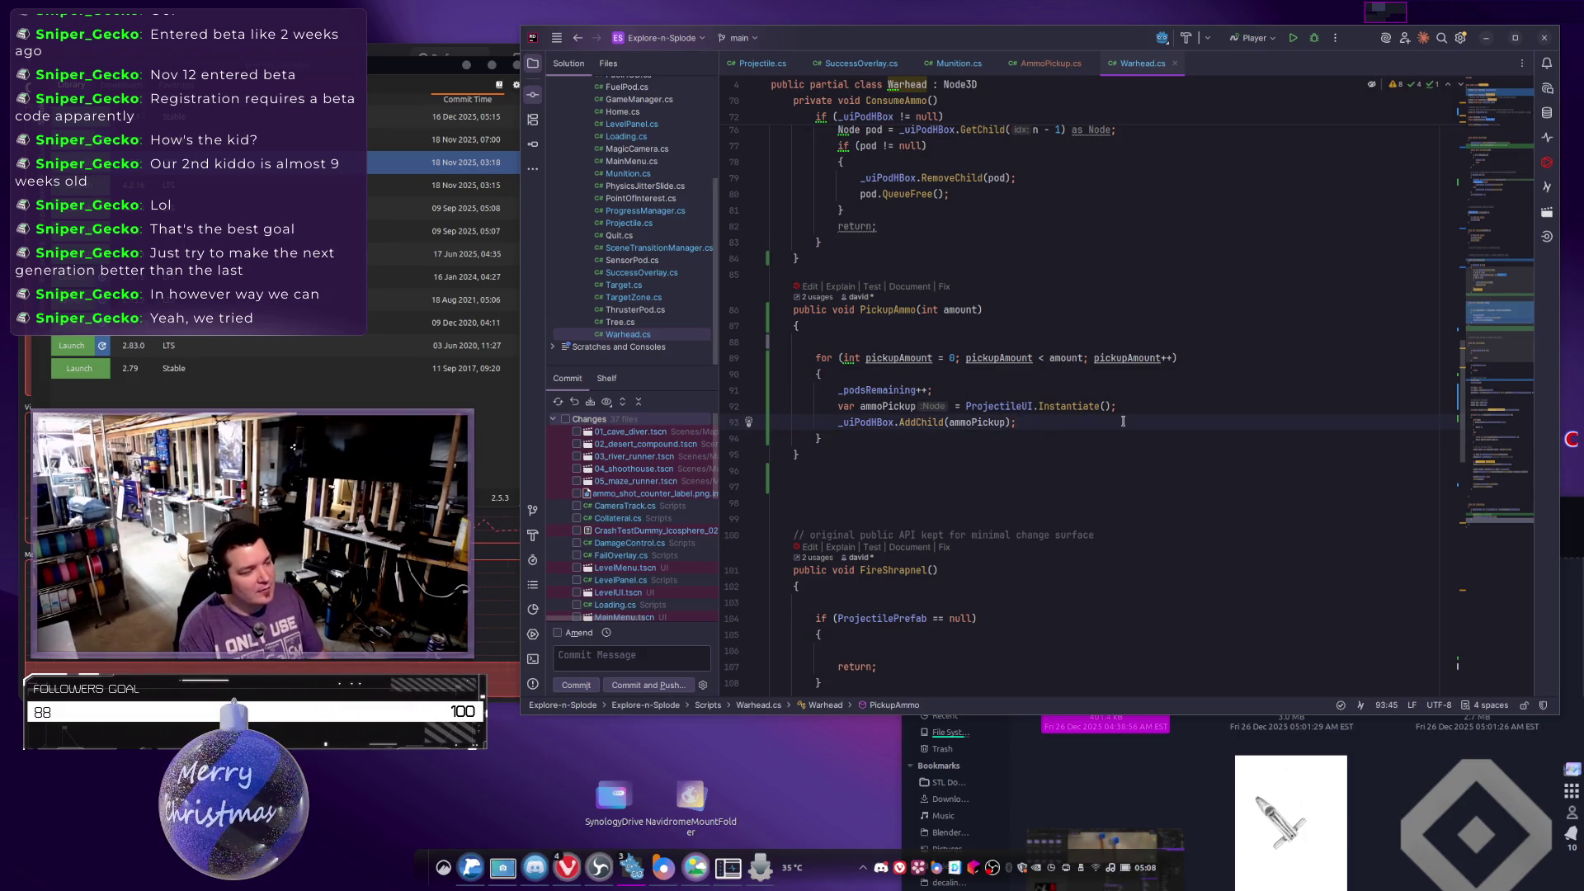
{"action": "key", "text": "Return"}
{"action": "type", "text": "GD.Pr"}
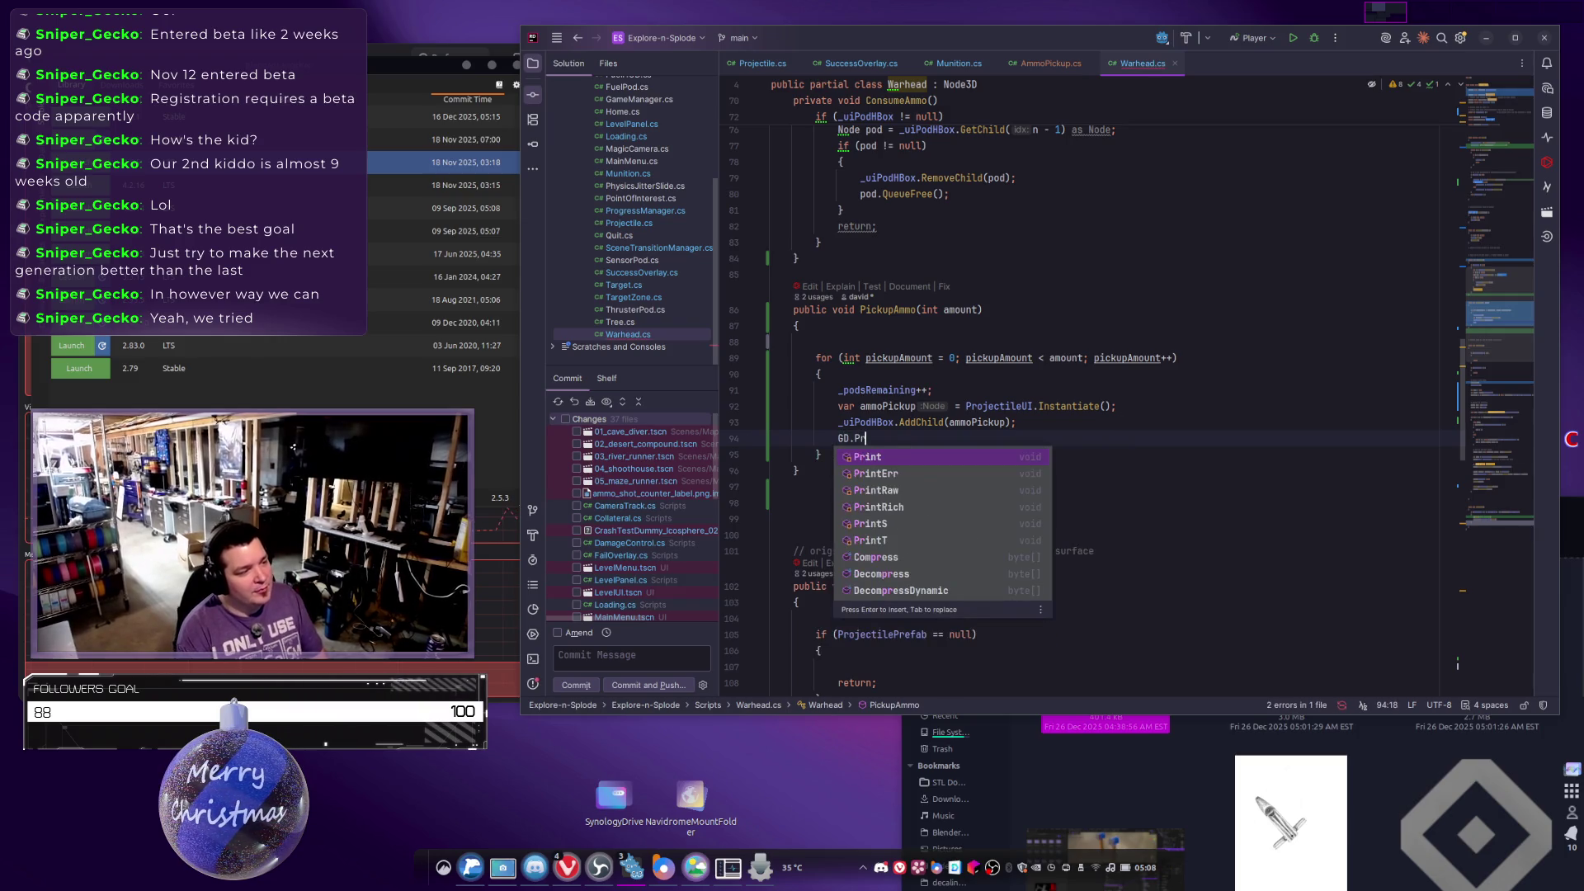
{"action": "key", "text": "Return"}
{"action": "type", "text": "\"Ammo Add"}
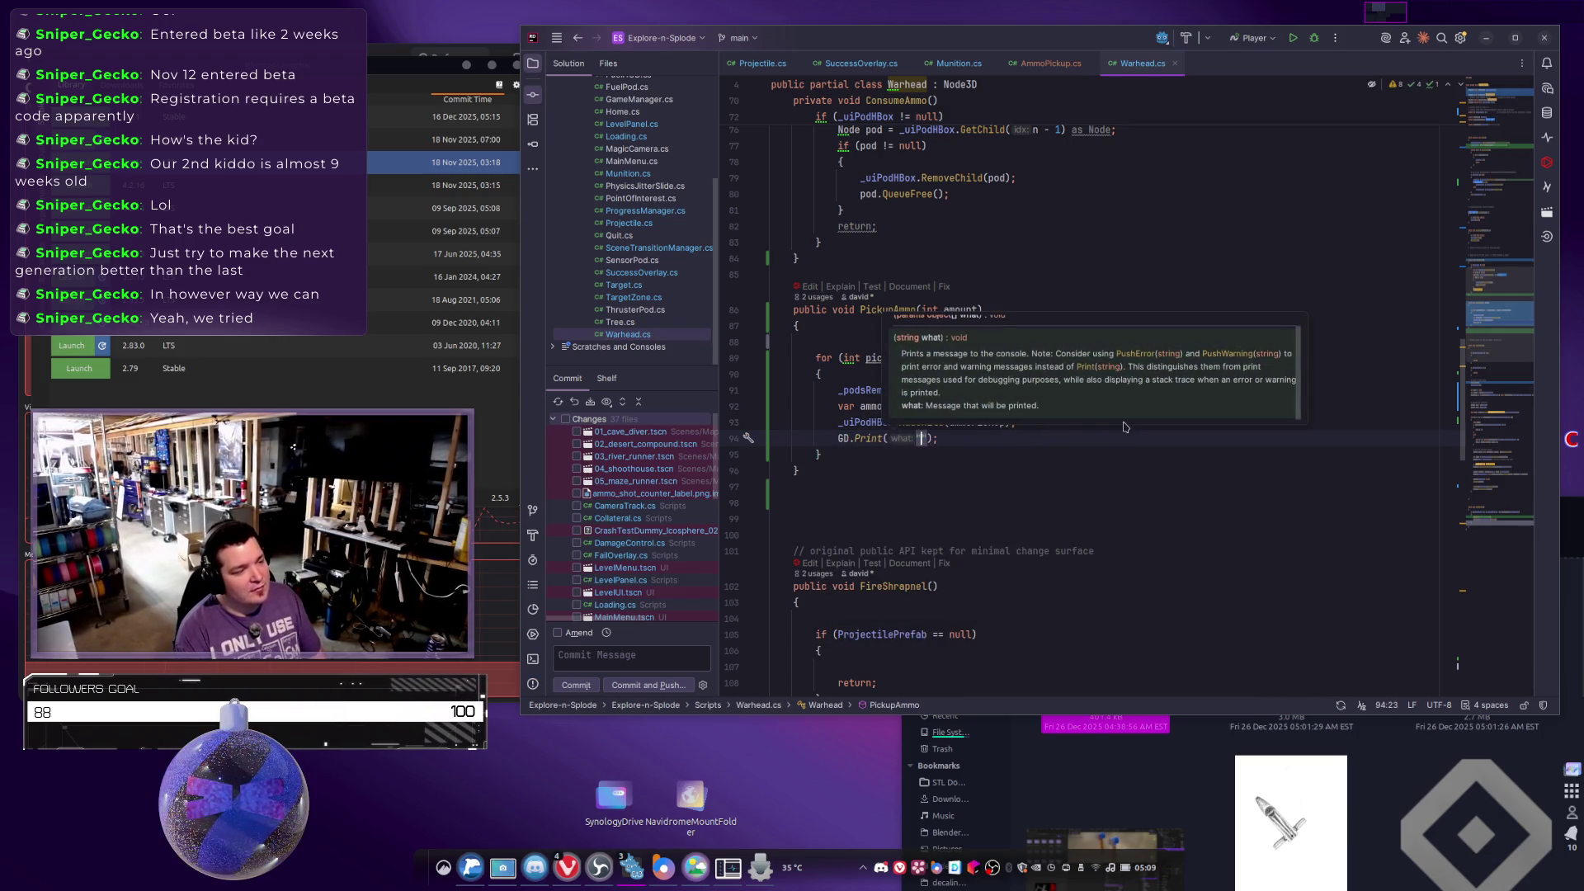
{"action": "type", "text": "ed"}
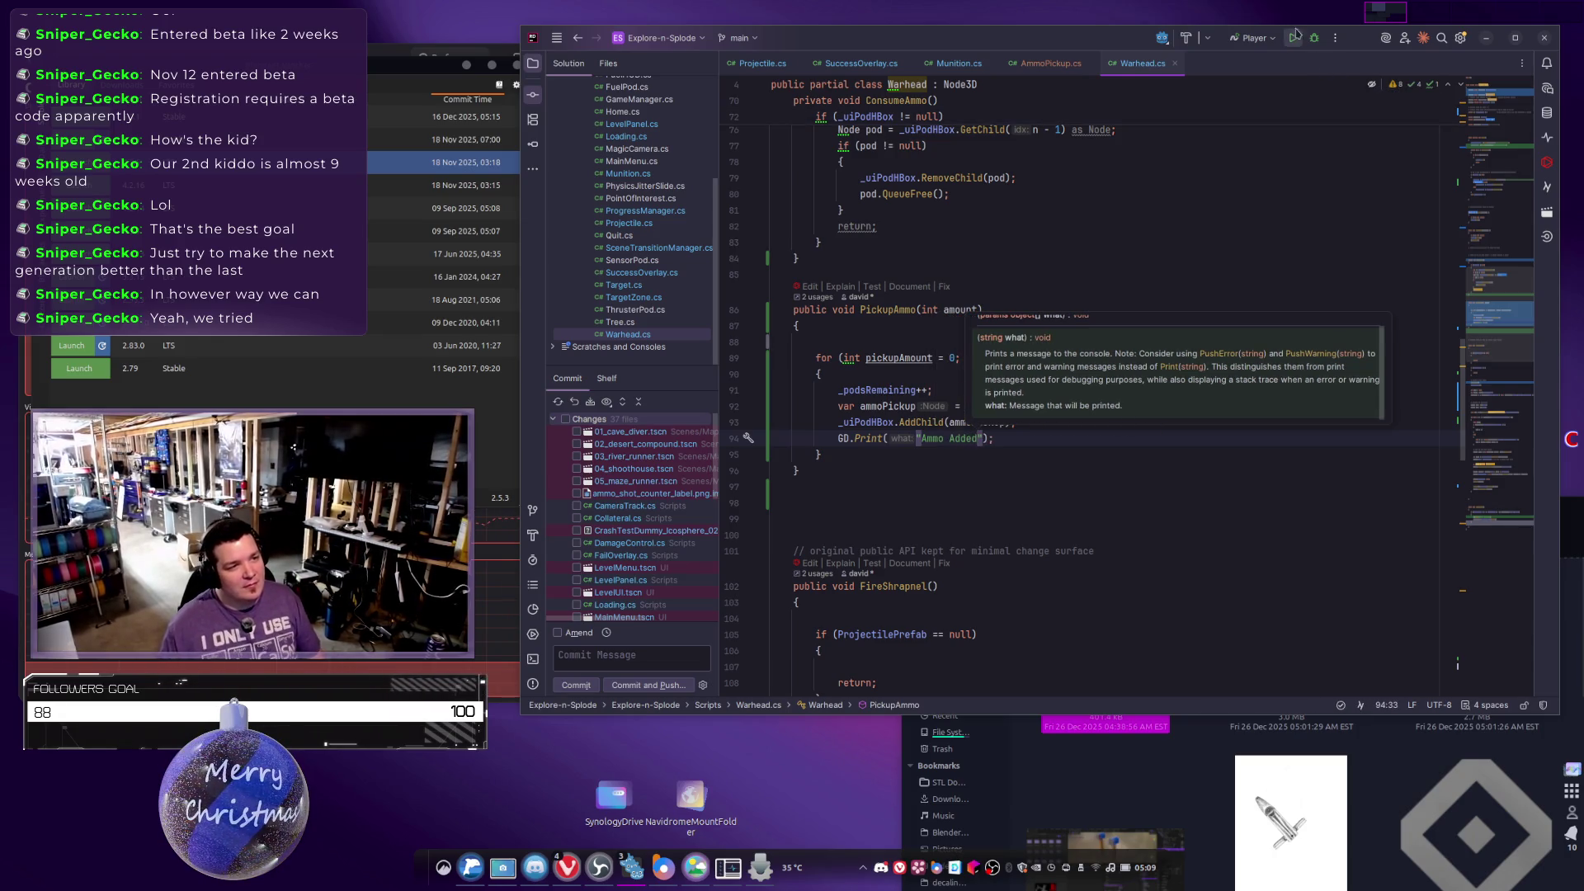
{"action": "key", "text": "Escape"}
{"action": "key", "text": "shift+F10"}
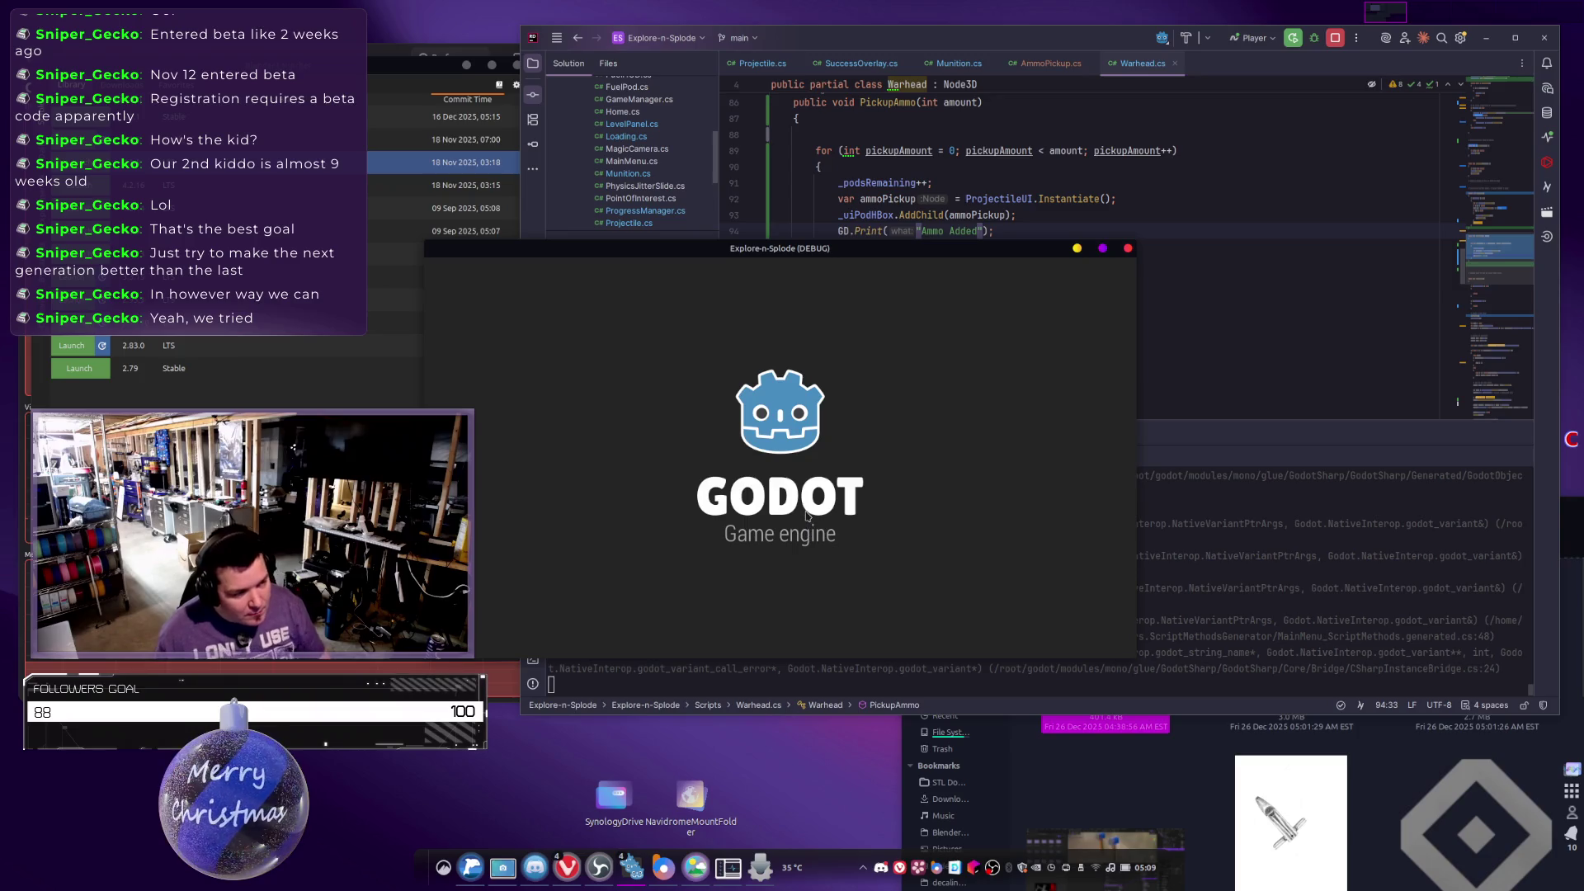
Load a level from the title screen and drive into the pickup to log 'Ammo Added'.
{"action": "left_click", "coordinate": [748, 602]}
{"action": "left_click", "coordinate": [699, 520]}
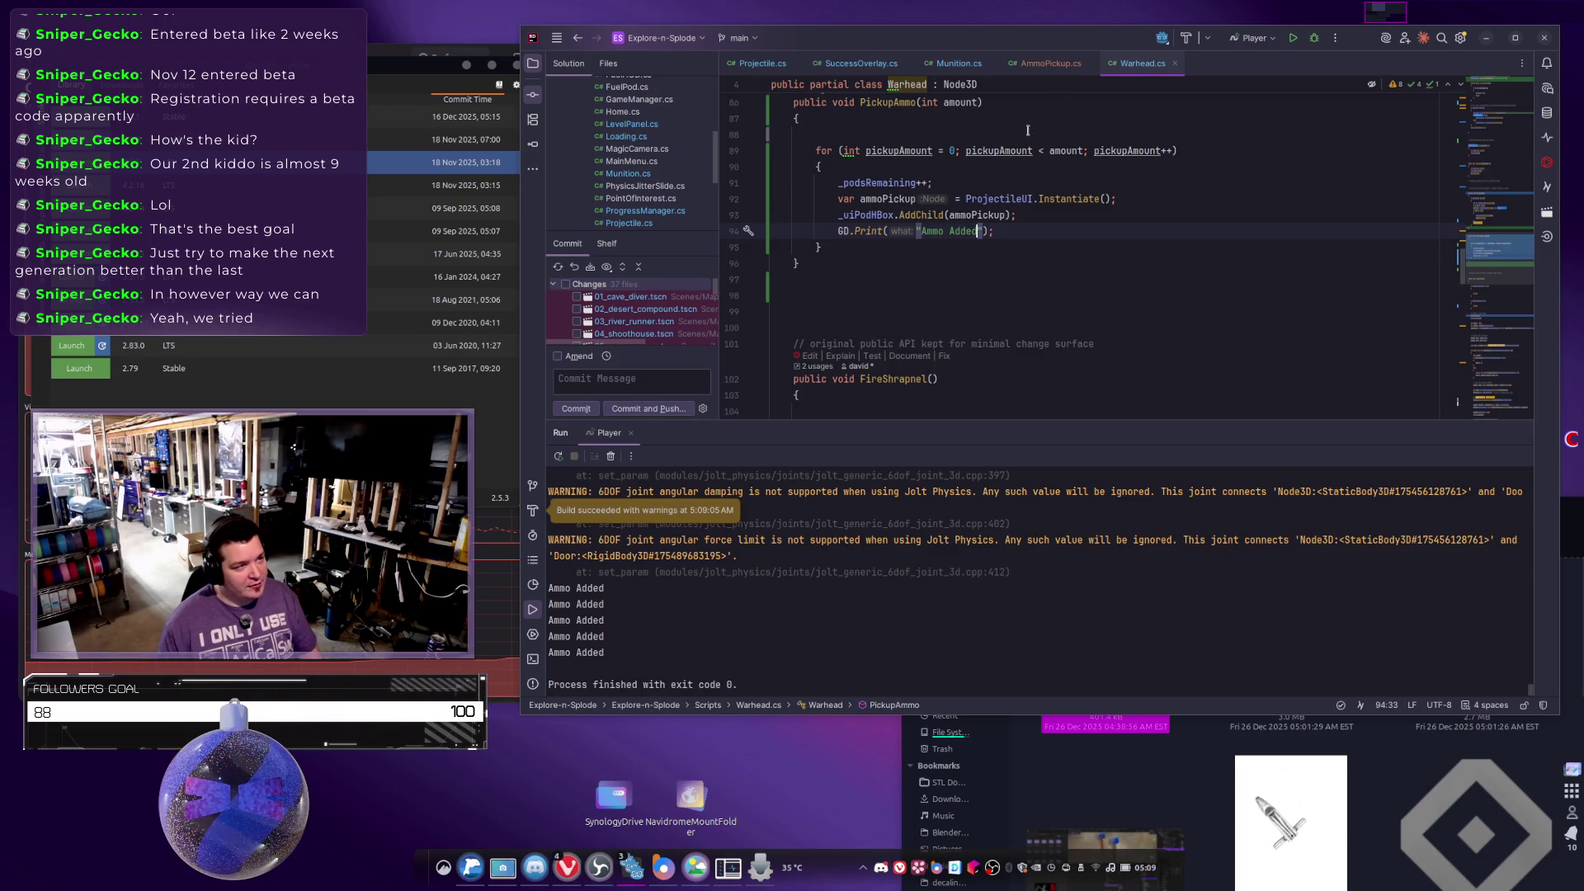
Add QueueFree(); after the PickupAmmo(1) call in AmmoPickup.cs and run the game.
{"action": "left_click", "coordinate": [1048, 63]}
{"action": "scroll", "coordinate": [920, 291], "scroll_direction": "down", "scroll_amount": 3}
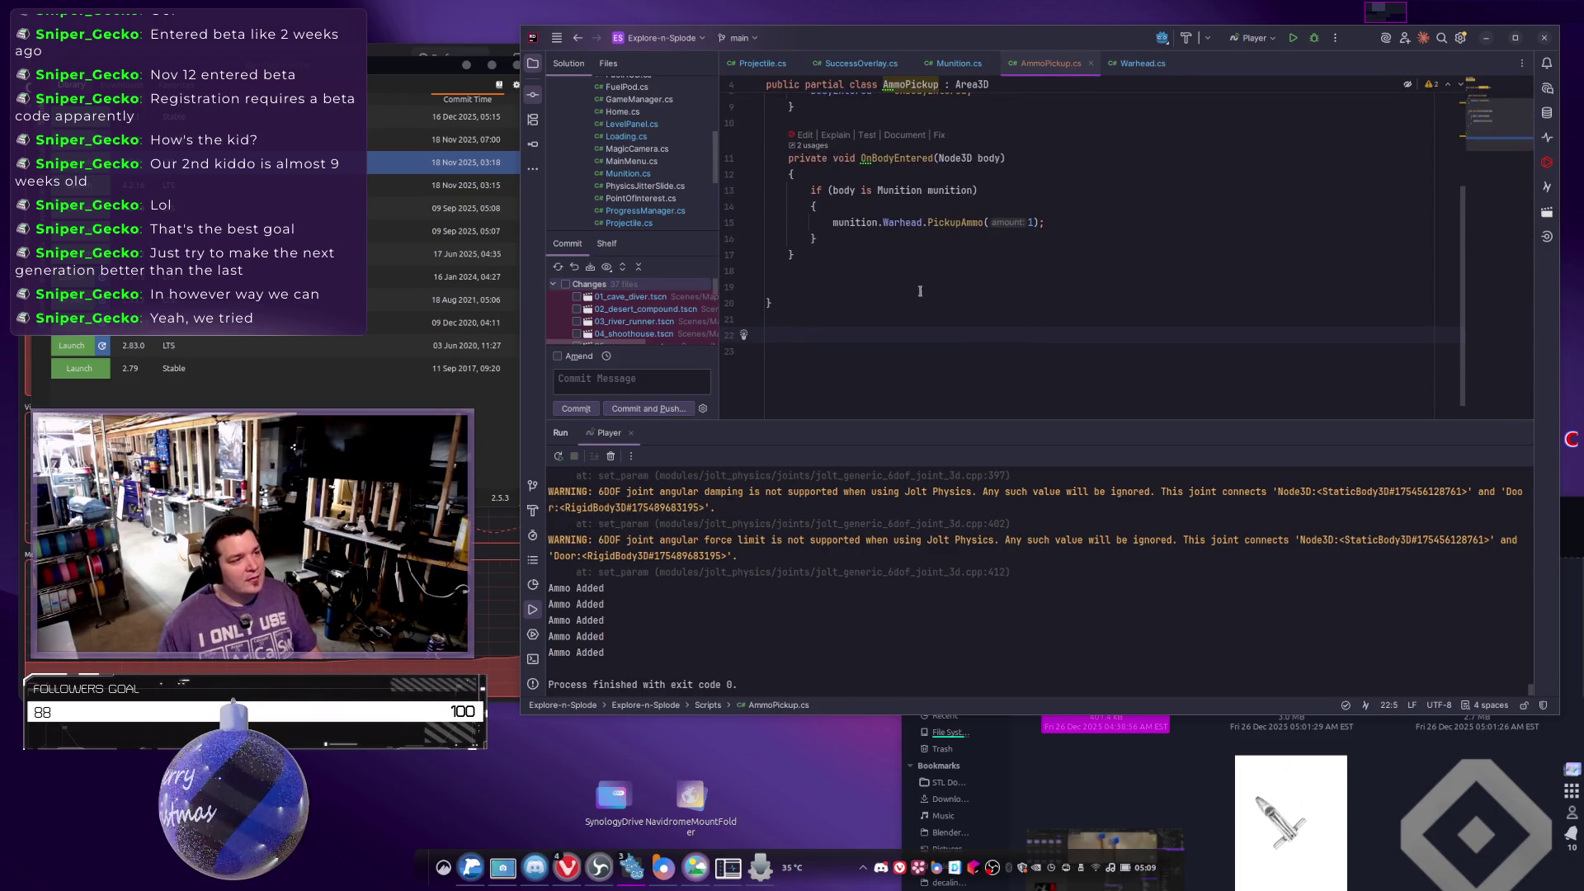
{"action": "scroll", "coordinate": [920, 290], "scroll_direction": "up", "scroll_amount": 3}
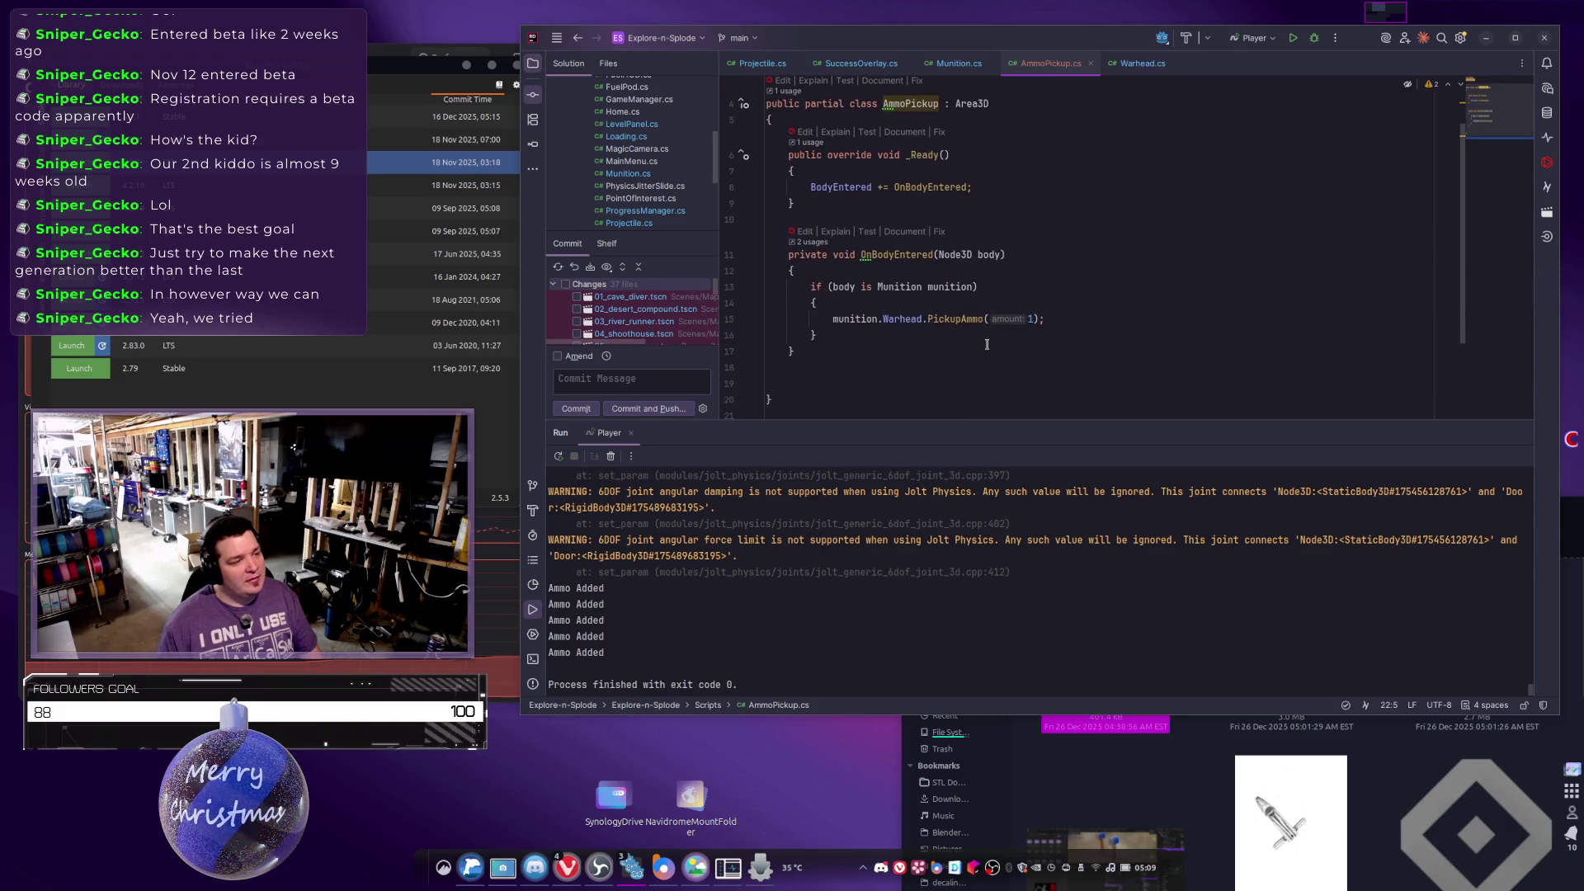
{"action": "left_click", "coordinate": [1085, 315]}
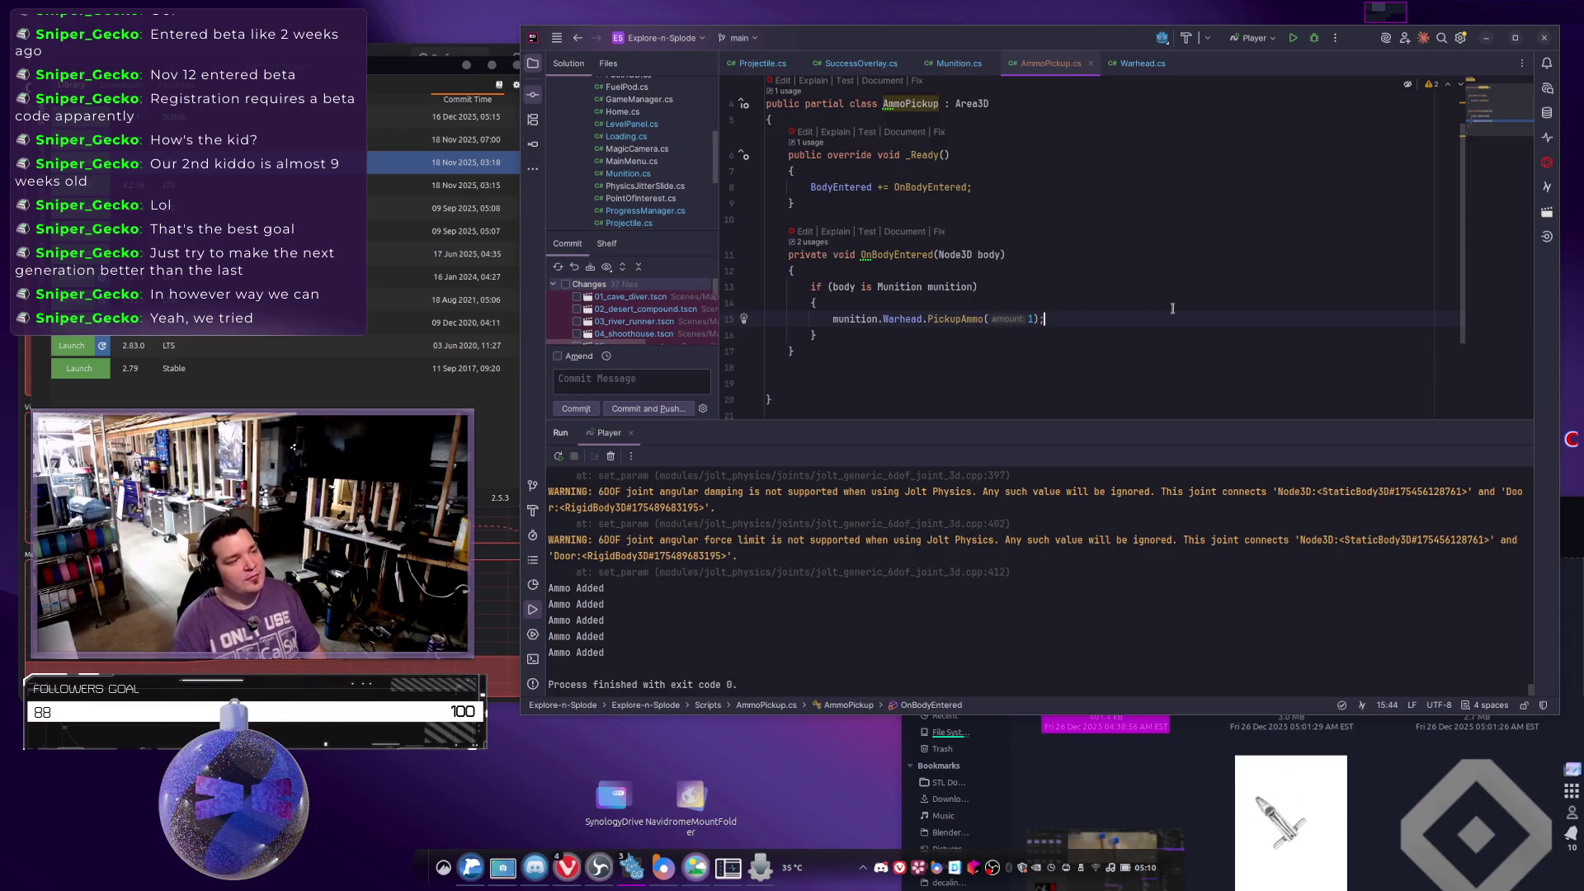
{"action": "key", "text": "Return"}
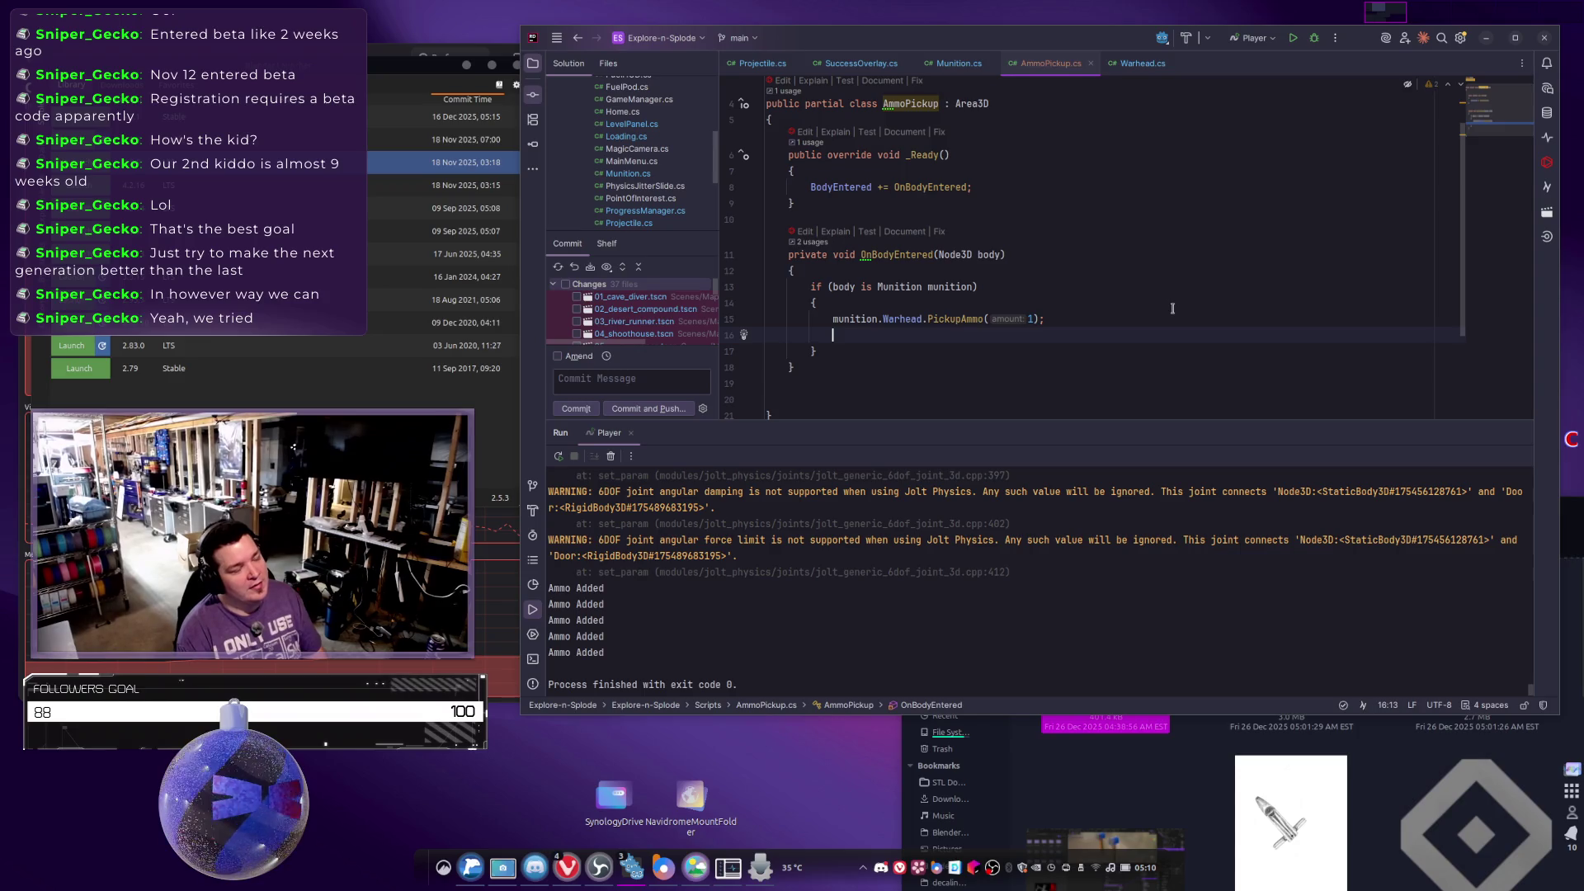
{"action": "type", "text": "Que"}
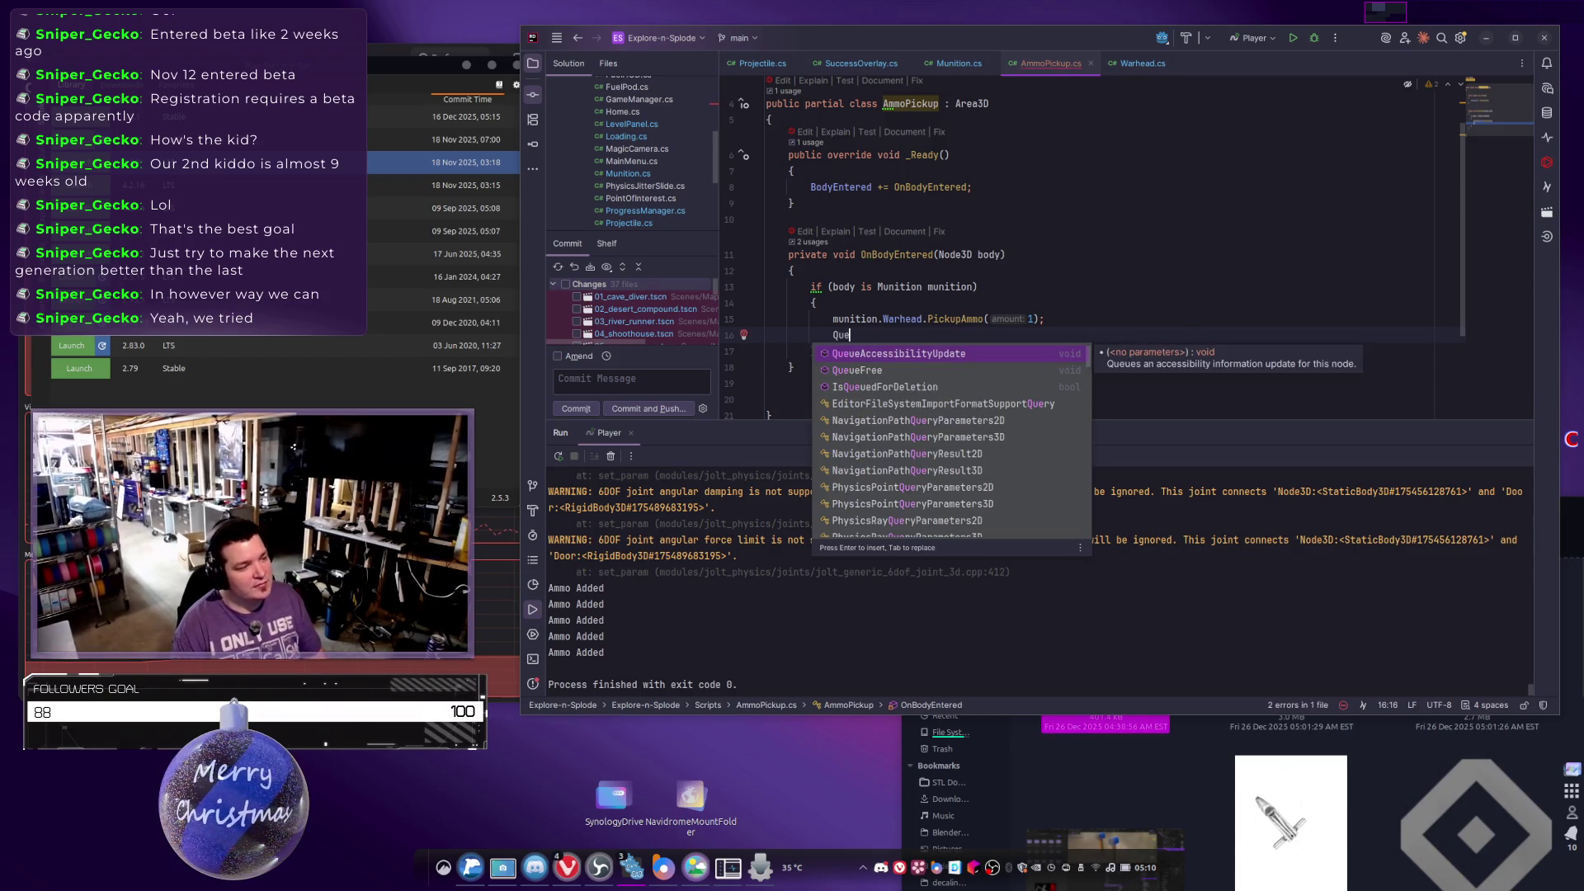
{"action": "key", "text": "Return"}
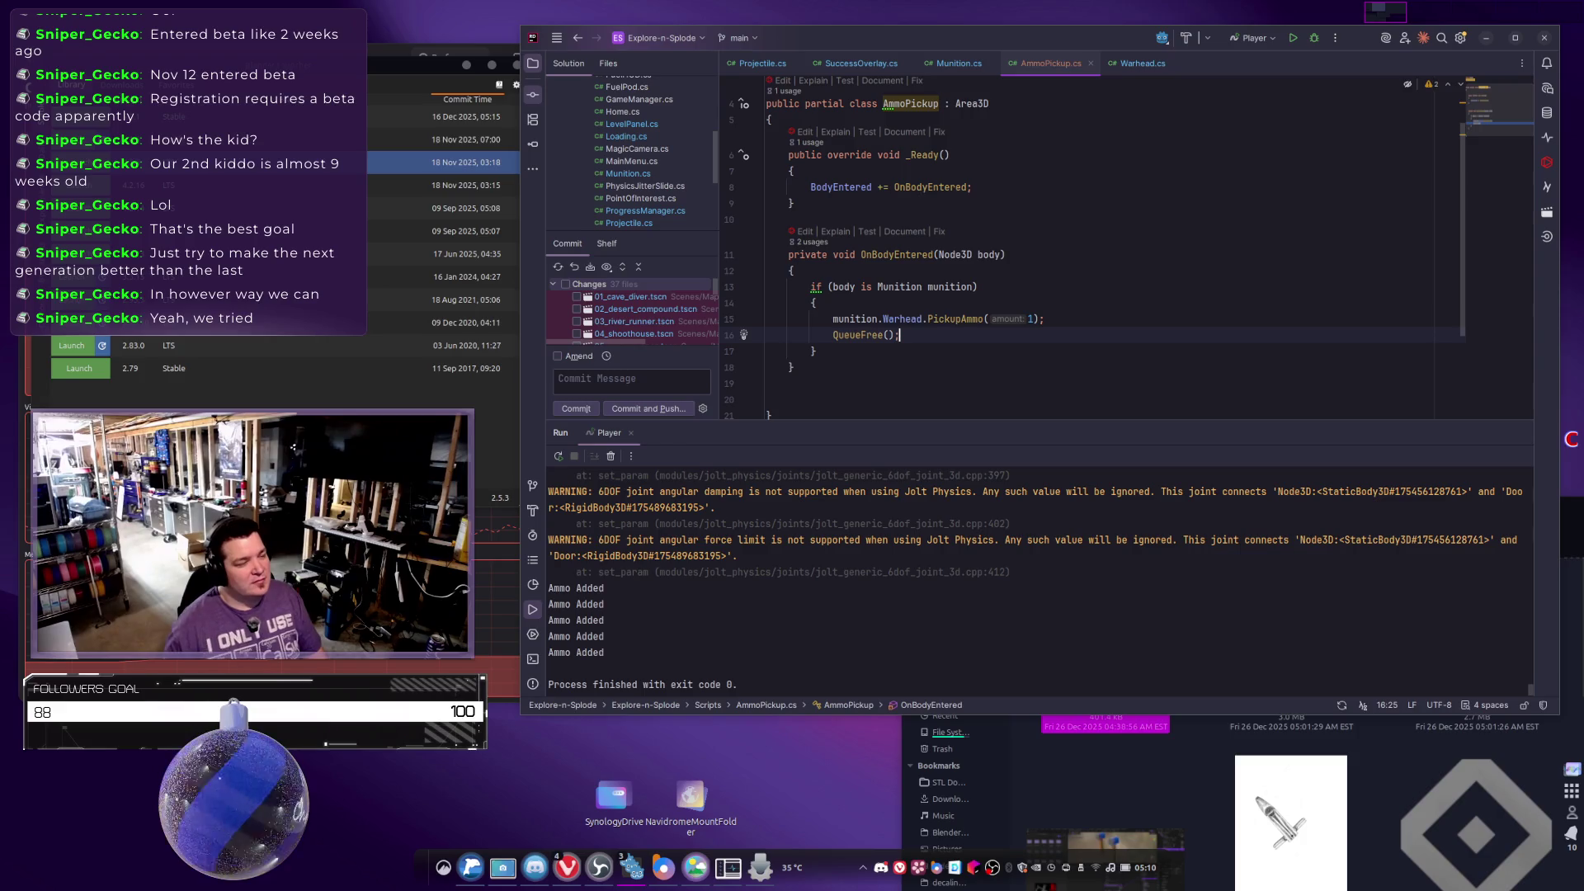
{"action": "key", "text": "shift+F10"}
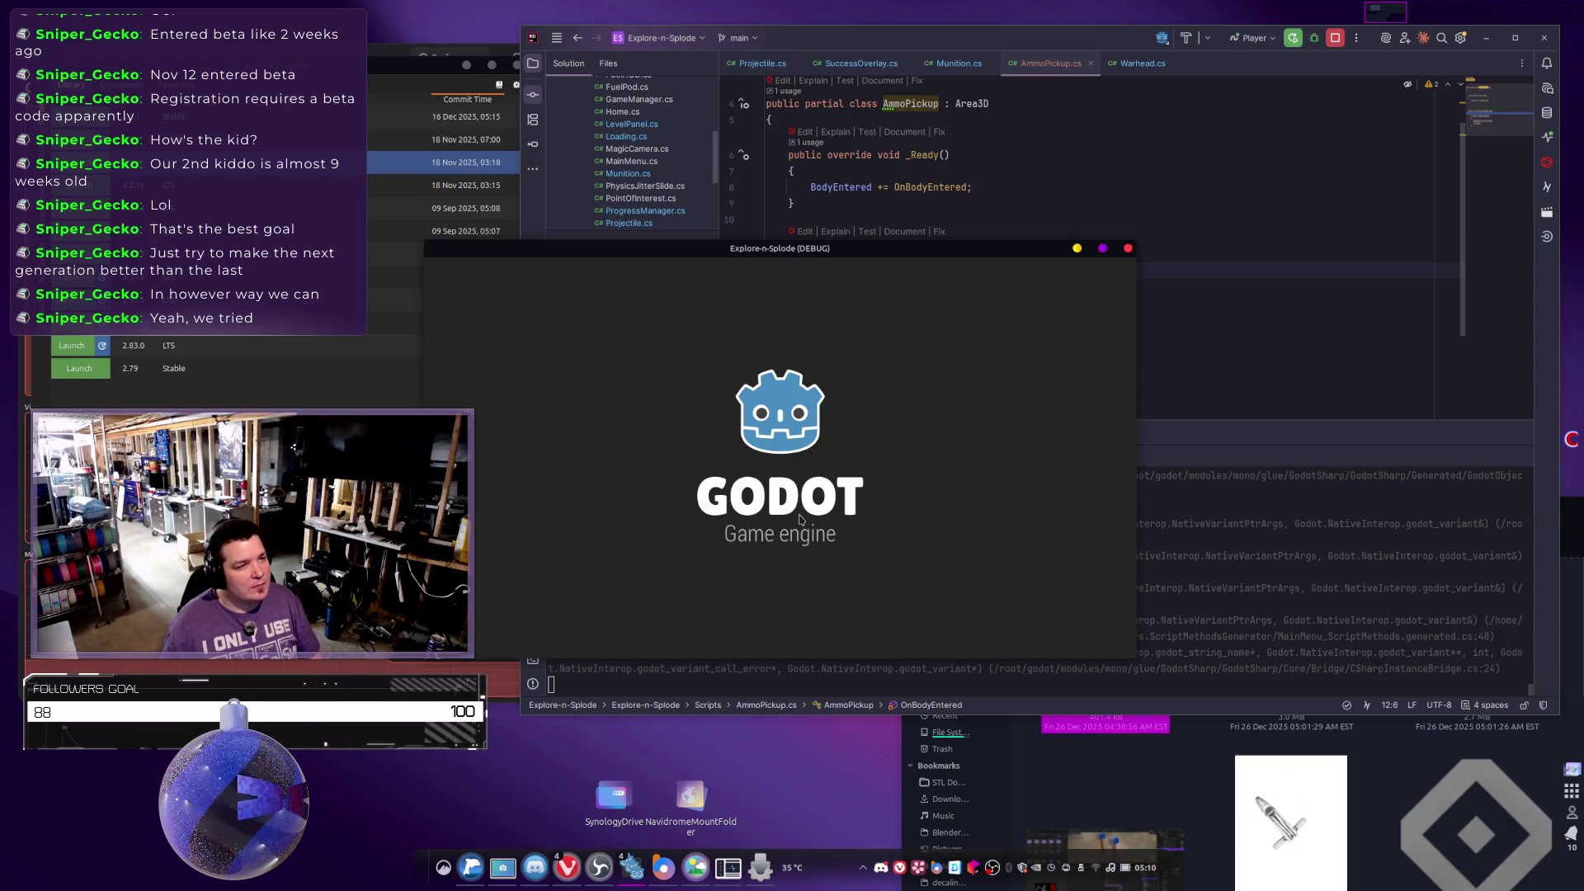
Play the third level to test the QueueFree change, then stop the game.
{"action": "left_click", "coordinate": [782, 584]}
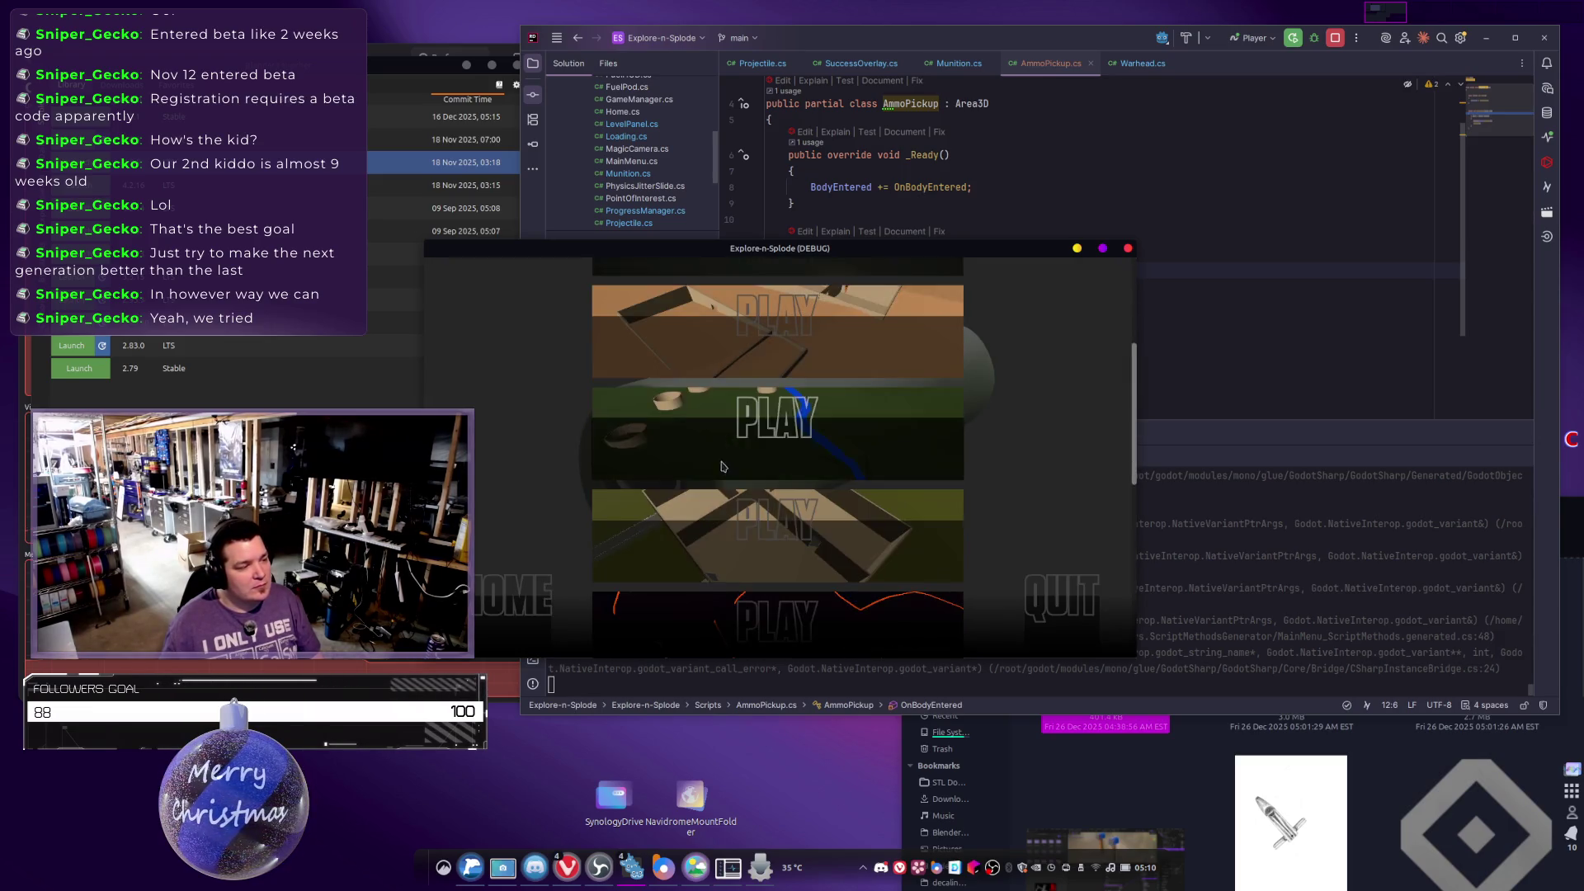
{"action": "left_click", "coordinate": [715, 551]}
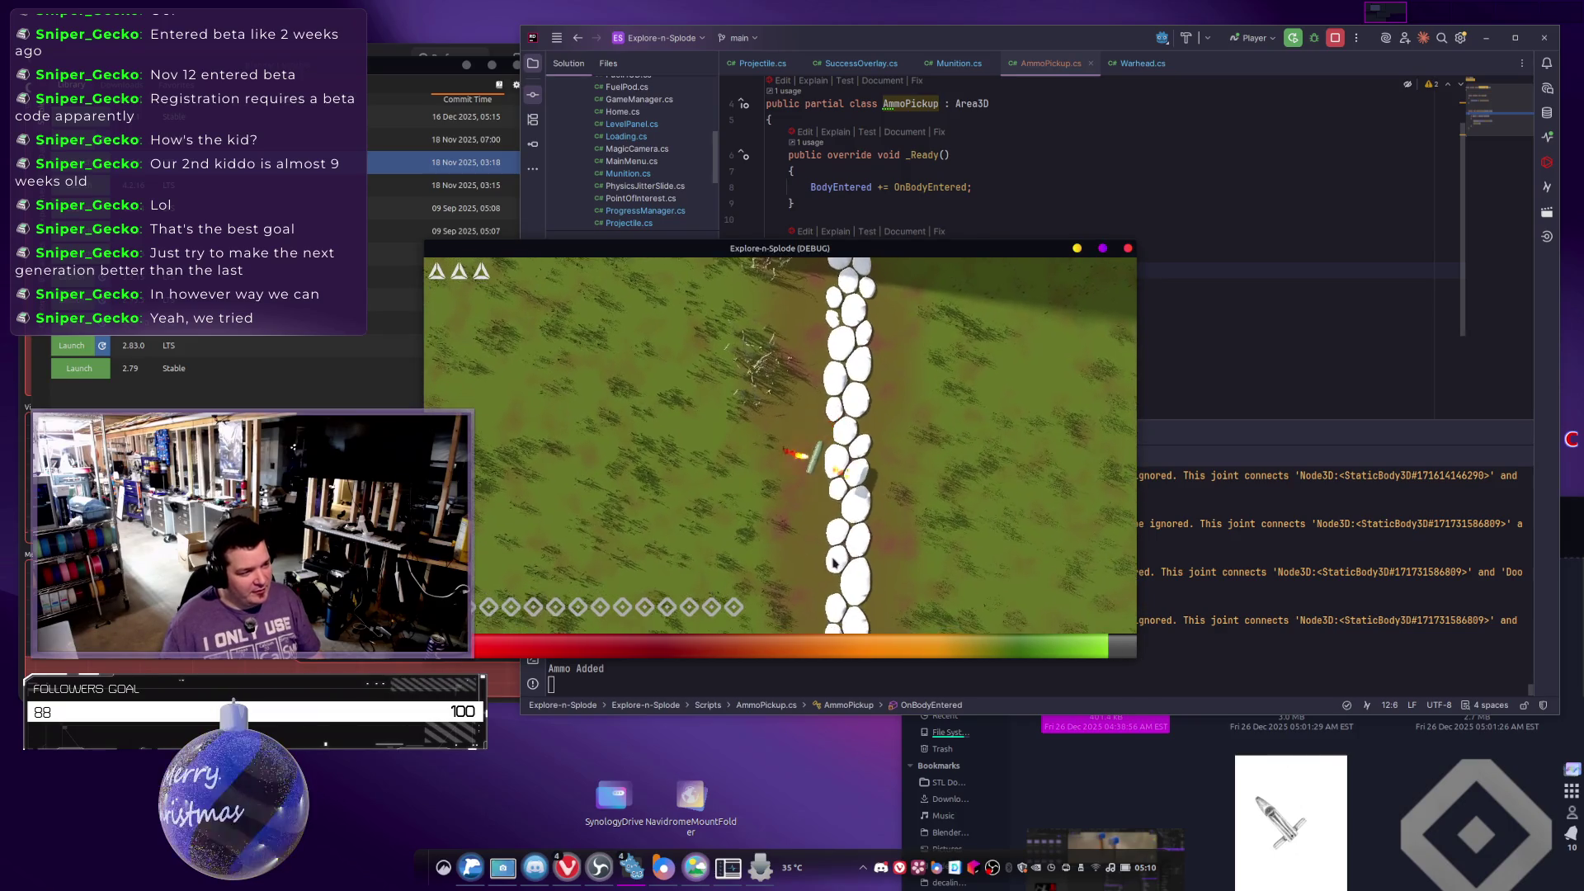
{"action": "key", "text": "Escape"}
Back in the editor, orbit along the rock column and select the Ammo_Pickup node.
{"action": "key", "text": "alt+Tab"}
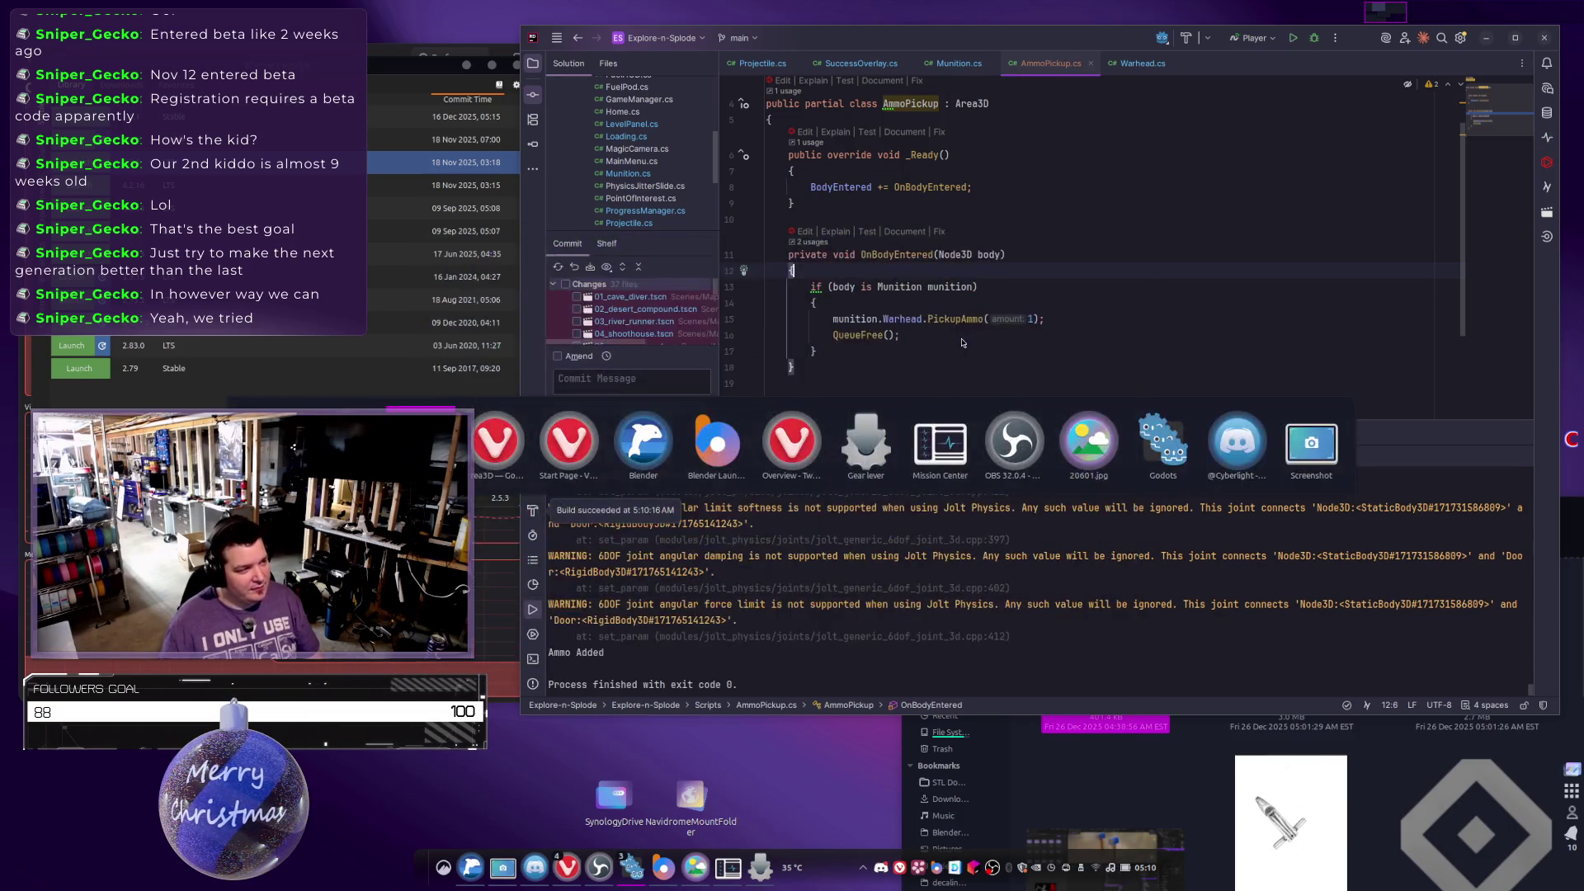
{"action": "mouse_move", "coordinate": [1139, 346]}
{"action": "left_mouse_down"}
{"action": "mouse_move", "coordinate": [1143, 318]}
{"action": "mouse_move", "coordinate": [1196, 277]}
{"action": "left_mouse_up"}
{"action": "left_click", "coordinate": [589, 304]}
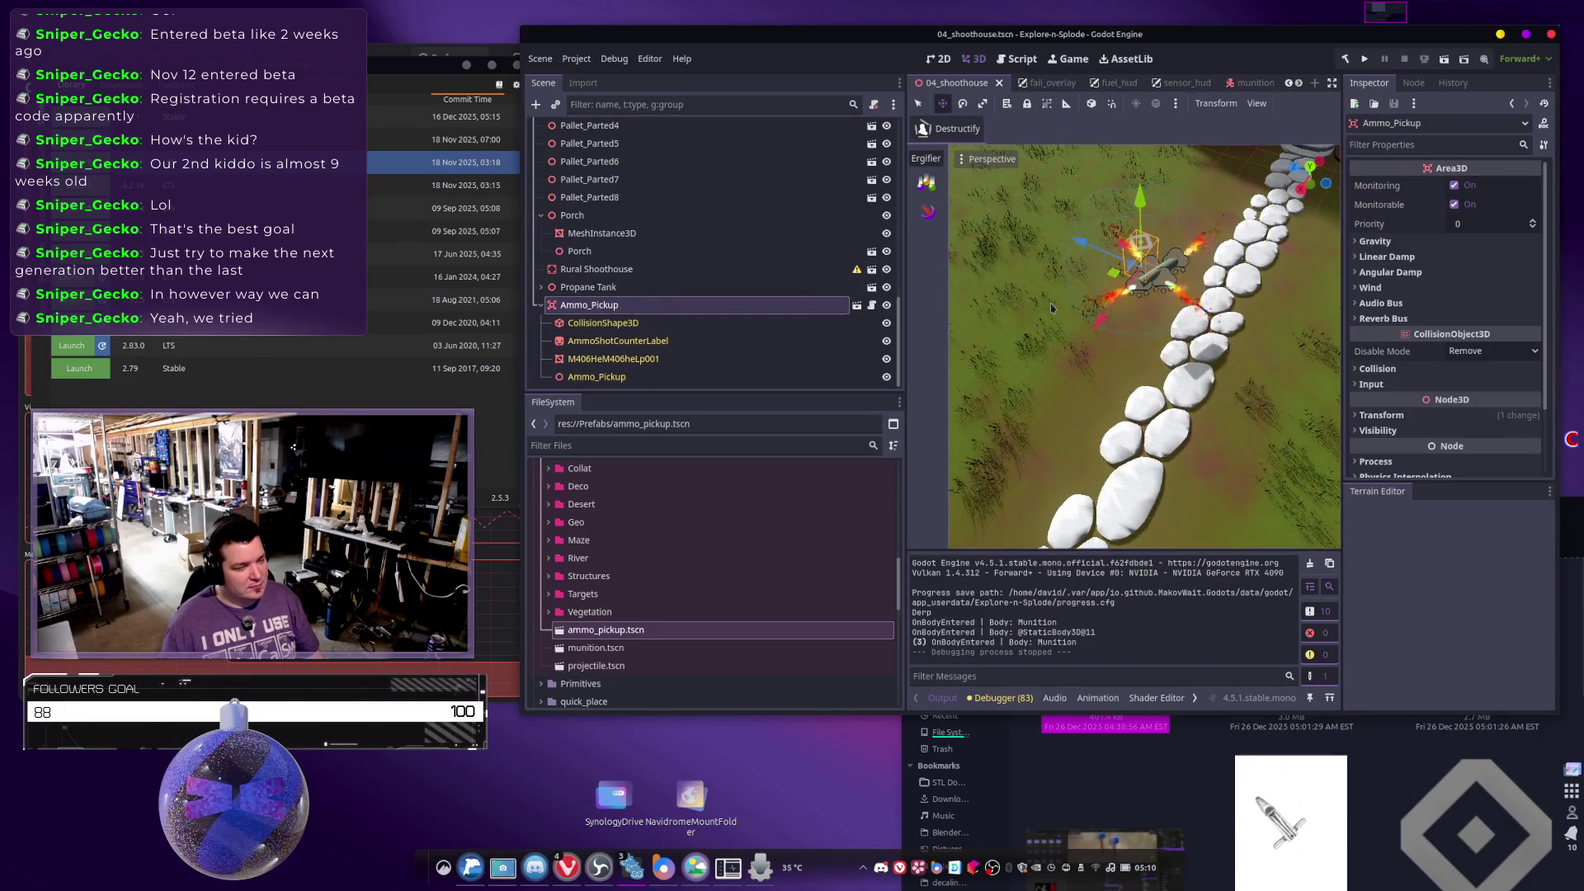
Move Ammo_Pickup along the X axis beside the stone path.
{"action": "key", "text": "g"}
{"action": "key", "text": "x"}
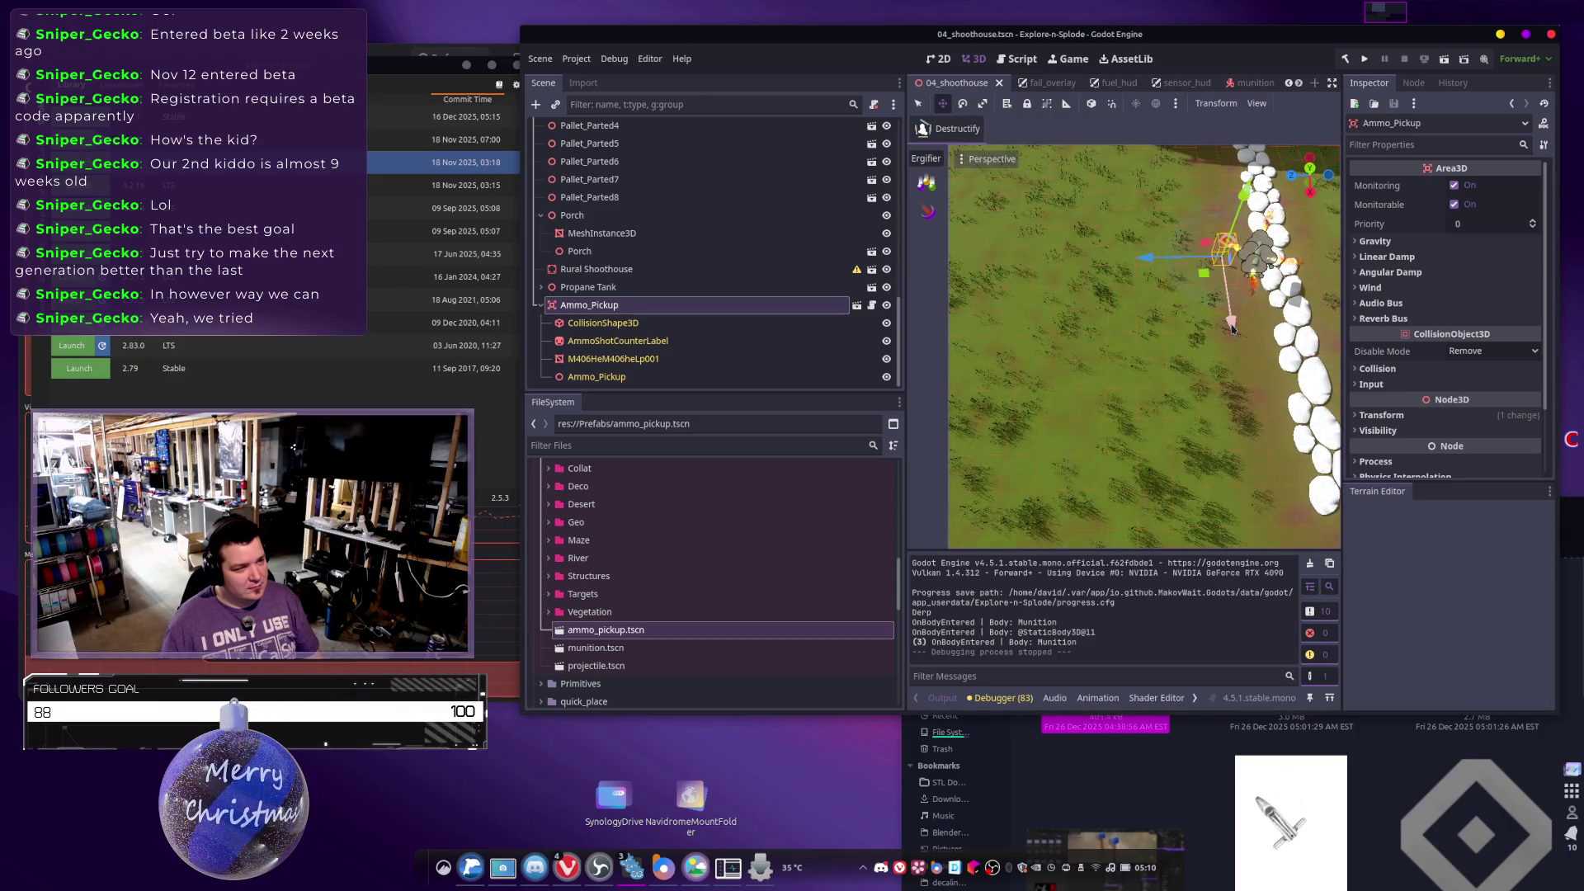
{"action": "left_click", "coordinate": [1246, 386]}
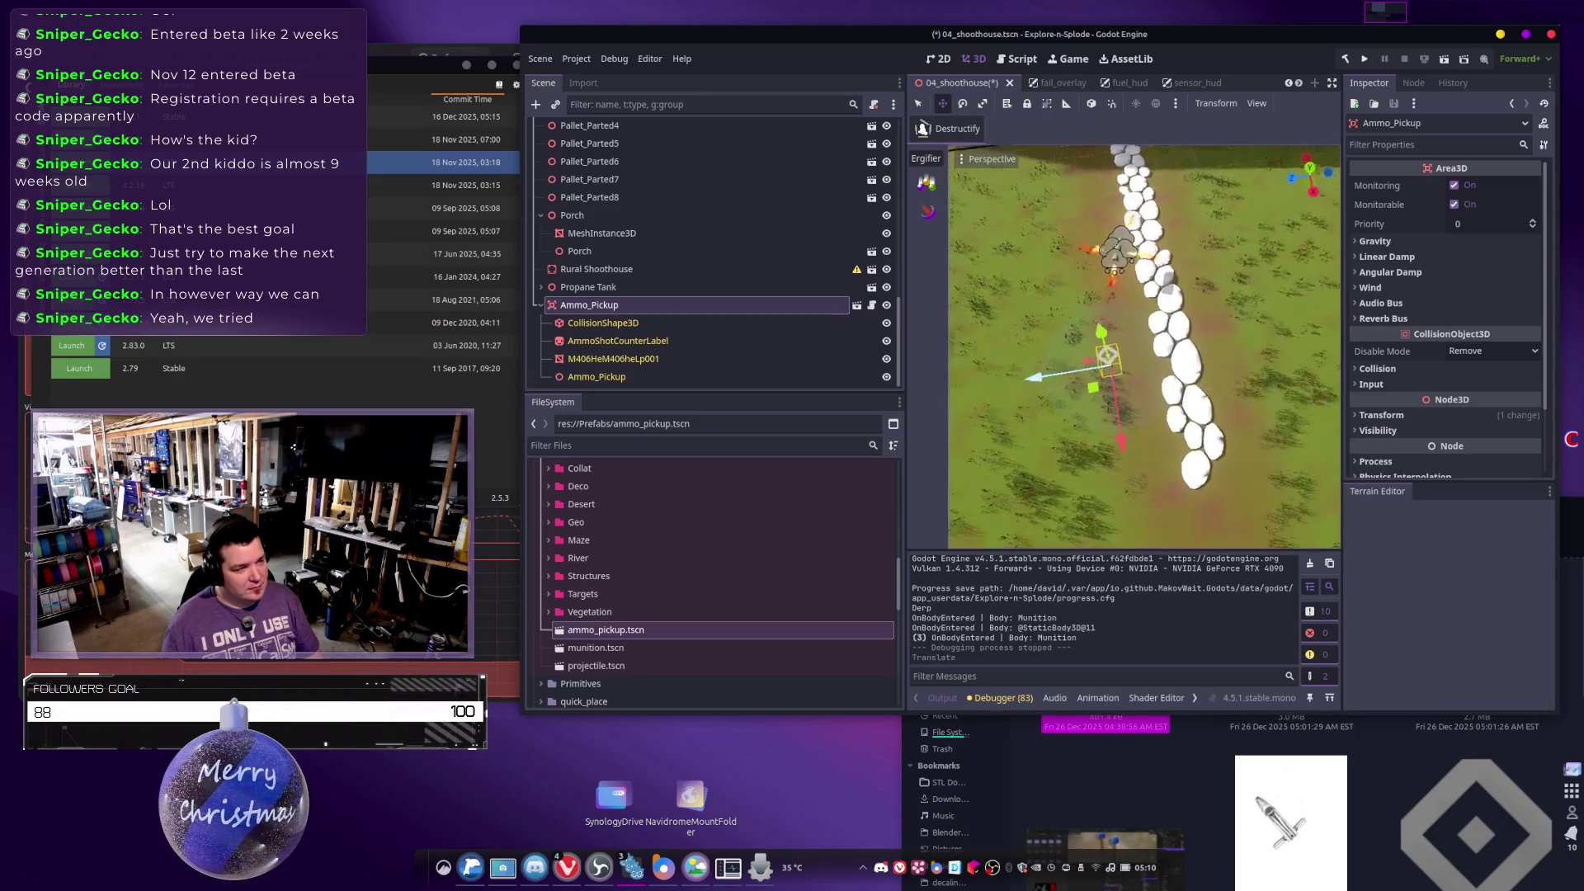
Slide the pickup along its Z axis onto the stone path, save the scene and run the project.
{"action": "left_click_drag", "start_coordinate": [1184, 426], "coordinate": [1184, 426]}
{"action": "left_click_drag", "start_coordinate": [1278, 169], "coordinate": [1278, 169]}
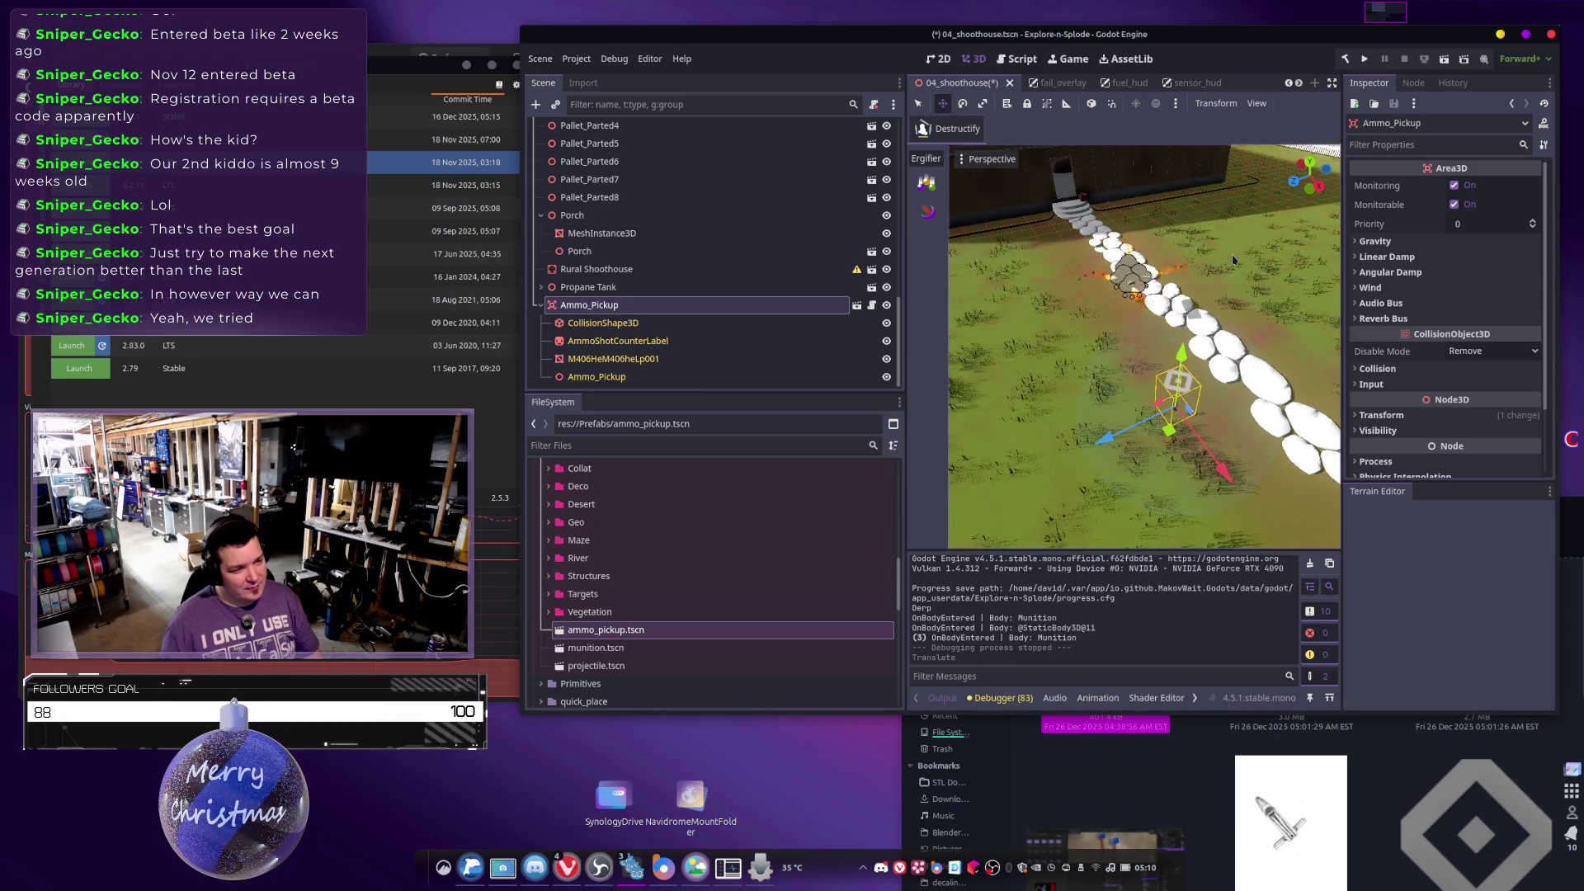
{"action": "mouse_move", "coordinate": [1091, 373]}
{"action": "left_mouse_down"}
{"action": "mouse_move", "coordinate": [1086, 359]}
{"action": "mouse_move", "coordinate": [1018, 376]}
{"action": "left_mouse_up"}
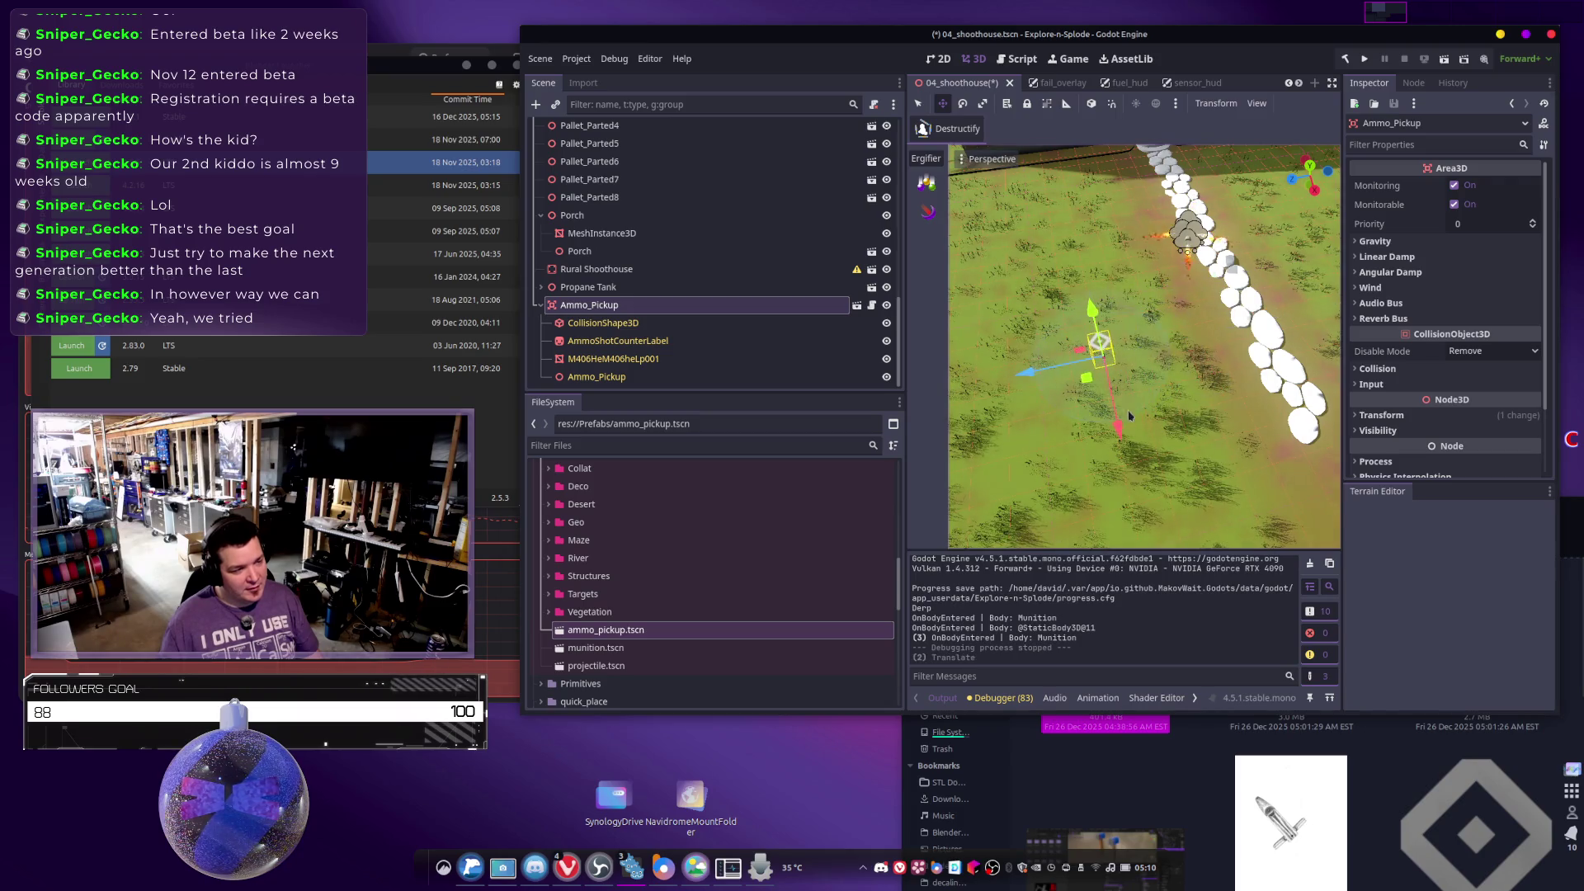
{"action": "left_click_drag", "start_coordinate": [1120, 437], "coordinate": [1070, 225]}
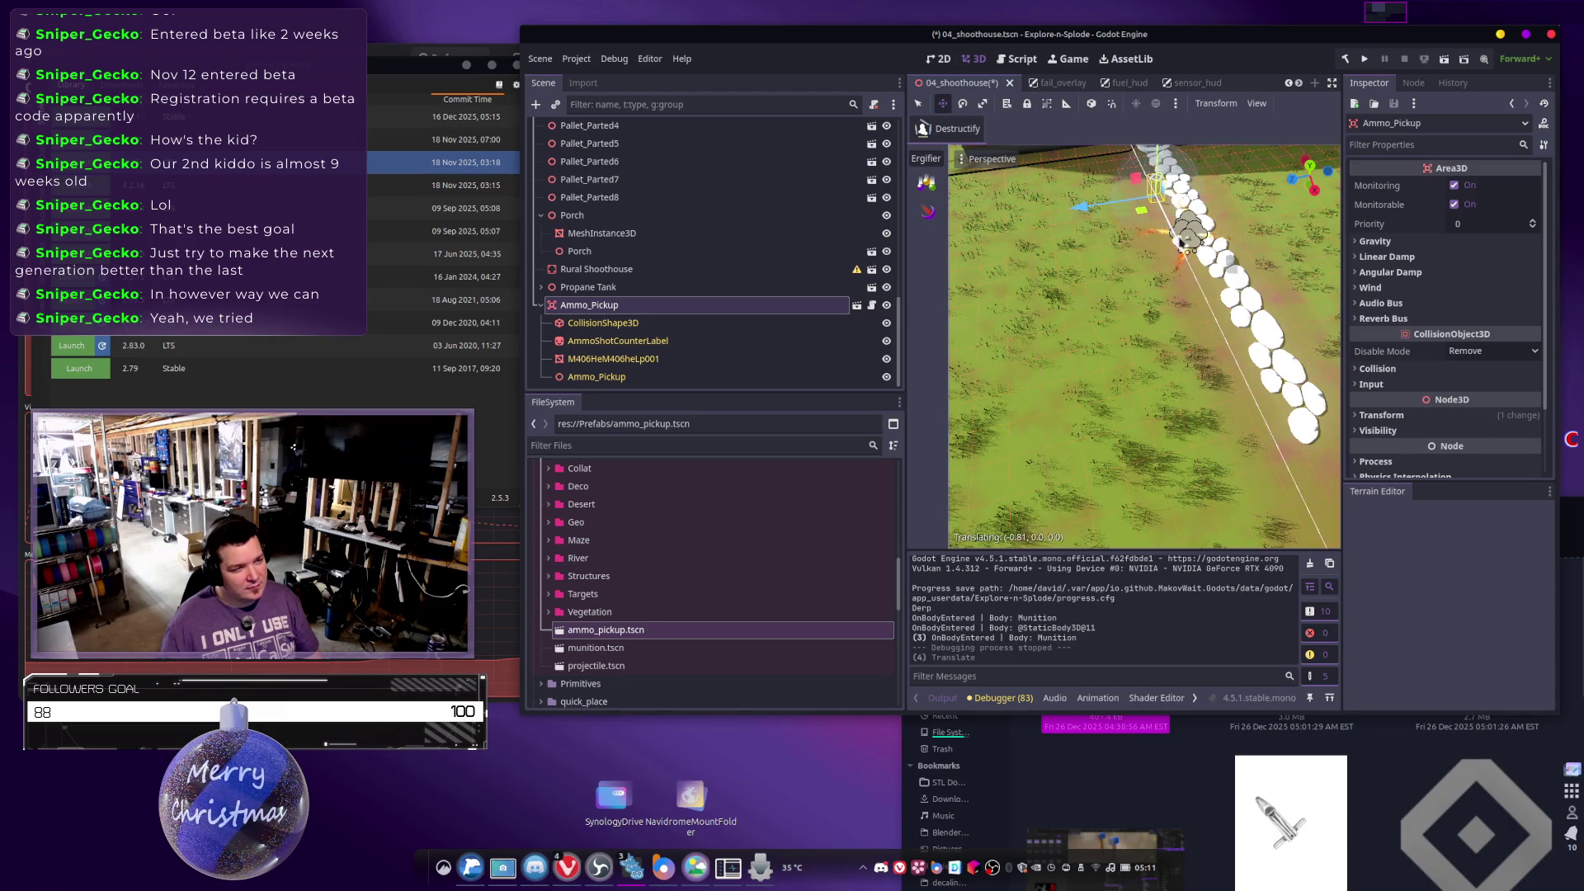
{"action": "mouse_move", "coordinate": [1144, 347]}
{"action": "left_mouse_down"}
{"action": "mouse_move", "coordinate": [1238, 247]}
{"action": "mouse_move", "coordinate": [1318, 112]}
{"action": "left_mouse_up"}
{"action": "left_click", "coordinate": [1364, 58]}
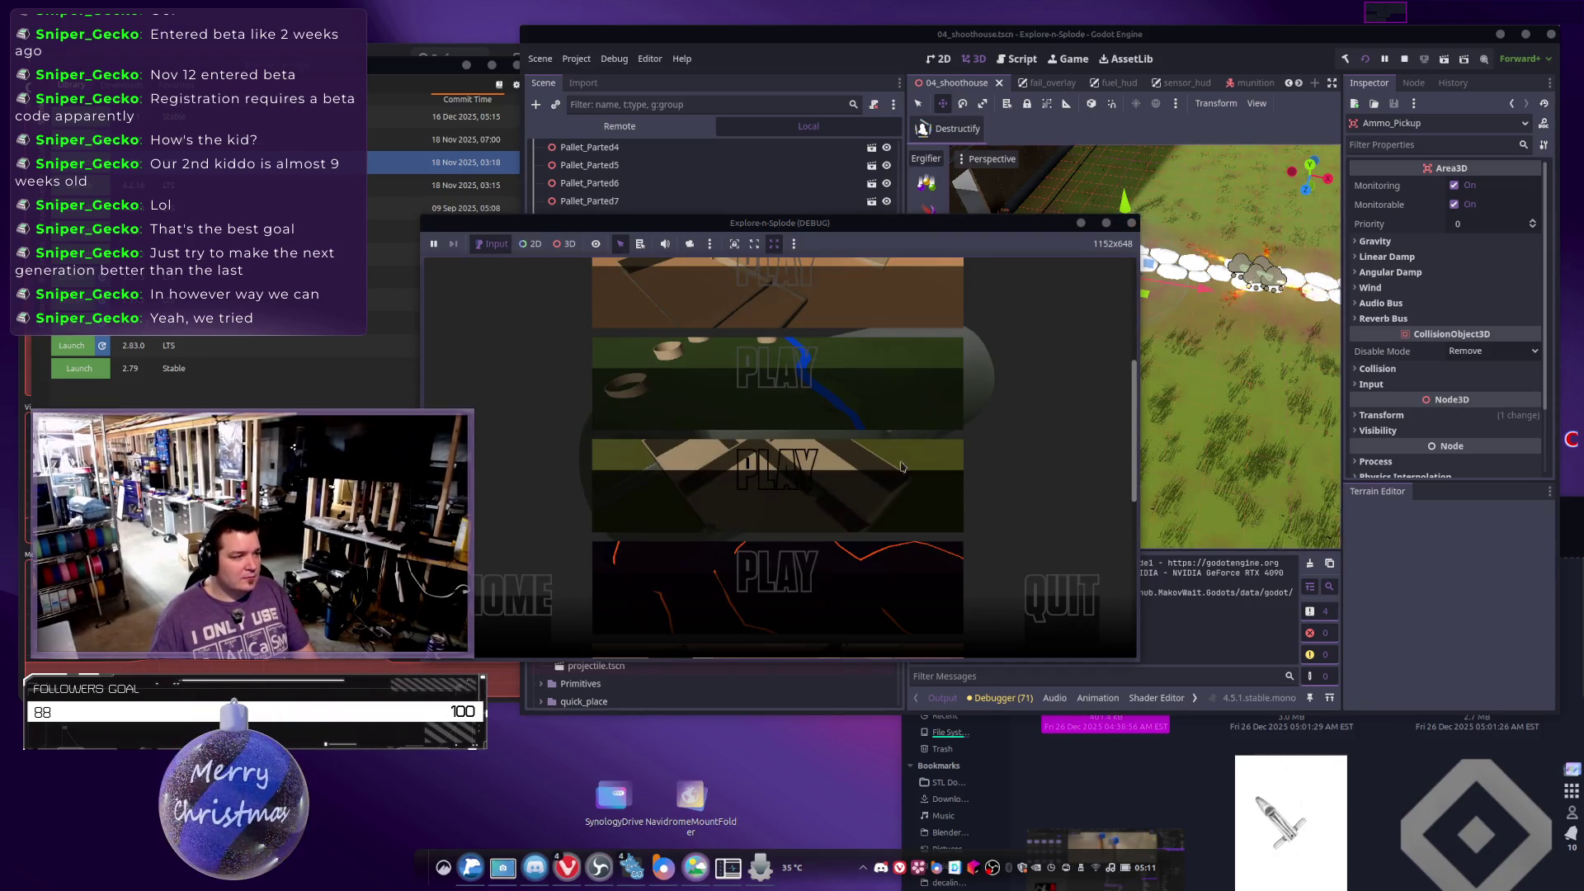
Play the grassy stone-path level over the moved pickup, then close the game window.
{"action": "left_click", "coordinate": [718, 516]}
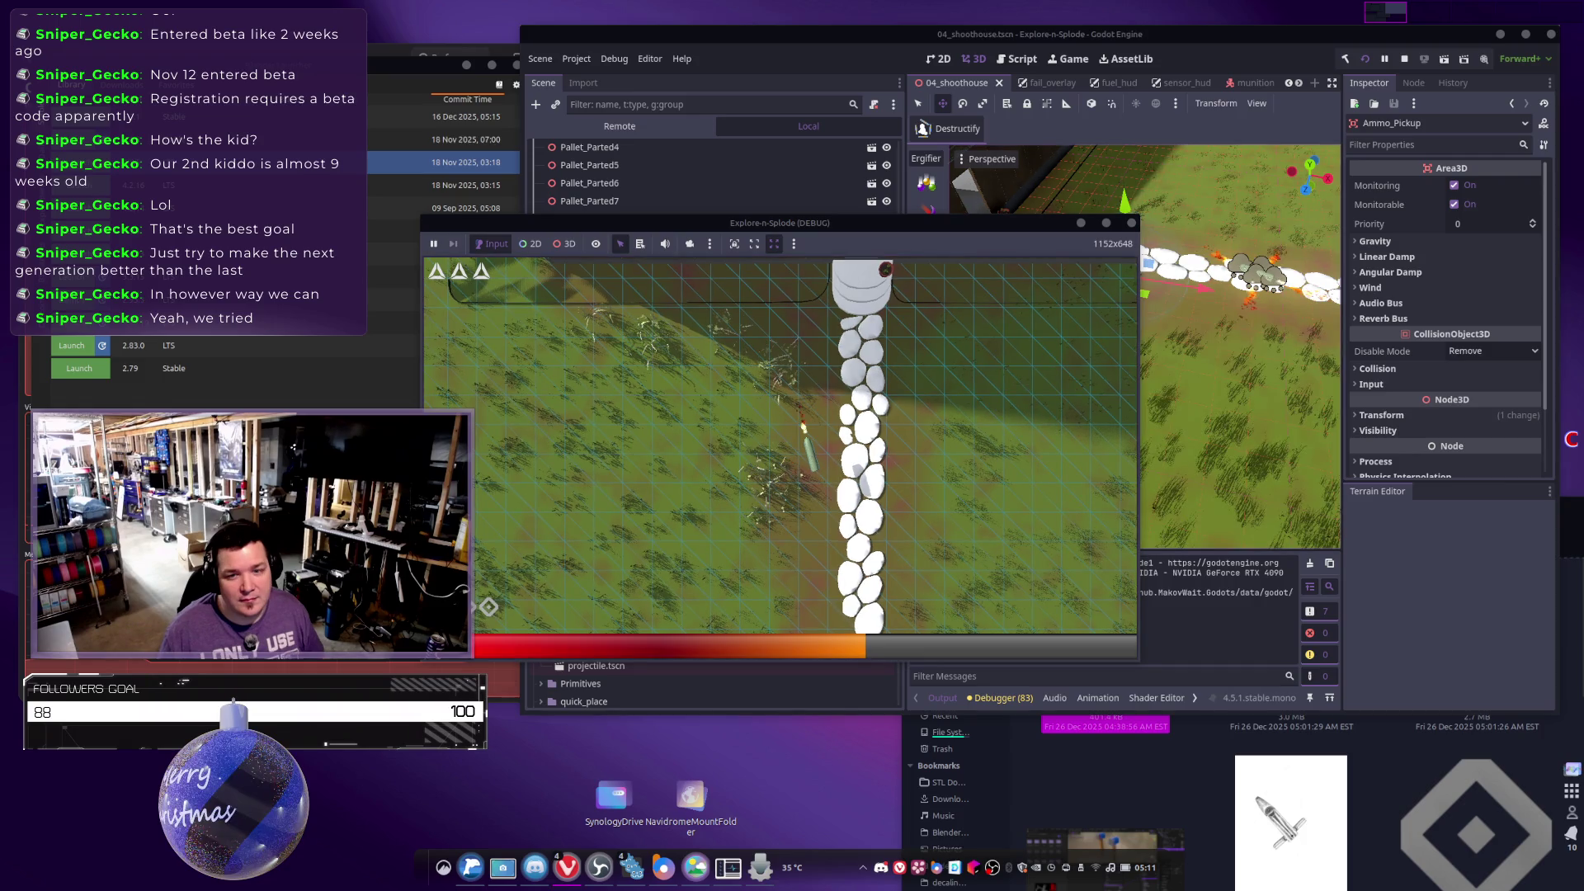
{"action": "left_click", "coordinate": [1131, 223]}
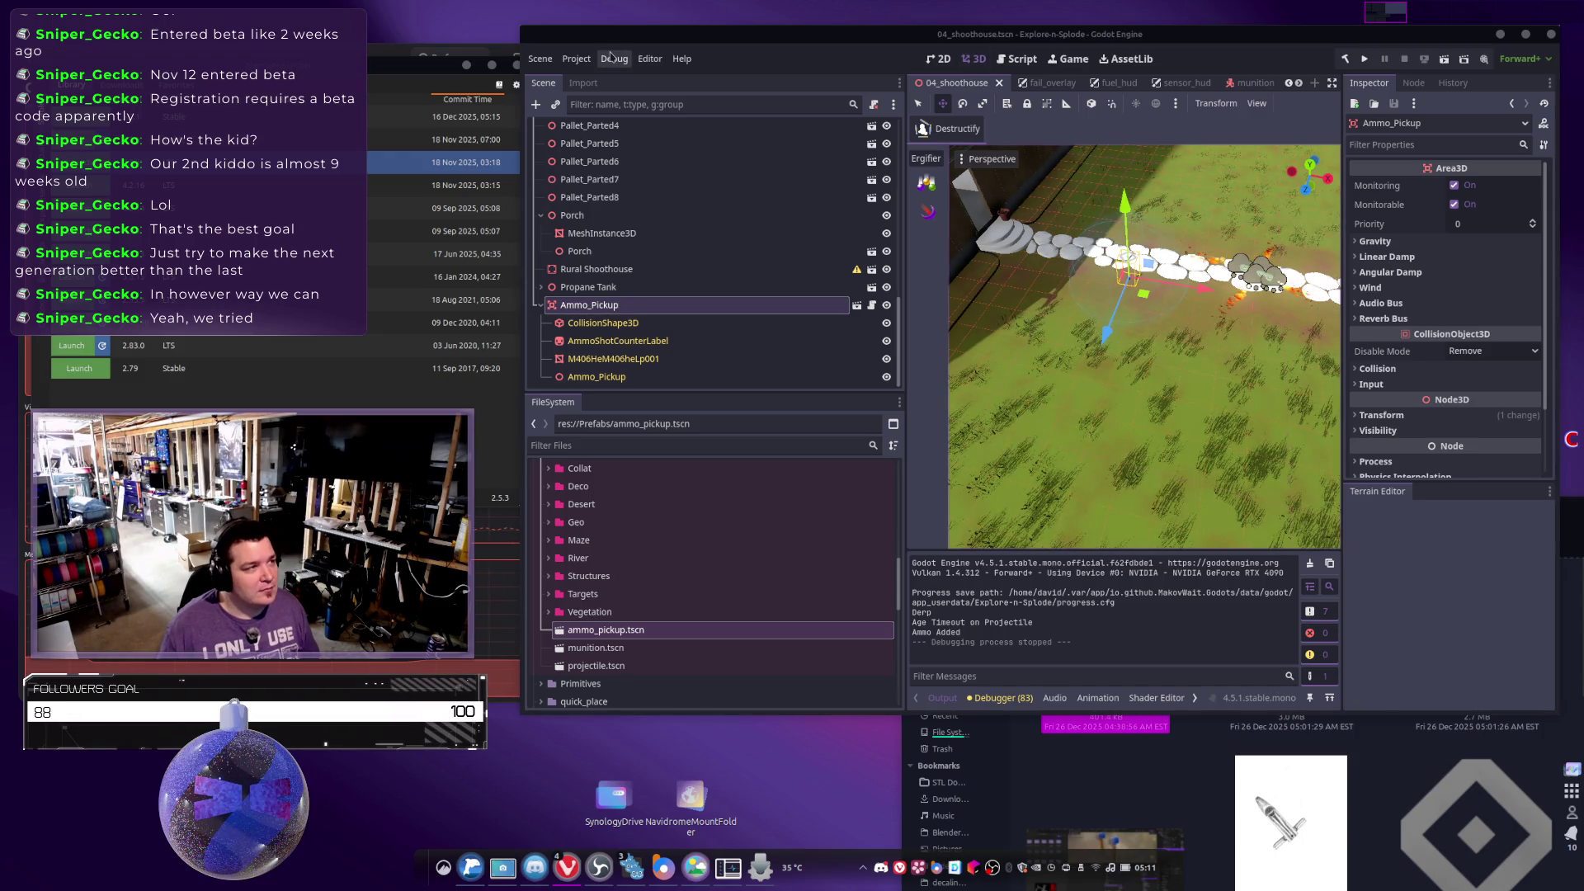
Glance at the Debug menu options, dismiss it, and launch a fresh project run.
{"action": "left_click", "coordinate": [613, 58]}
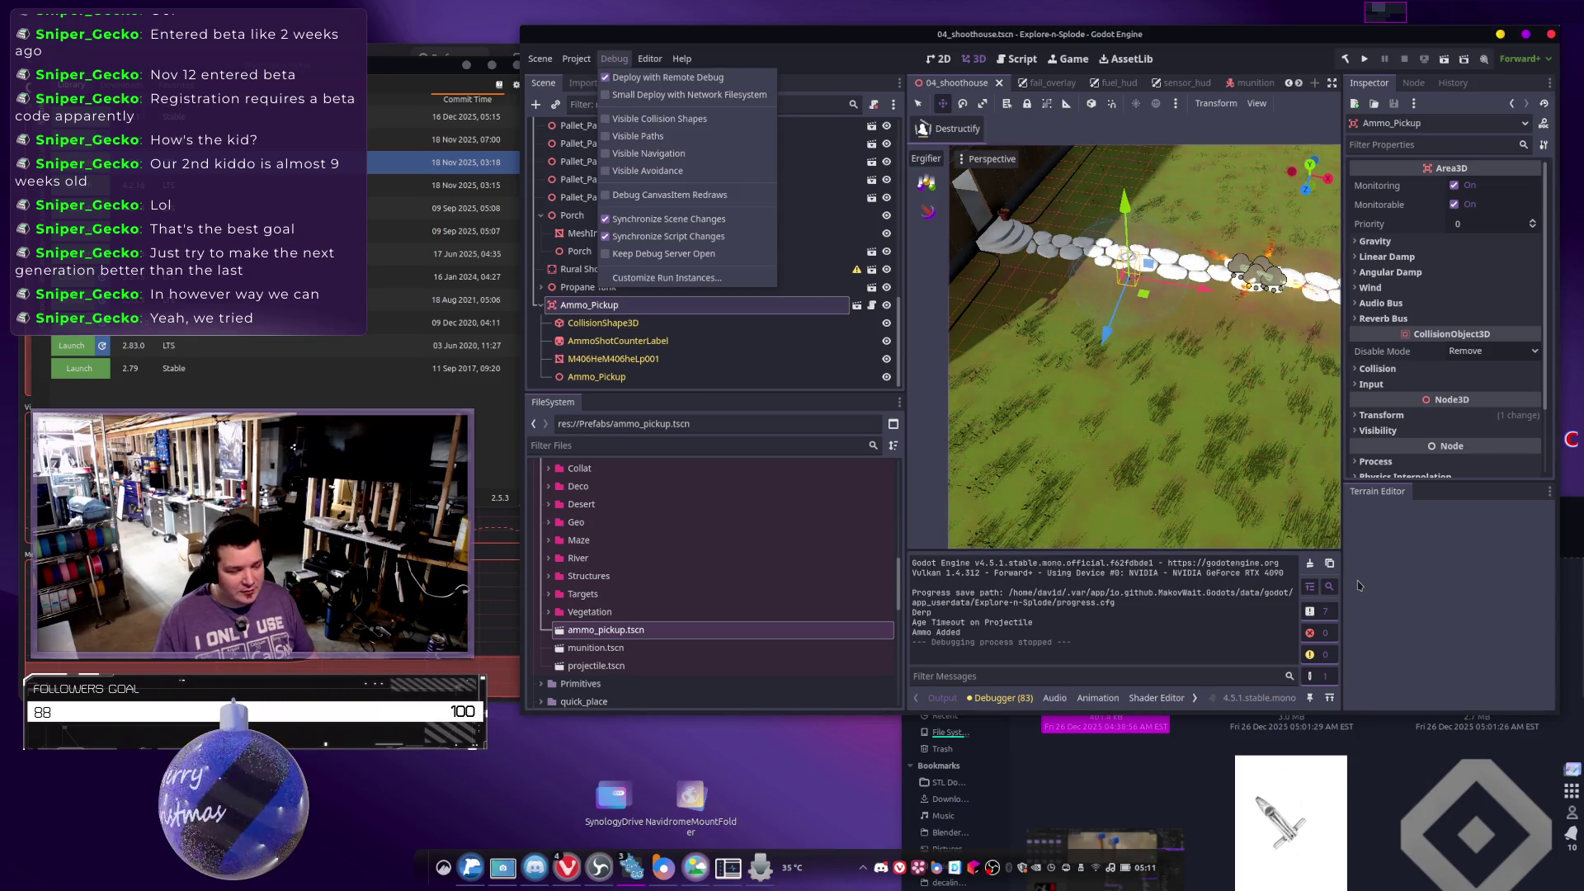
{"action": "key", "text": "Escape"}
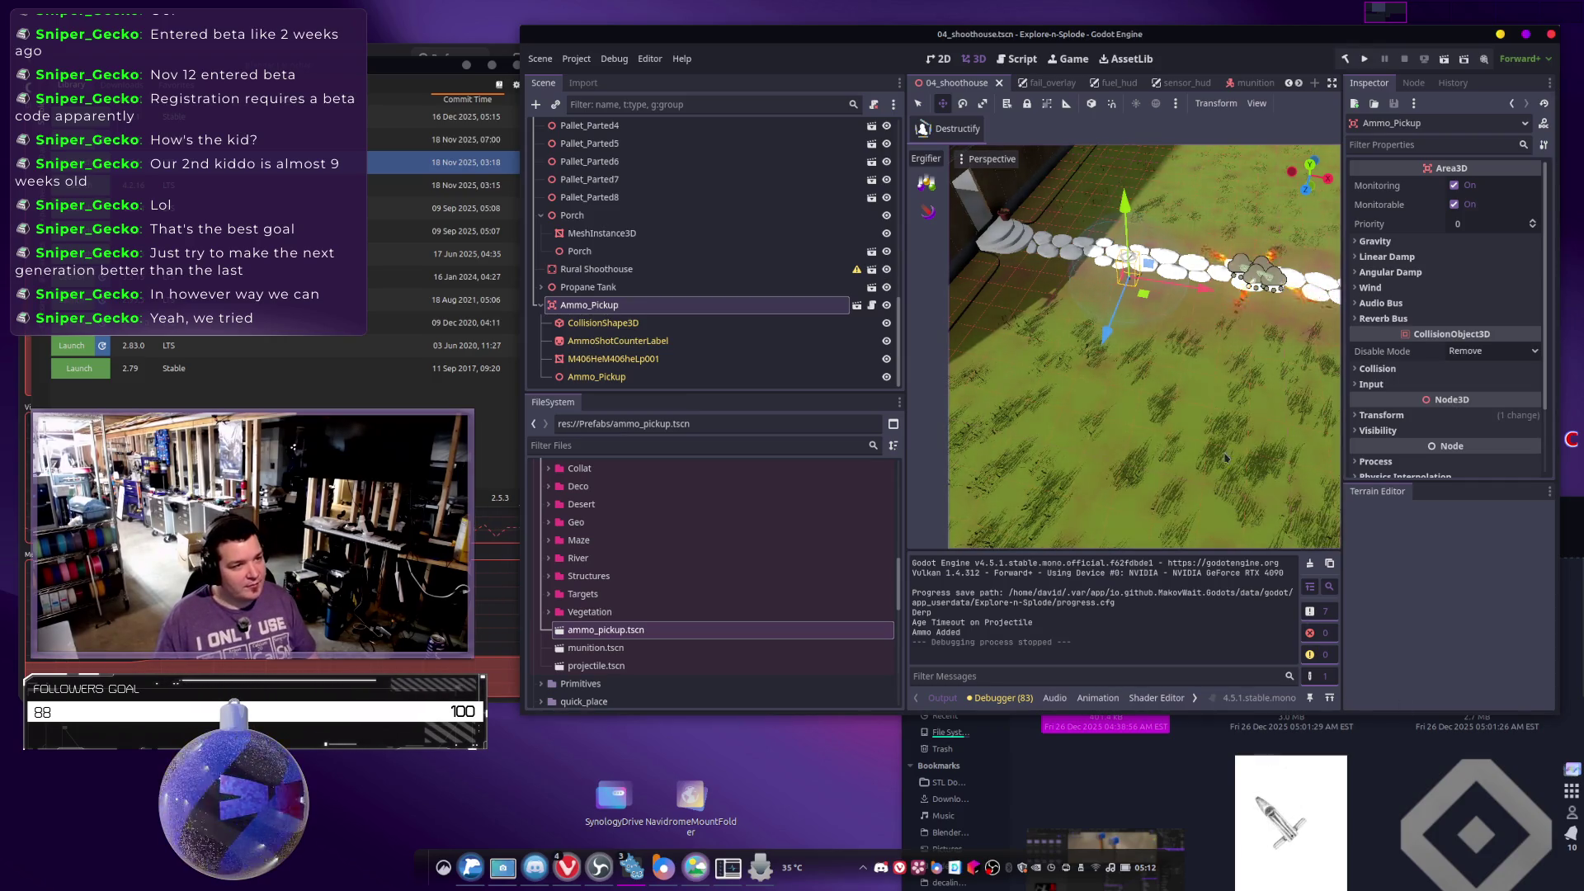
{"action": "left_click", "coordinate": [1365, 60]}
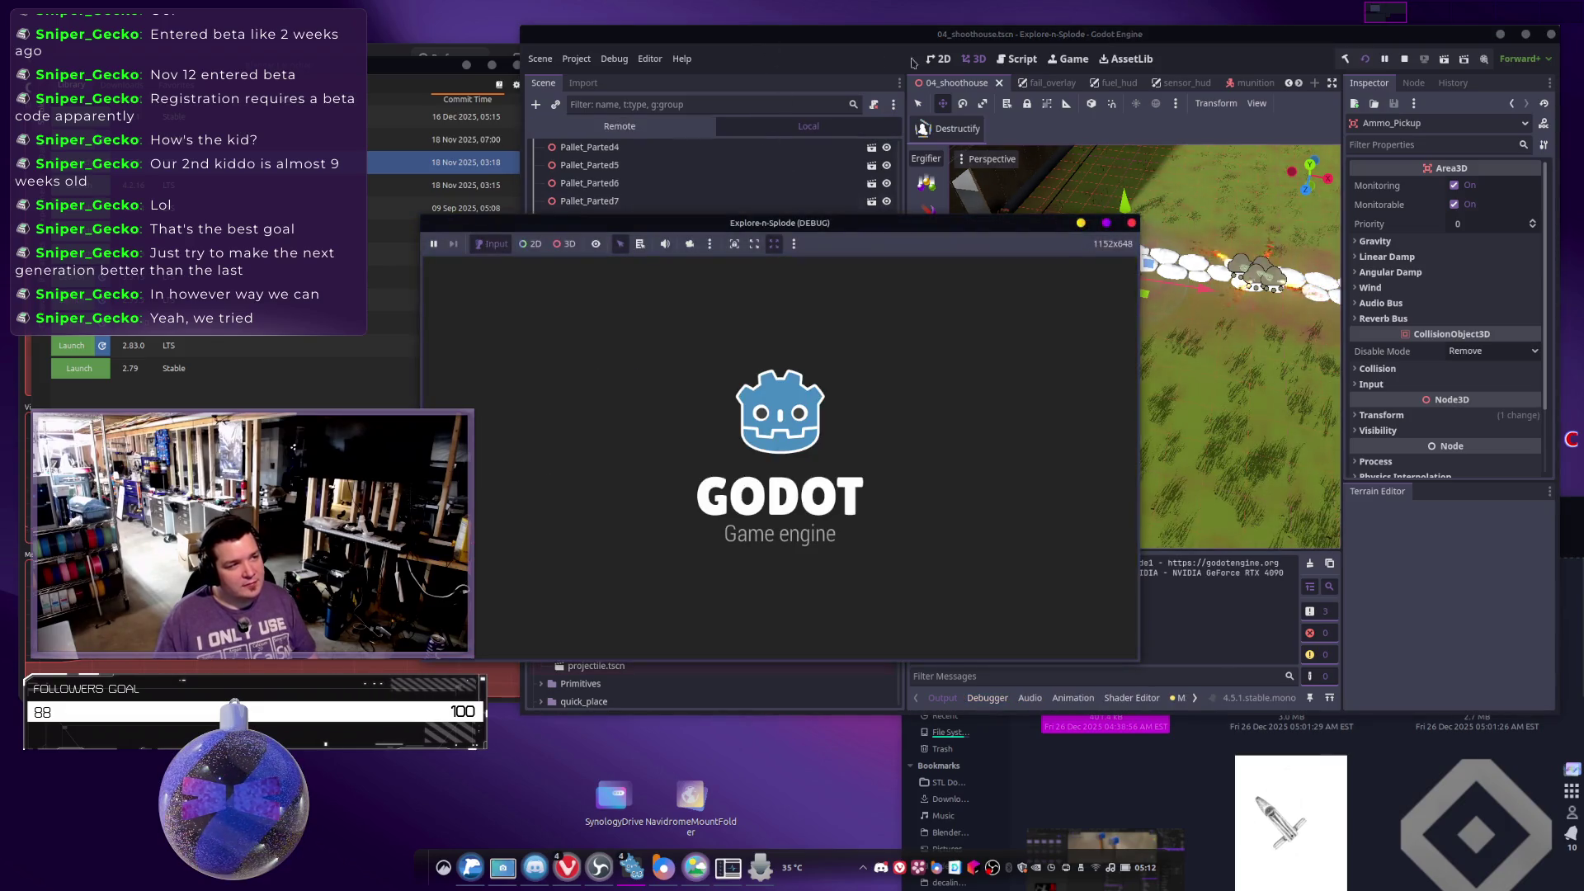
Play the third level again to confirm the pickup logs "Ammo Added", then stop the game.
{"action": "left_click", "coordinate": [944, 60]}
{"action": "left_click", "coordinate": [943, 60]}
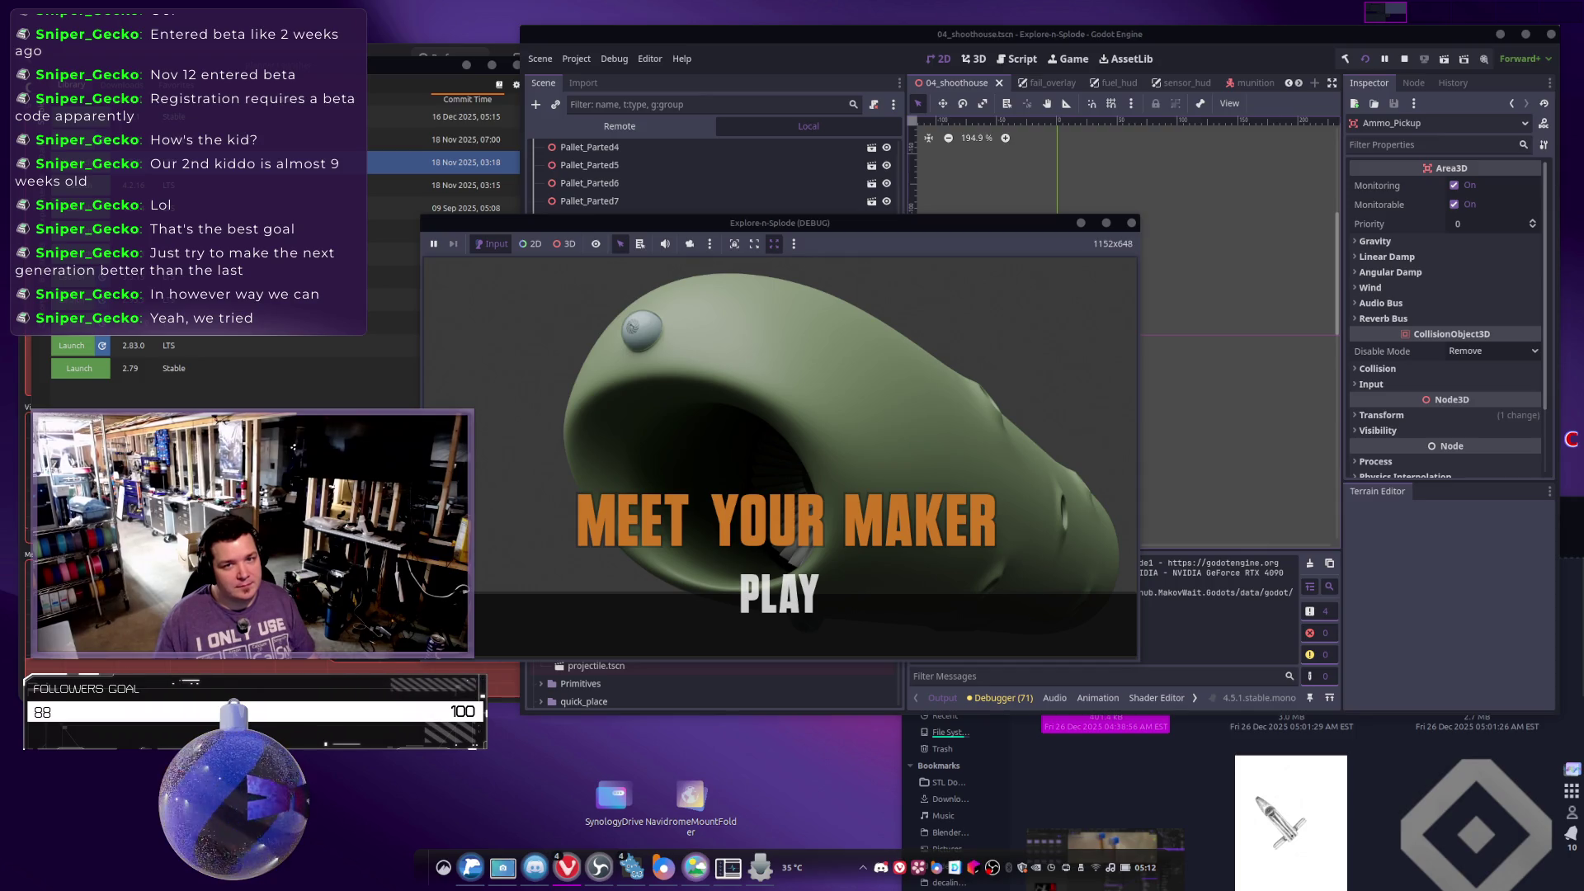
{"action": "left_click", "coordinate": [779, 594]}
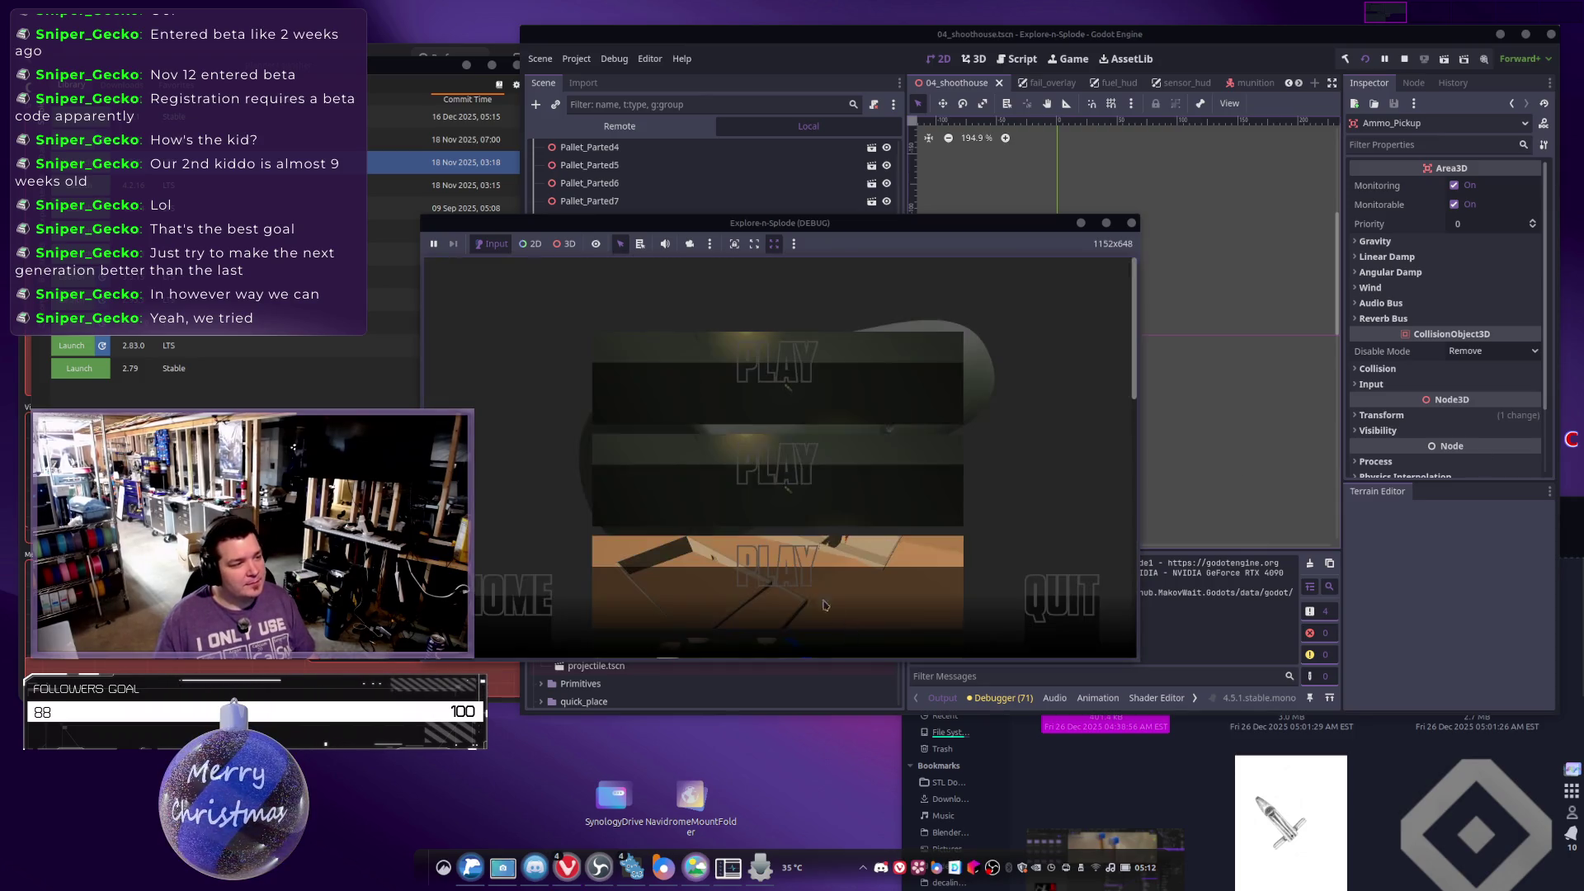
{"action": "left_click", "coordinate": [717, 537]}
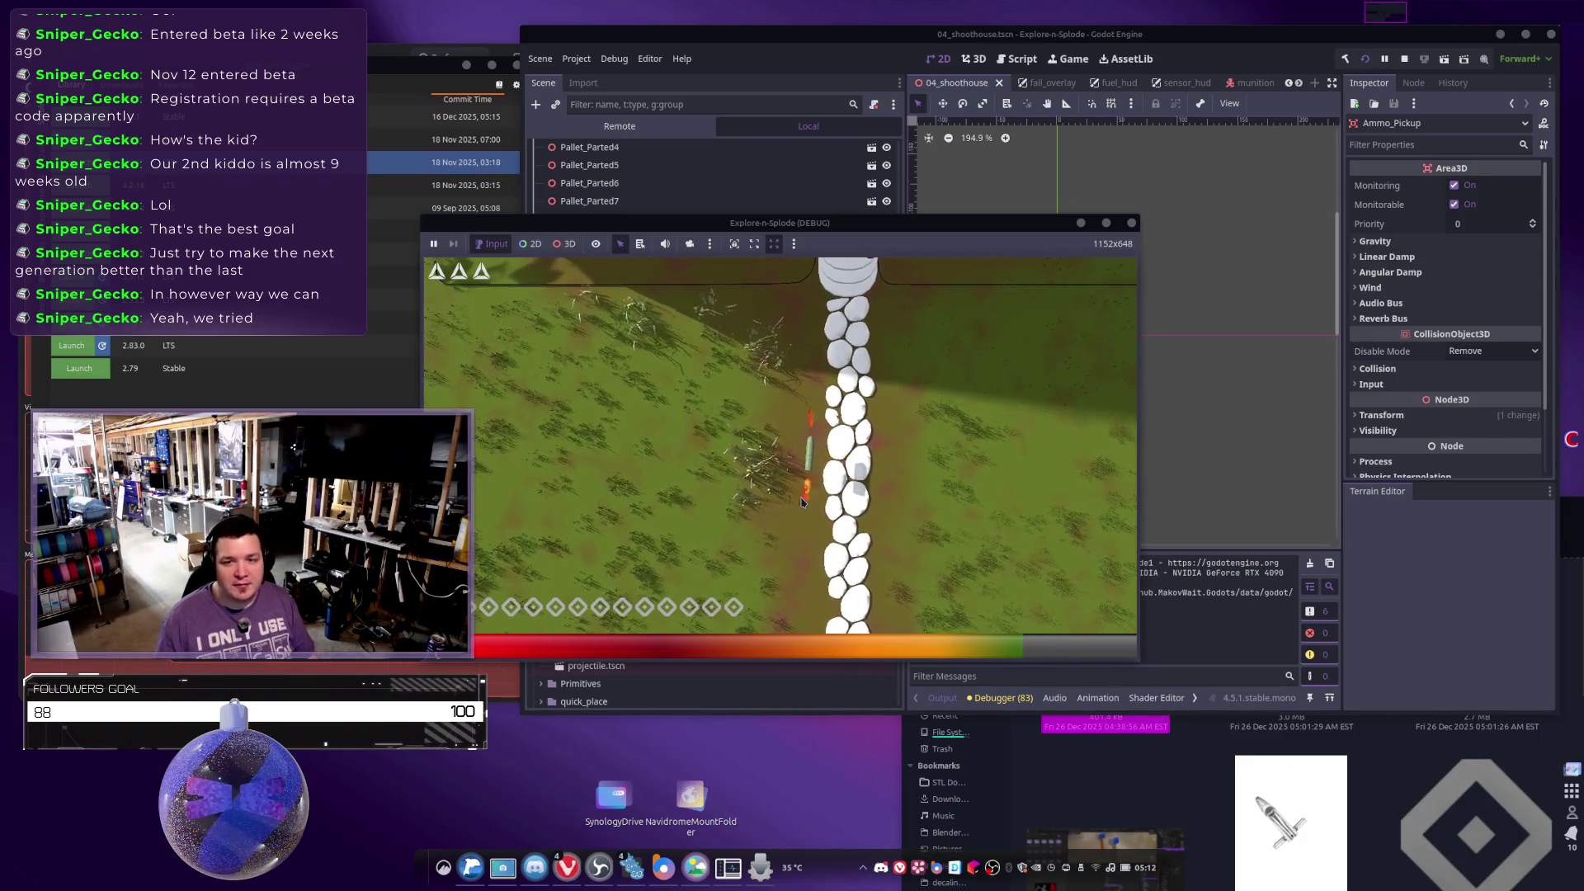
{"action": "key", "text": "Escape"}
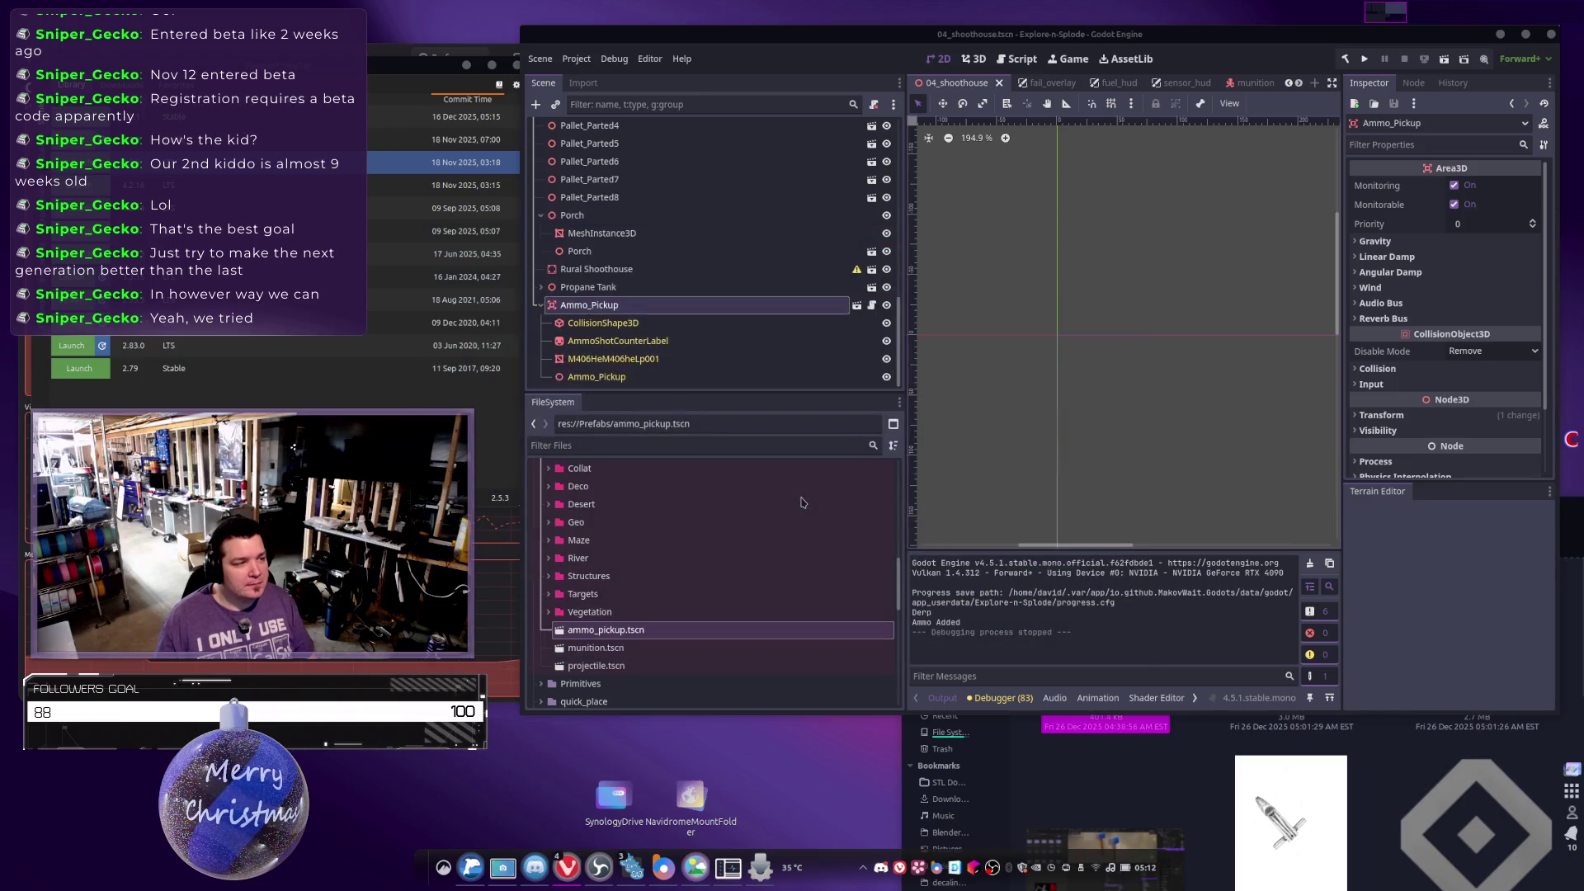